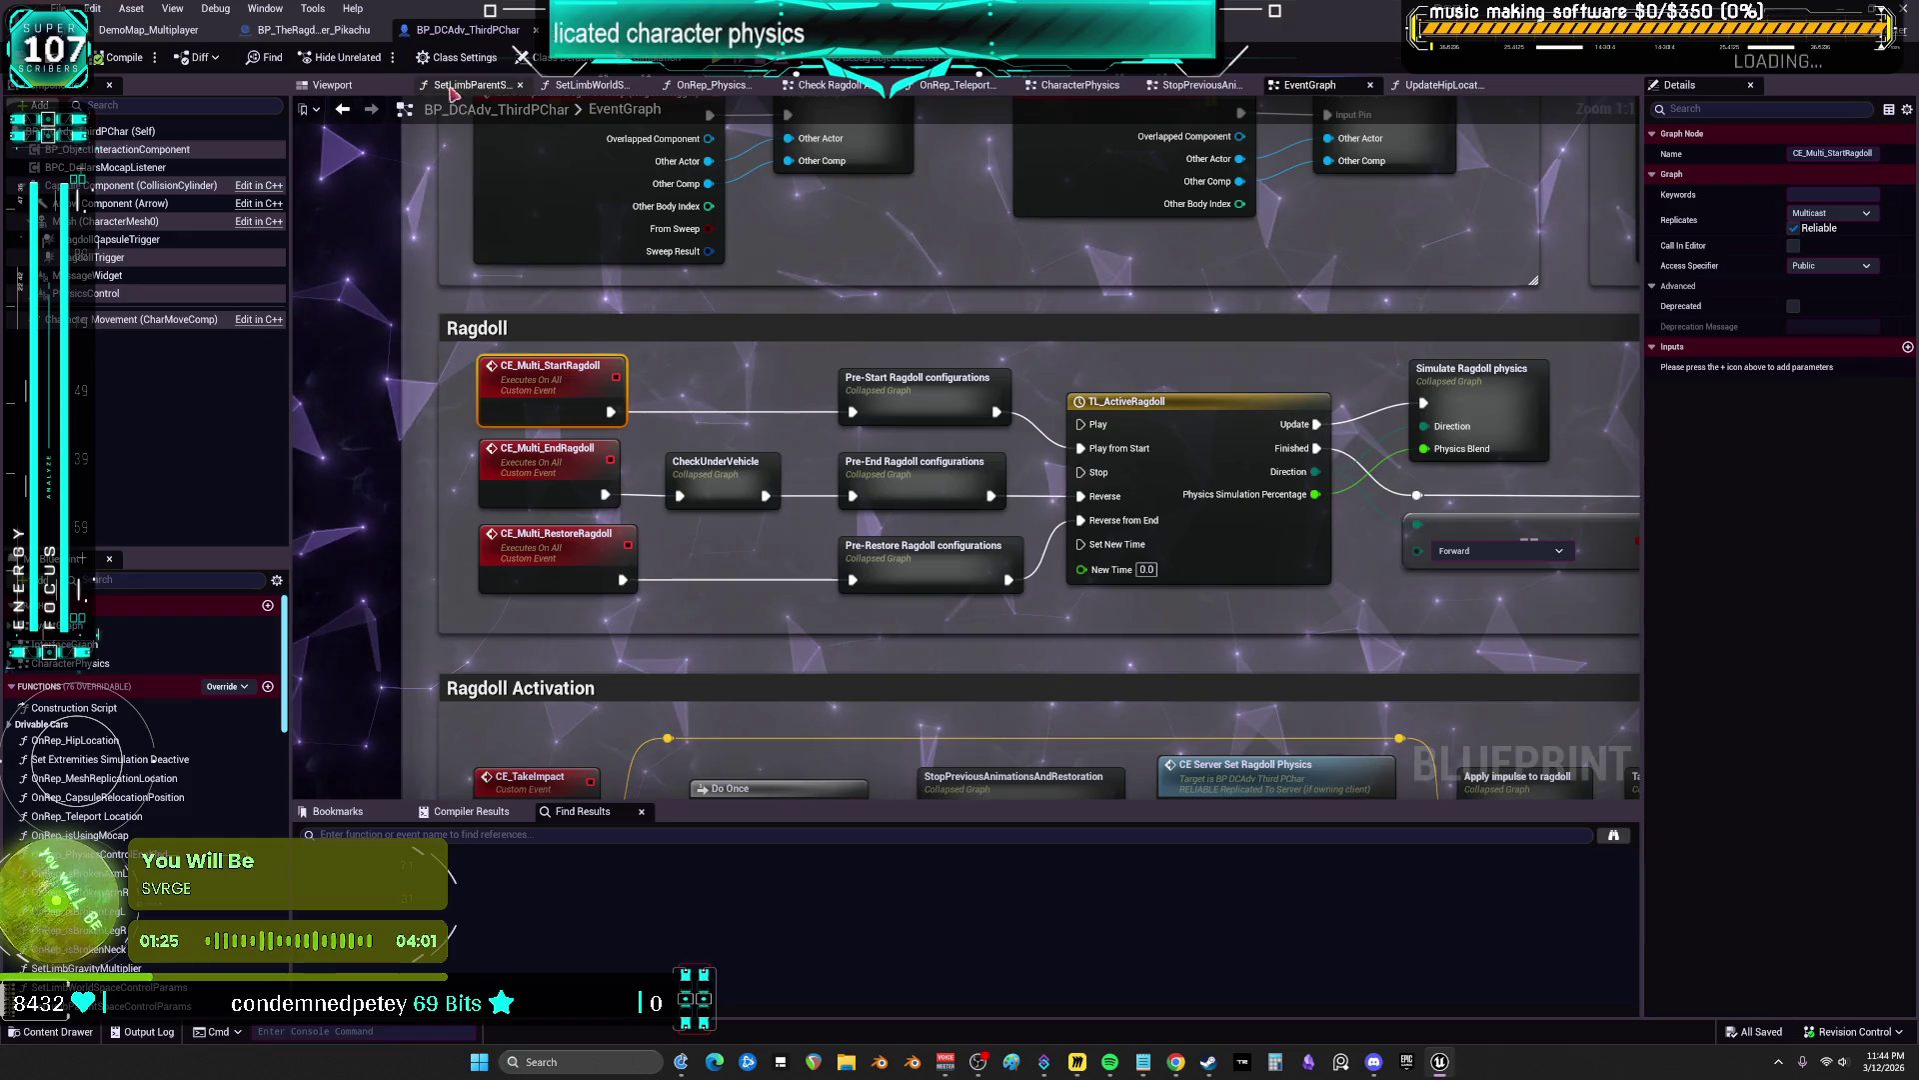
# Return to the DemoMap_Multiplayer level and run a short Play In Editor test, then stop it
pyautogui.click(309, 30)
pyautogui.click(148, 30)
pyautogui.click(310, 30)
pyautogui.click(148, 30)
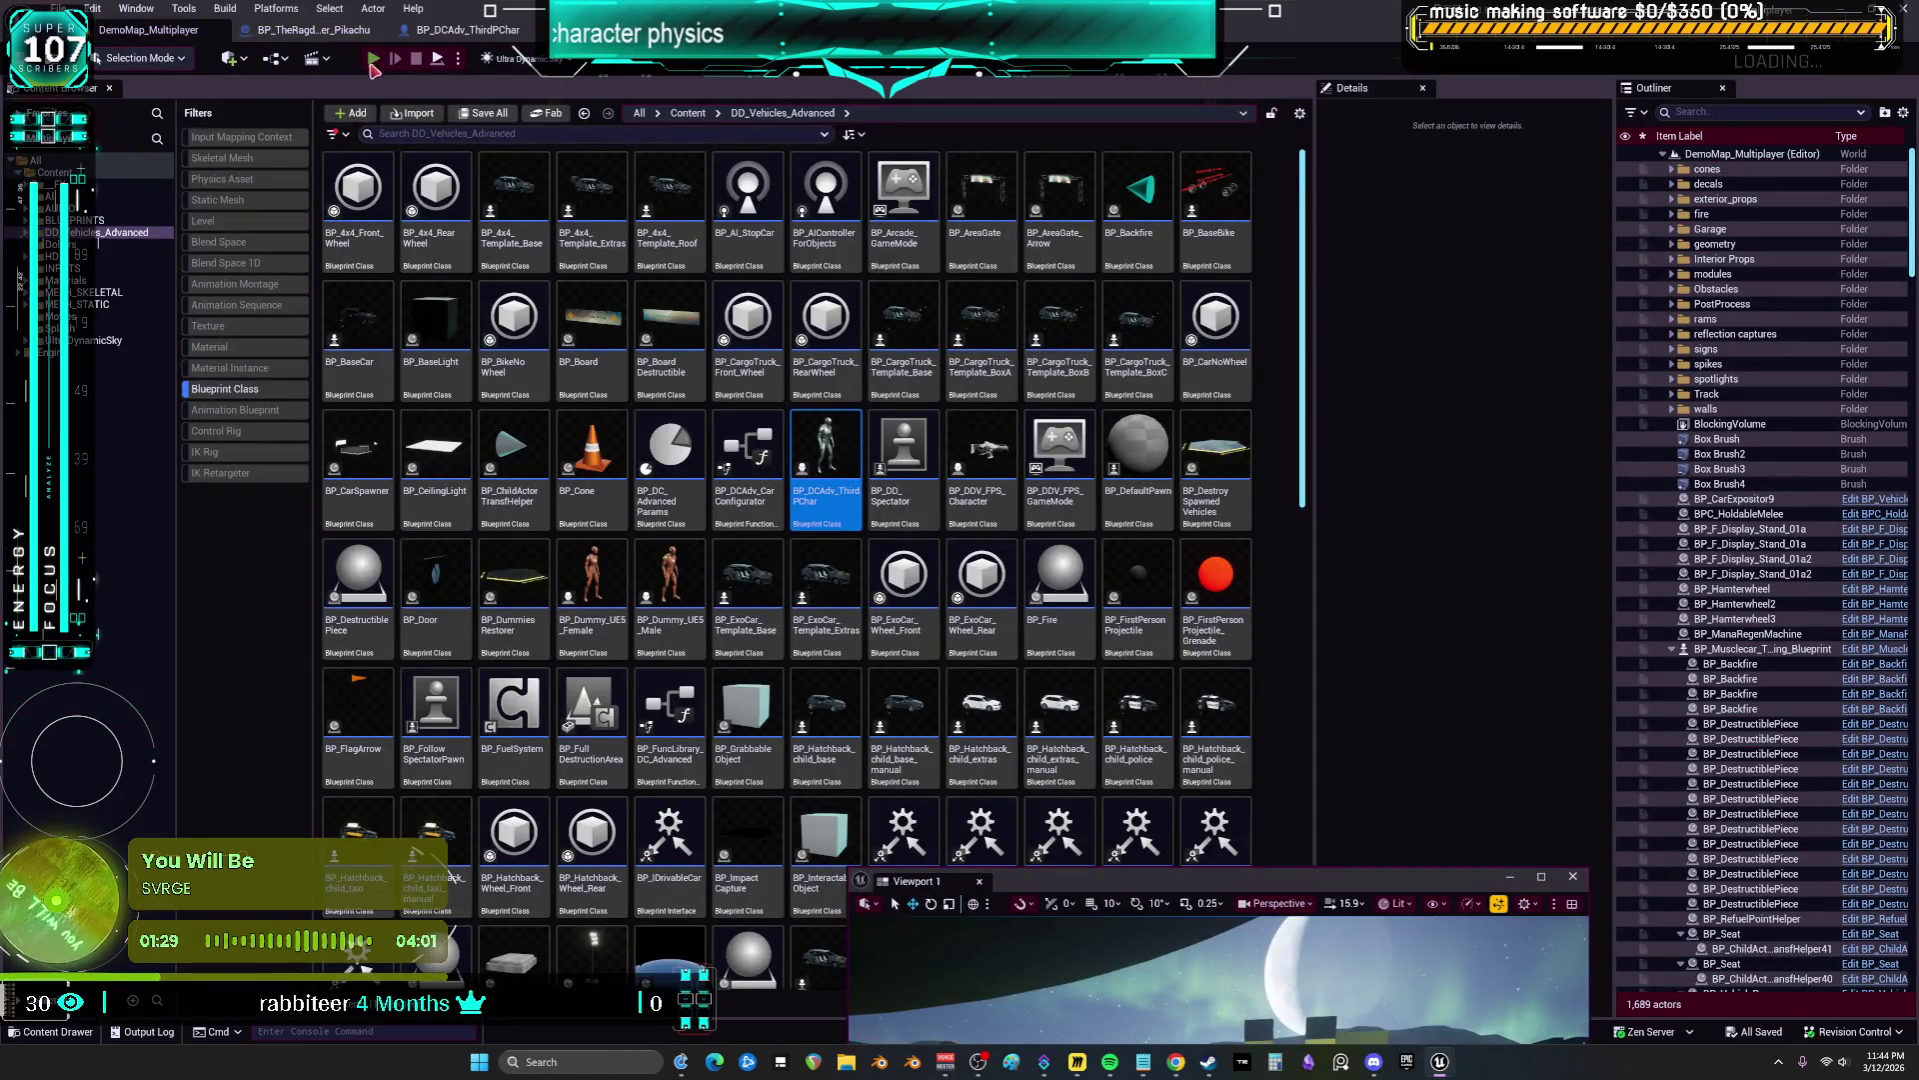
pyautogui.hotkey('alt', 'p')
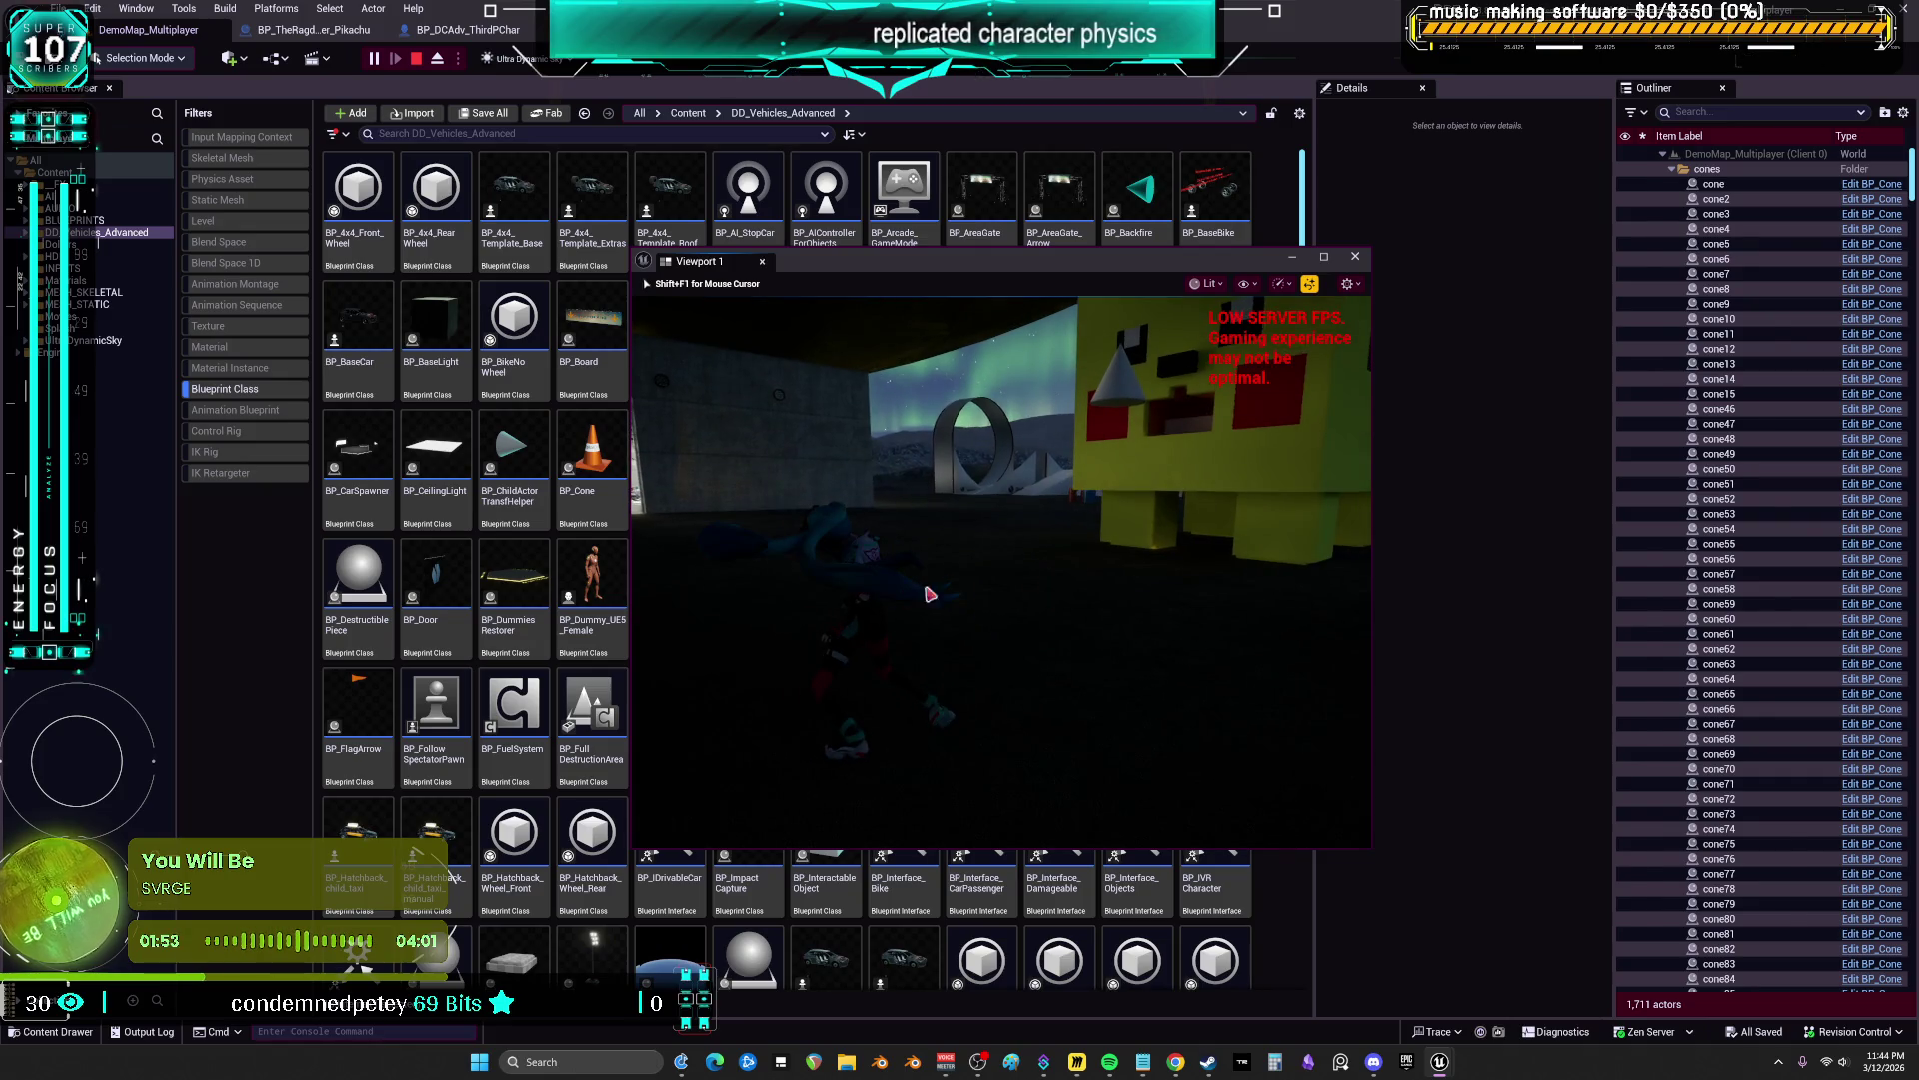
pyautogui.press('Escape')
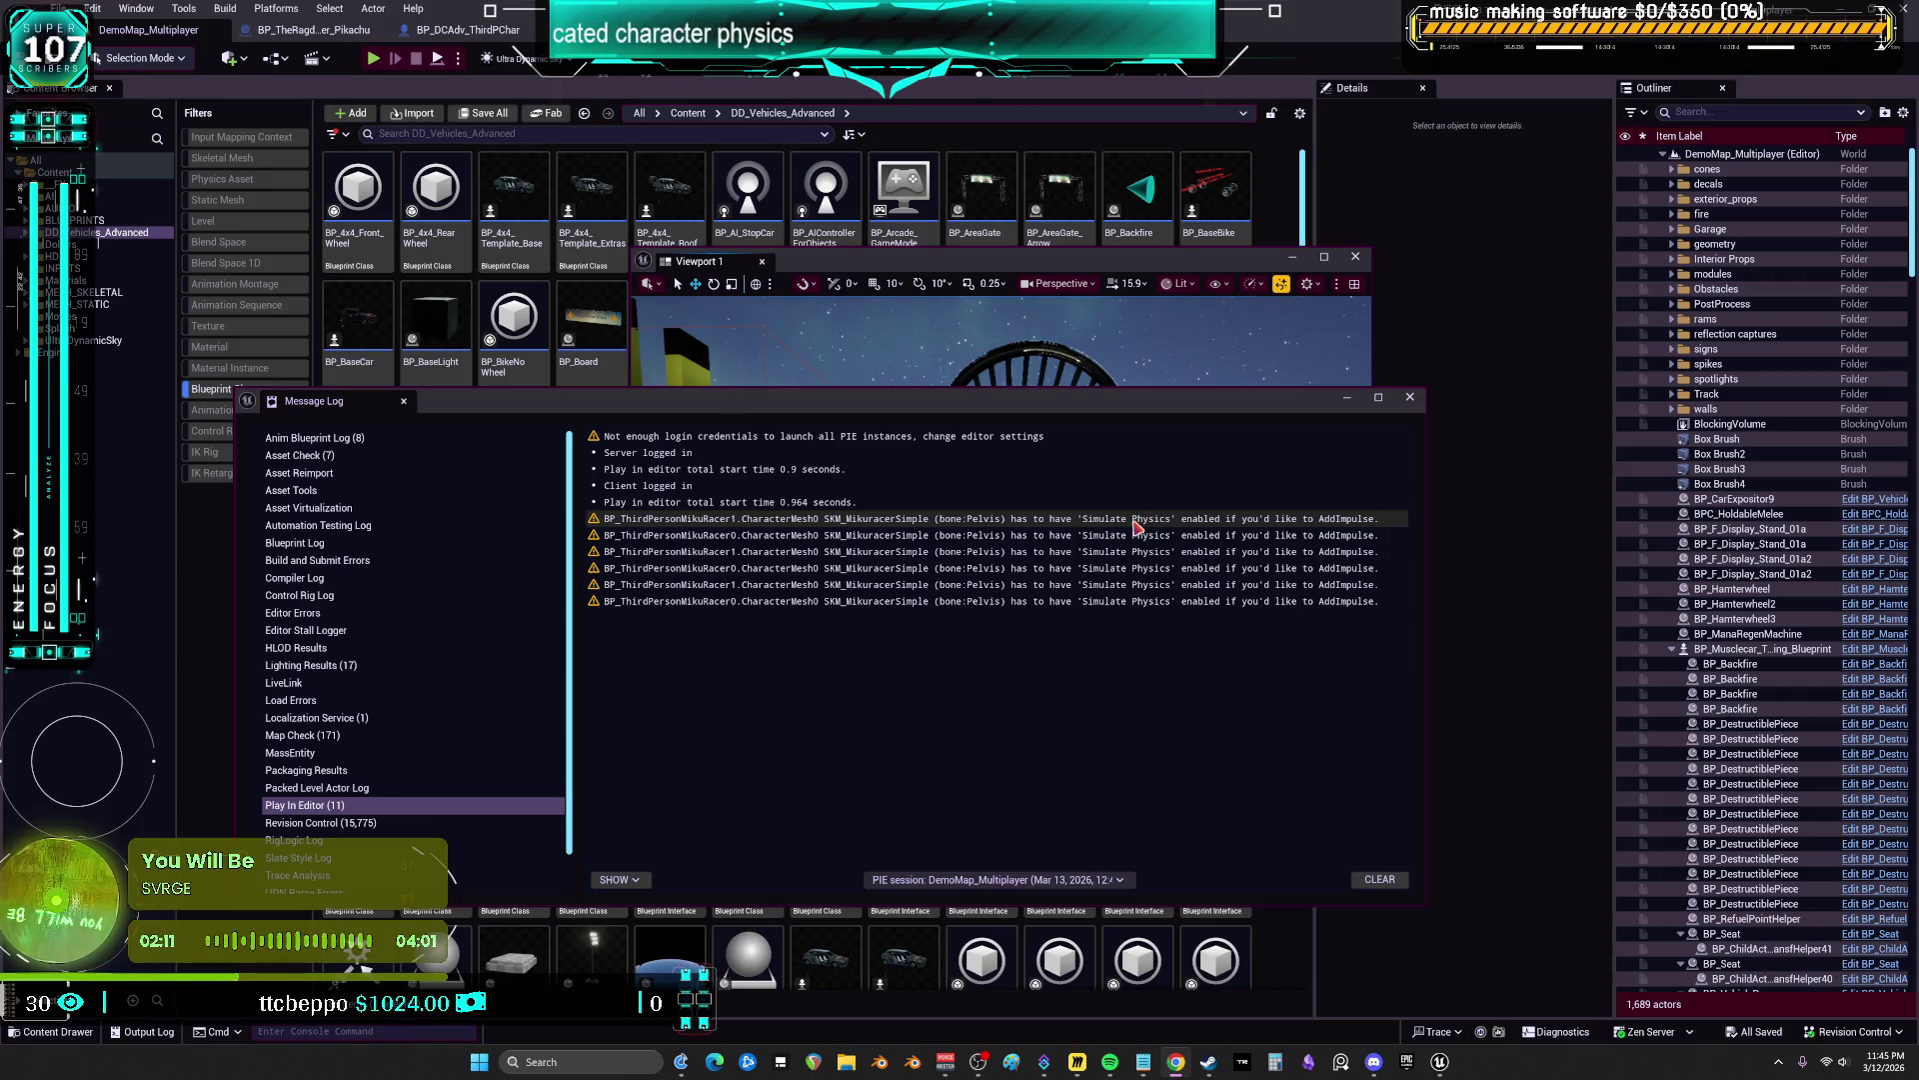
# Review the Message Log entries, including both Simulate Physics warnings
pyautogui.moveTo(1284, 407)
pyautogui.mouseDown()
pyautogui.moveTo(1500, 430)
pyautogui.moveTo(1772, 519)
pyautogui.mouseUp()
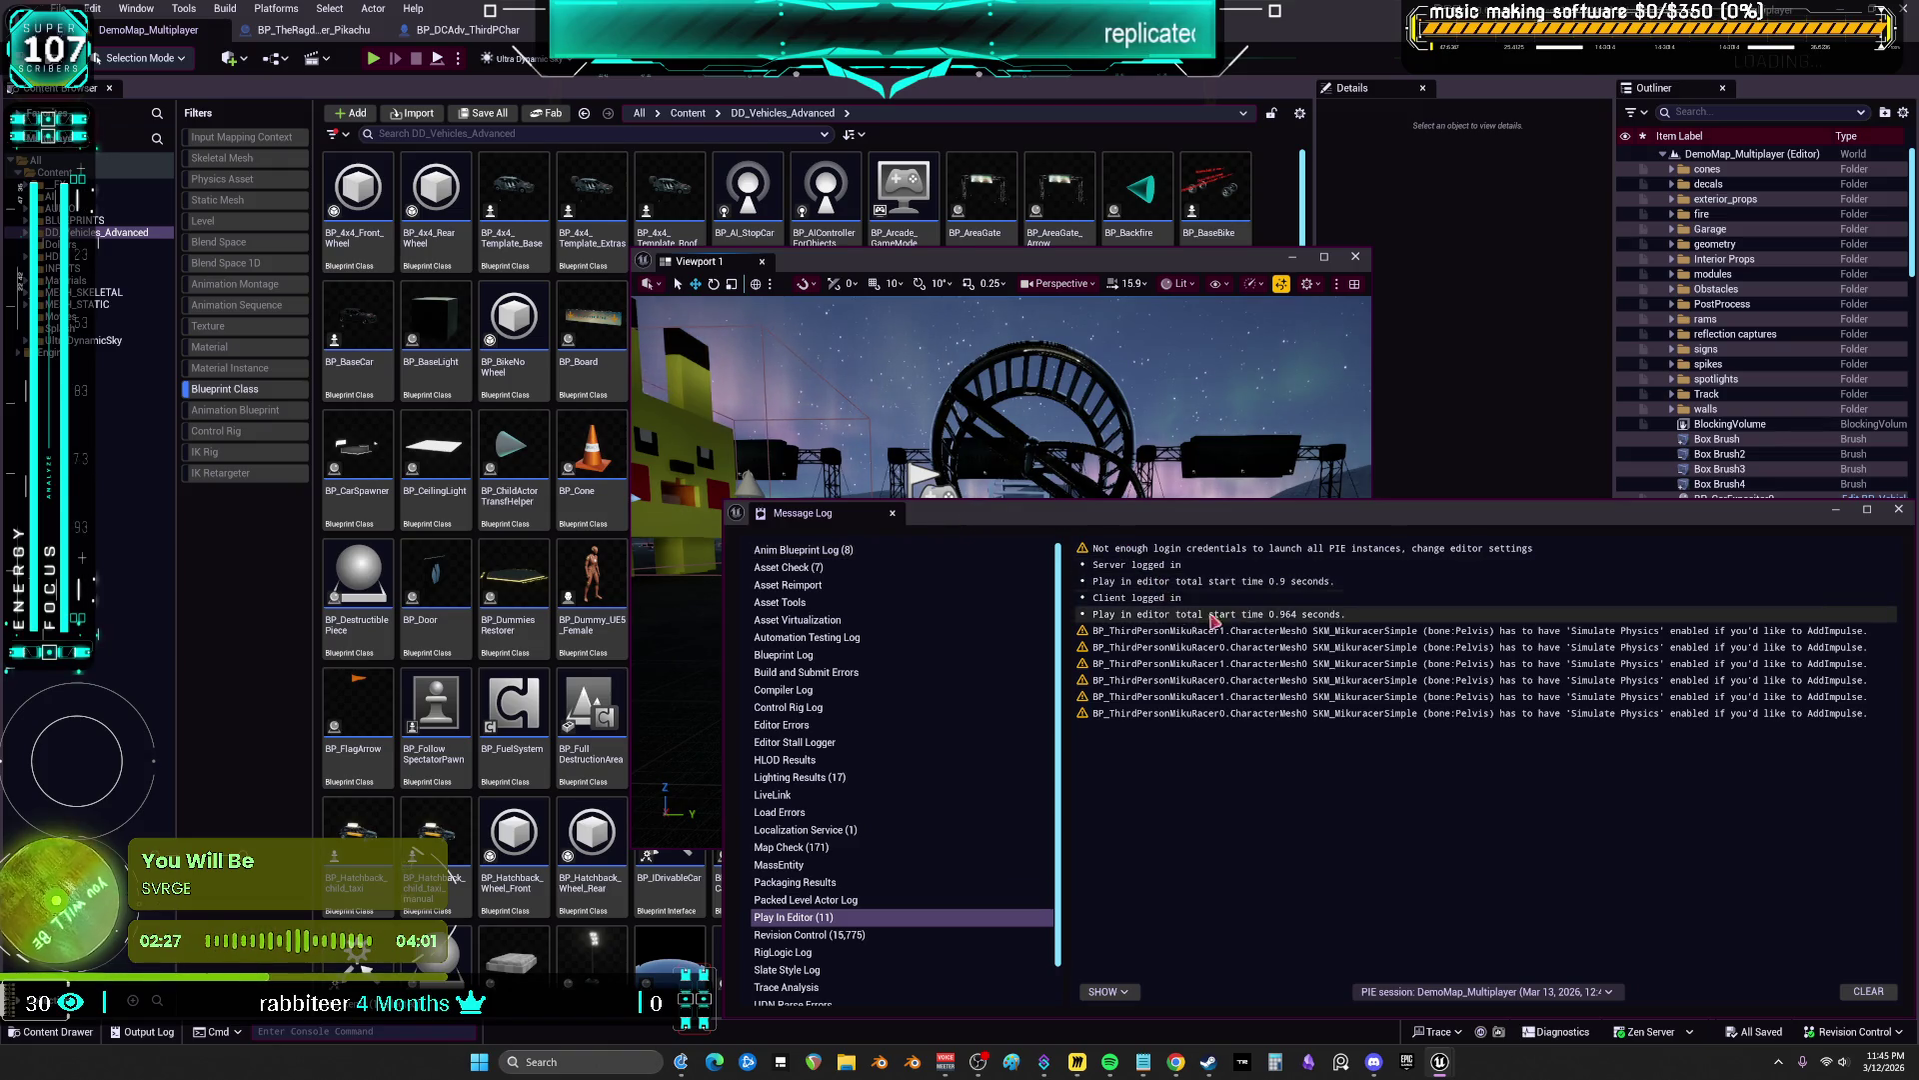
pyautogui.click(1340, 568)
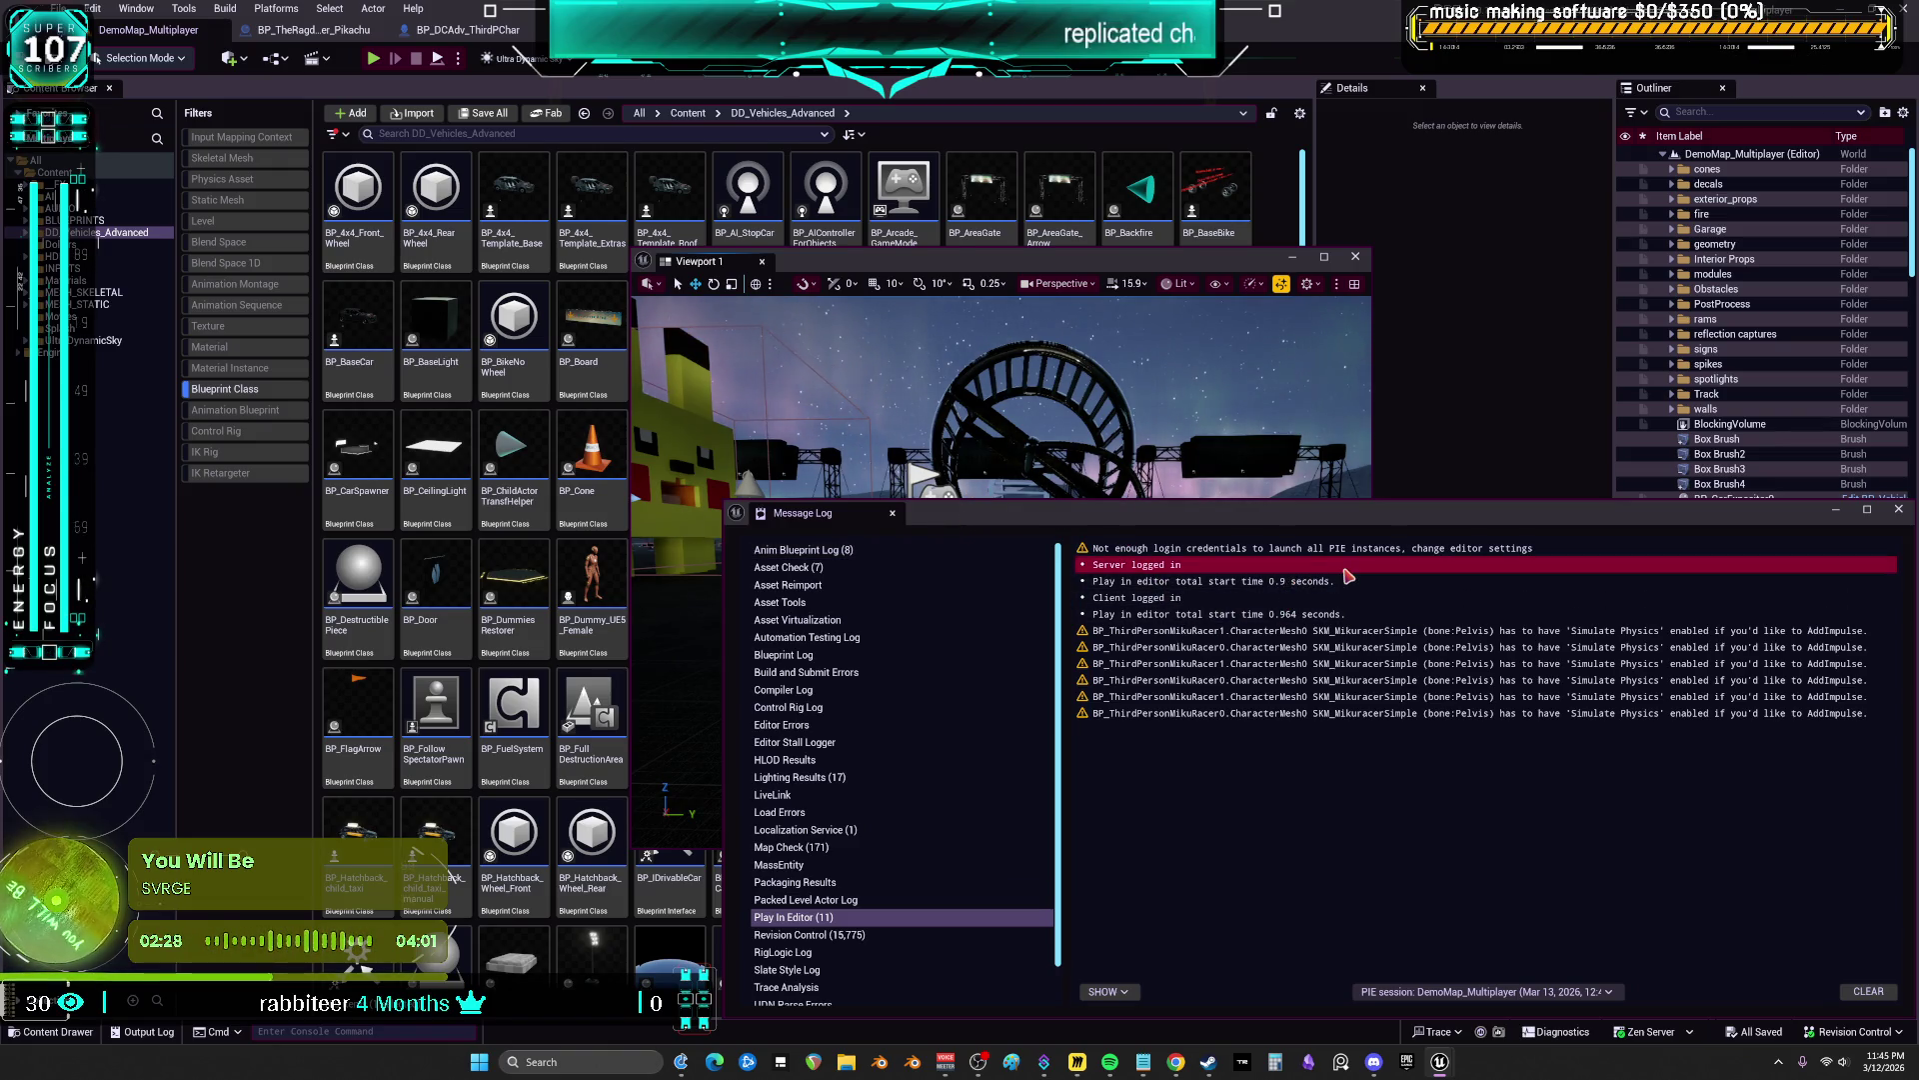
pyautogui.click(1099, 619)
pyautogui.click(1101, 629)
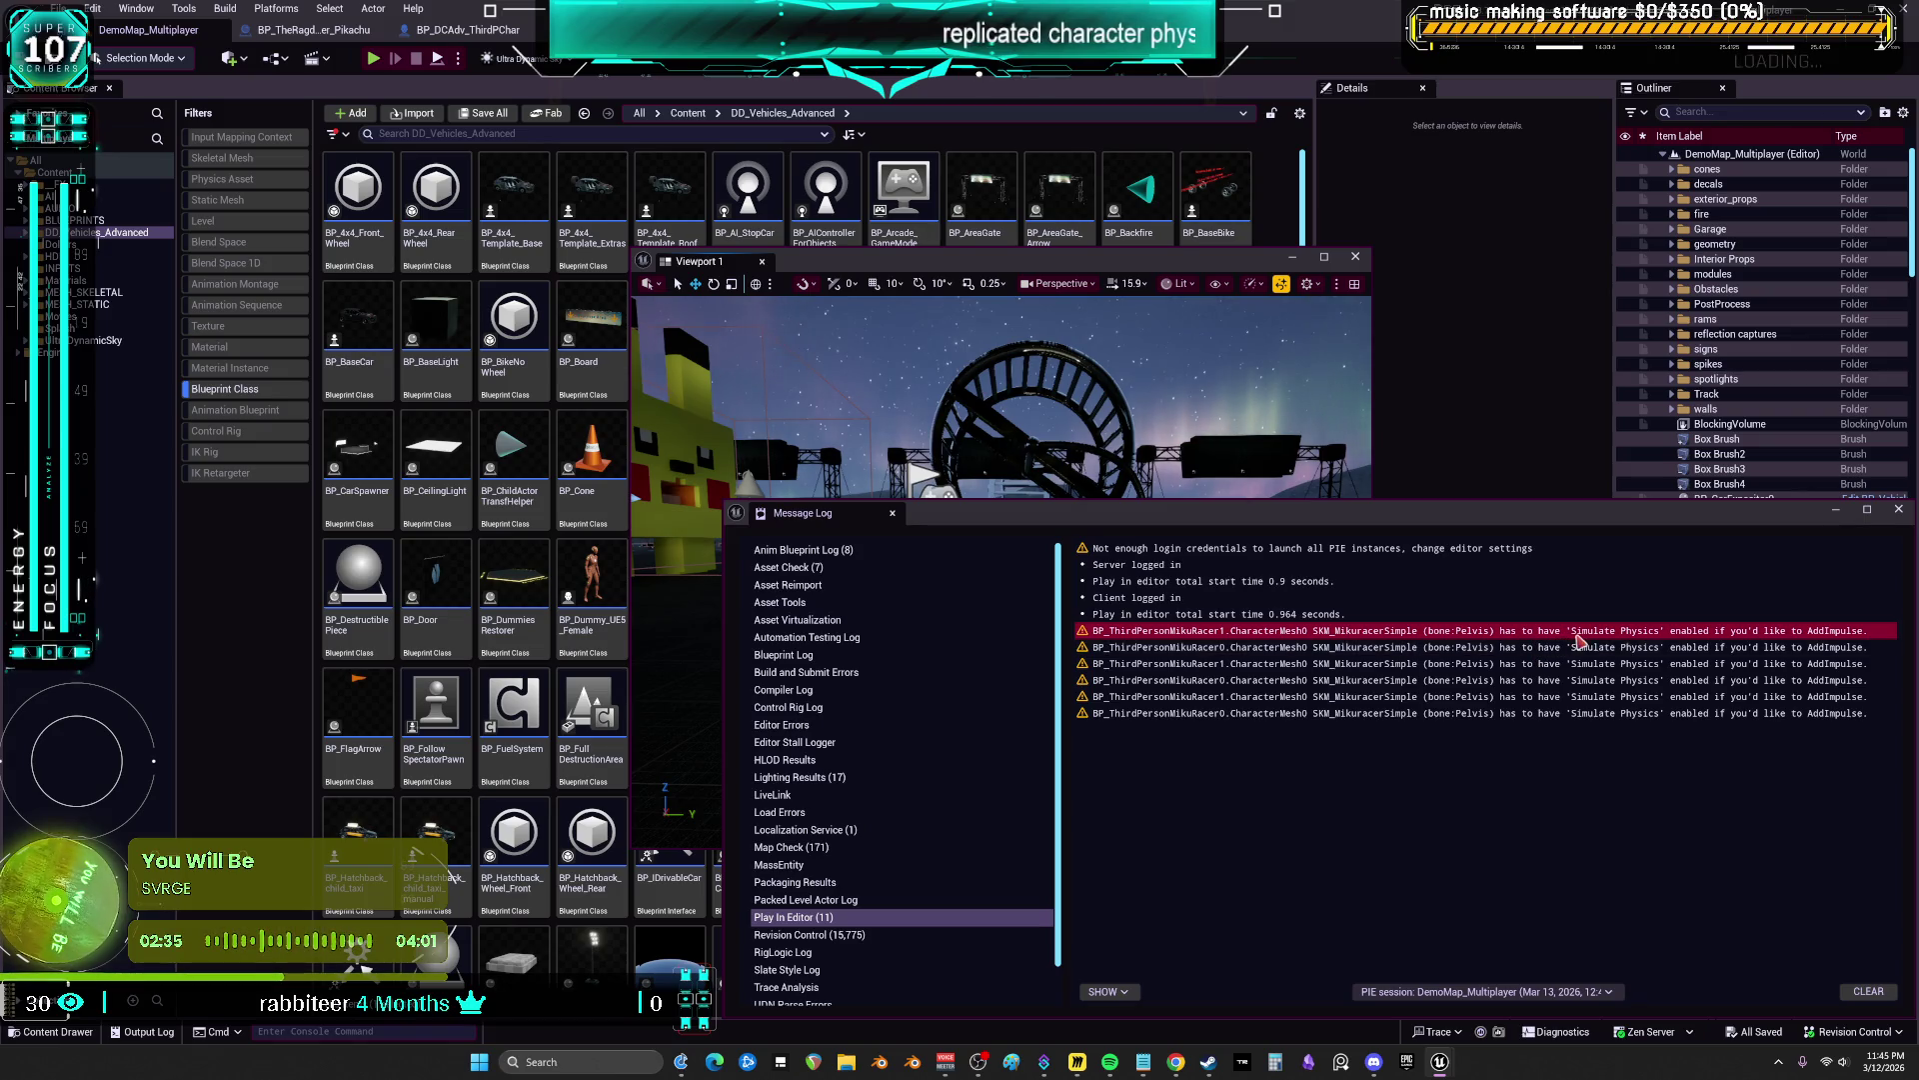
pyautogui.click(1765, 646)
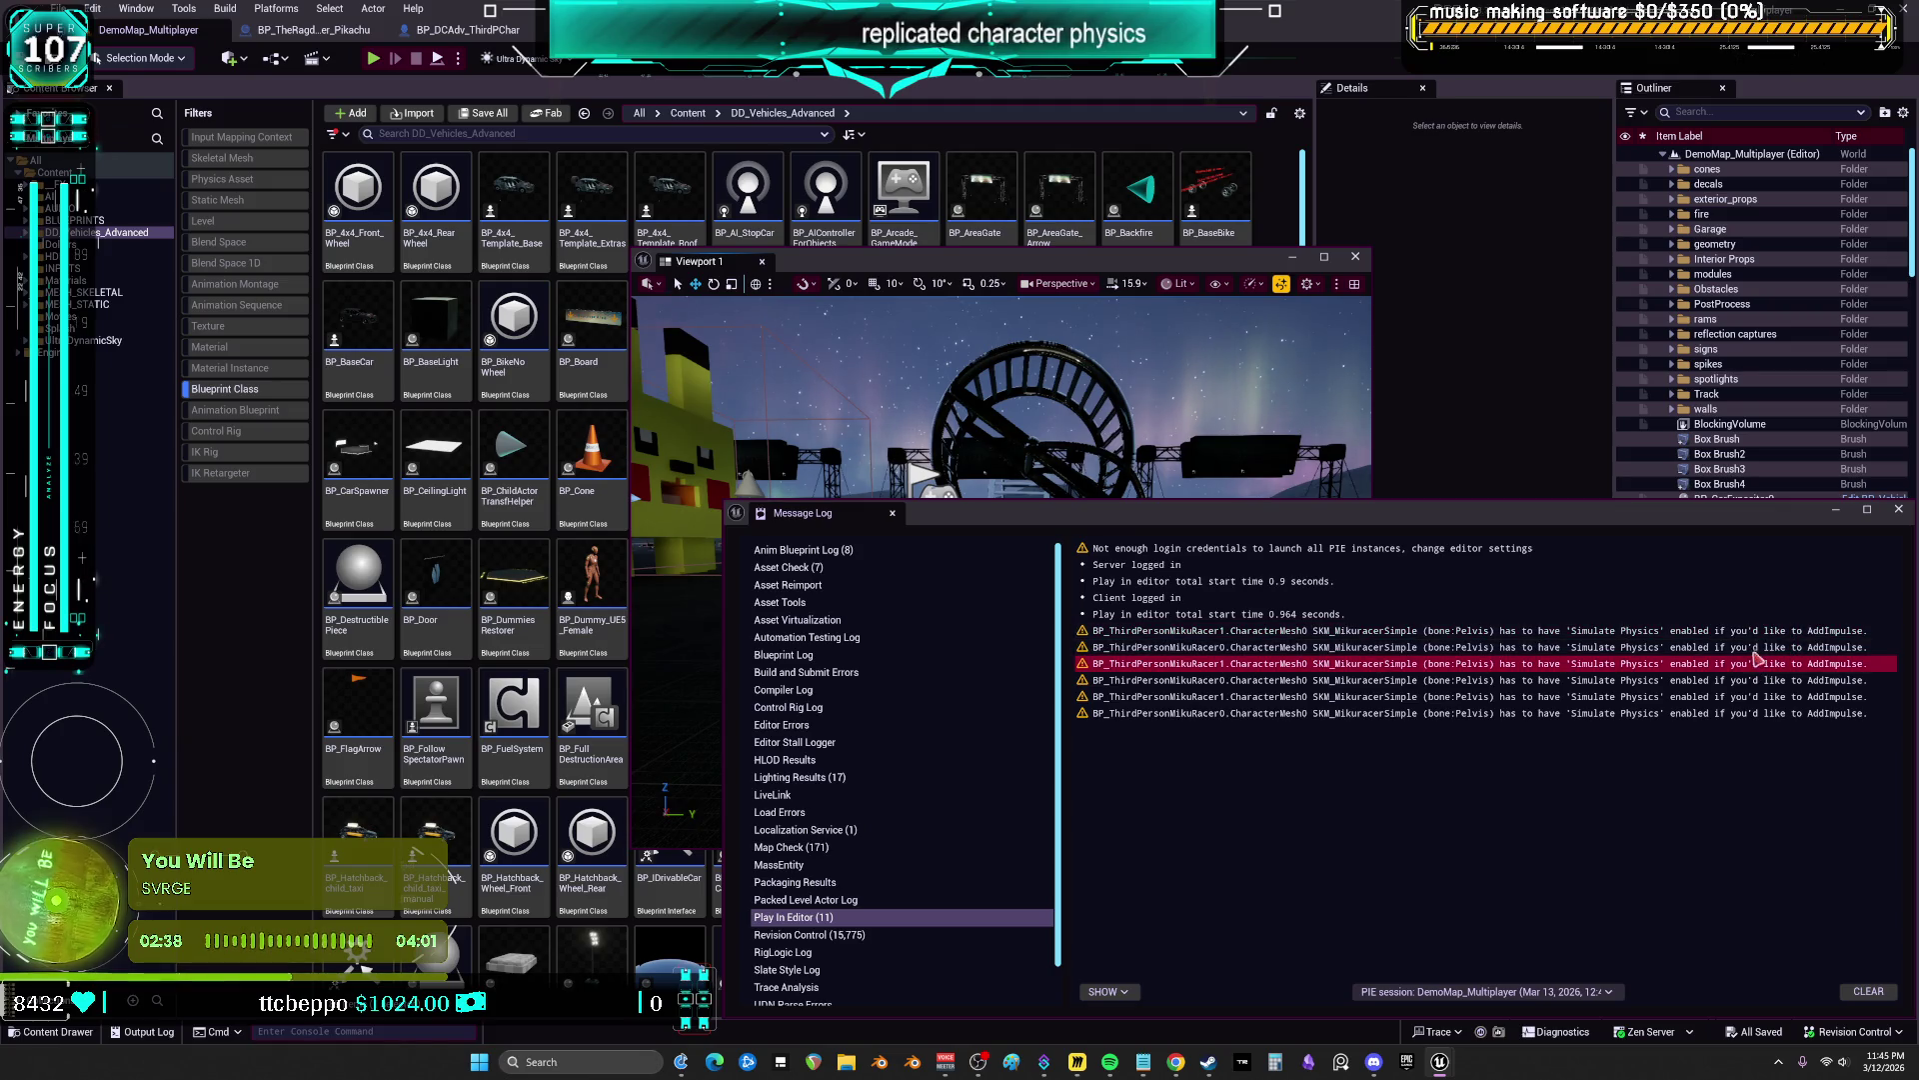
pyautogui.click(1756, 632)
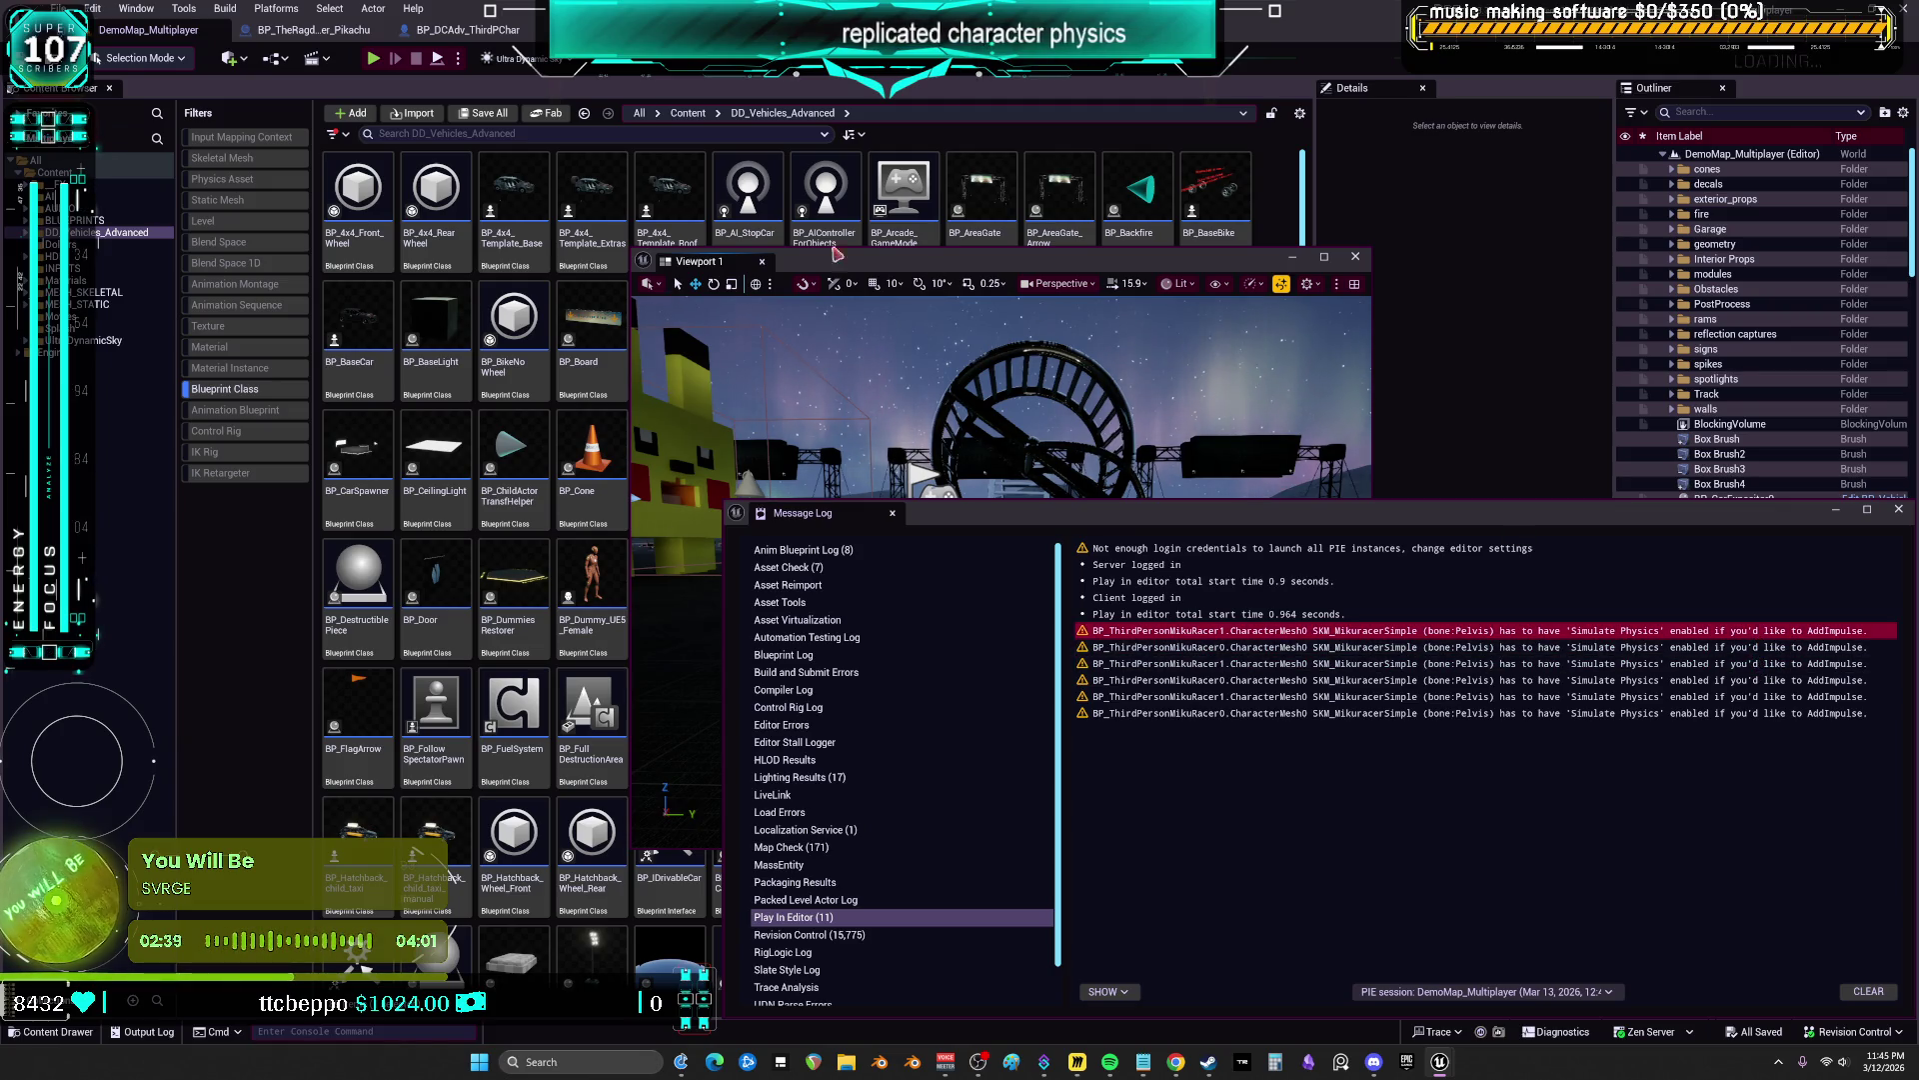
# Check the Net Mode play options, then play-test again and trigger the ragdoll with E
pyautogui.click(459, 60)
pyautogui.moveTo(540, 364)
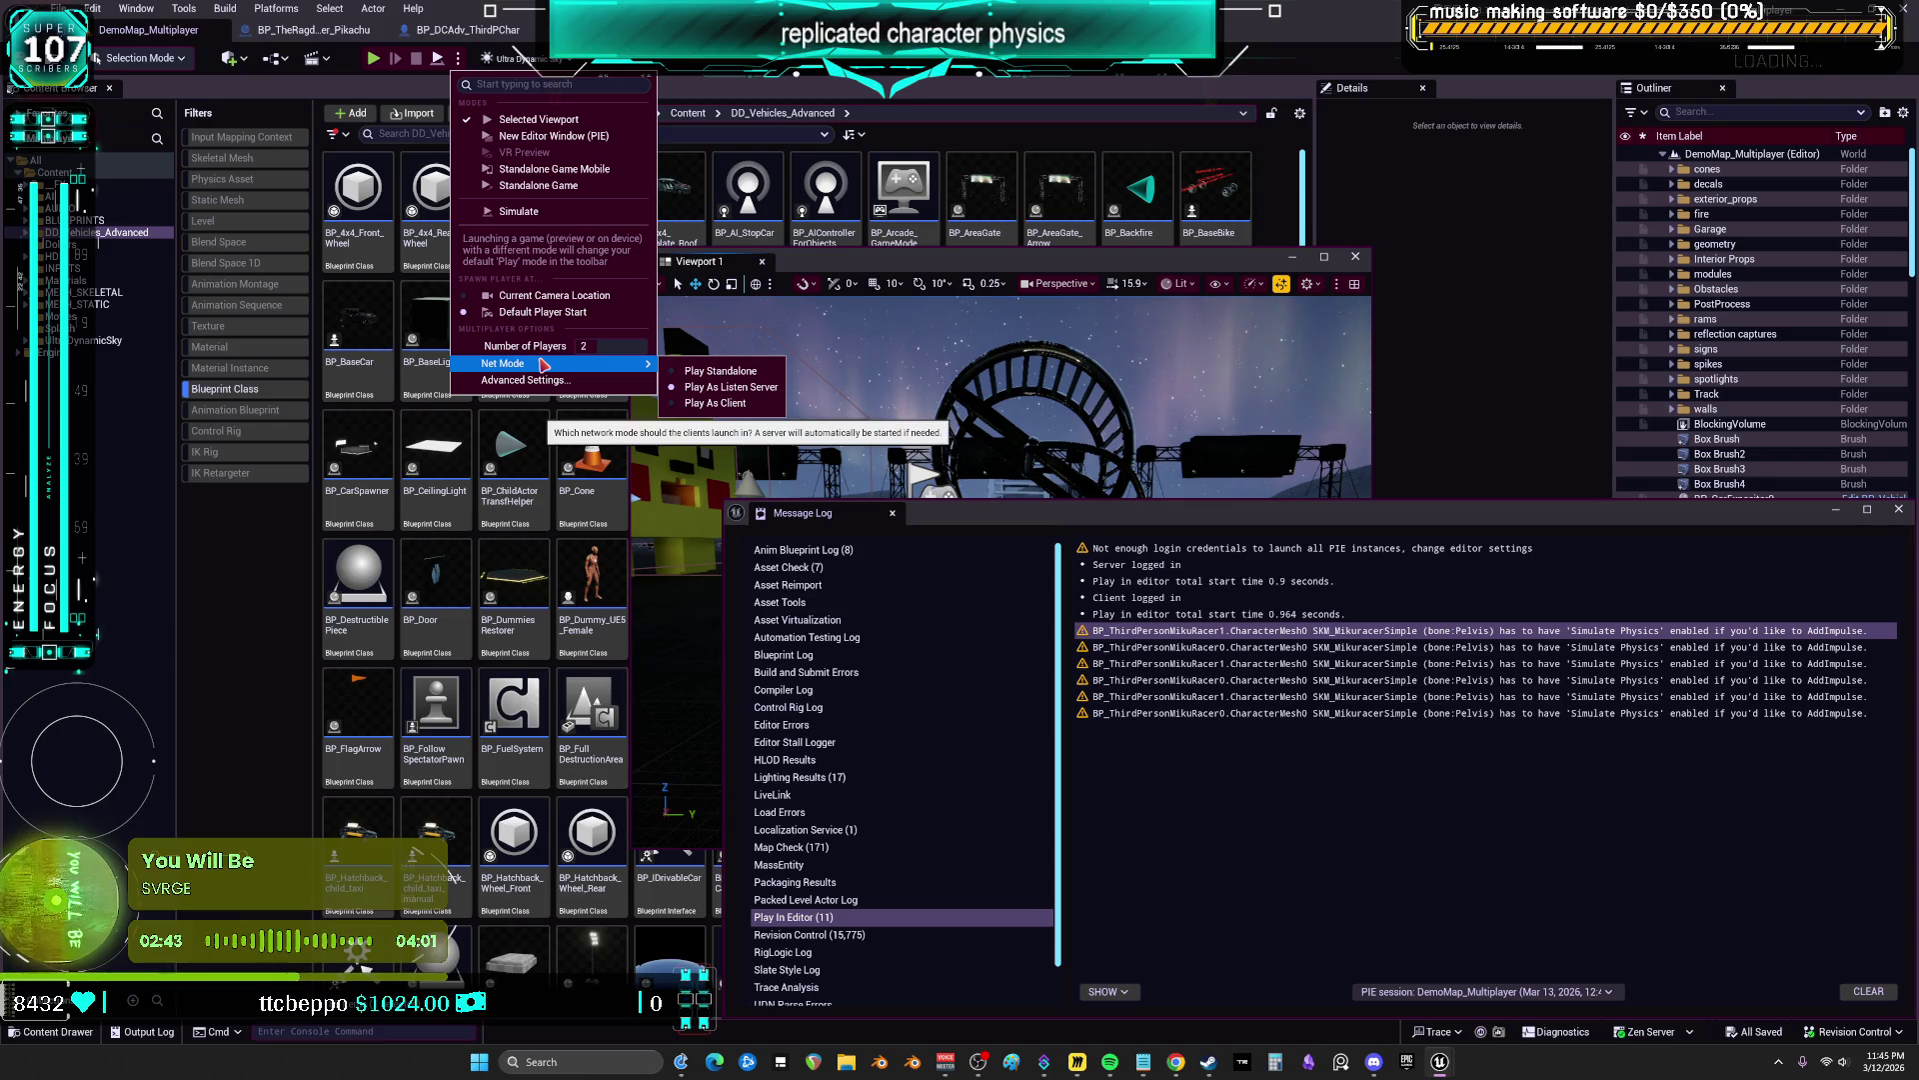
pyautogui.click(623, 357)
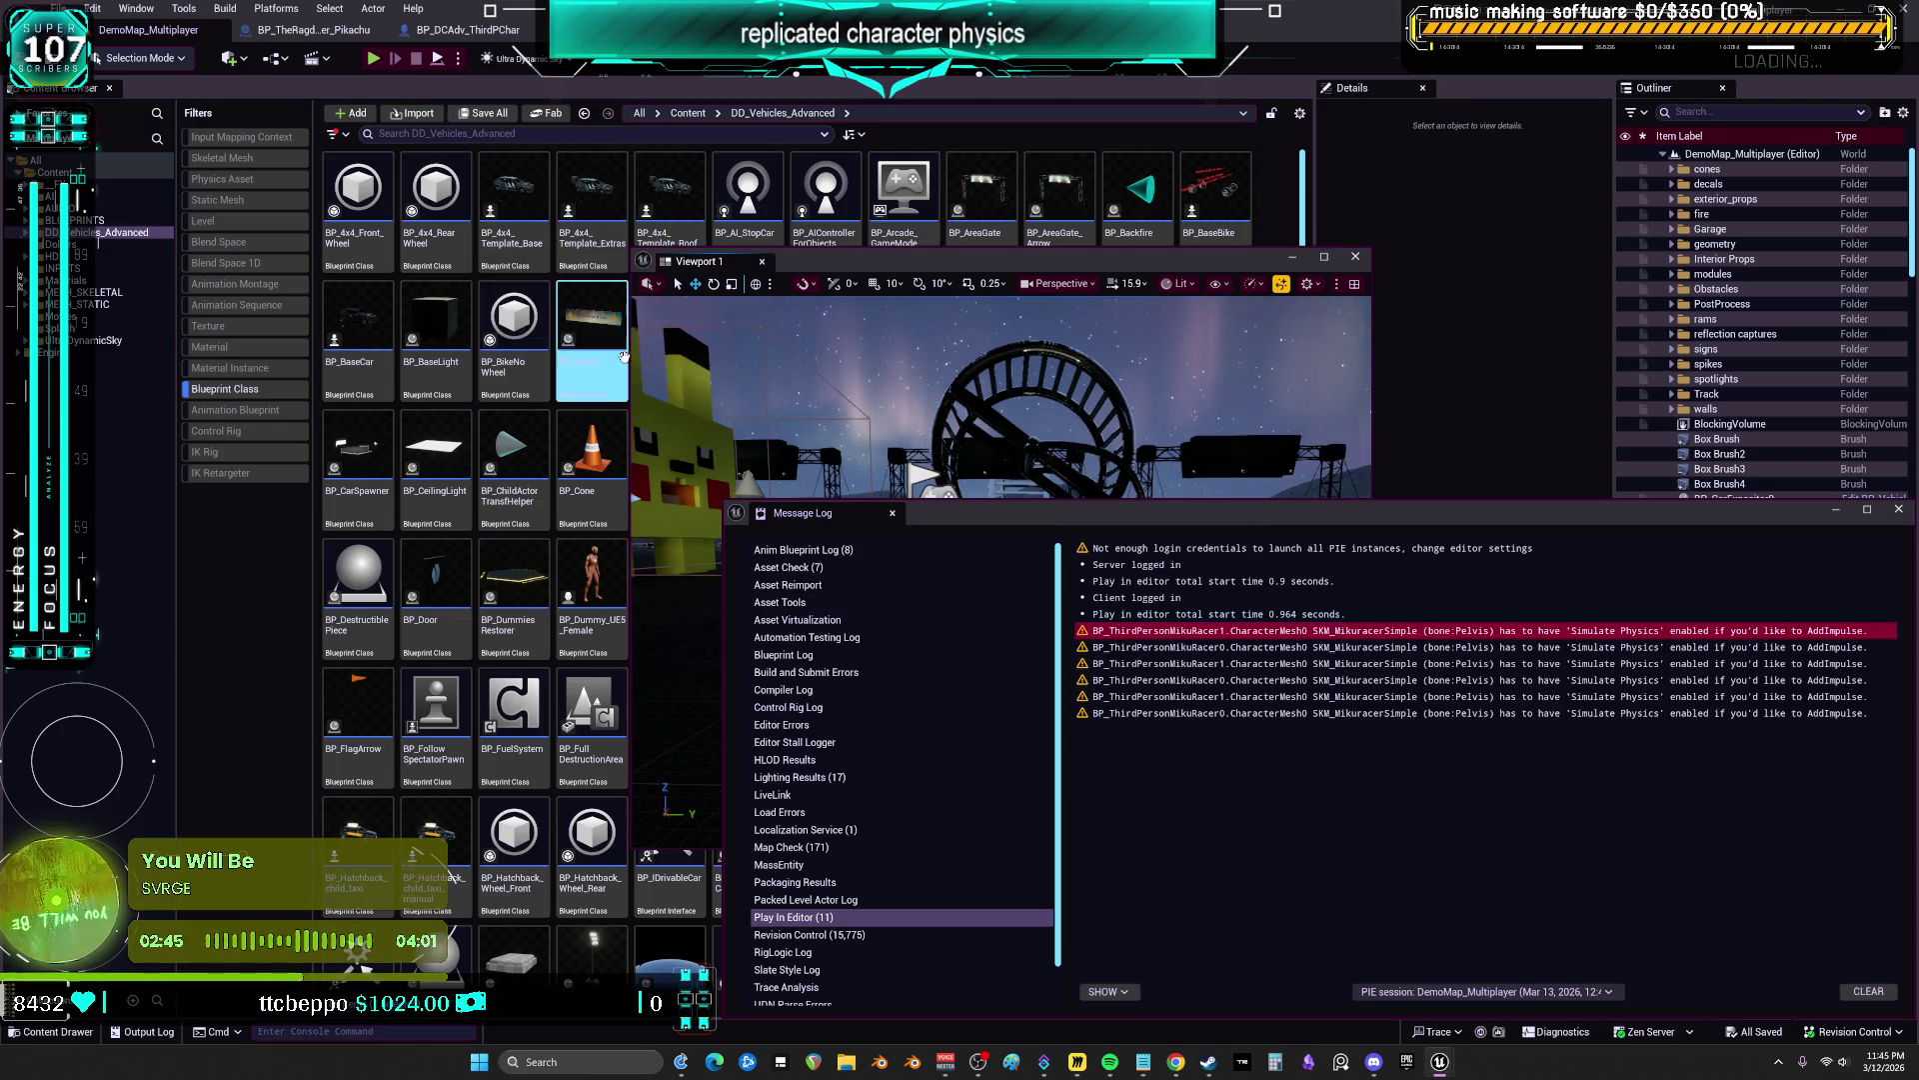
pyautogui.click(884, 423)
pyautogui.hotkey('alt', 'p')
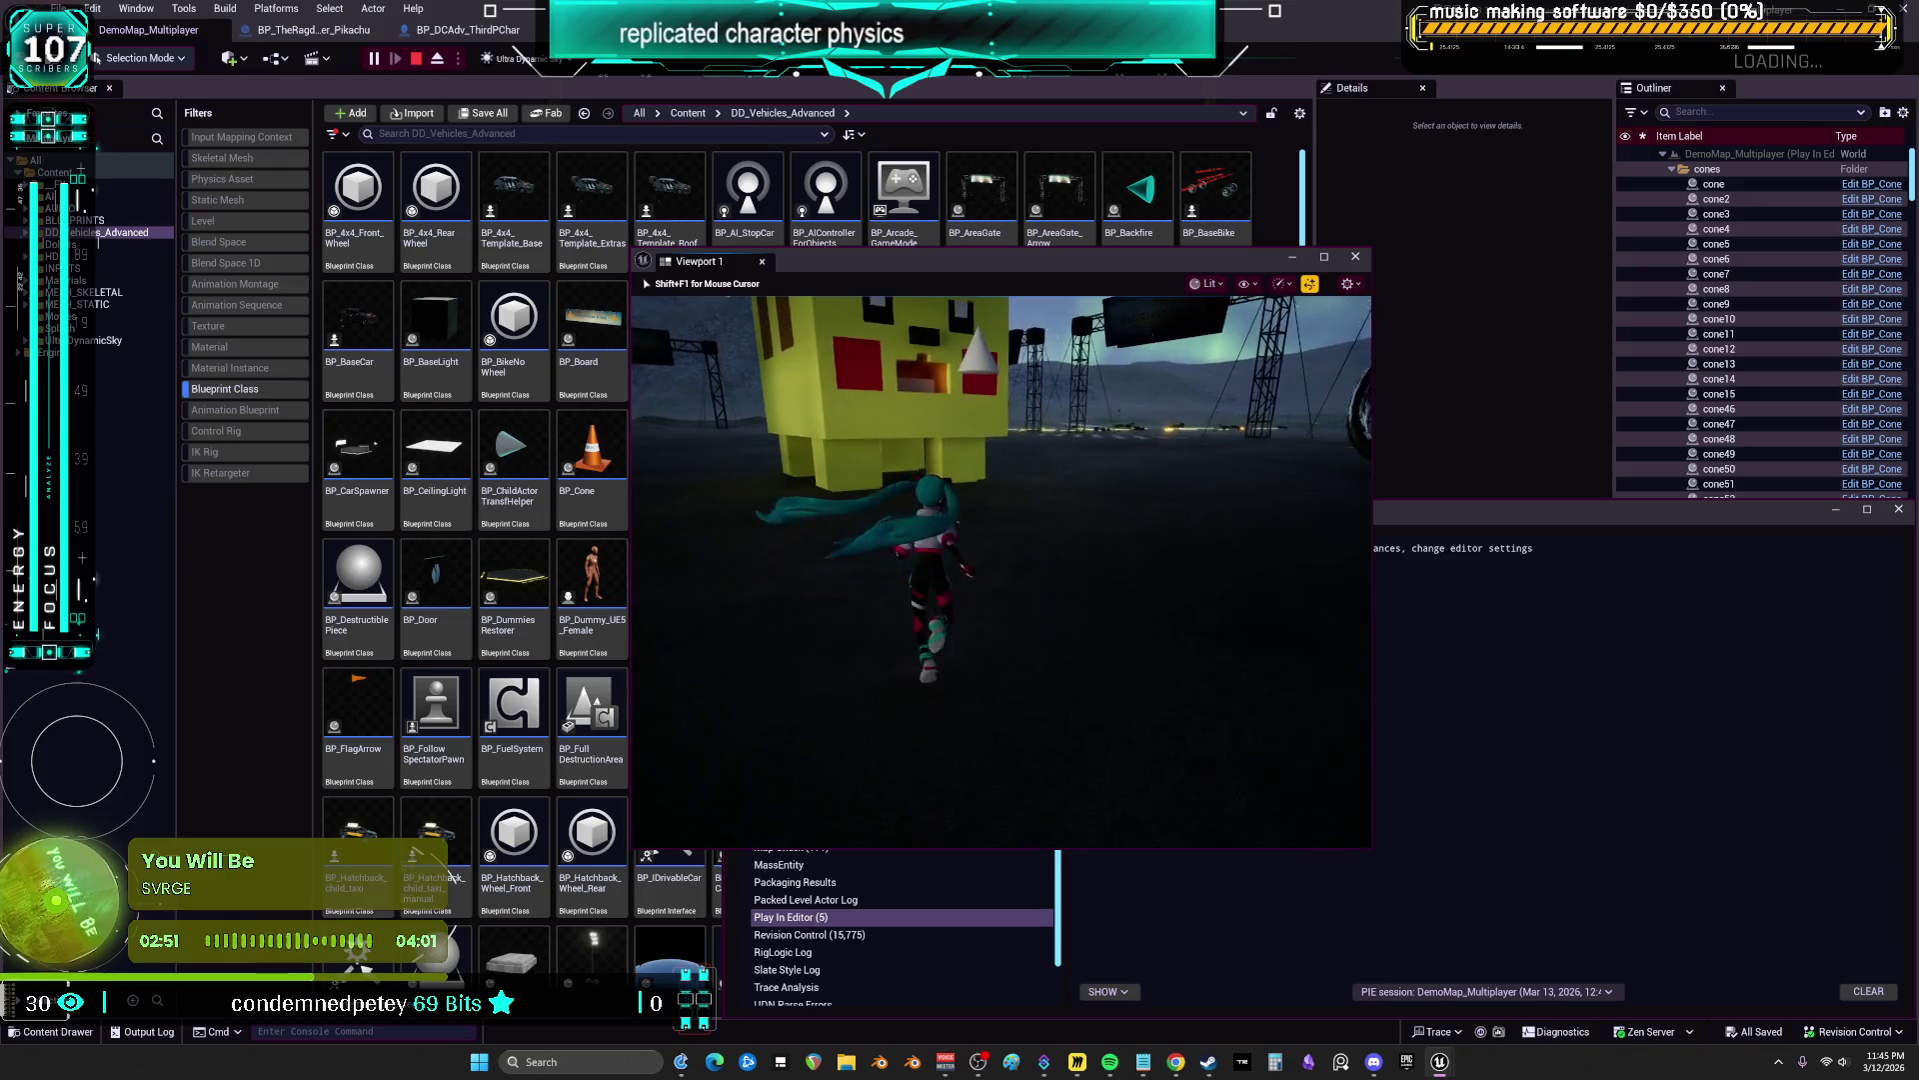
pyautogui.press('e')
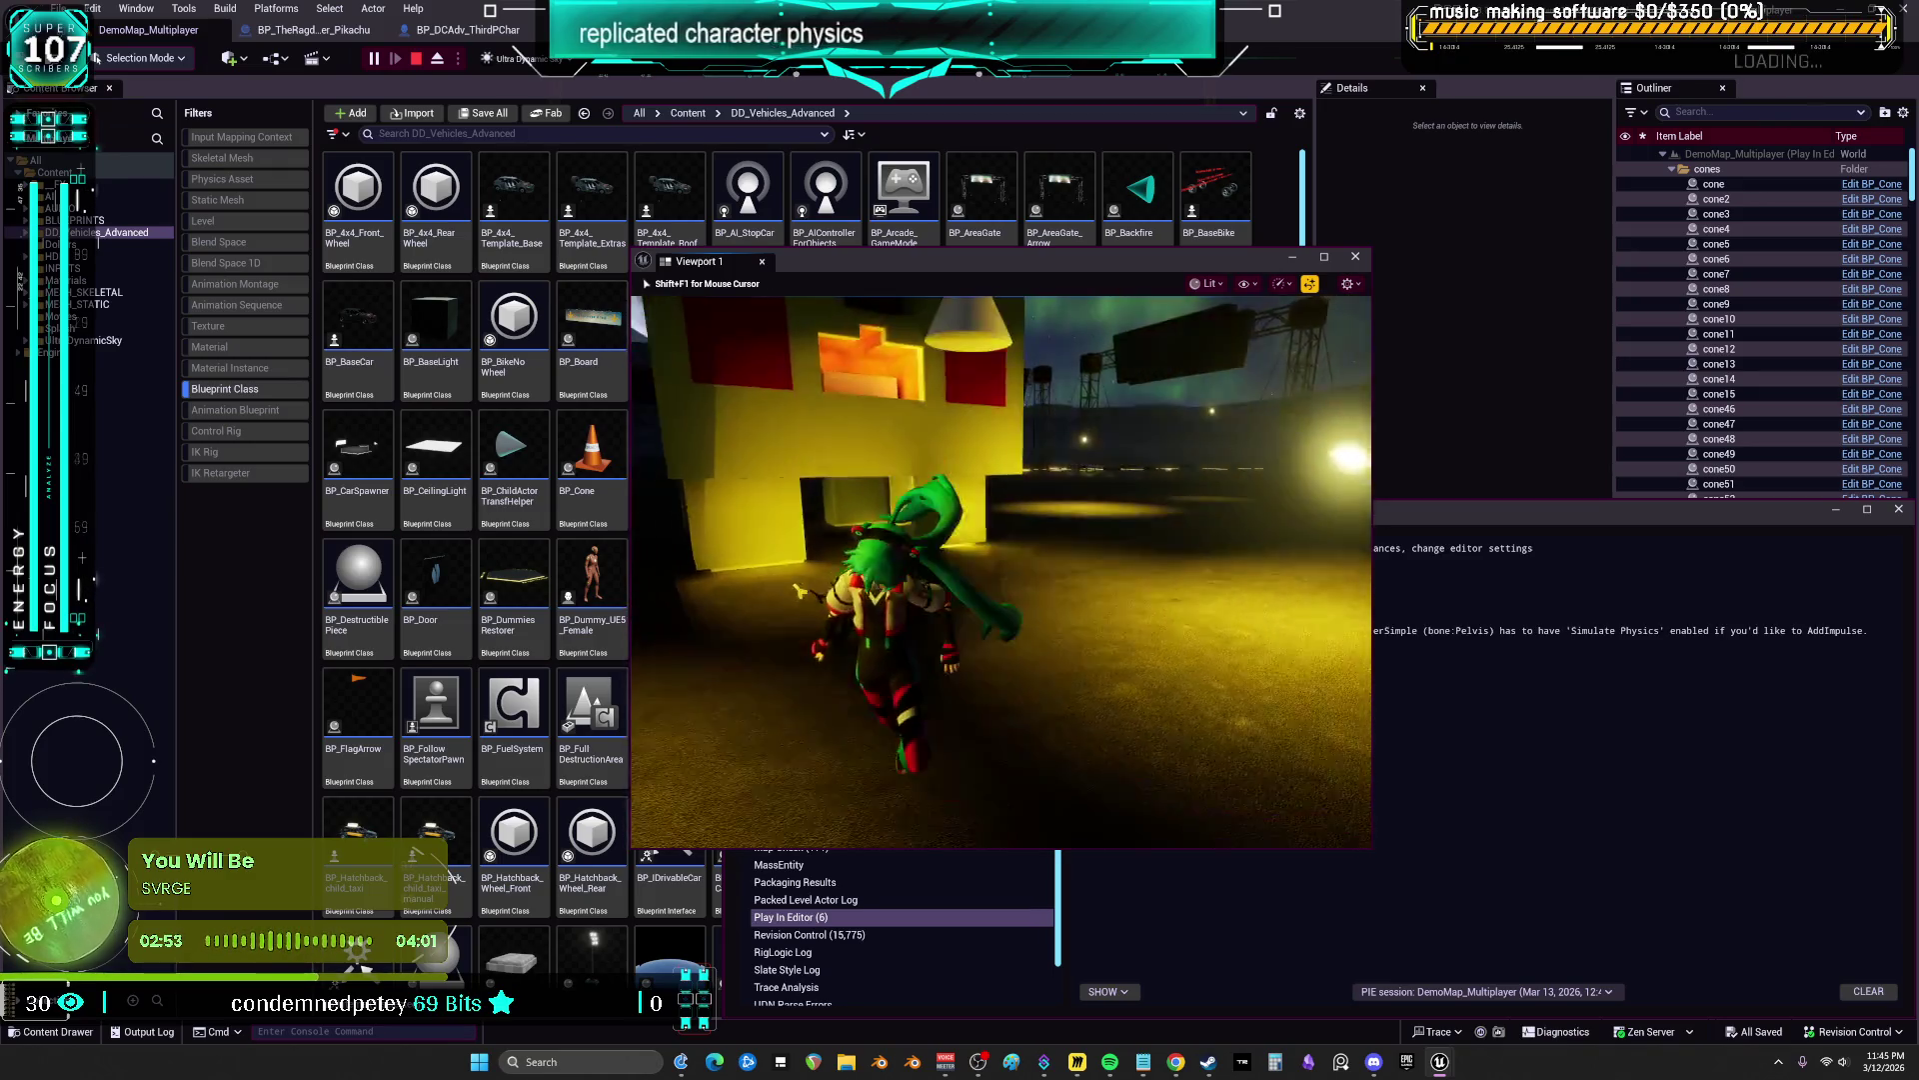
pyautogui.press('Escape')
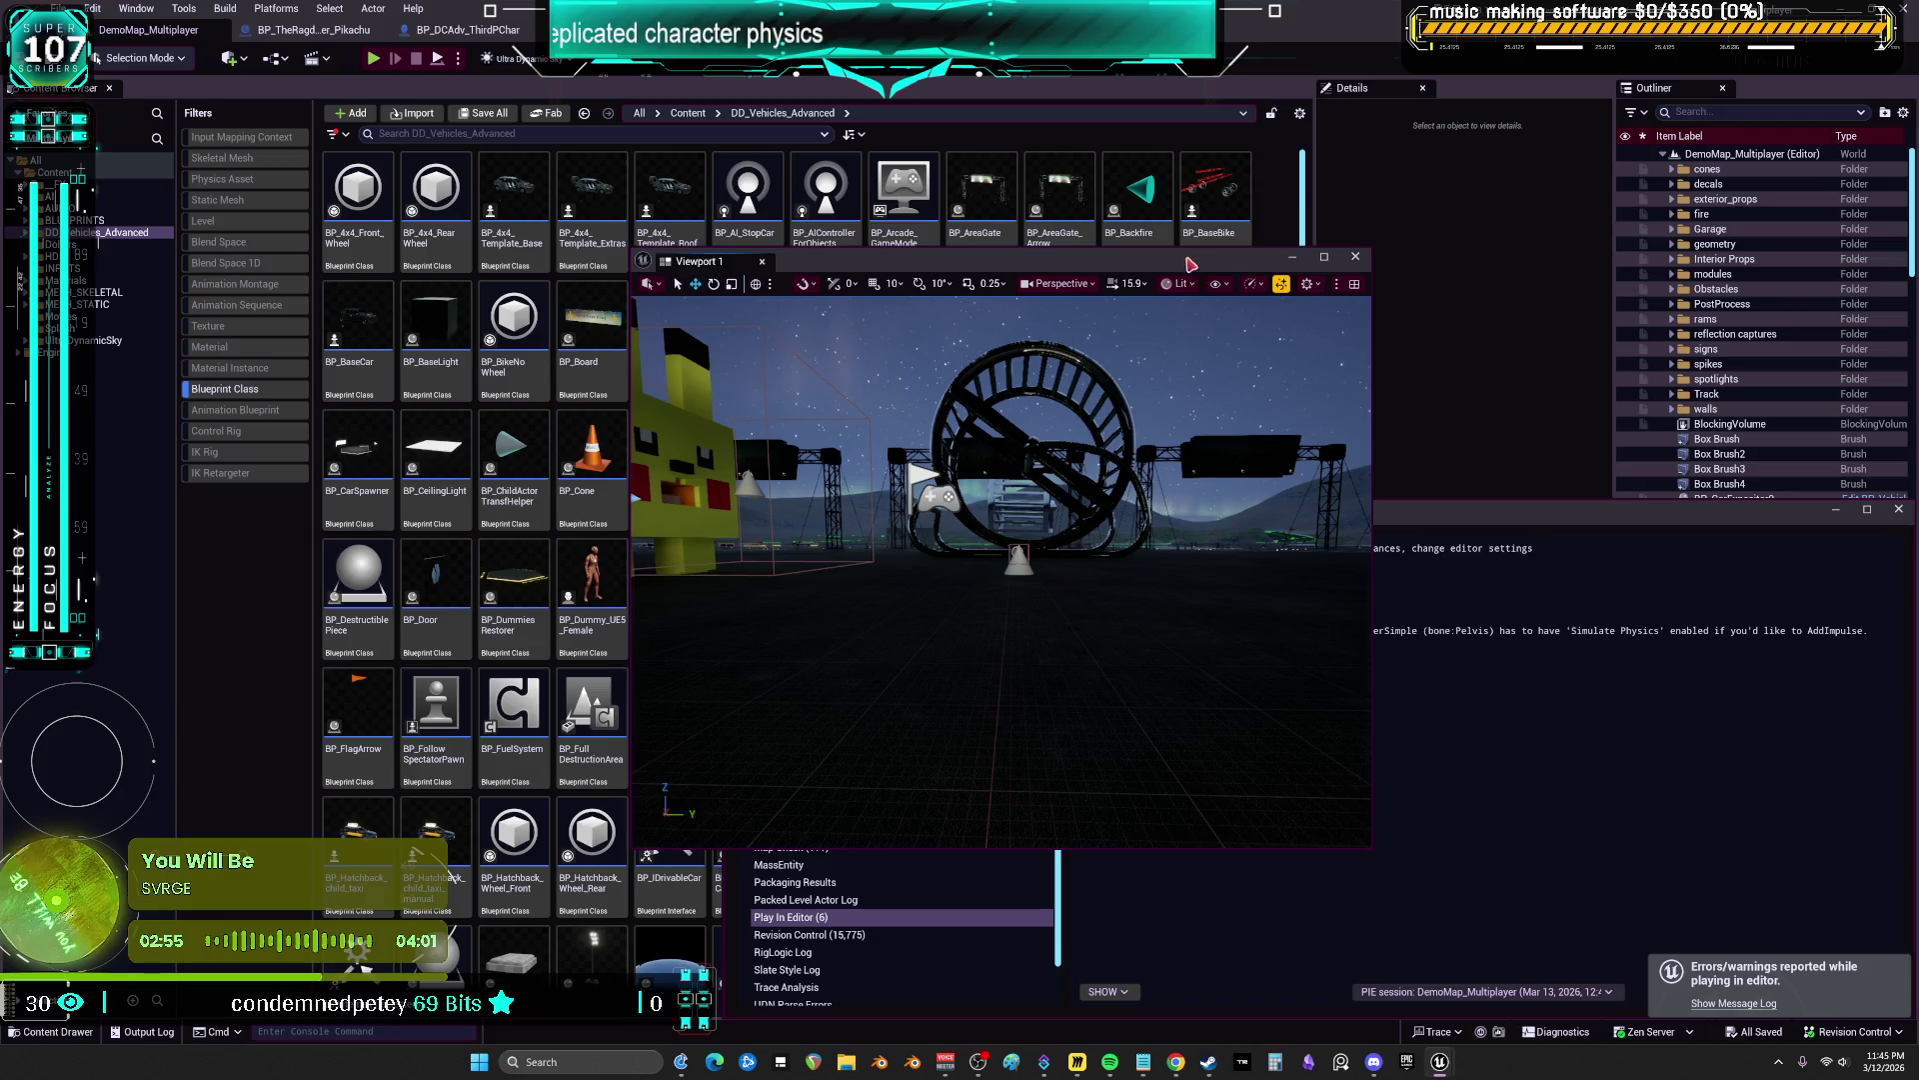
# Rearrange the windows, then clear the Message Log and close it
pyautogui.moveTo(1195, 267); pyautogui.dragTo(887, 254)
pyautogui.moveTo(1373, 513); pyautogui.dragTo(1264, 361)
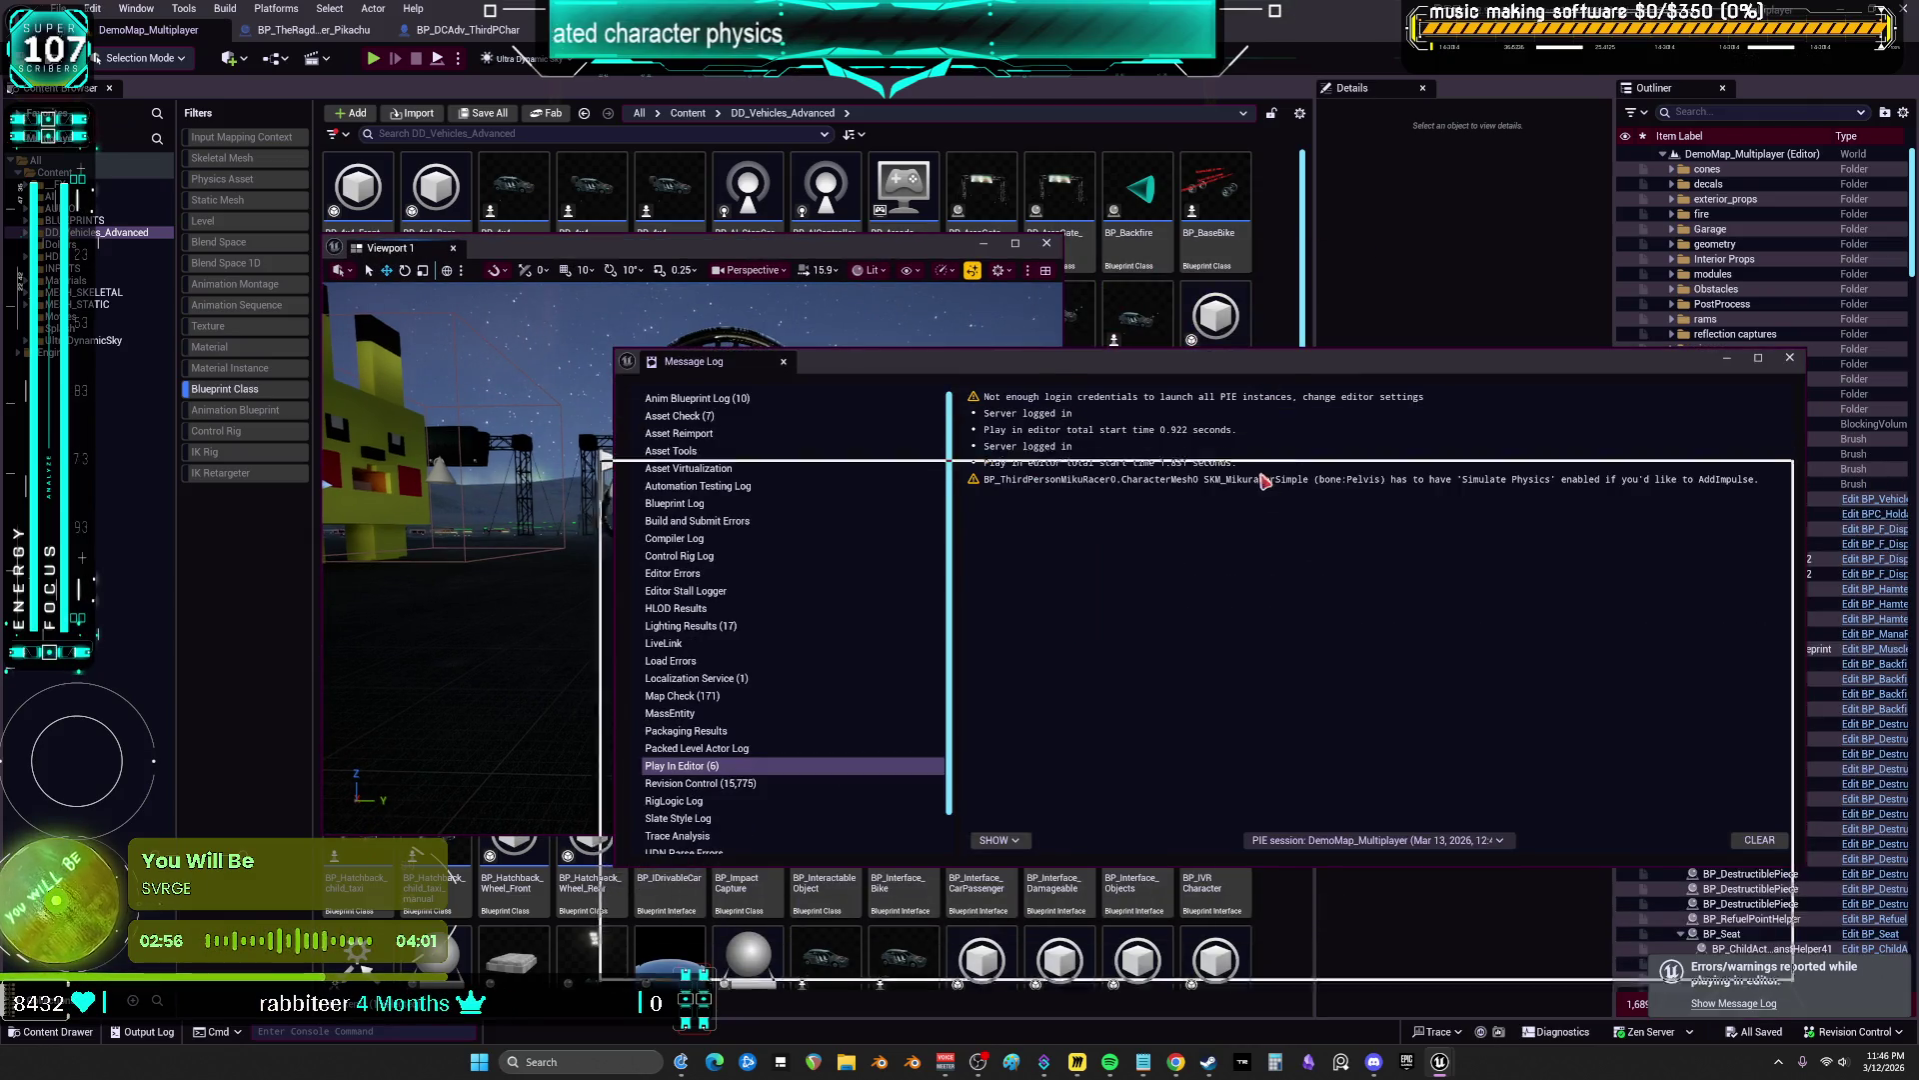
pyautogui.moveTo(1262, 470); pyautogui.dragTo(1276, 469)
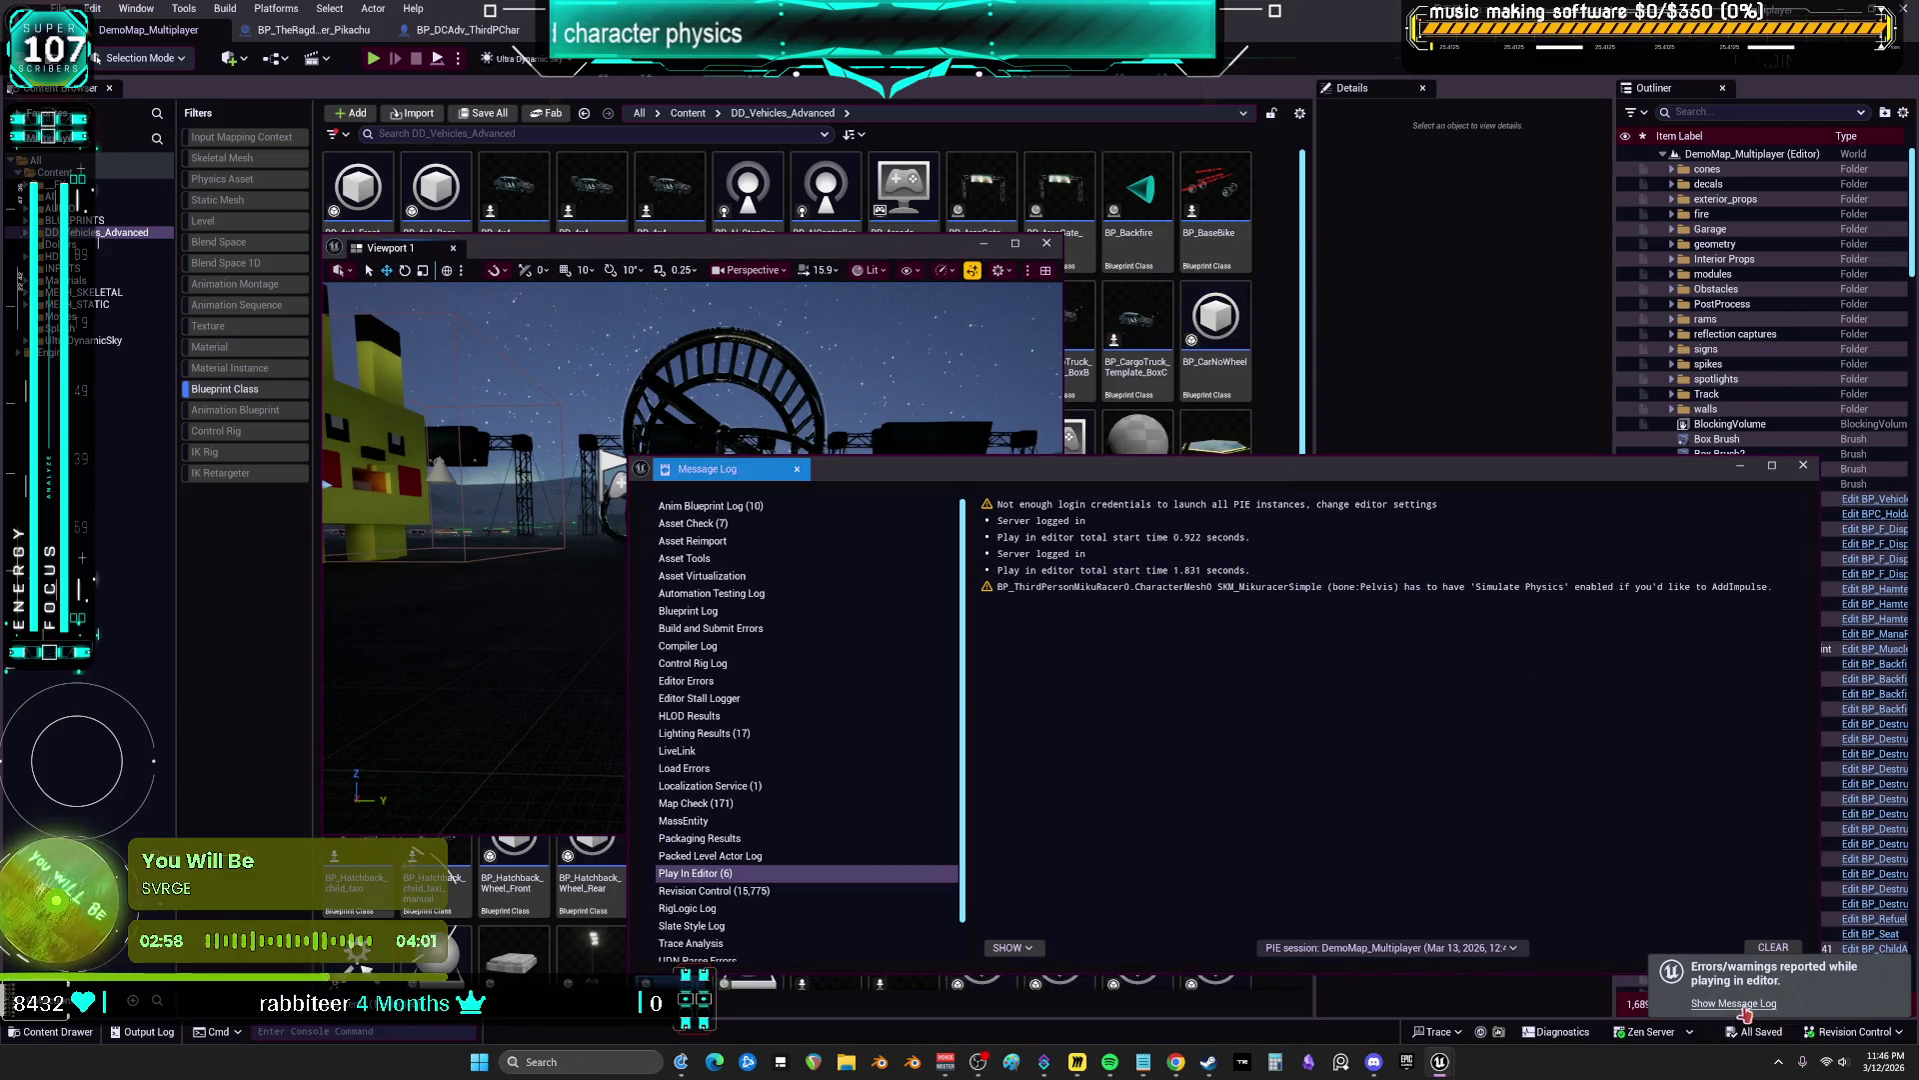
pyautogui.moveTo(1474, 470); pyautogui.dragTo(1251, 394)
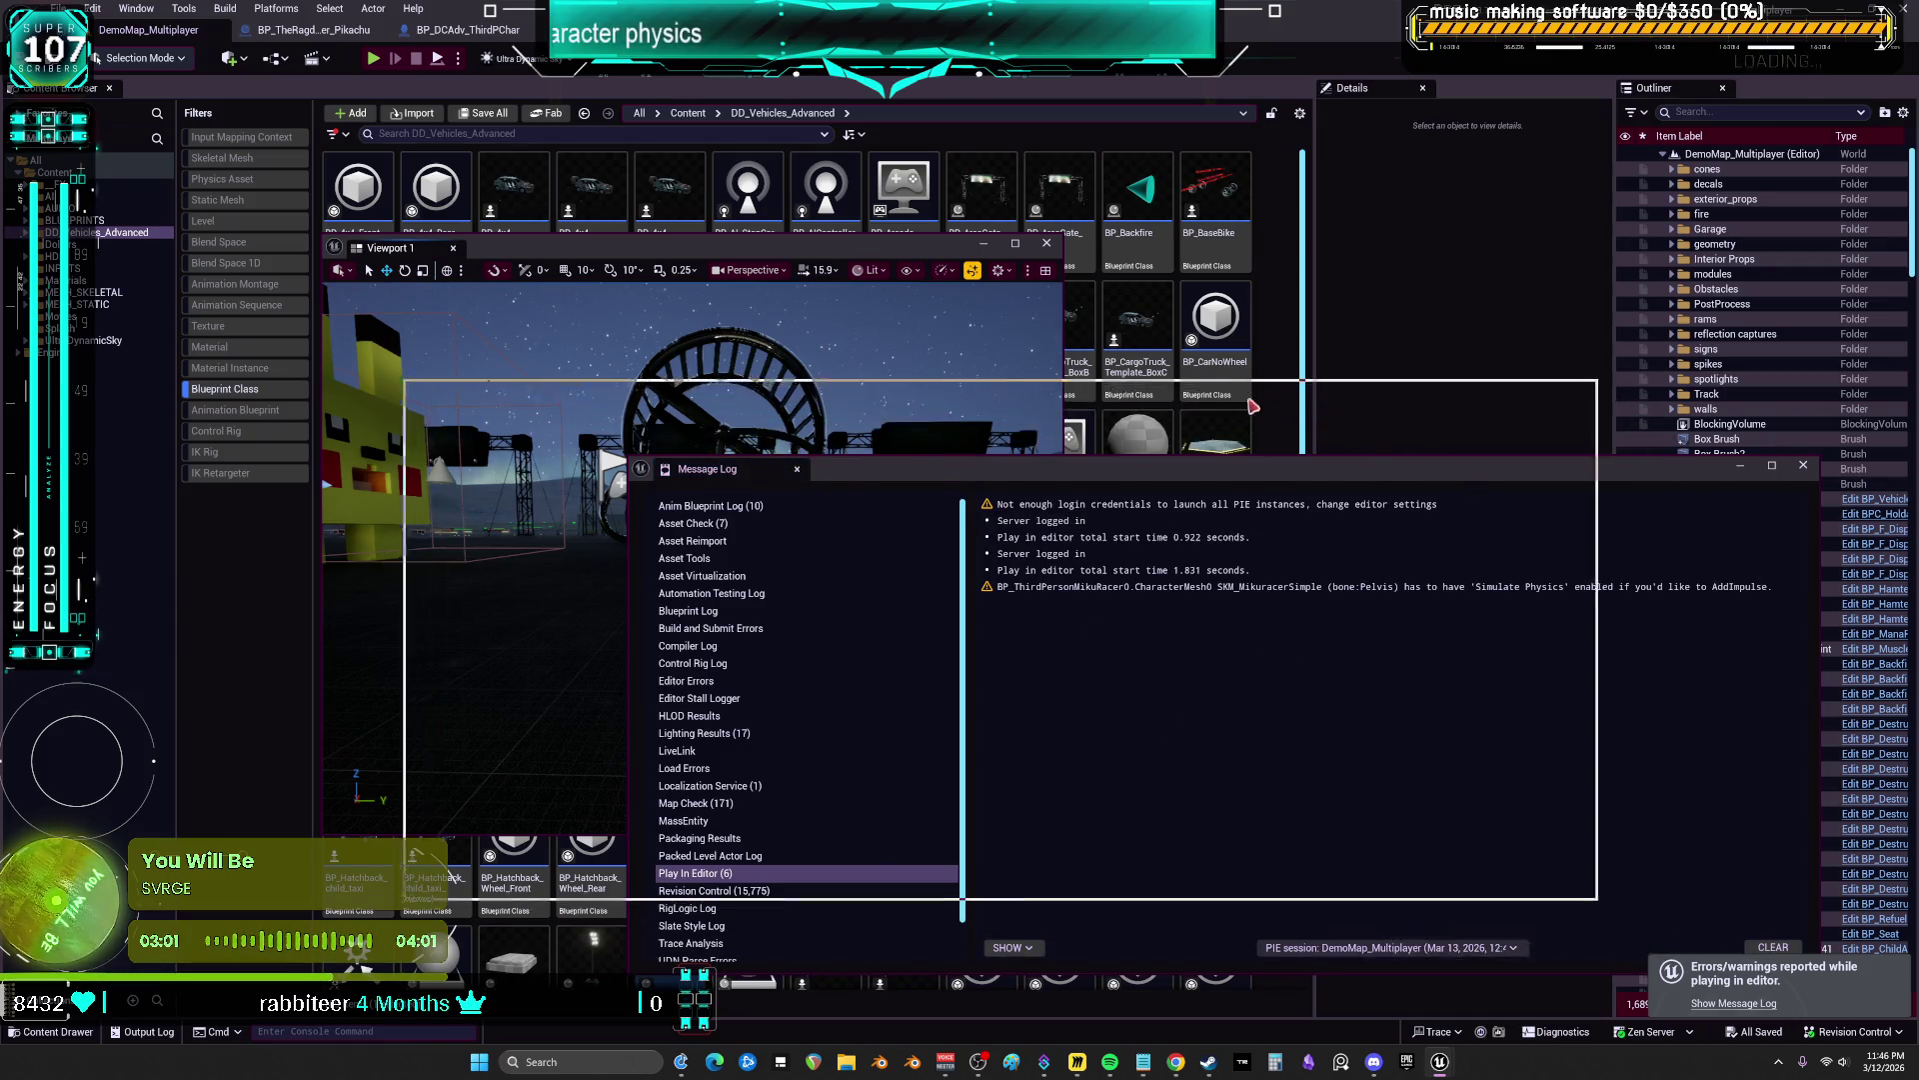
pyautogui.click(1559, 872)
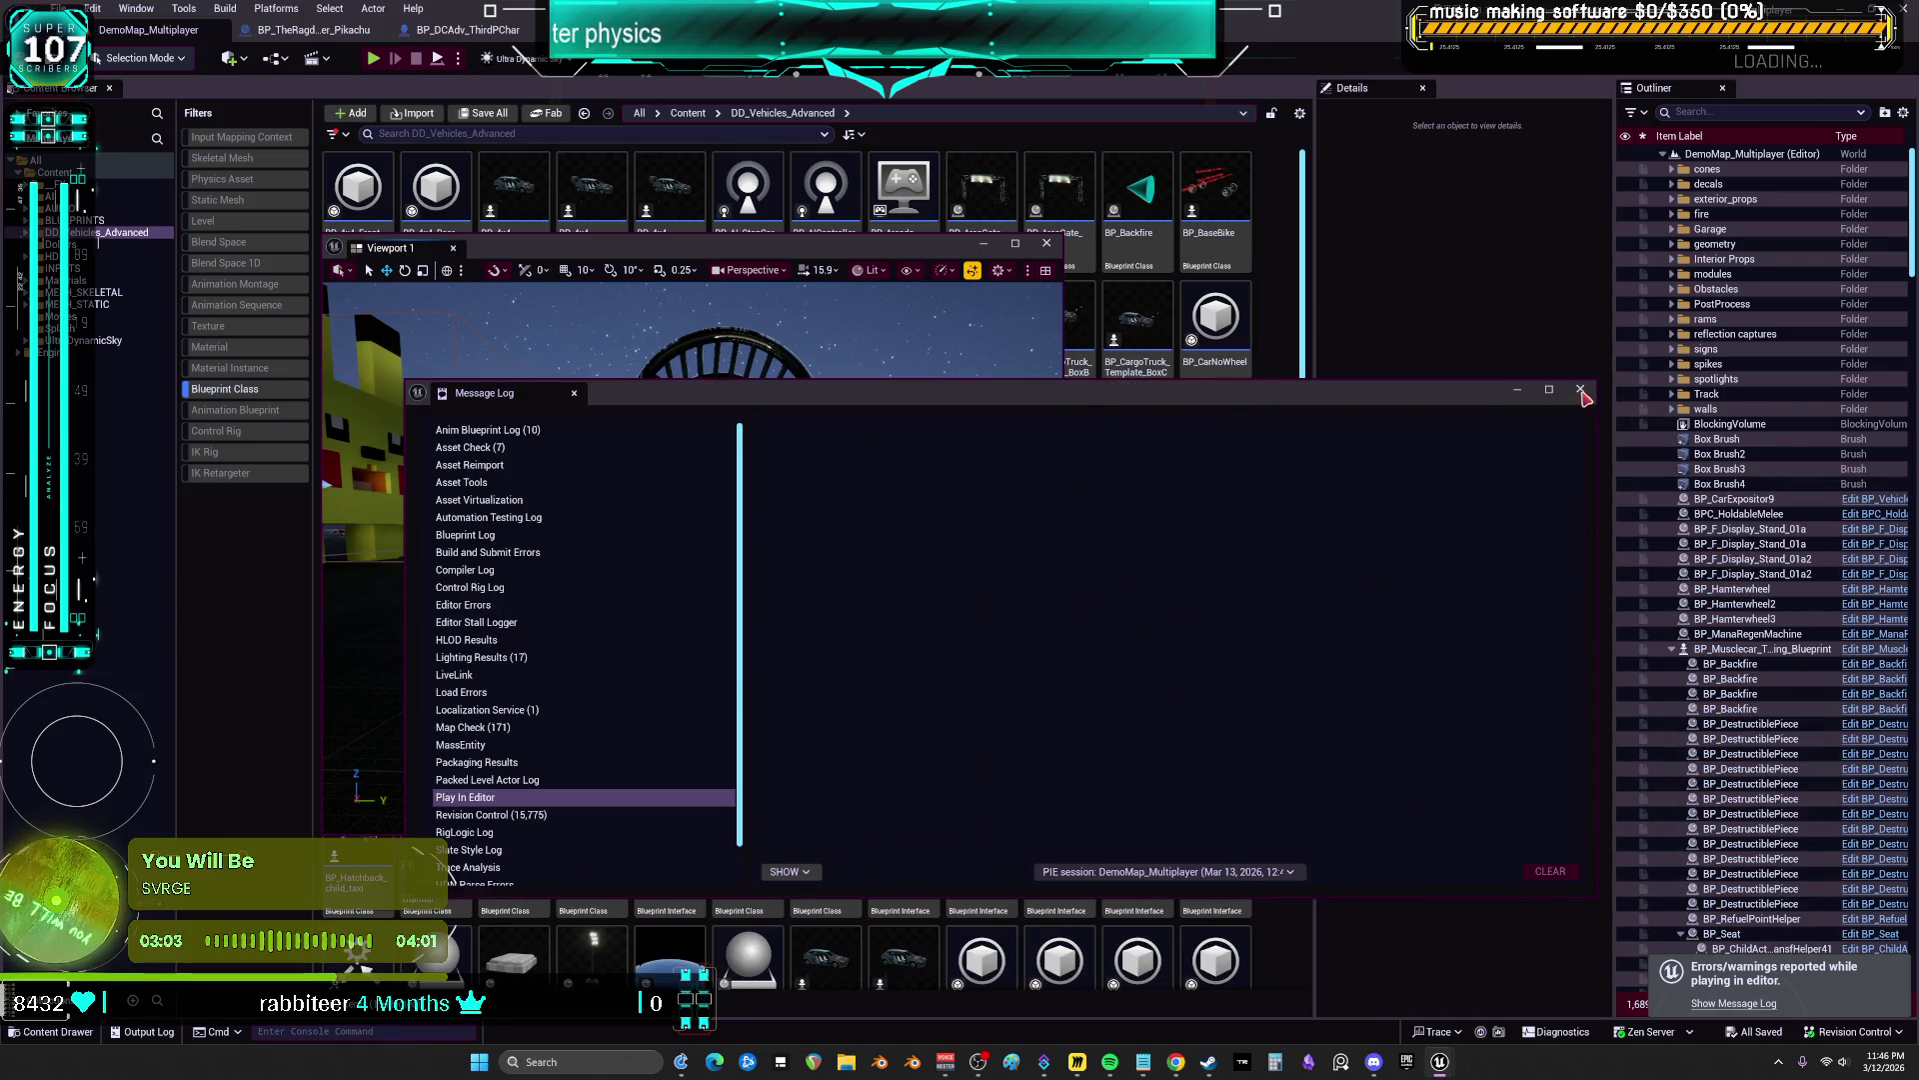
pyautogui.click(1580, 391)
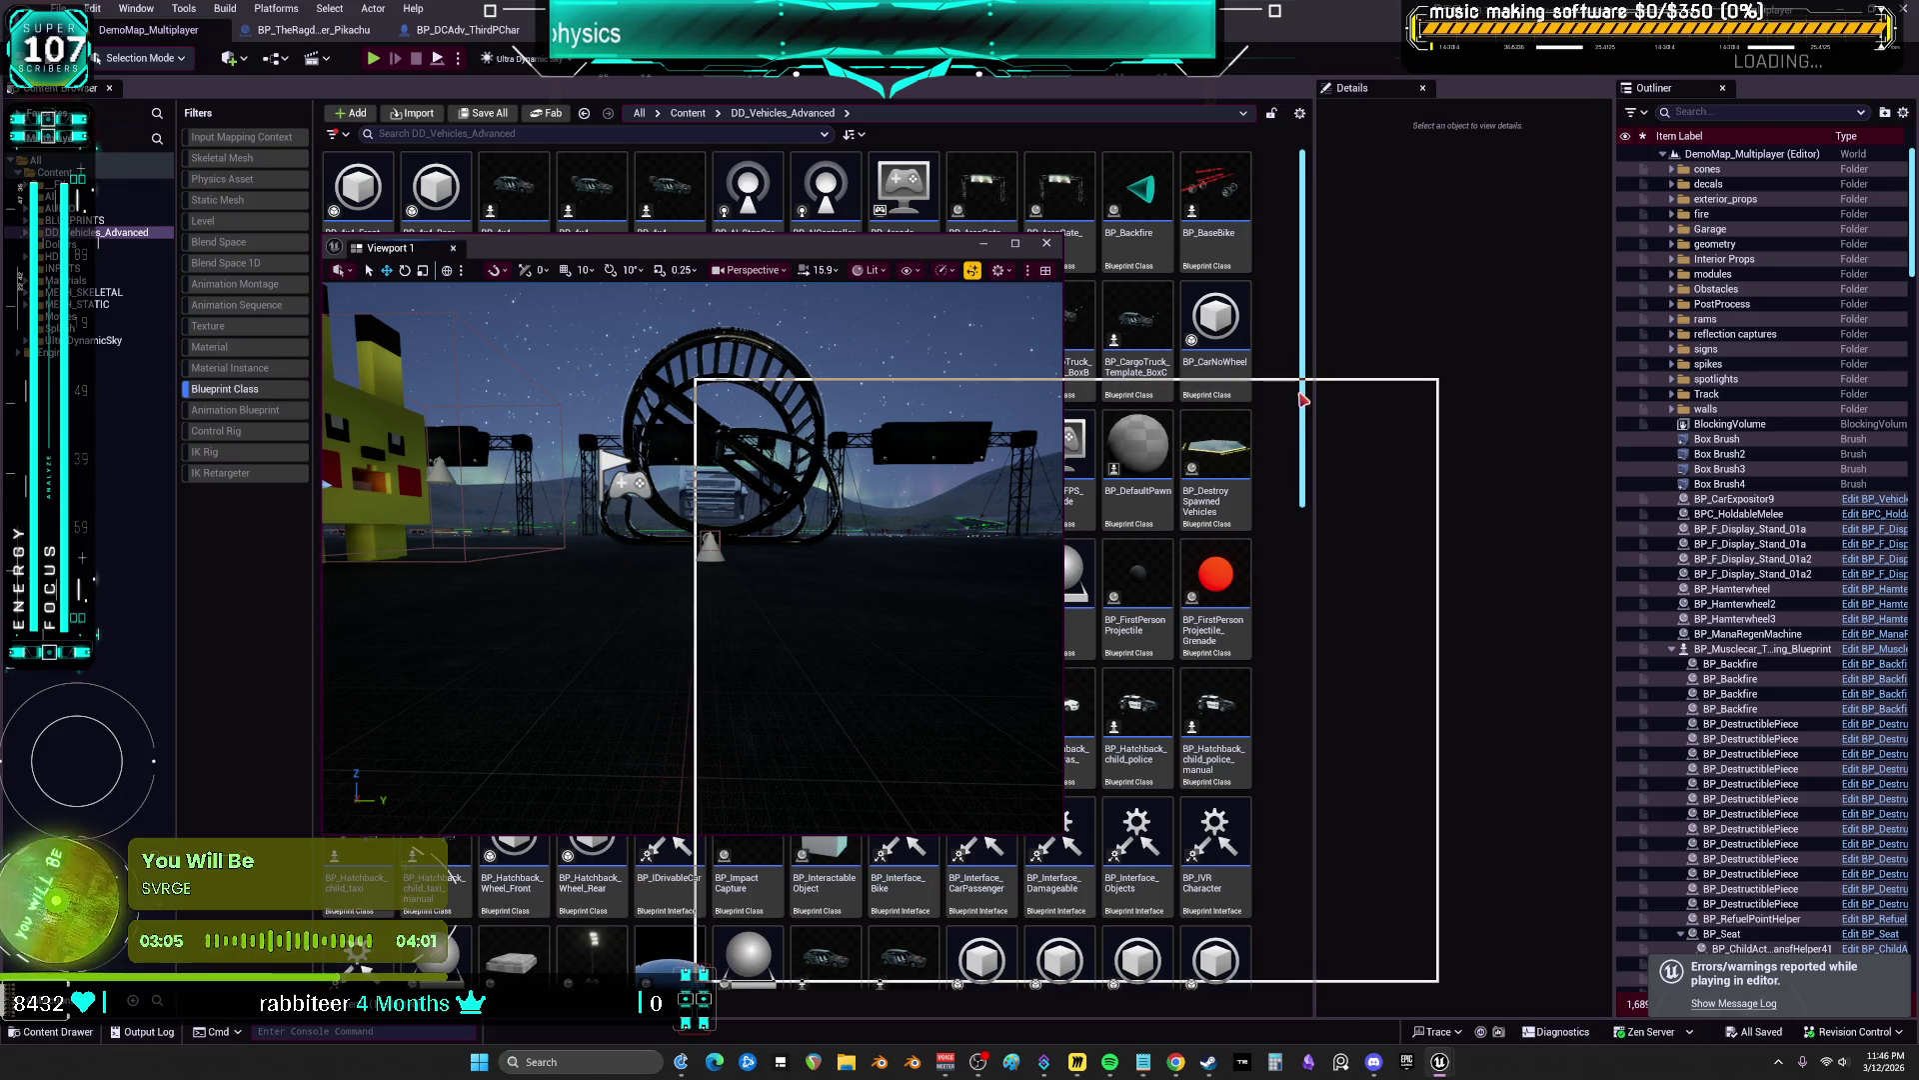
pyautogui.moveTo(1302, 399)
pyautogui.mouseDown()
pyautogui.moveTo(1414, 377)
pyautogui.moveTo(1637, 415)
pyautogui.moveTo(1599, 447)
pyautogui.mouseUp()
pyautogui.doubleClick(826, 460)
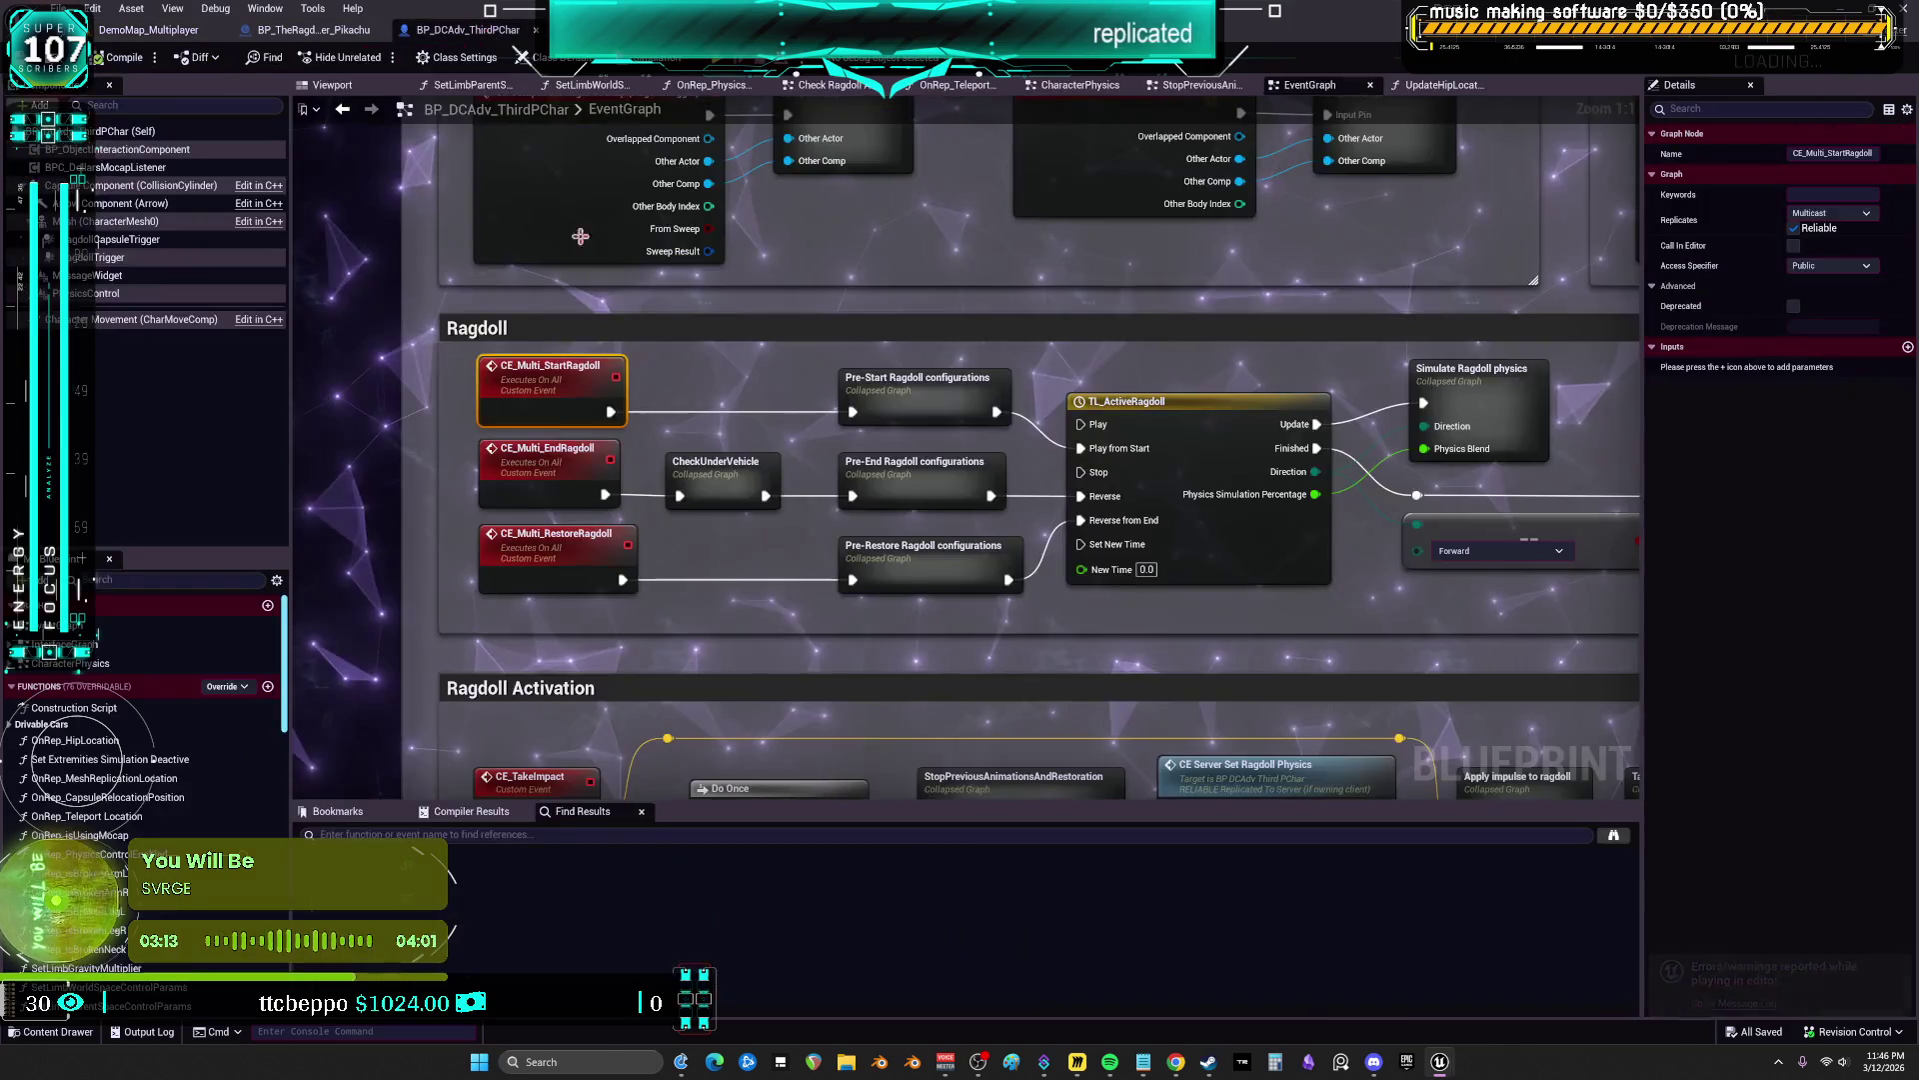
pyautogui.press('Home')
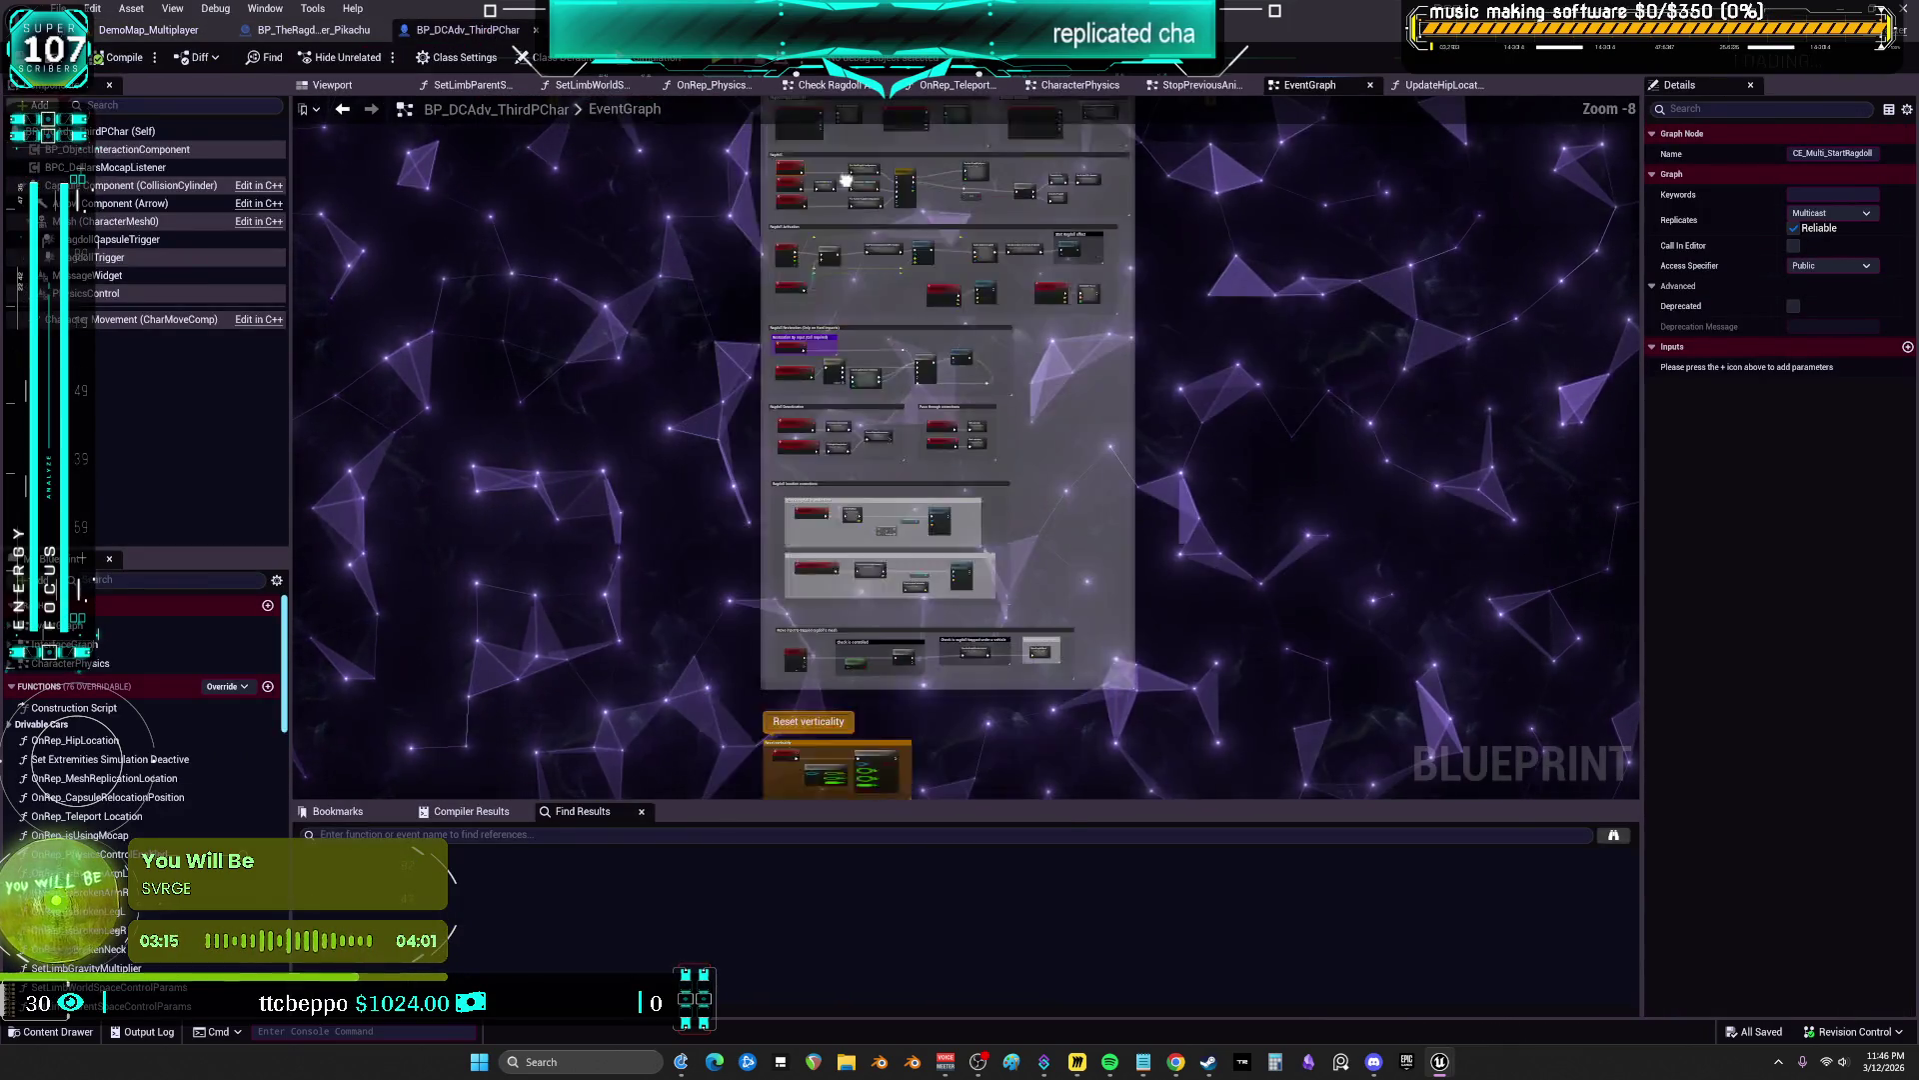
pyautogui.click(1065, 88)
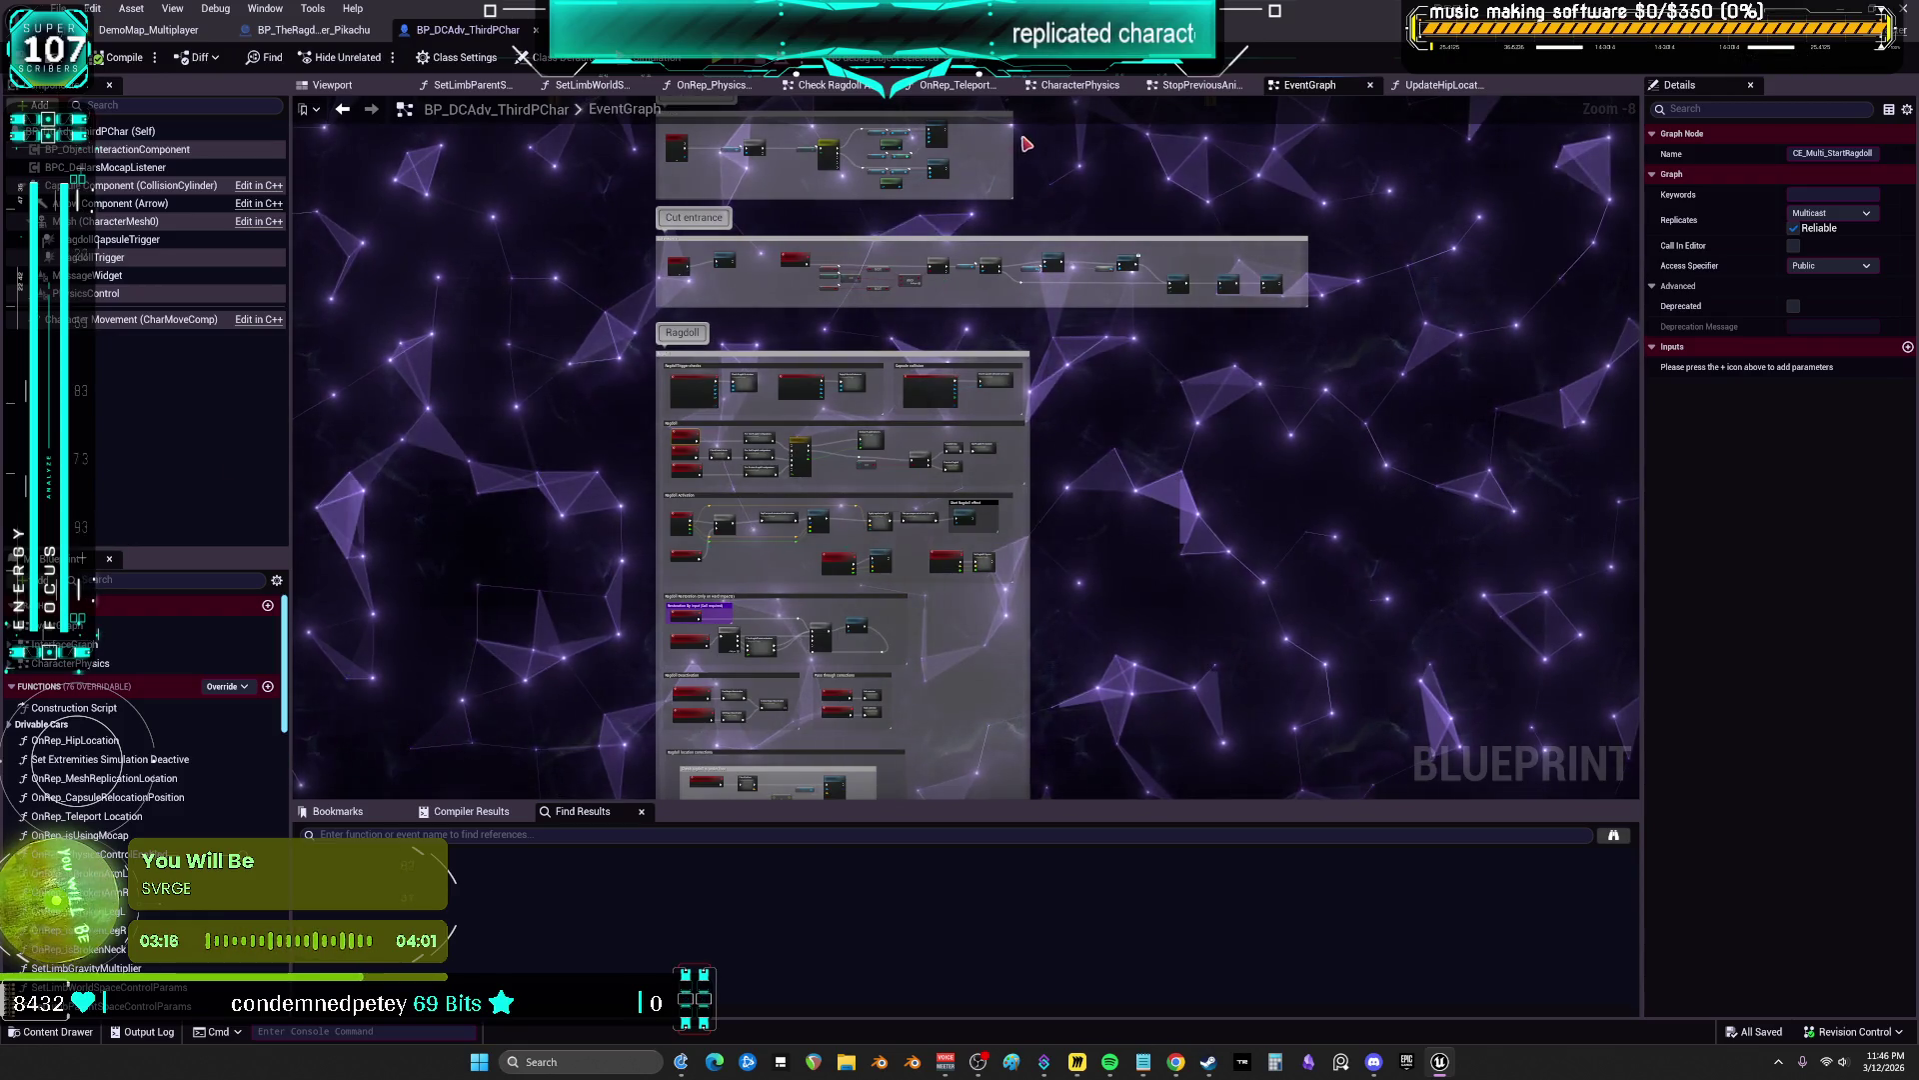
pyautogui.scroll(-2, 878, 293)
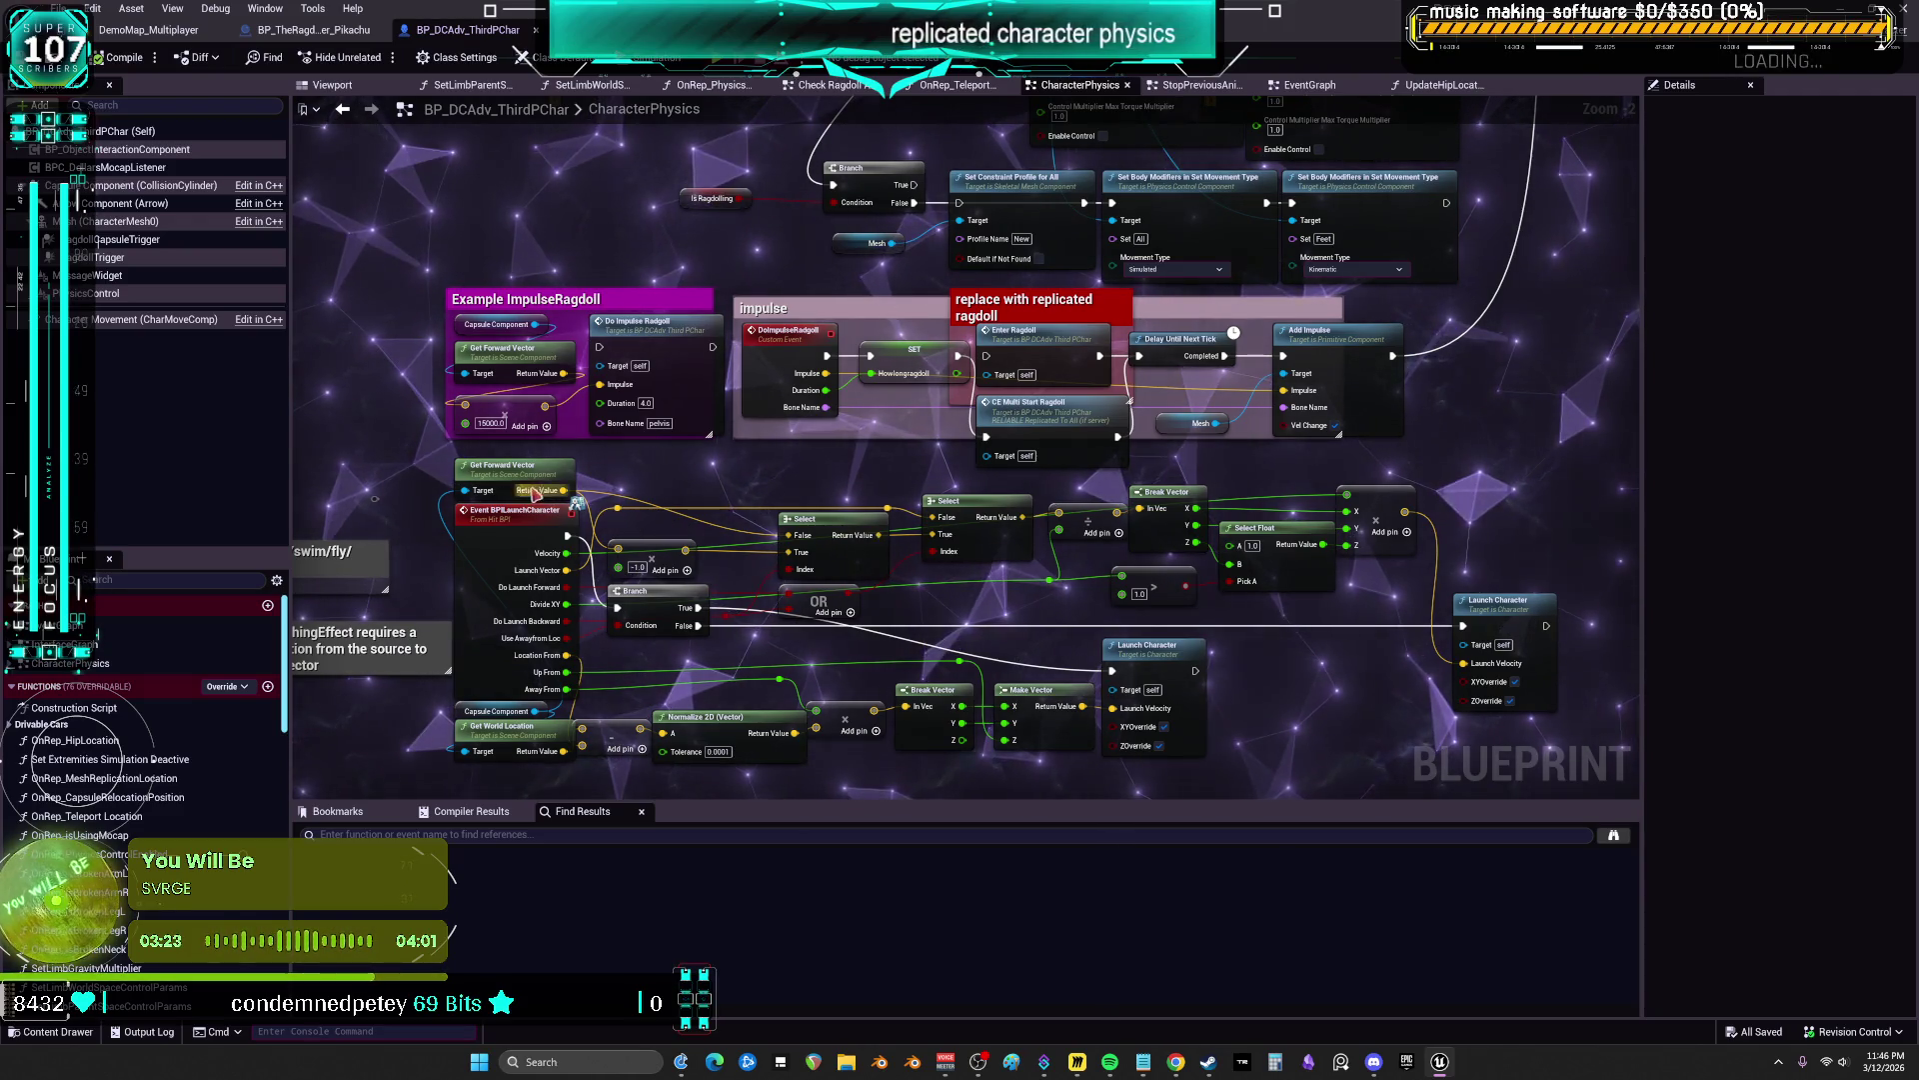
pyautogui.click(514, 510)
pyautogui.click(313, 30)
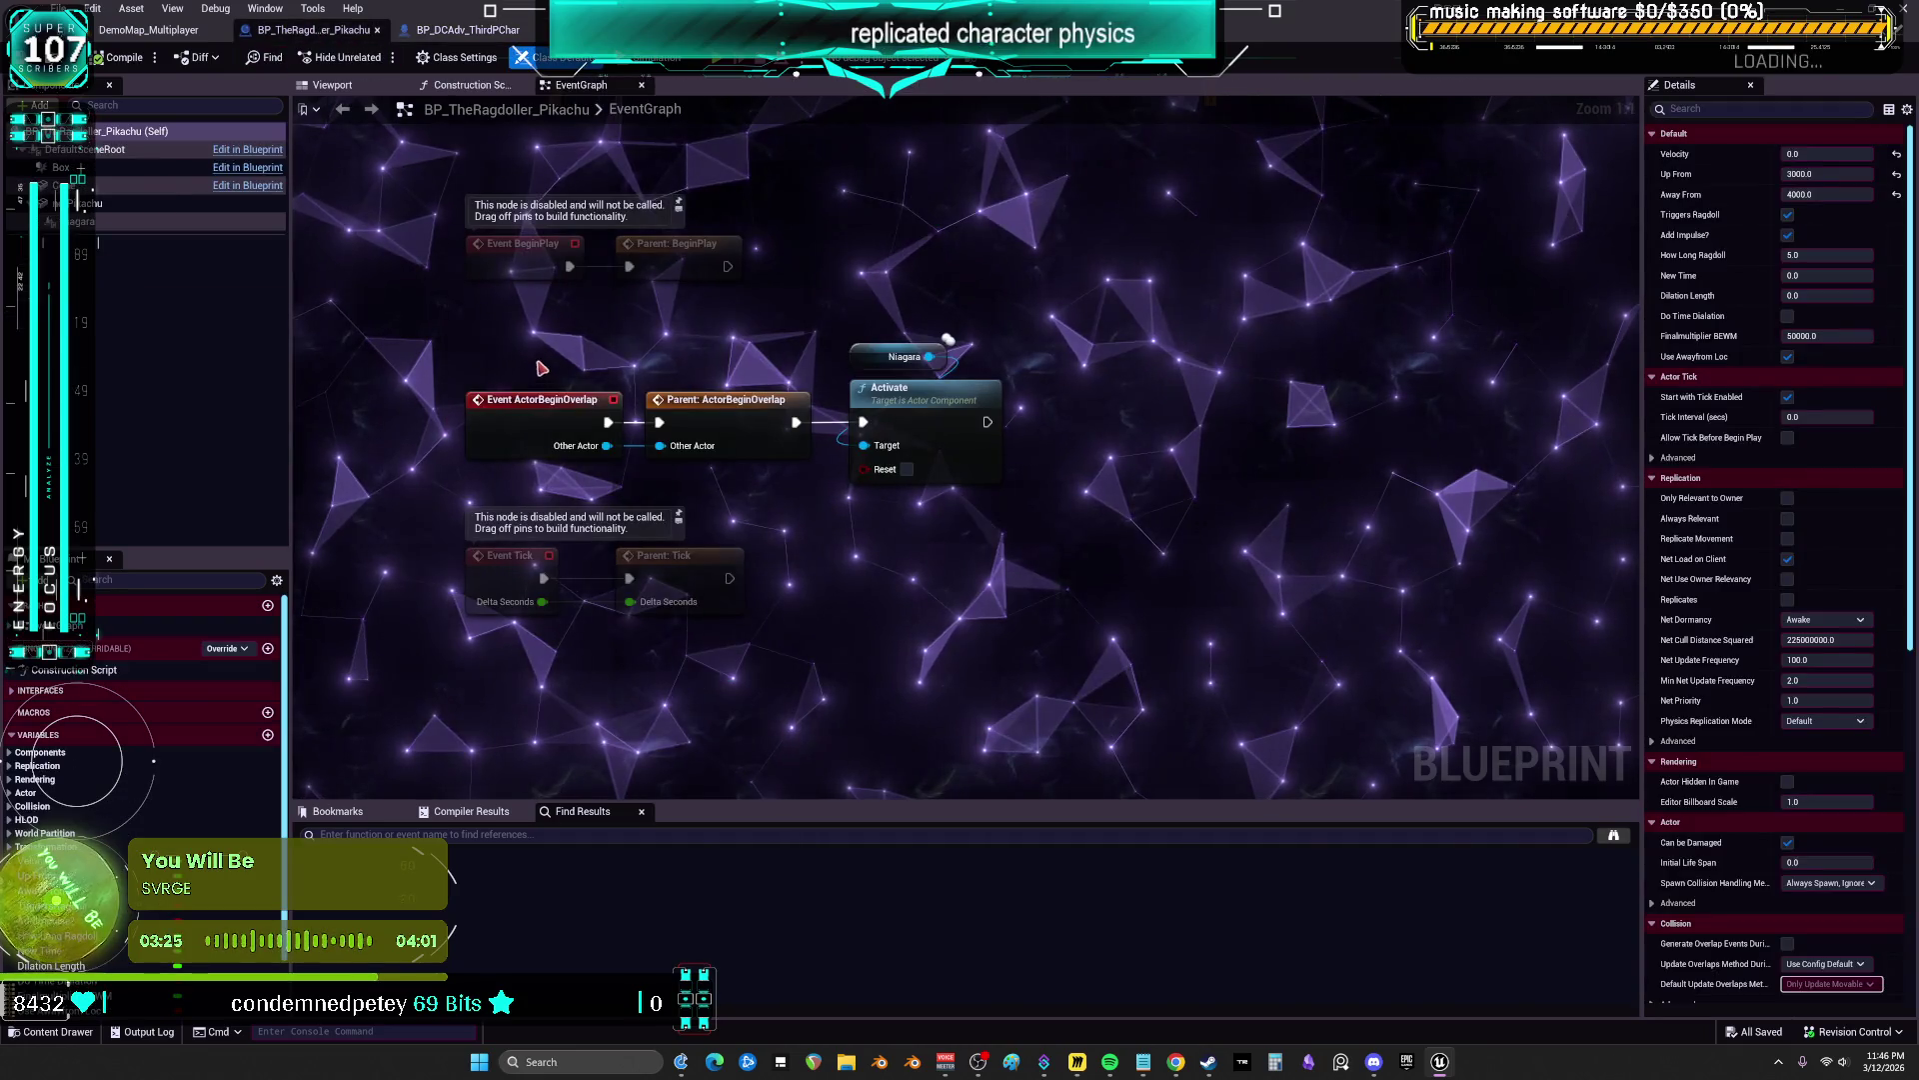
pyautogui.click(148, 30)
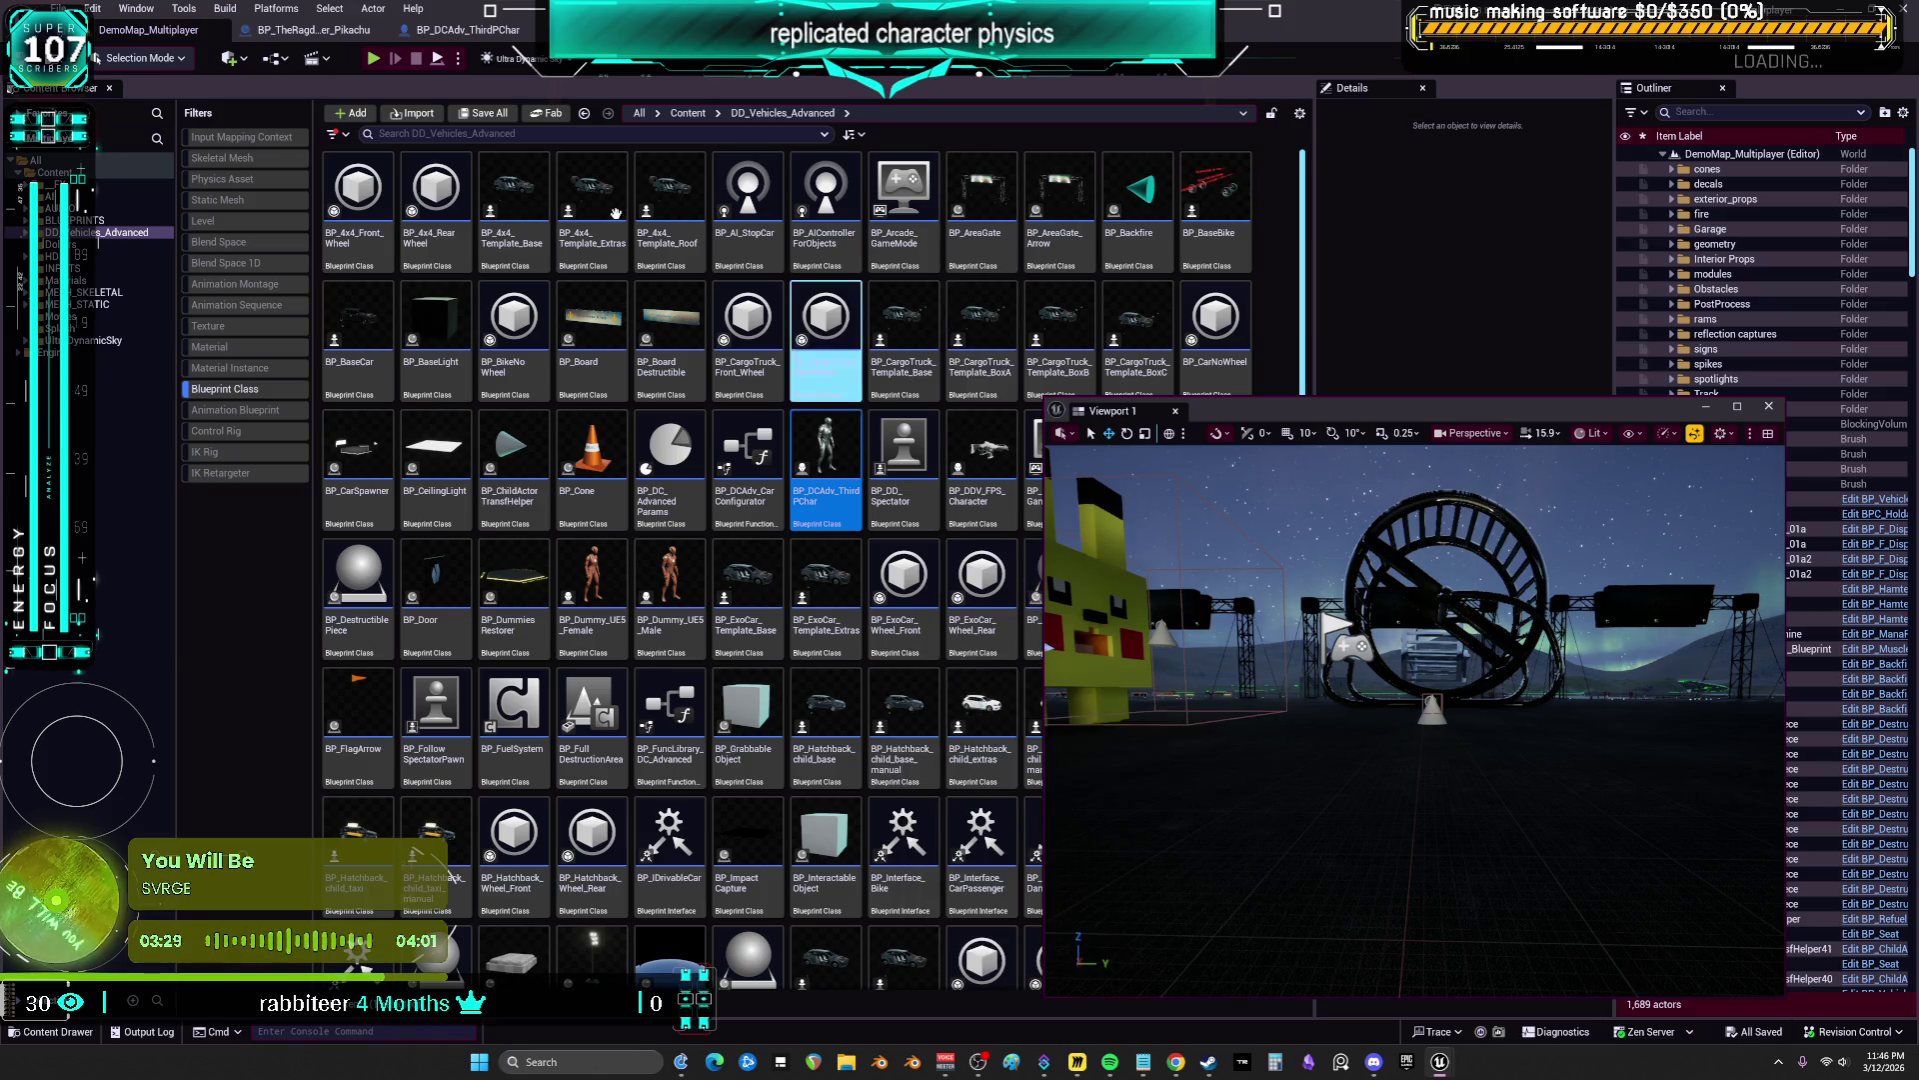
pyautogui.click(313, 30)
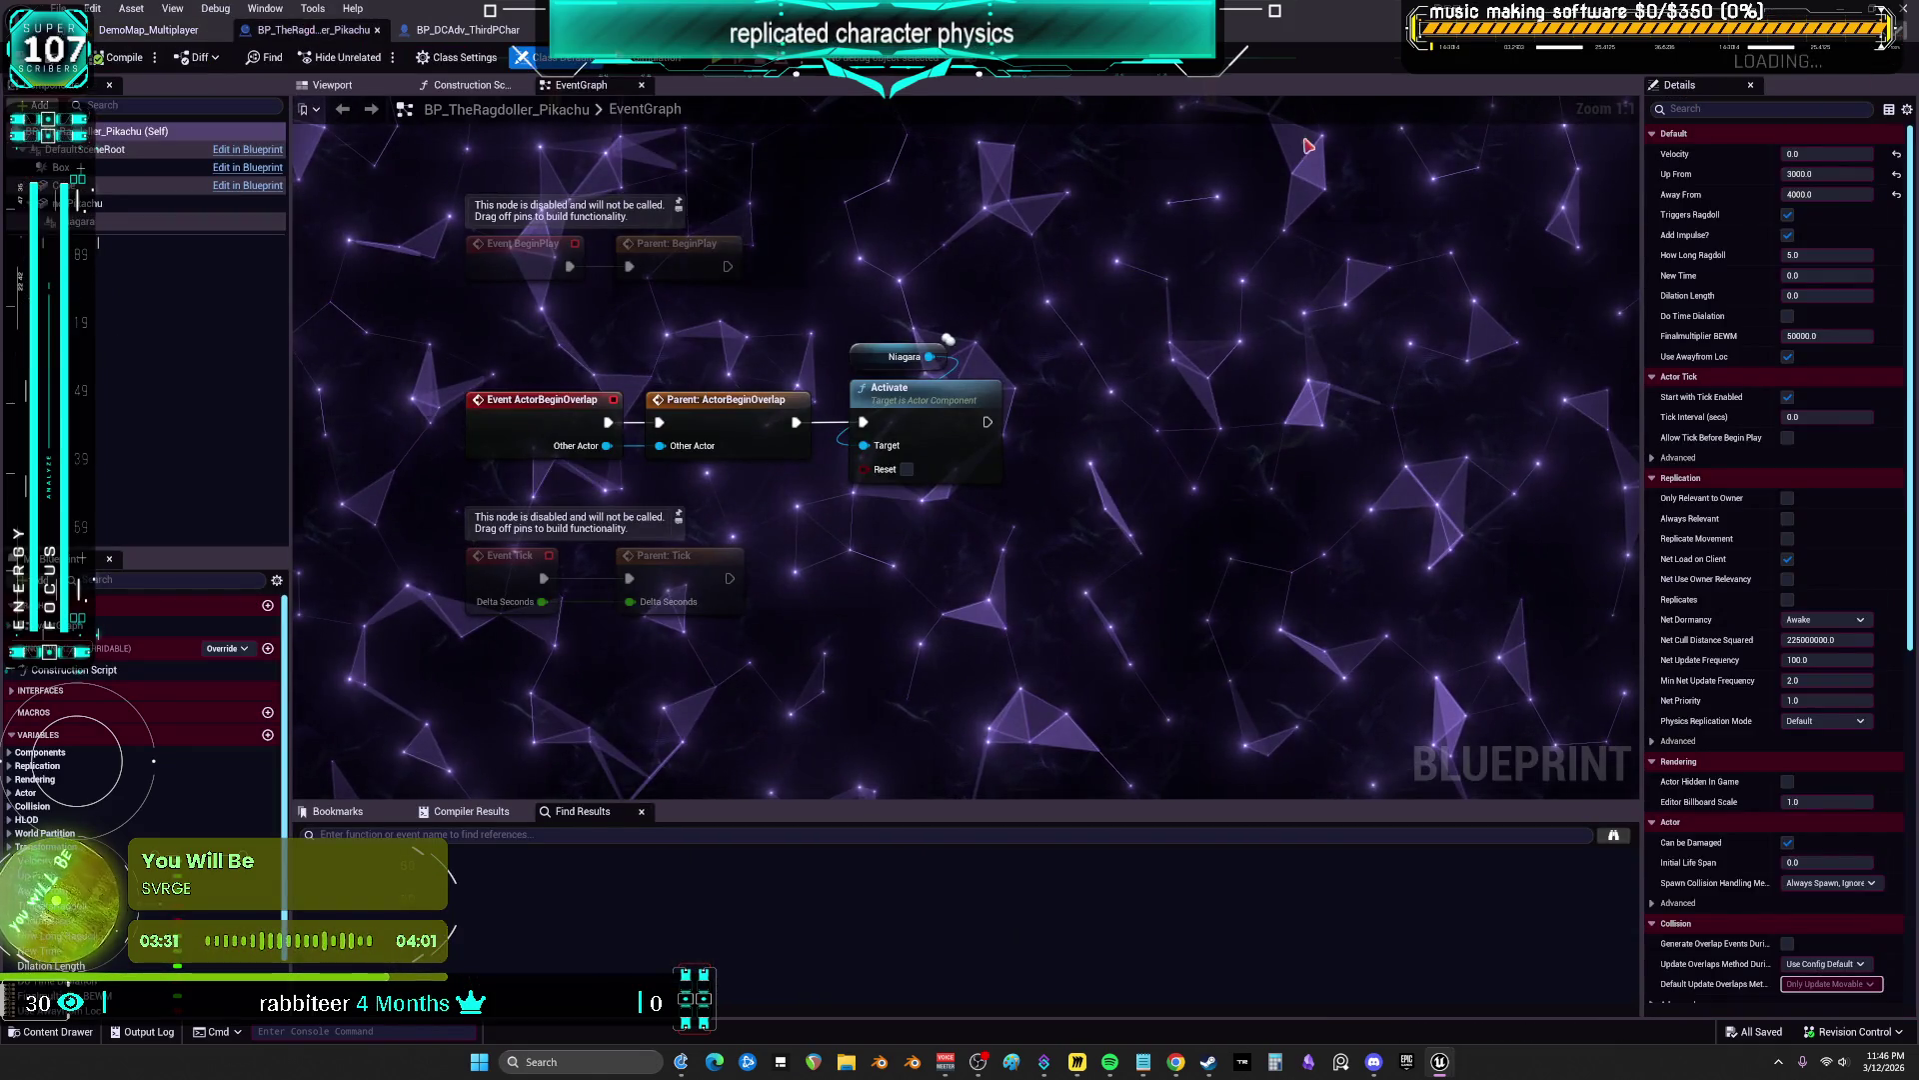
pyautogui.click(720, 344)
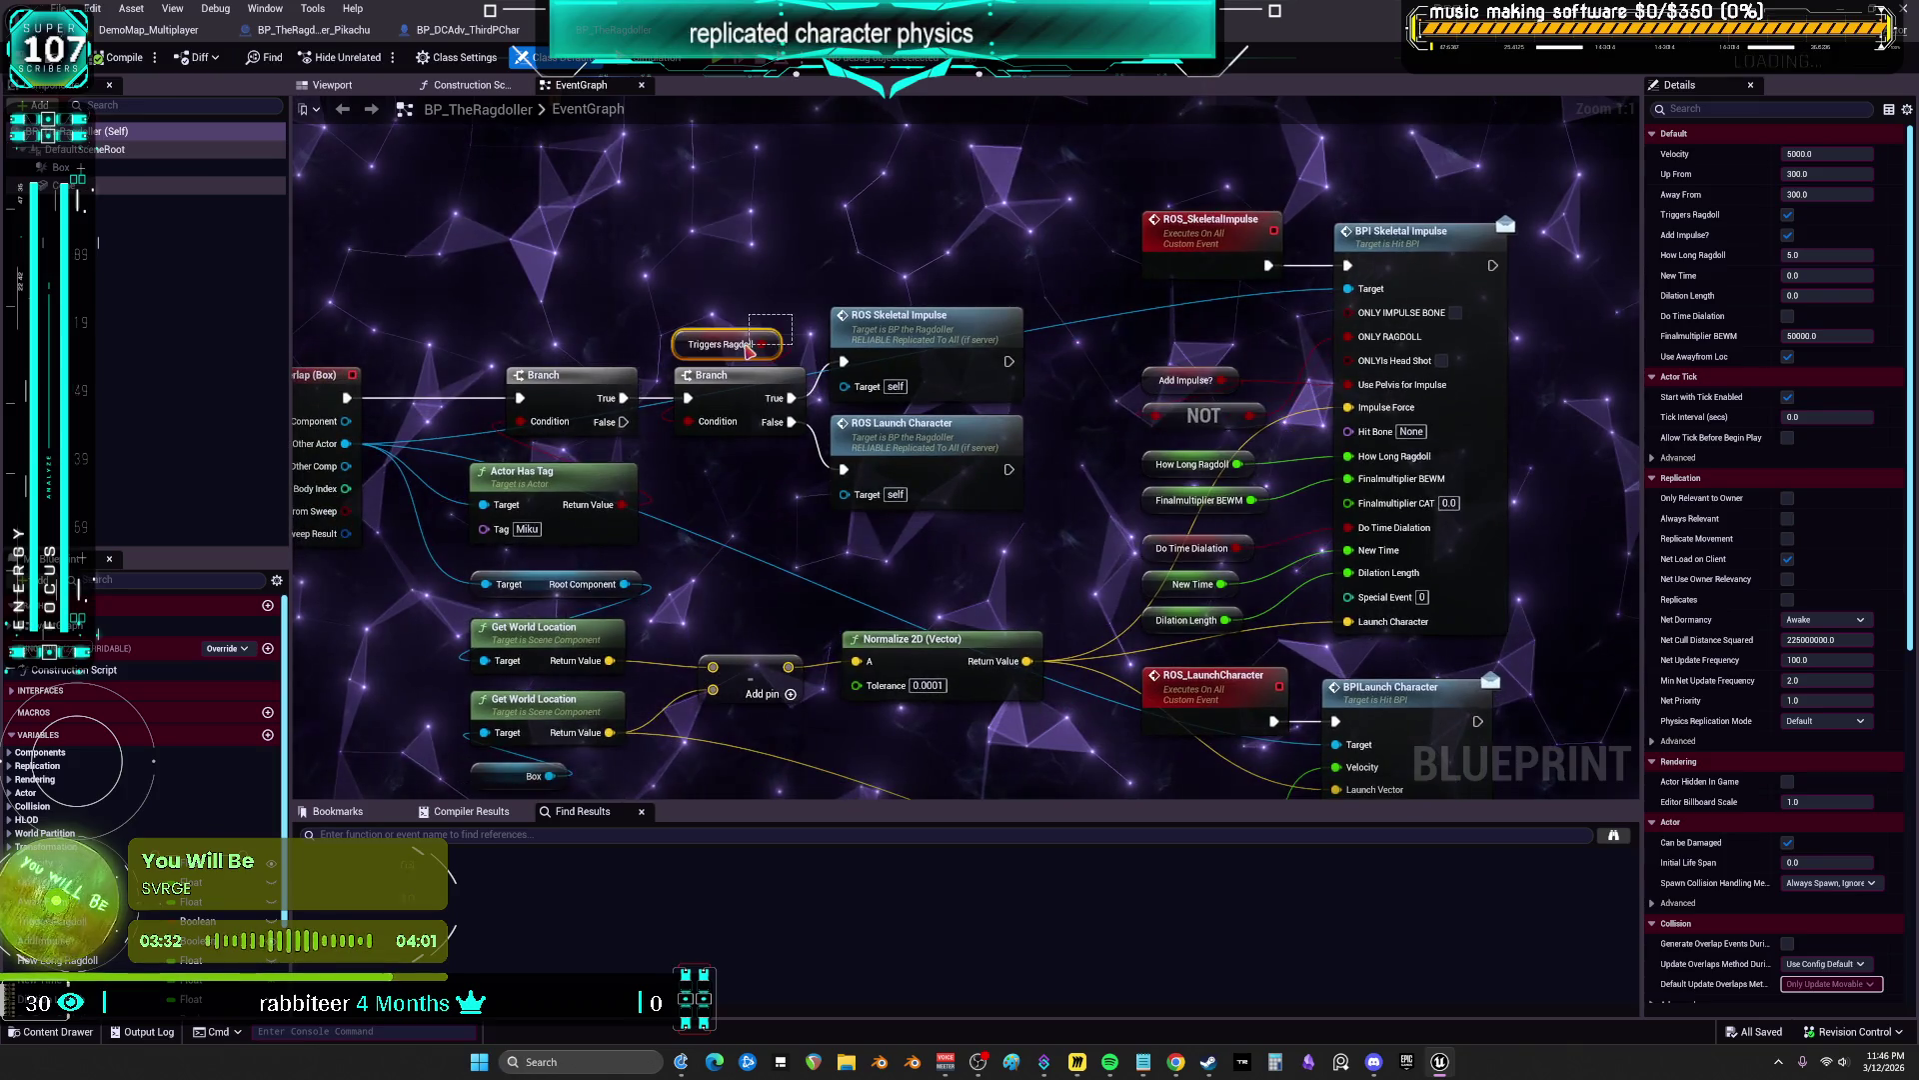
pyautogui.click(1793, 654)
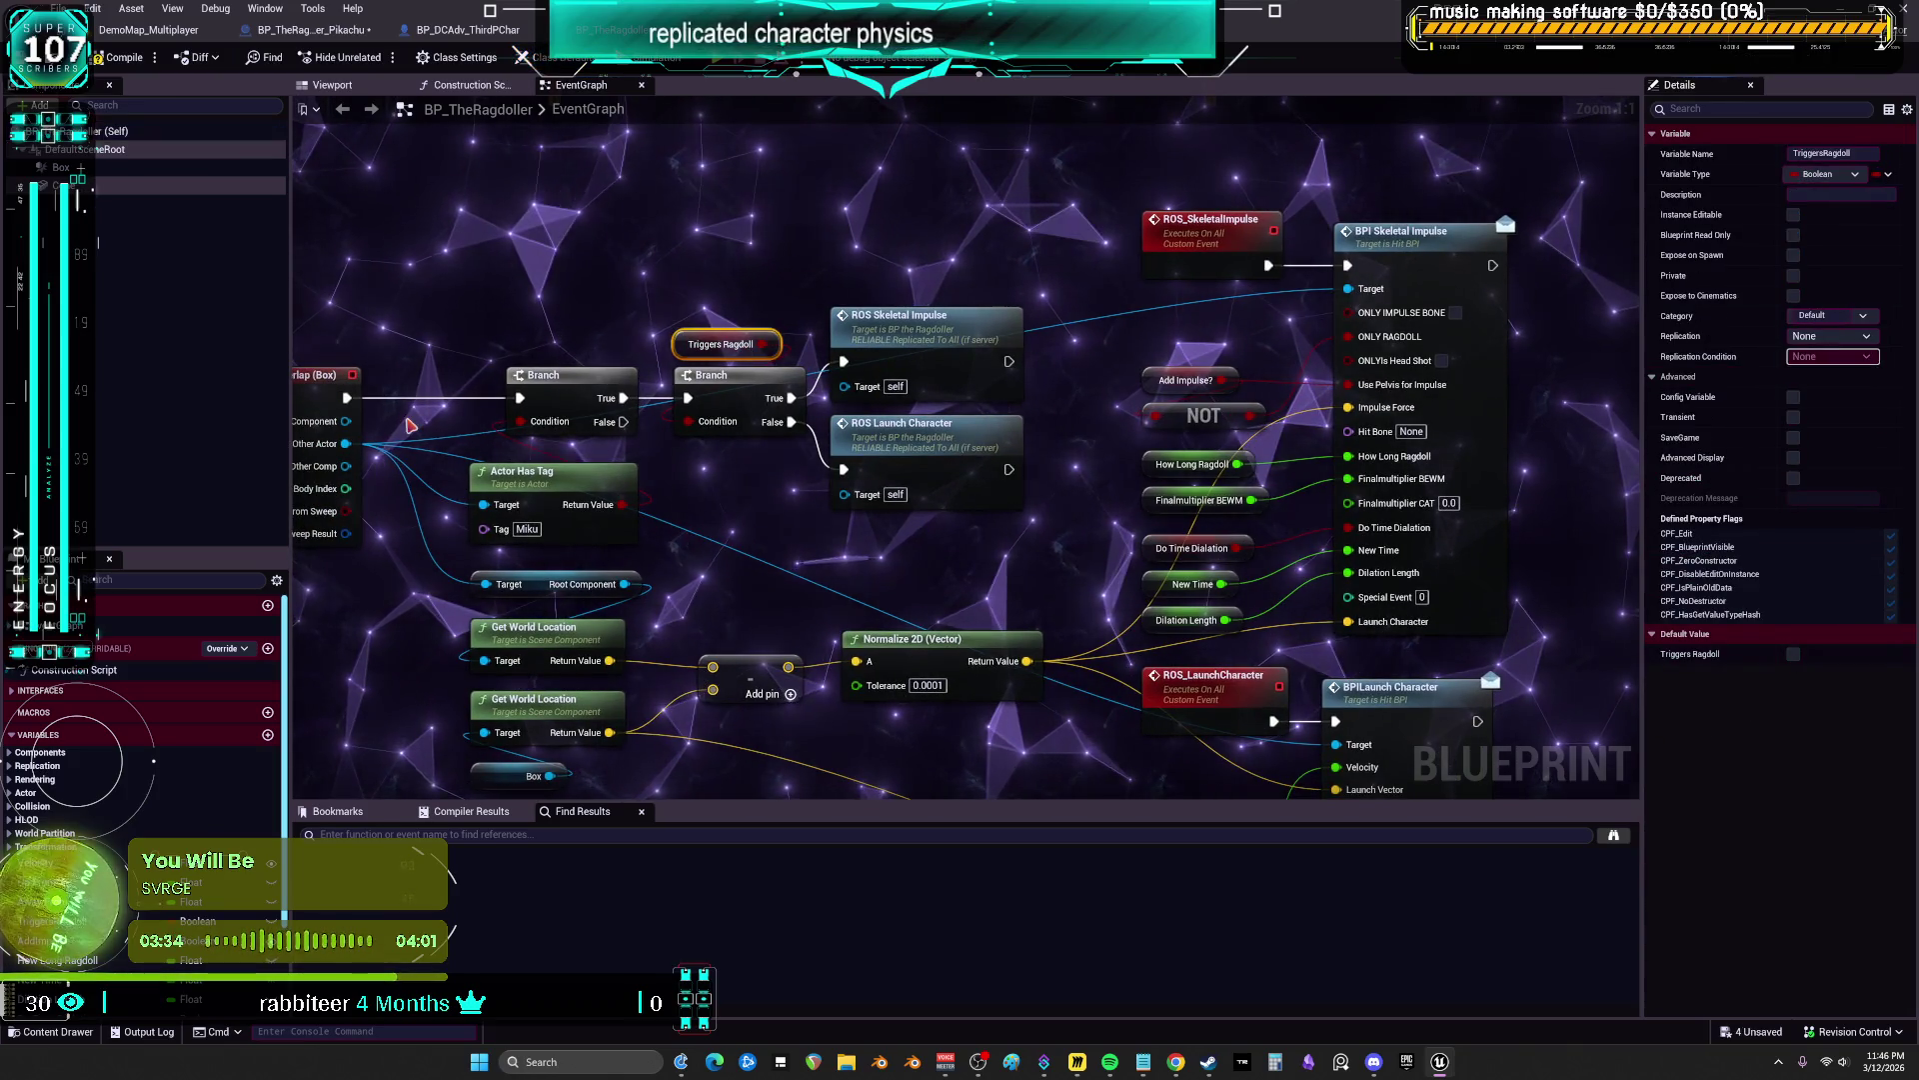
pyautogui.click(148, 30)
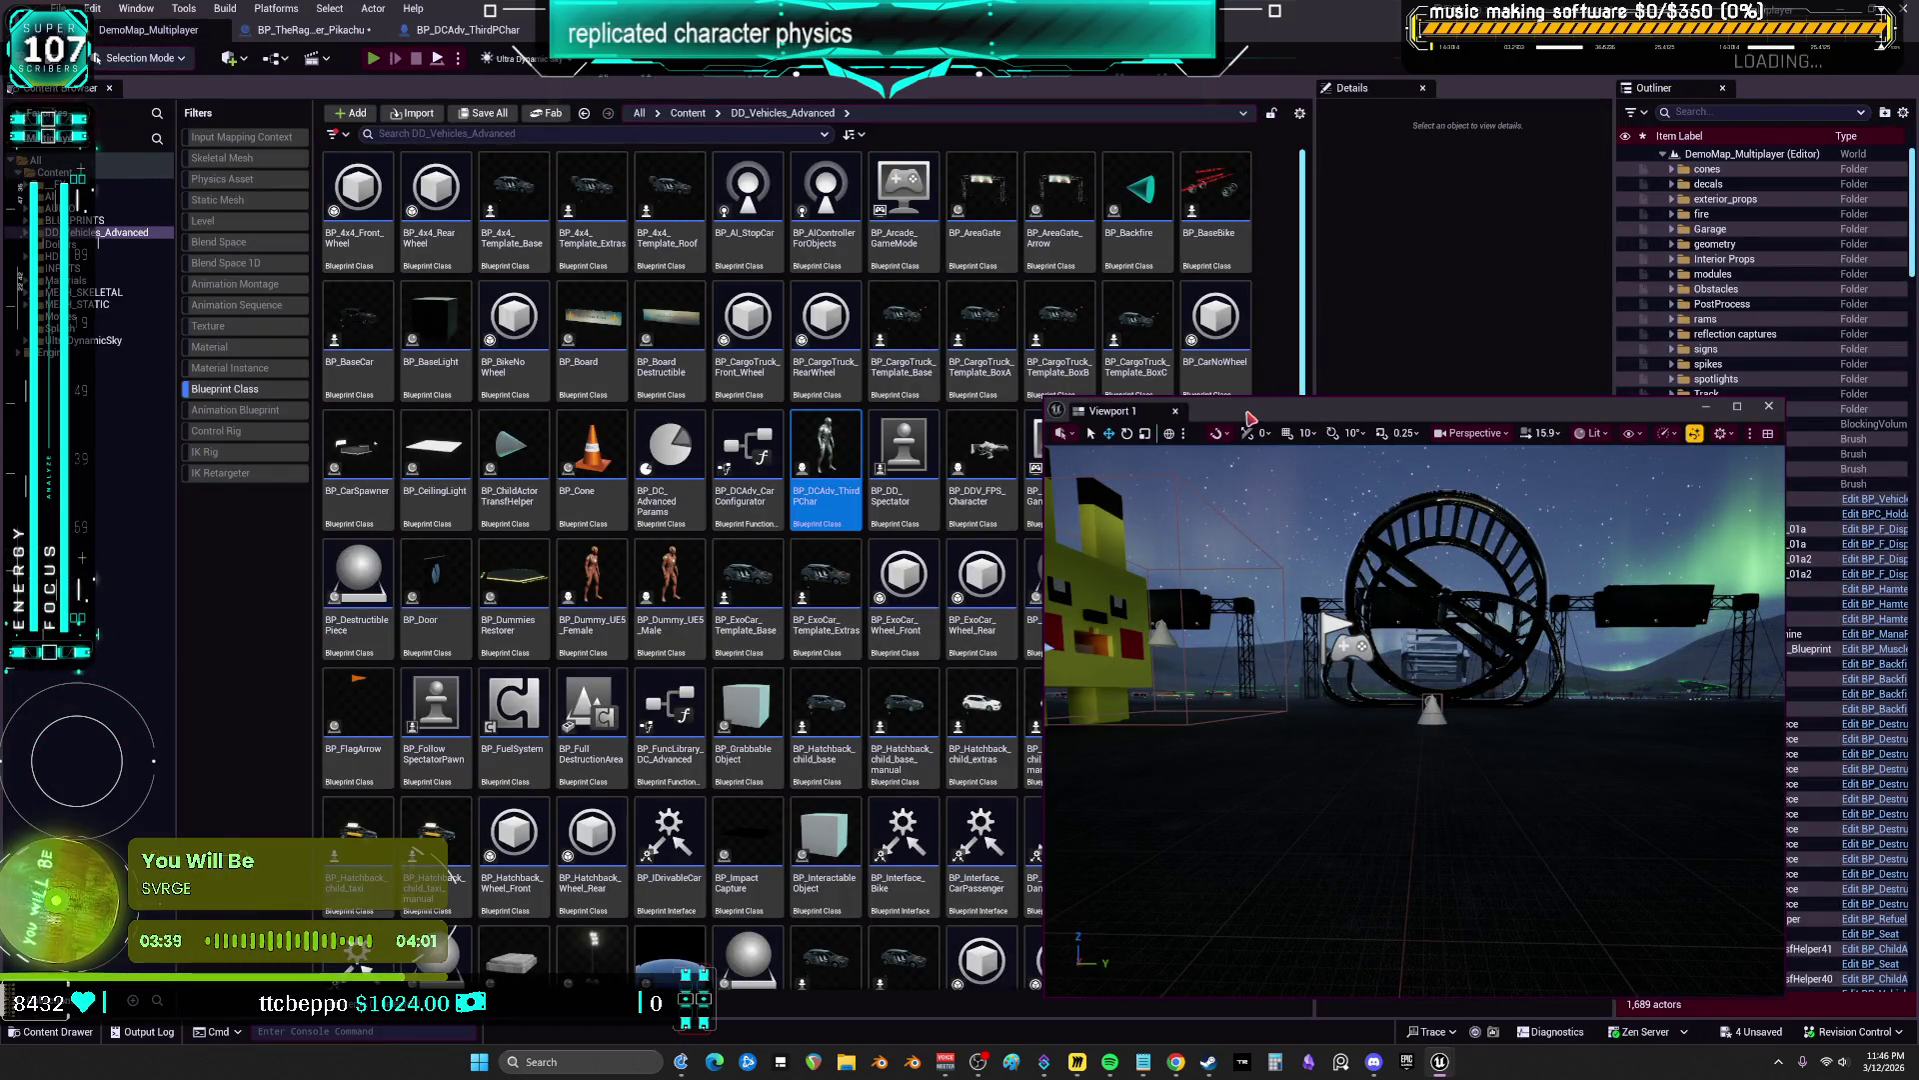
pyautogui.hotkey('alt', 'p')
# Move the game view aside and run the character into the Pikachu block until she ragdolls
pyautogui.moveTo(1300, 418); pyautogui.dragTo(904, 248)
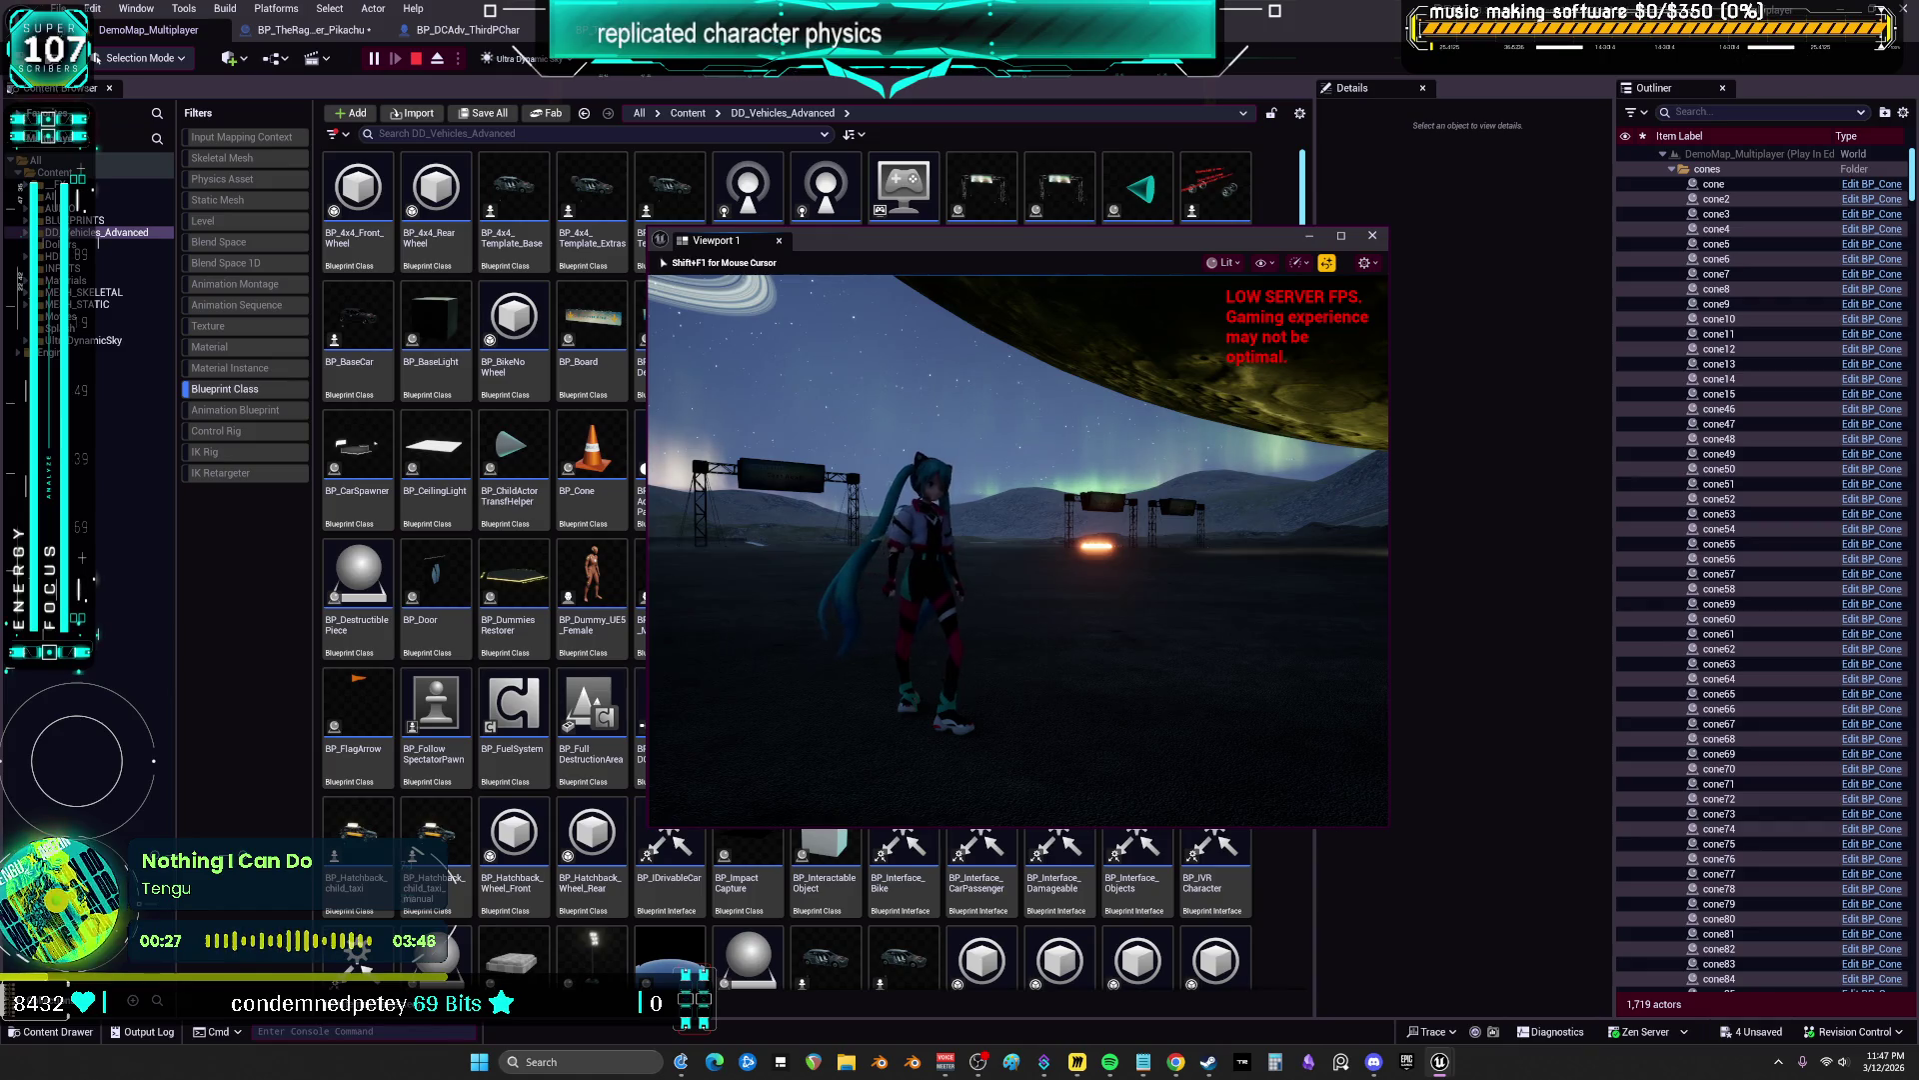
pyautogui.press('w')
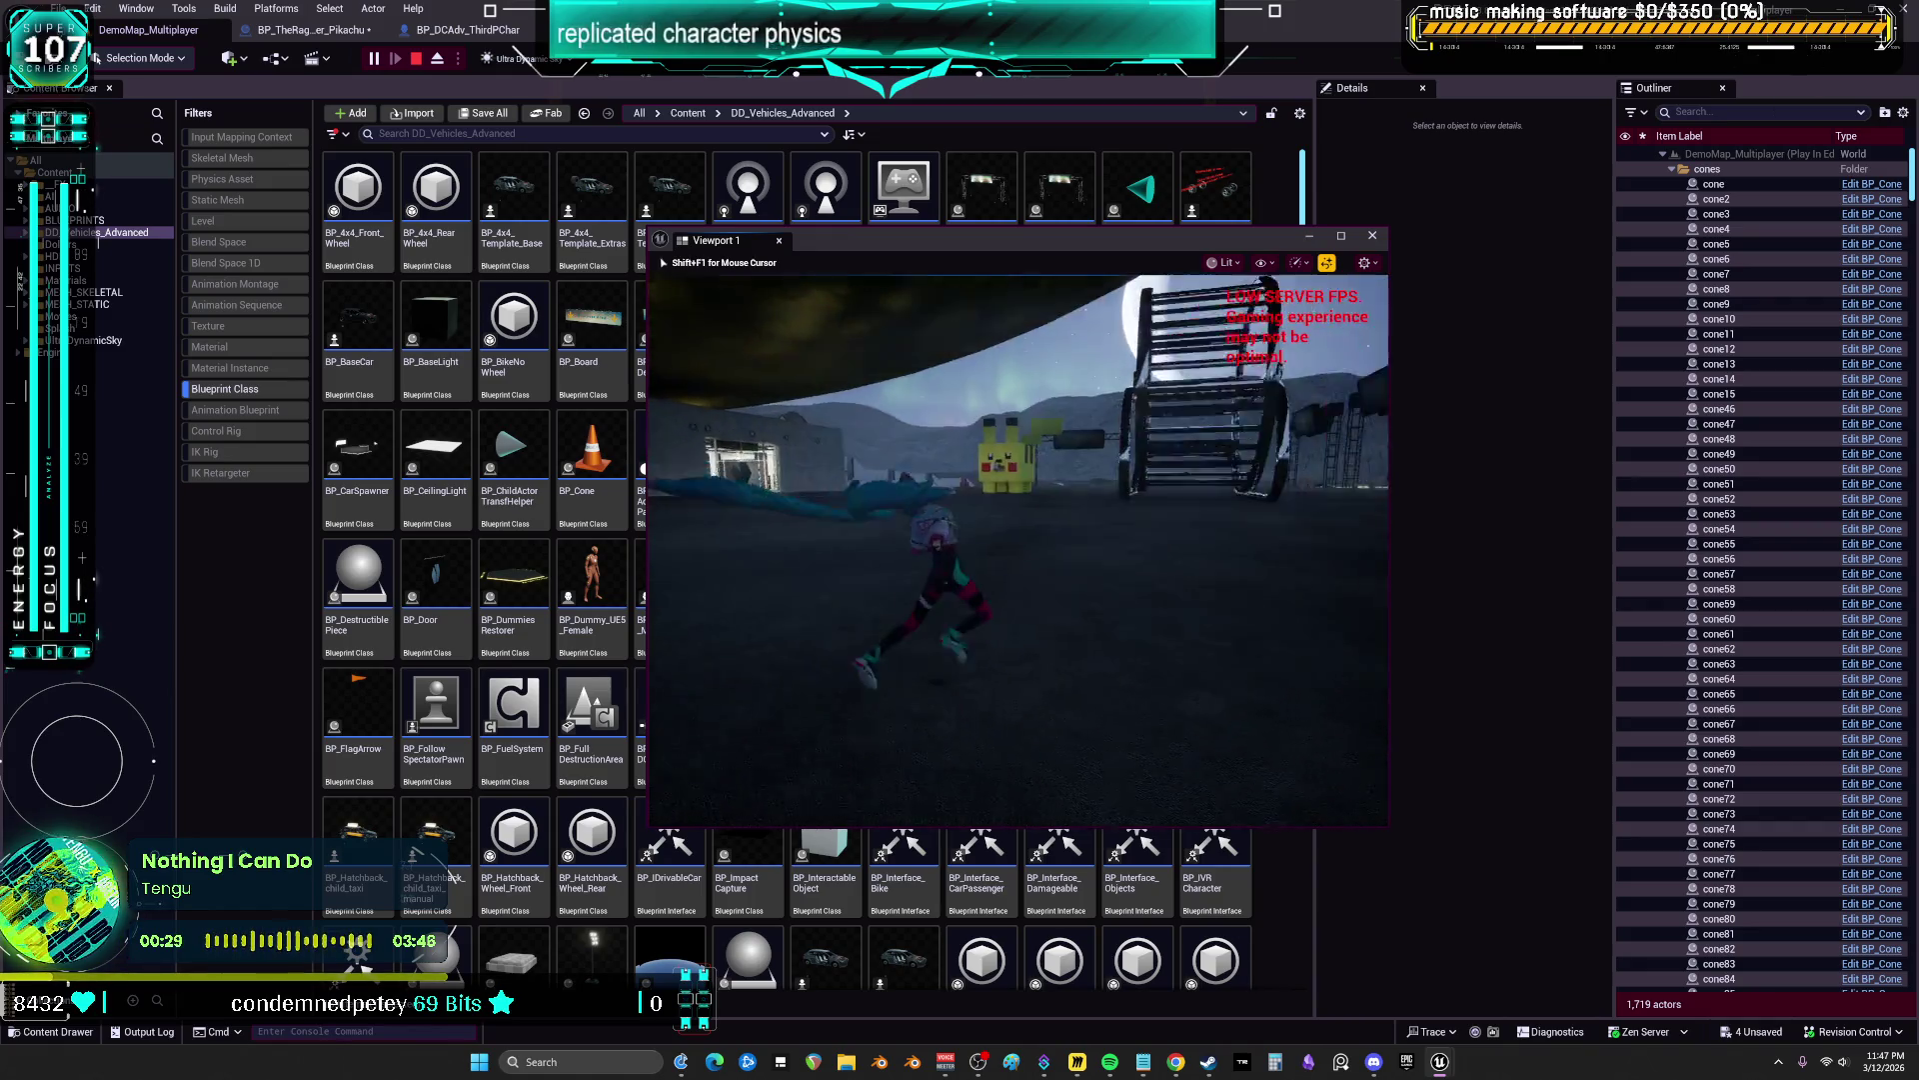
pyautogui.press('space')
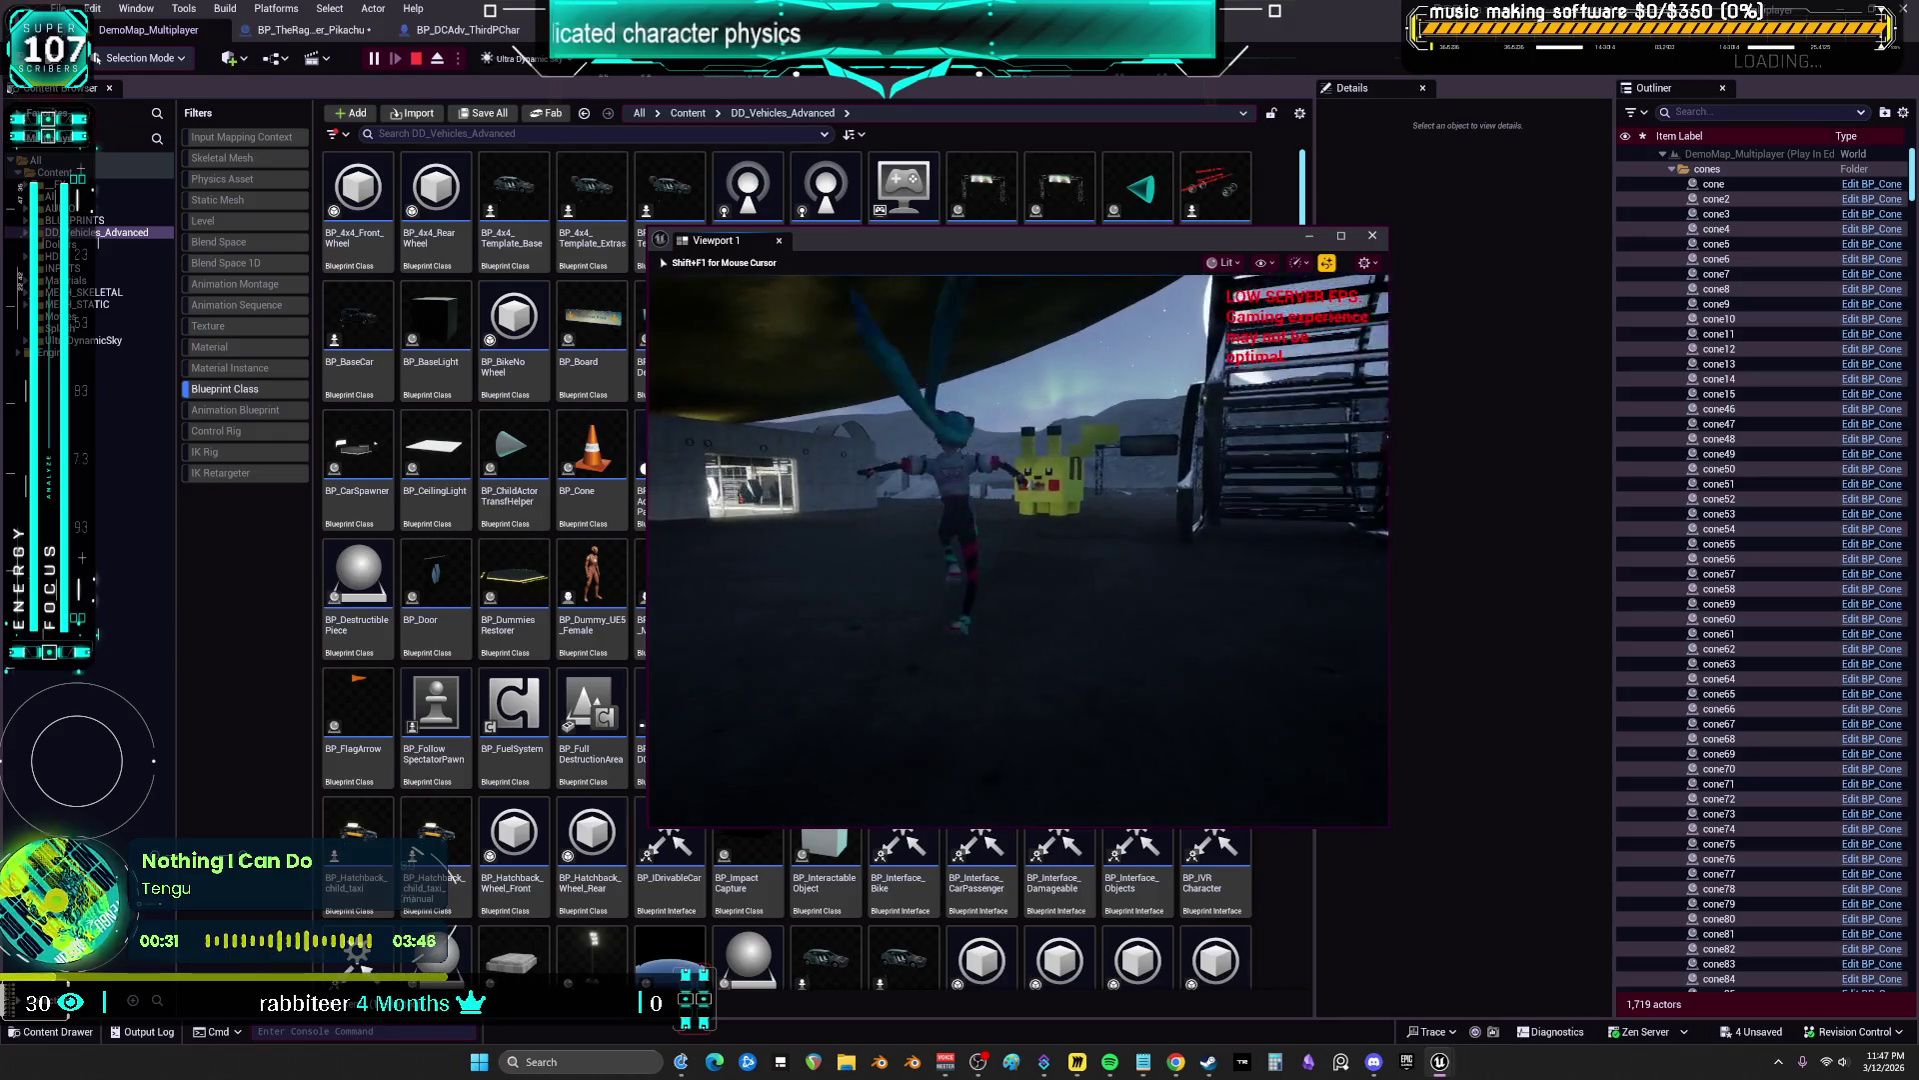
pyautogui.press('w')
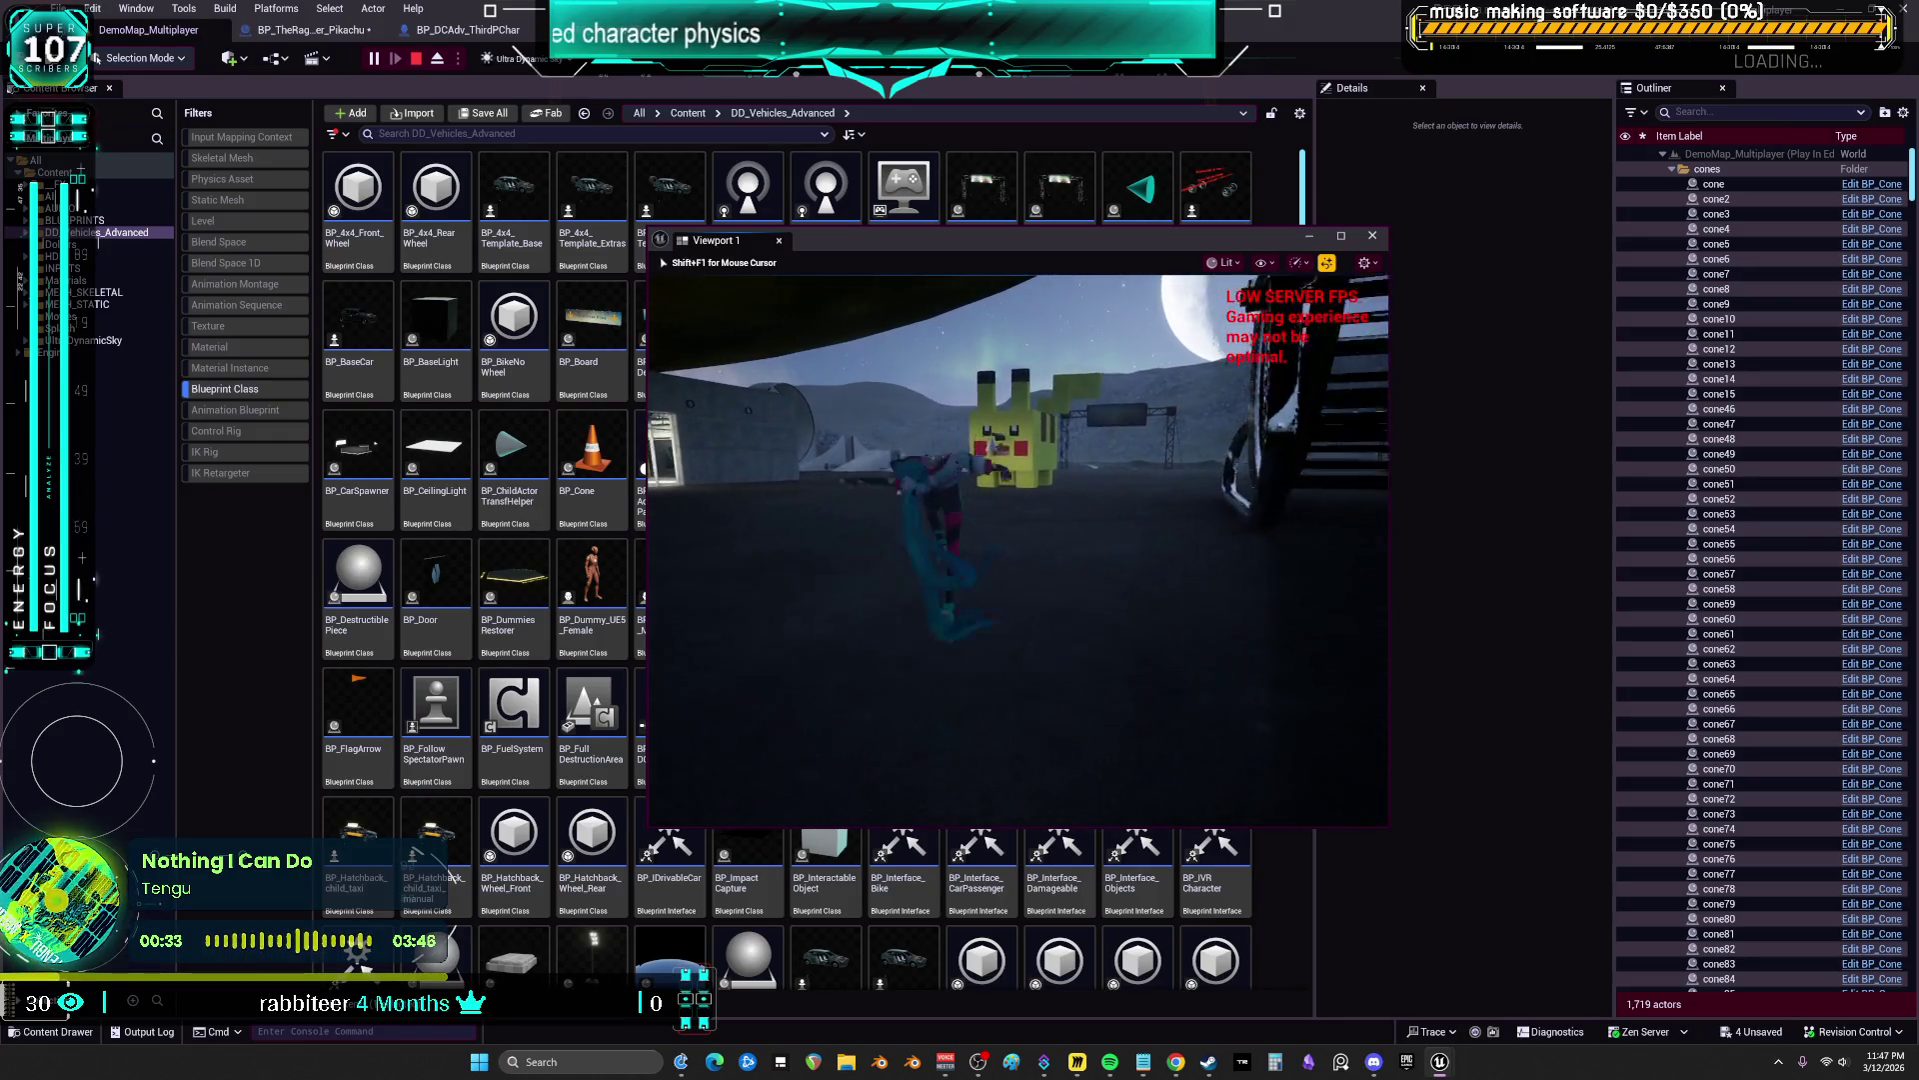
pyautogui.press('w')
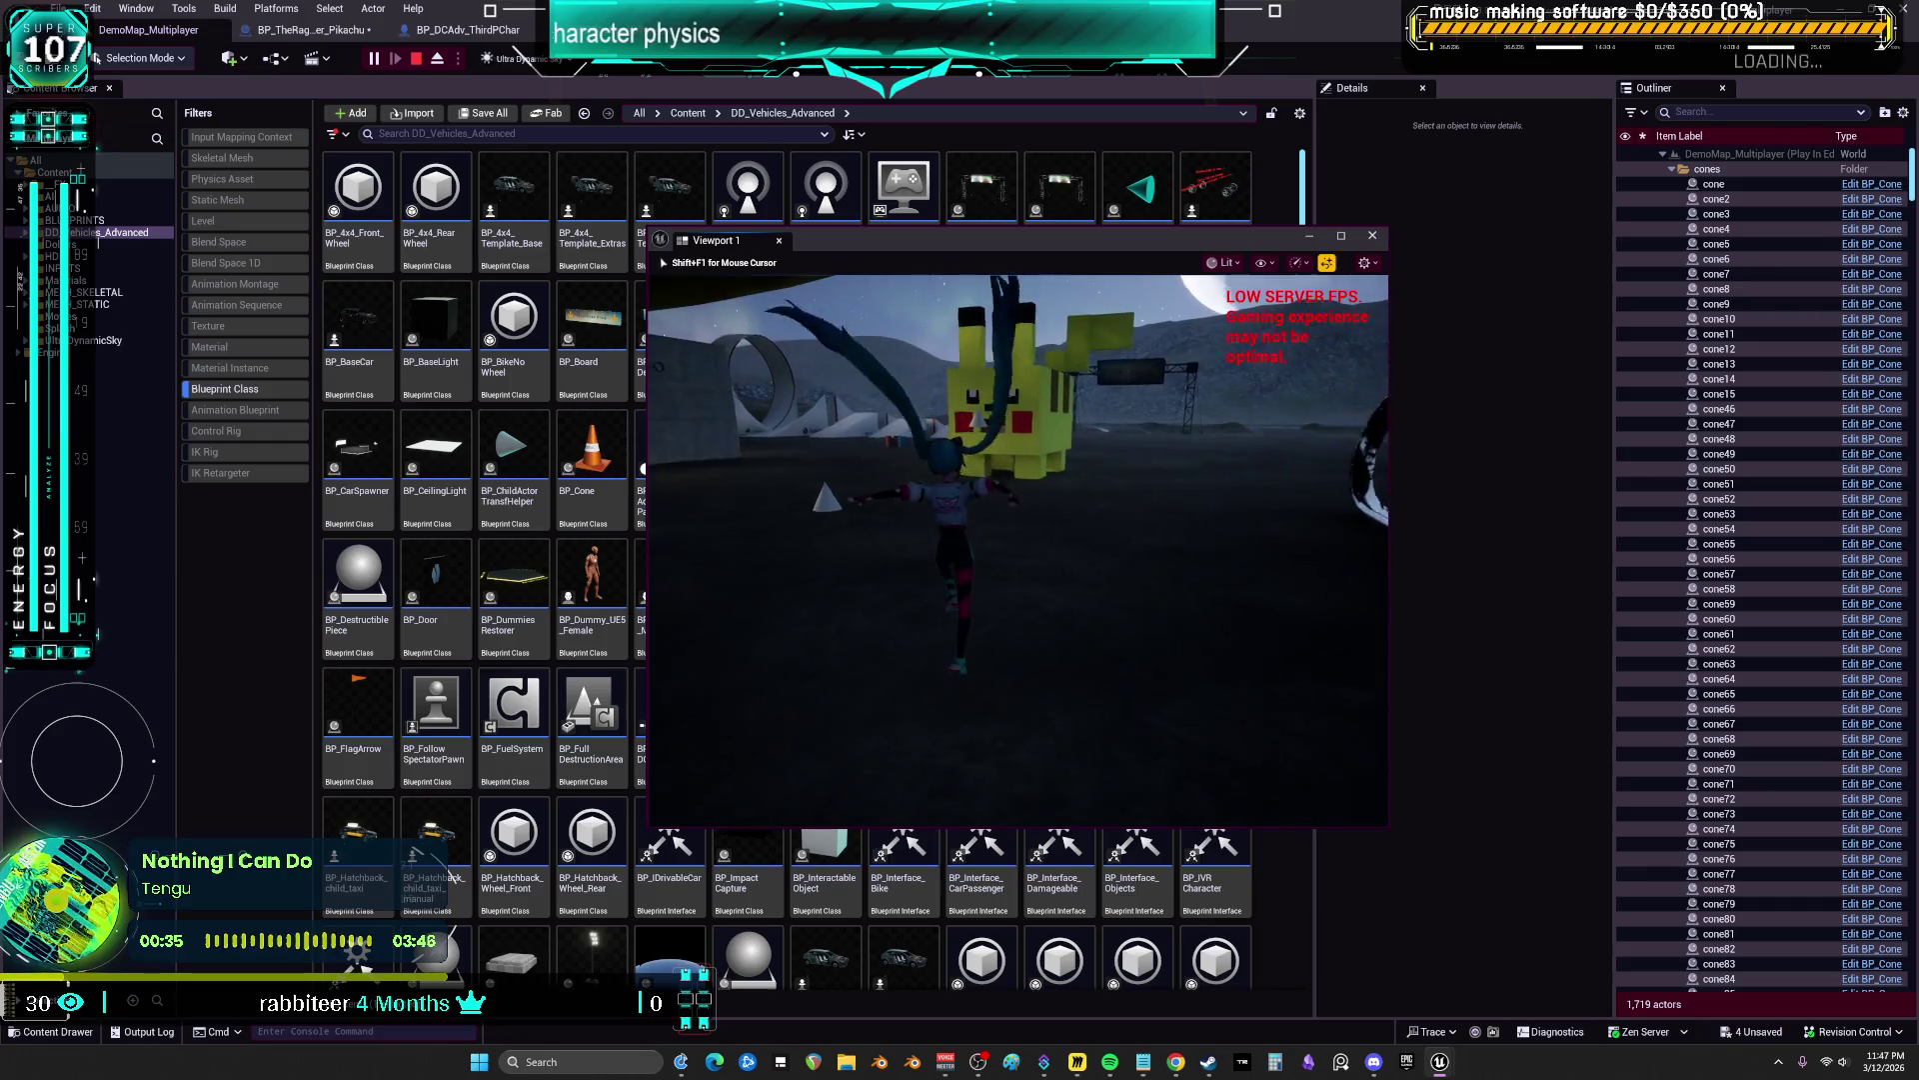
pyautogui.press('w')
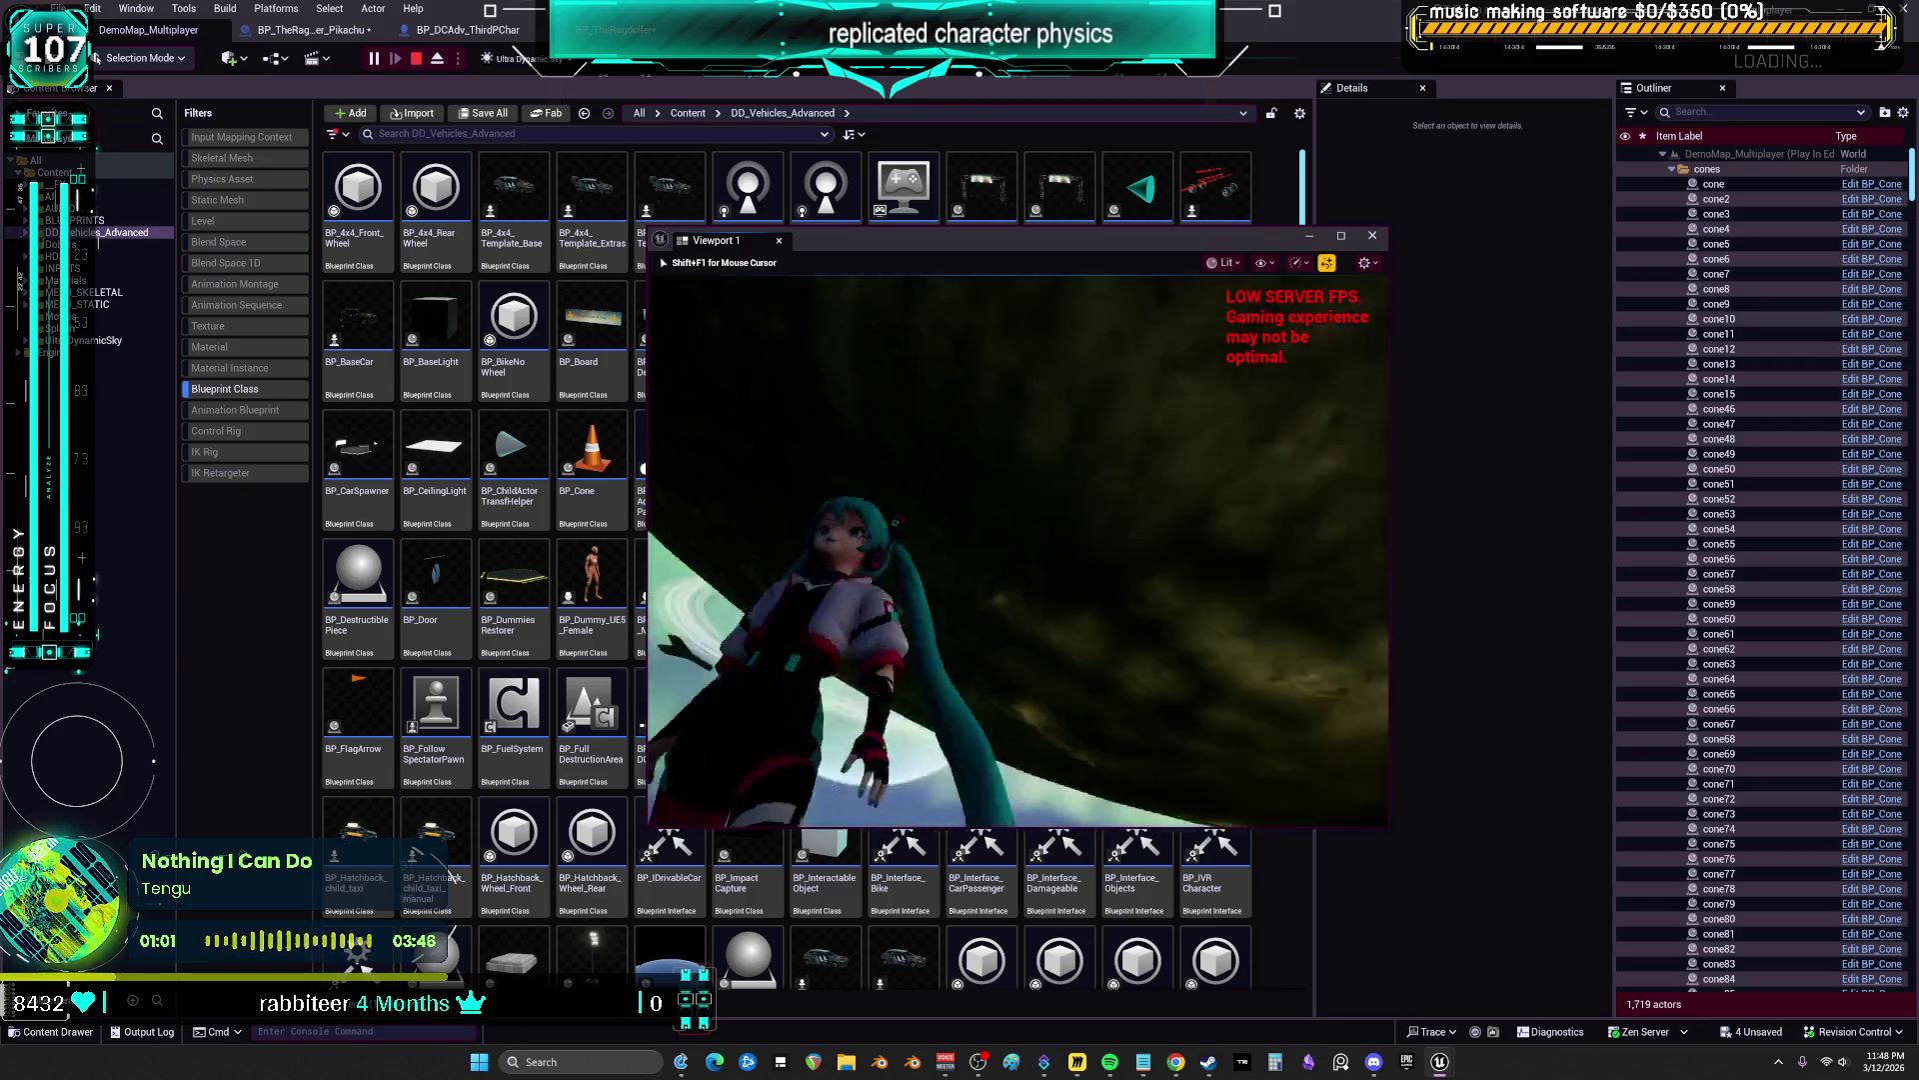
# Stop the play session and inspect BP_TheRagdoller_Pikachu's Add Impulse? and Triggers Ragdoll defaults
pyautogui.press('Escape')
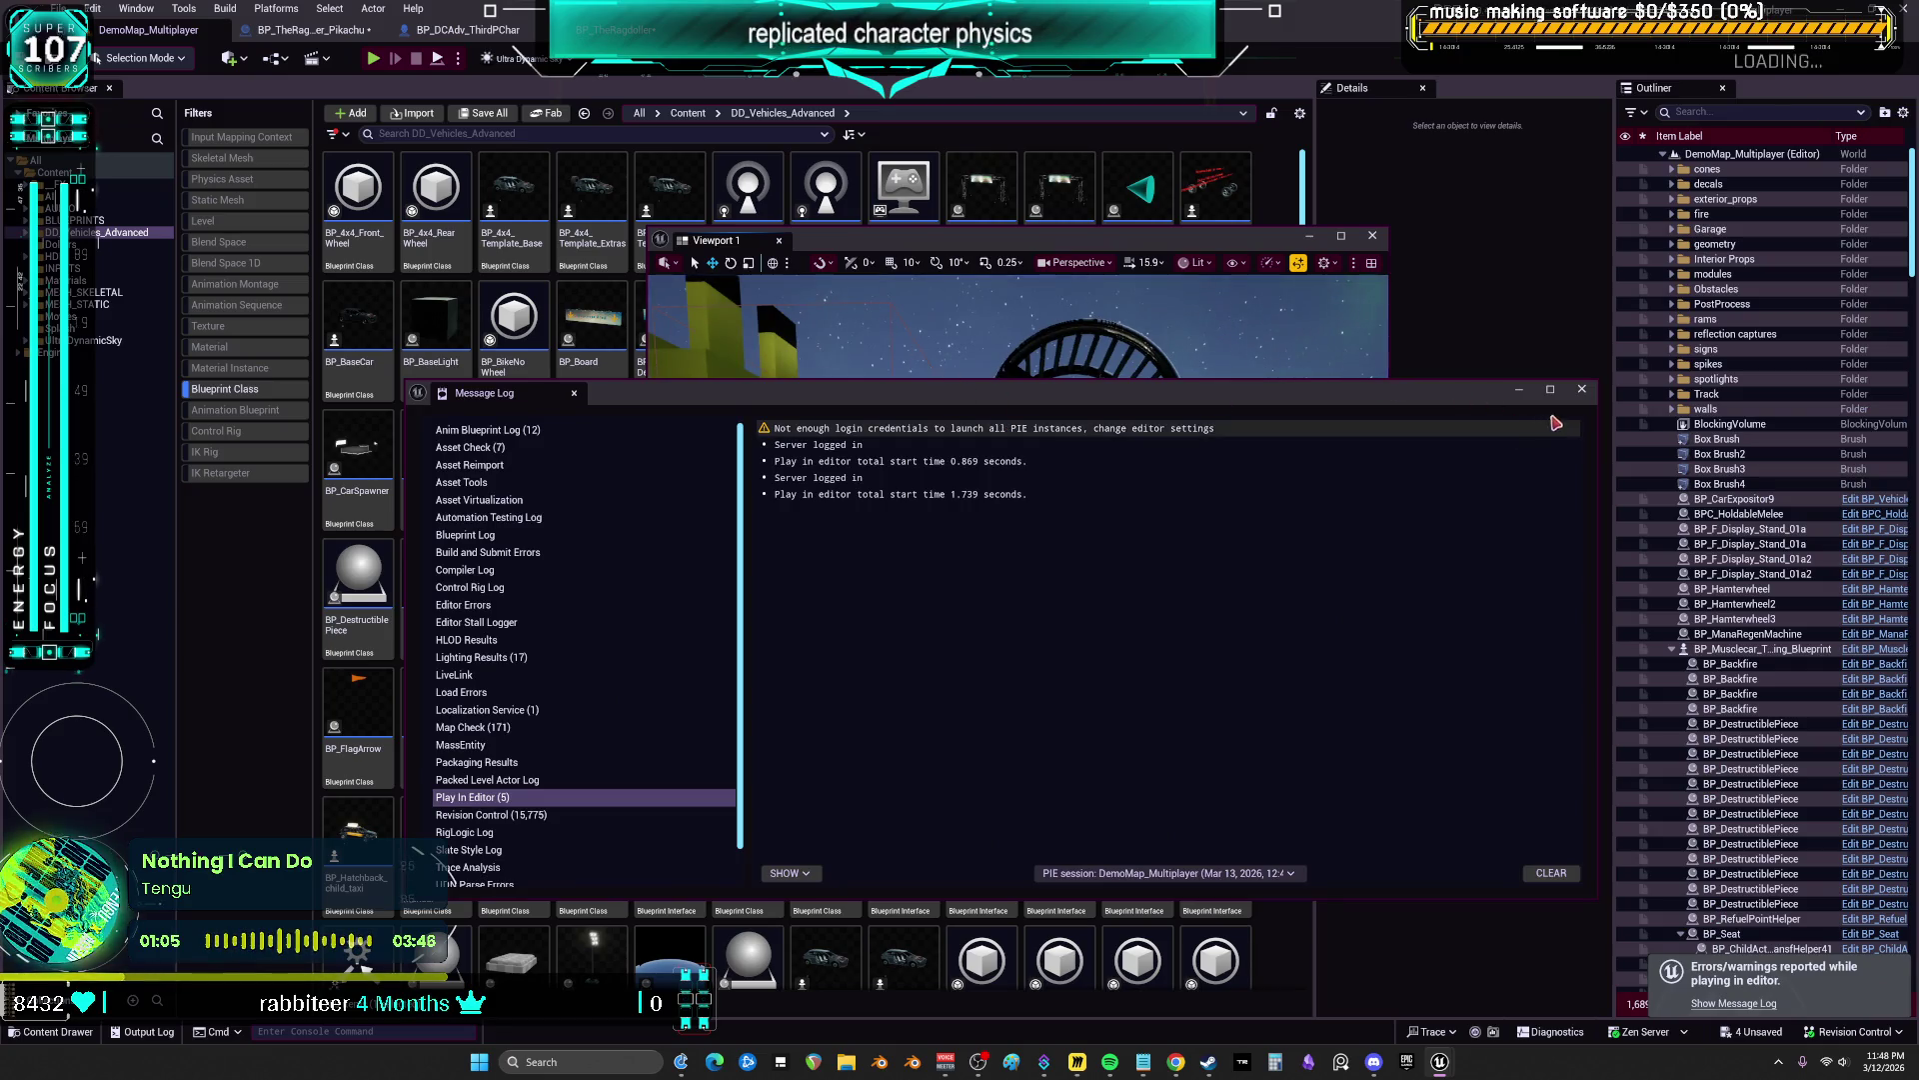
pyautogui.click(1581, 388)
pyautogui.moveTo(1204, 245)
pyautogui.mouseDown()
pyautogui.moveTo(1310, 320)
pyautogui.moveTo(1553, 393)
pyautogui.mouseUp()
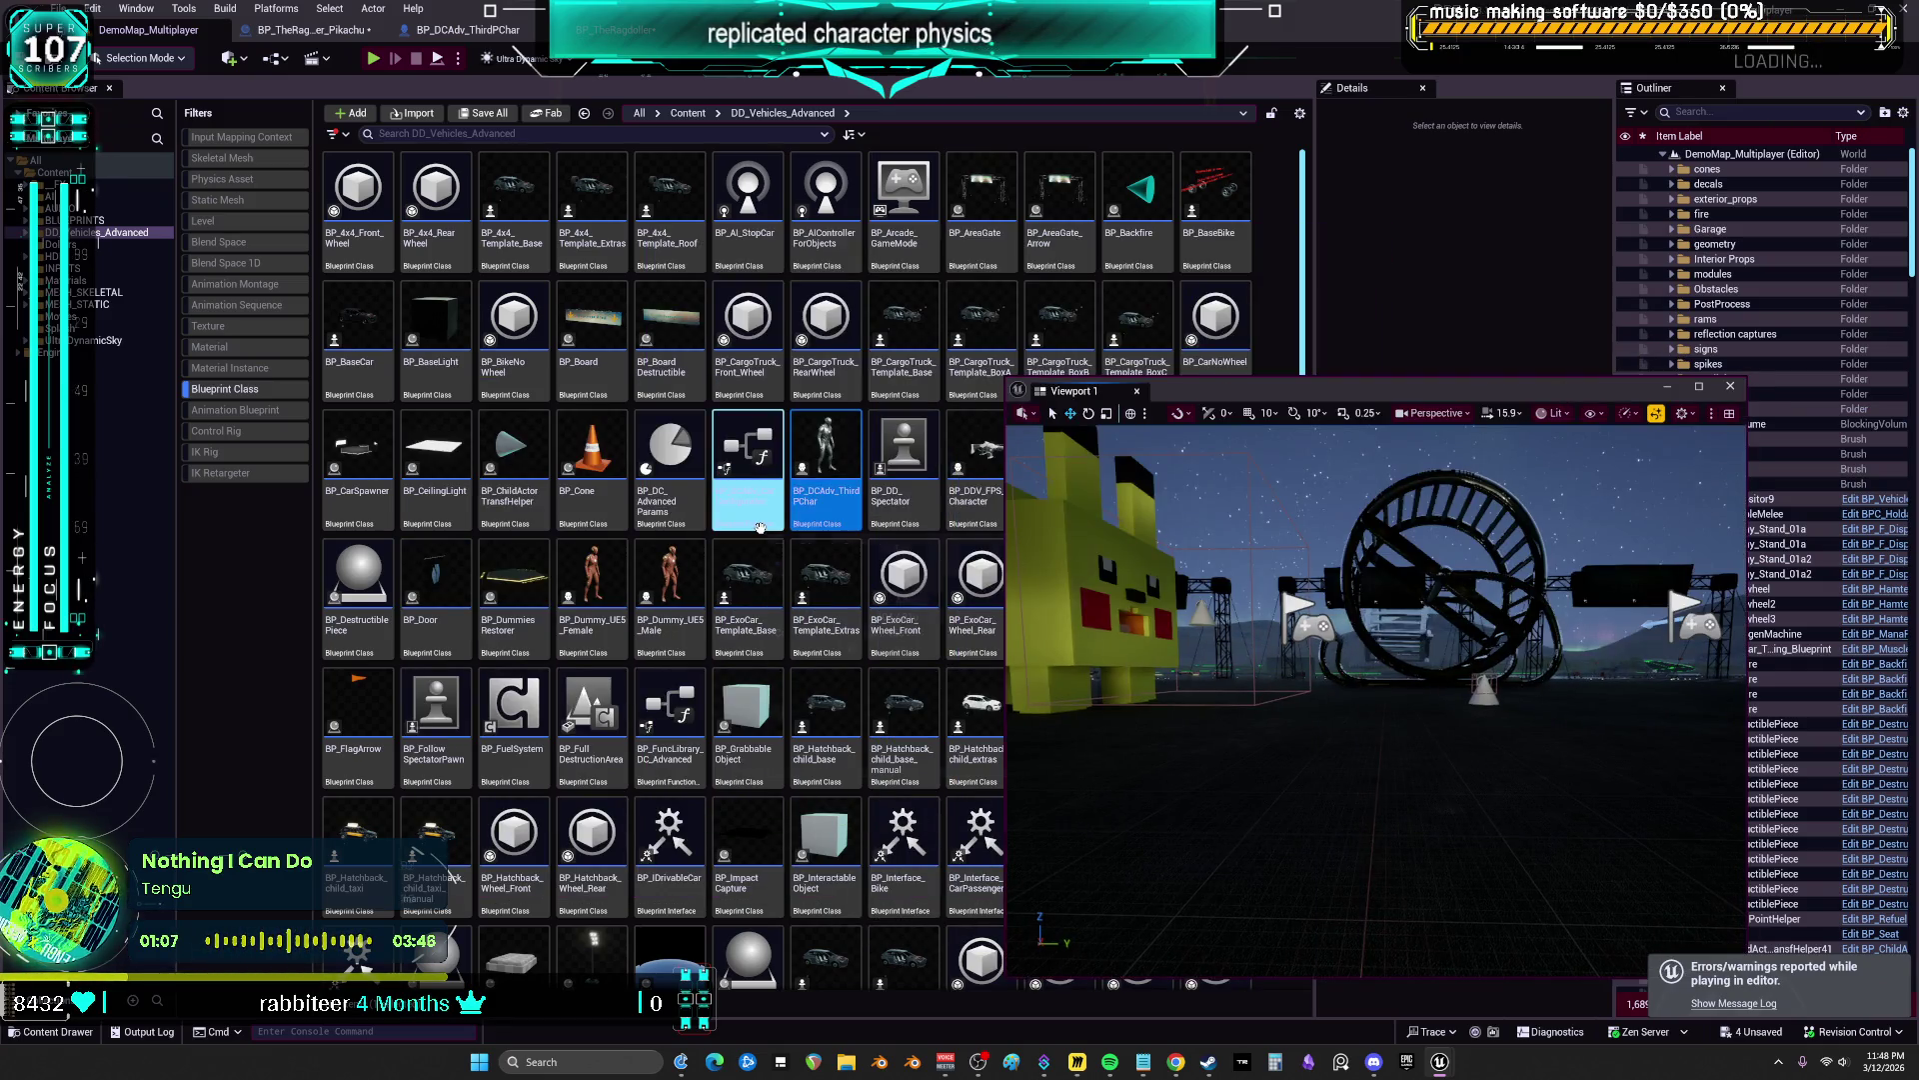
pyautogui.click(462, 31)
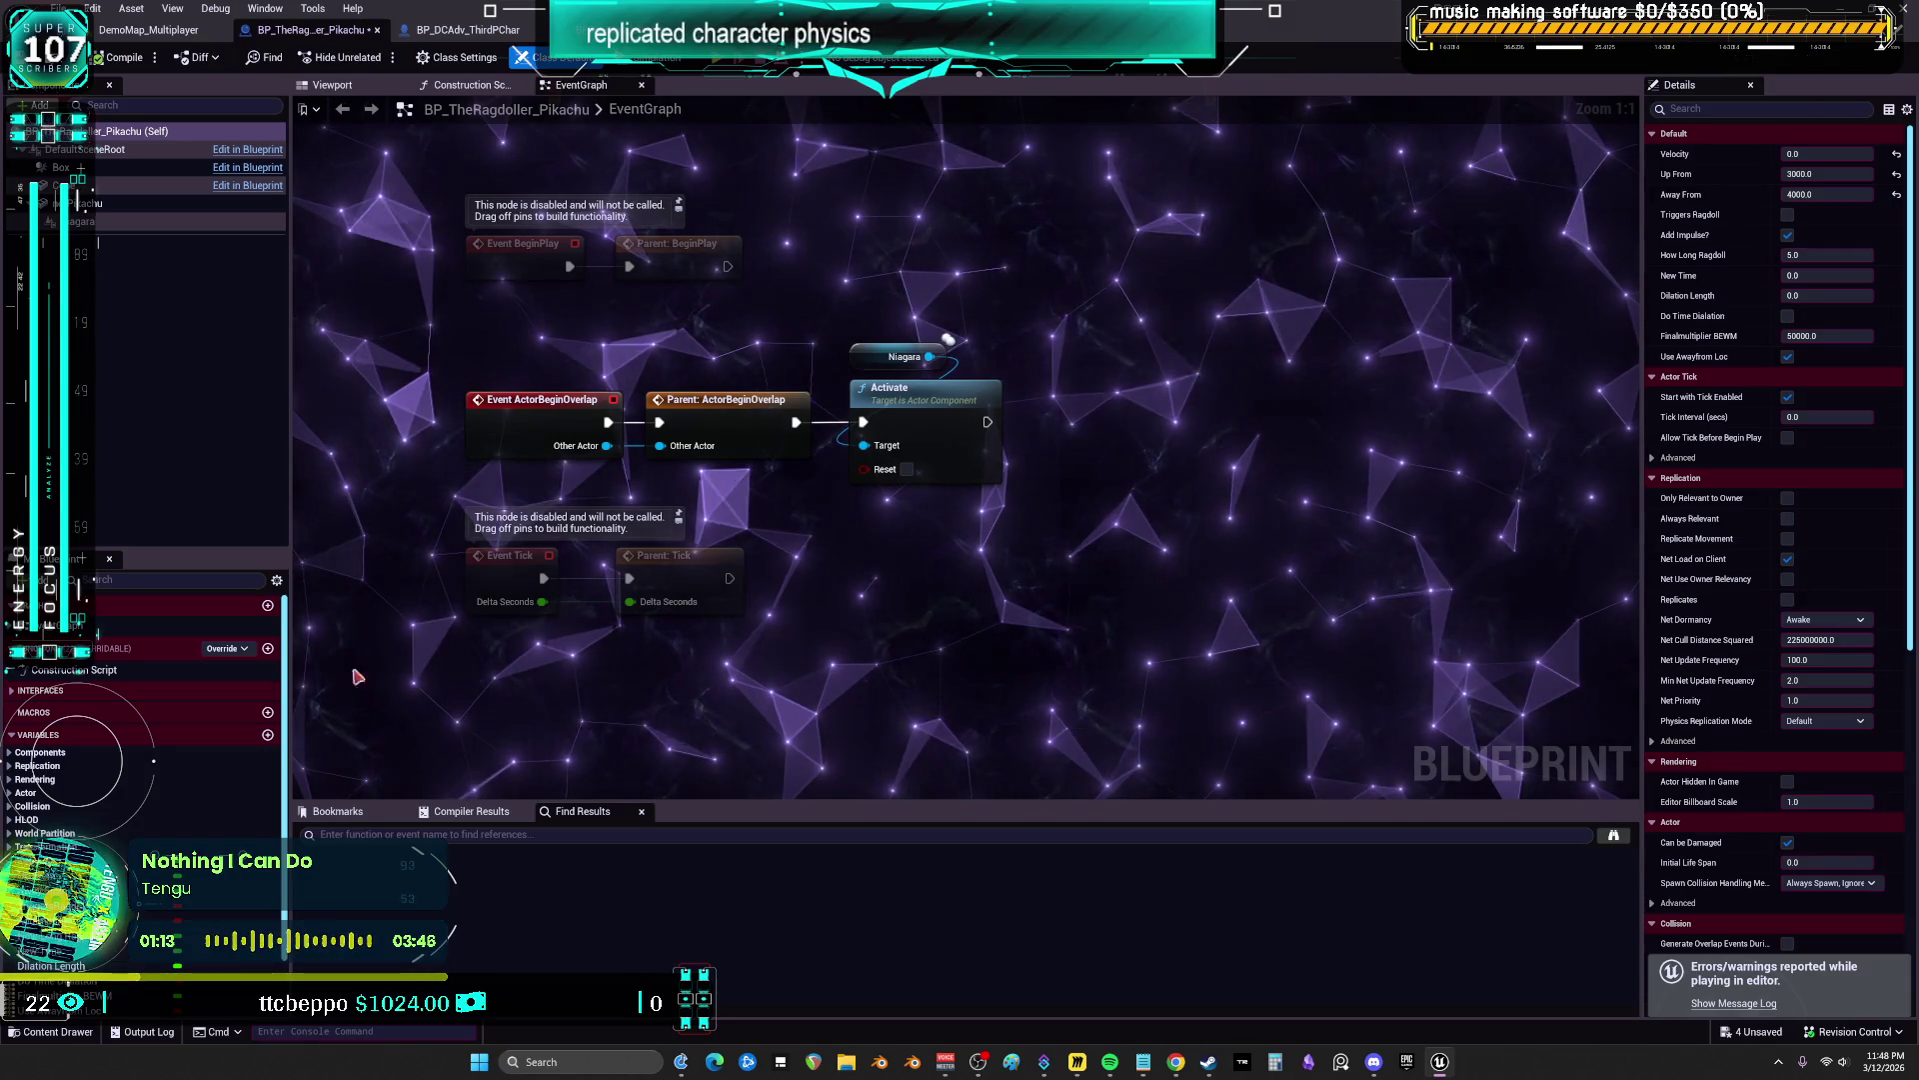
pyautogui.scroll(-2, 127, 936)
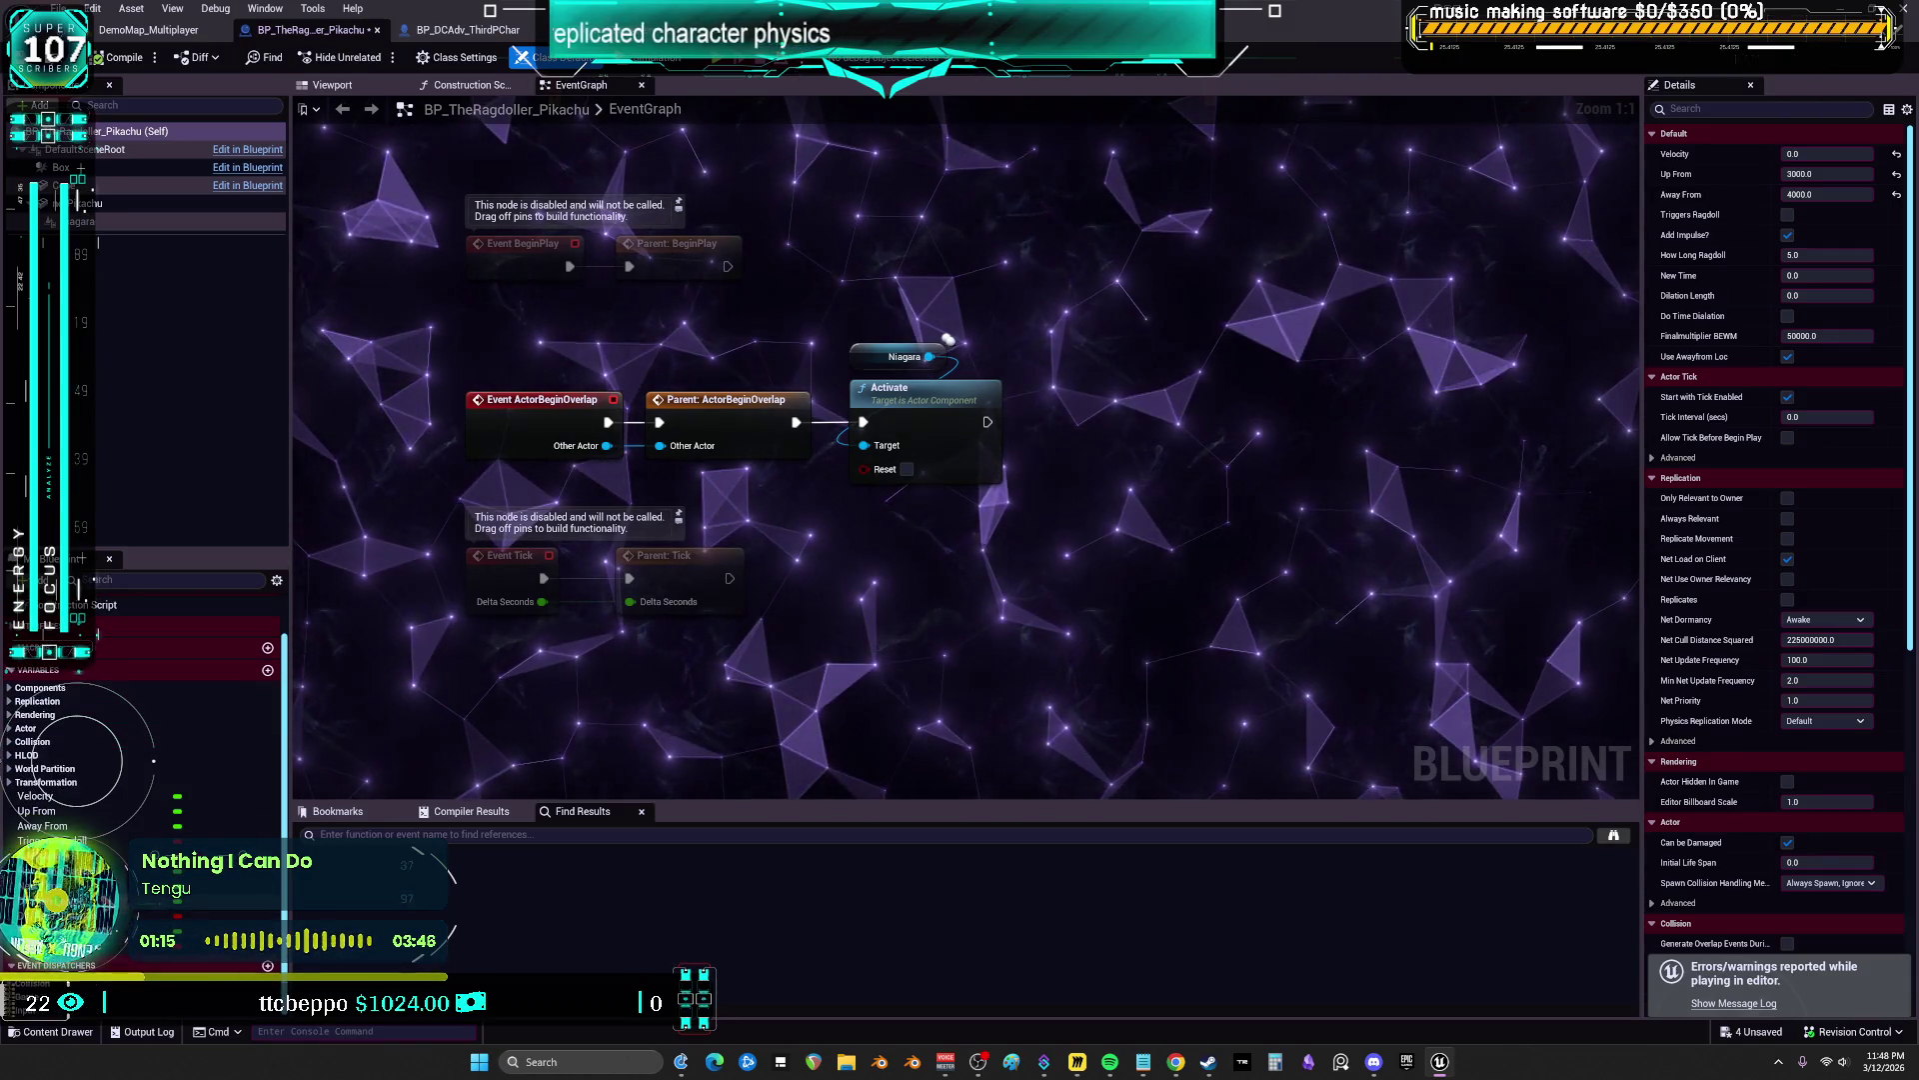
pyautogui.click(40, 856)
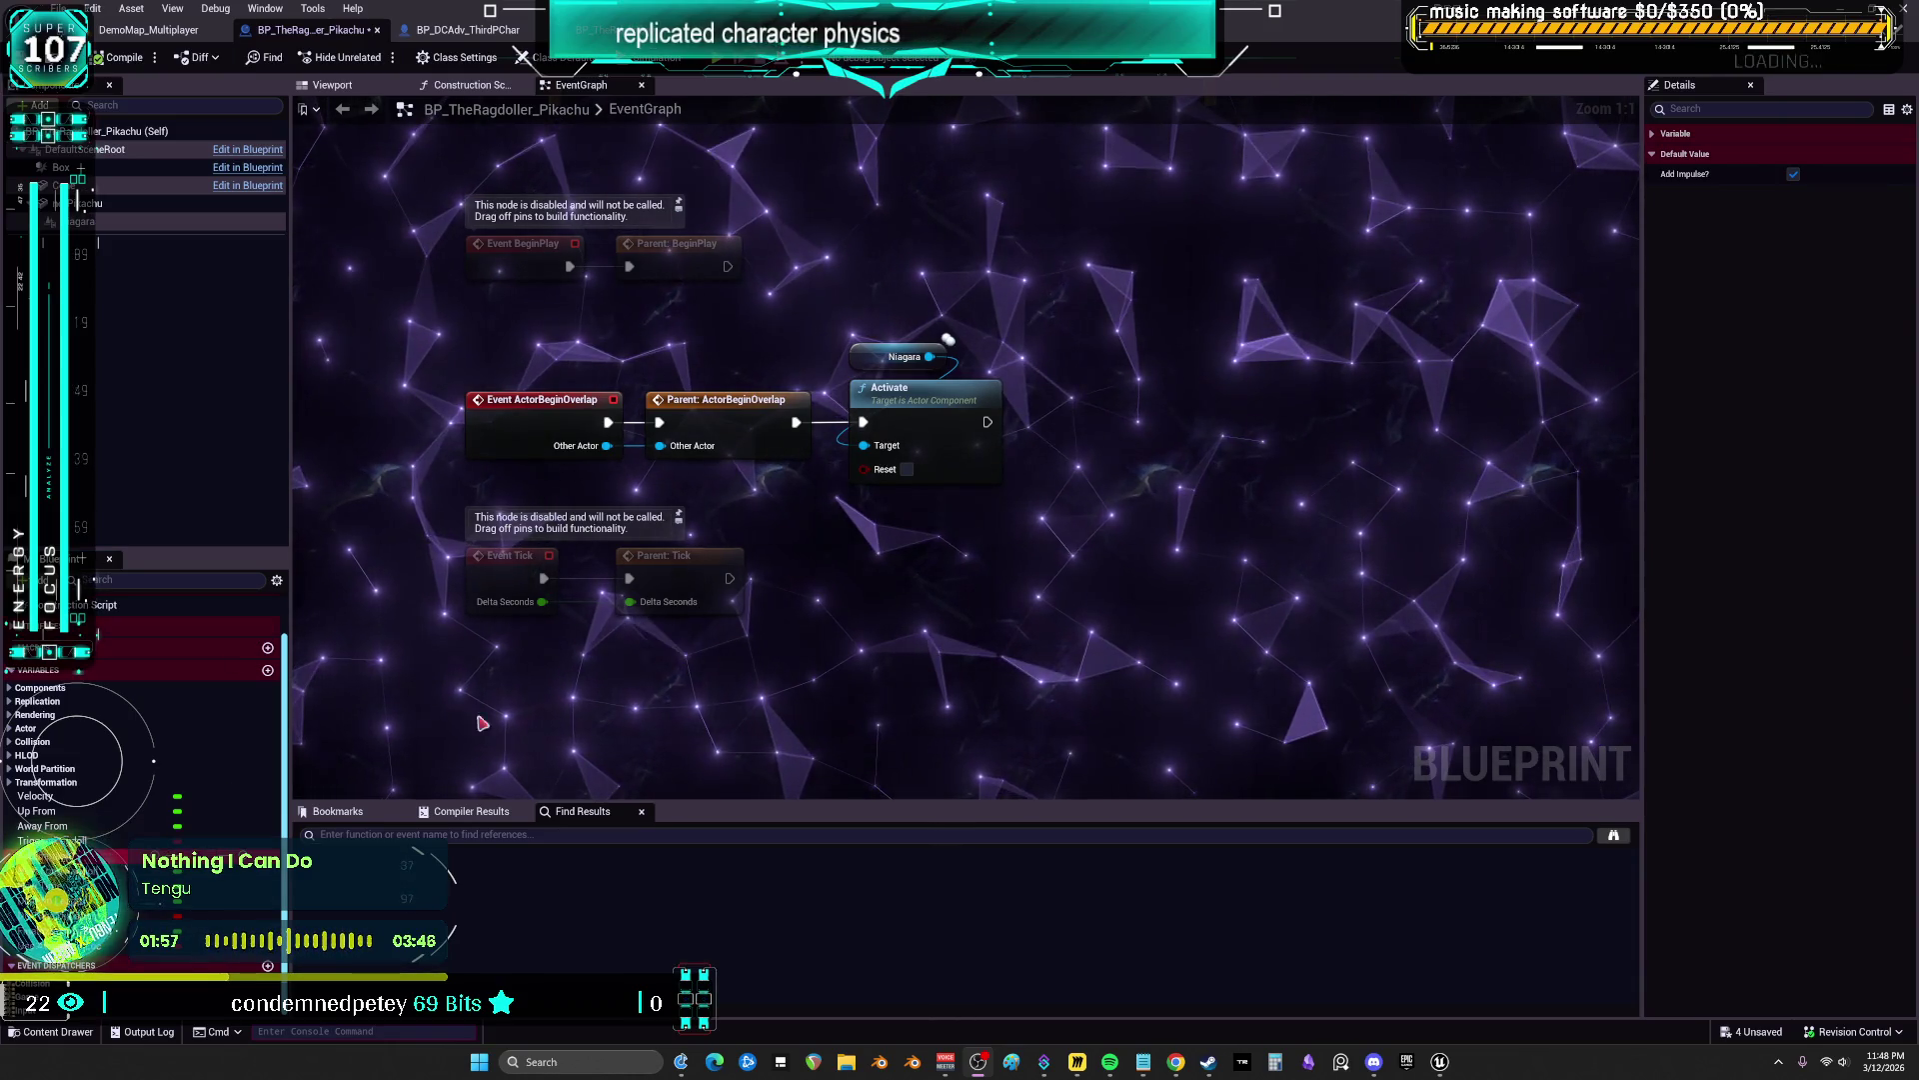
pyautogui.click(40, 839)
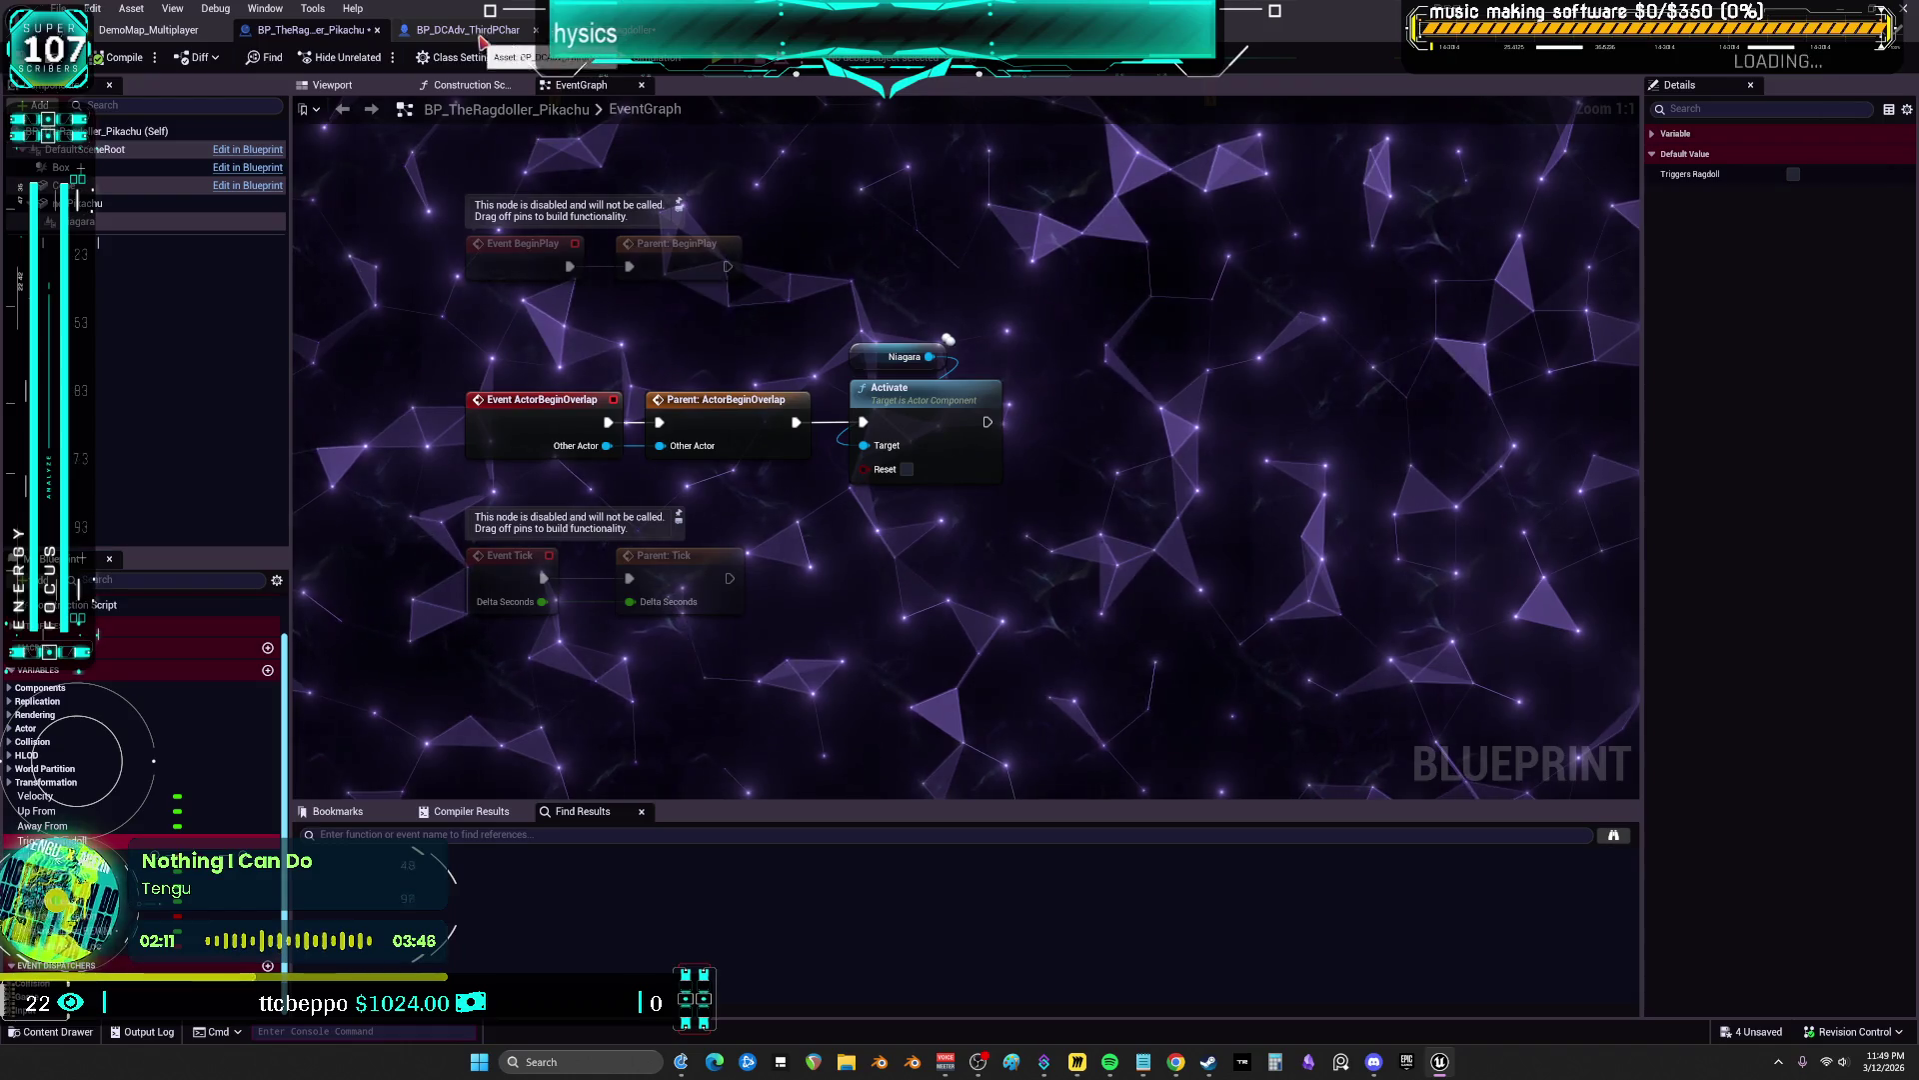
# Save the parent BP_TheRagdoller with Triggers Ragdoll on by default, checking it out
pyautogui.click(483, 35)
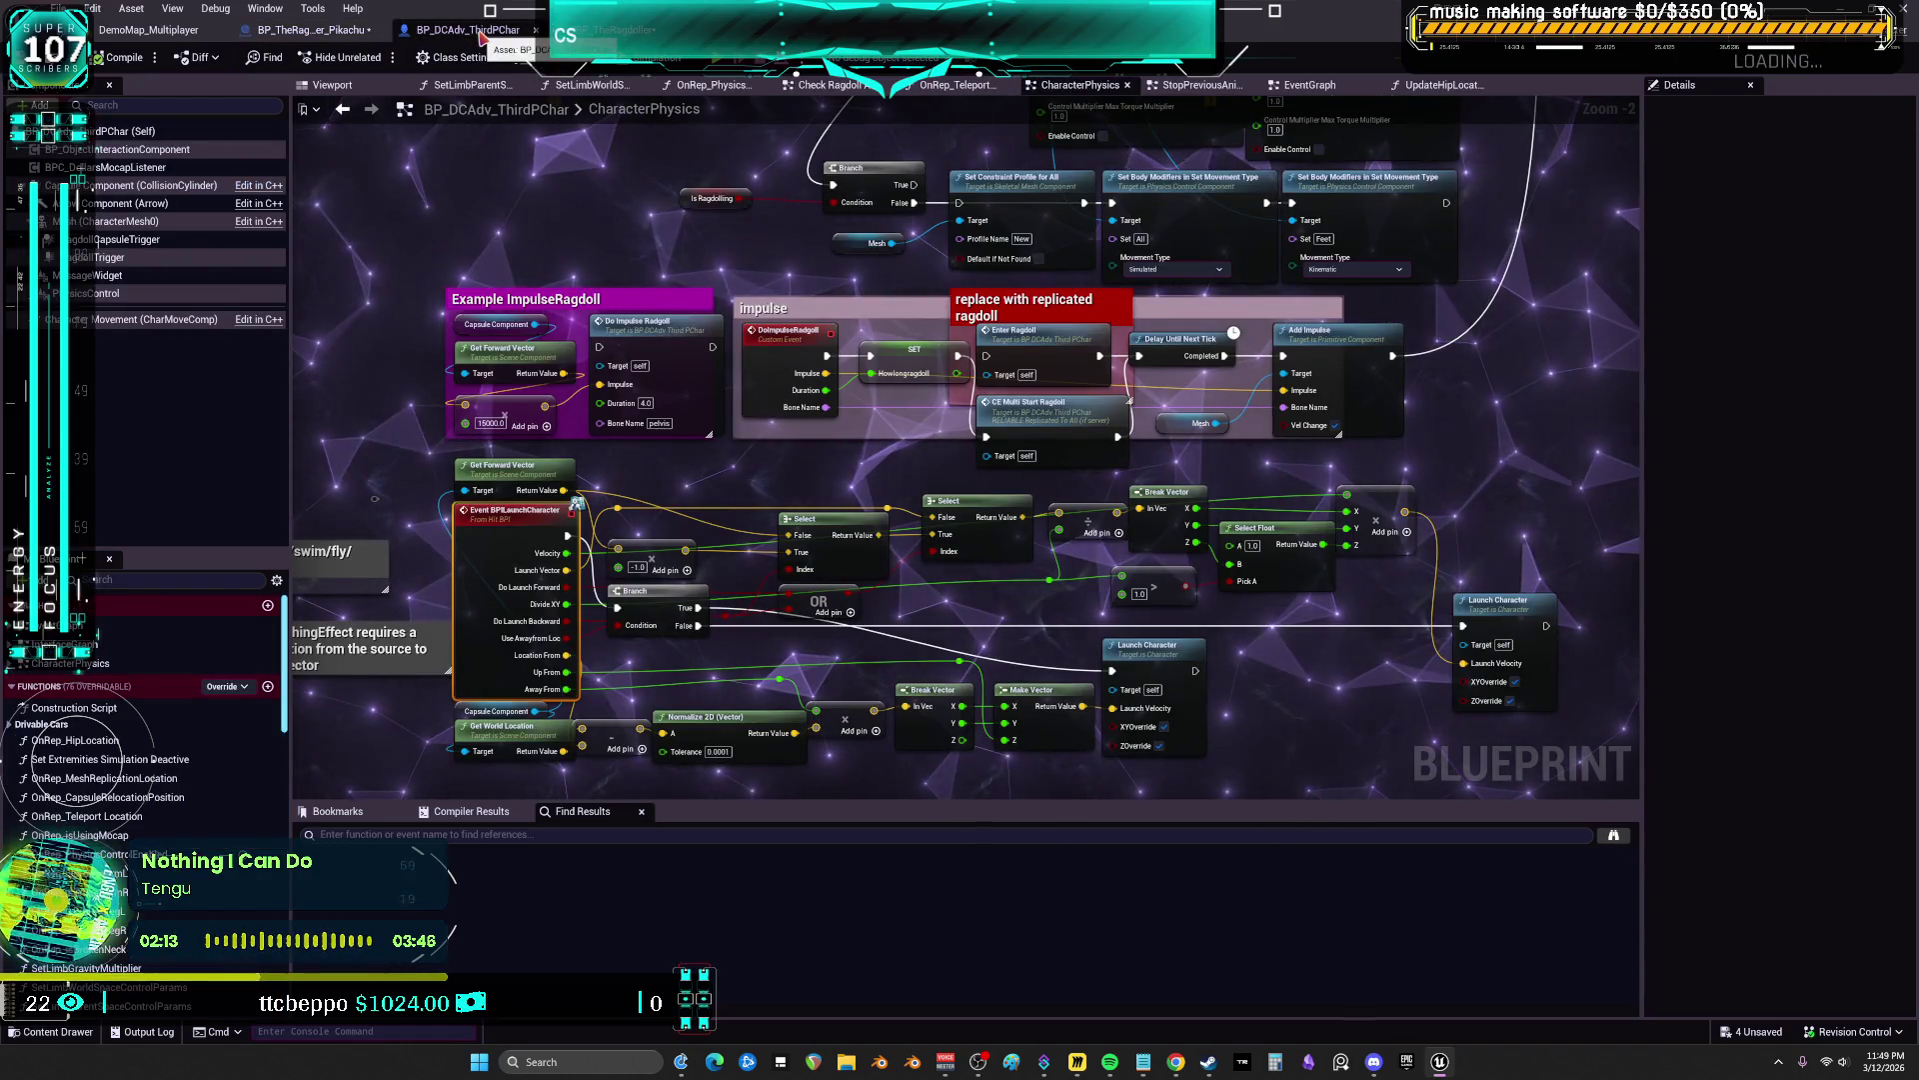
pyautogui.click(346, 32)
pyautogui.moveTo(614, 30); pyautogui.dragTo(302, 35)
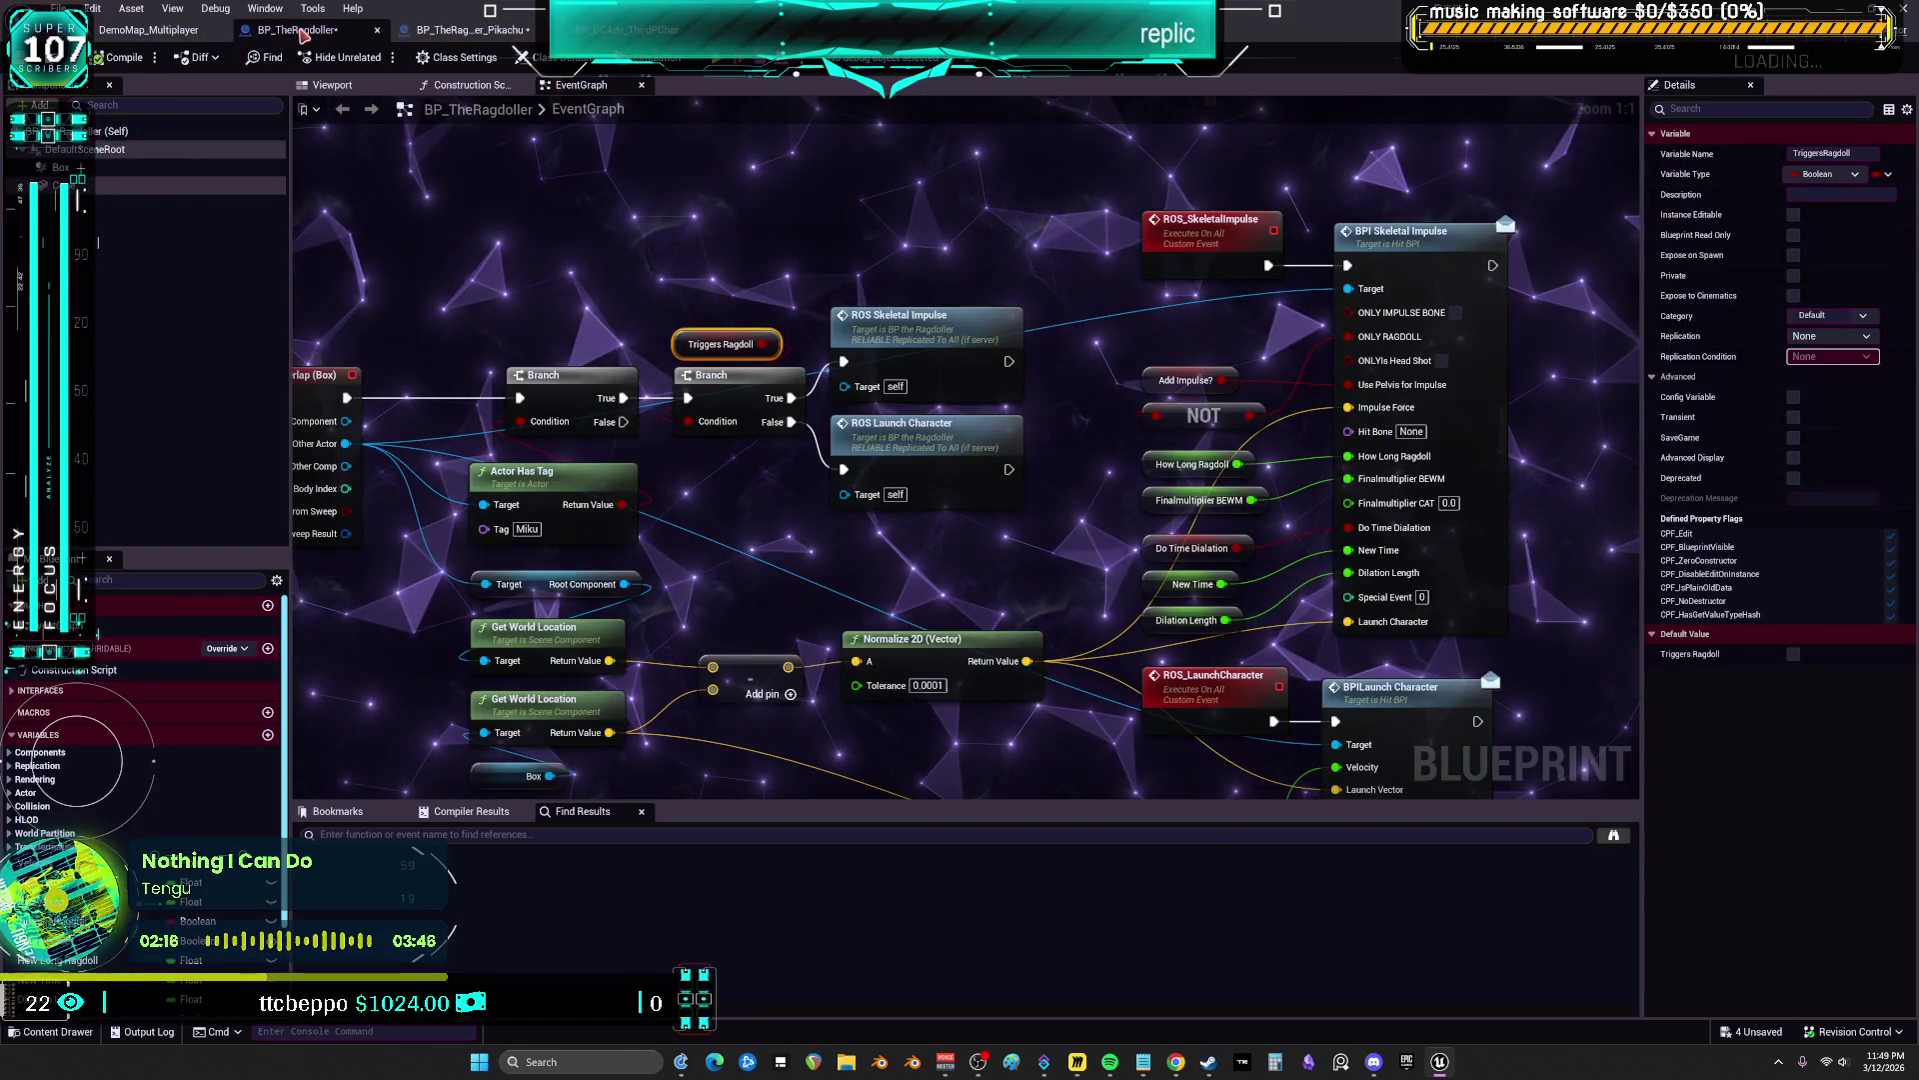
pyautogui.click(719, 340)
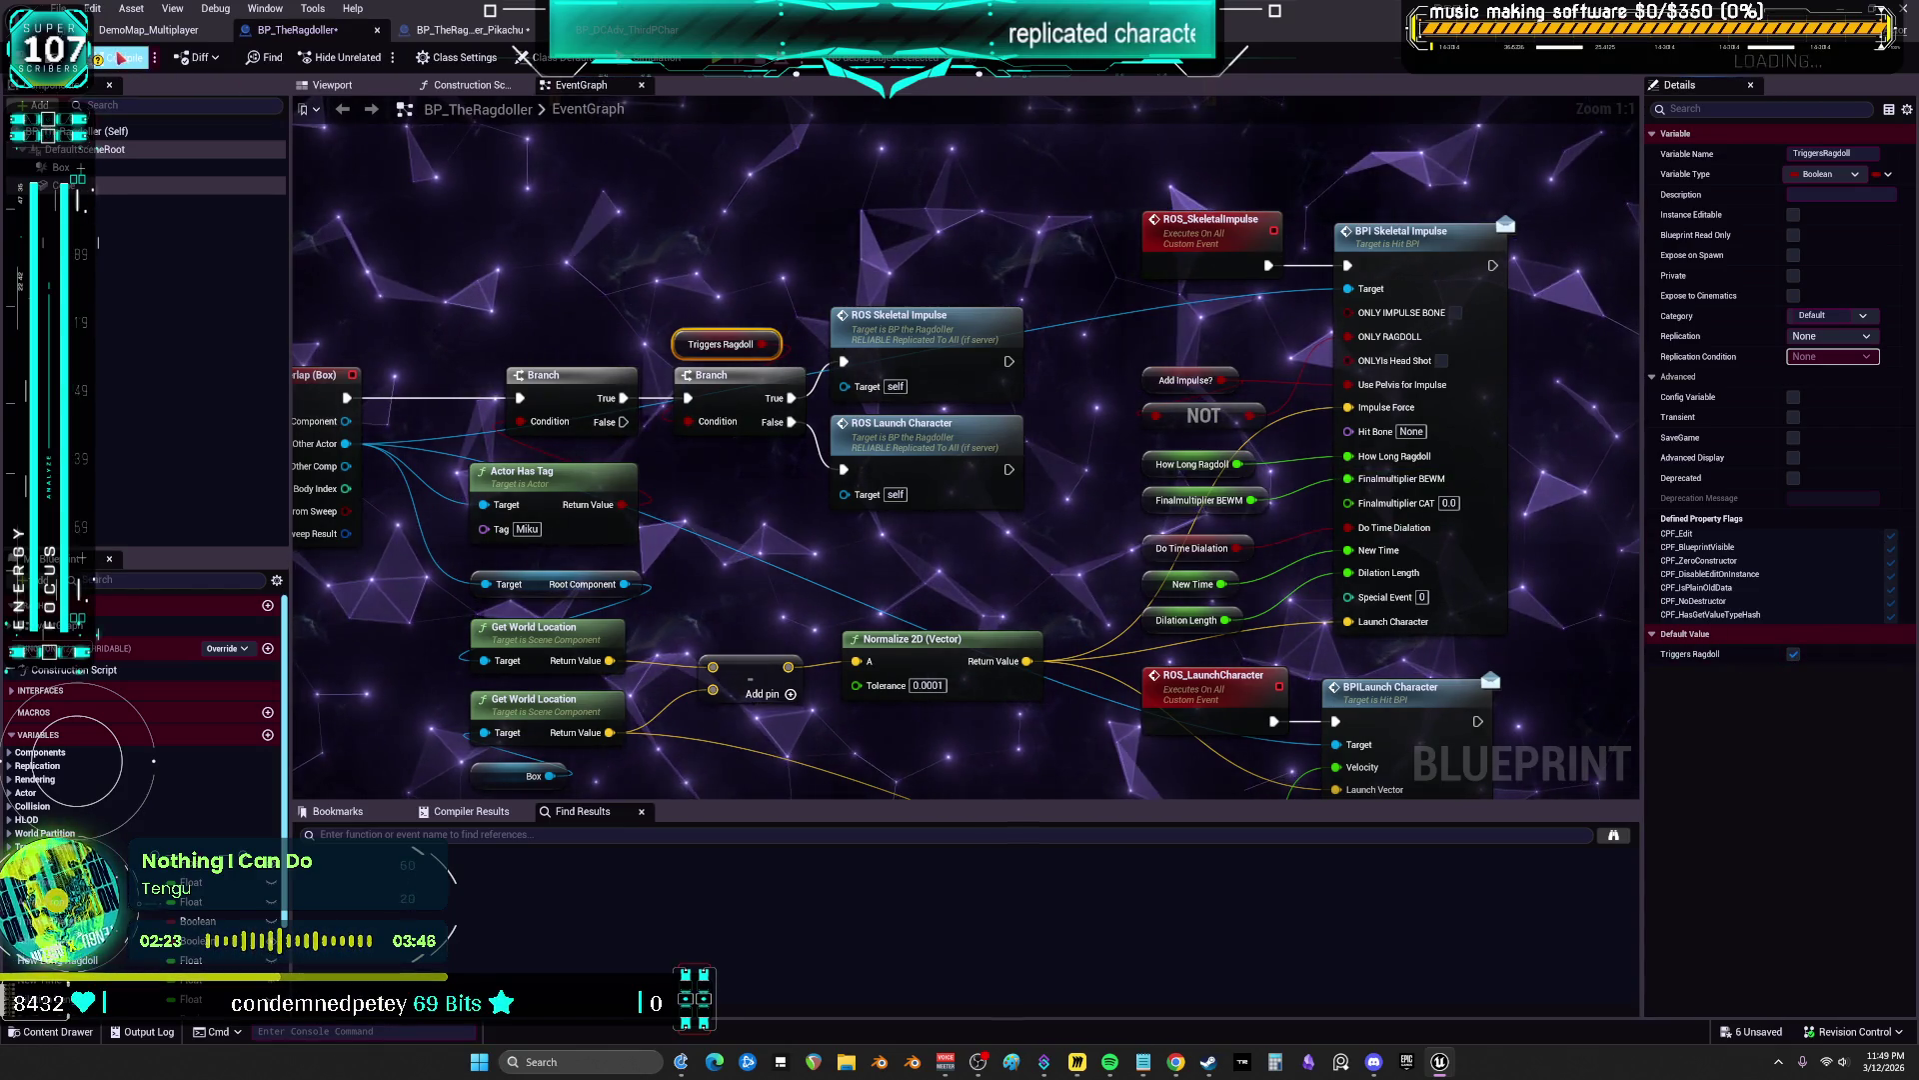
pyautogui.hotkey('ctrl', 's')
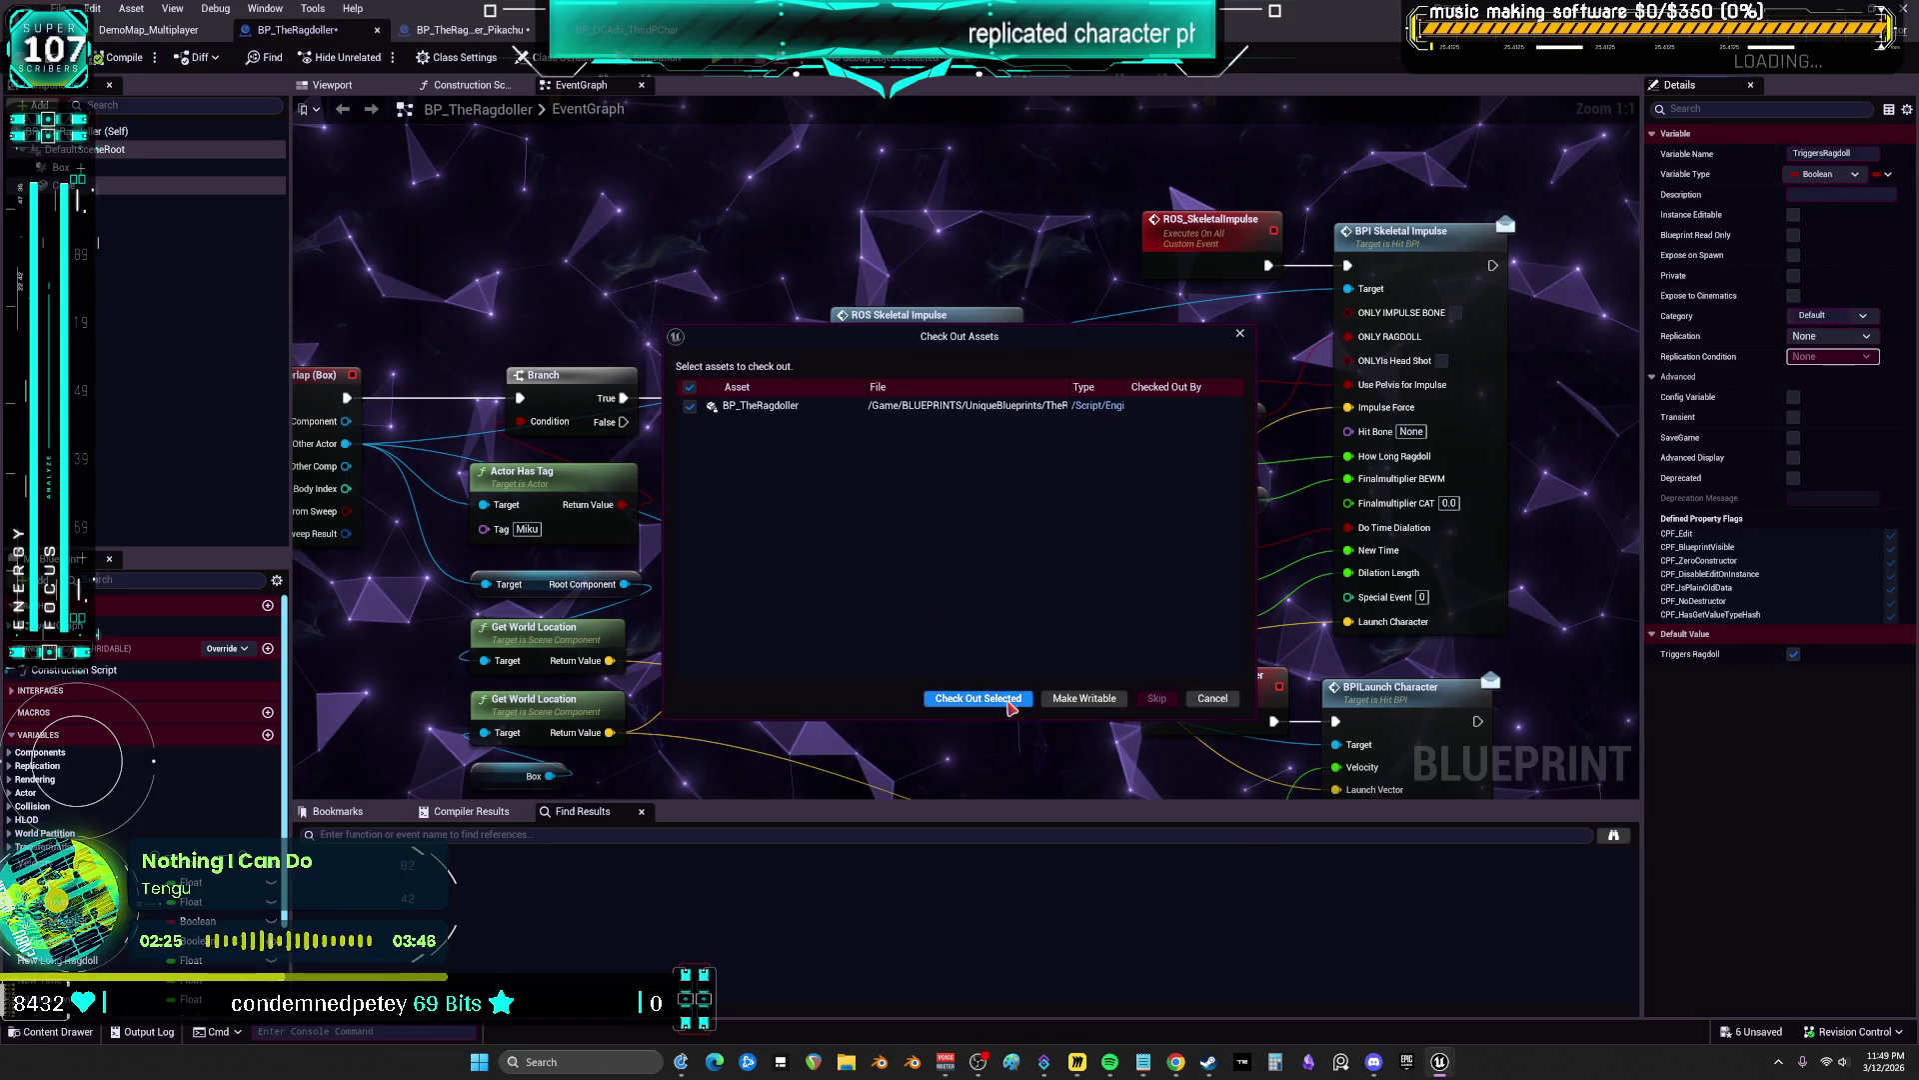
pyautogui.click(1010, 702)
# Turn off Triggers Ragdoll by default in BP_TheRagdoller_Pikachu, compile, and save it
pyautogui.click(467, 30)
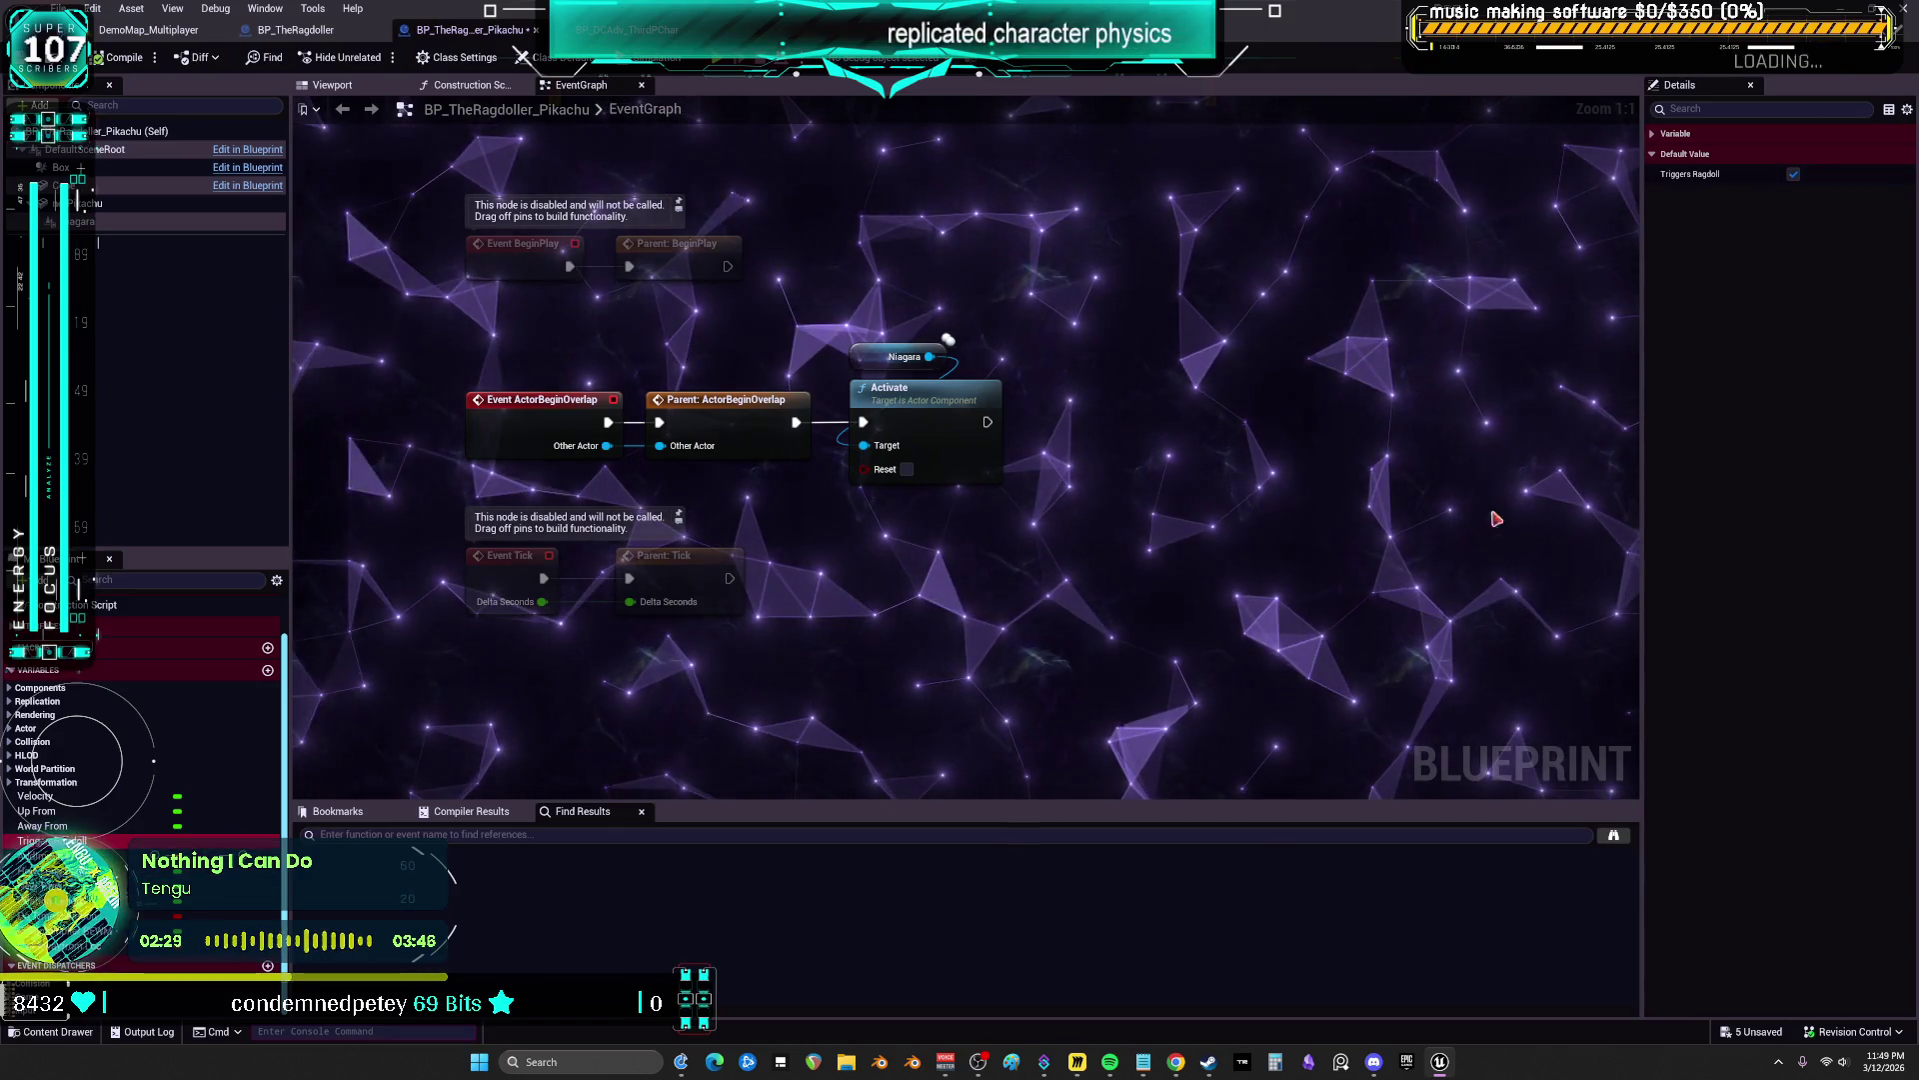
pyautogui.click(1793, 174)
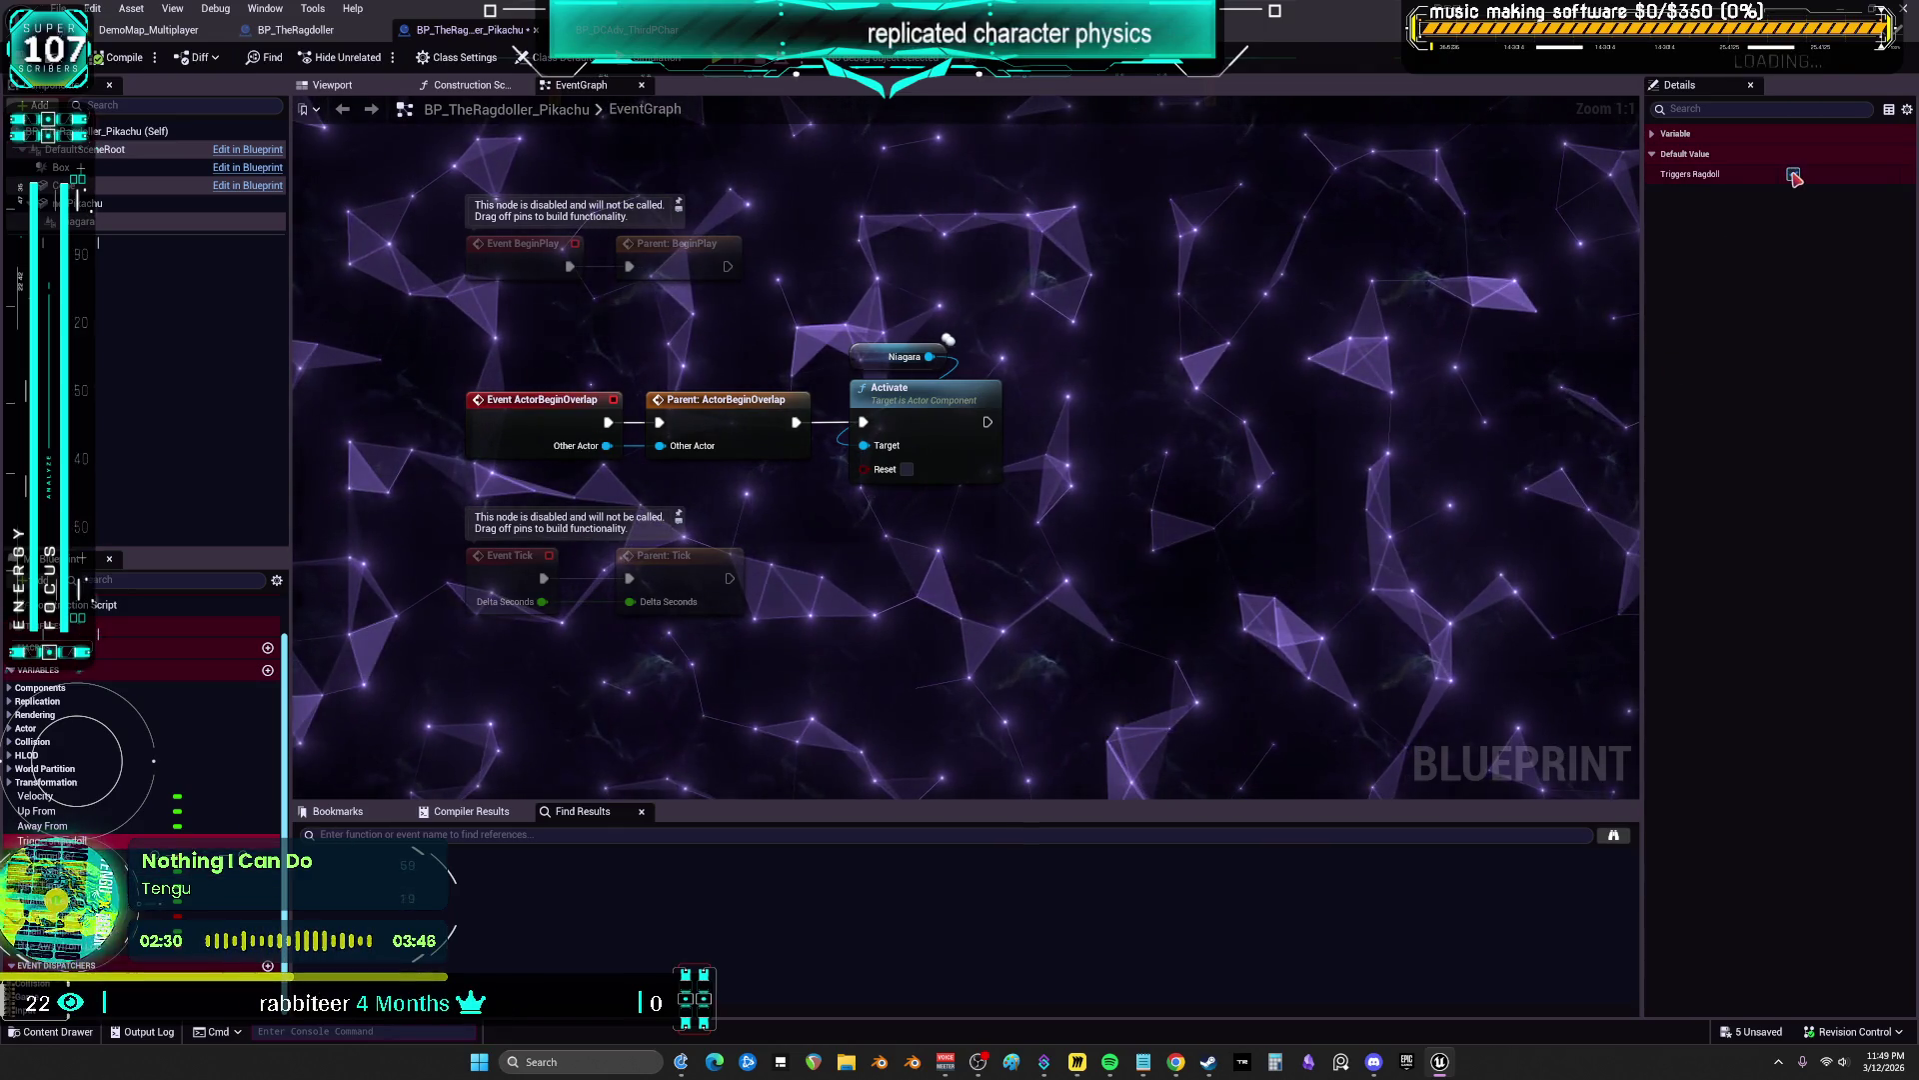
pyautogui.click(105, 60)
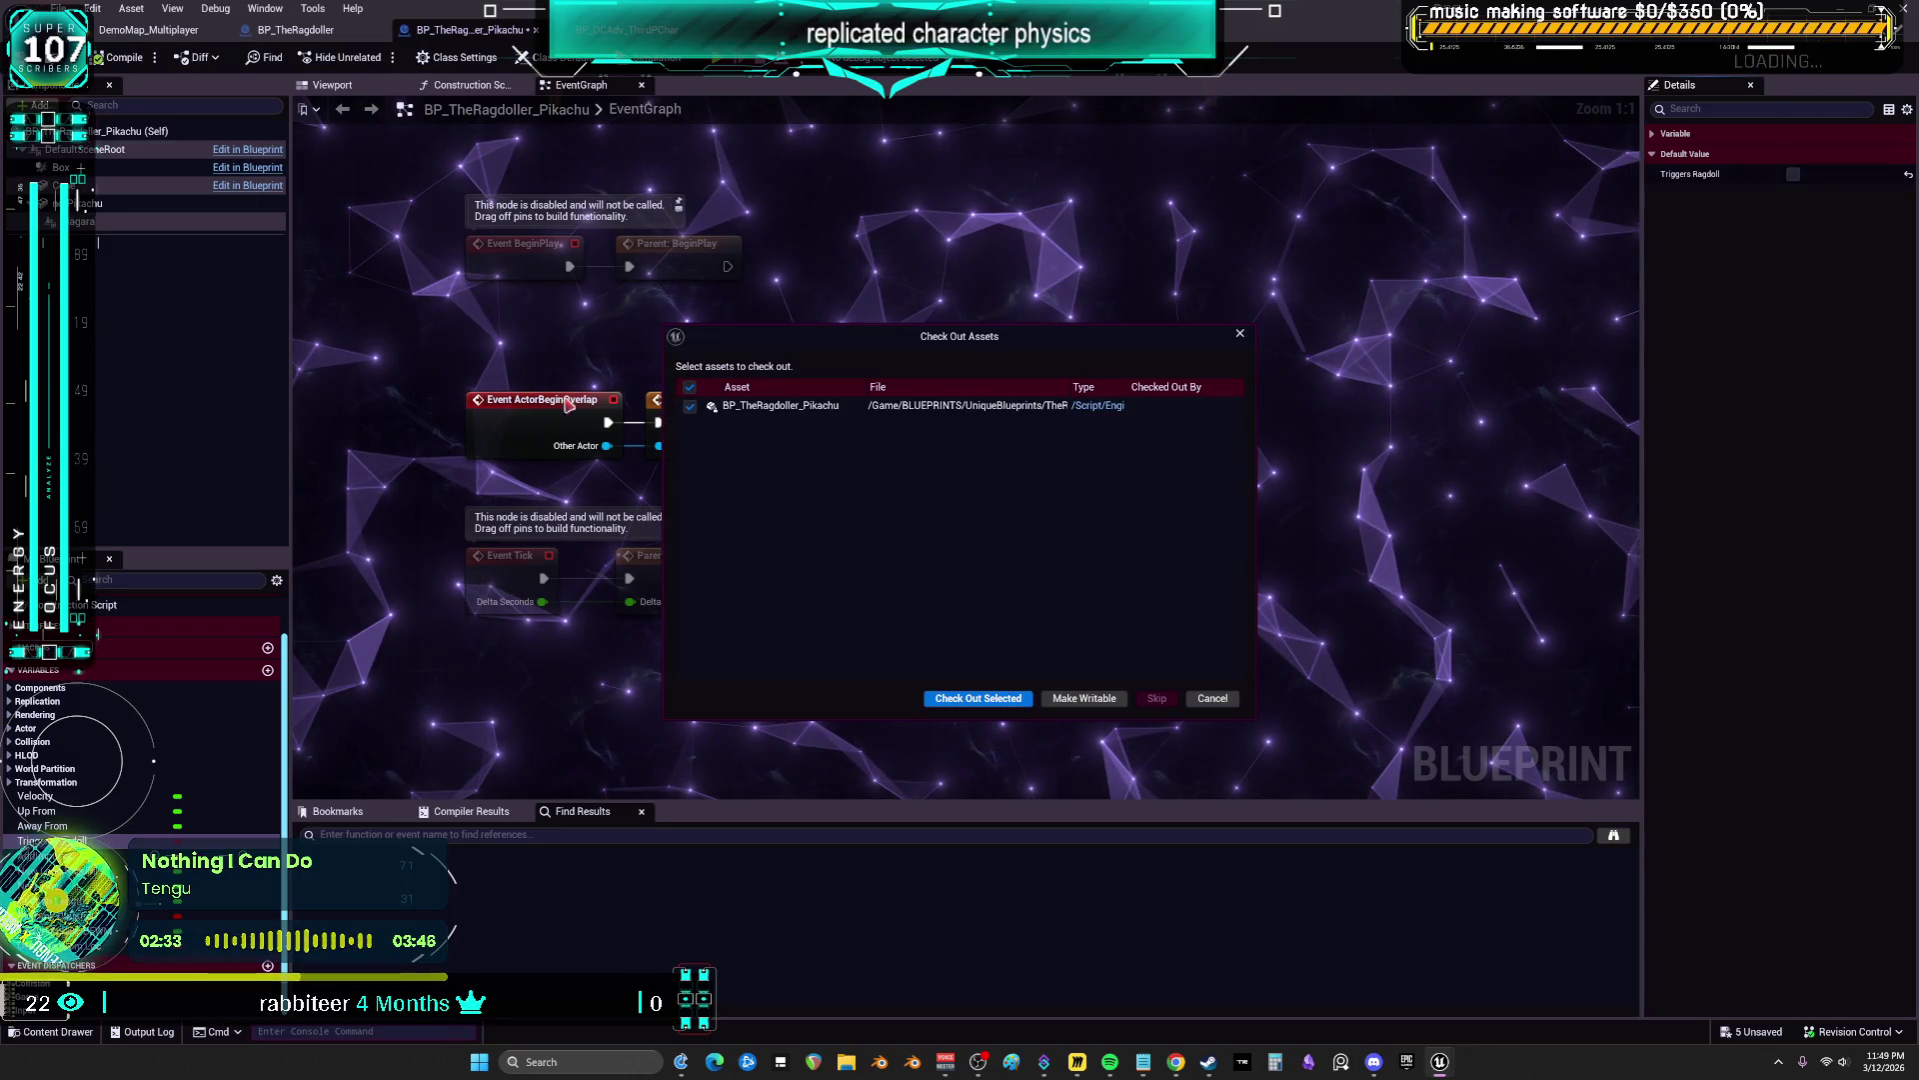
pyautogui.click(997, 709)
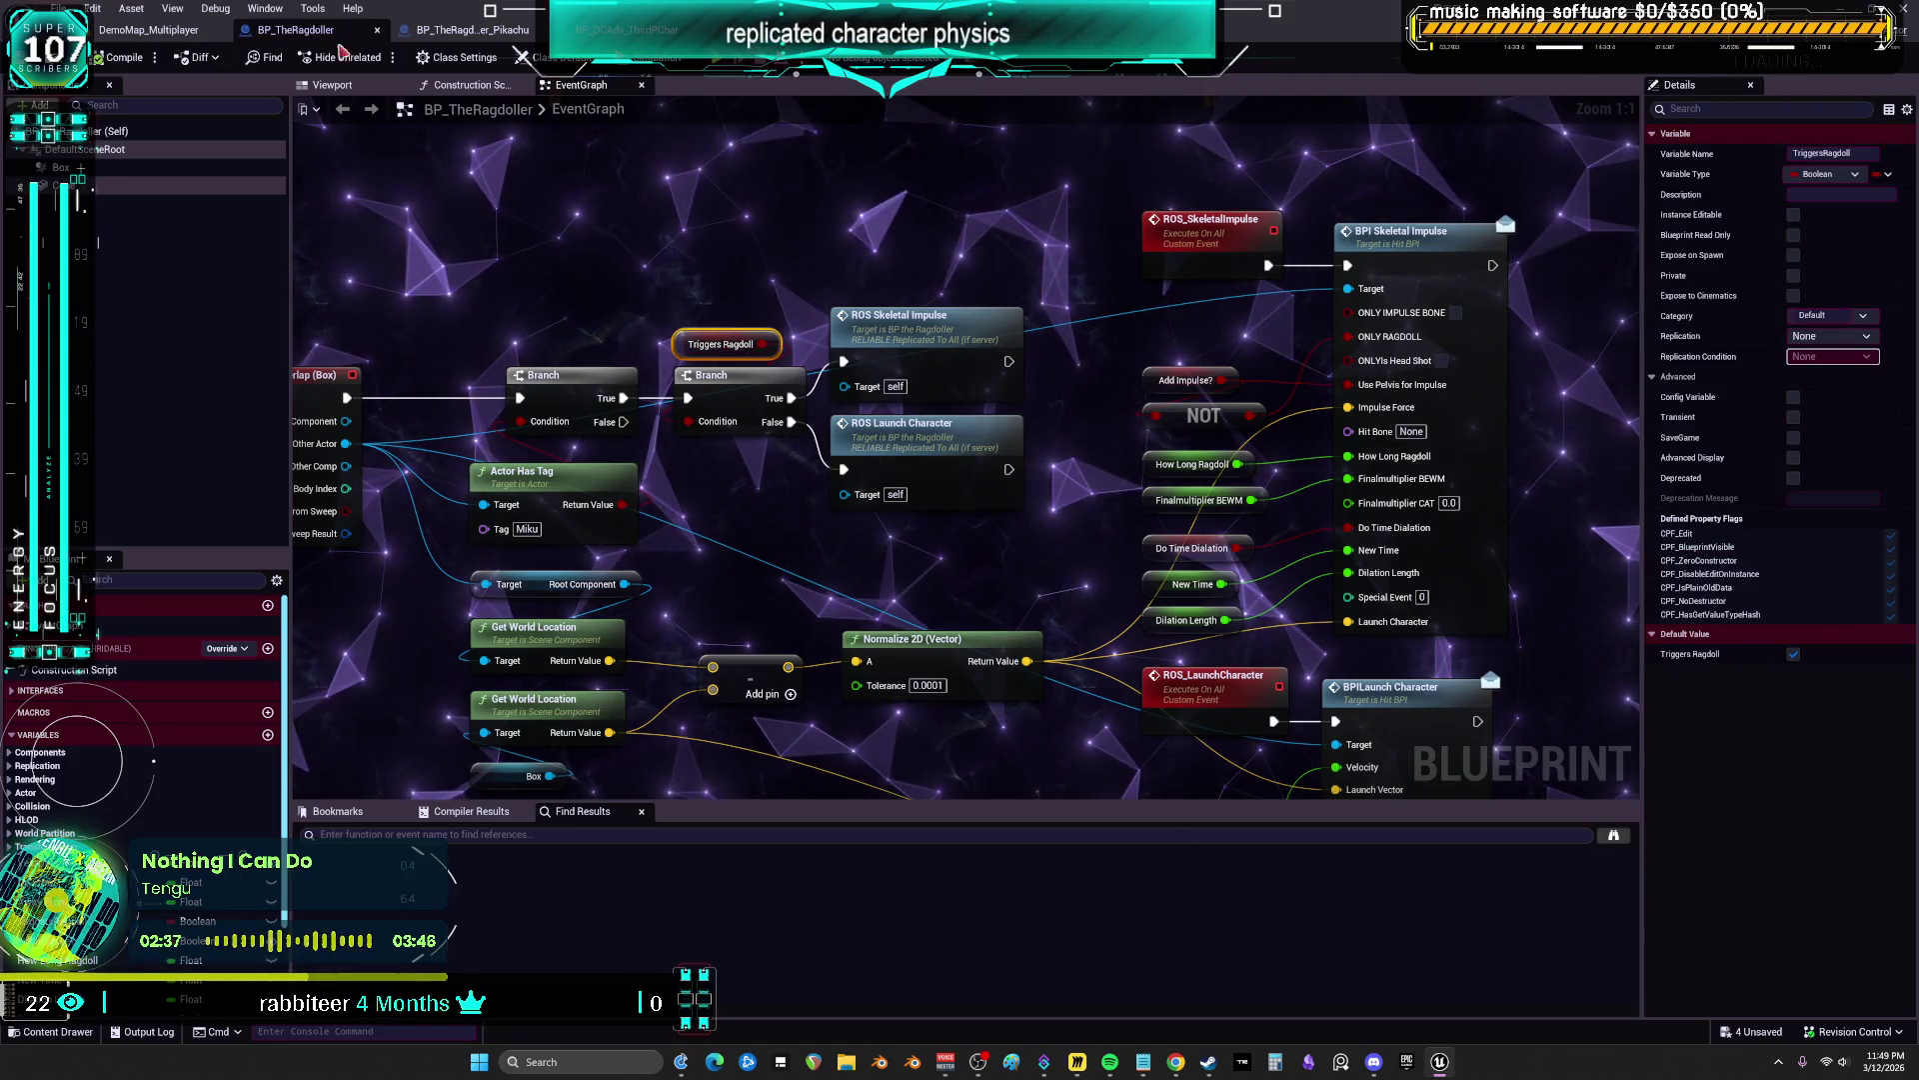
pyautogui.click(128, 38)
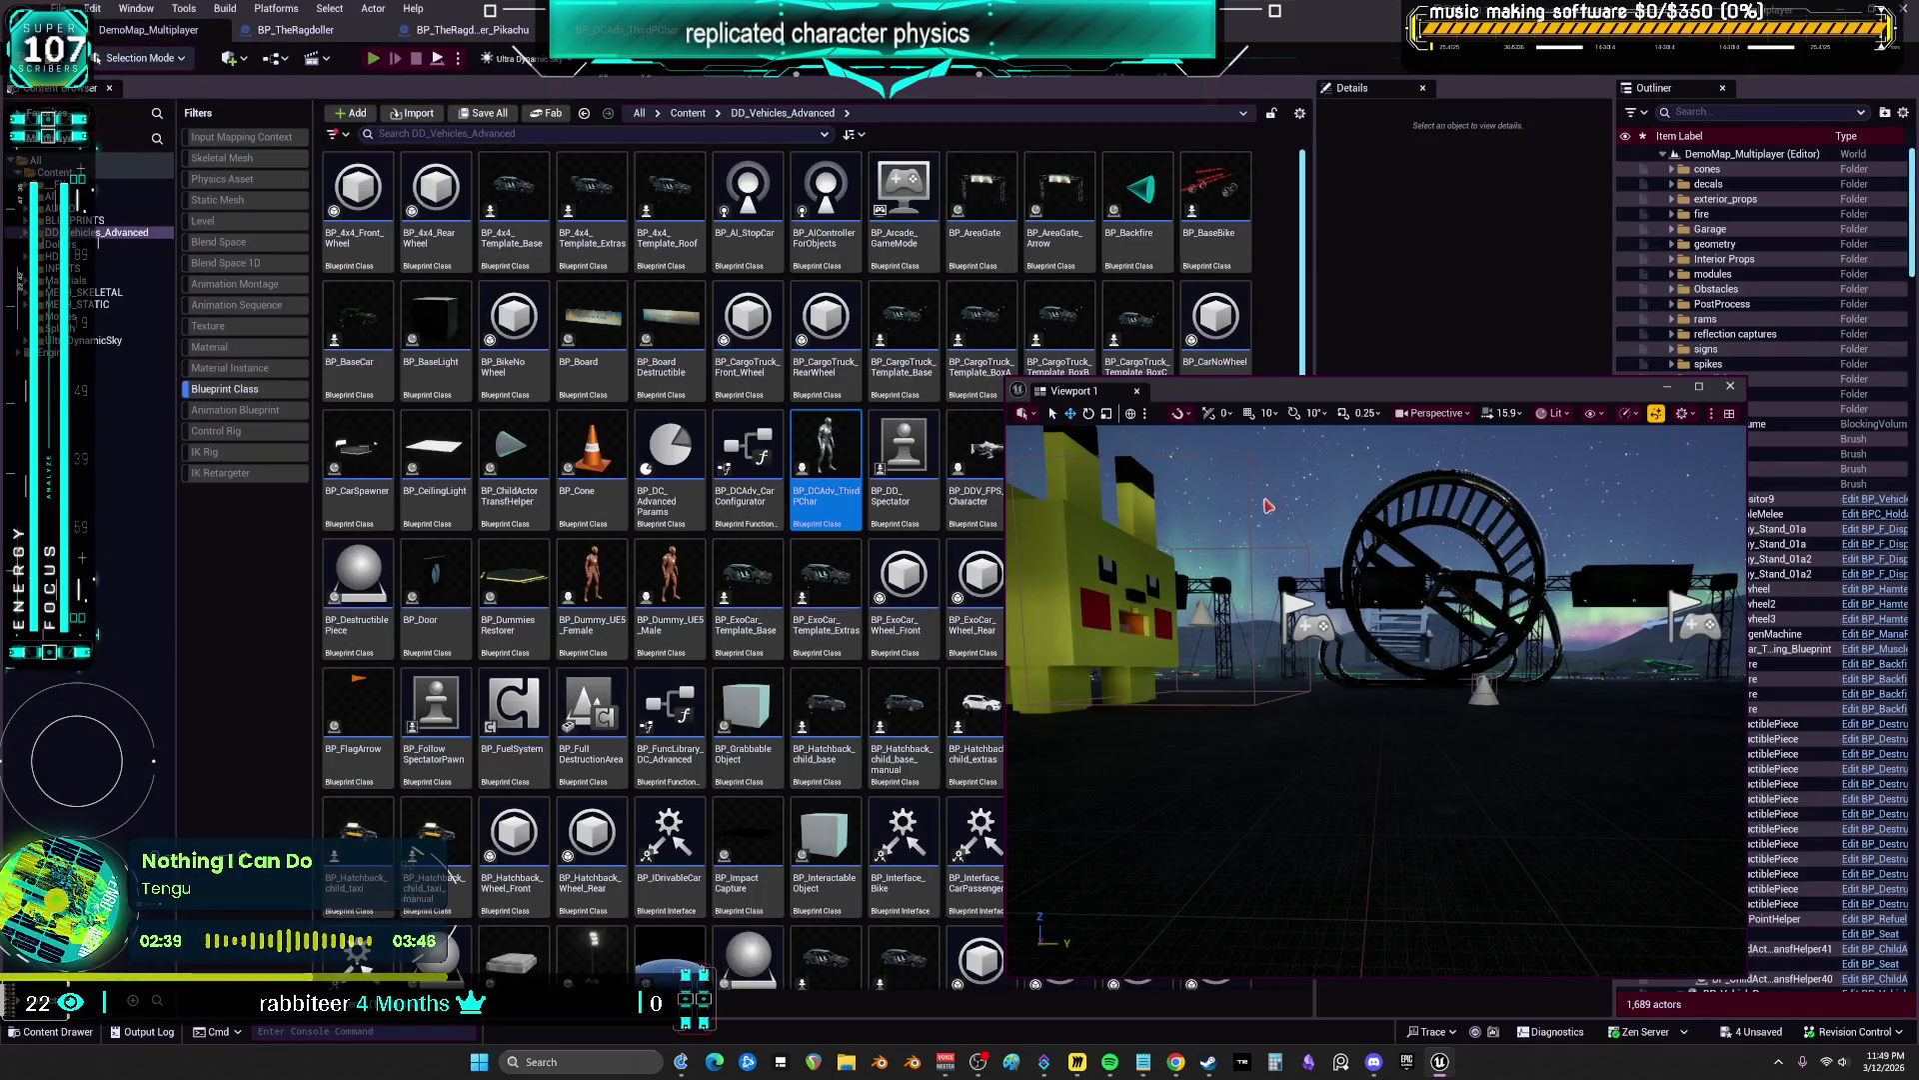
pyautogui.hotkey('alt', 'p')
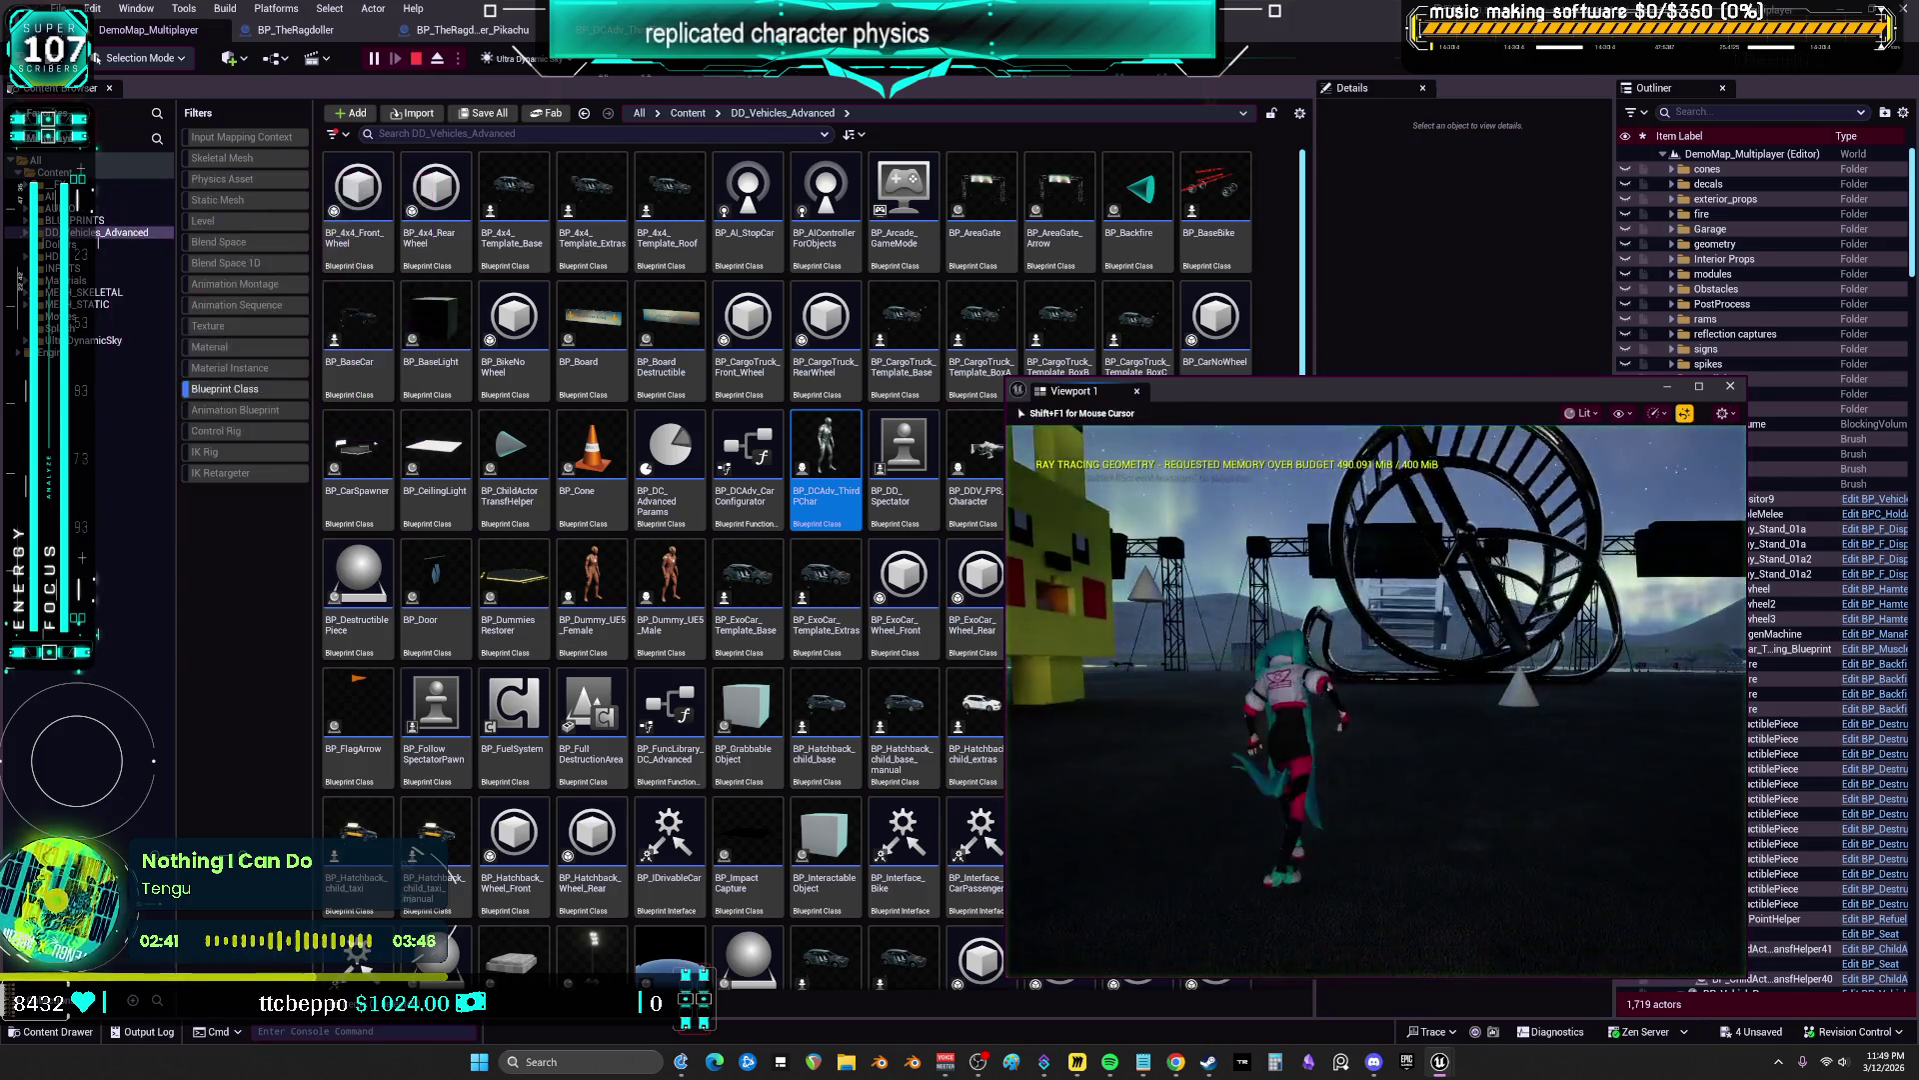
pyautogui.press('w')
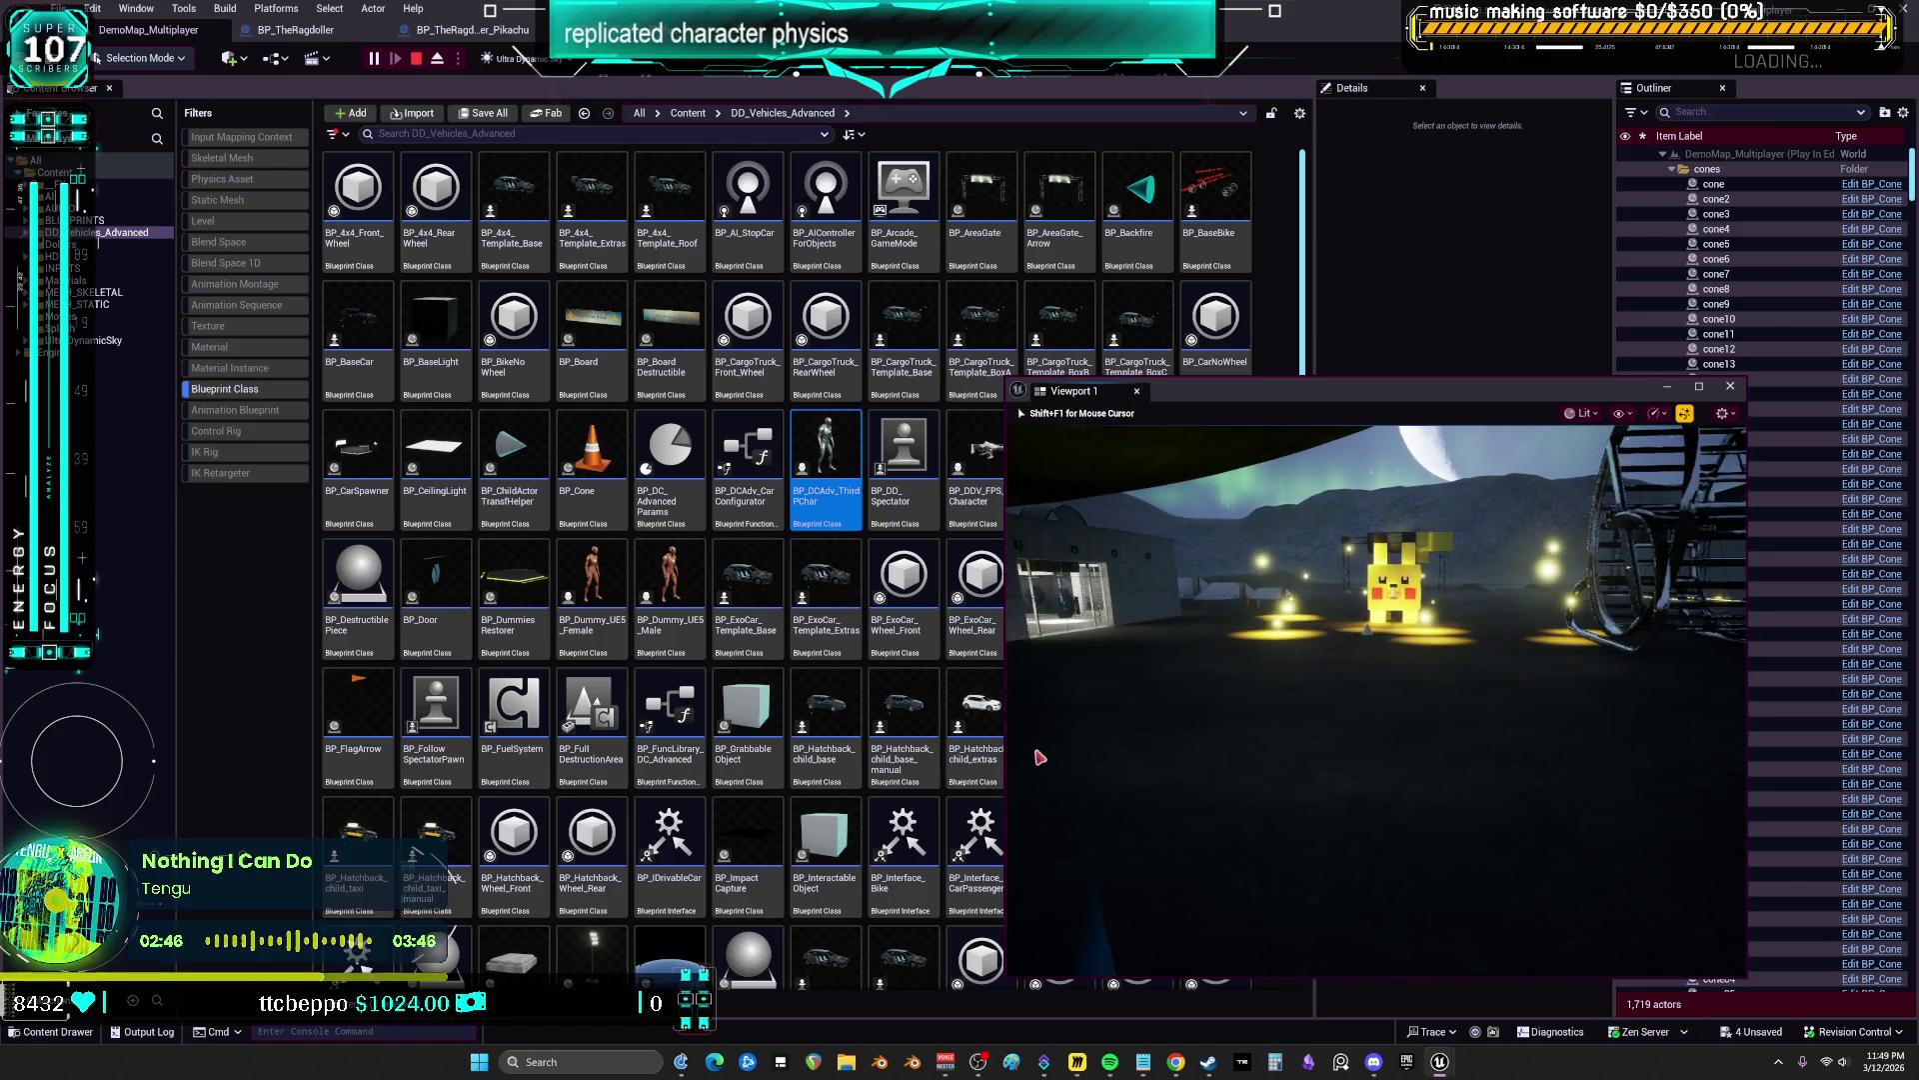
pyautogui.press('Escape')
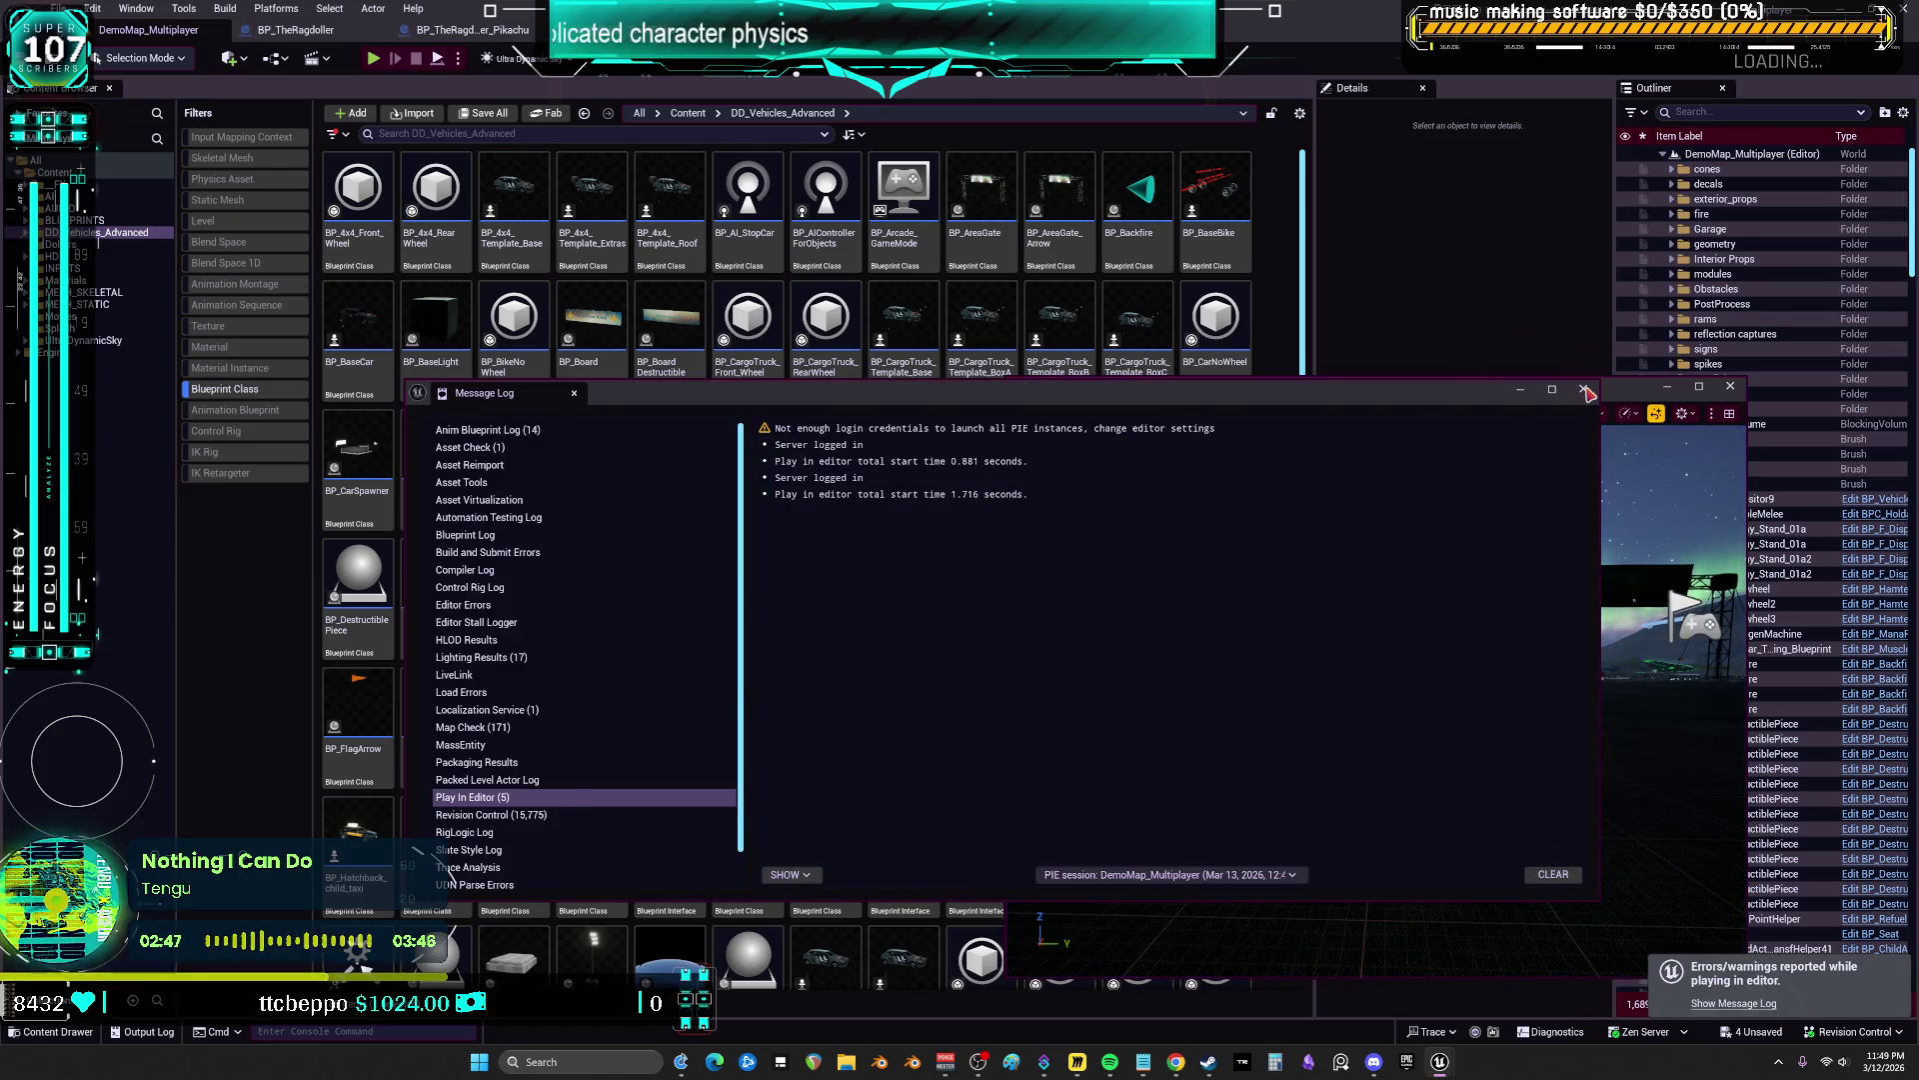
pyautogui.click(1585, 390)
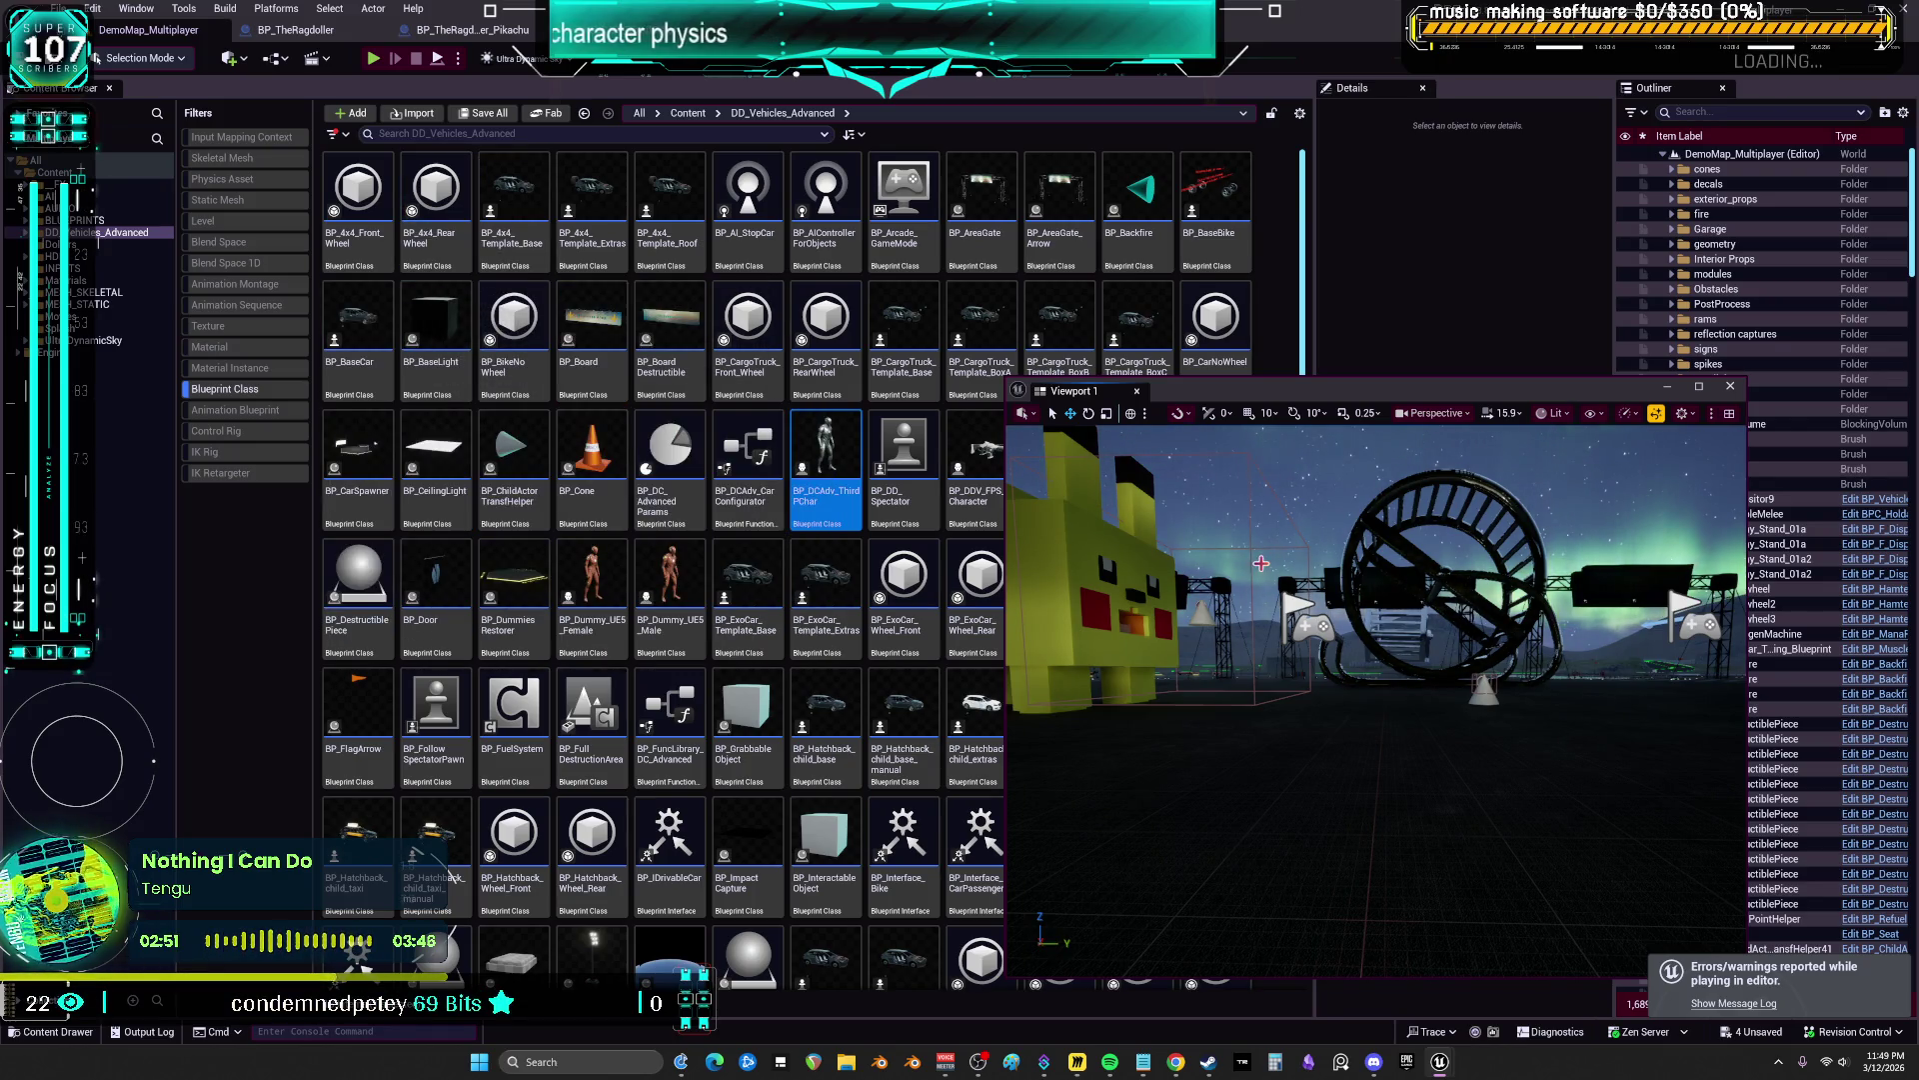
pyautogui.moveTo(1399, 395); pyautogui.dragTo(1531, 428)
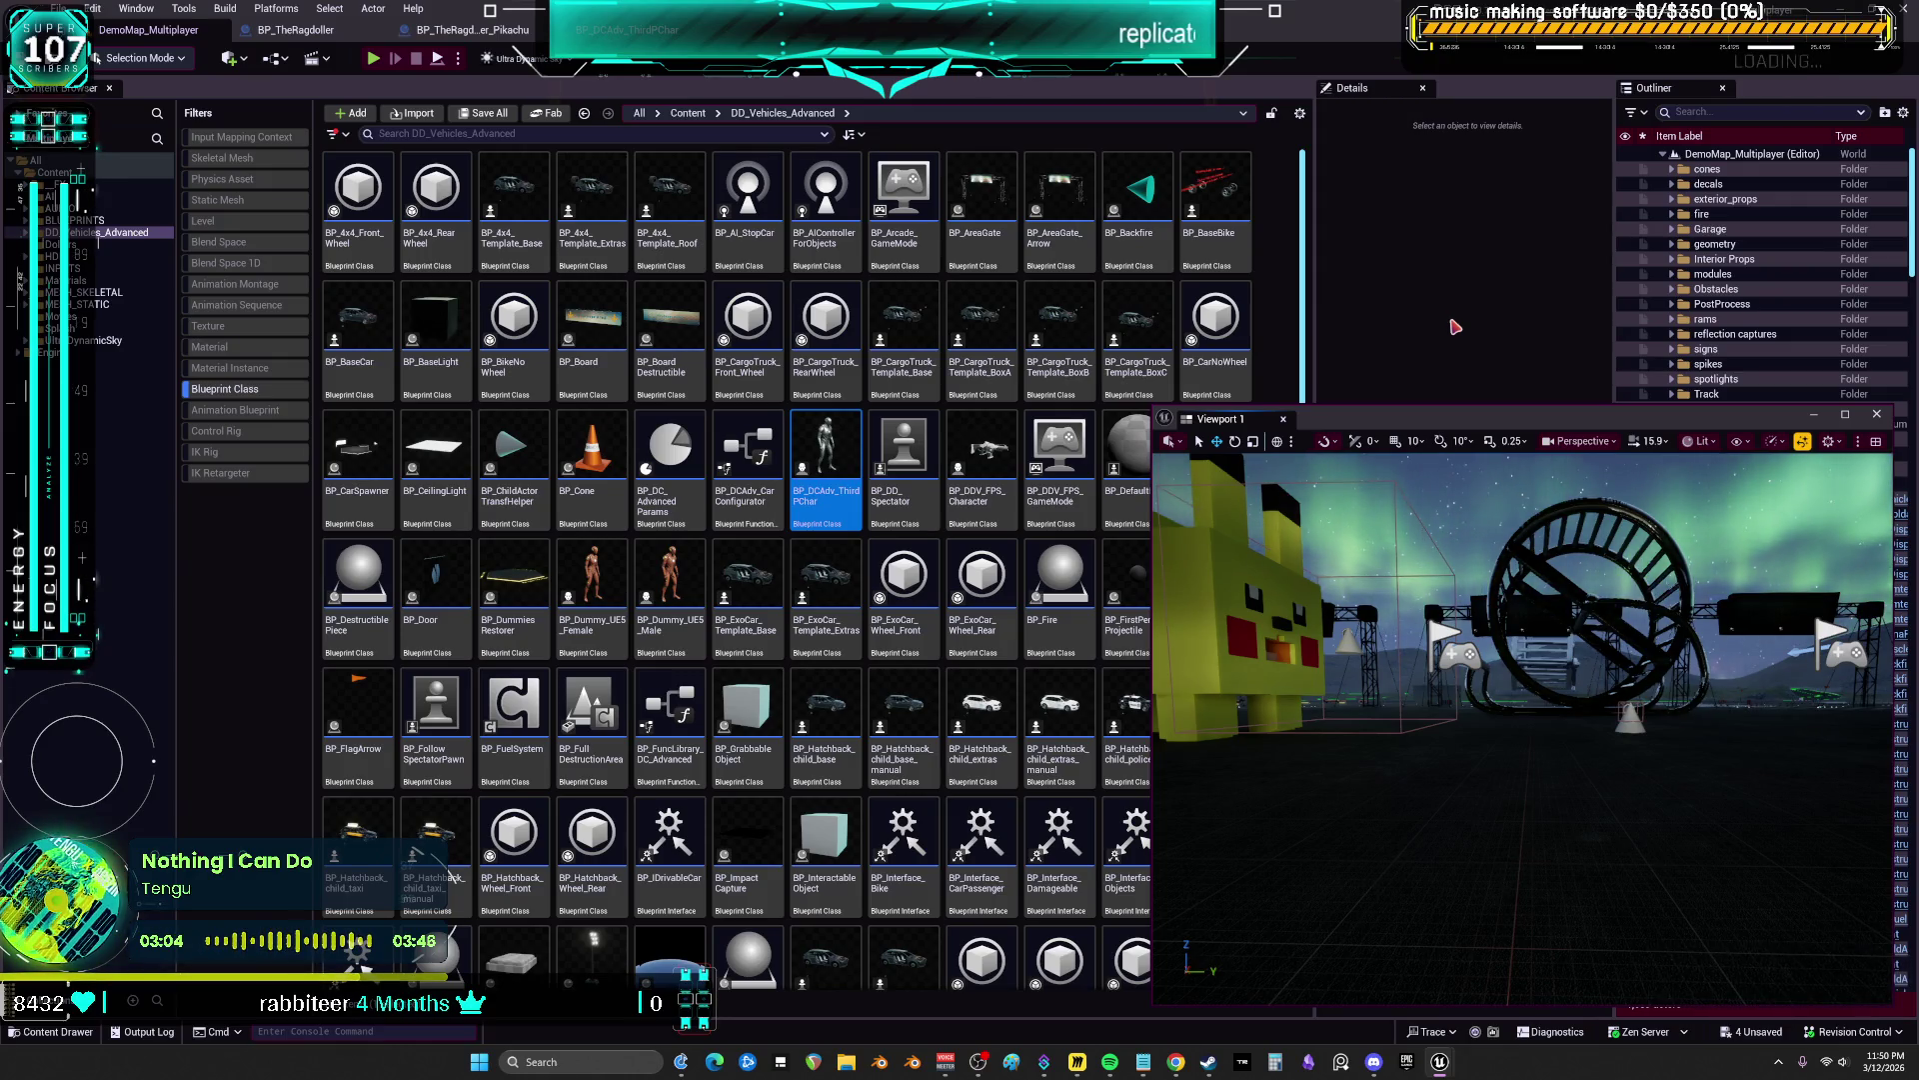
pyautogui.doubleClick(838, 476)
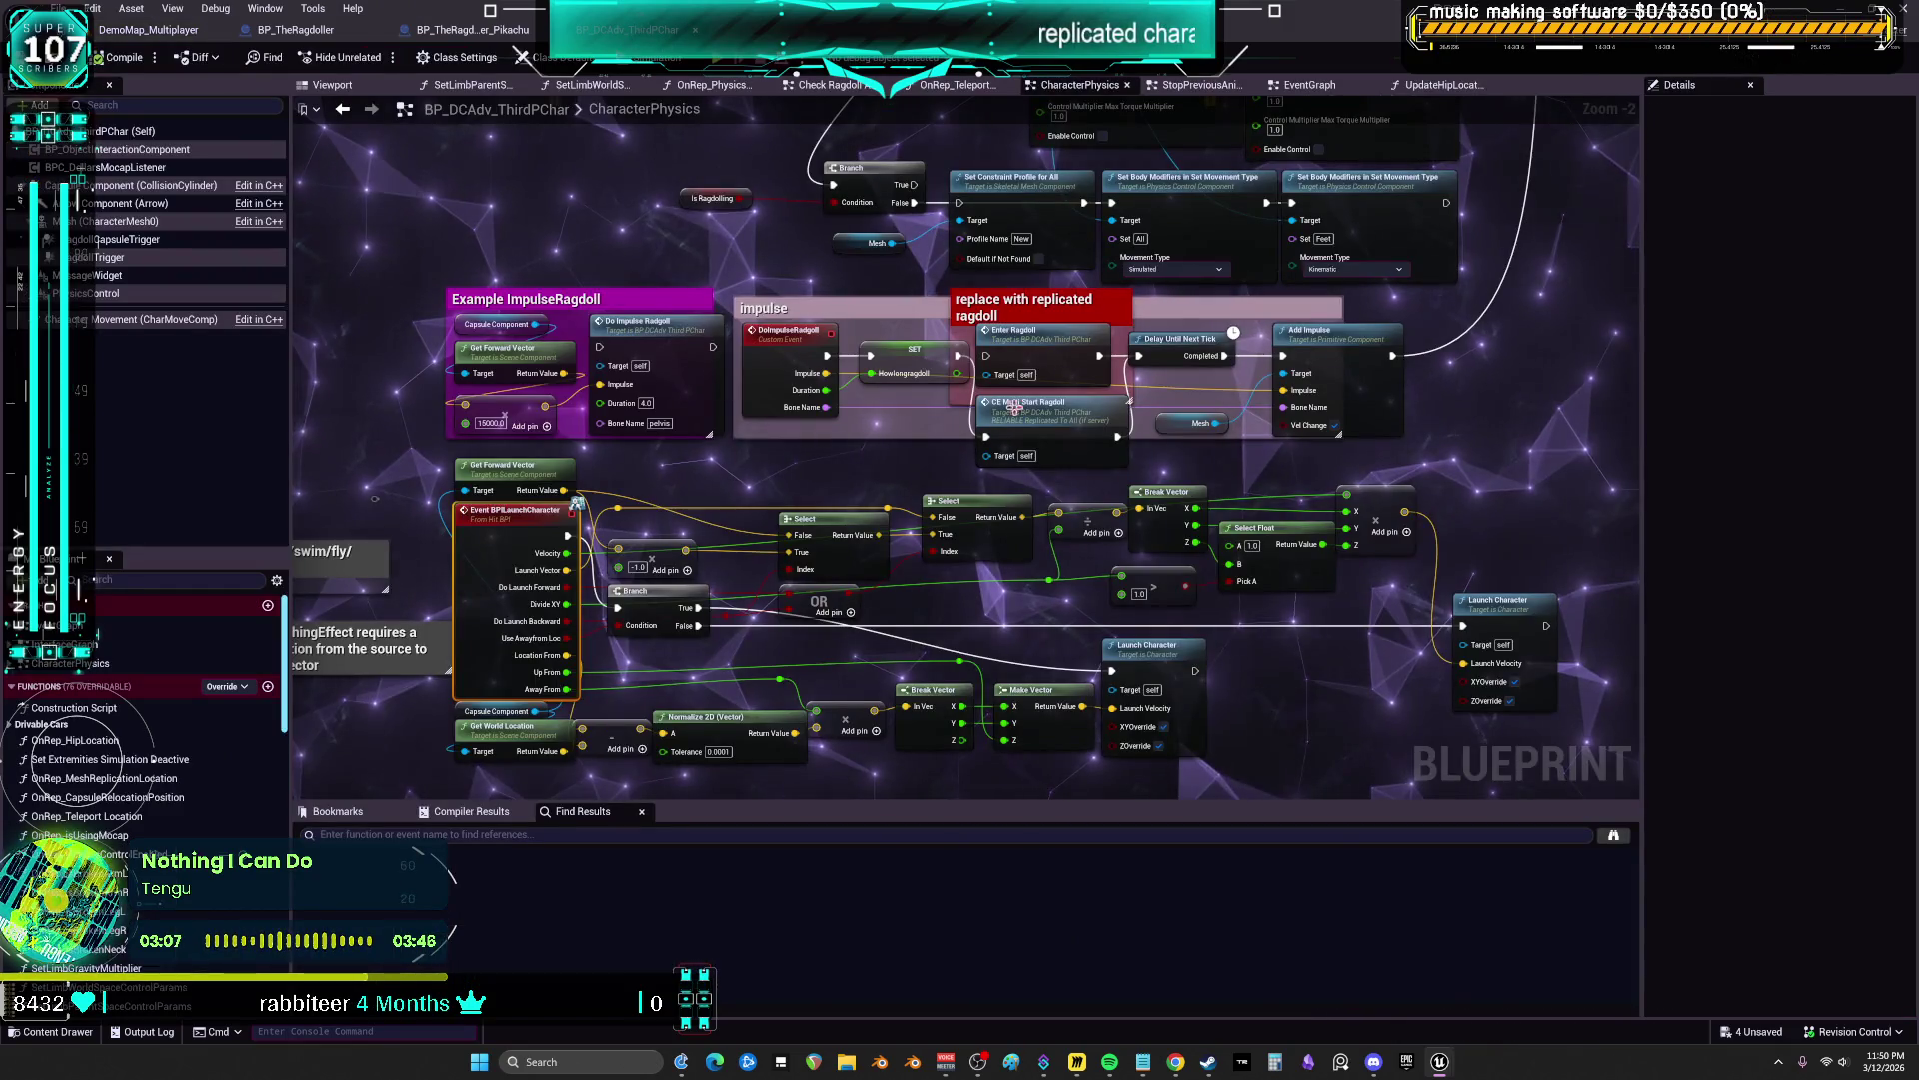
# Wire the Mesh reference into Add Impulse's Target pin, then pan to the Branch nodes
pyautogui.scroll(2, 1328, 221)
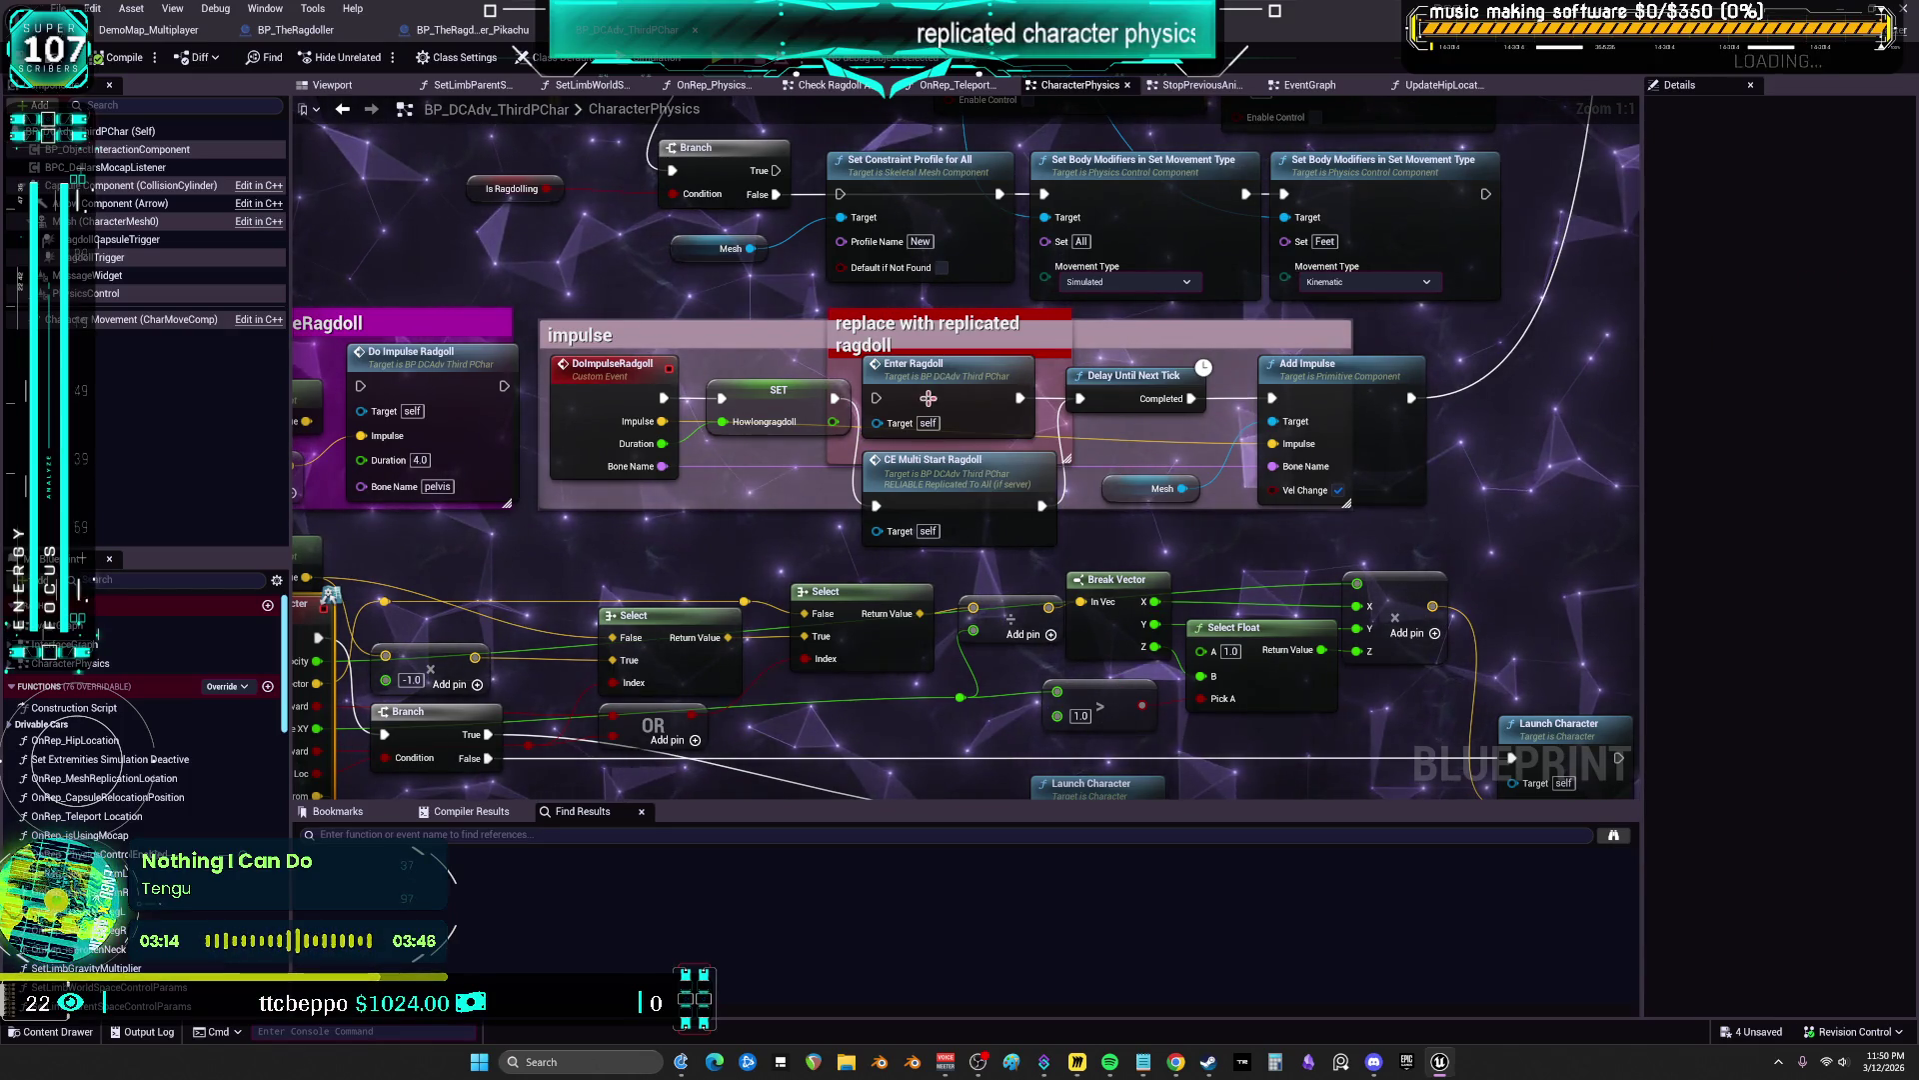
pyautogui.scroll(-5, 1047, 348)
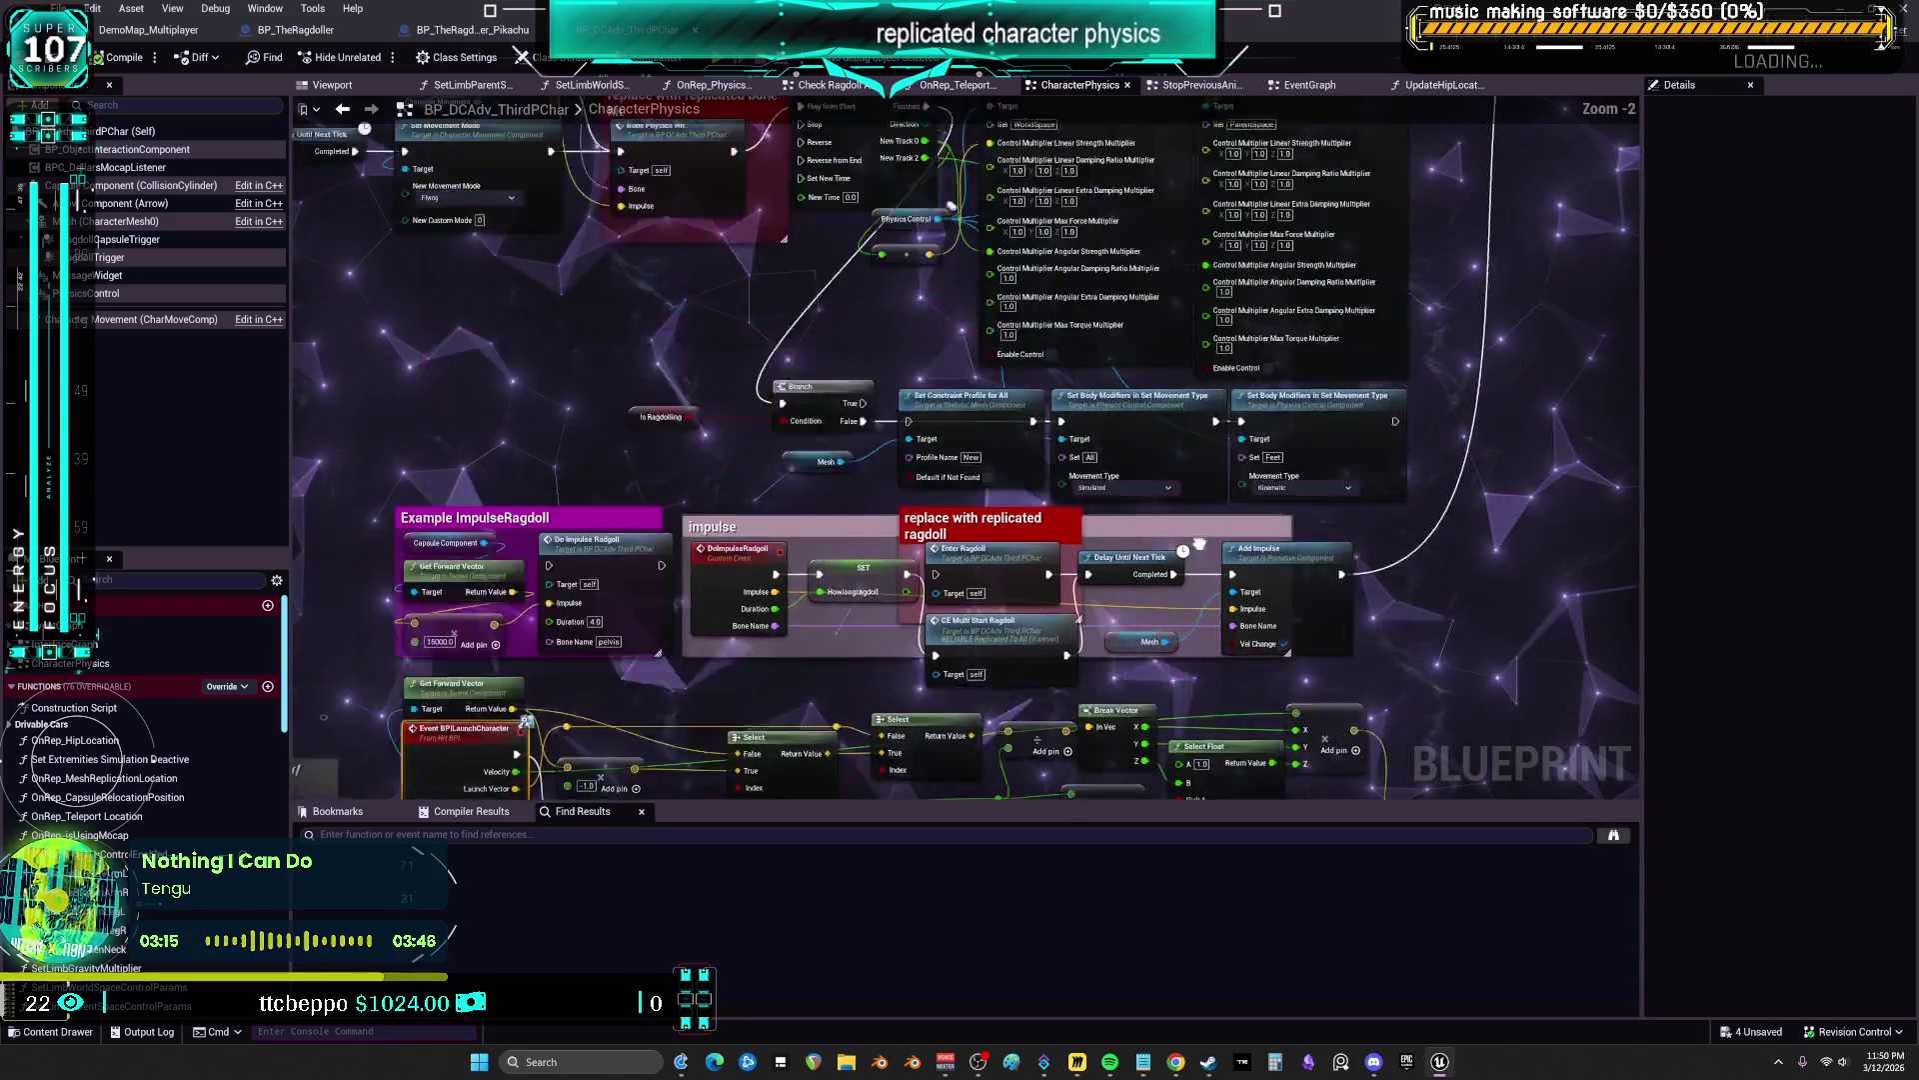
pyautogui.scroll(2, 1398, 387)
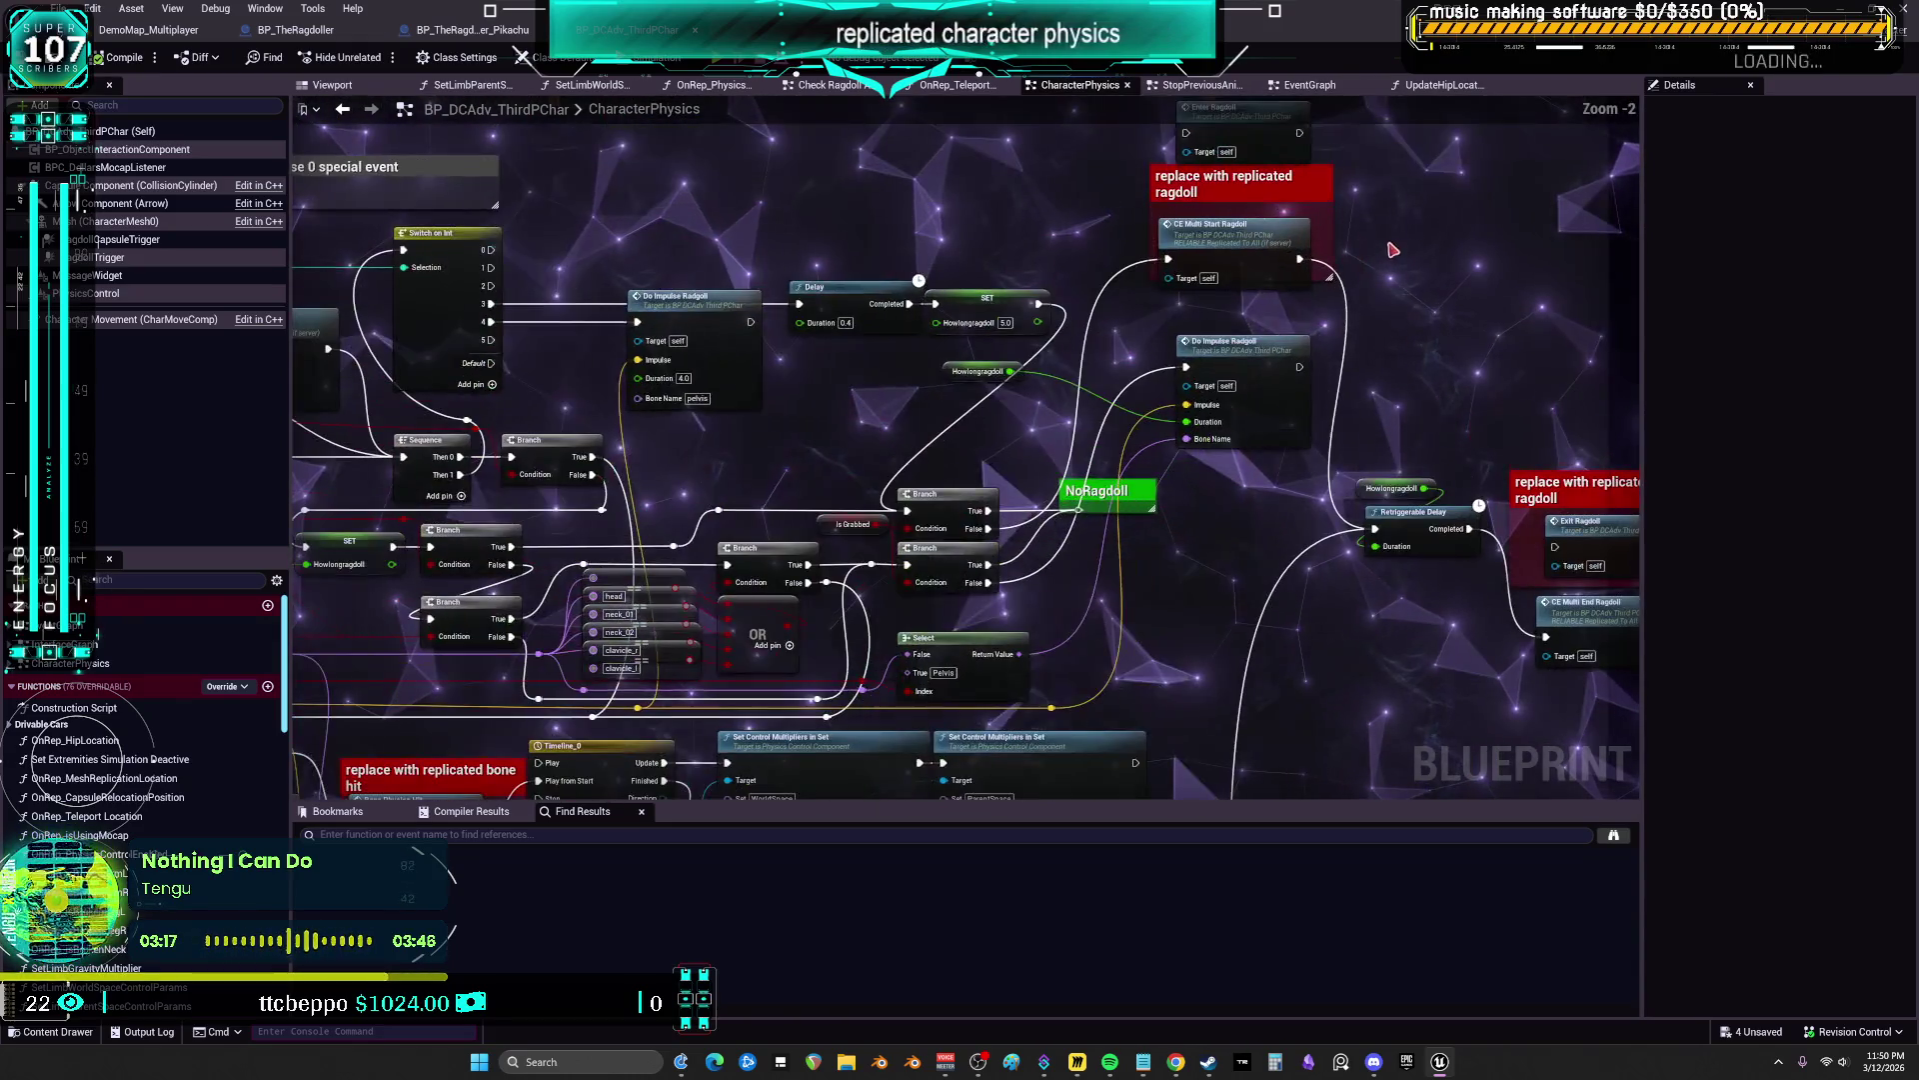
pyautogui.scroll(1, 1421, 142)
pyautogui.scroll(-3, 1117, 511)
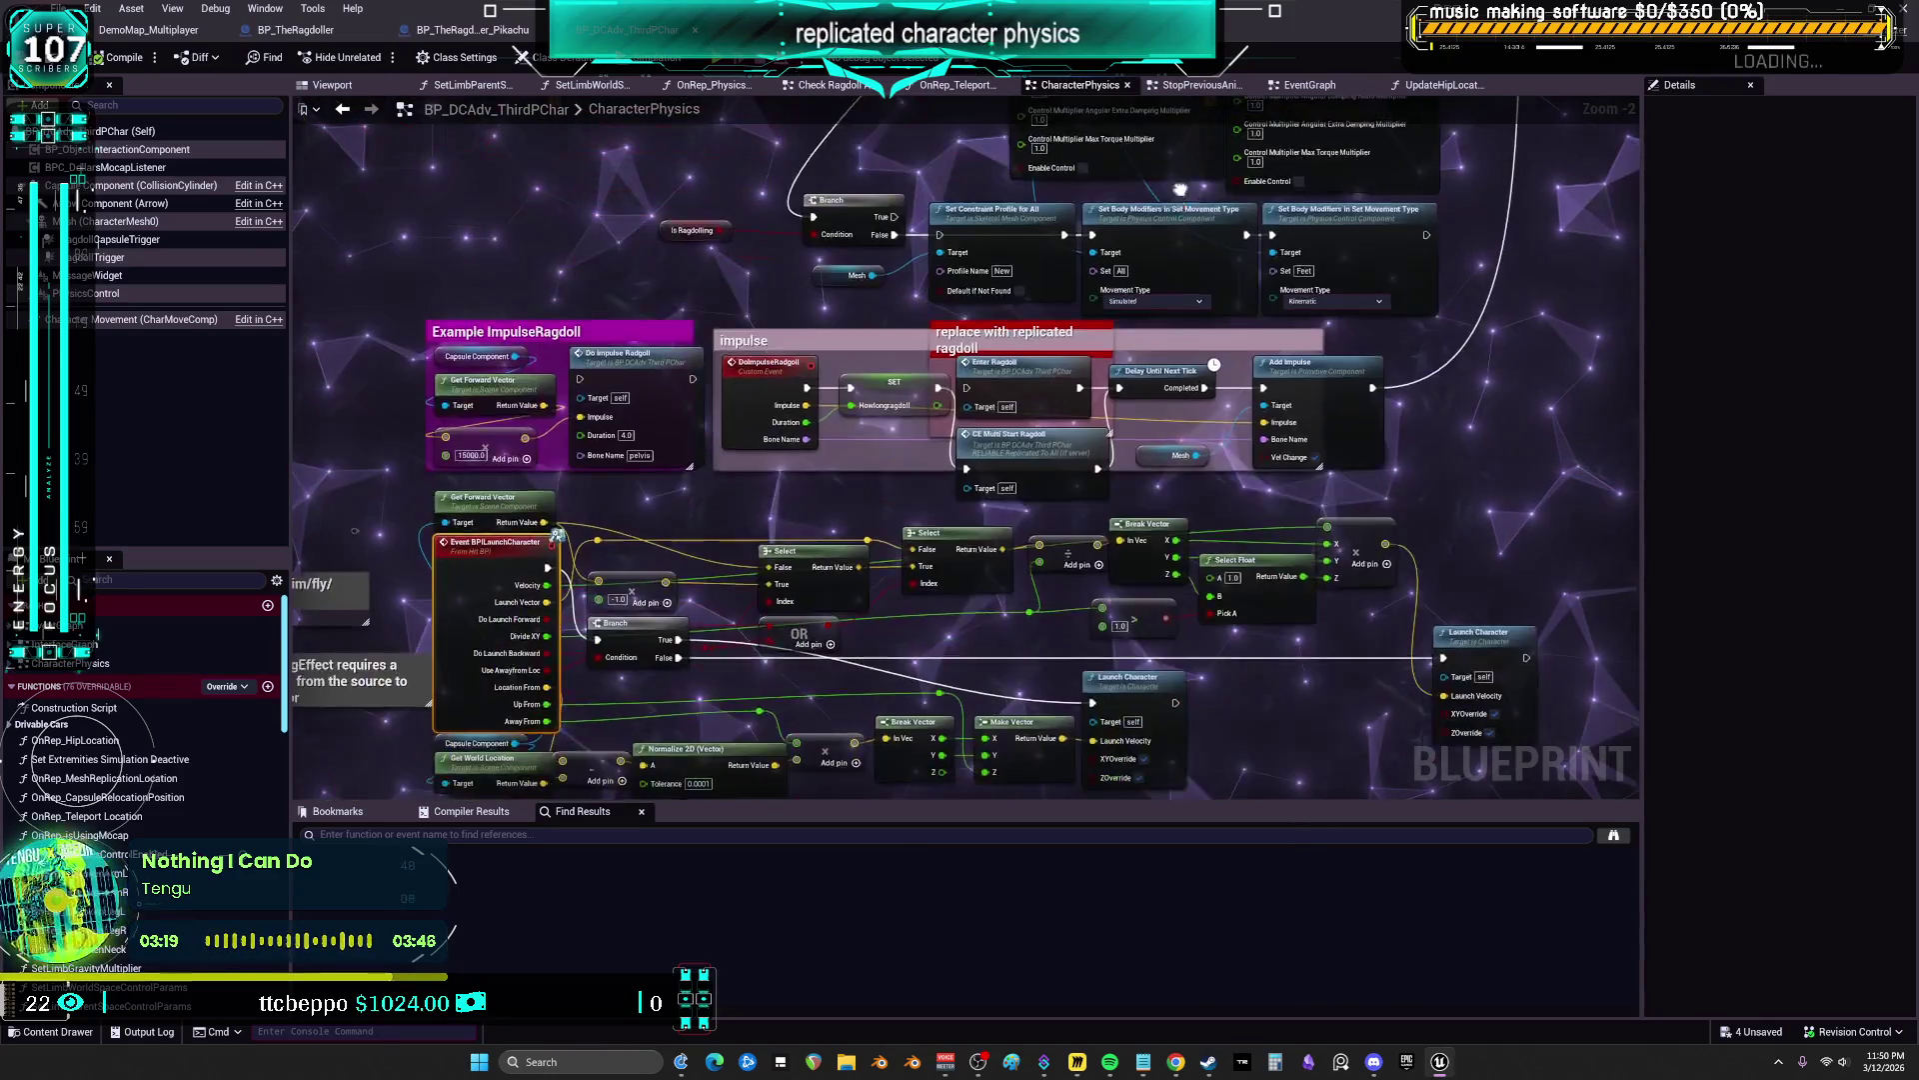
pyautogui.moveTo(1144, 490); pyautogui.dragTo(1142, 490)
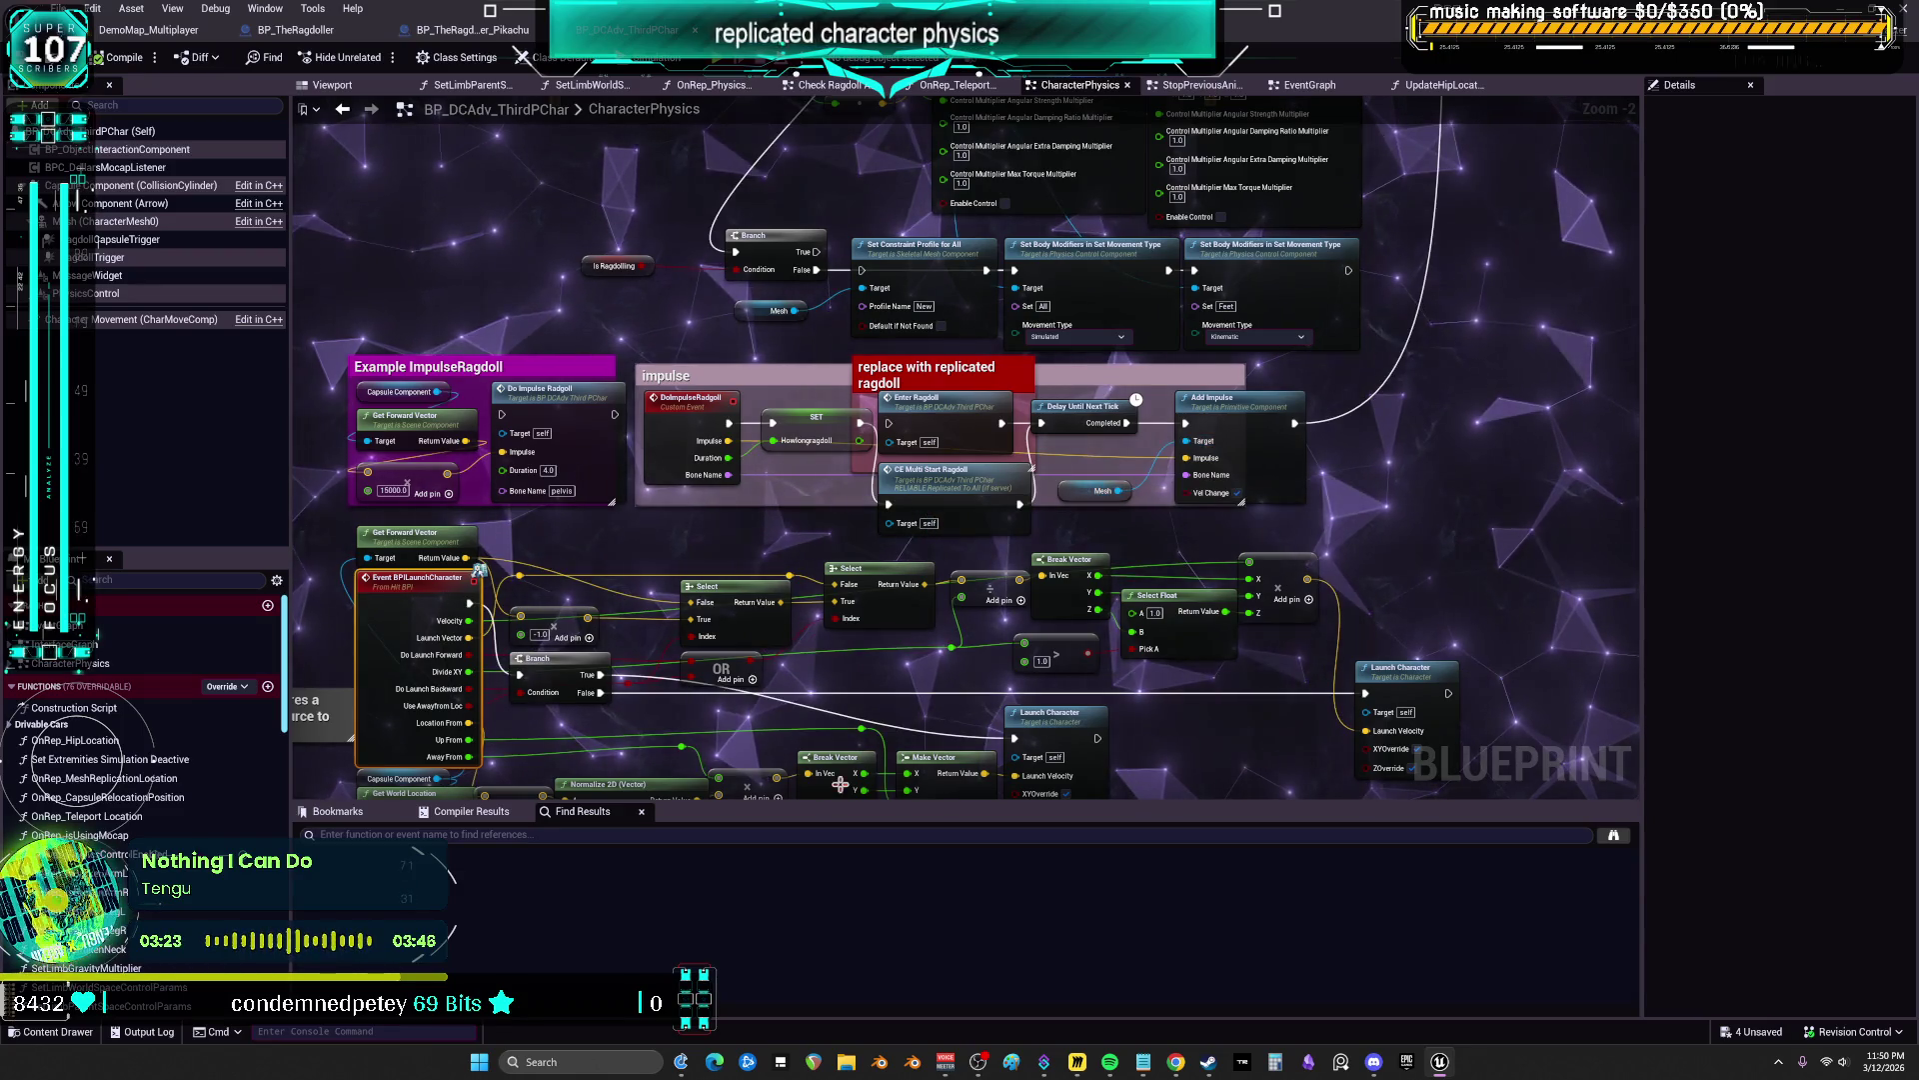
pyautogui.moveTo(727, 525)
pyautogui.mouseDown()
pyautogui.moveTo(1078, 507)
pyautogui.moveTo(1078, 444)
pyautogui.mouseUp()
pyautogui.scroll(2, 740, 486)
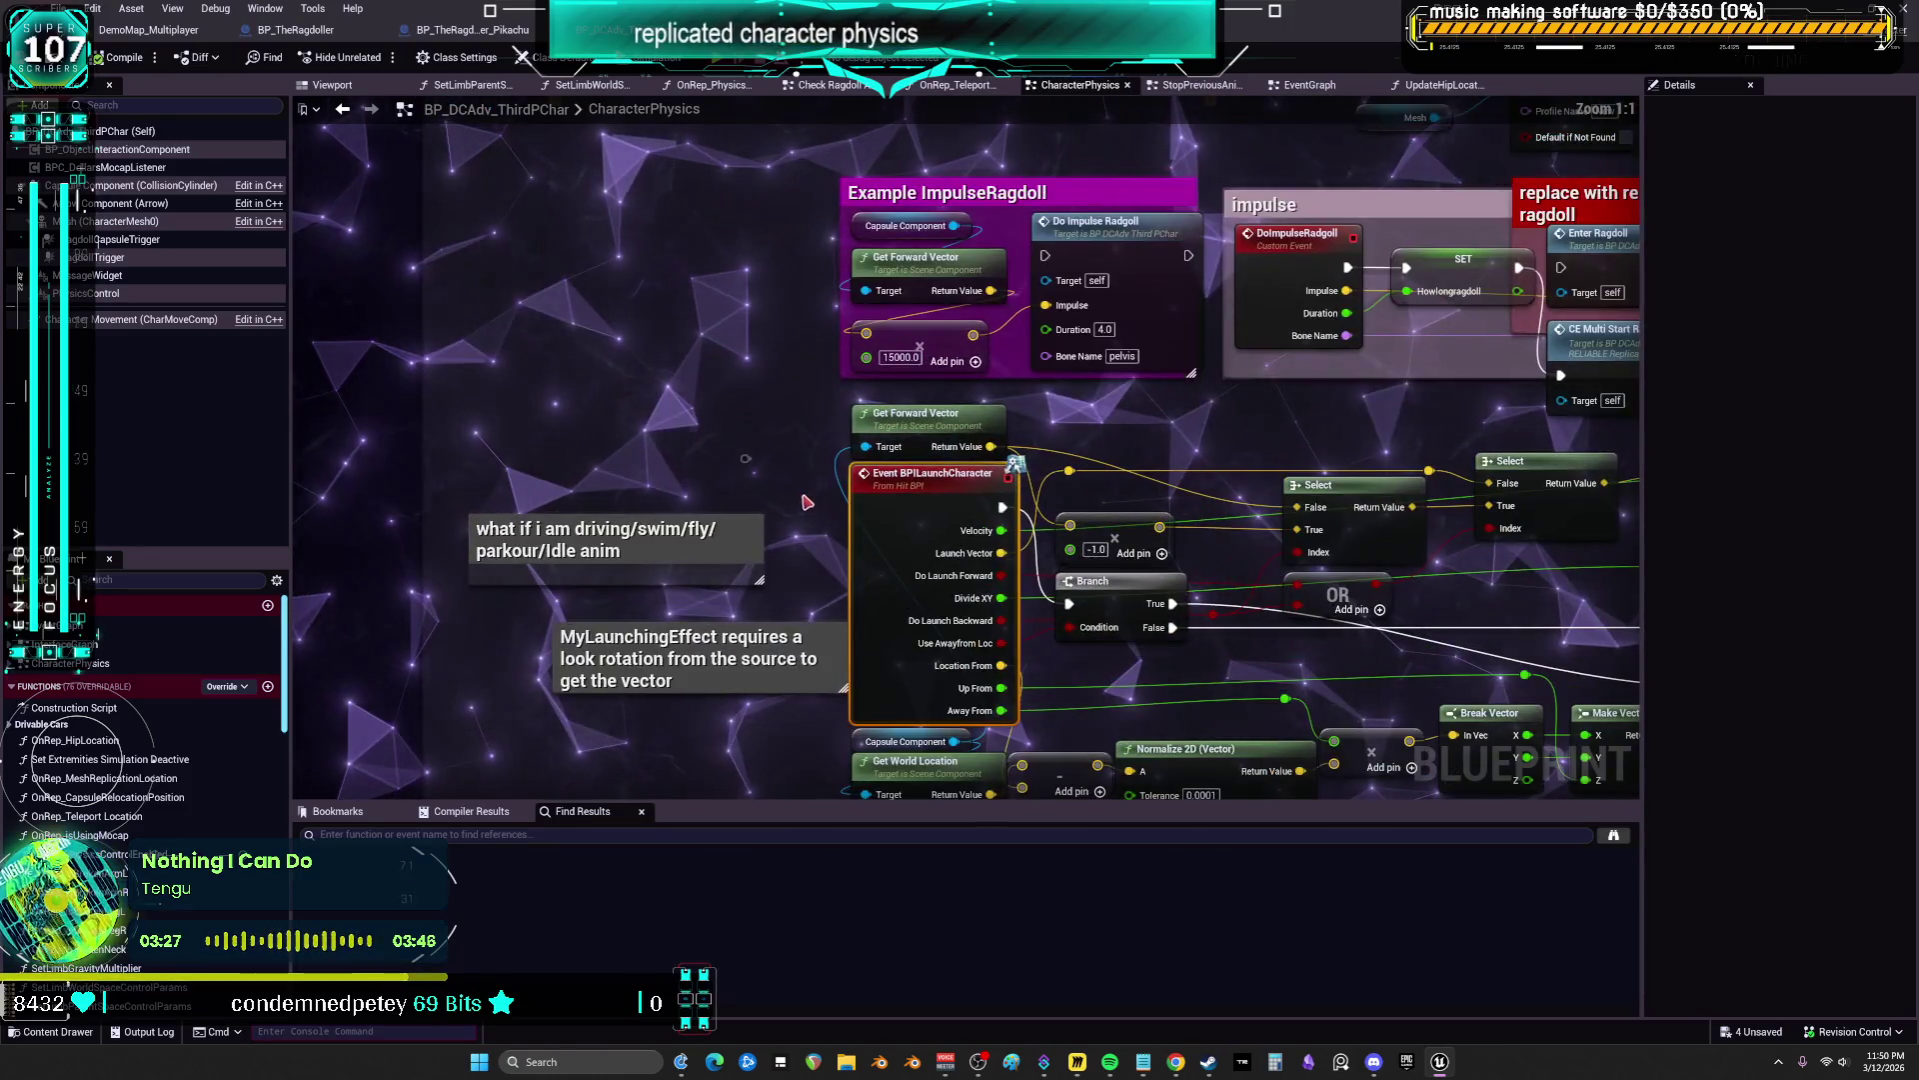
pyautogui.moveTo(1359, 425); pyautogui.dragTo(806, 574)
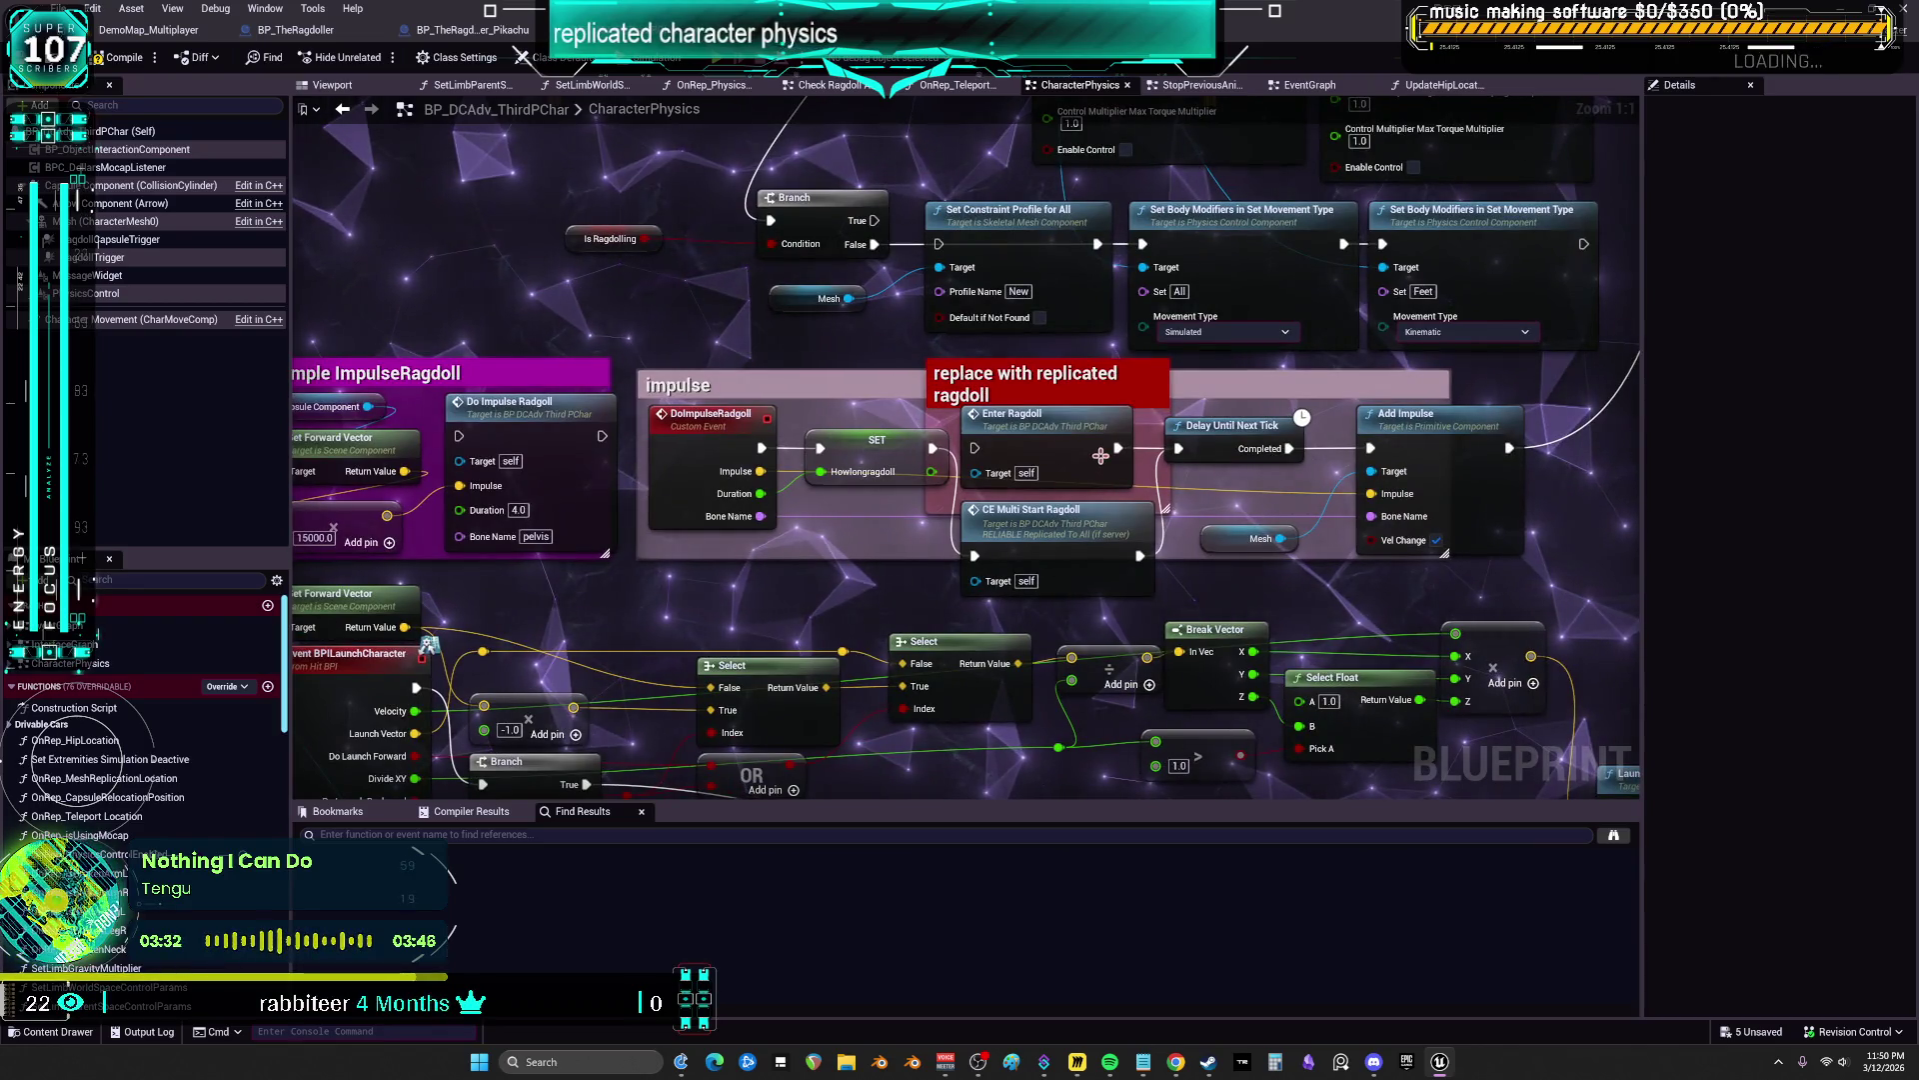
pyautogui.moveTo(1071, 451)
pyautogui.mouseDown()
pyautogui.moveTo(1041, 424)
pyautogui.moveTo(1136, 320)
pyautogui.mouseUp()
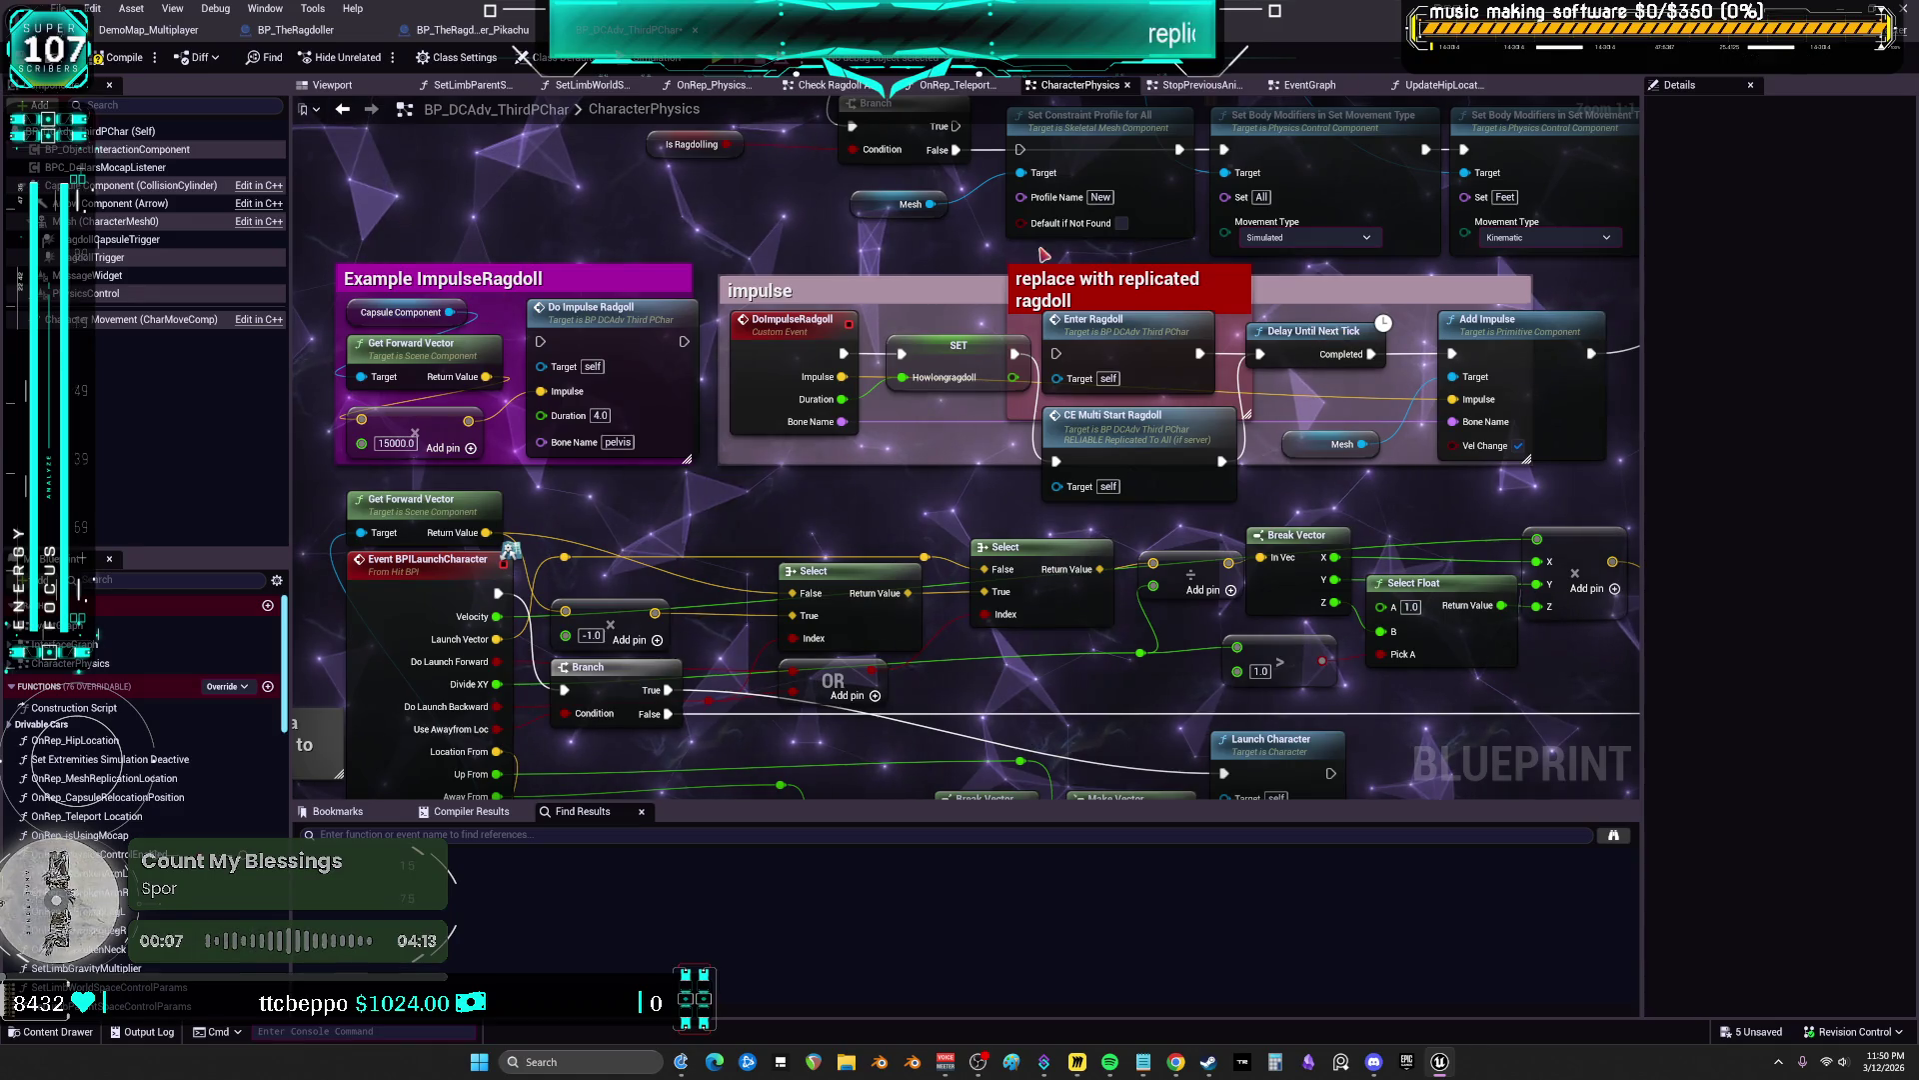
# Set the level's Play Net Mode to Play As Client with 2 players
pyautogui.click(717, 66)
pyautogui.click(458, 60)
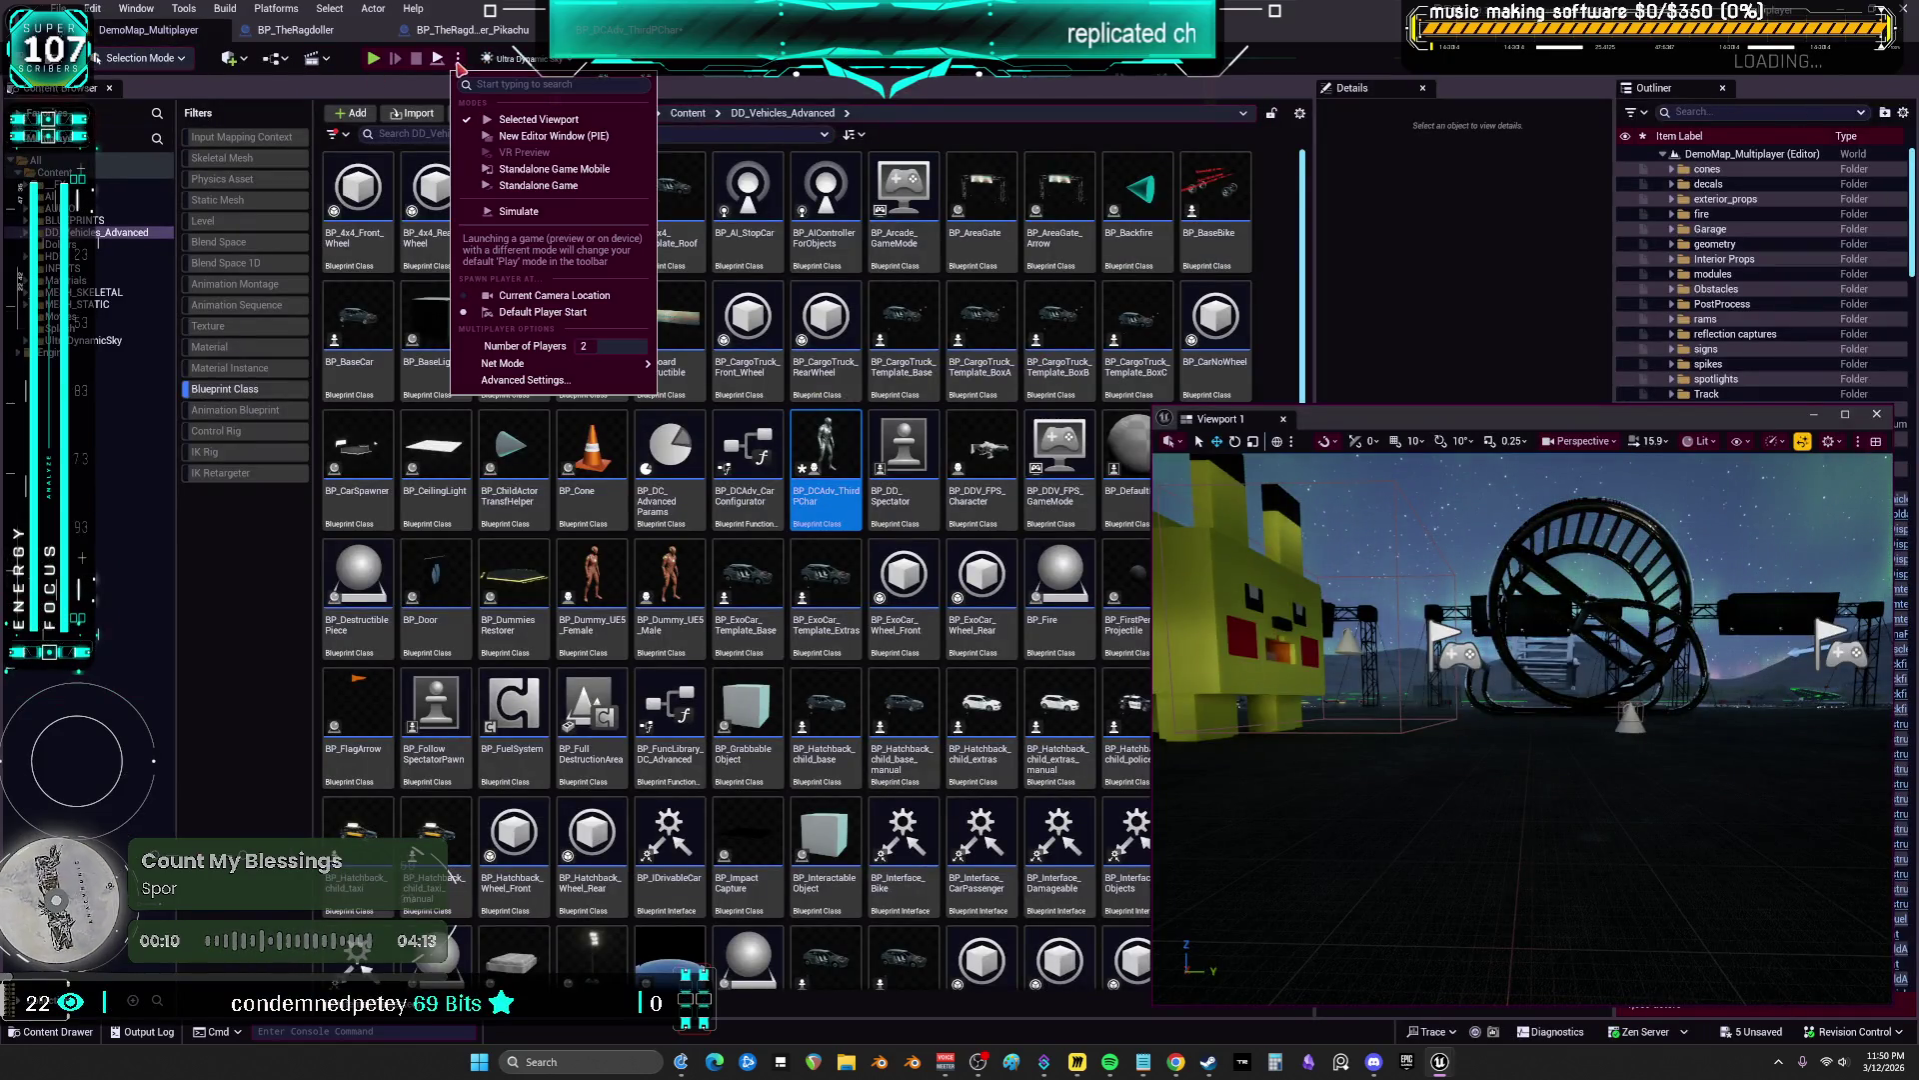
pyautogui.moveTo(639, 363)
pyautogui.click(730, 395)
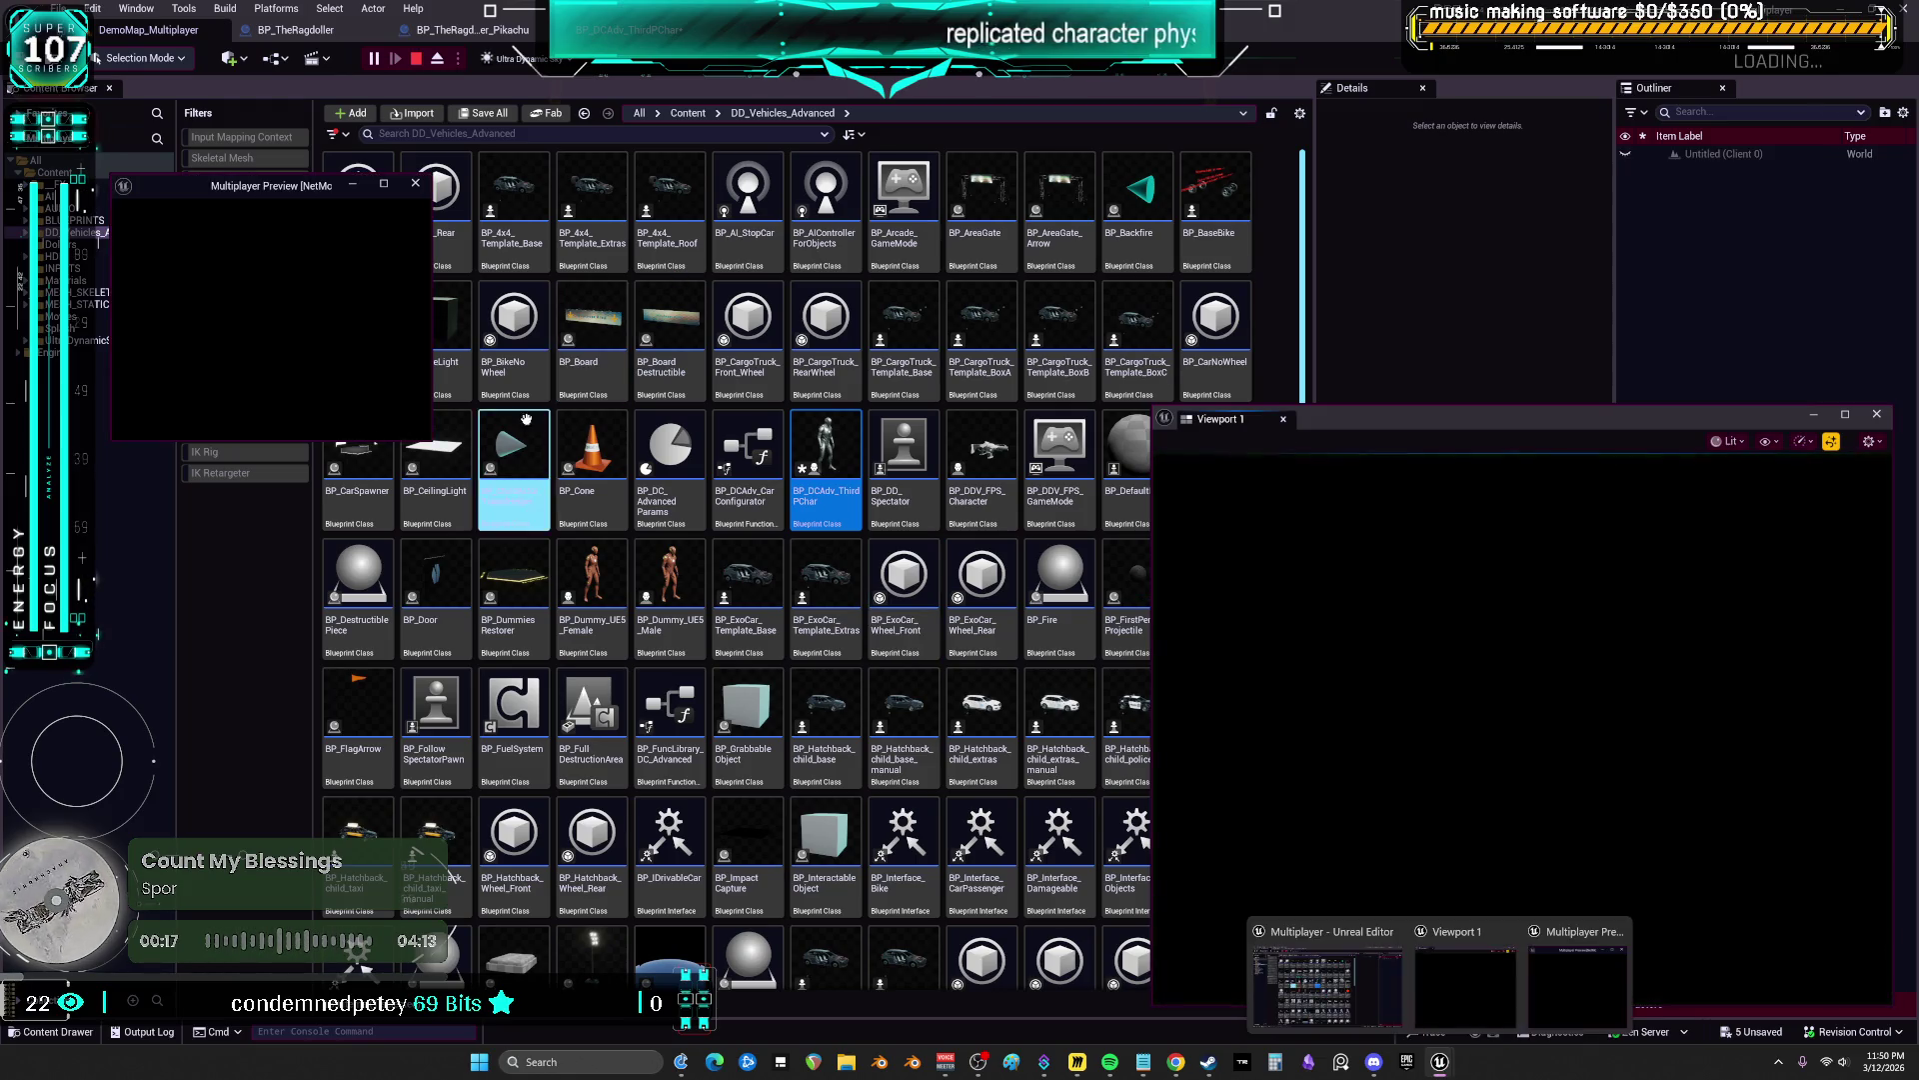
# Enlarge the Client 1 window and run the character past the pink car toward the wheel structure
pyautogui.moveTo(431, 443); pyautogui.dragTo(907, 776)
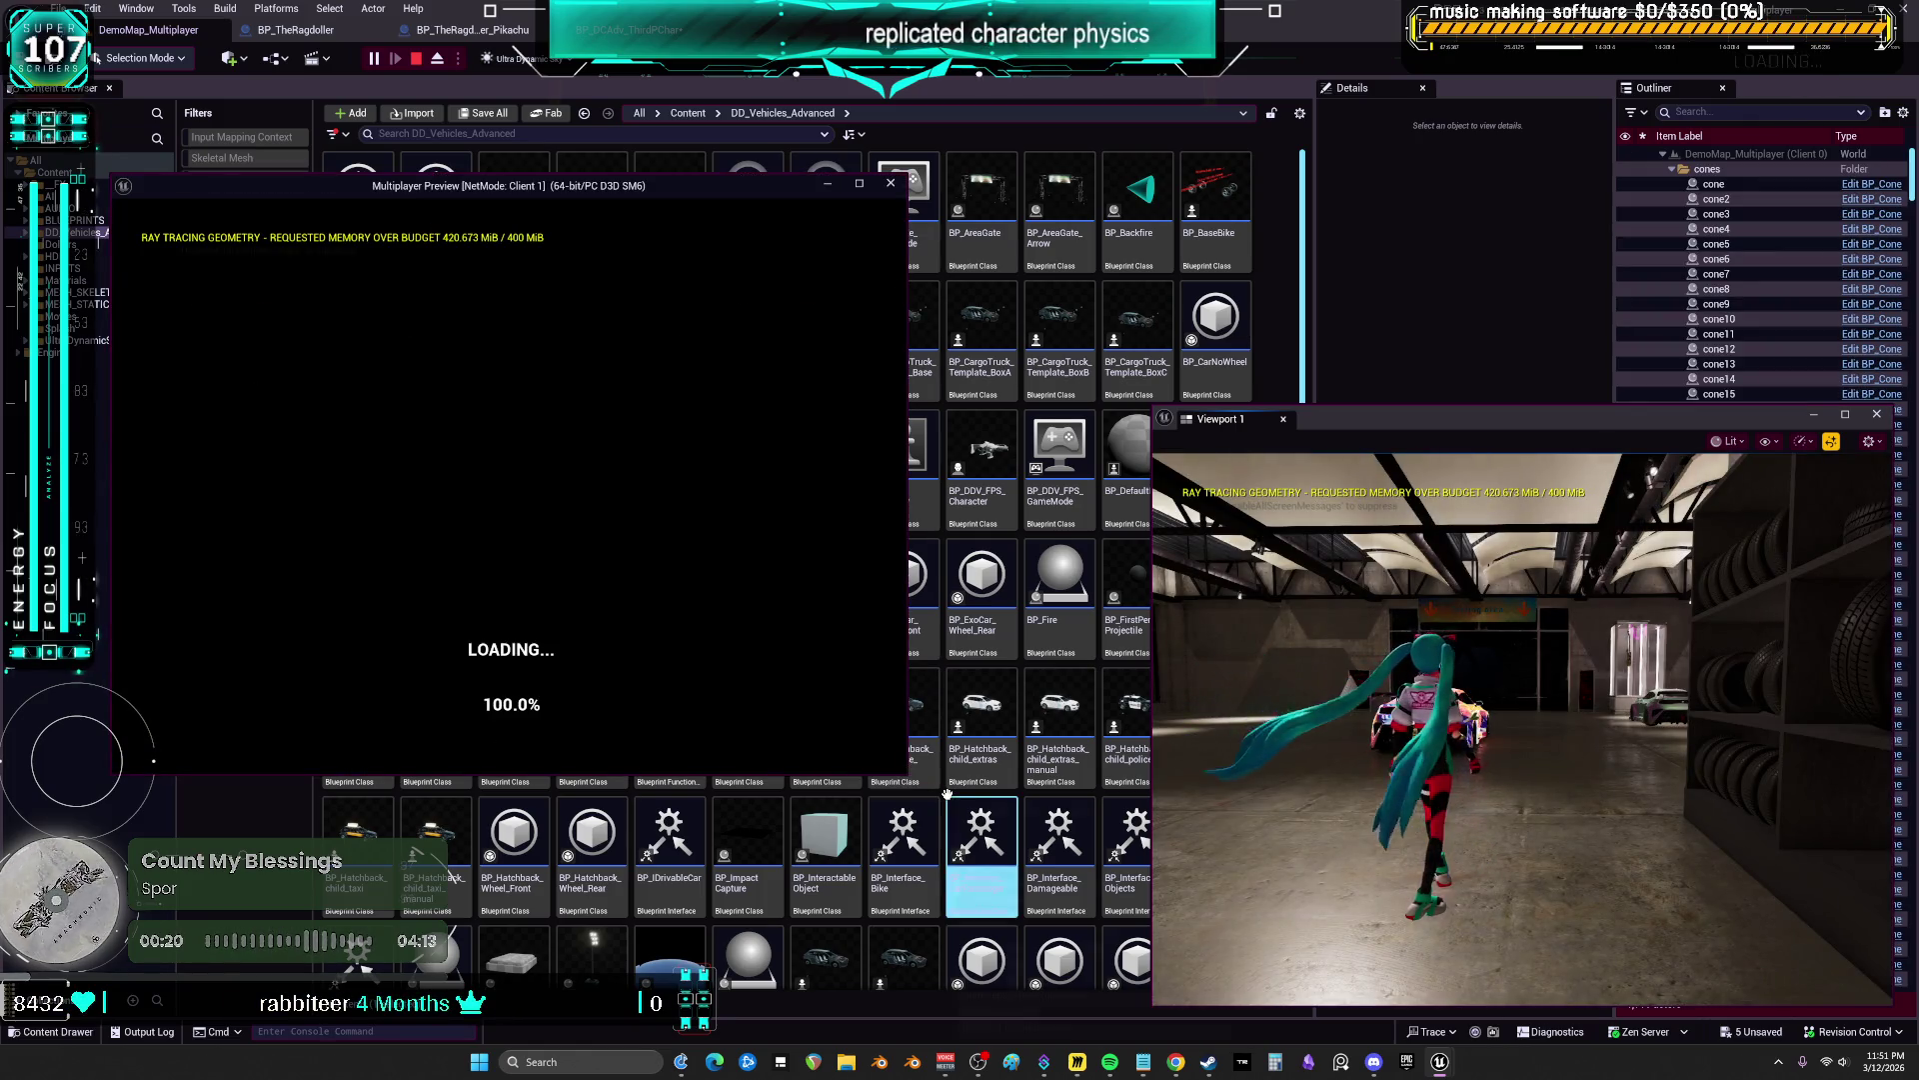
pyautogui.click(1519, 699)
pyautogui.press('w')
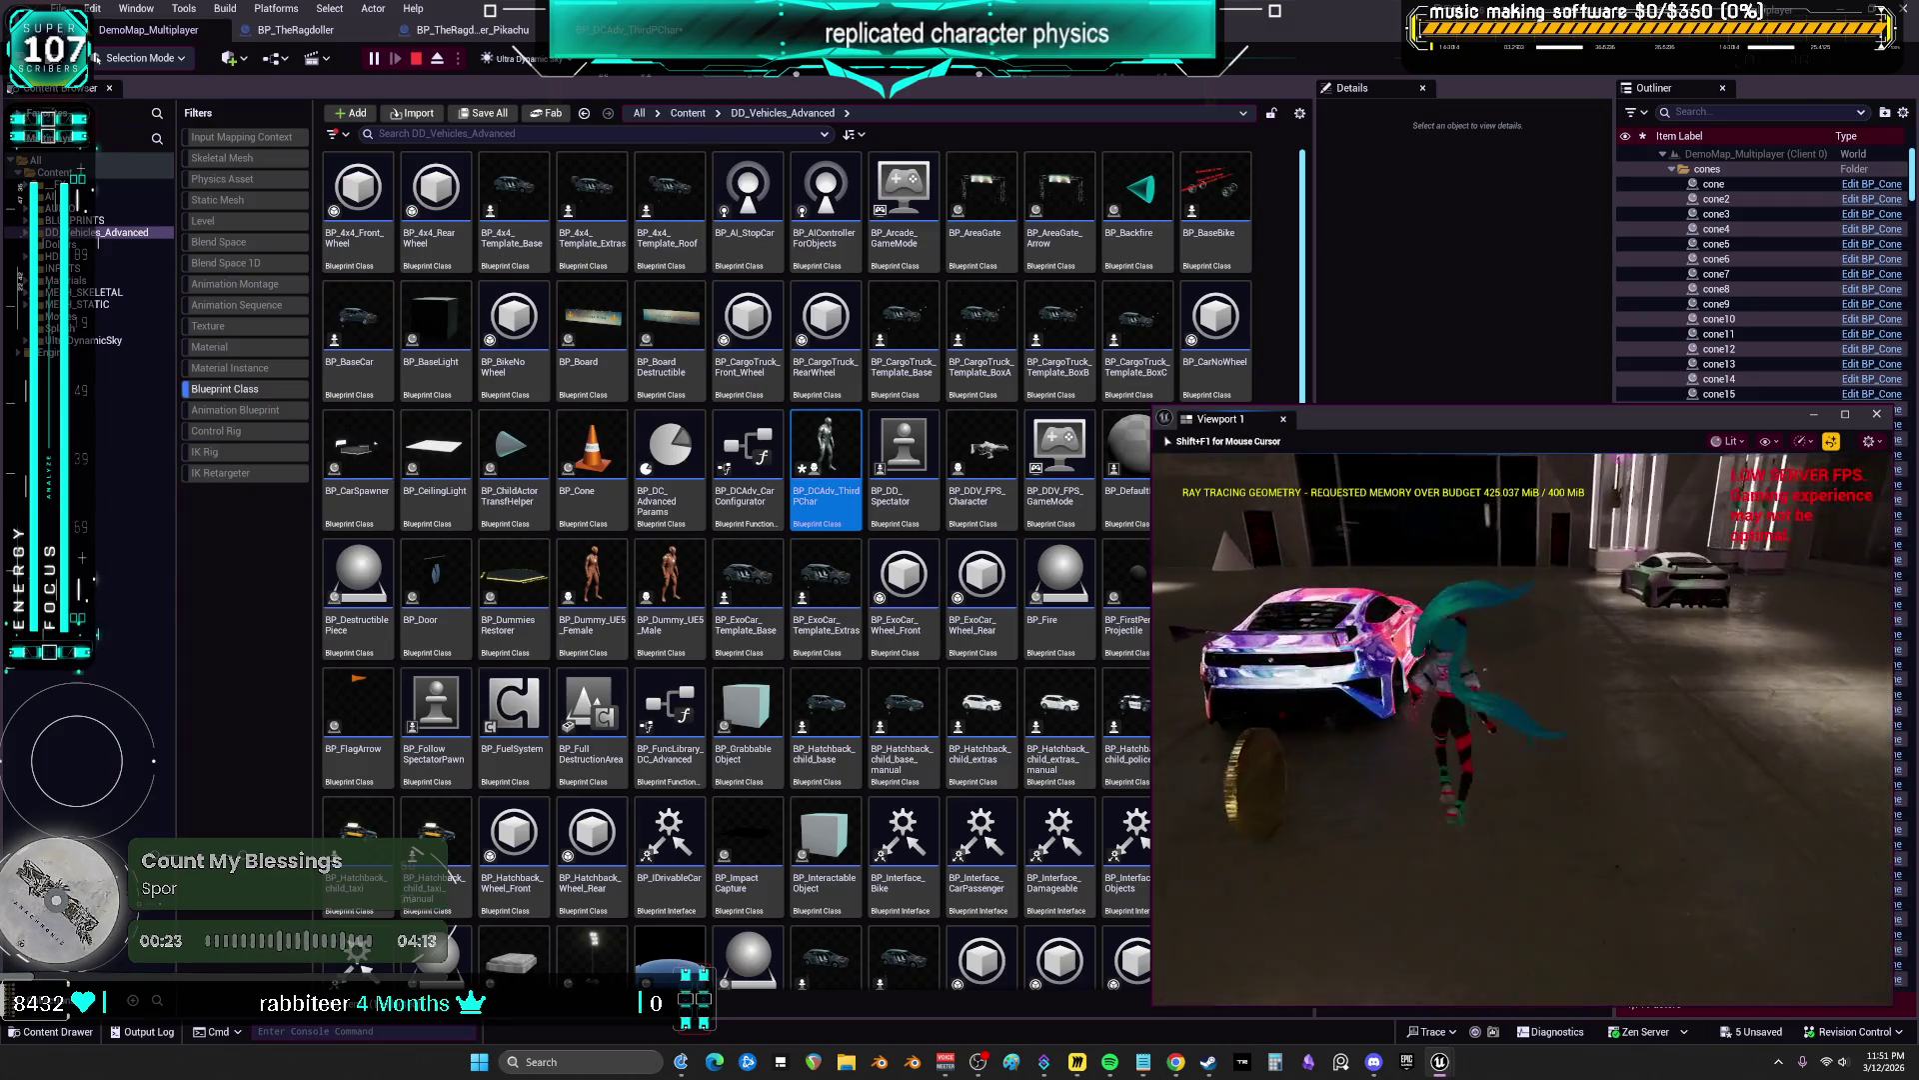
pyautogui.press('w')
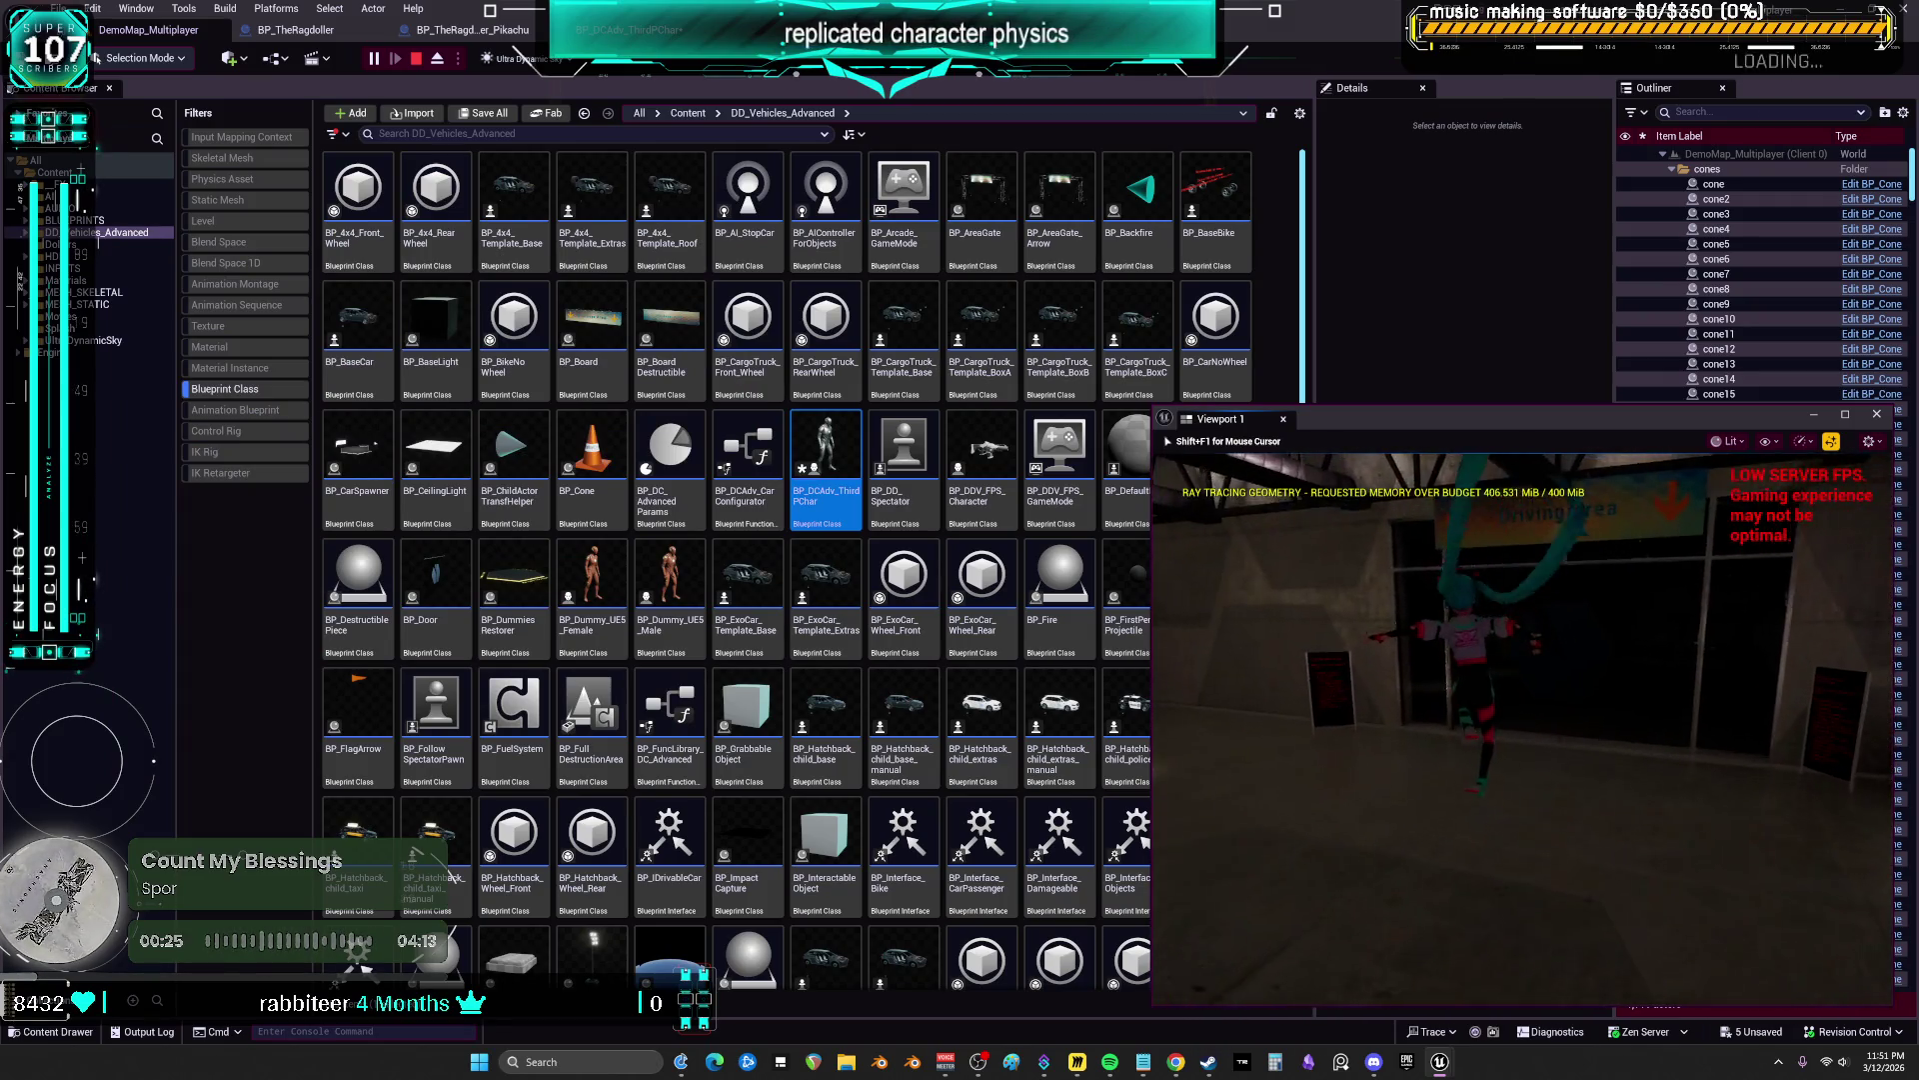
pyautogui.press('w')
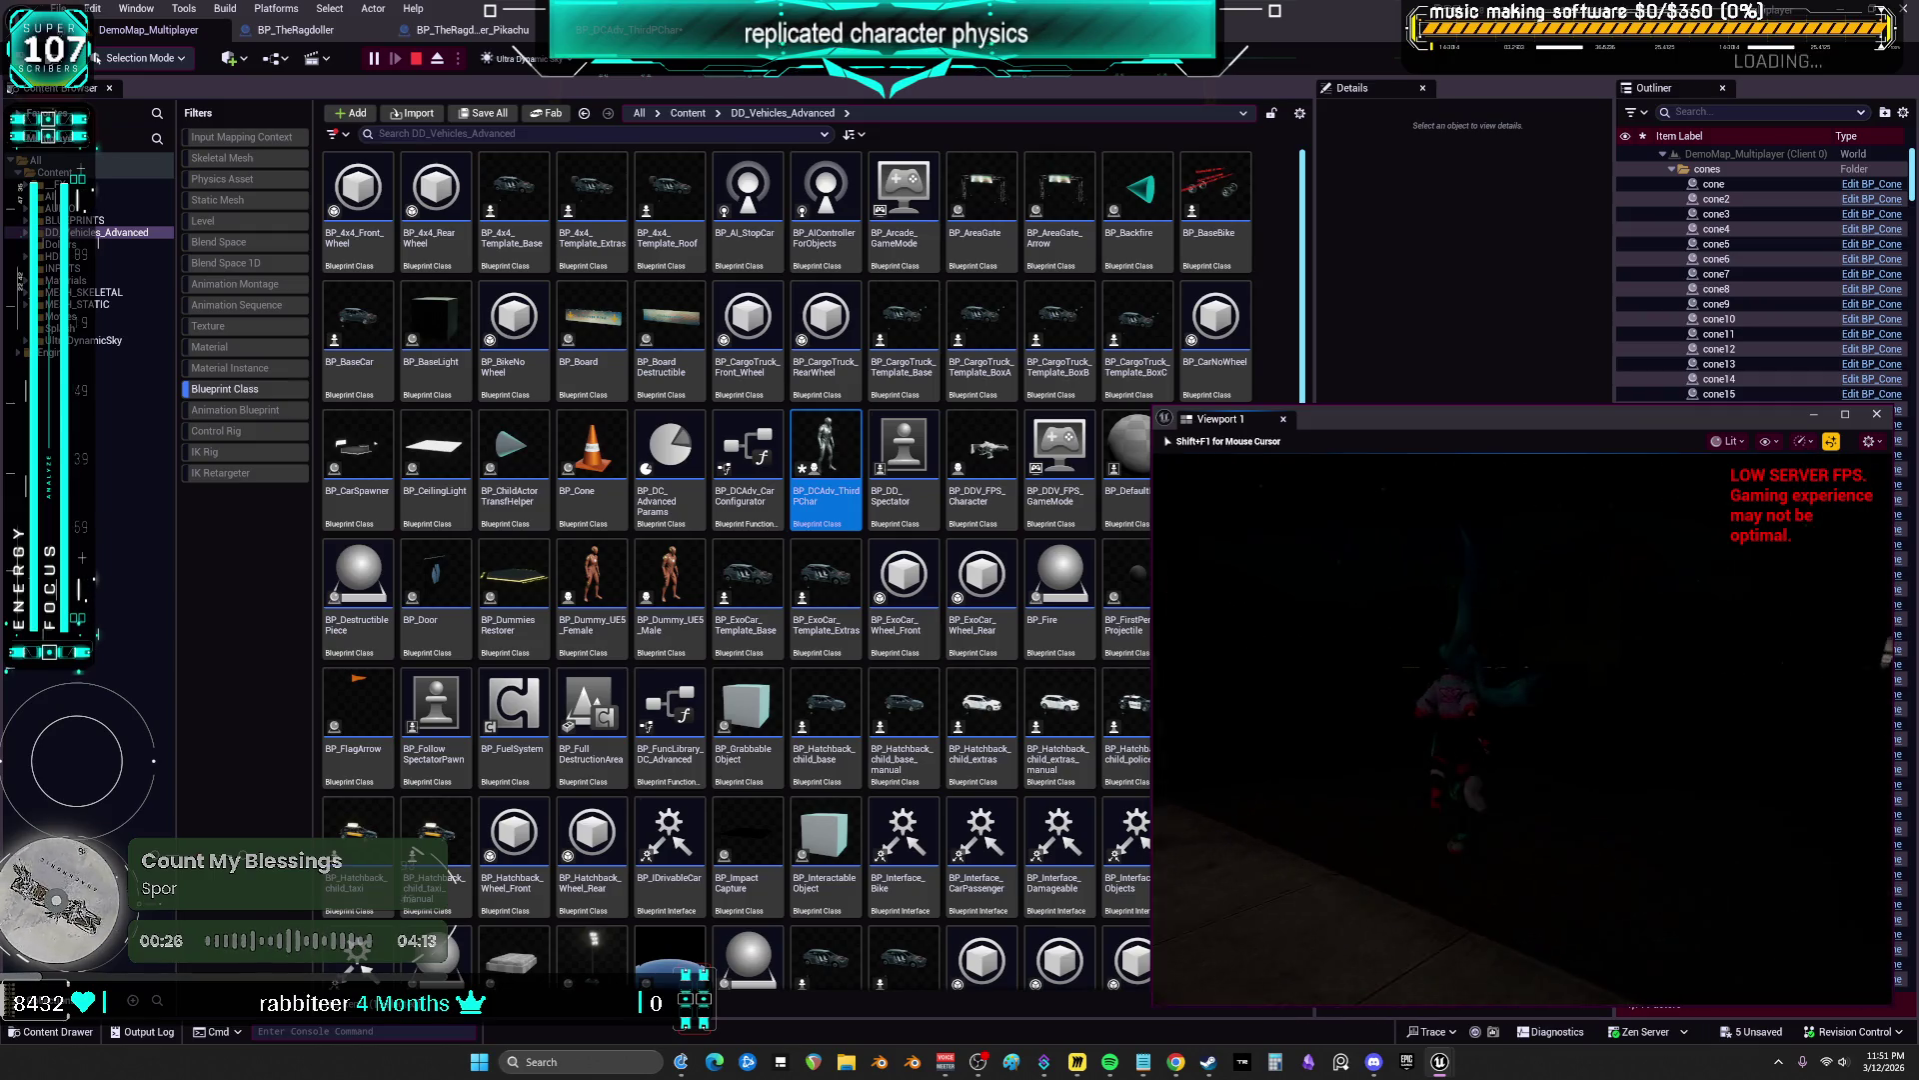
pyautogui.press('w')
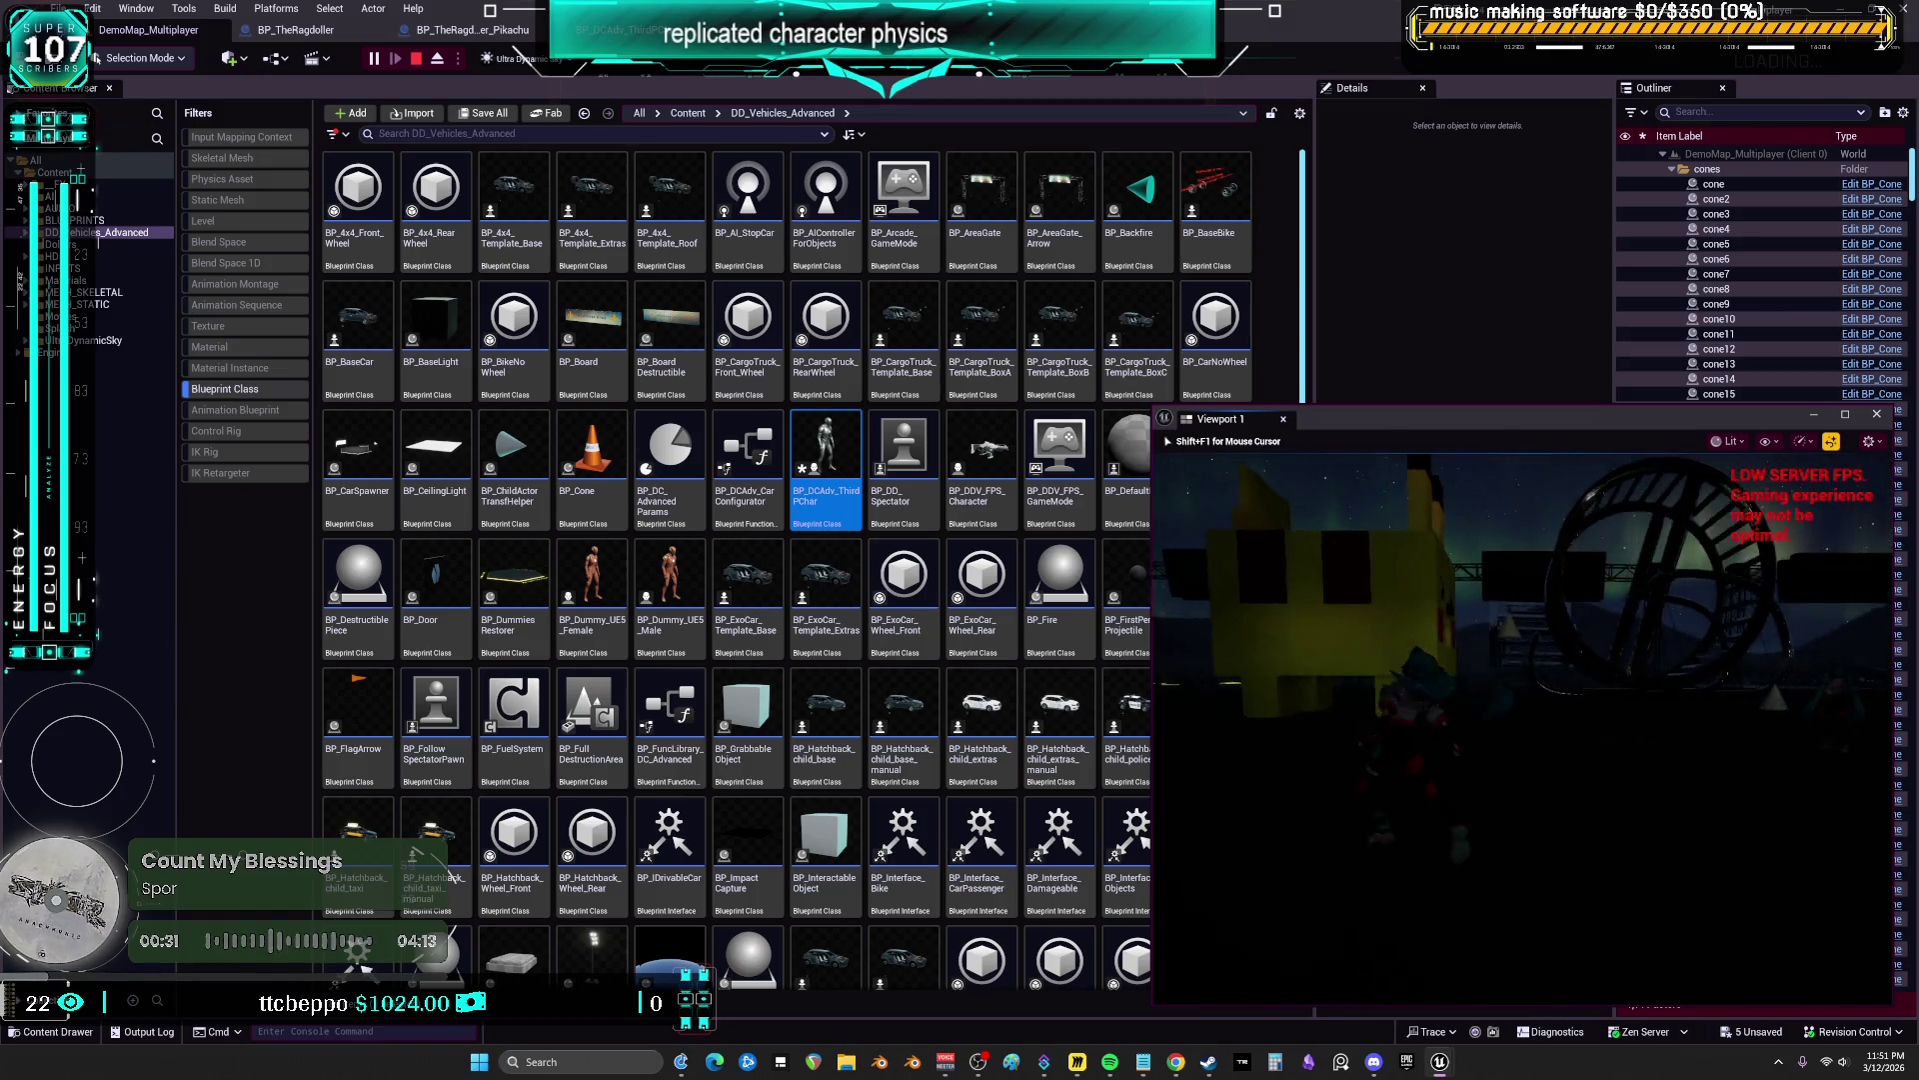
pyautogui.press('w')
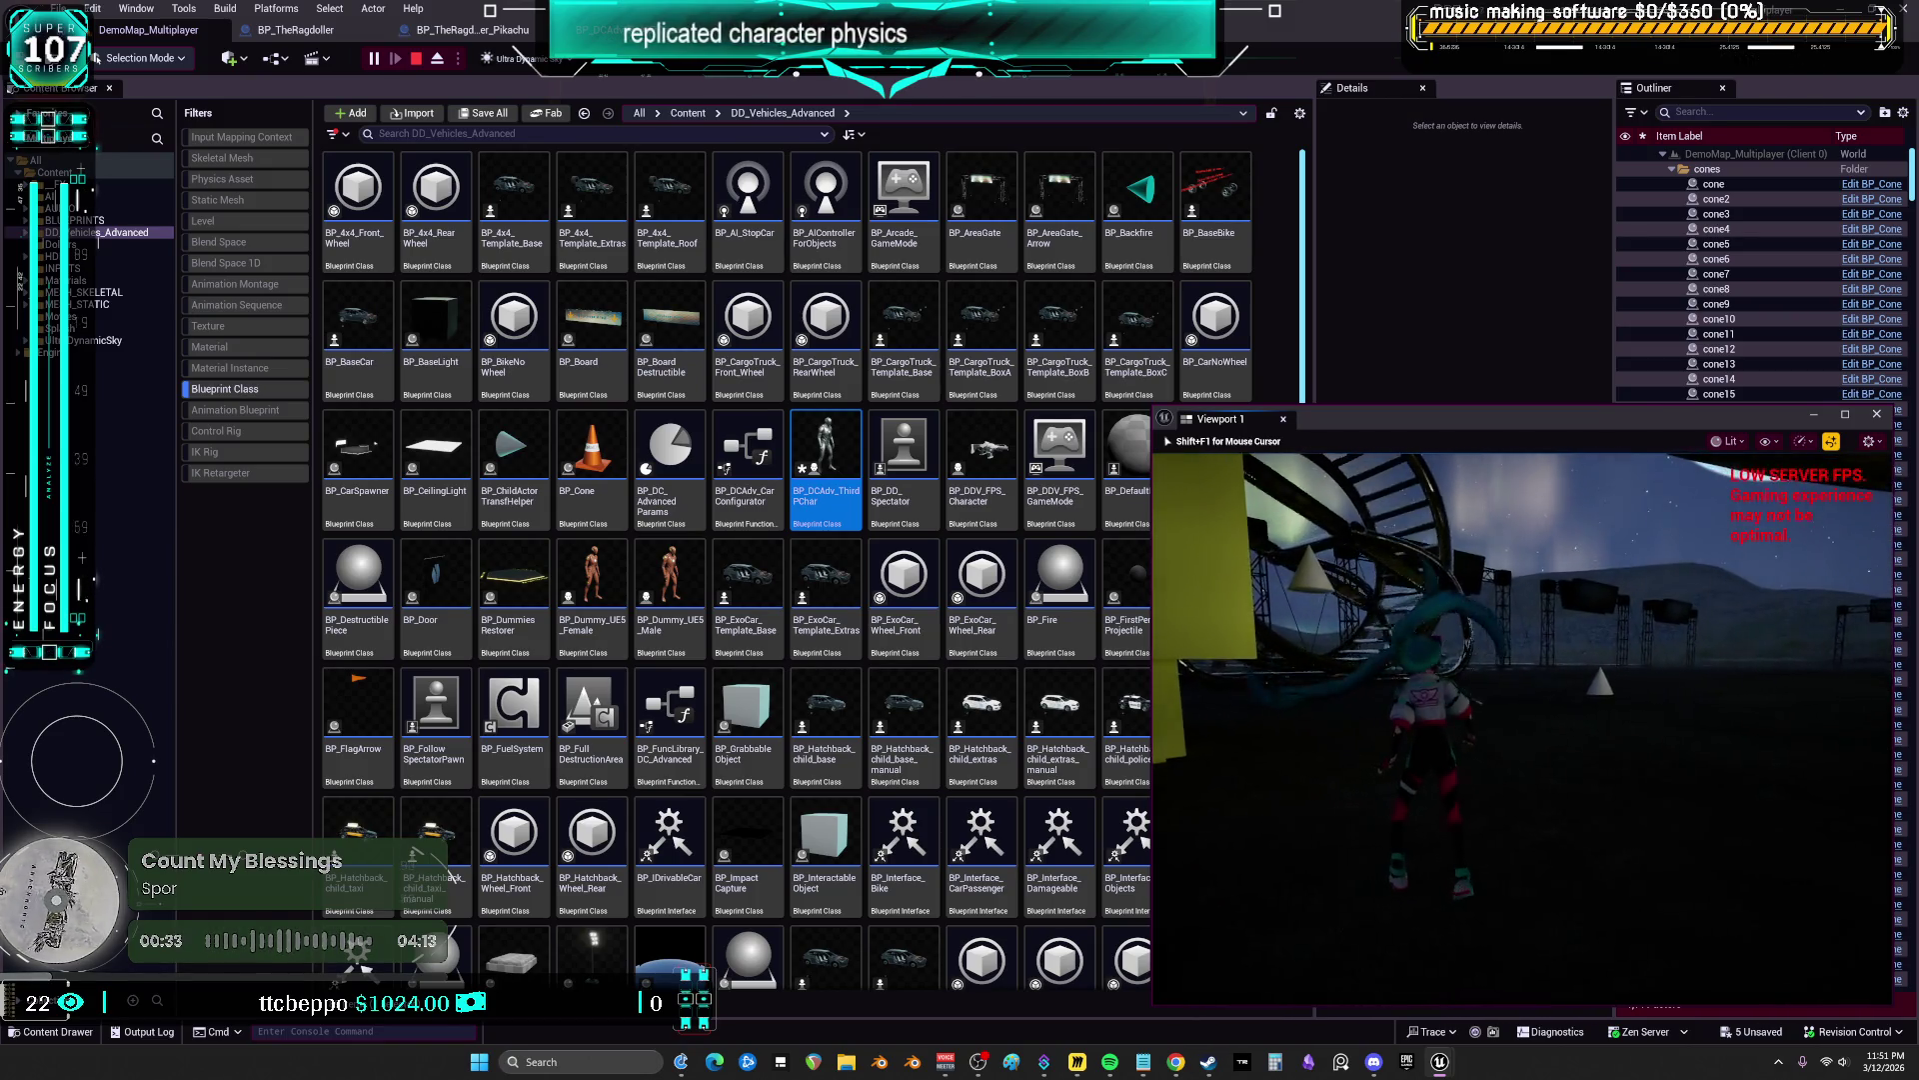
pyautogui.press('w')
pyautogui.hotkey('shift', 'F1')
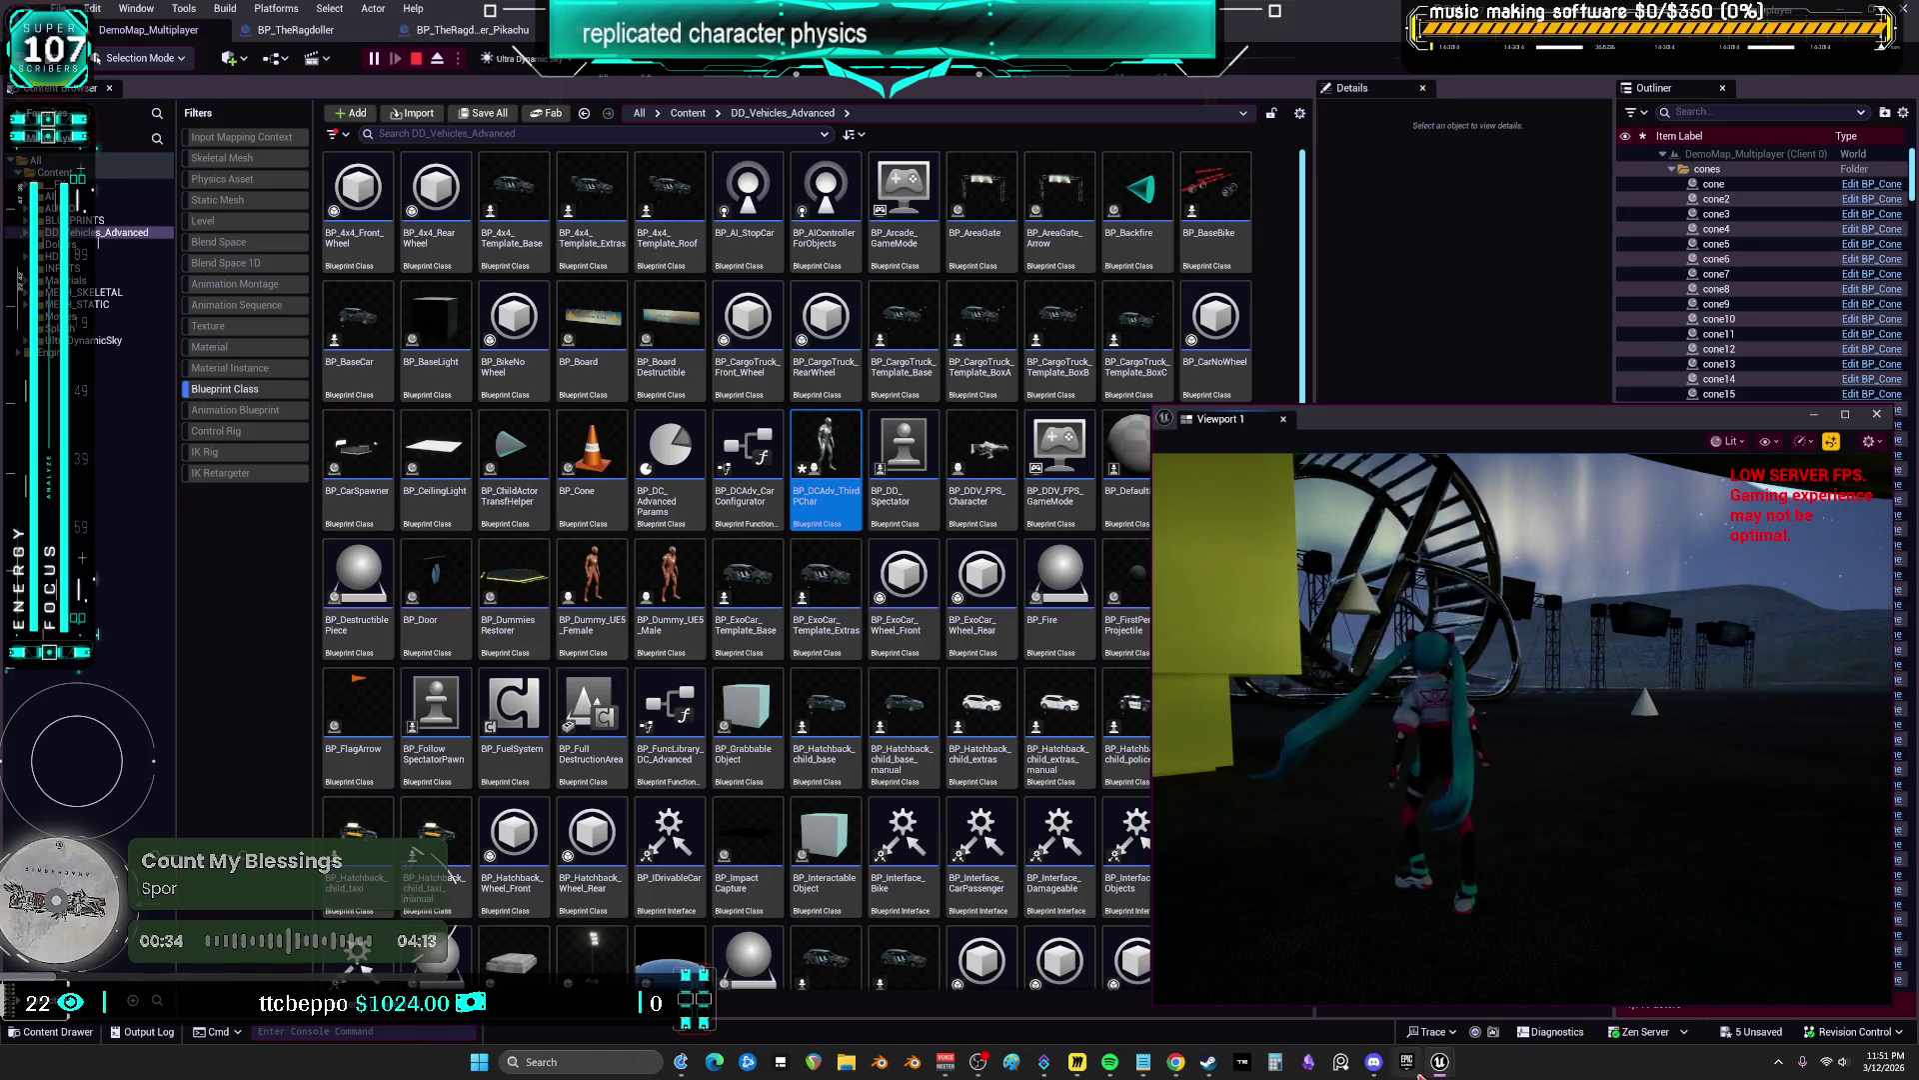
pyautogui.moveTo(1445, 1065)
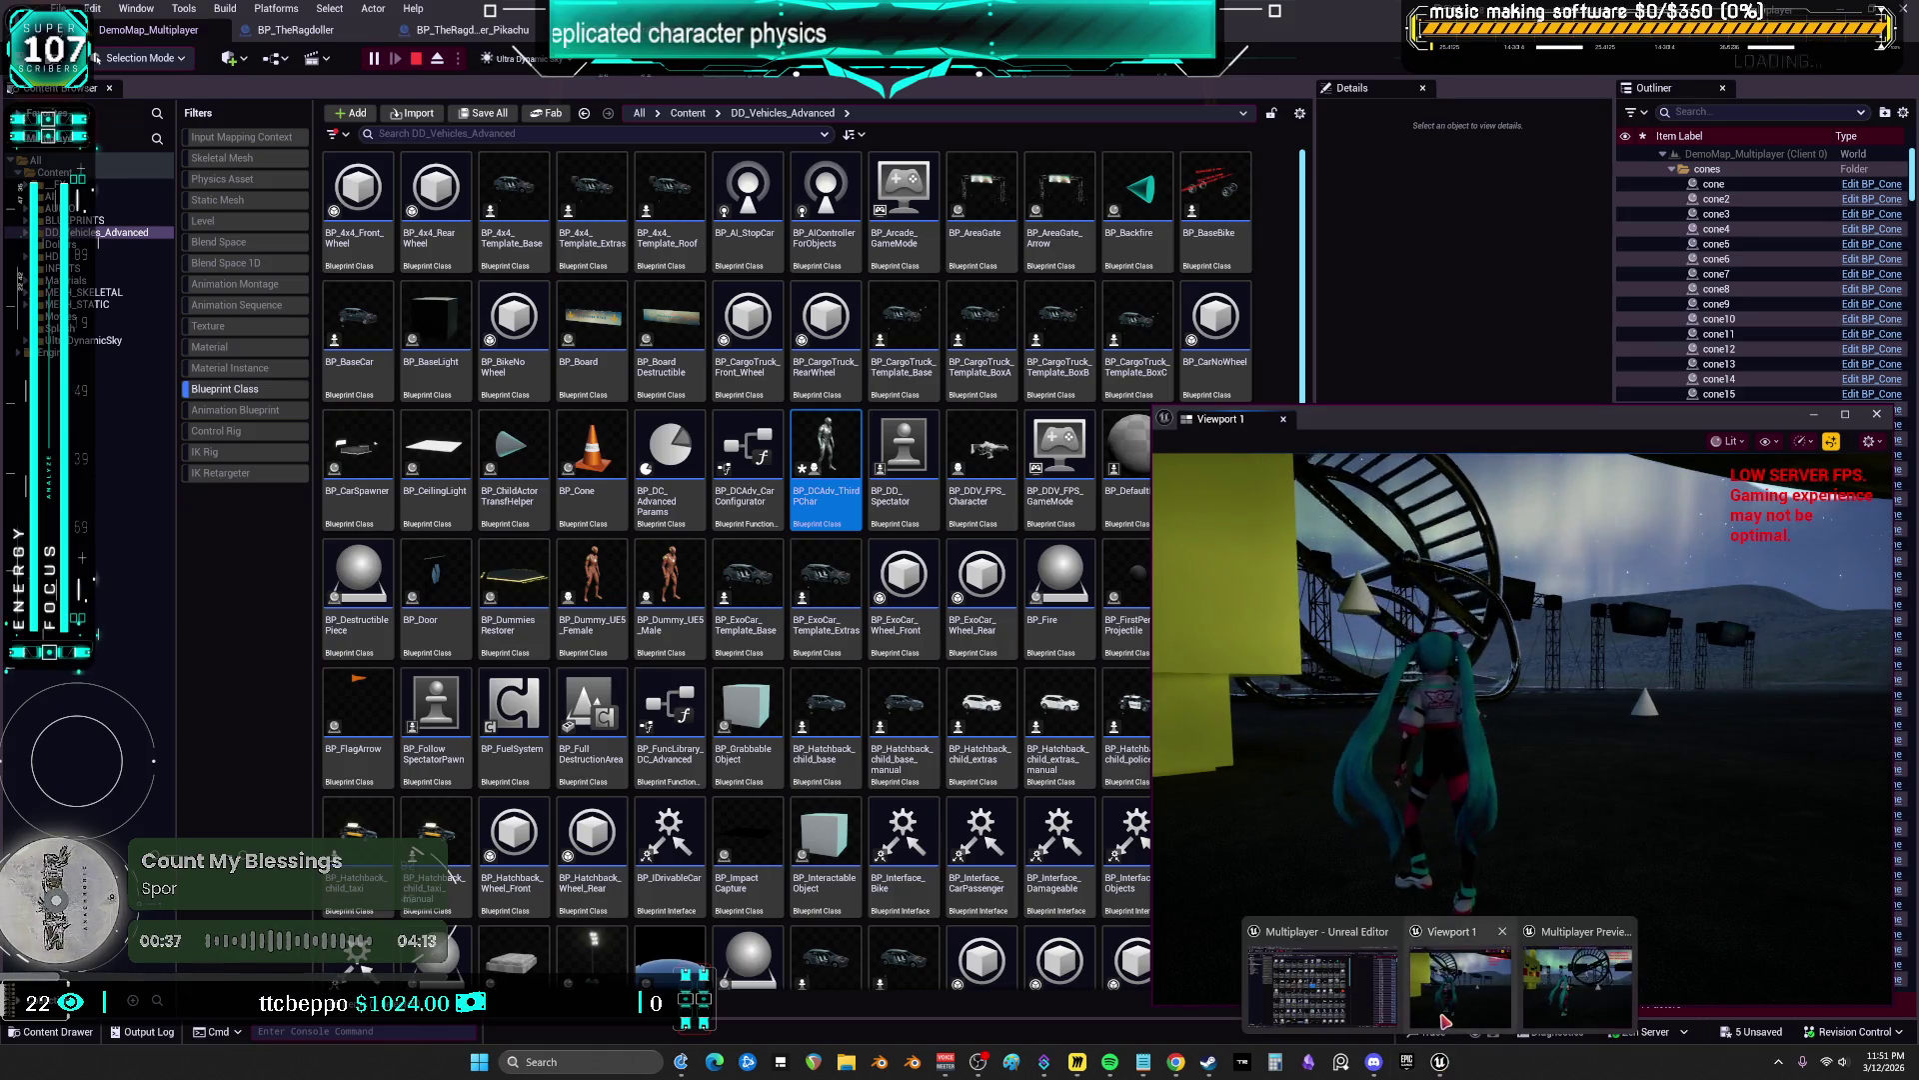
# Bring Client 1's window forward and run its character past the cone to the Pikachu block
pyautogui.click(1577, 985)
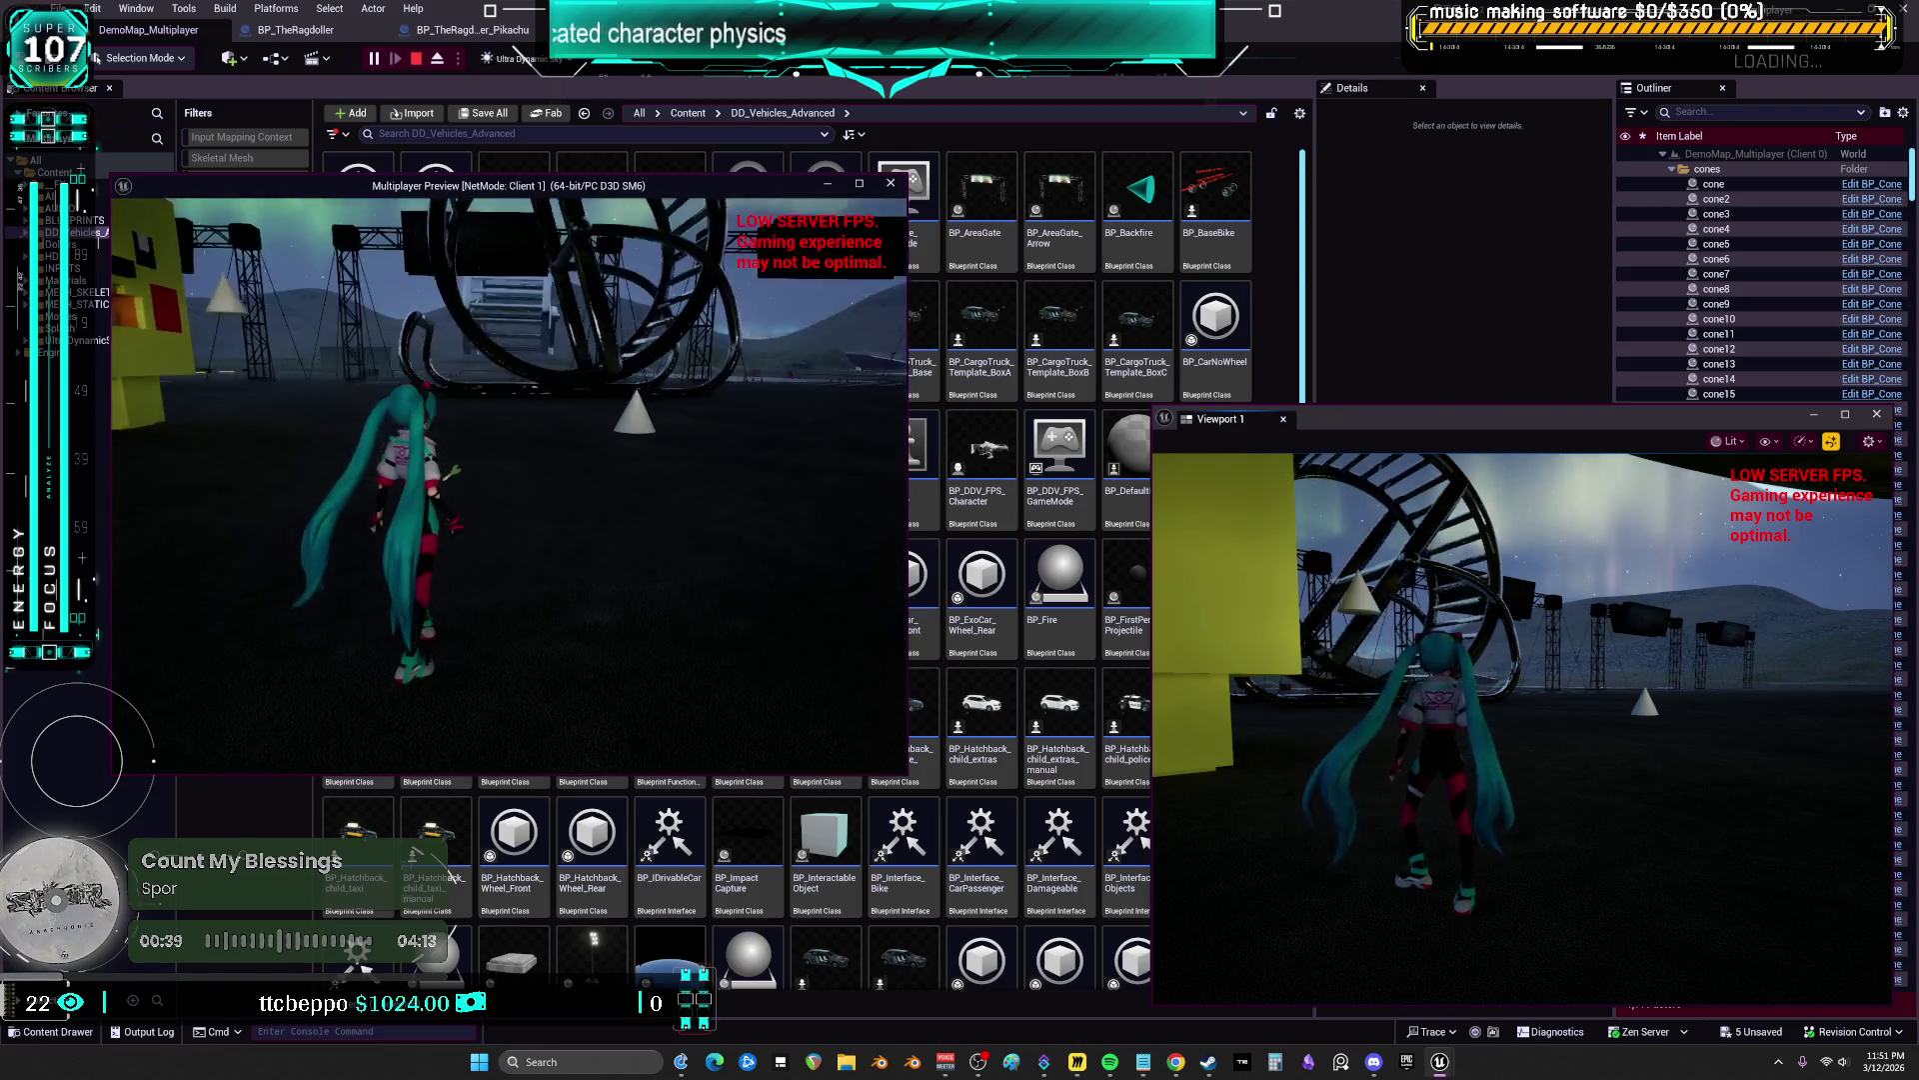
pyautogui.press('w')
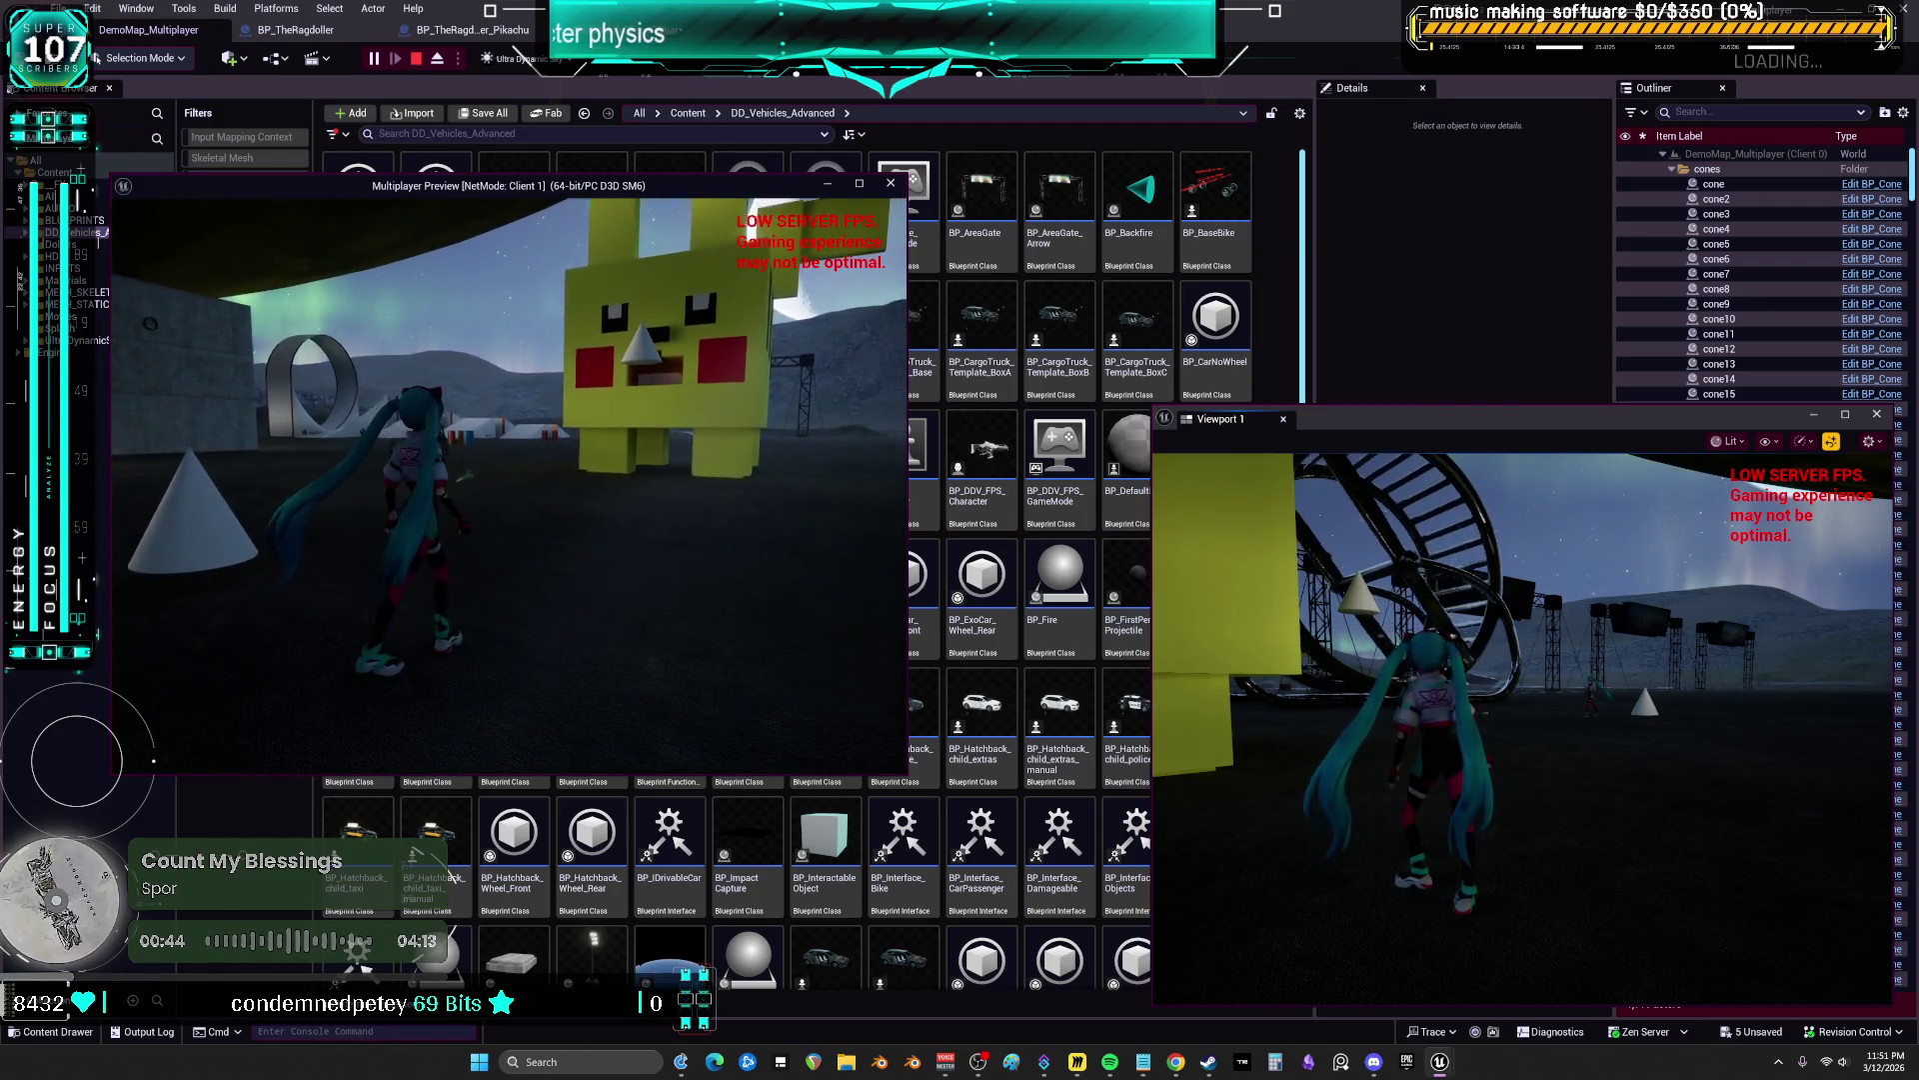
pyautogui.press('w')
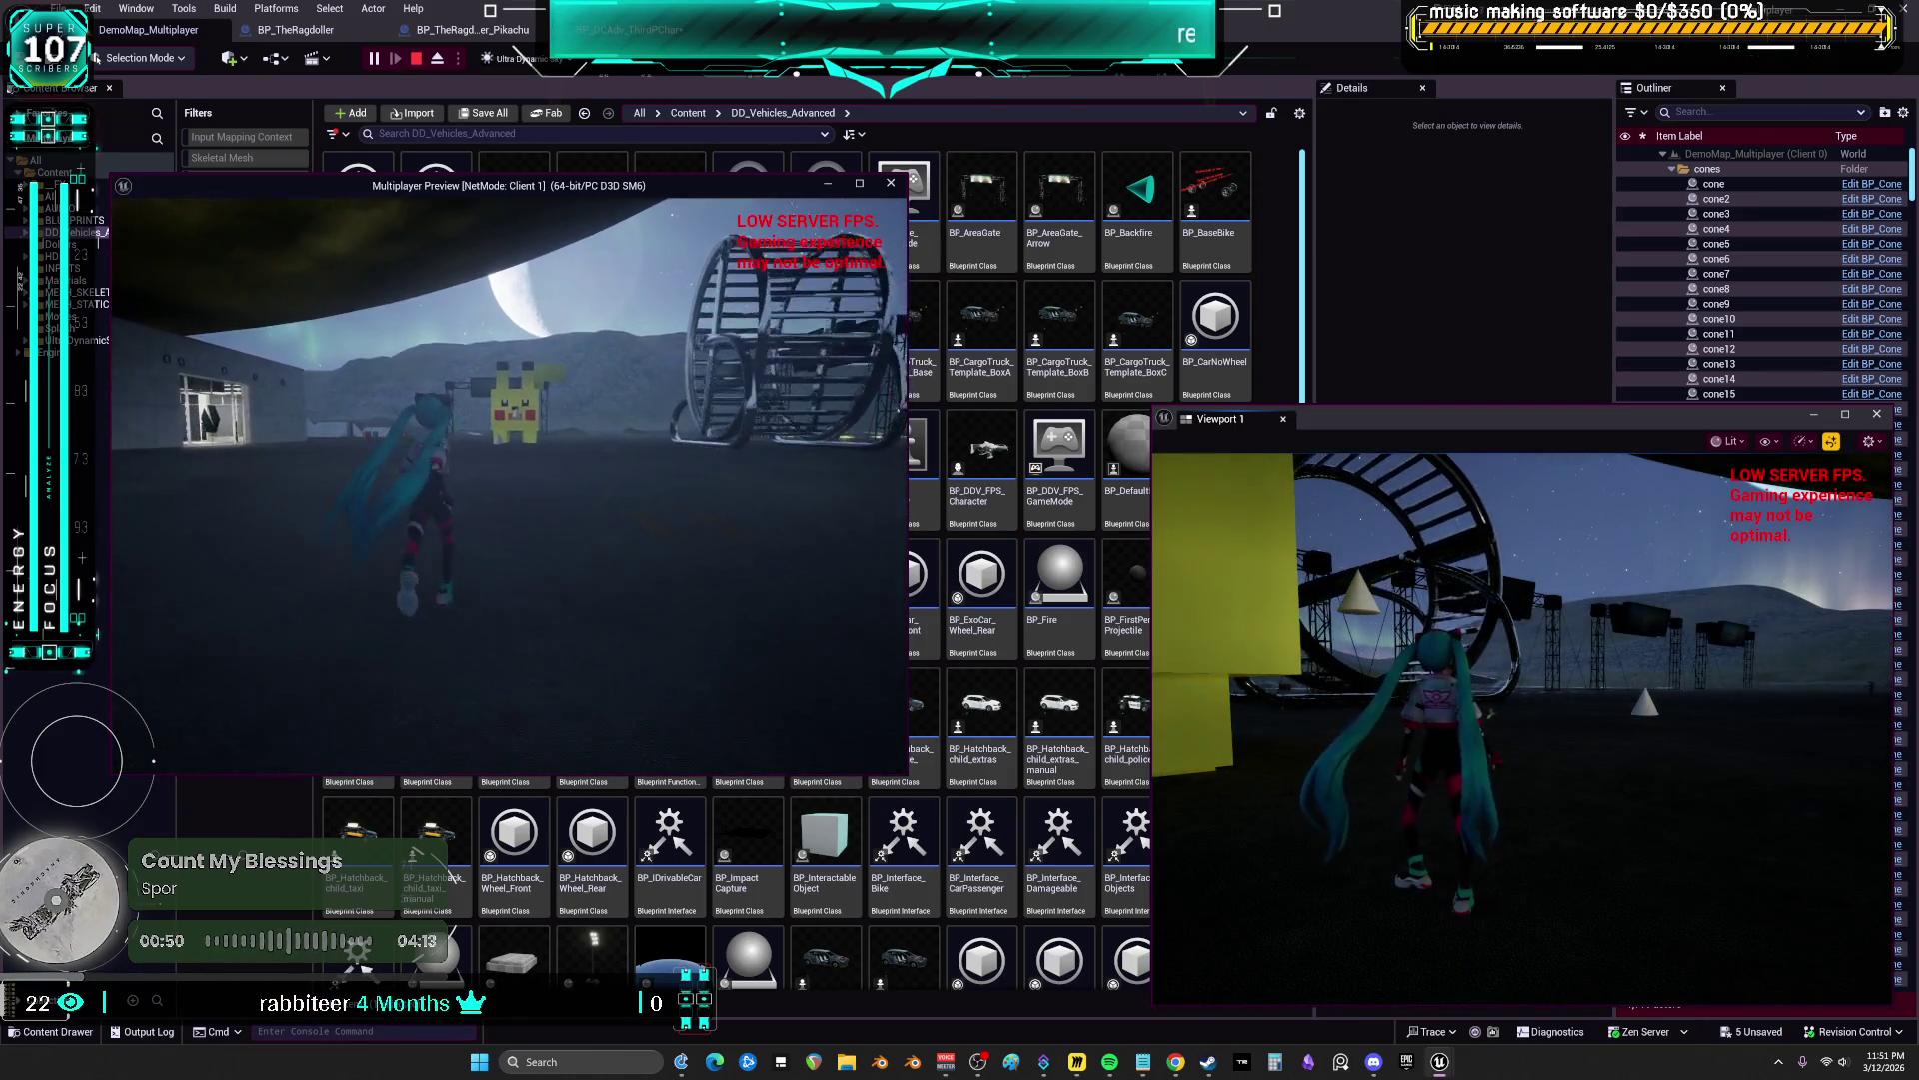
pyautogui.press('w')
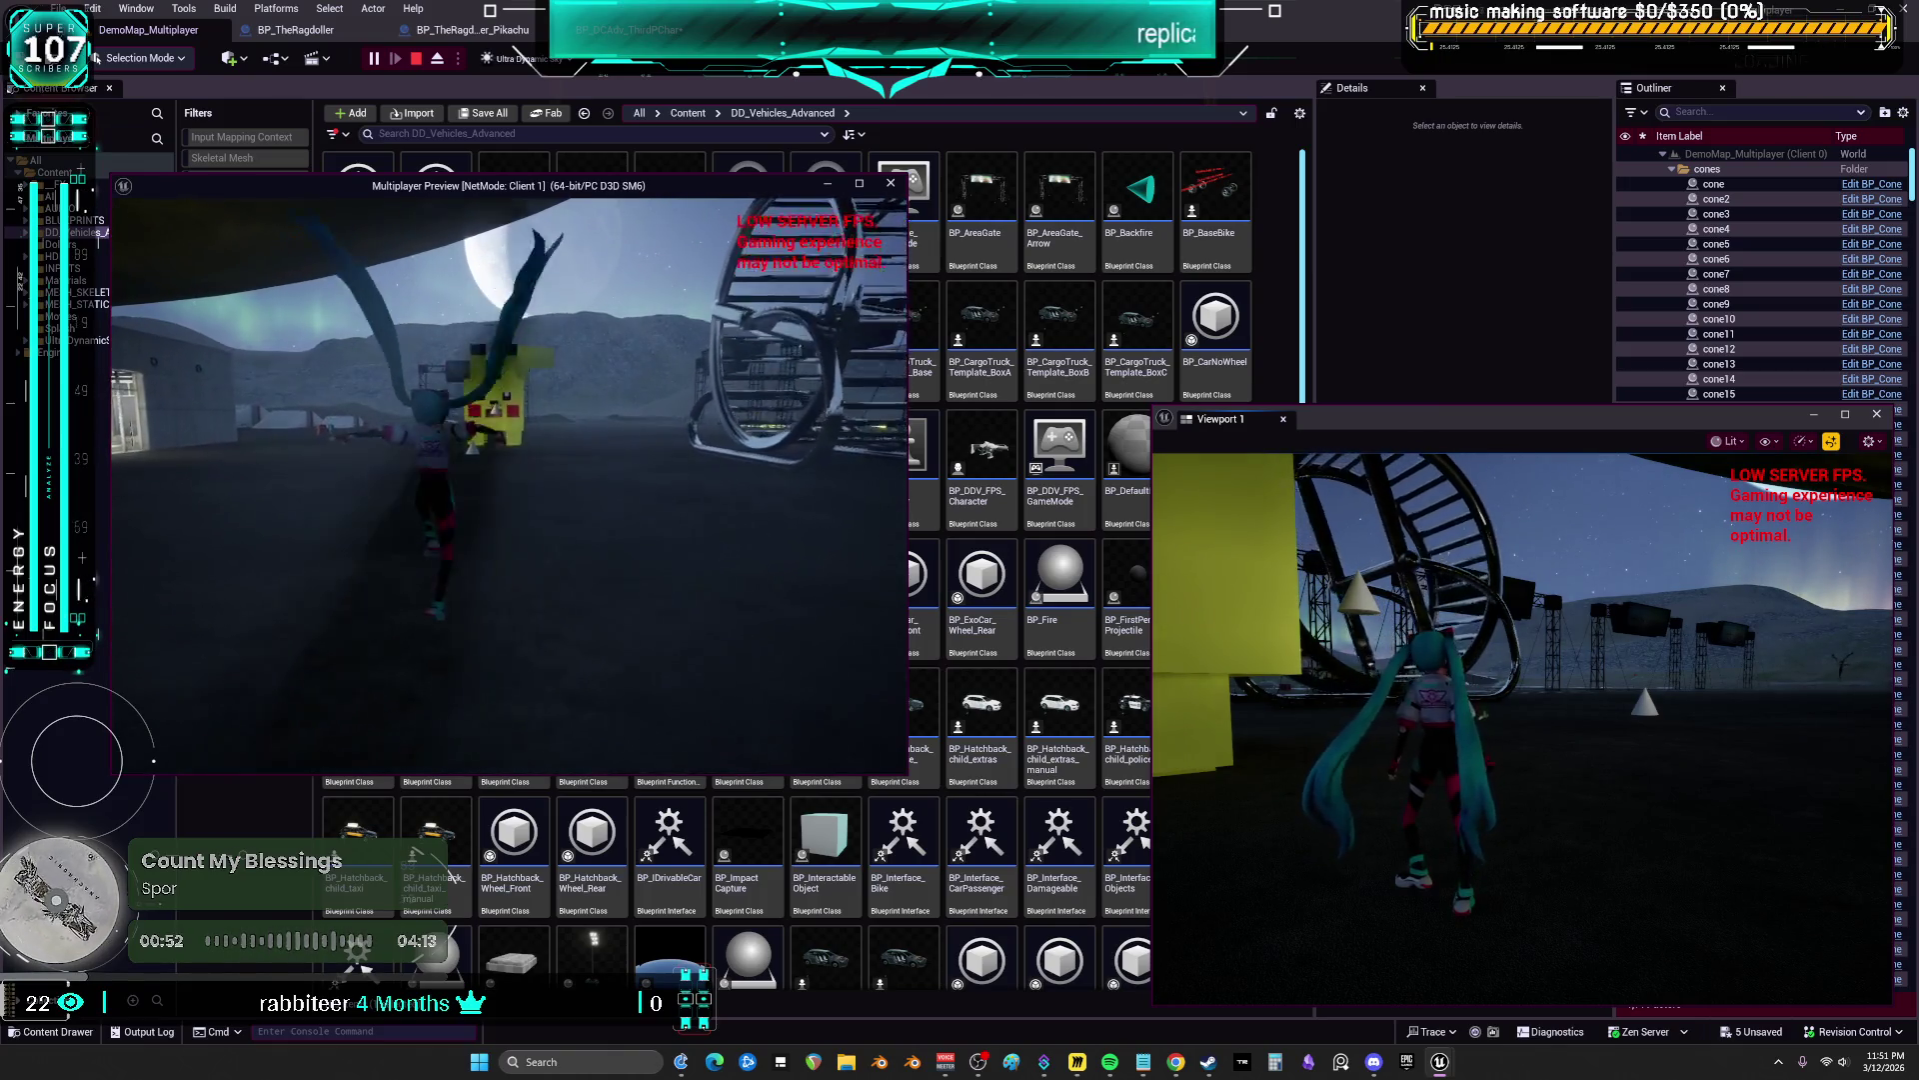
pyautogui.press('w')
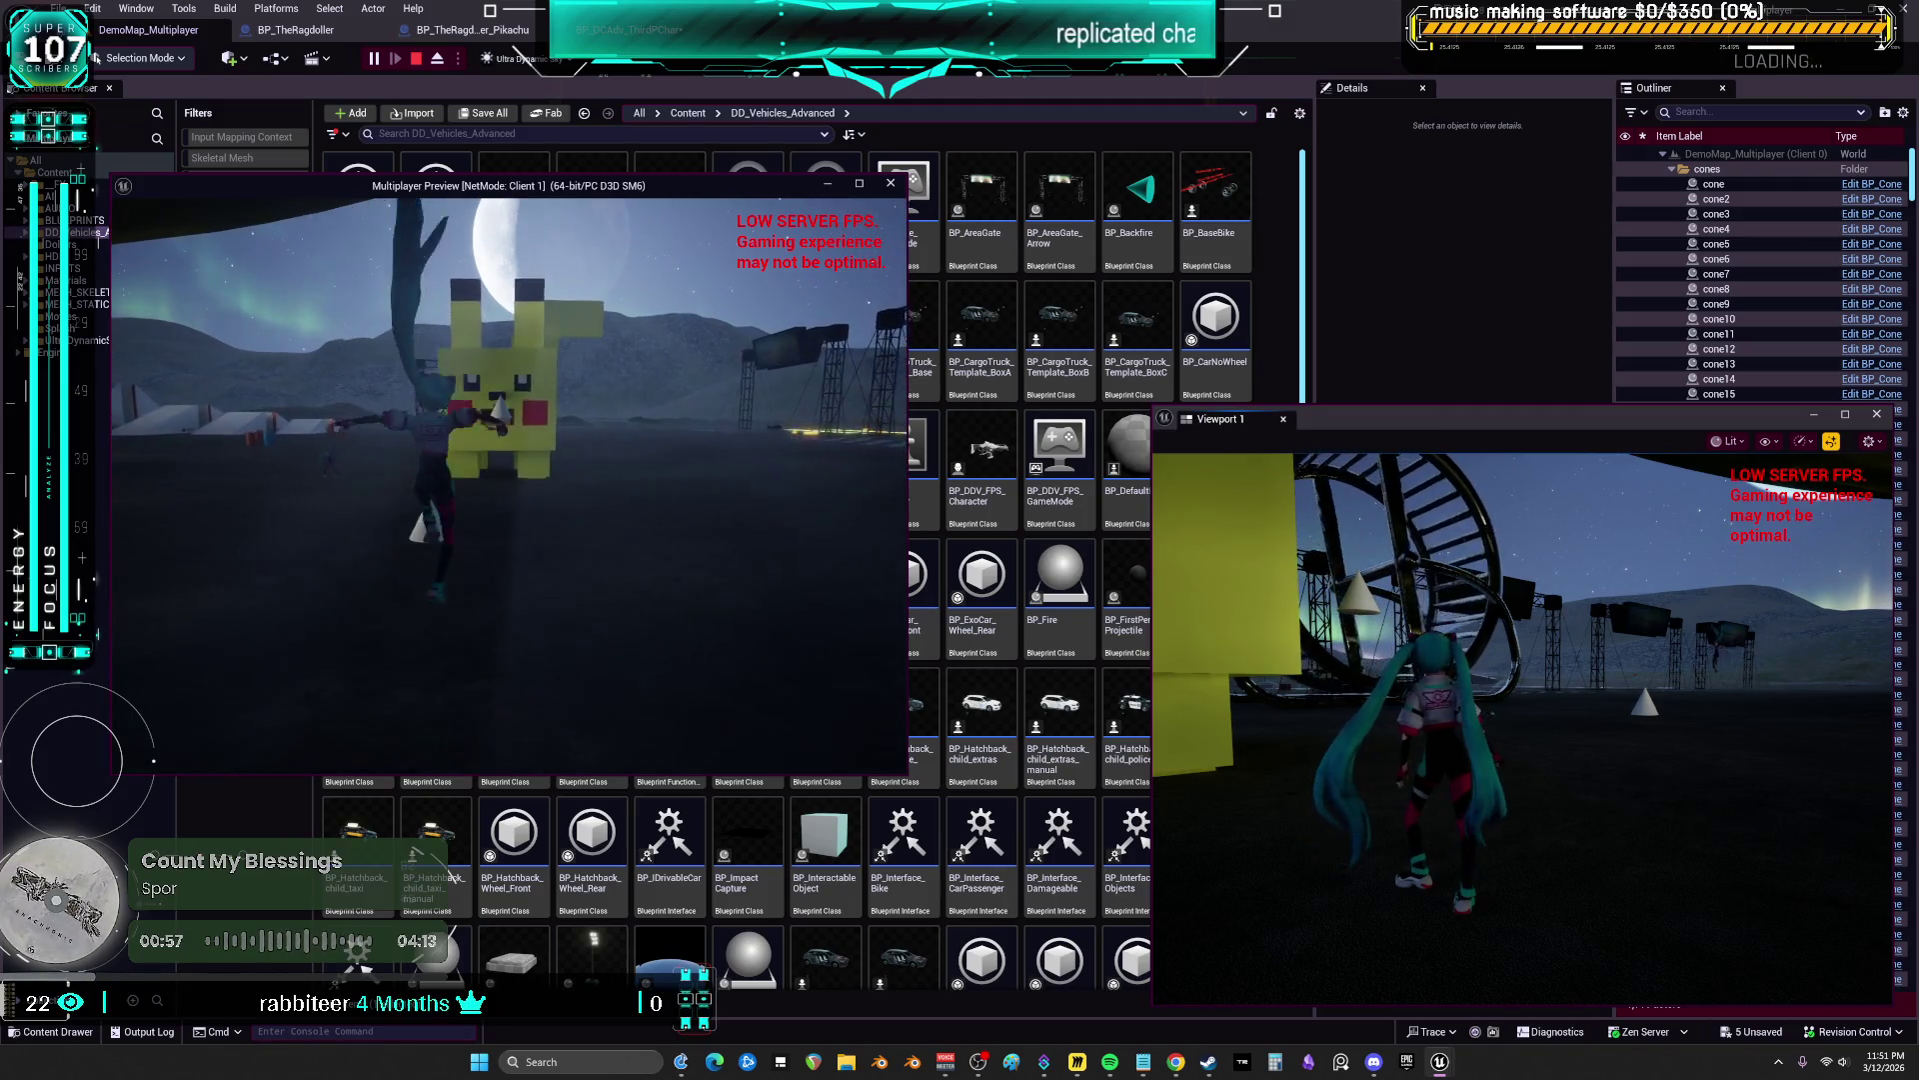
pyautogui.press('w')
pyautogui.press('w')
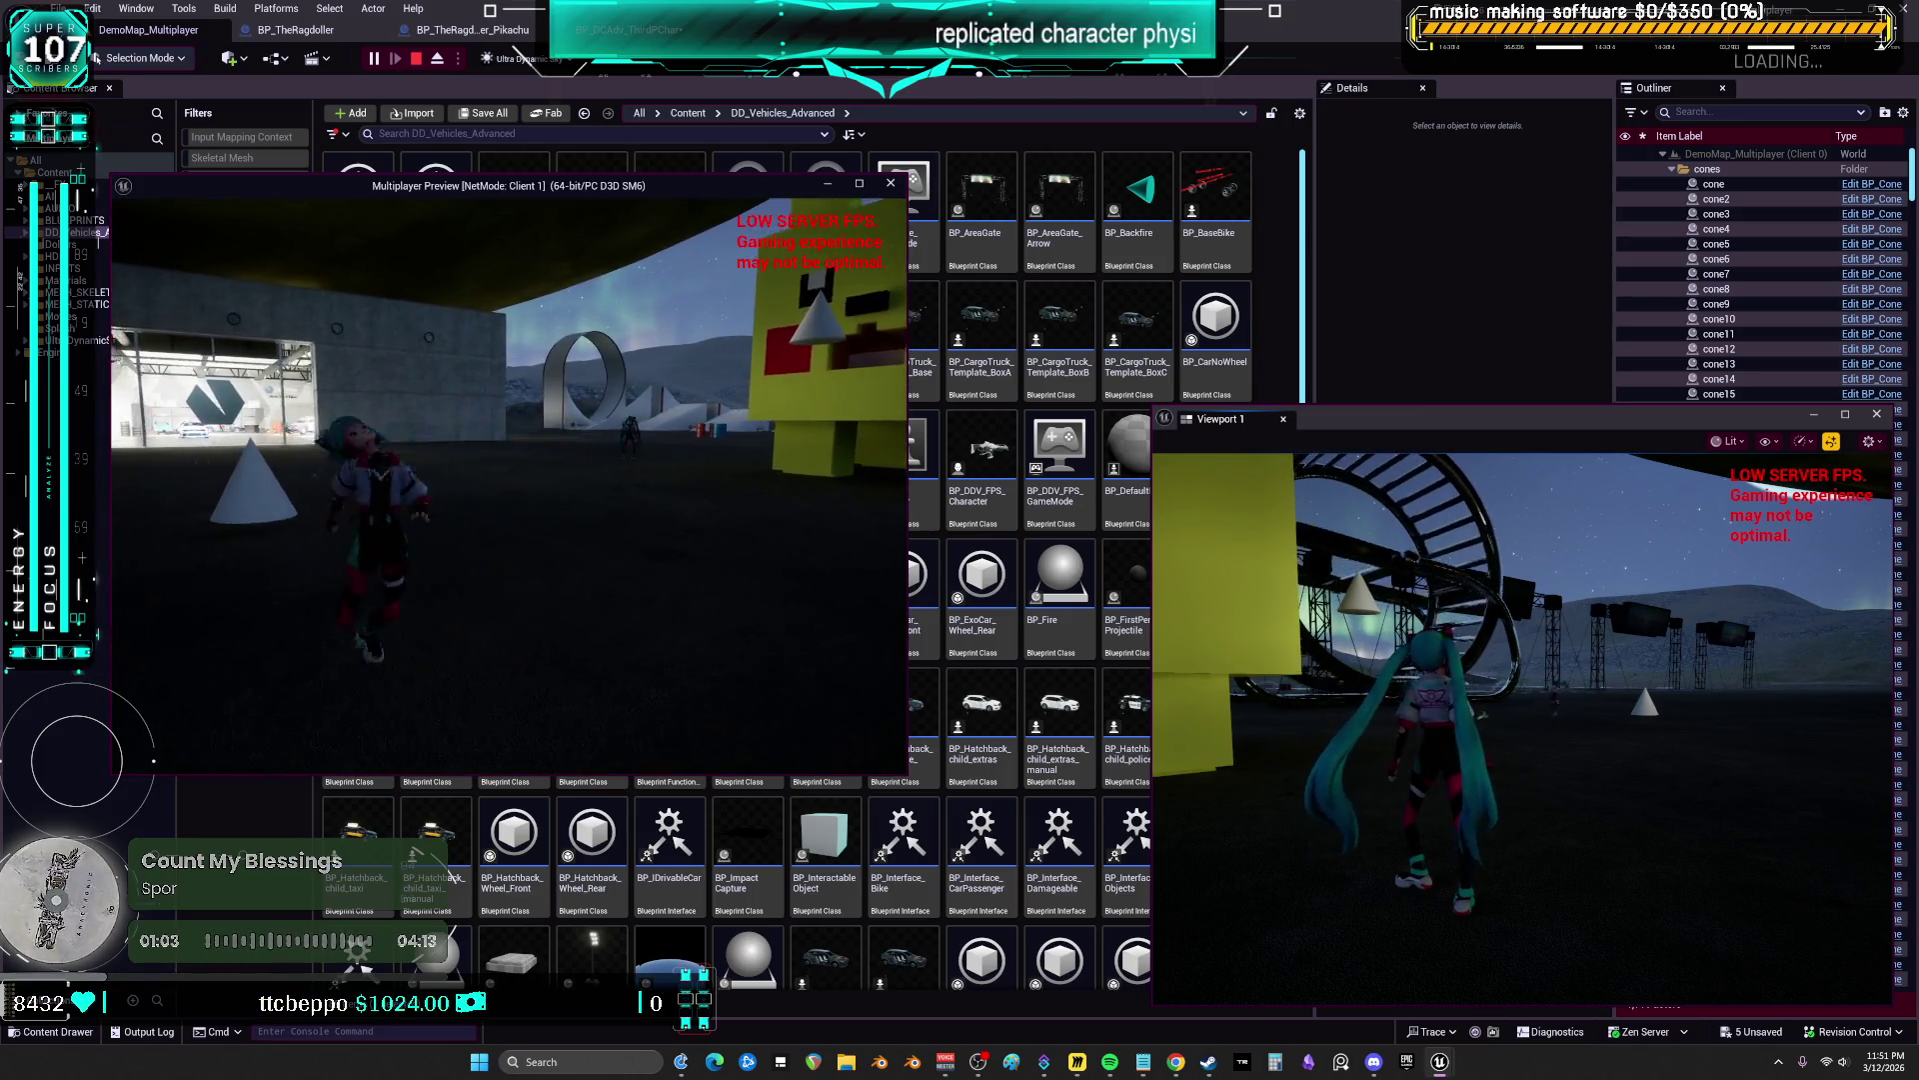
pyautogui.press('w')
pyautogui.press('w')
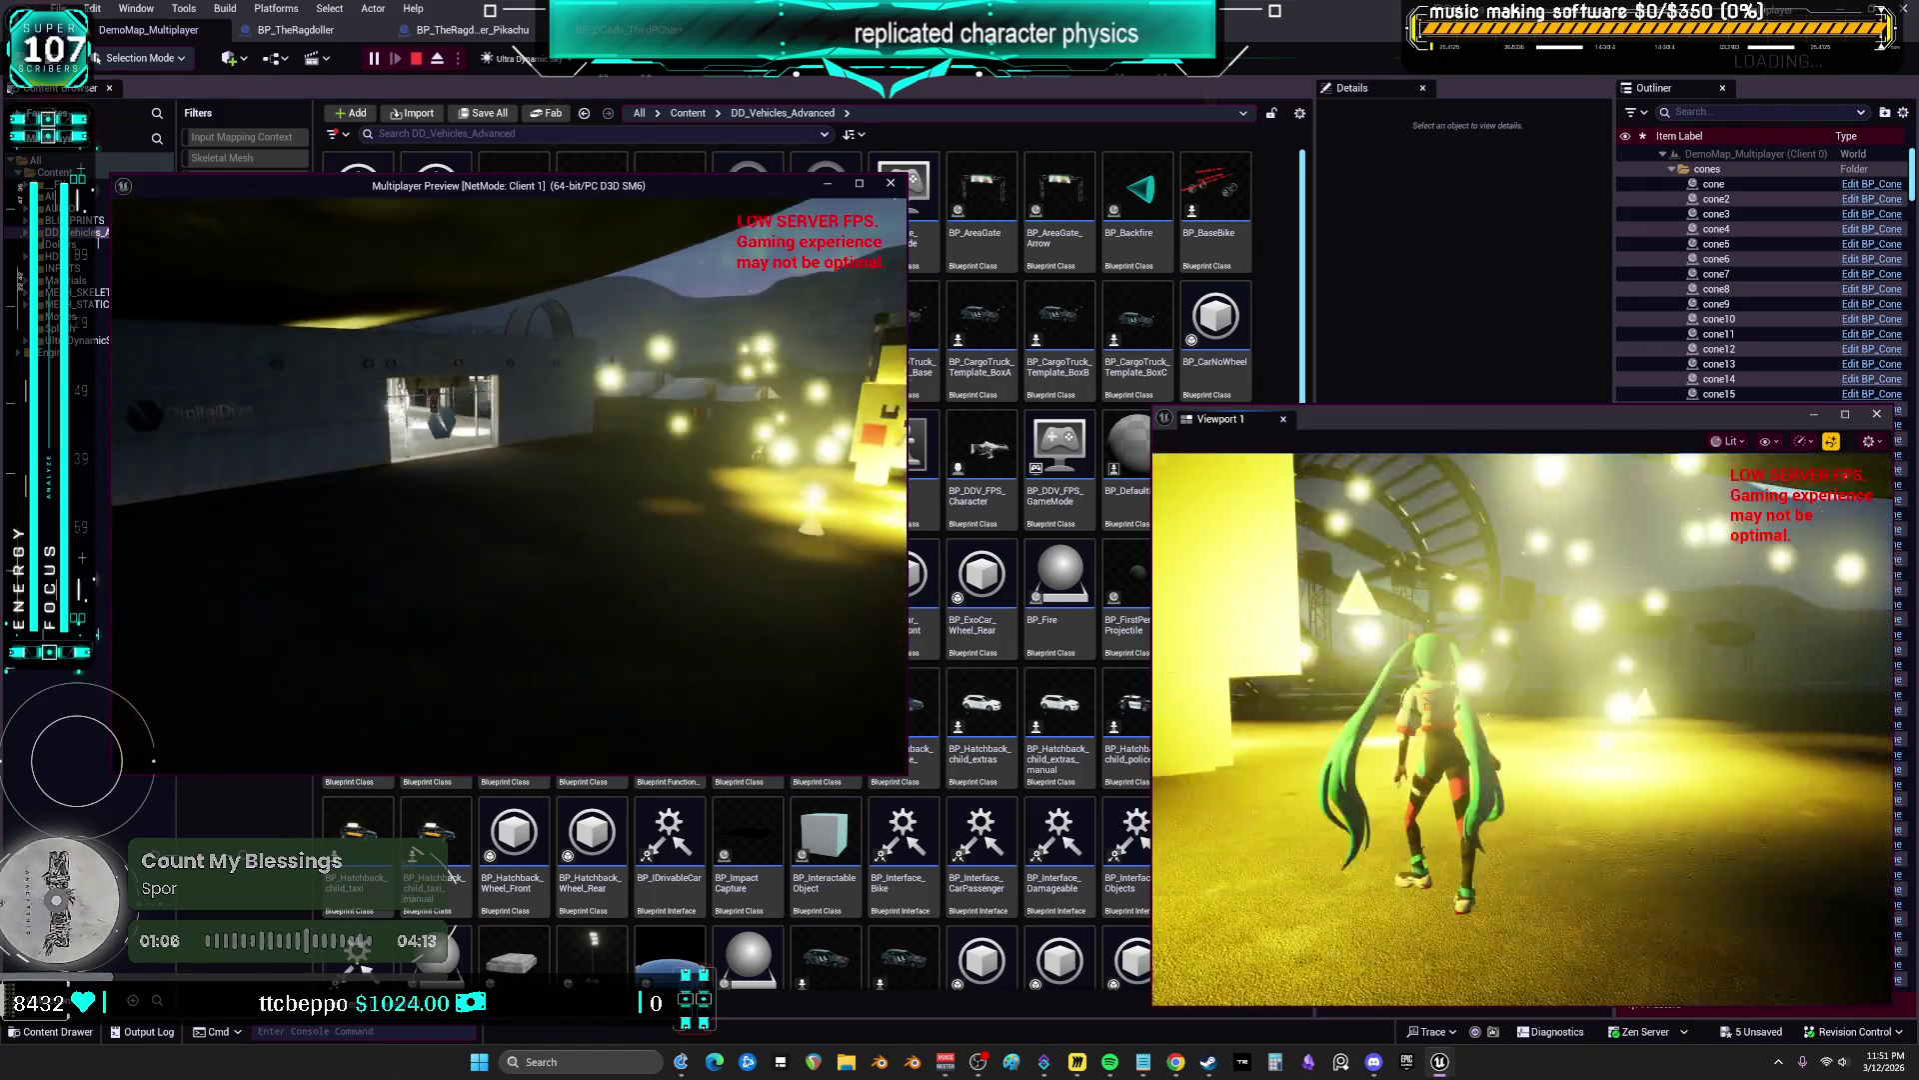
pyautogui.press('w')
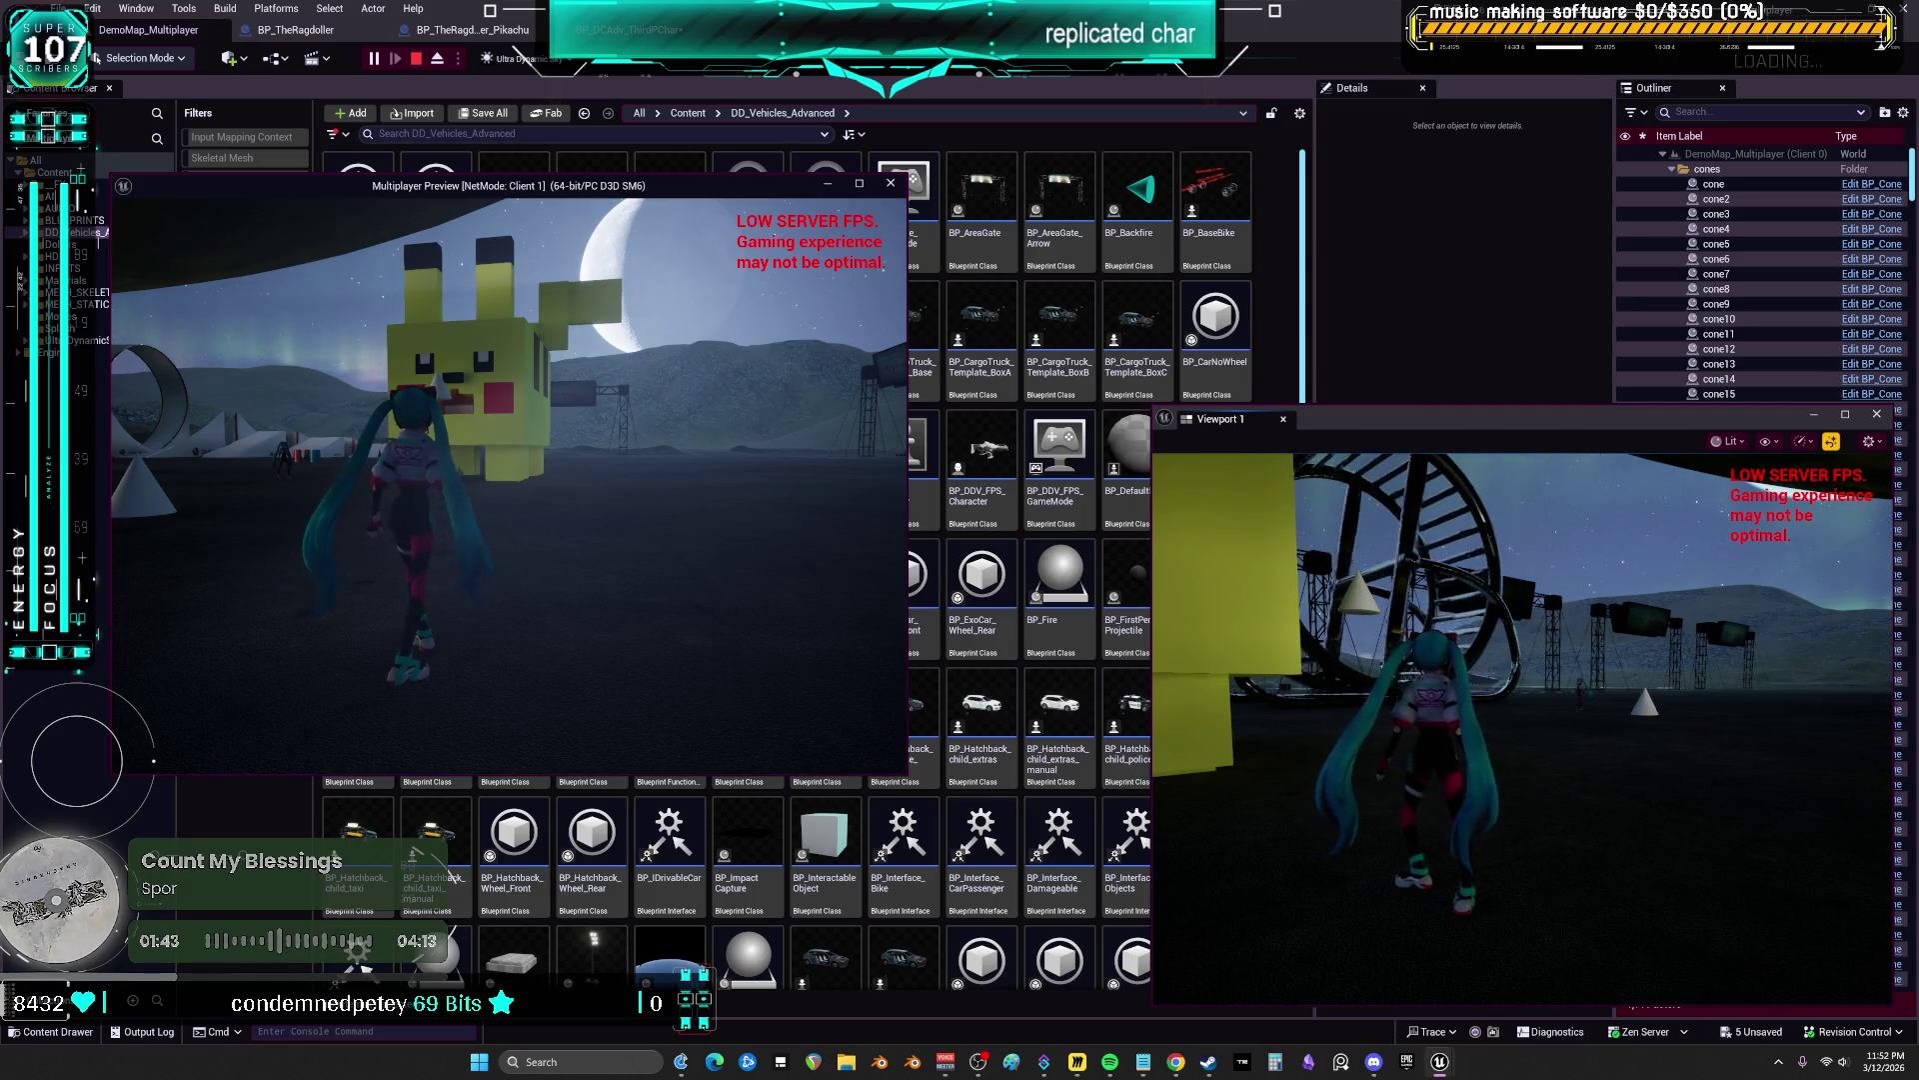
# Jump in front of Pikachu, close the Client 1 window, and run toward the yellow block
pyautogui.press('space')
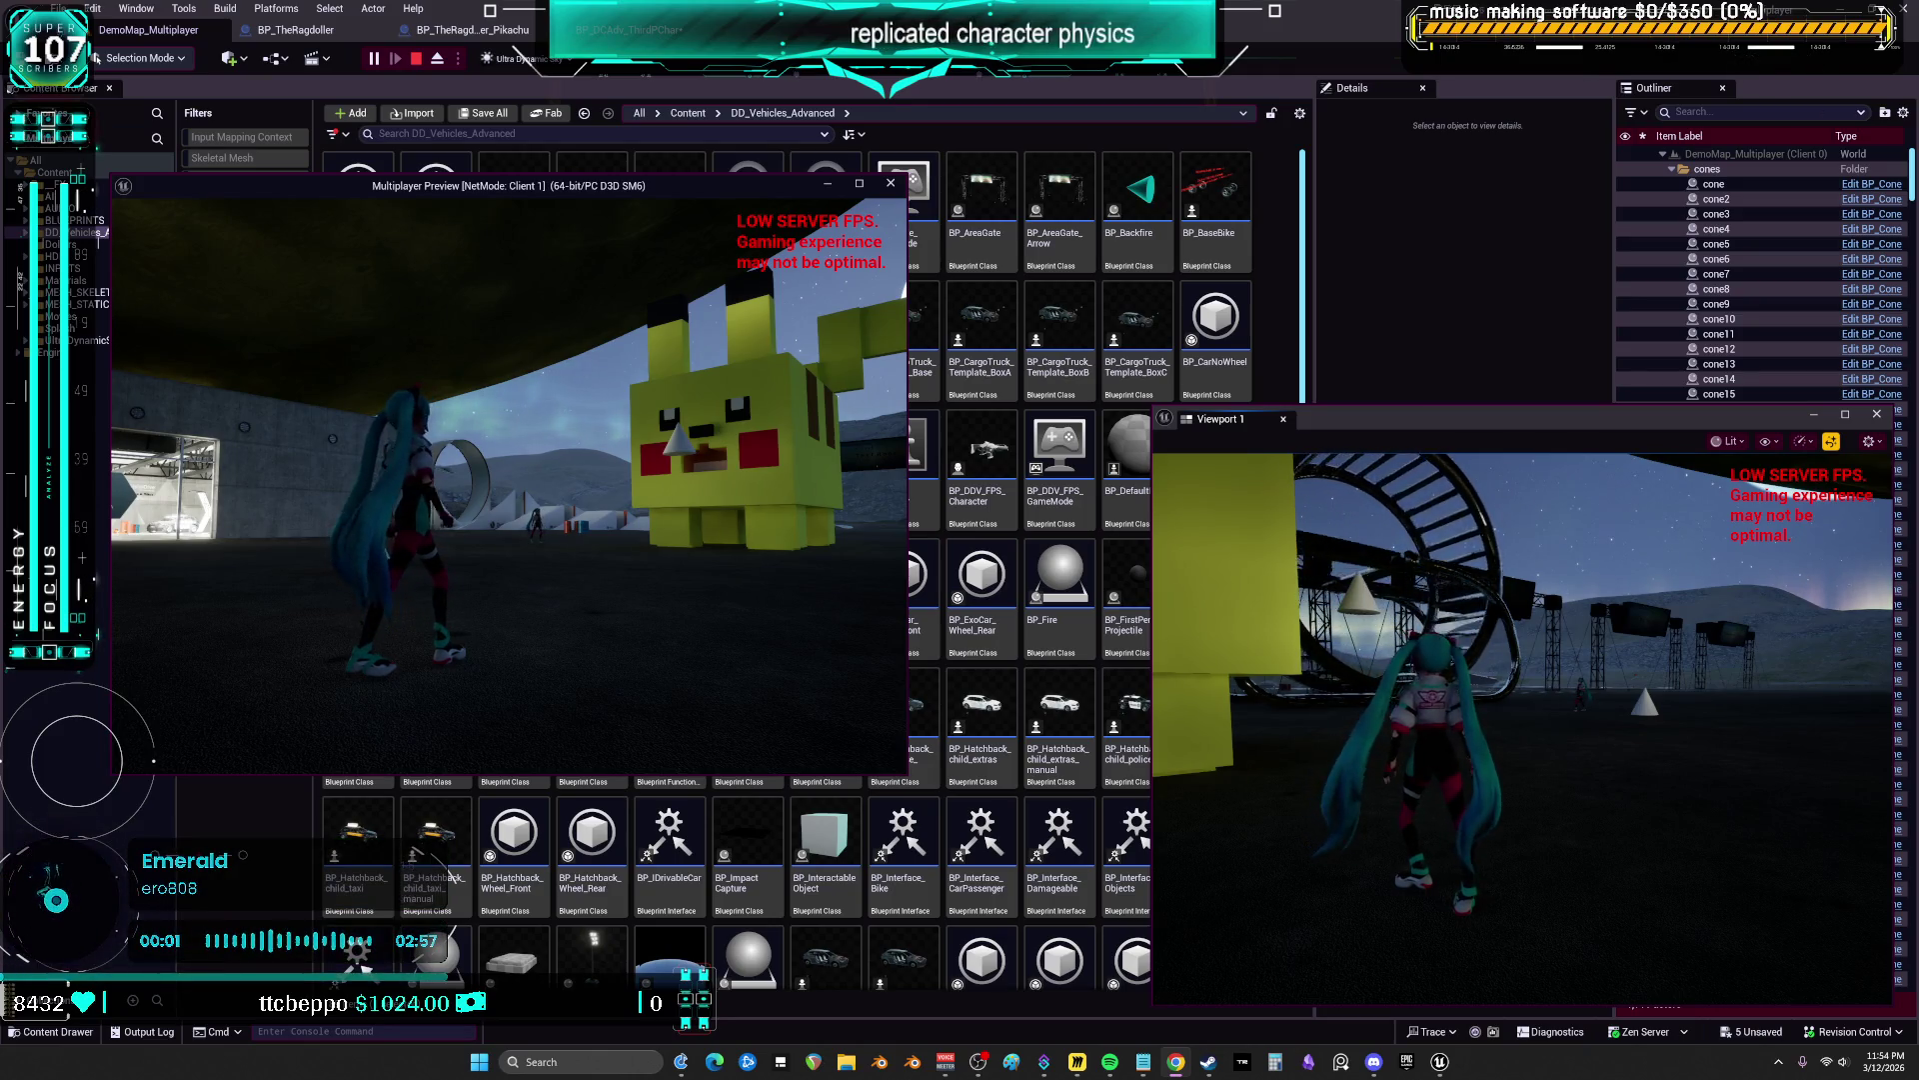
pyautogui.hotkey('alt', 'F4')
pyautogui.press('w')
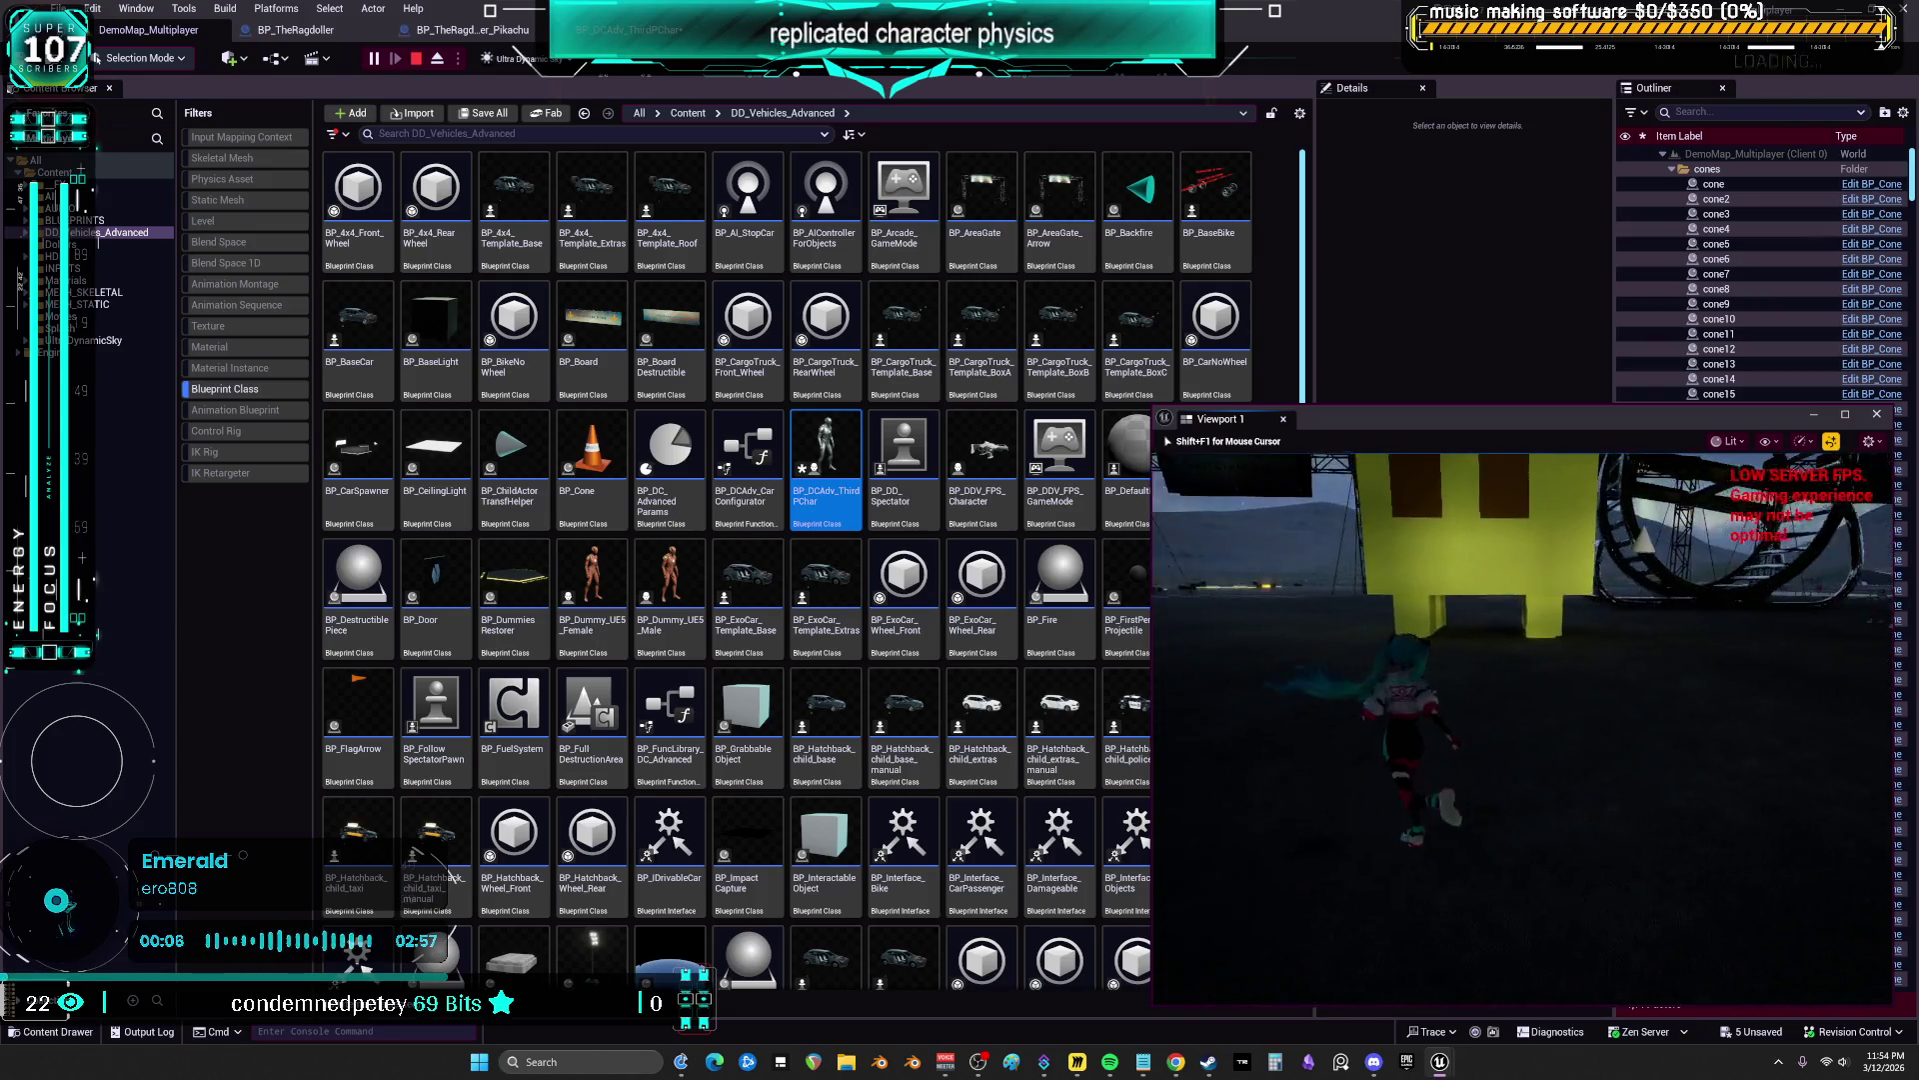
pyautogui.press('w')
pyautogui.press('w')
pyautogui.press('w')
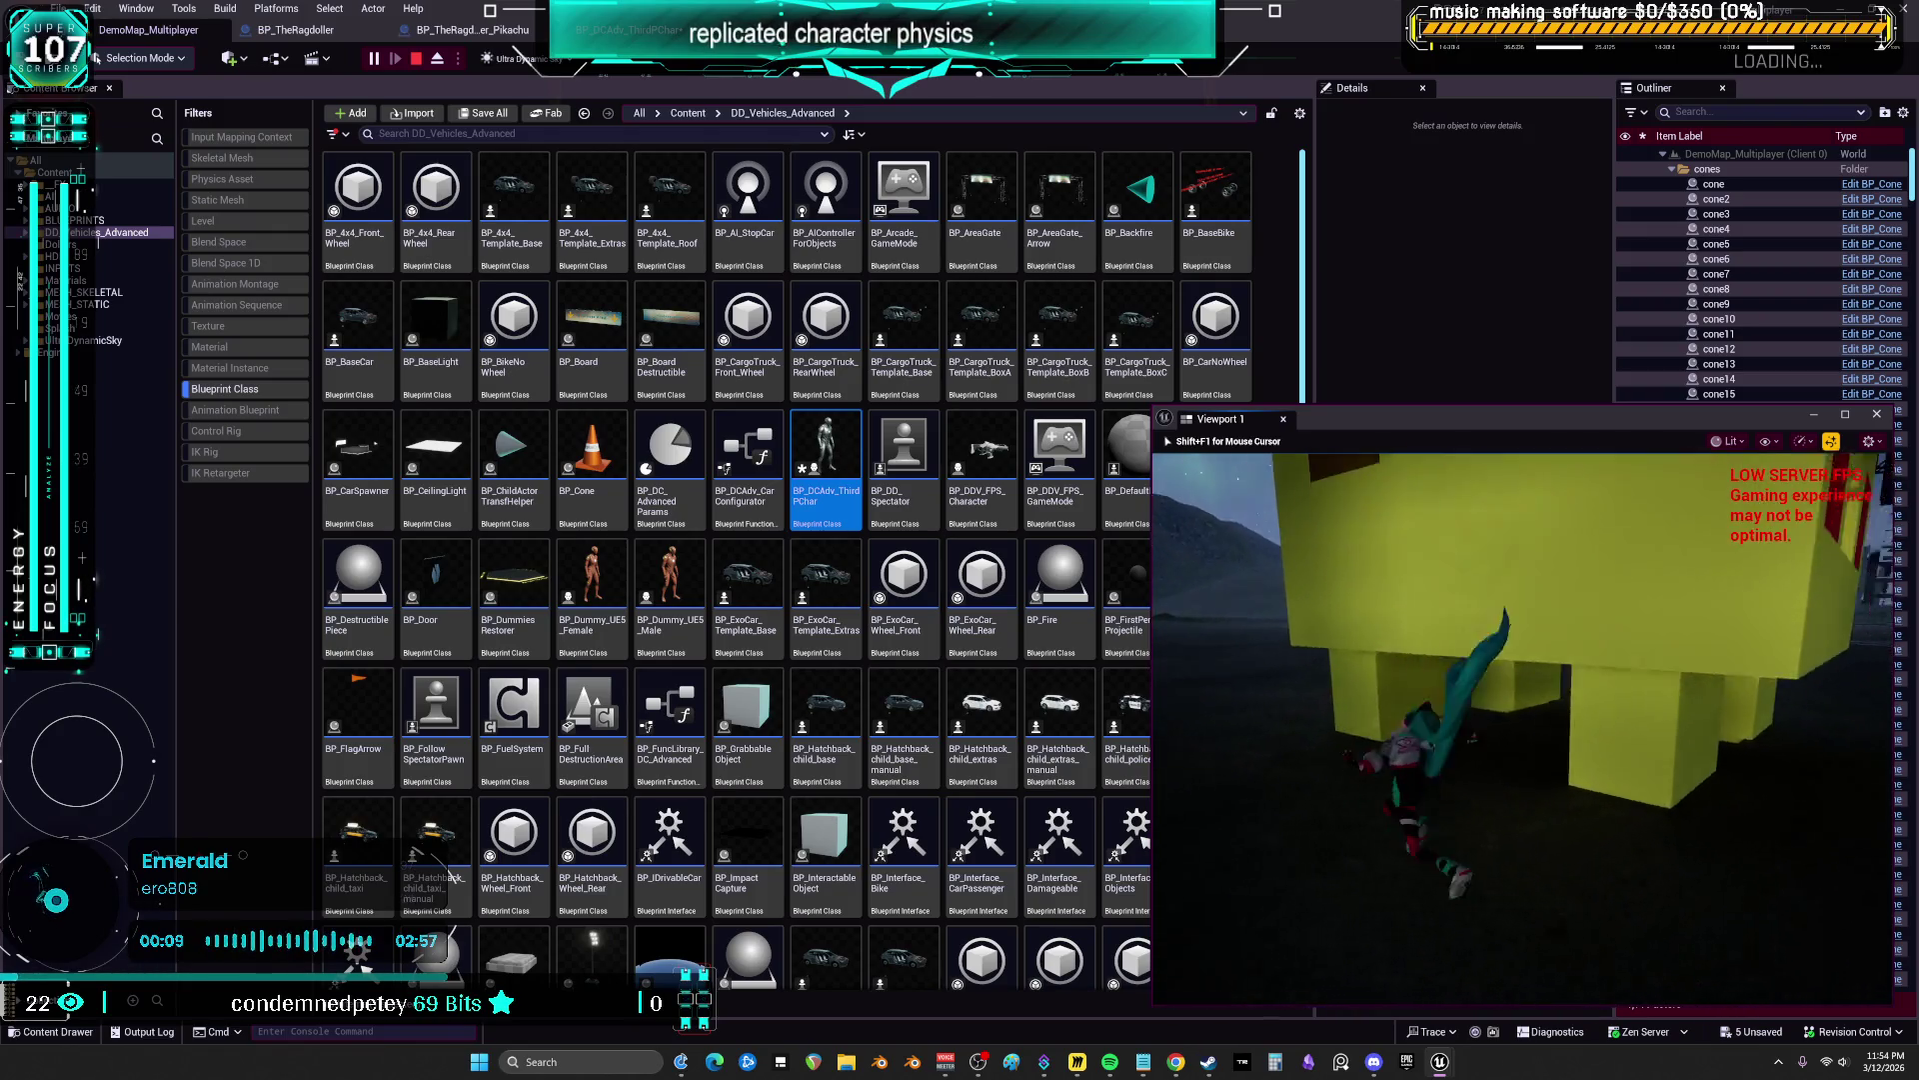
pyautogui.press('w')
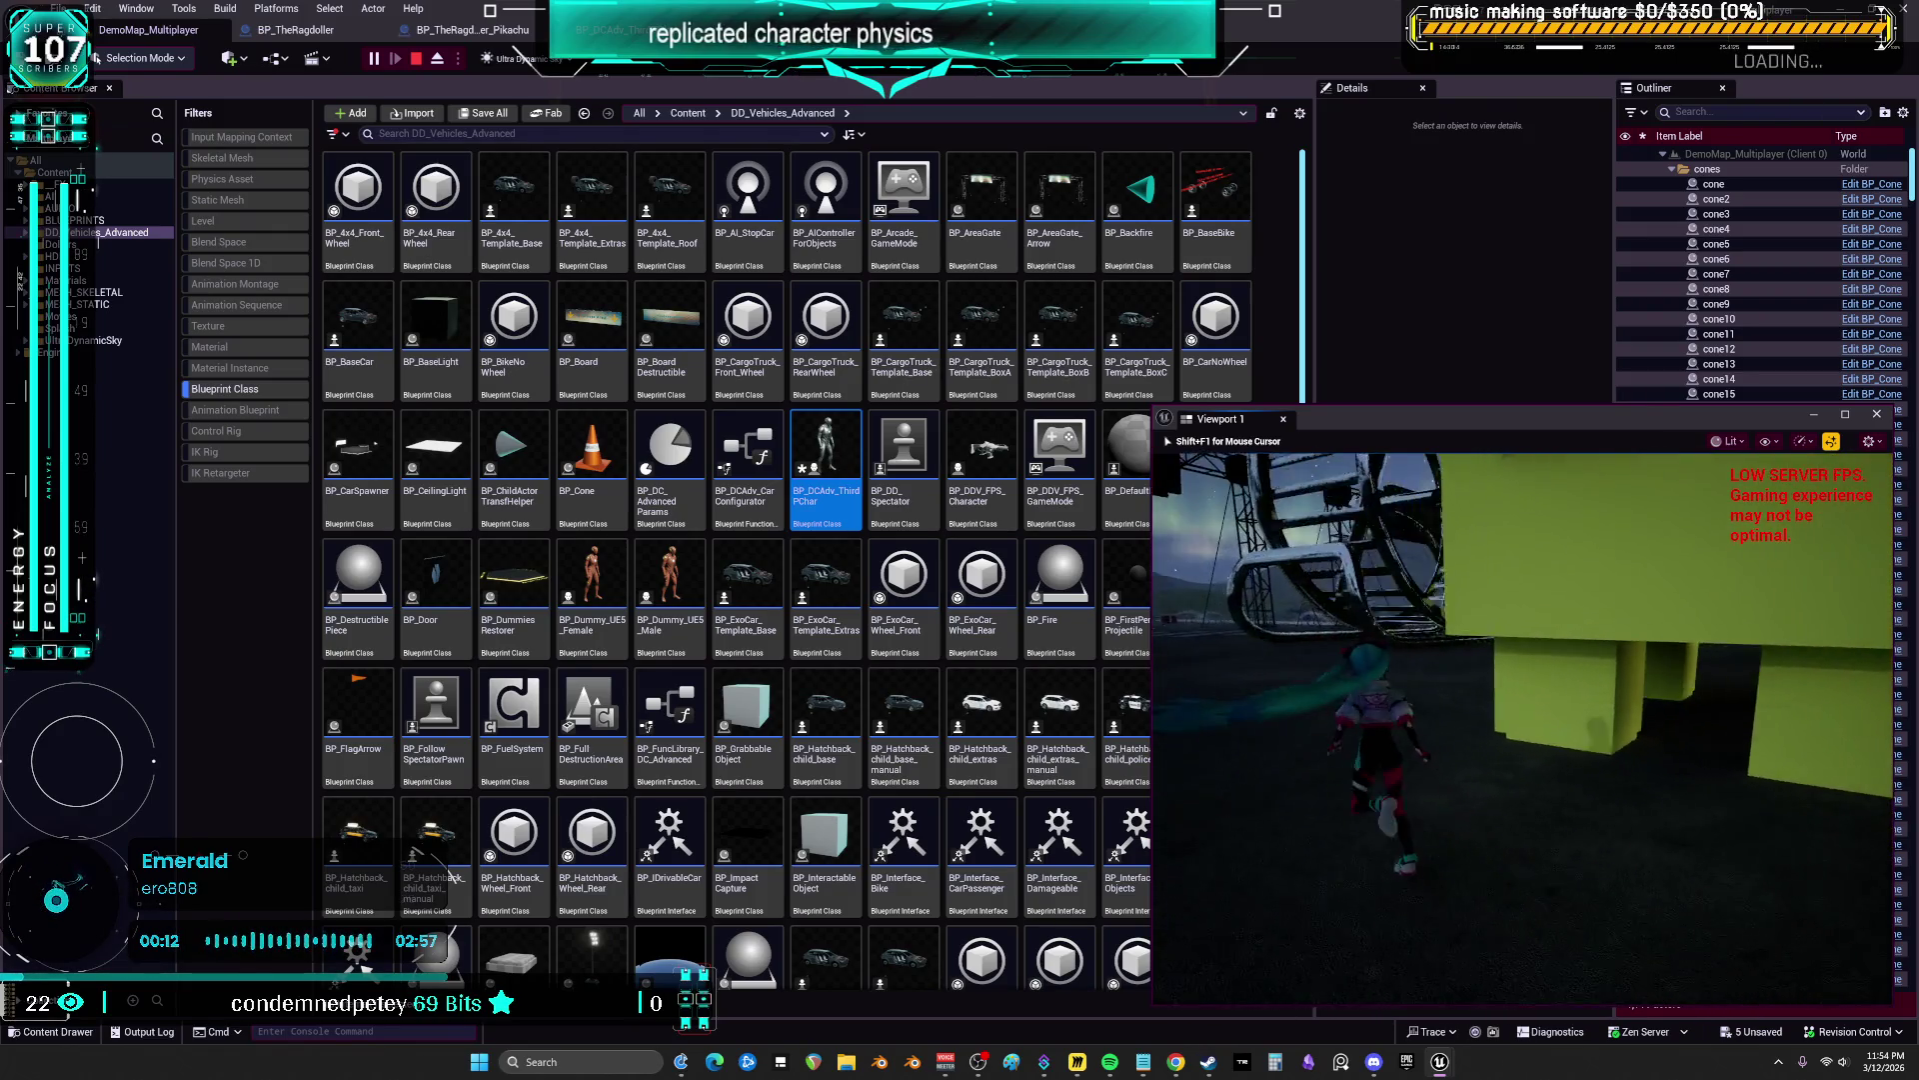
# Run the character past the building, cones and dark area, then stop the play session
pyautogui.press('w')
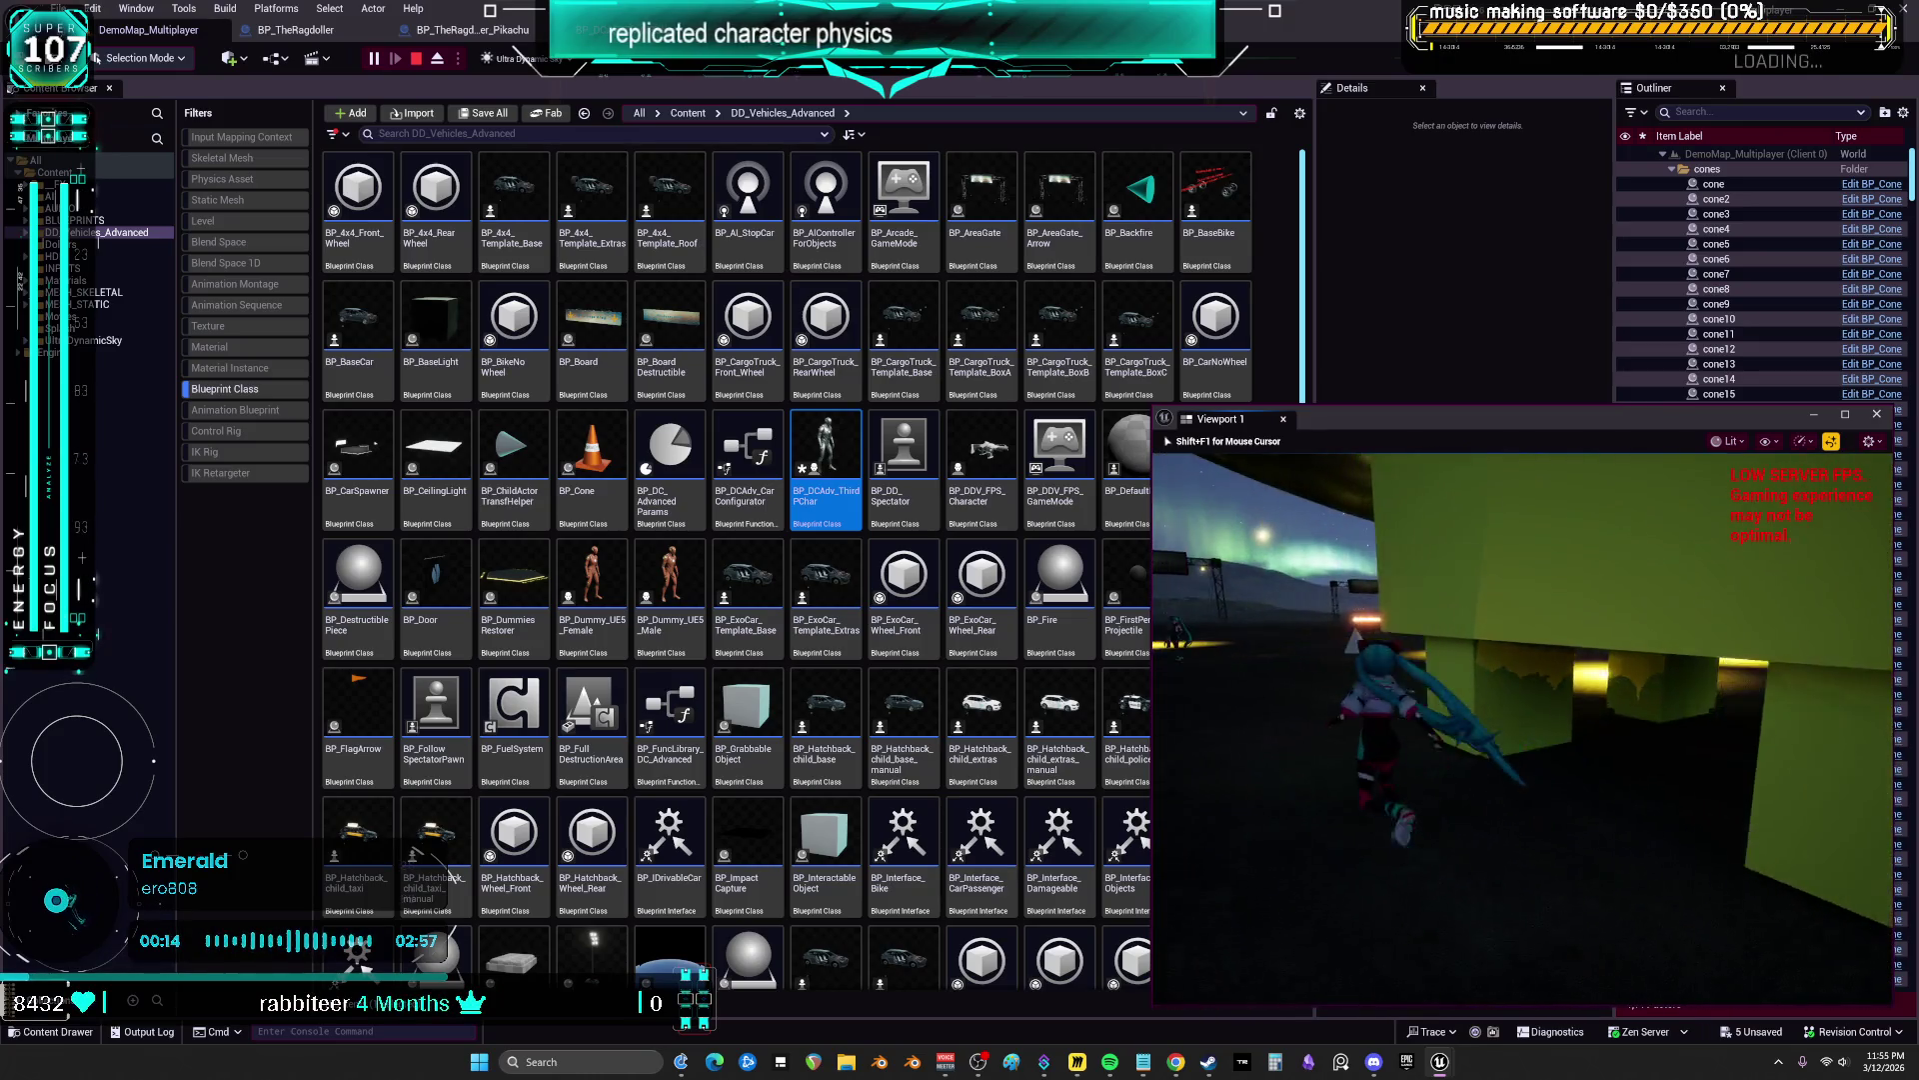
pyautogui.press('w')
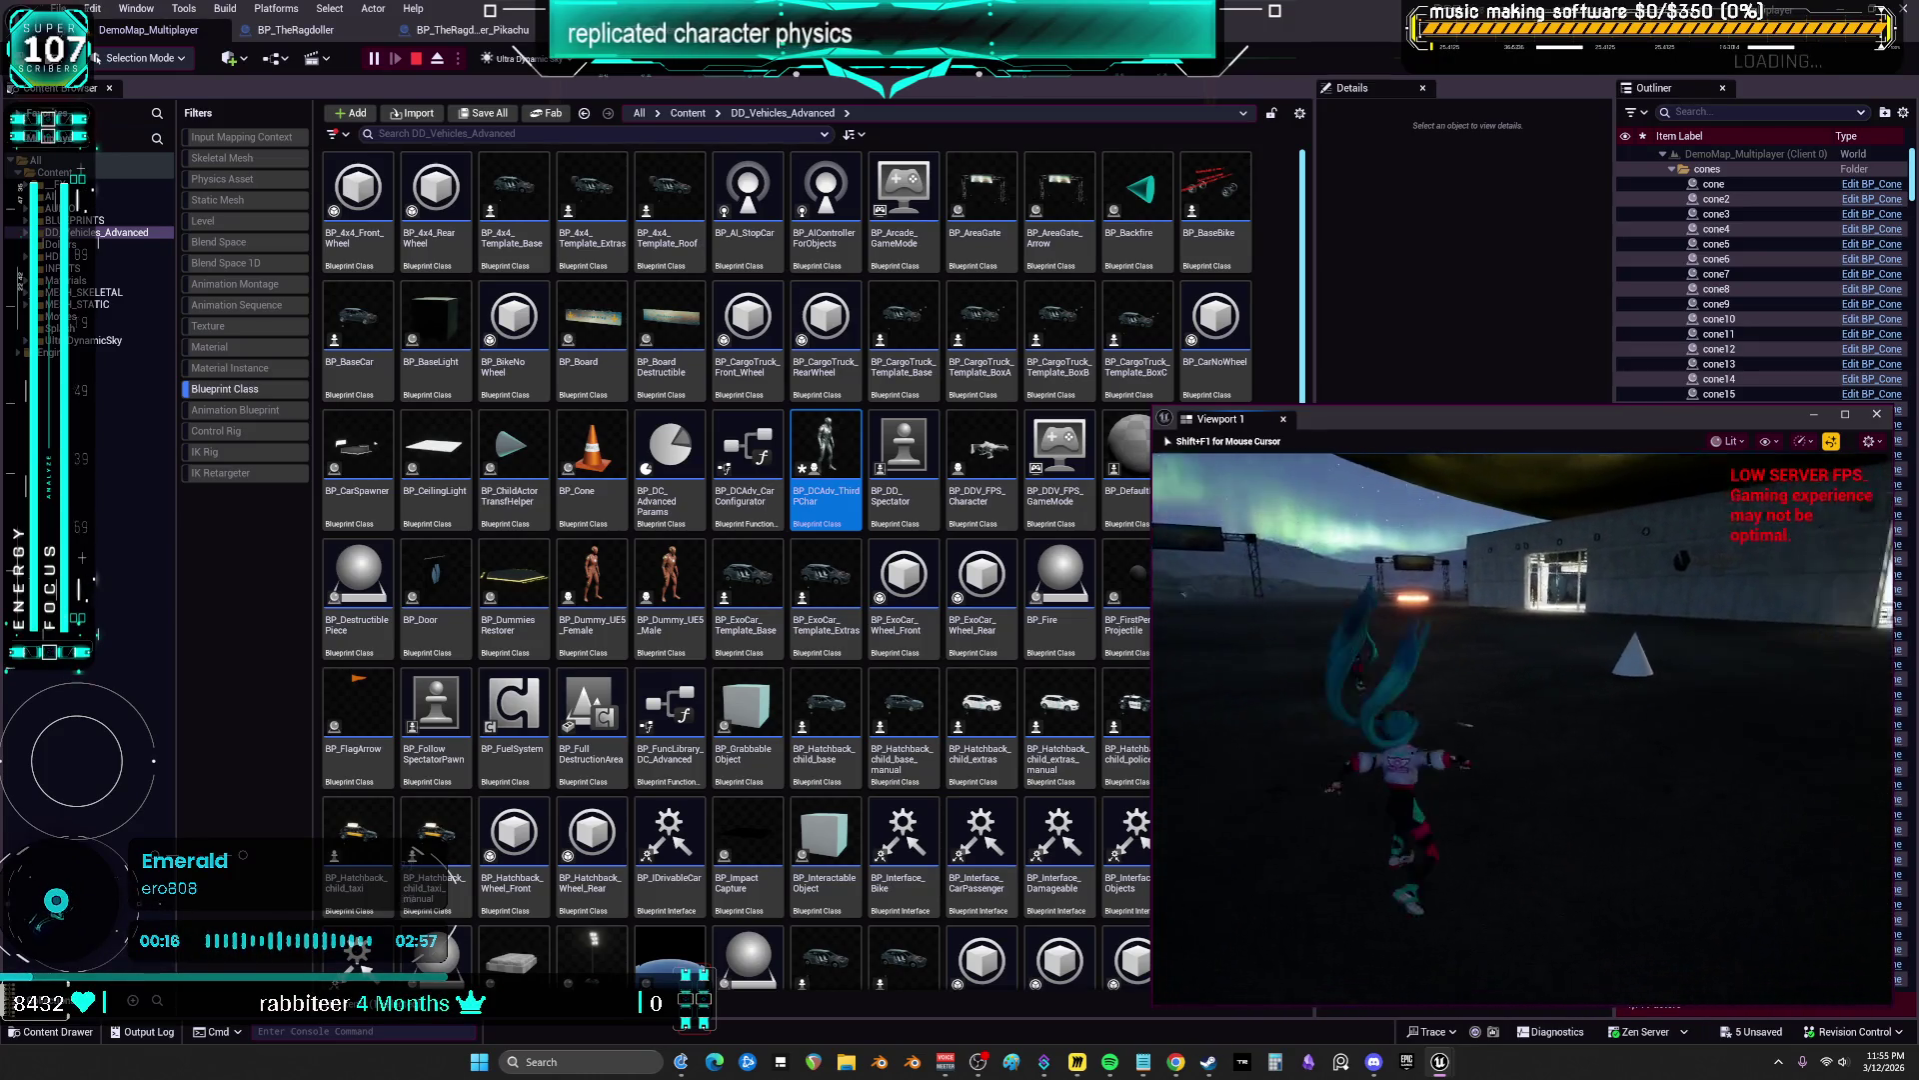
pyautogui.press('w')
pyautogui.press('w')
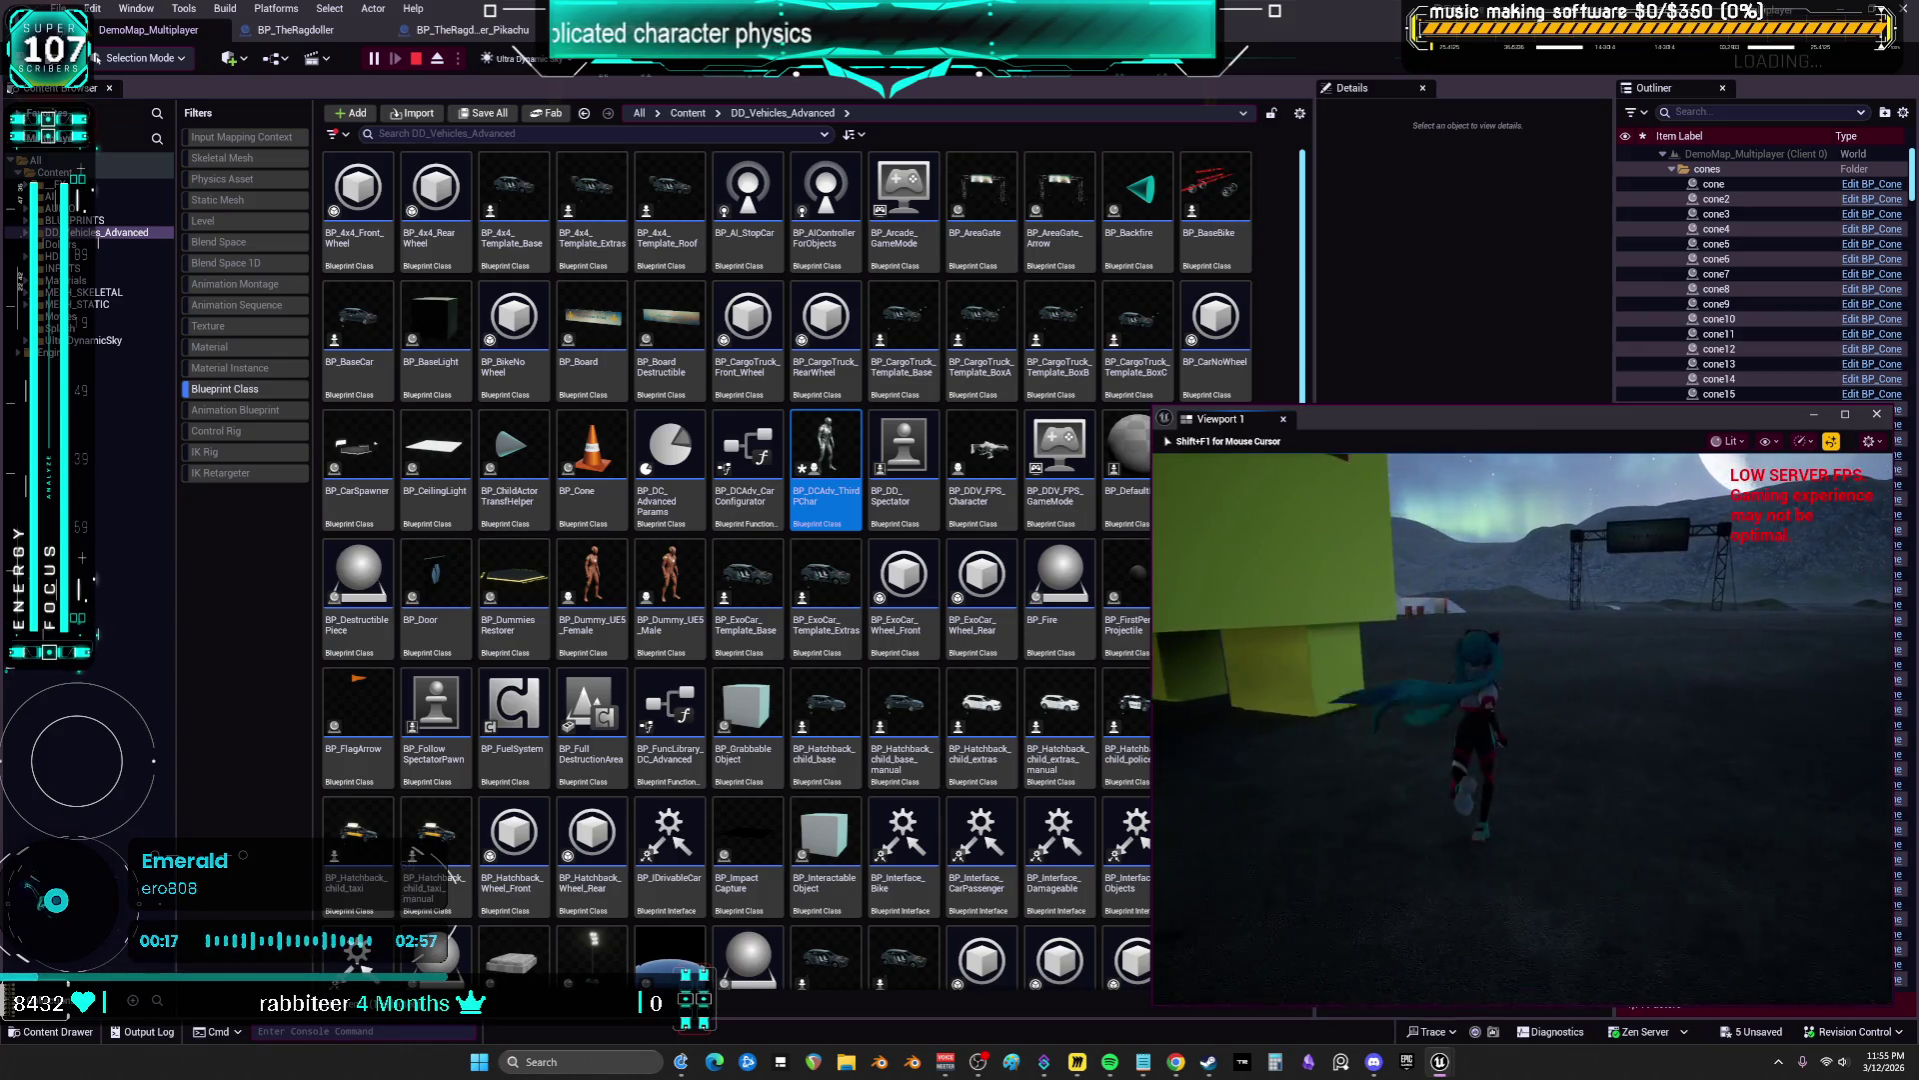
pyautogui.press('w')
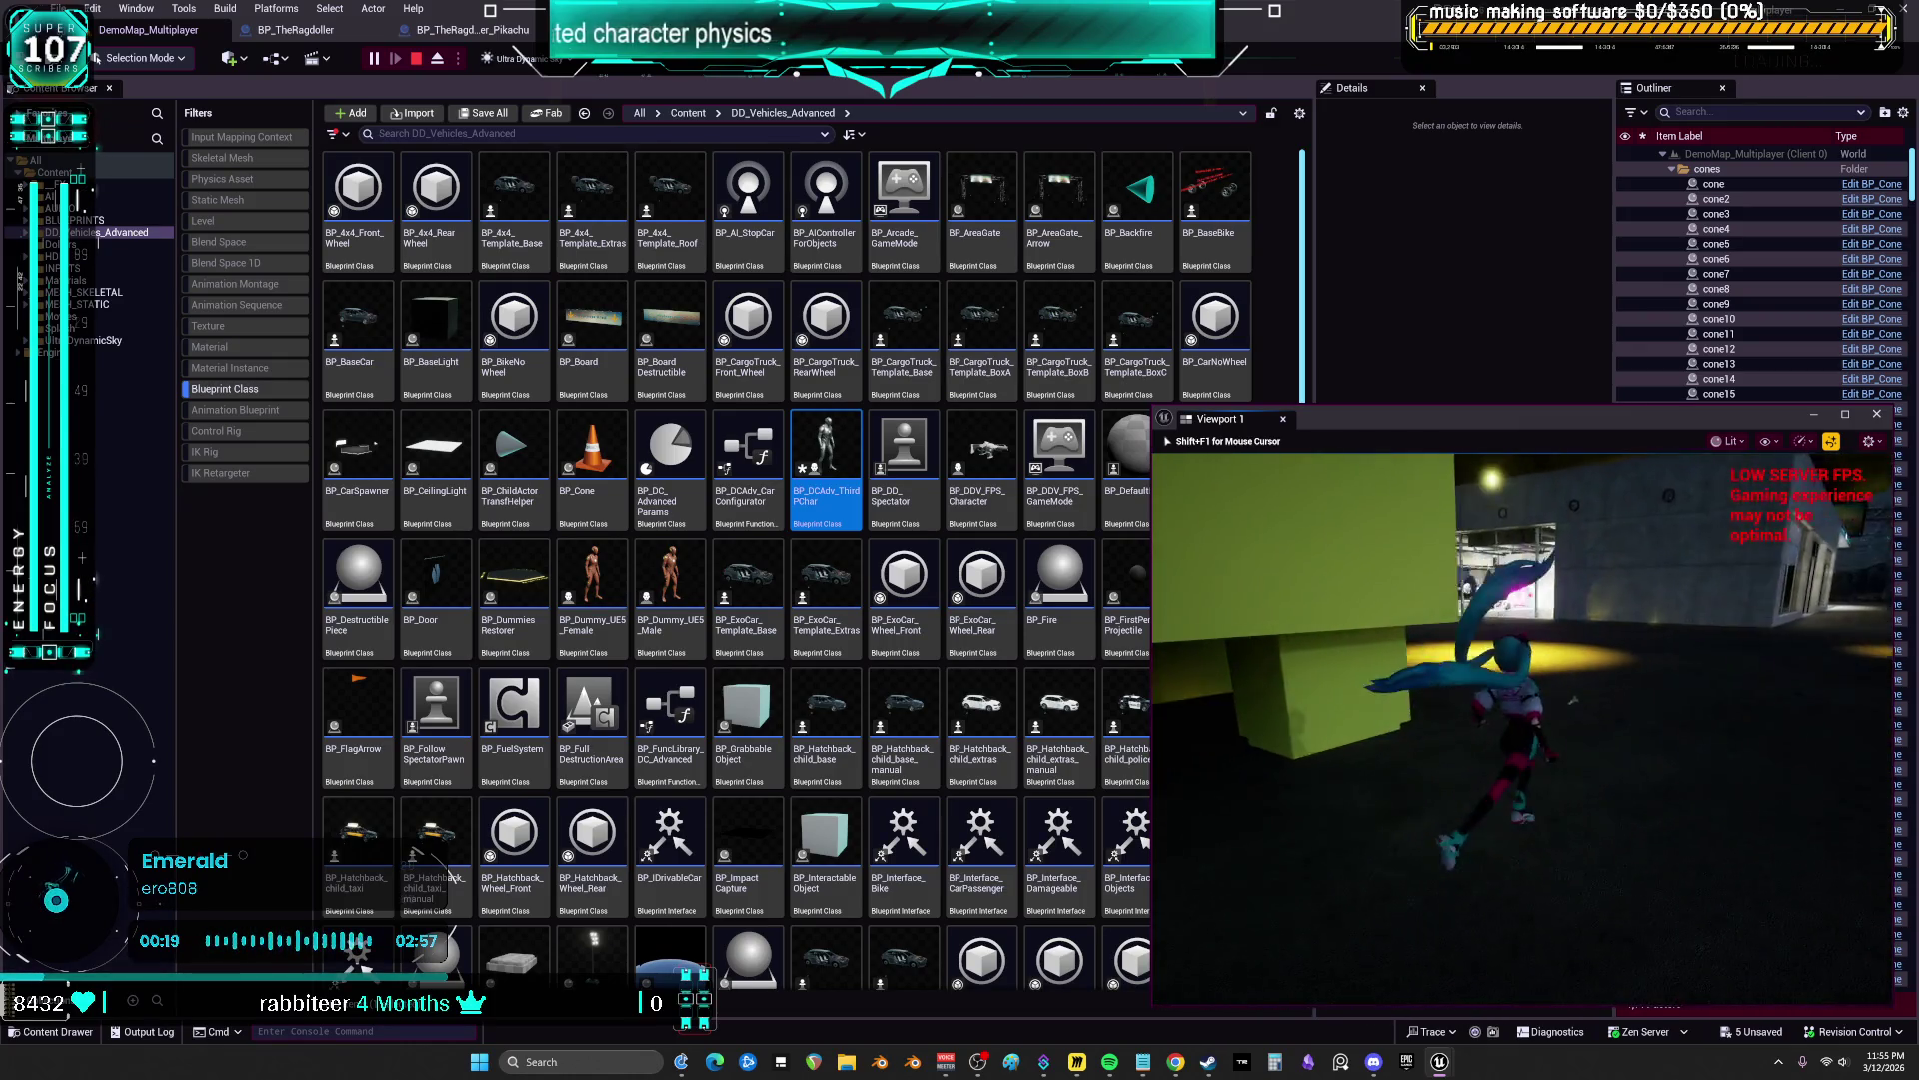
pyautogui.press('w')
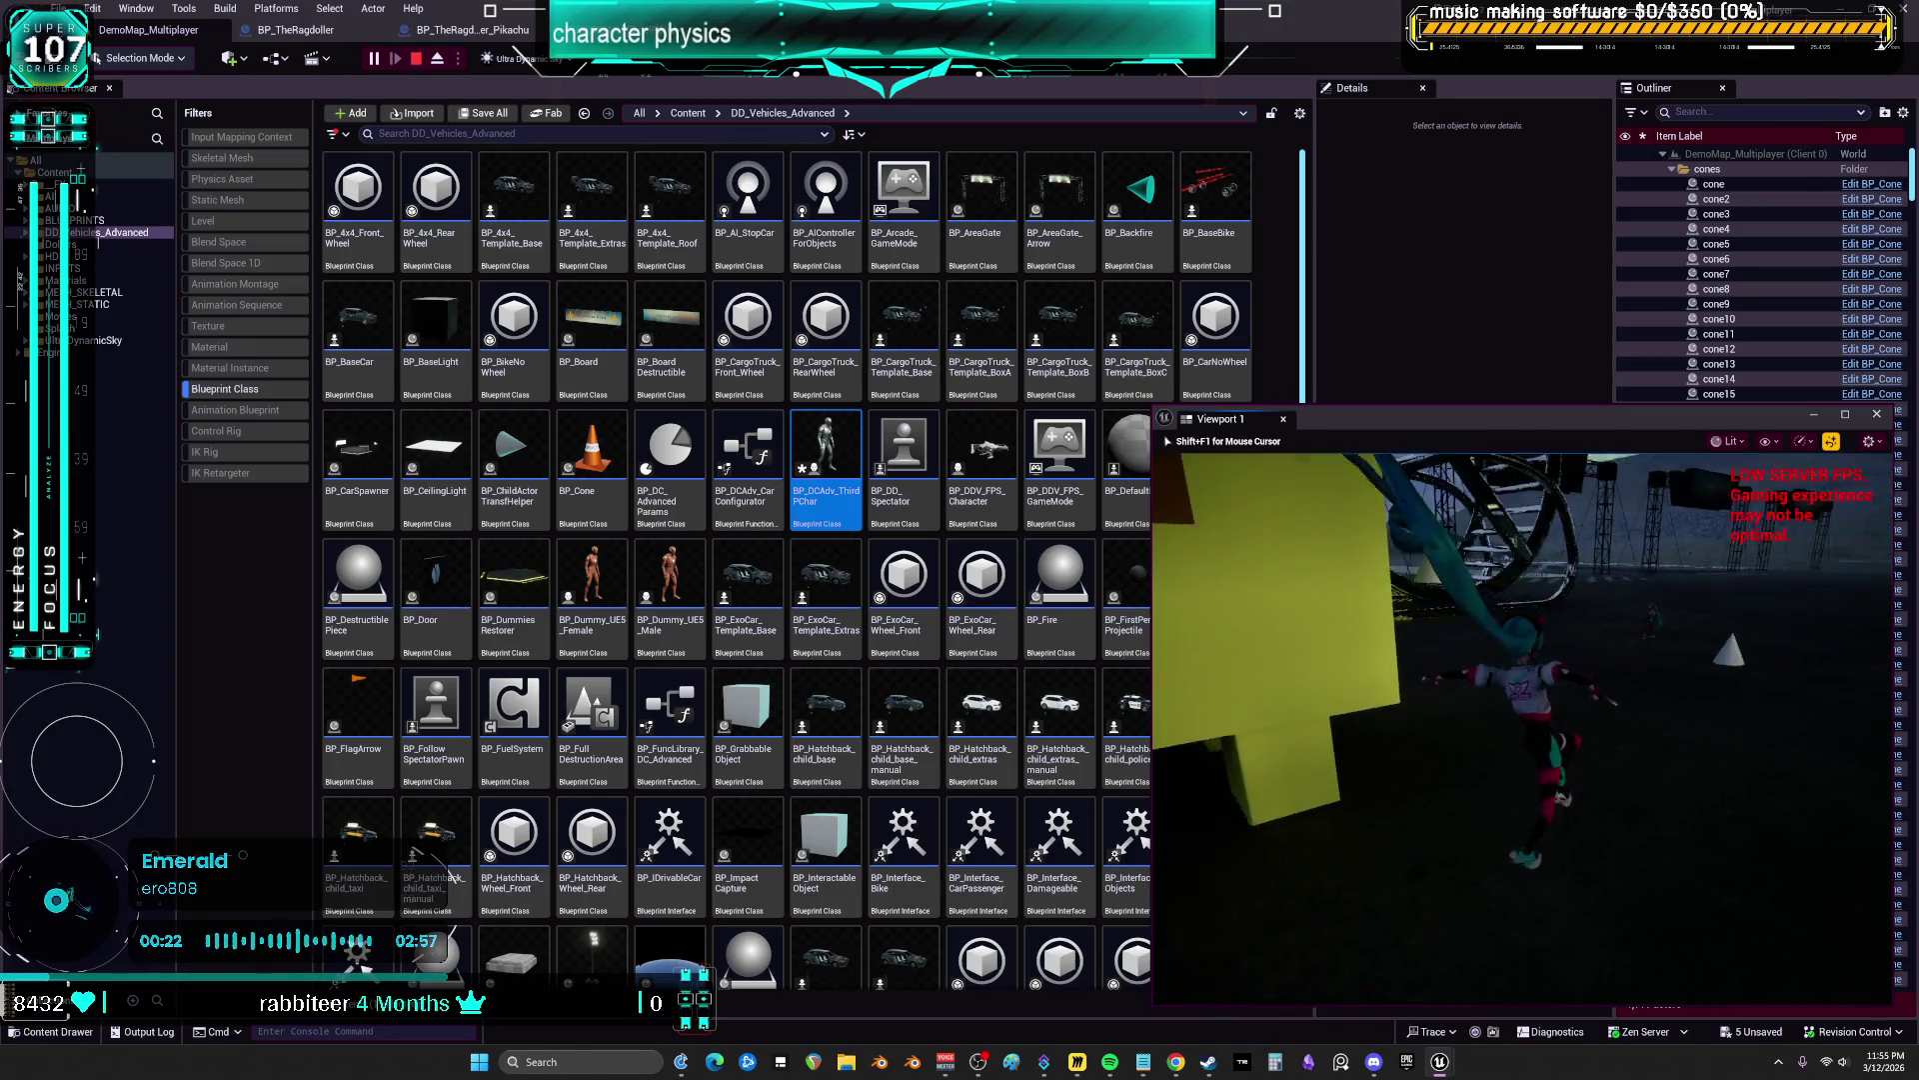
pyautogui.press('w')
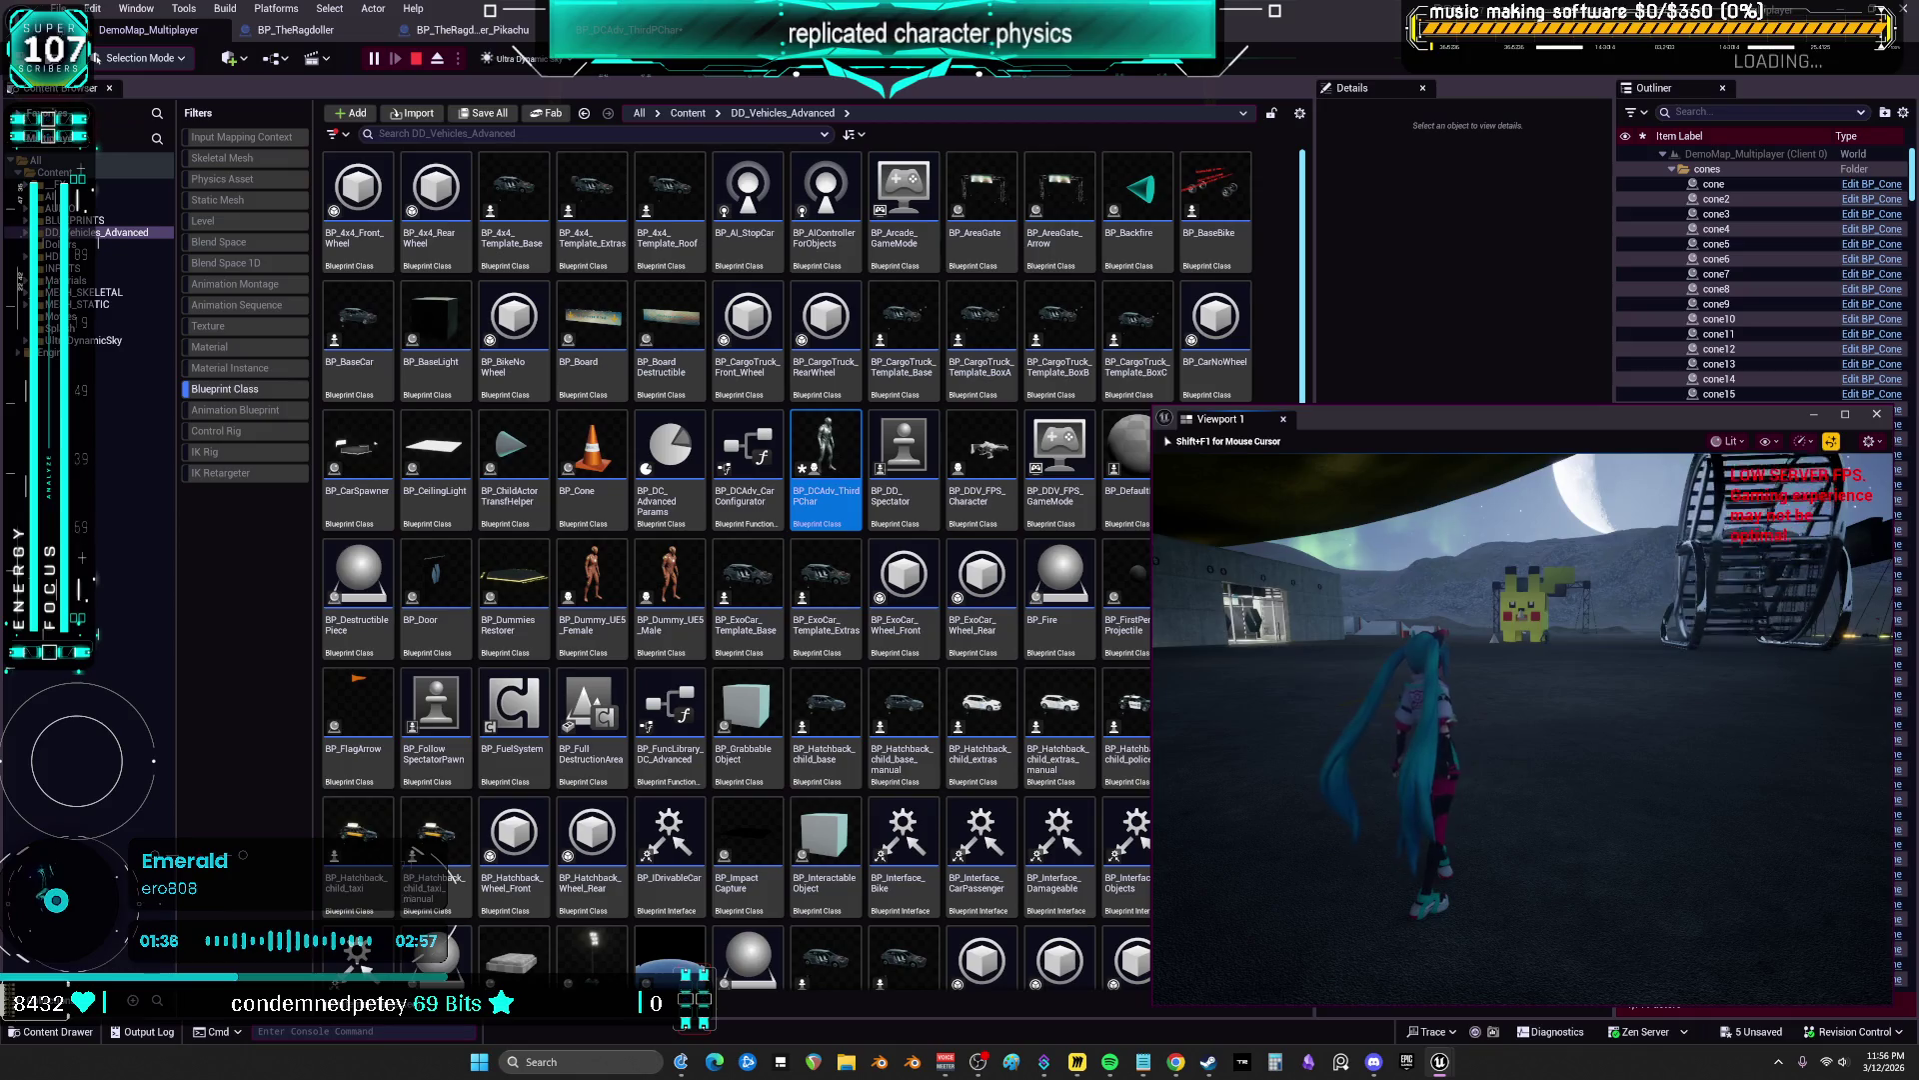
pyautogui.press('s')
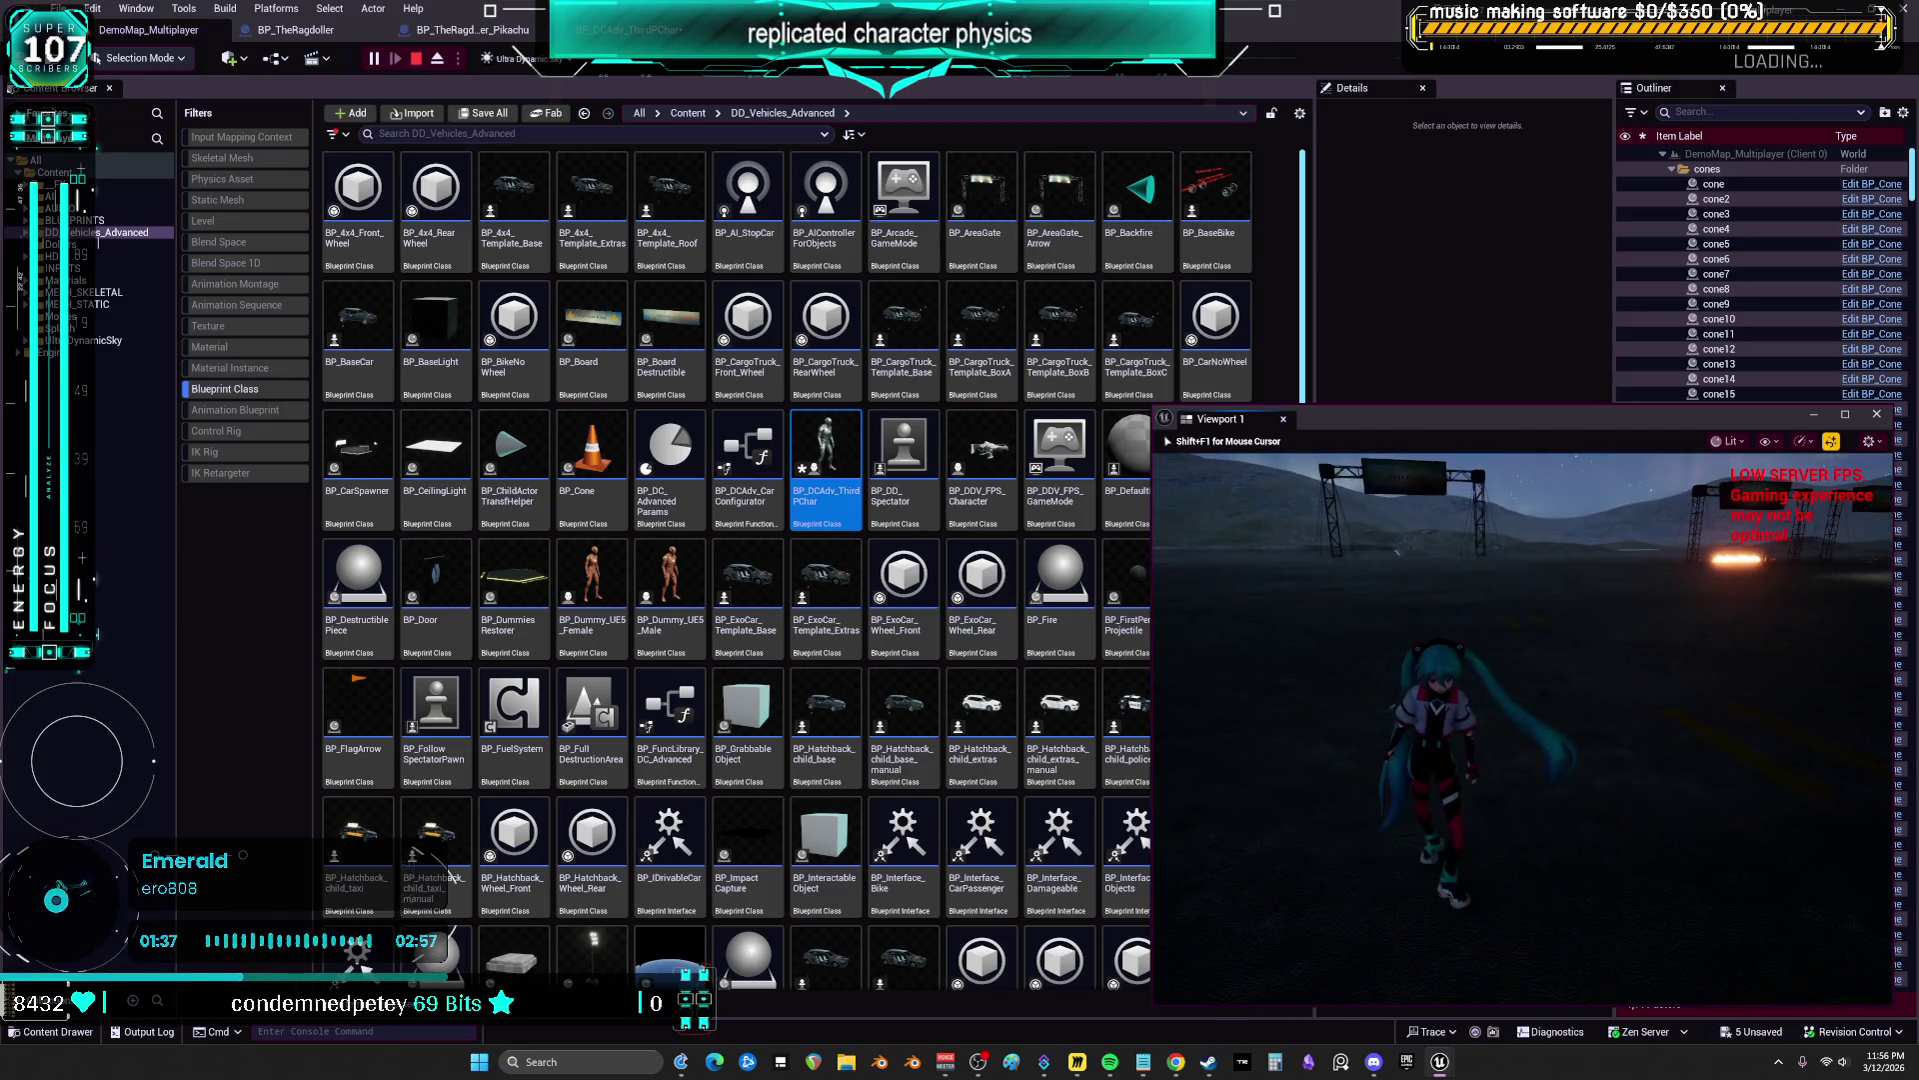
pyautogui.press('Escape')
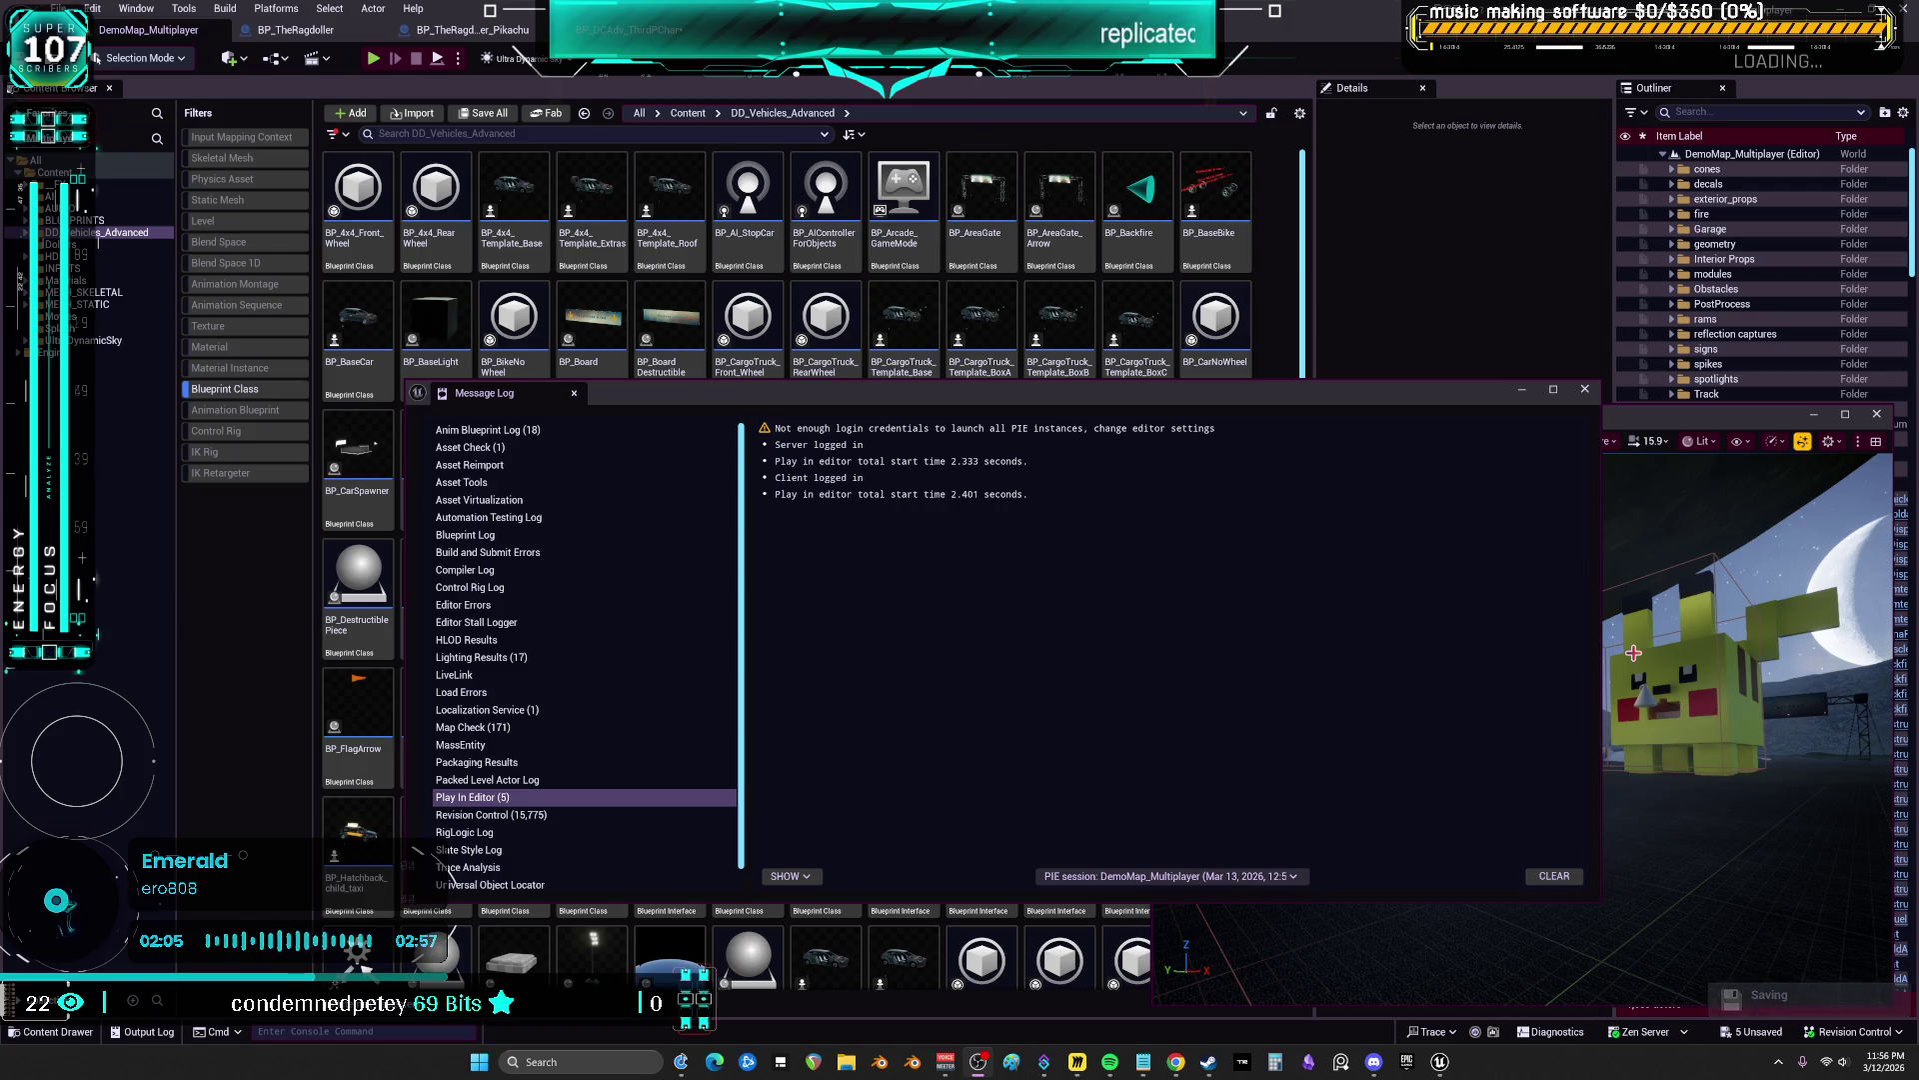
# Close the play-session Message Log window
pyautogui.click(1584, 390)
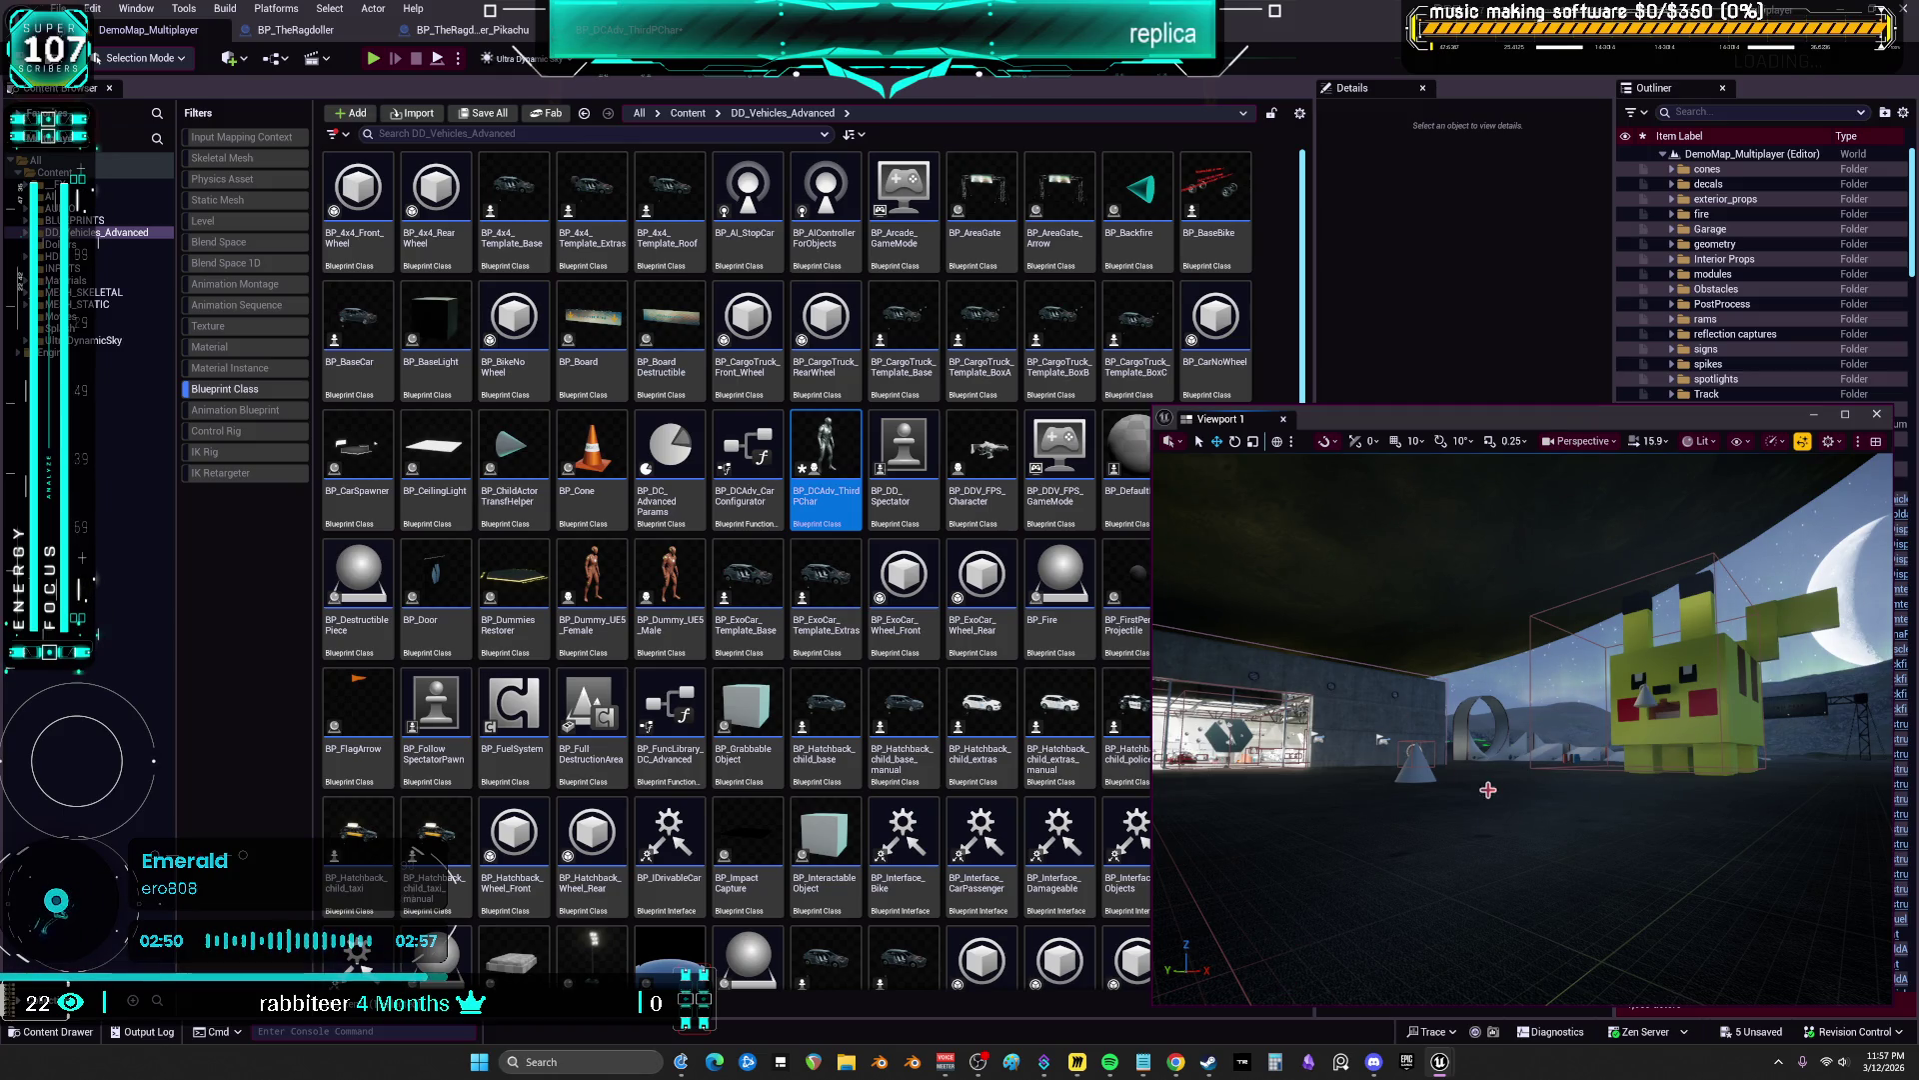
# Open BP_DCAdv_ThirdPChar and select the impulse and launch nodes in the CharacterPhysics graph
pyautogui.doubleClick(795, 475)
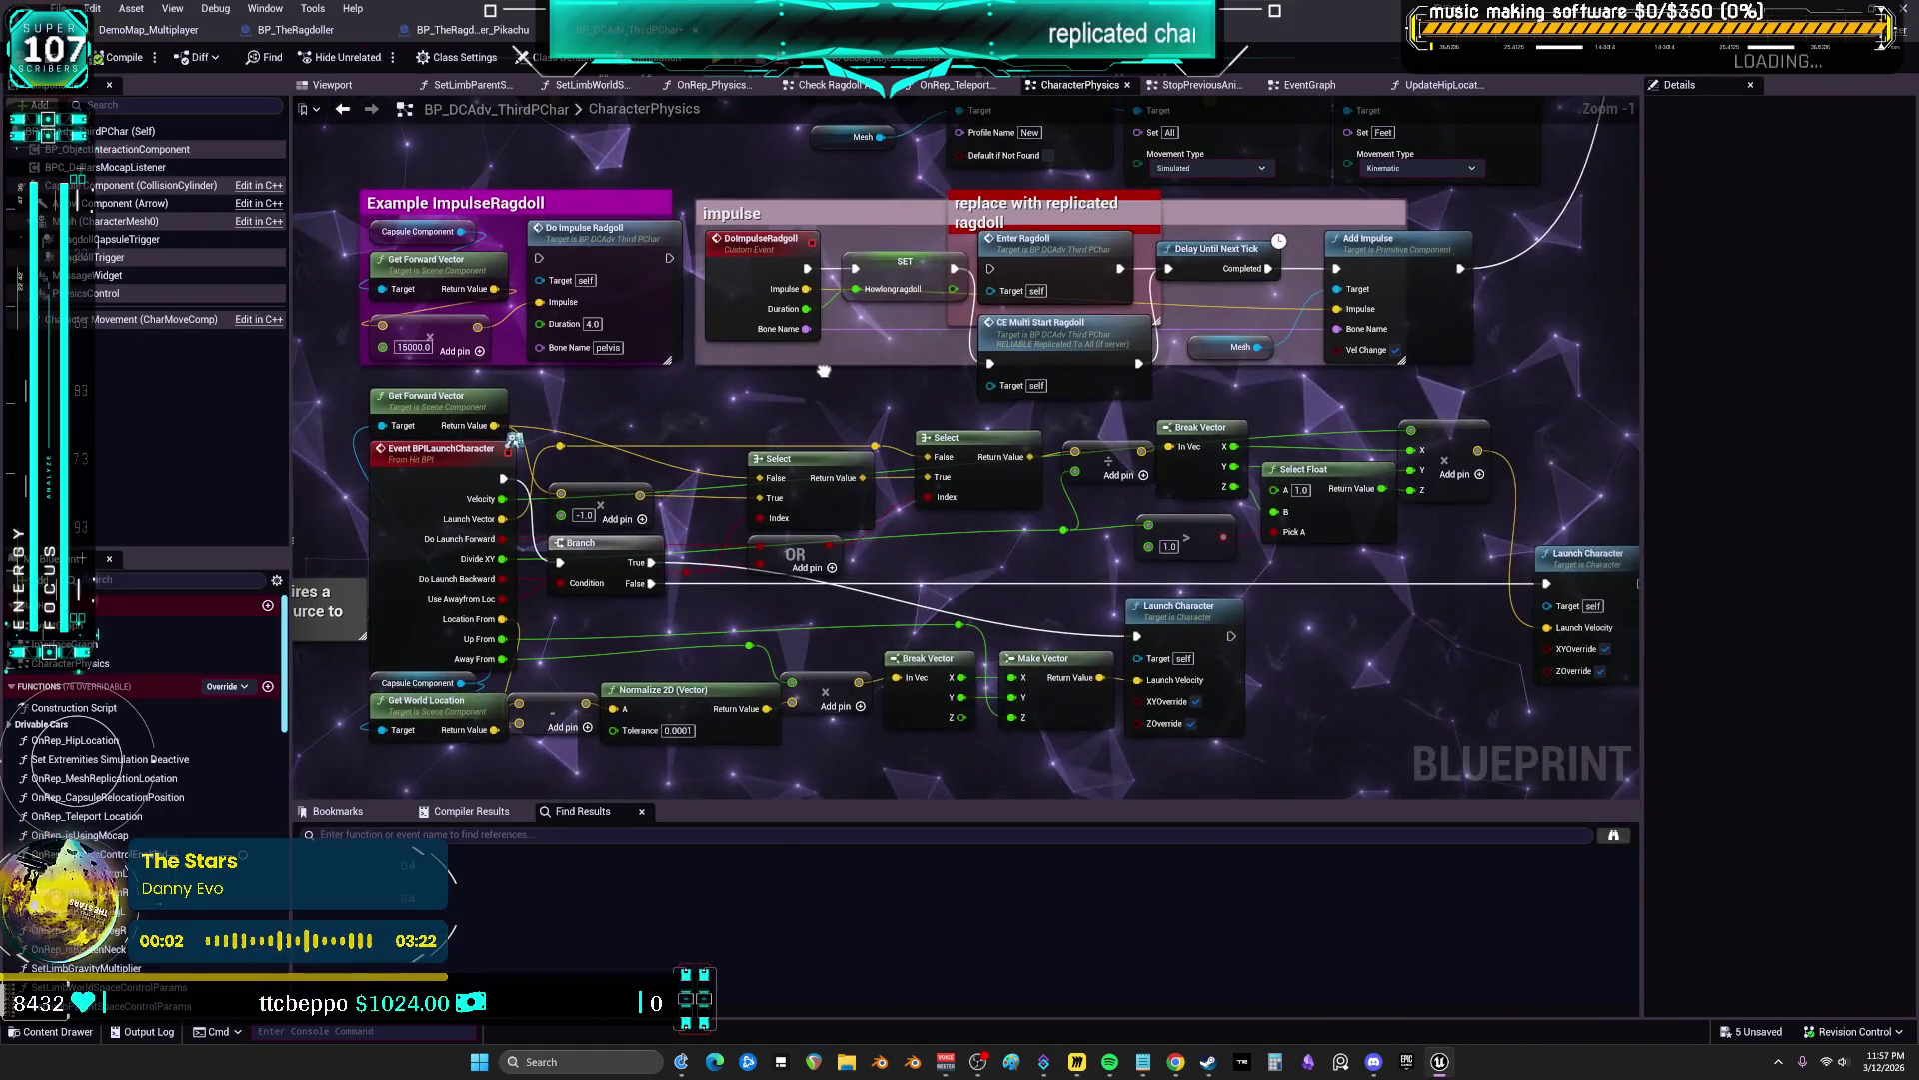
pyautogui.scroll(-2, 486, 439)
pyautogui.moveTo(1544, 733)
pyautogui.mouseDown()
pyautogui.moveTo(1329, 650)
pyautogui.moveTo(684, 483)
pyautogui.mouseUp()
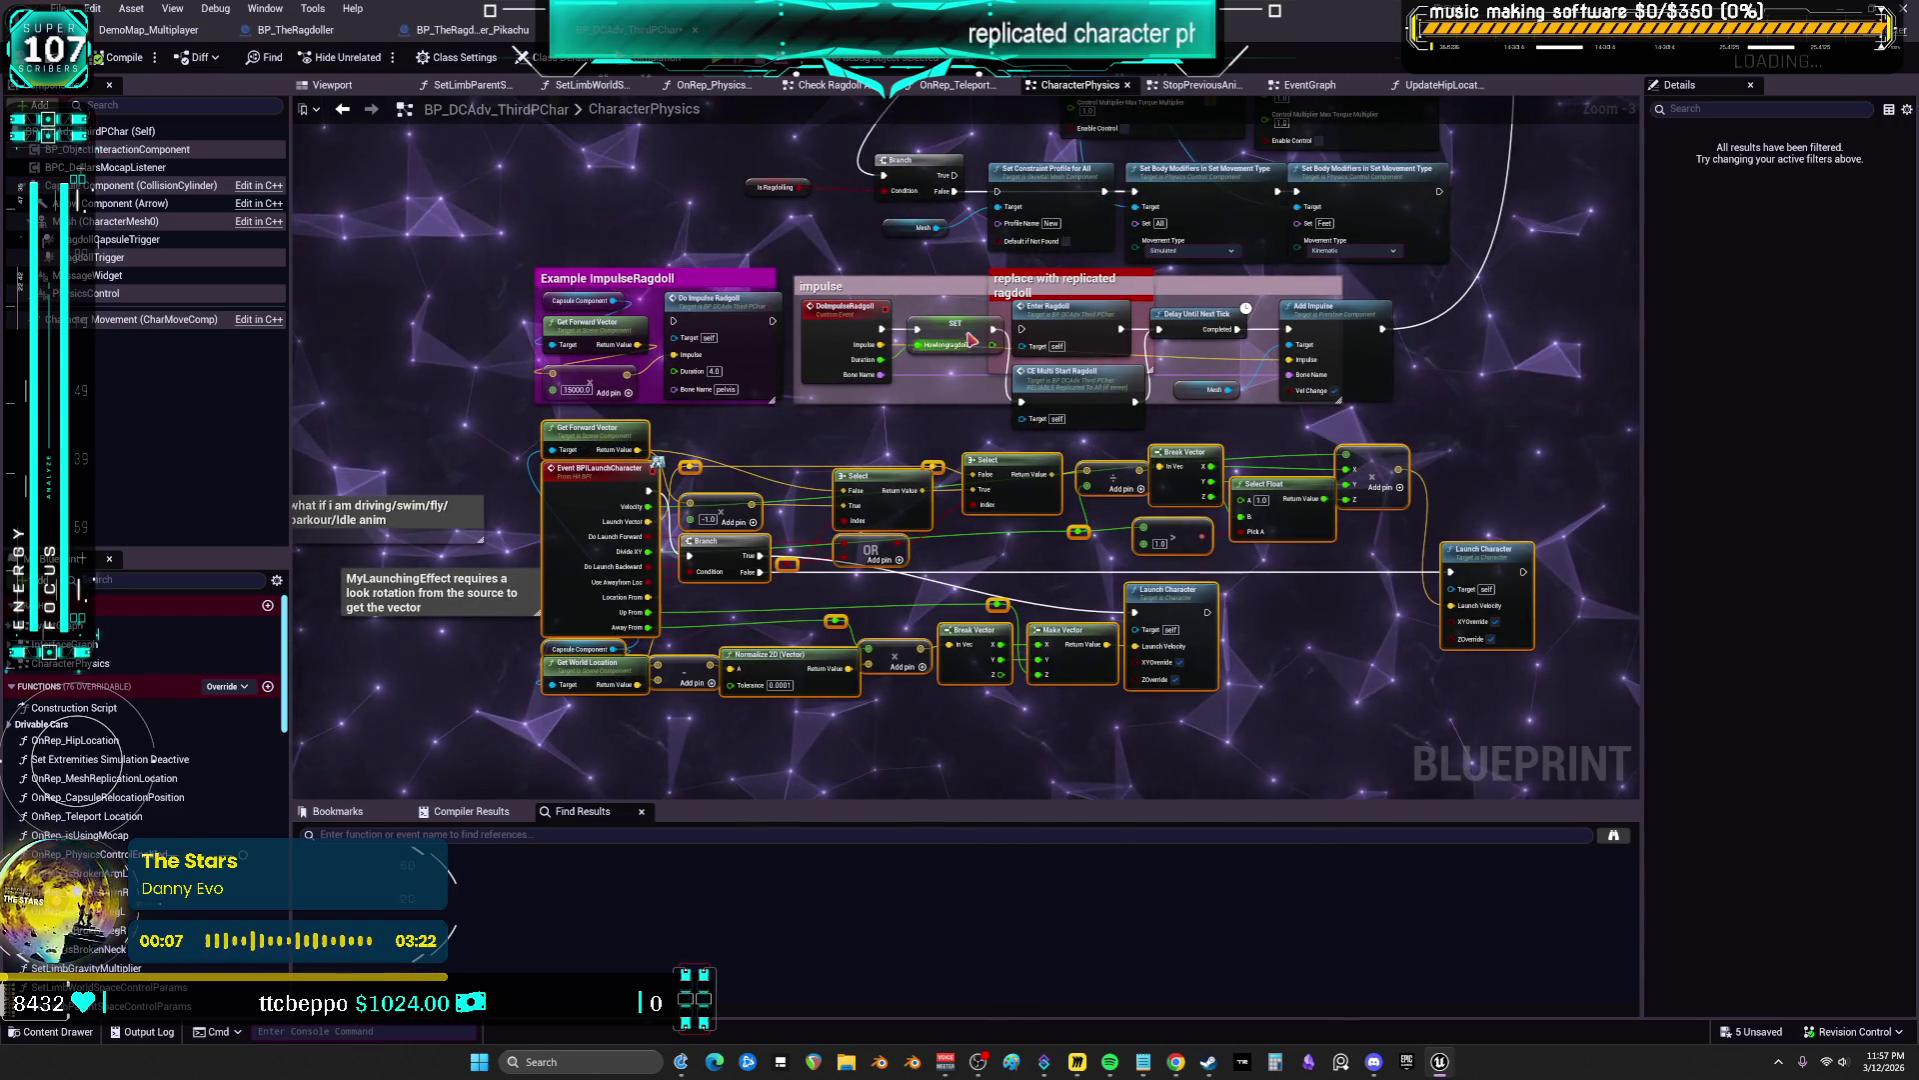
pyautogui.moveTo(941, 259)
pyautogui.mouseDown()
pyautogui.moveTo(825, 306)
pyautogui.moveTo(760, 670)
pyautogui.moveTo(671, 518)
pyautogui.moveTo(740, 730)
pyautogui.moveTo(928, 449)
pyautogui.moveTo(909, 674)
pyautogui.mouseUp()
pyautogui.scroll(3, 862, 368)
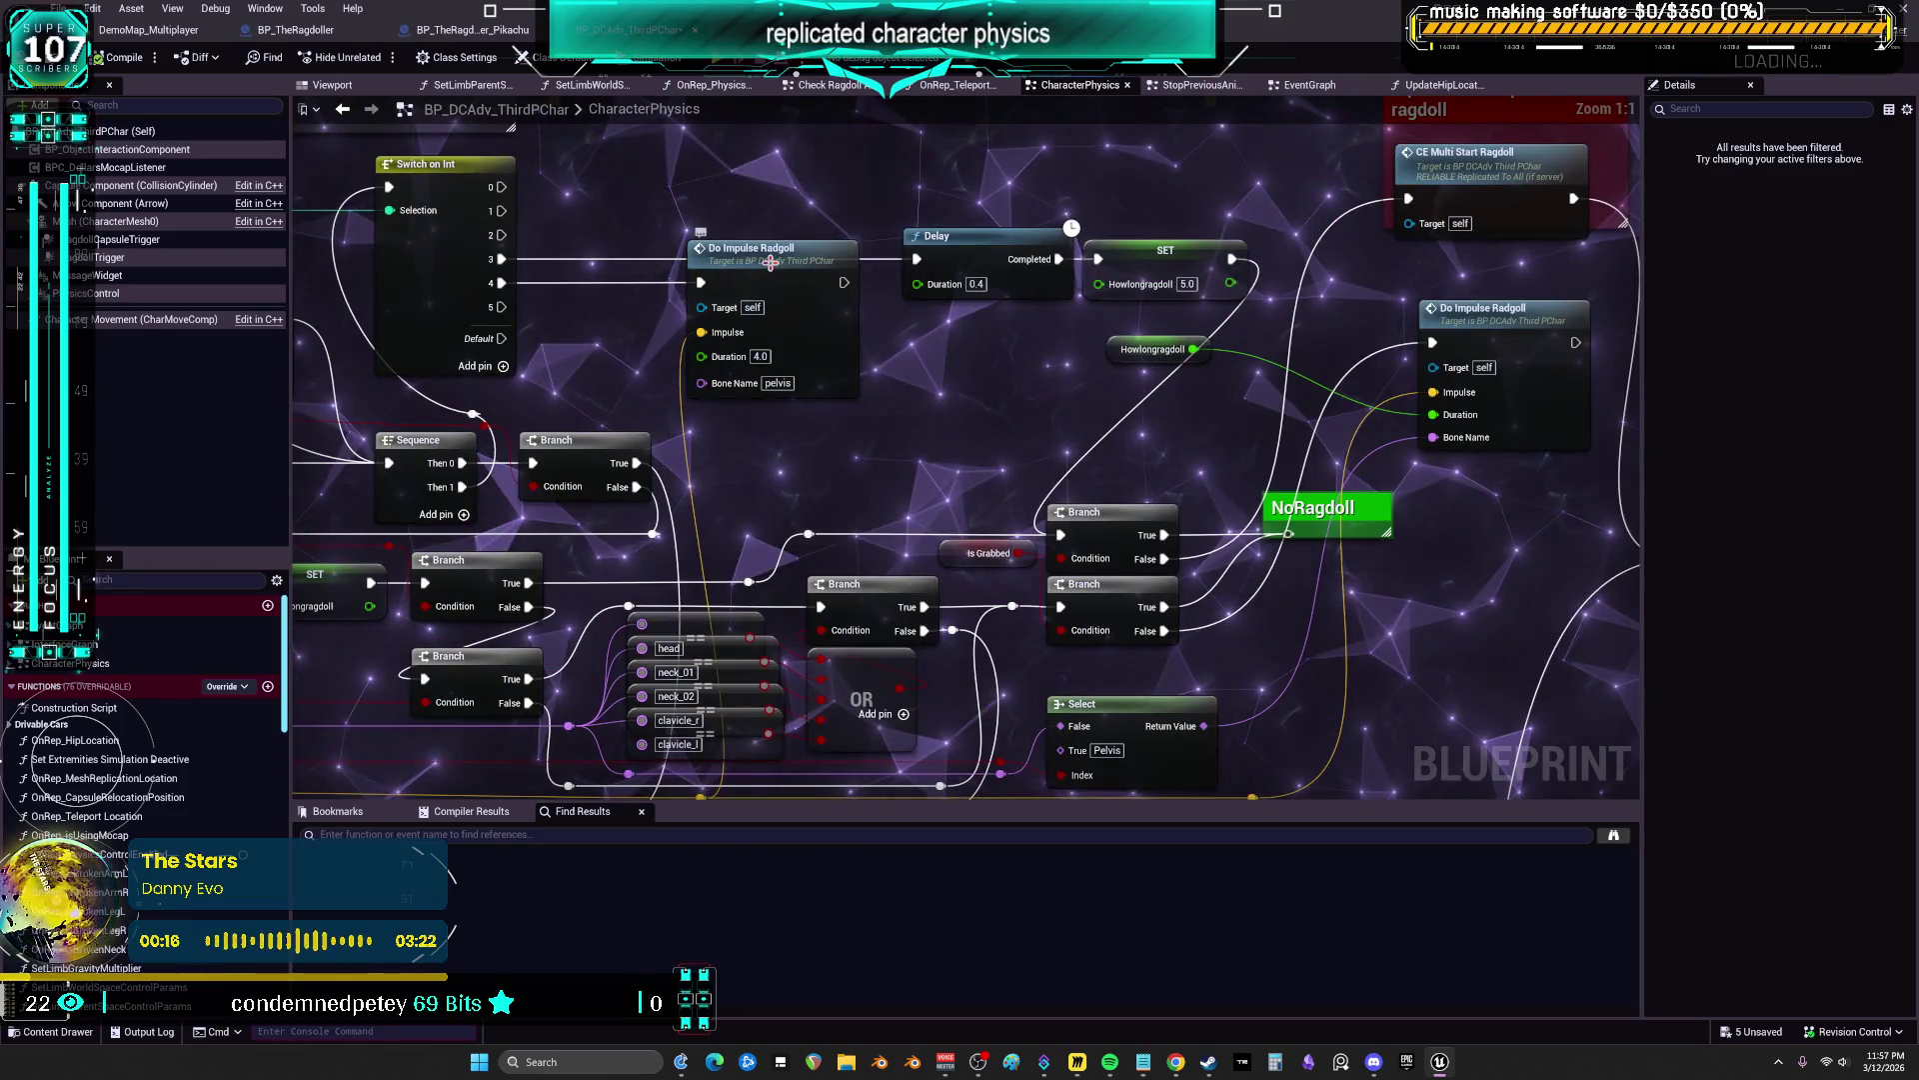
# Inspect the Do Impulse Ragdoll and CE Multi Start Ragdoll nodes, then return to the level editor
pyautogui.click(800, 313)
pyautogui.moveTo(959, 417)
pyautogui.mouseDown()
pyautogui.moveTo(1017, 406)
pyautogui.moveTo(1047, 338)
pyautogui.moveTo(309, 326)
pyautogui.moveTo(424, 478)
pyautogui.mouseUp()
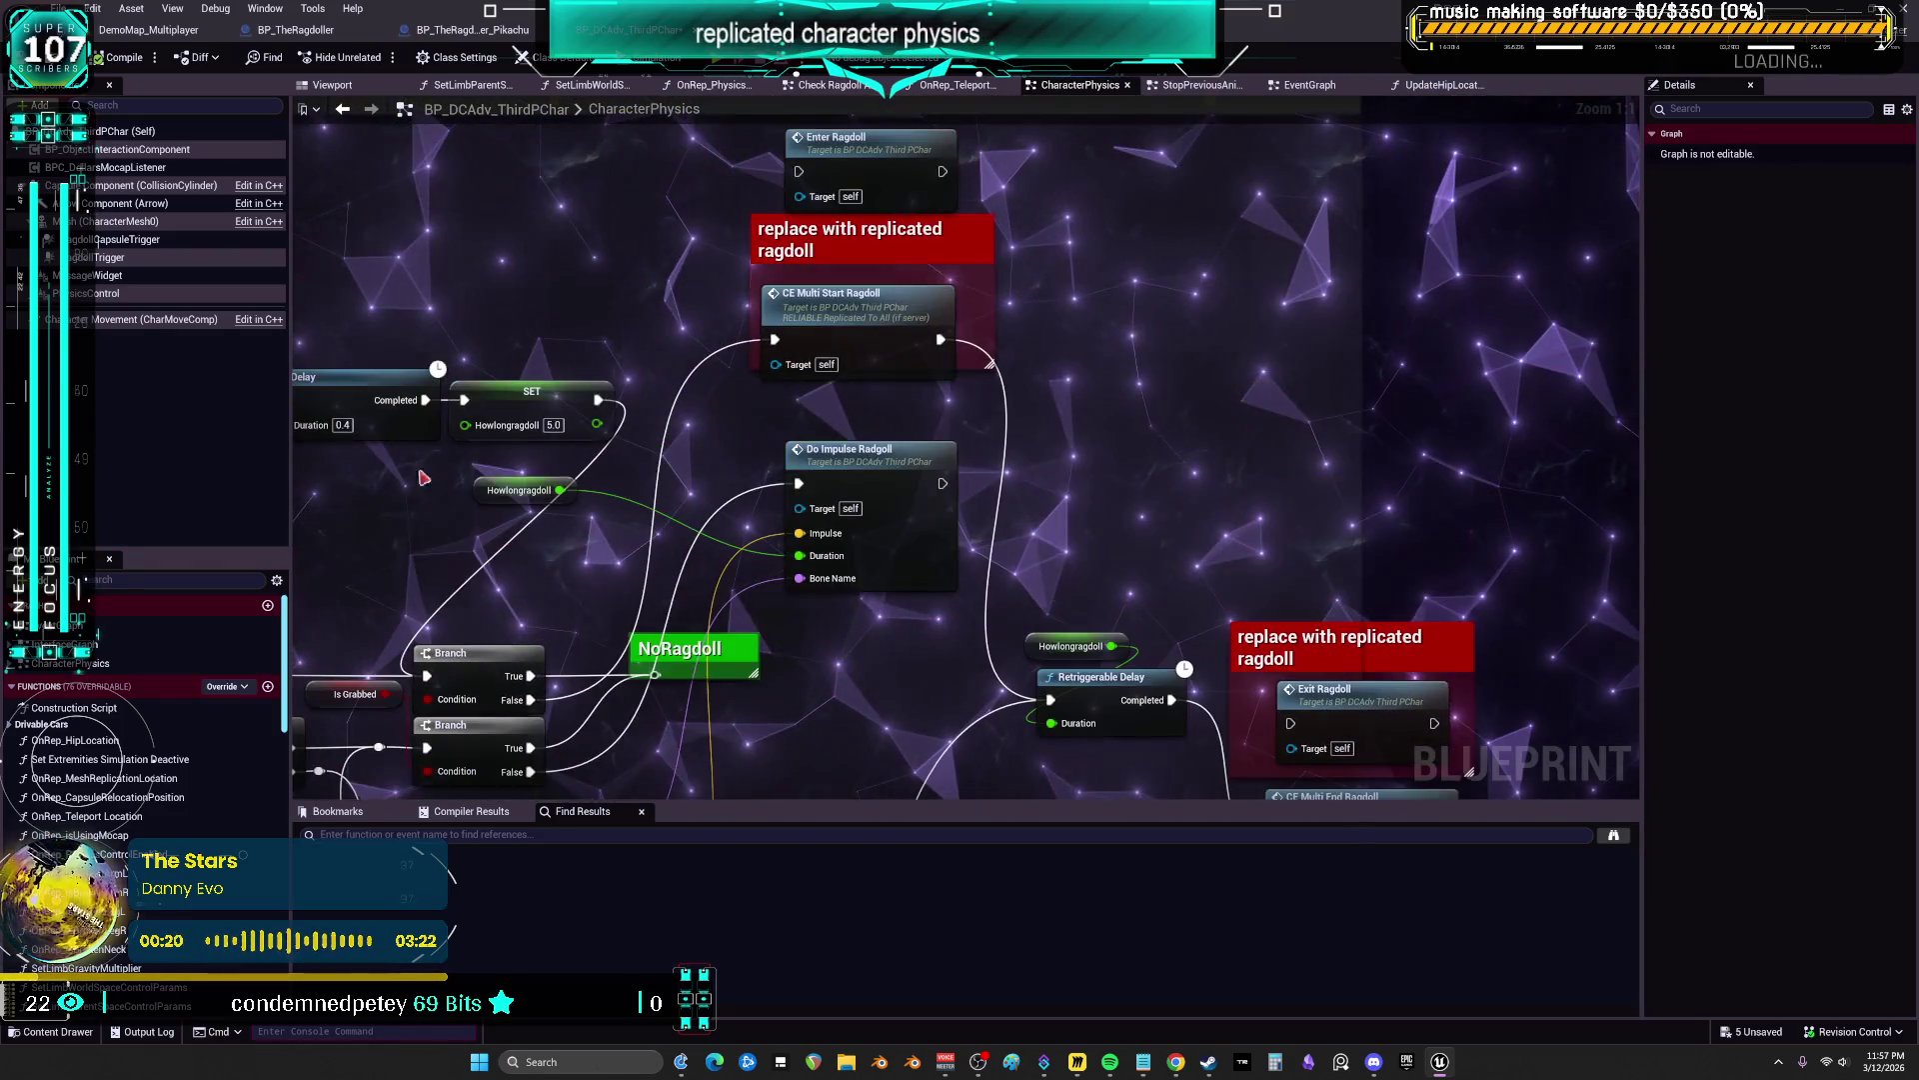
pyautogui.click(877, 331)
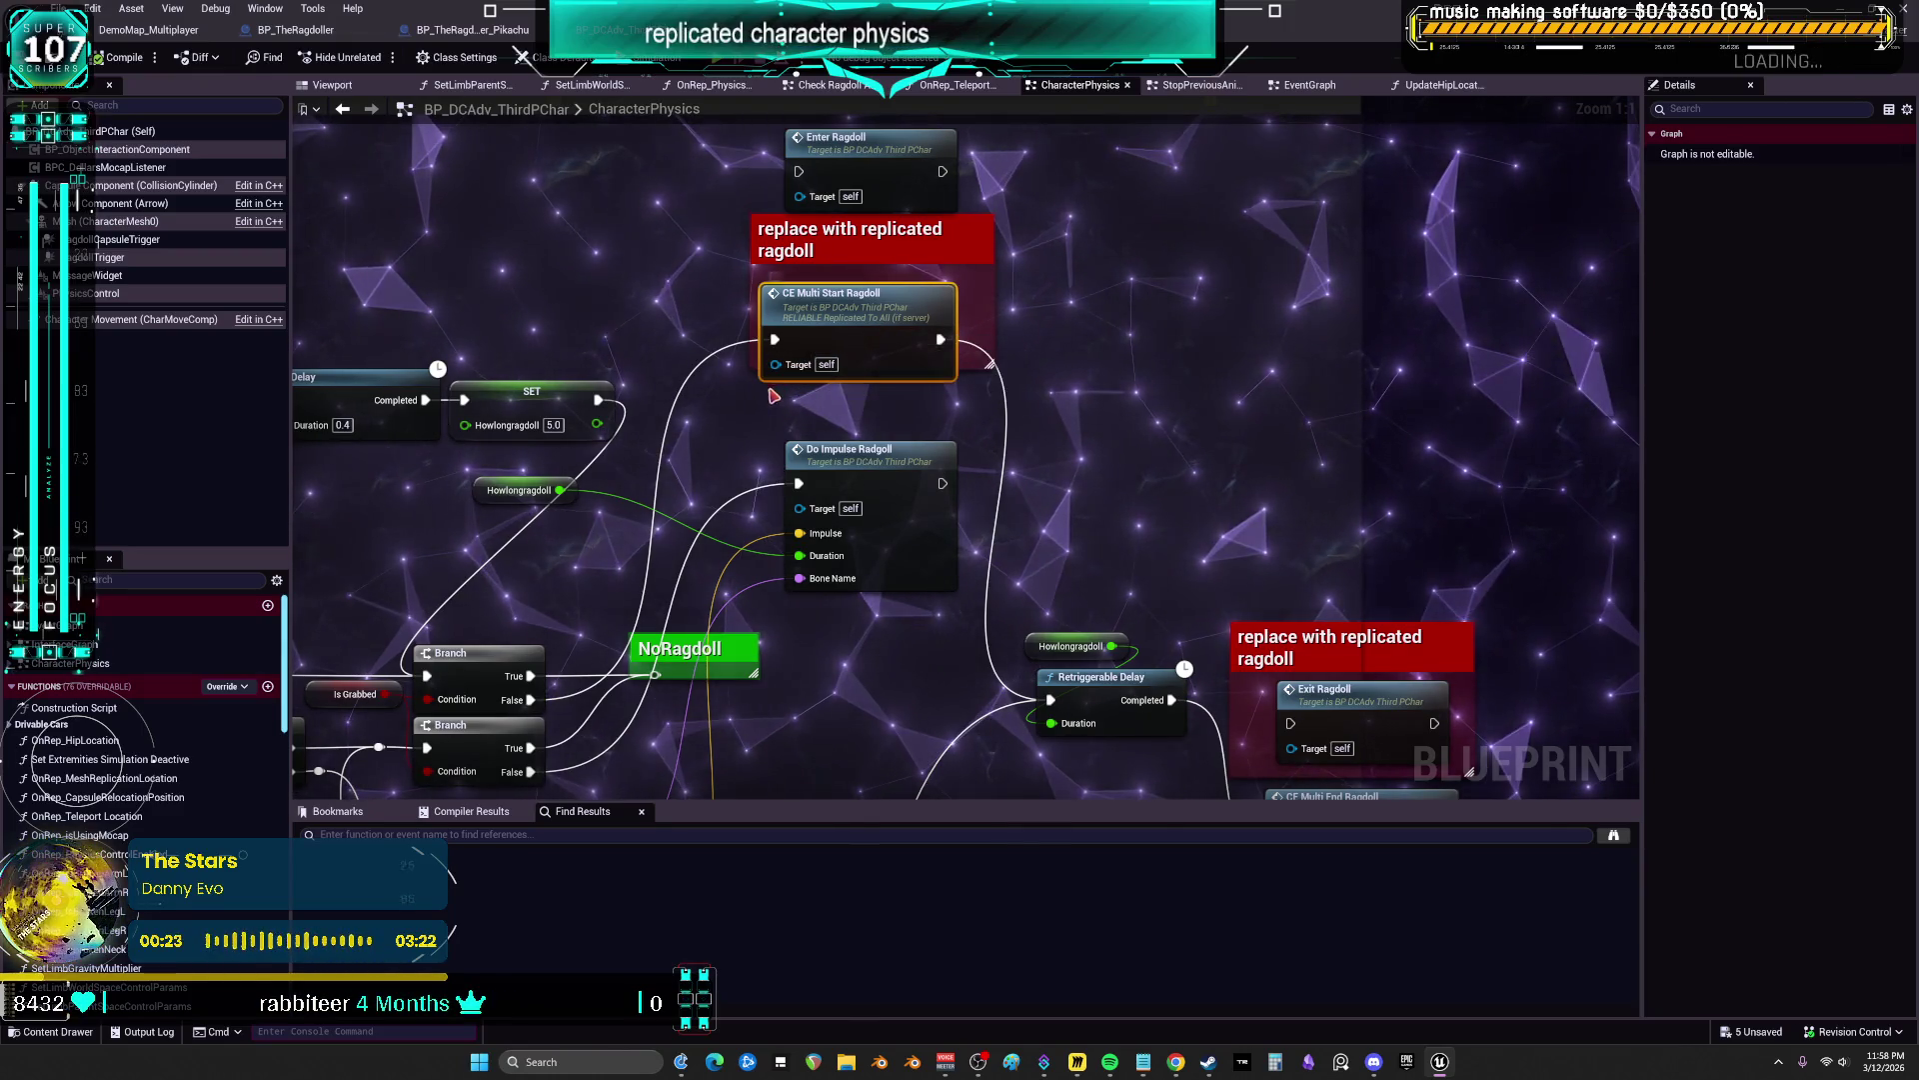
pyautogui.moveTo(775, 396)
pyautogui.mouseDown()
pyautogui.moveTo(855, 348)
pyautogui.moveTo(996, 314)
pyautogui.moveTo(1796, 225)
pyautogui.mouseUp()
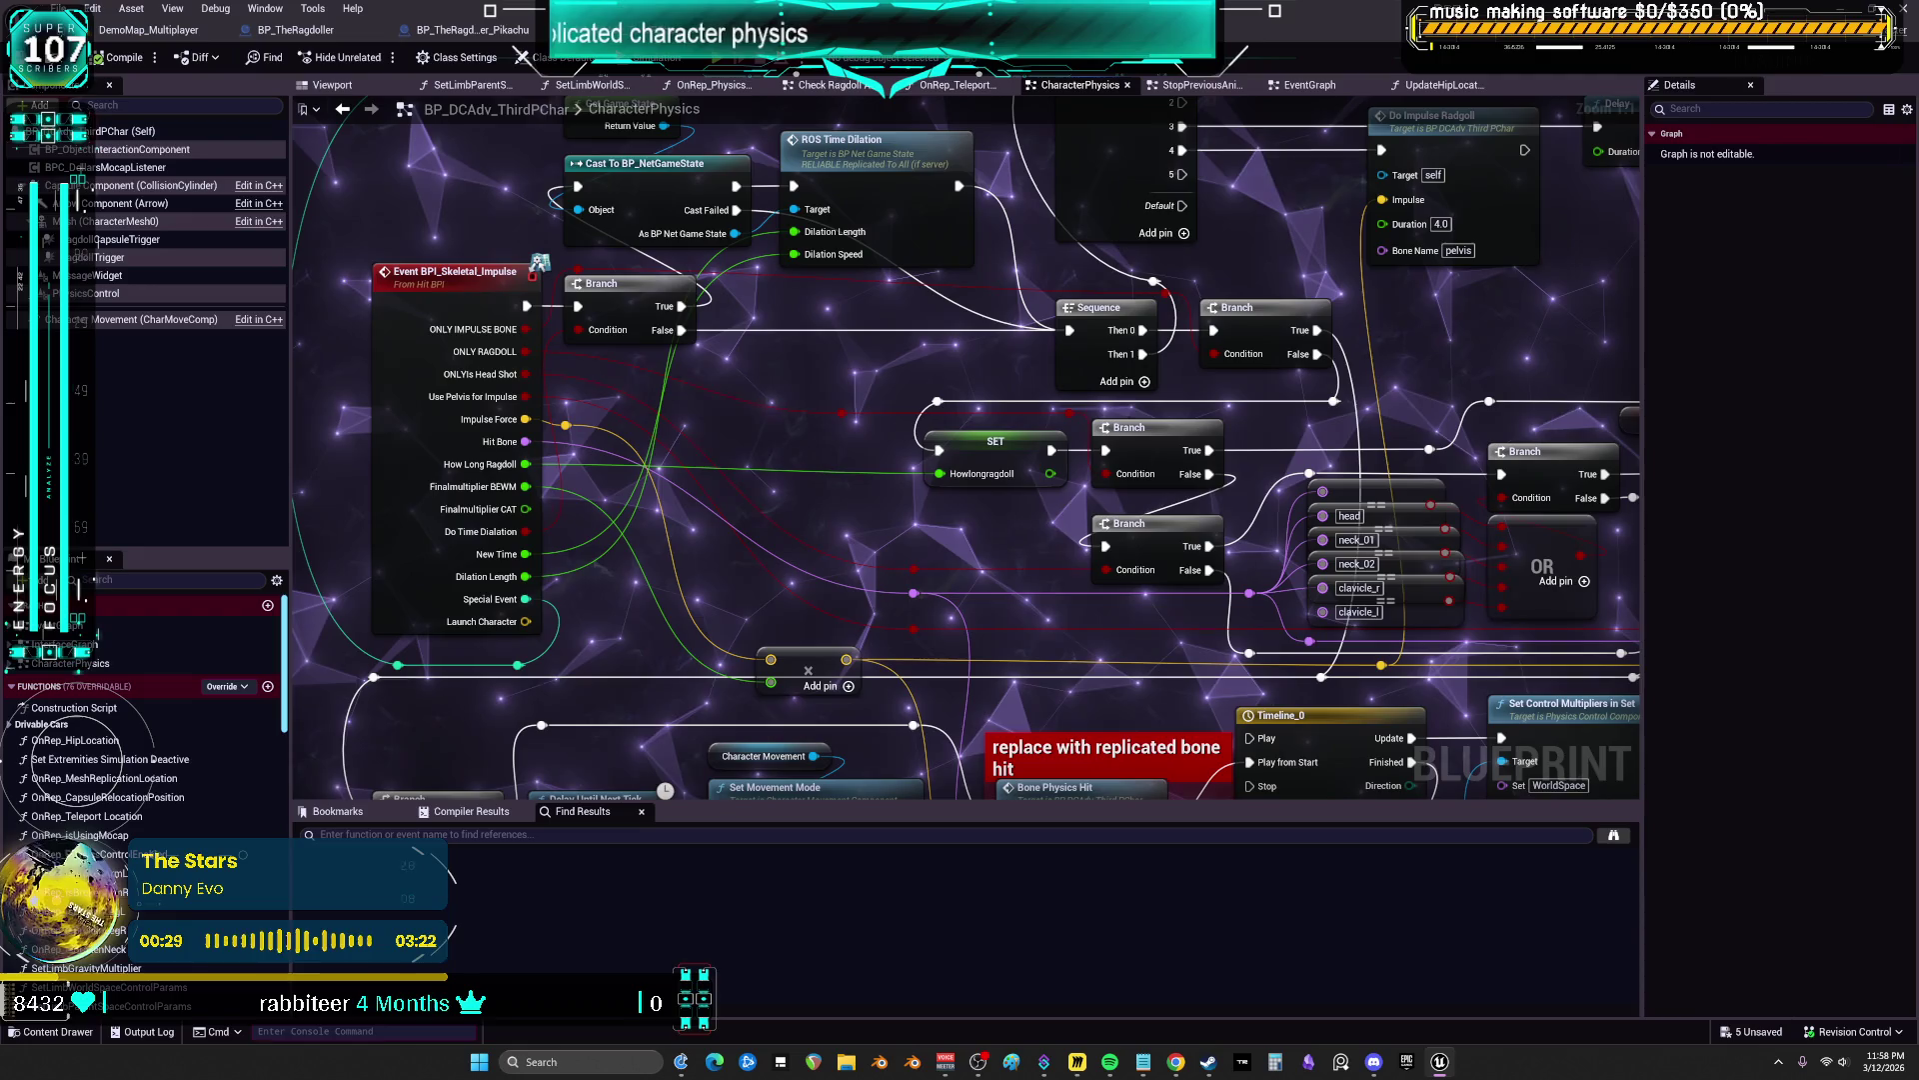
pyautogui.rightClick(333, 38)
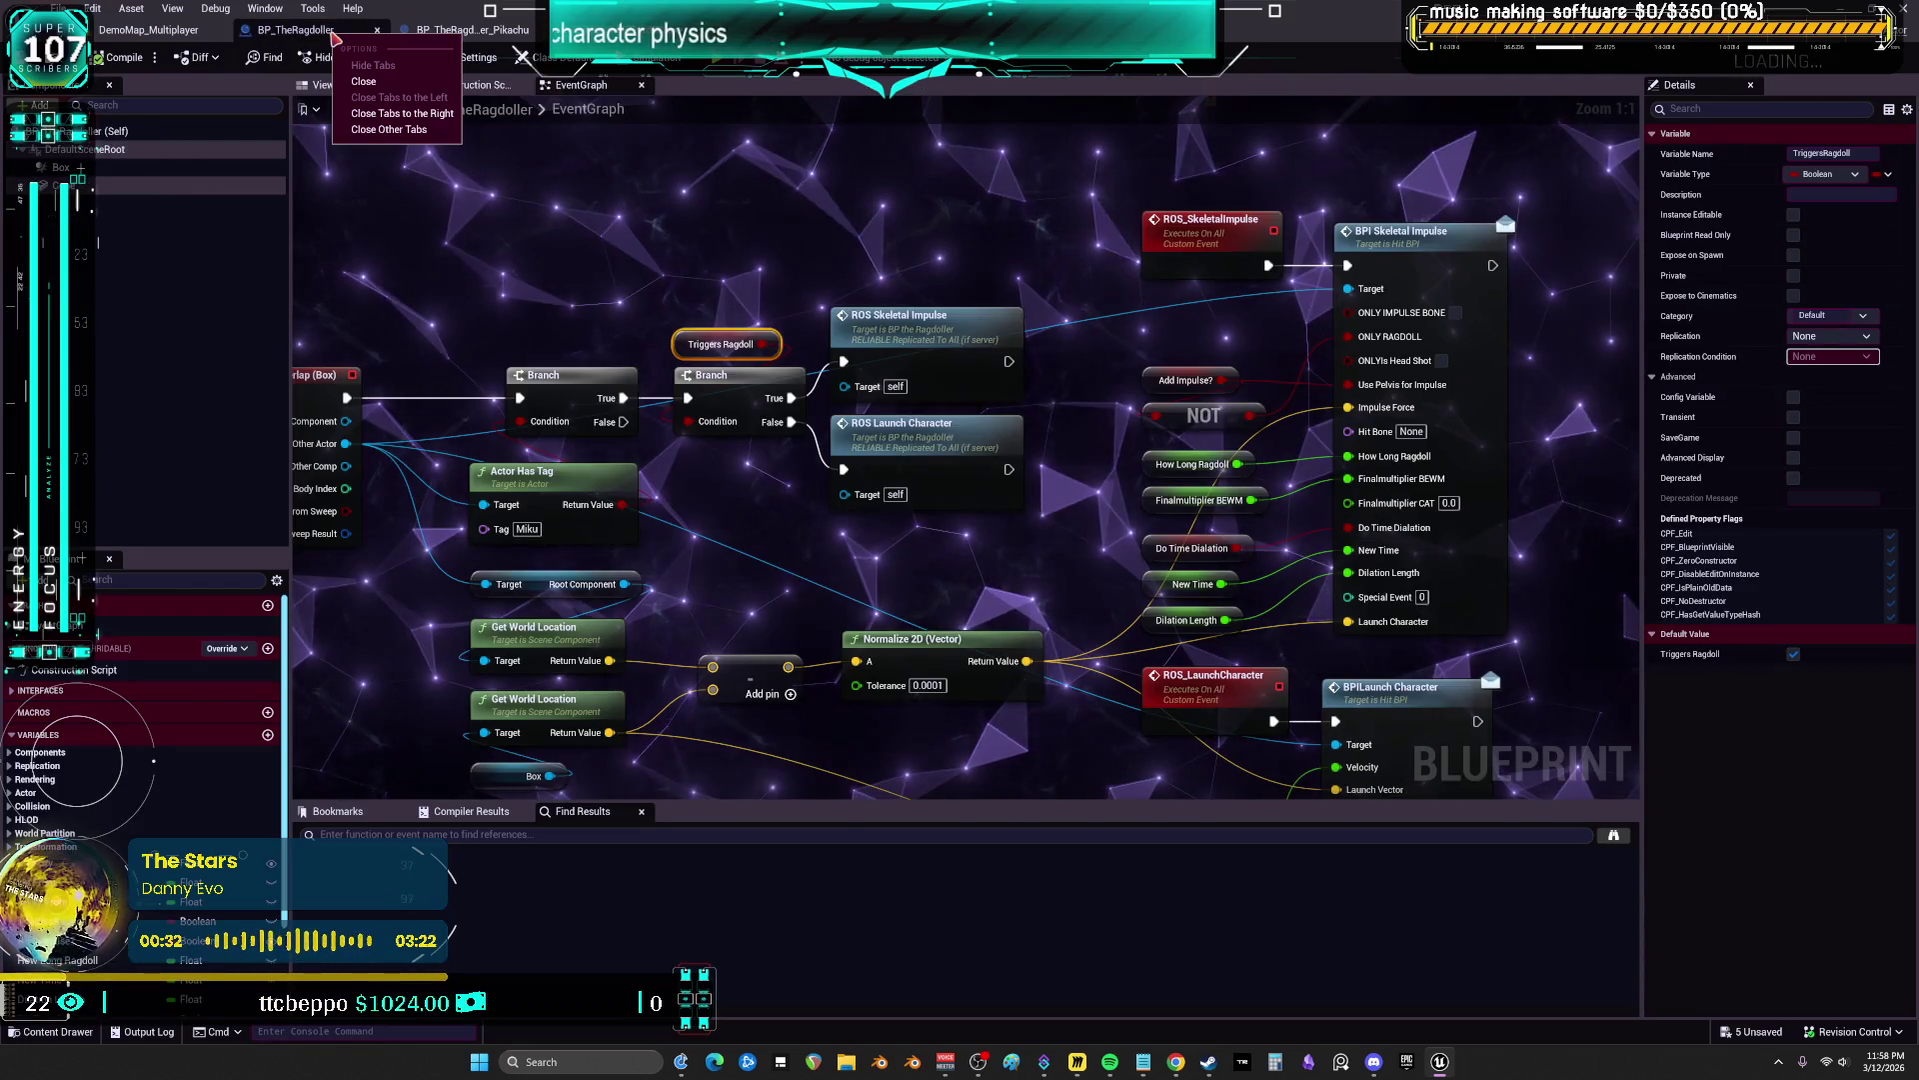
pyautogui.press('Escape')
pyautogui.click(148, 29)
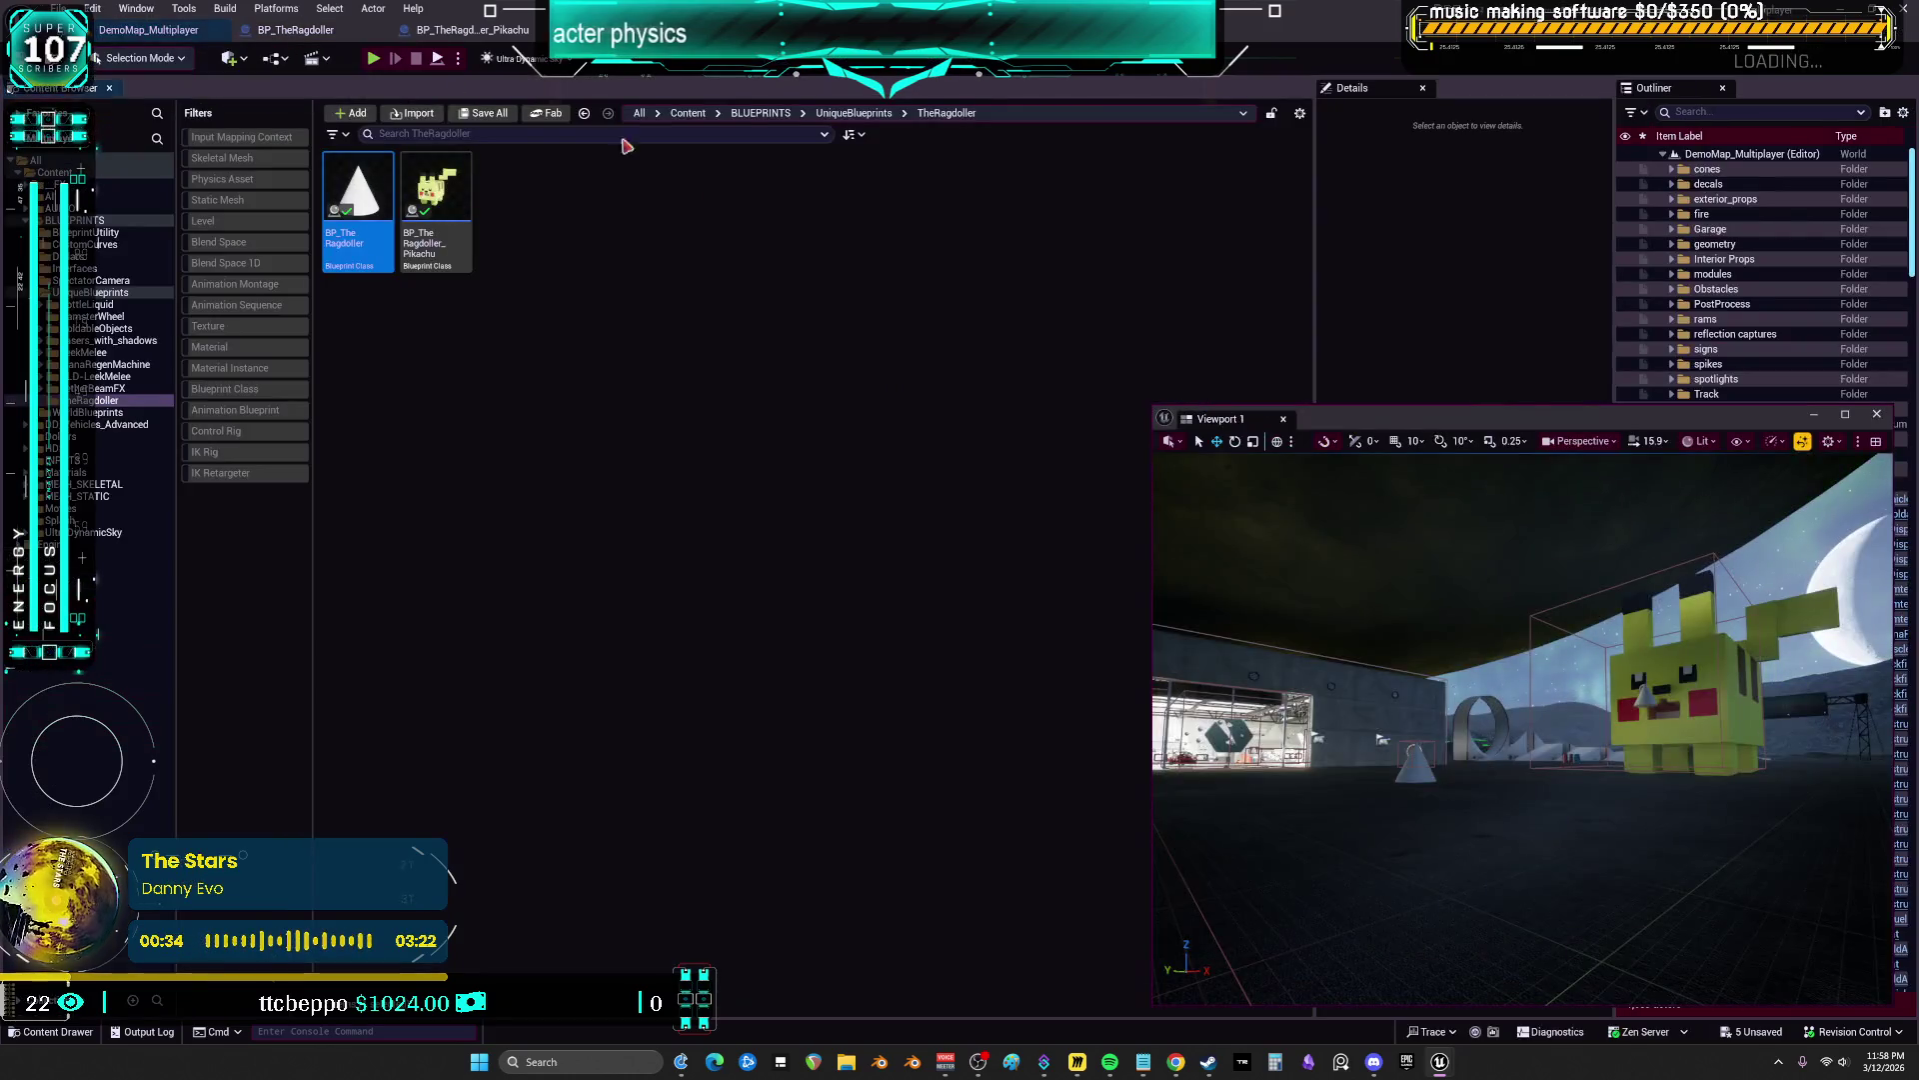
# Create a child blueprint of BP_TheRagdoller and remove the 'Child' suffix from its name
pyautogui.rightClick(384, 205)
pyautogui.click(430, 243)
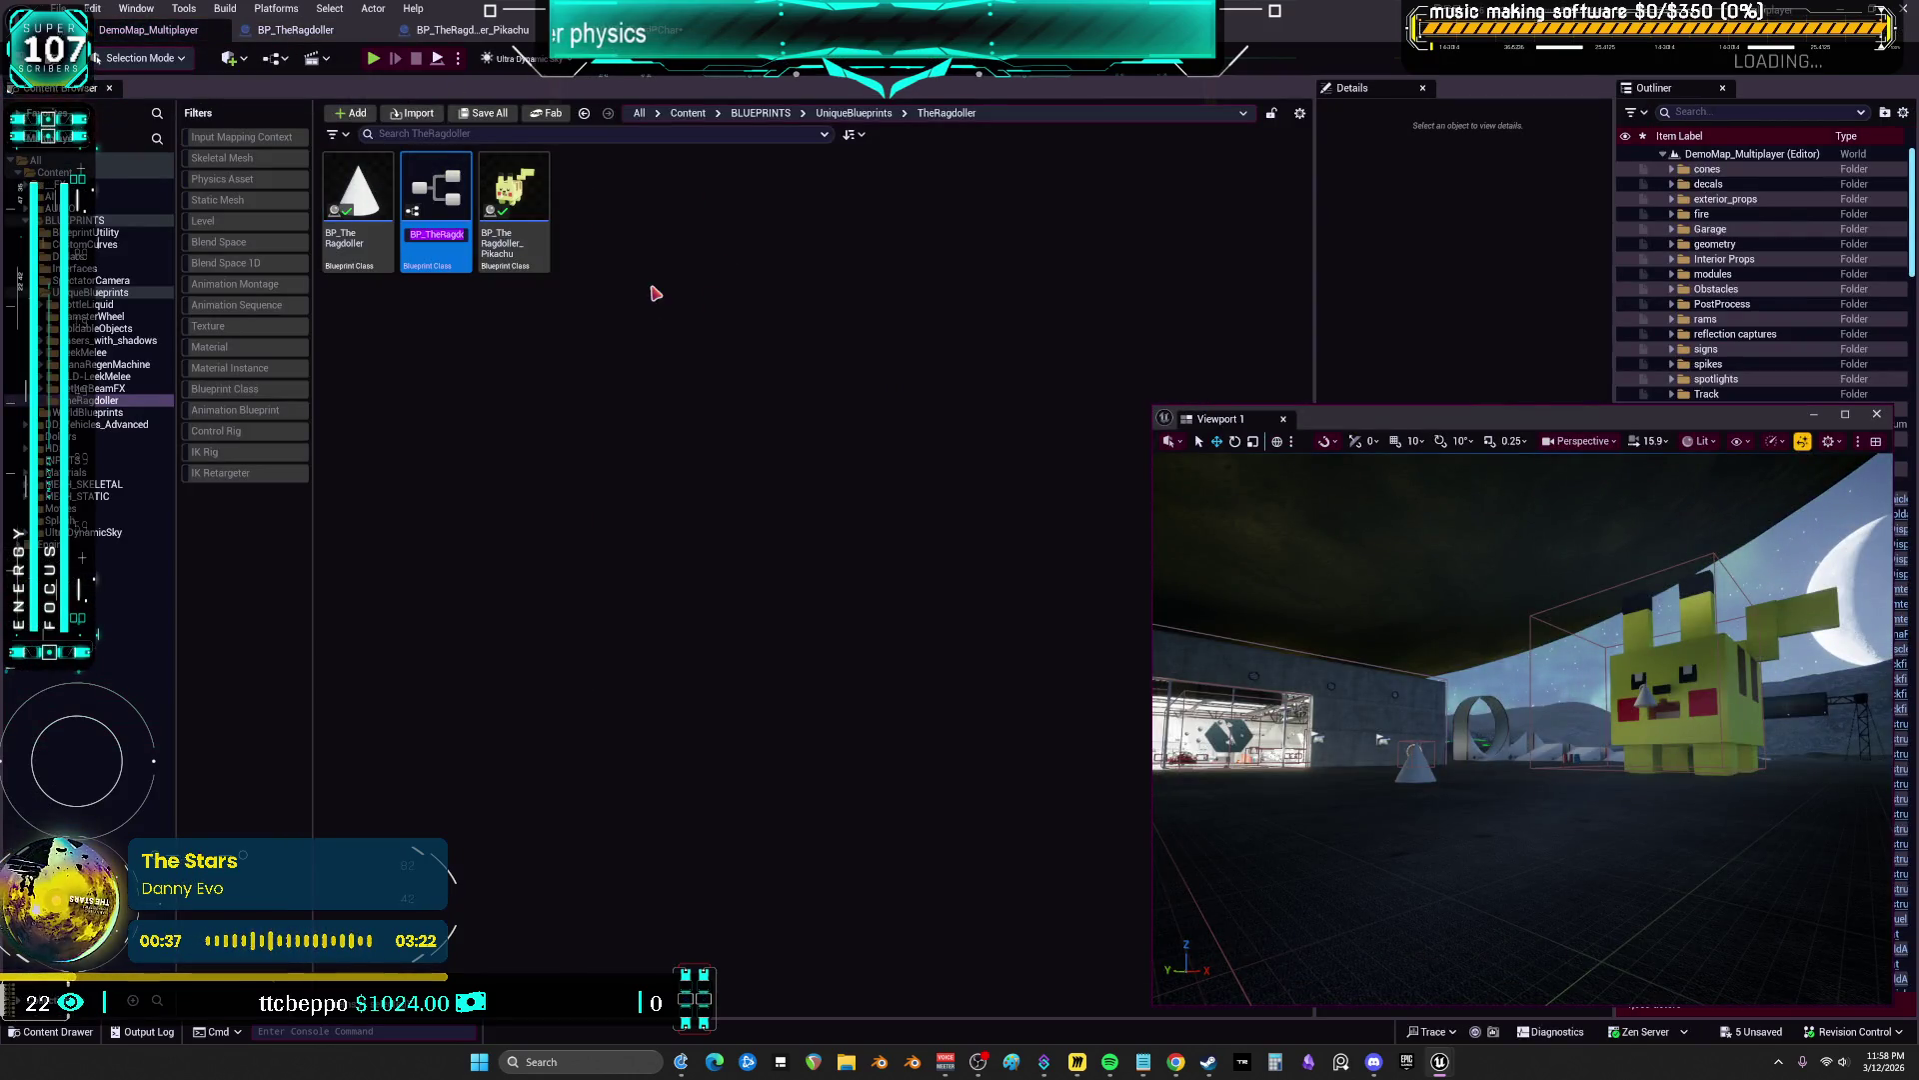
pyautogui.press('Return')
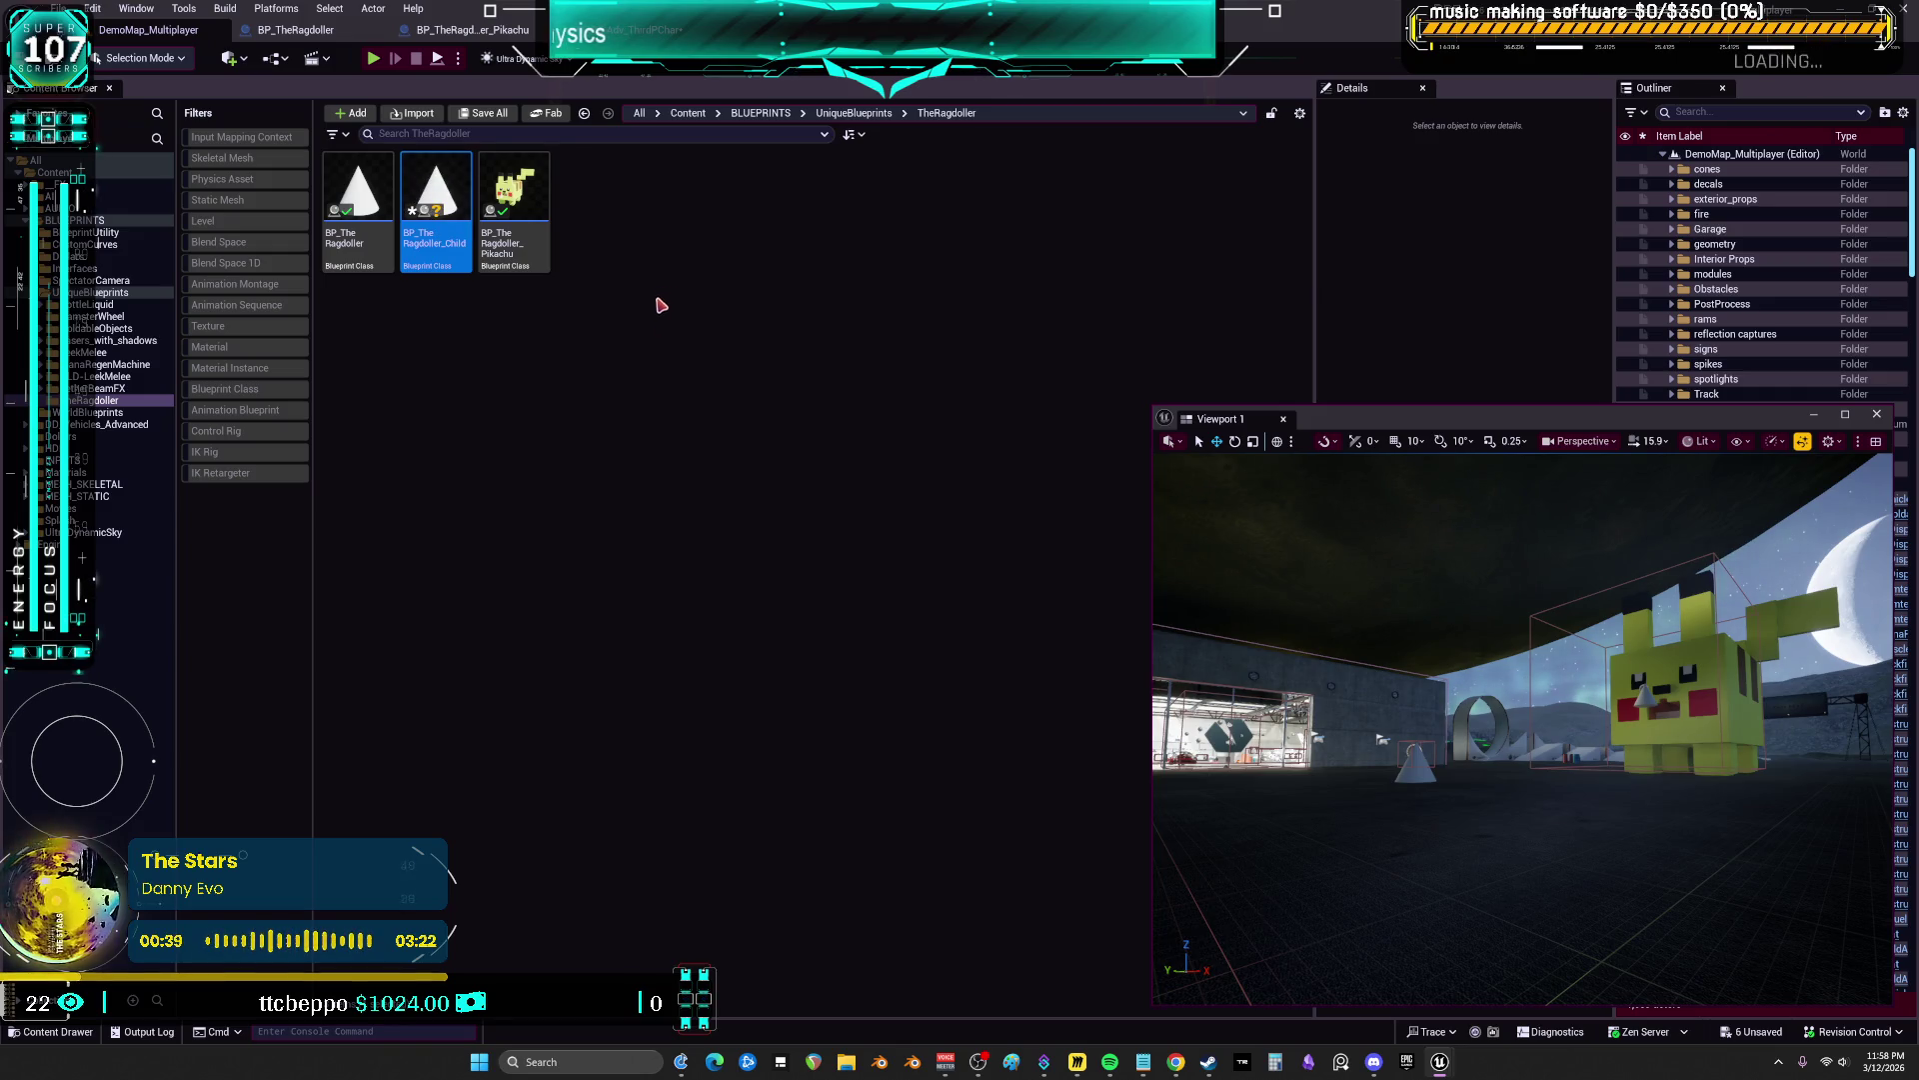
pyautogui.press('F2')
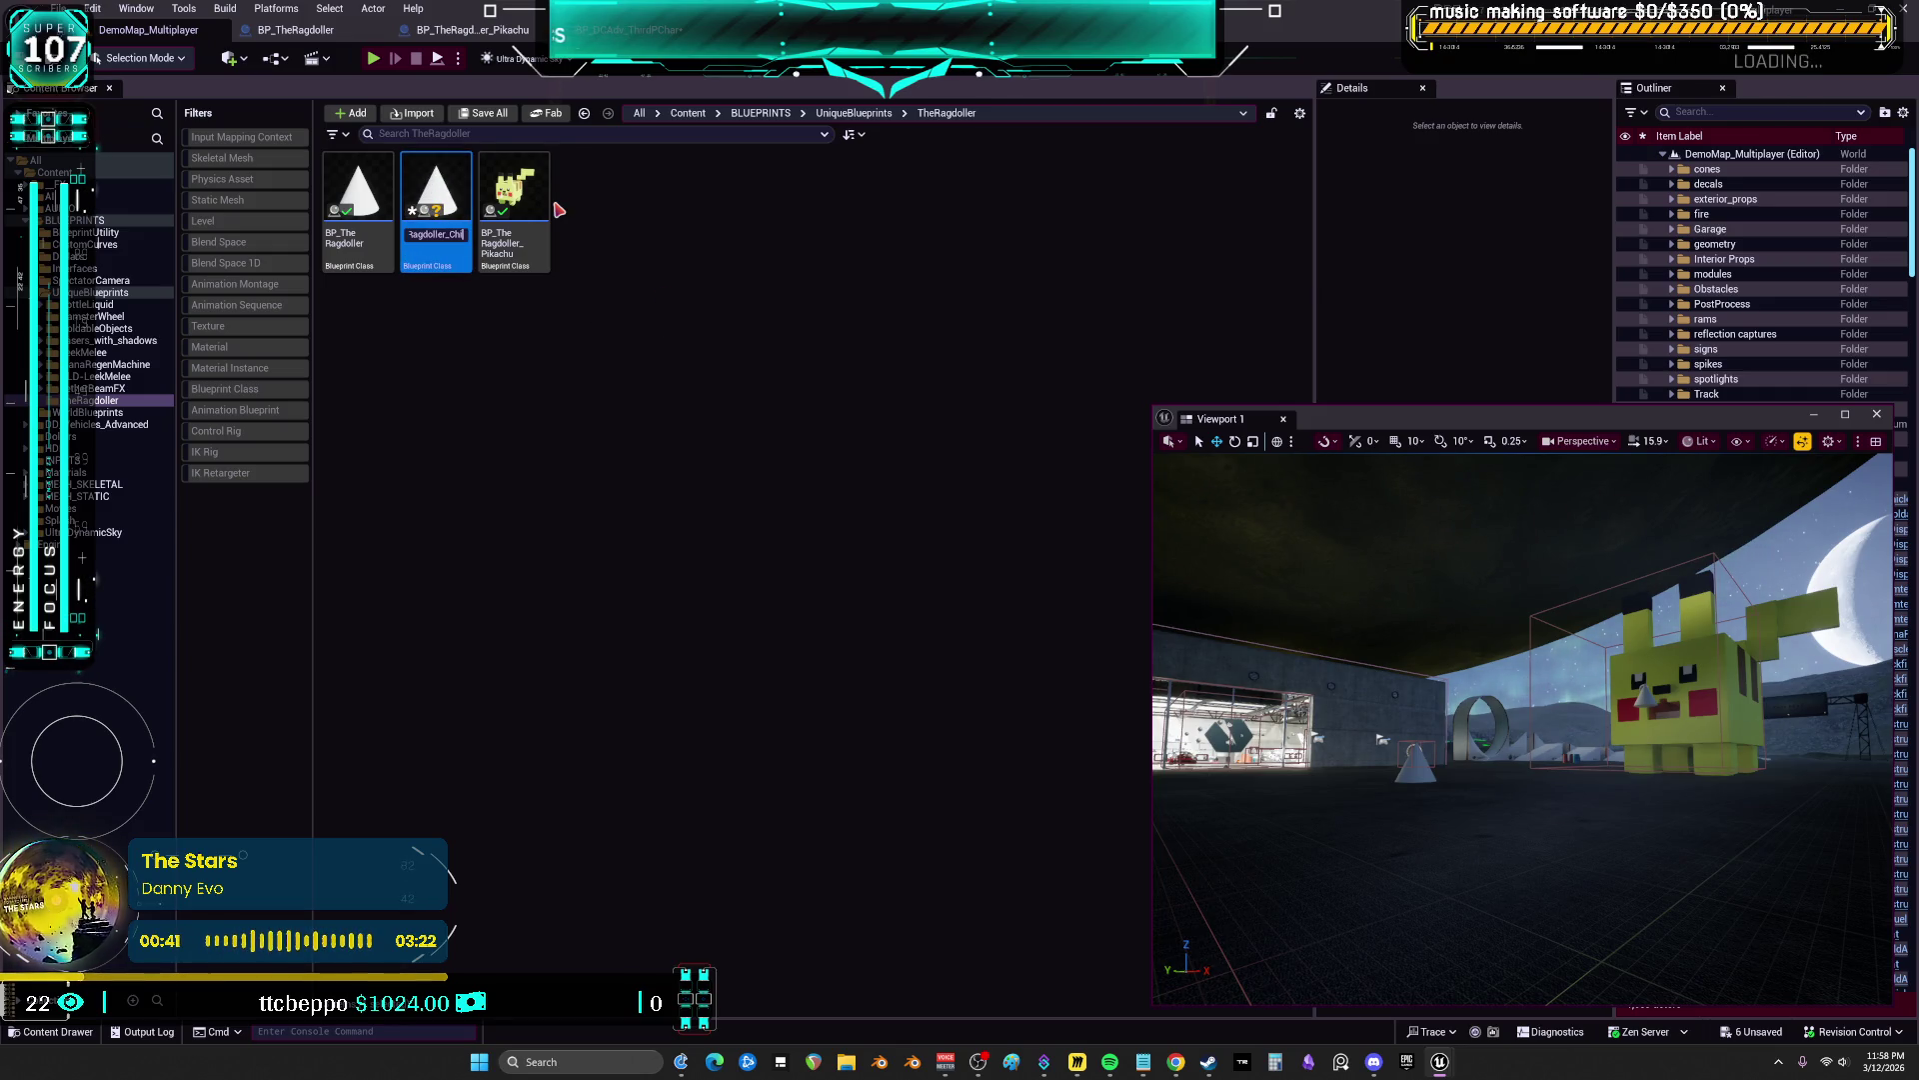
pyautogui.press('BackSpace')
pyautogui.press('BackSpace')
pyautogui.press('BackSpace')
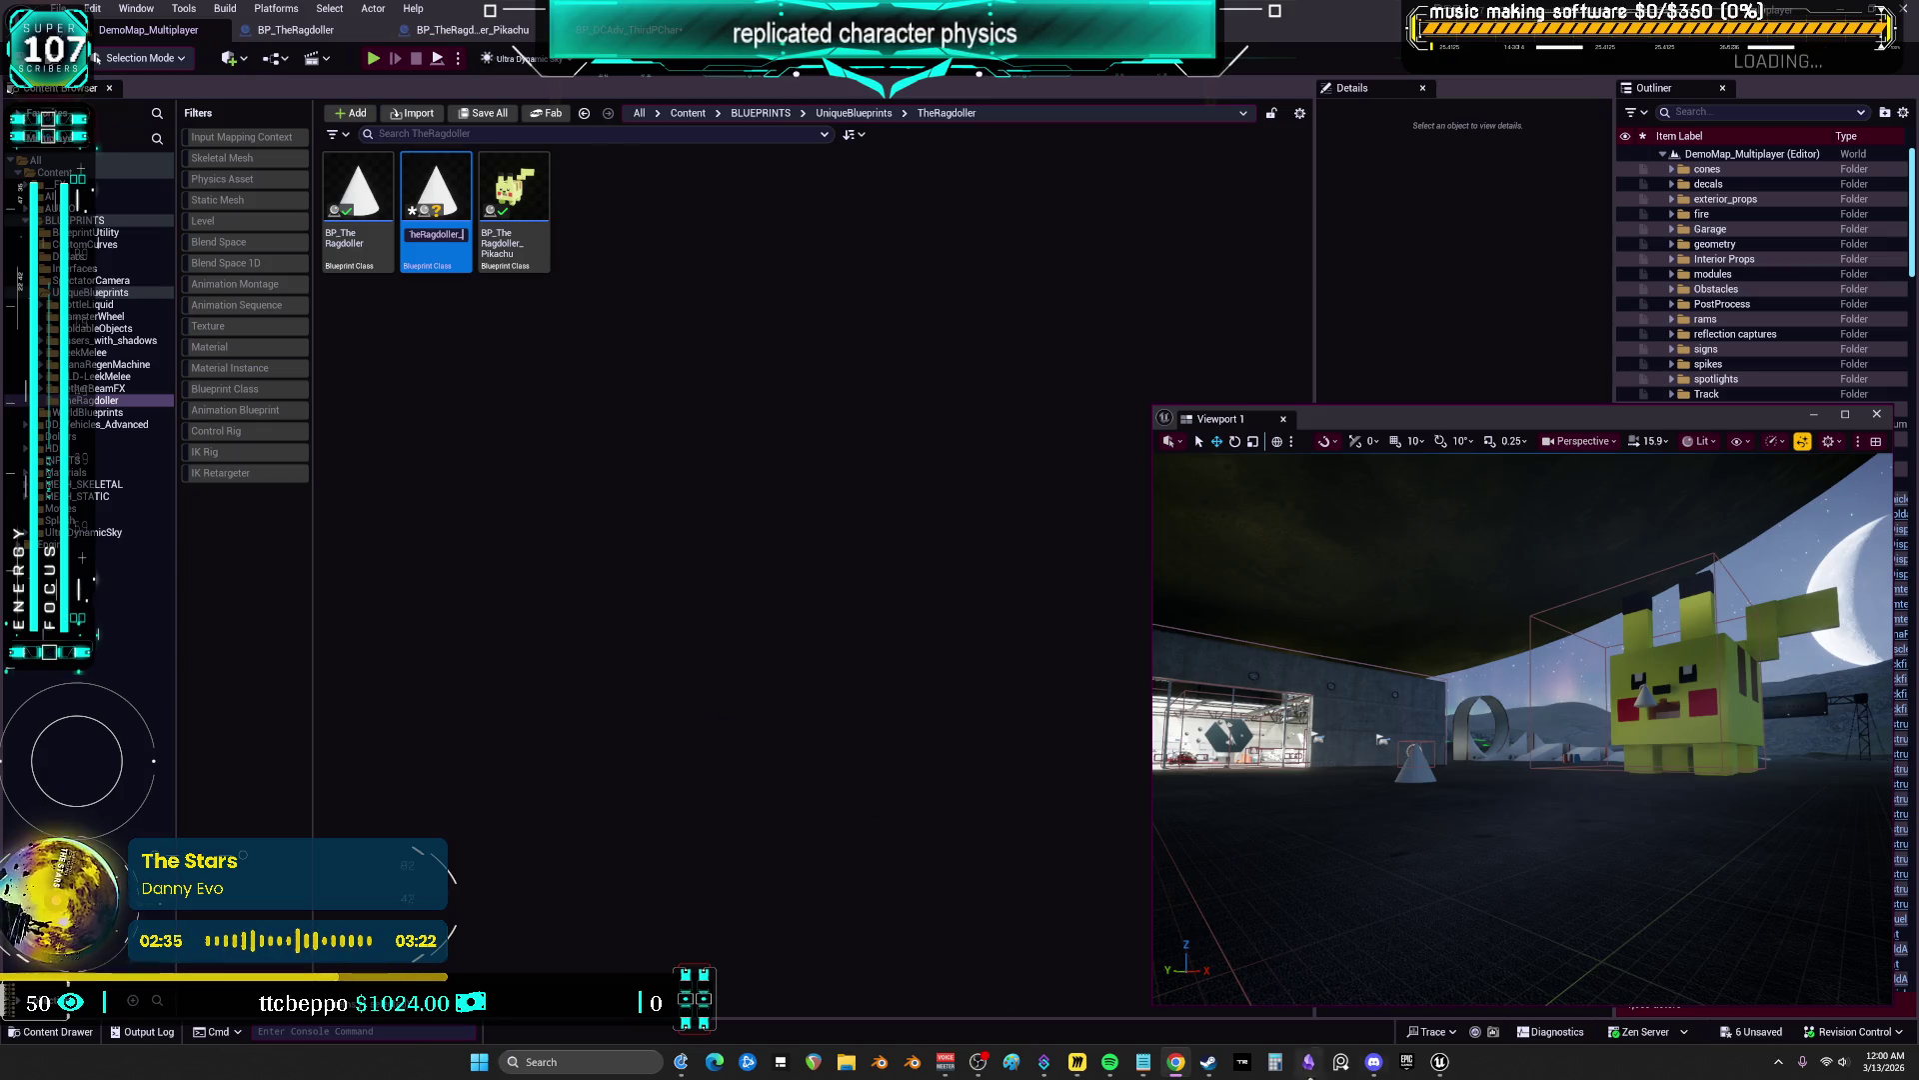
pyautogui.moveTo(1439, 1066)
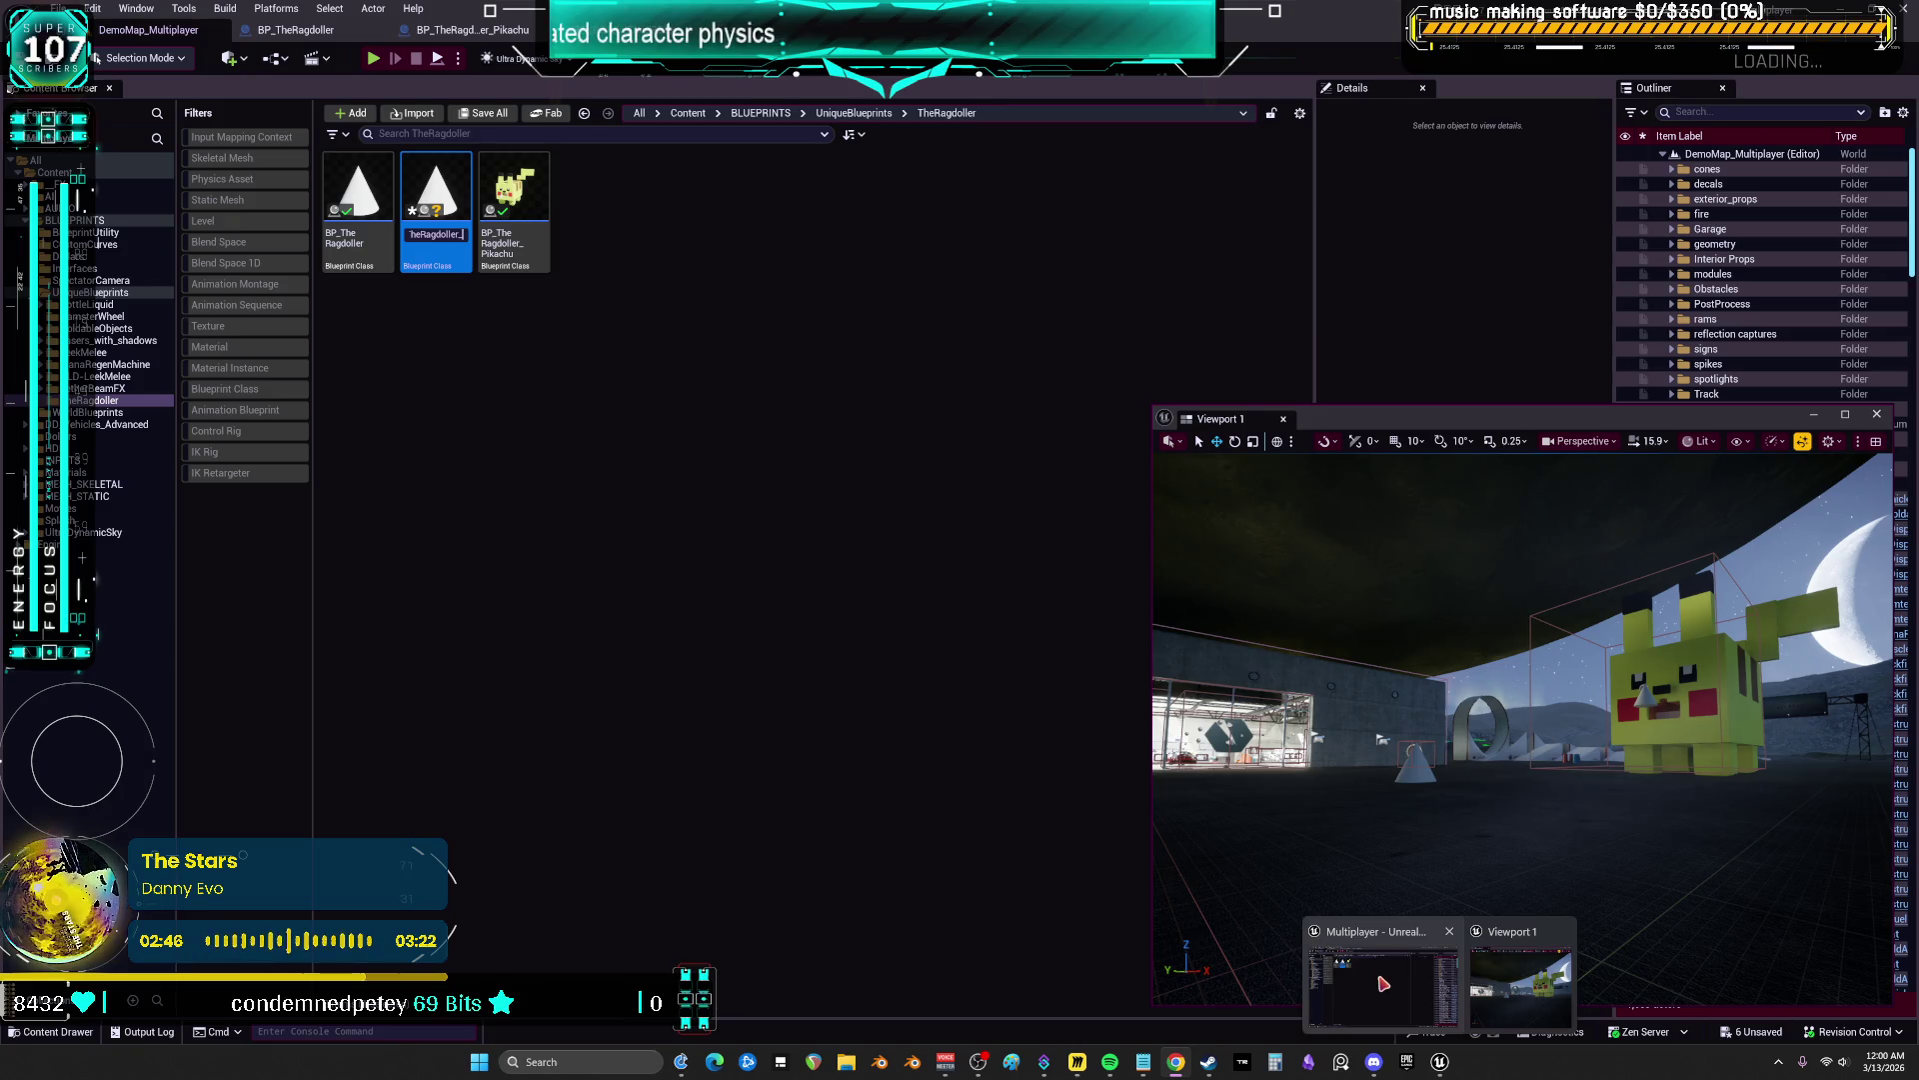
pyautogui.click(1383, 983)
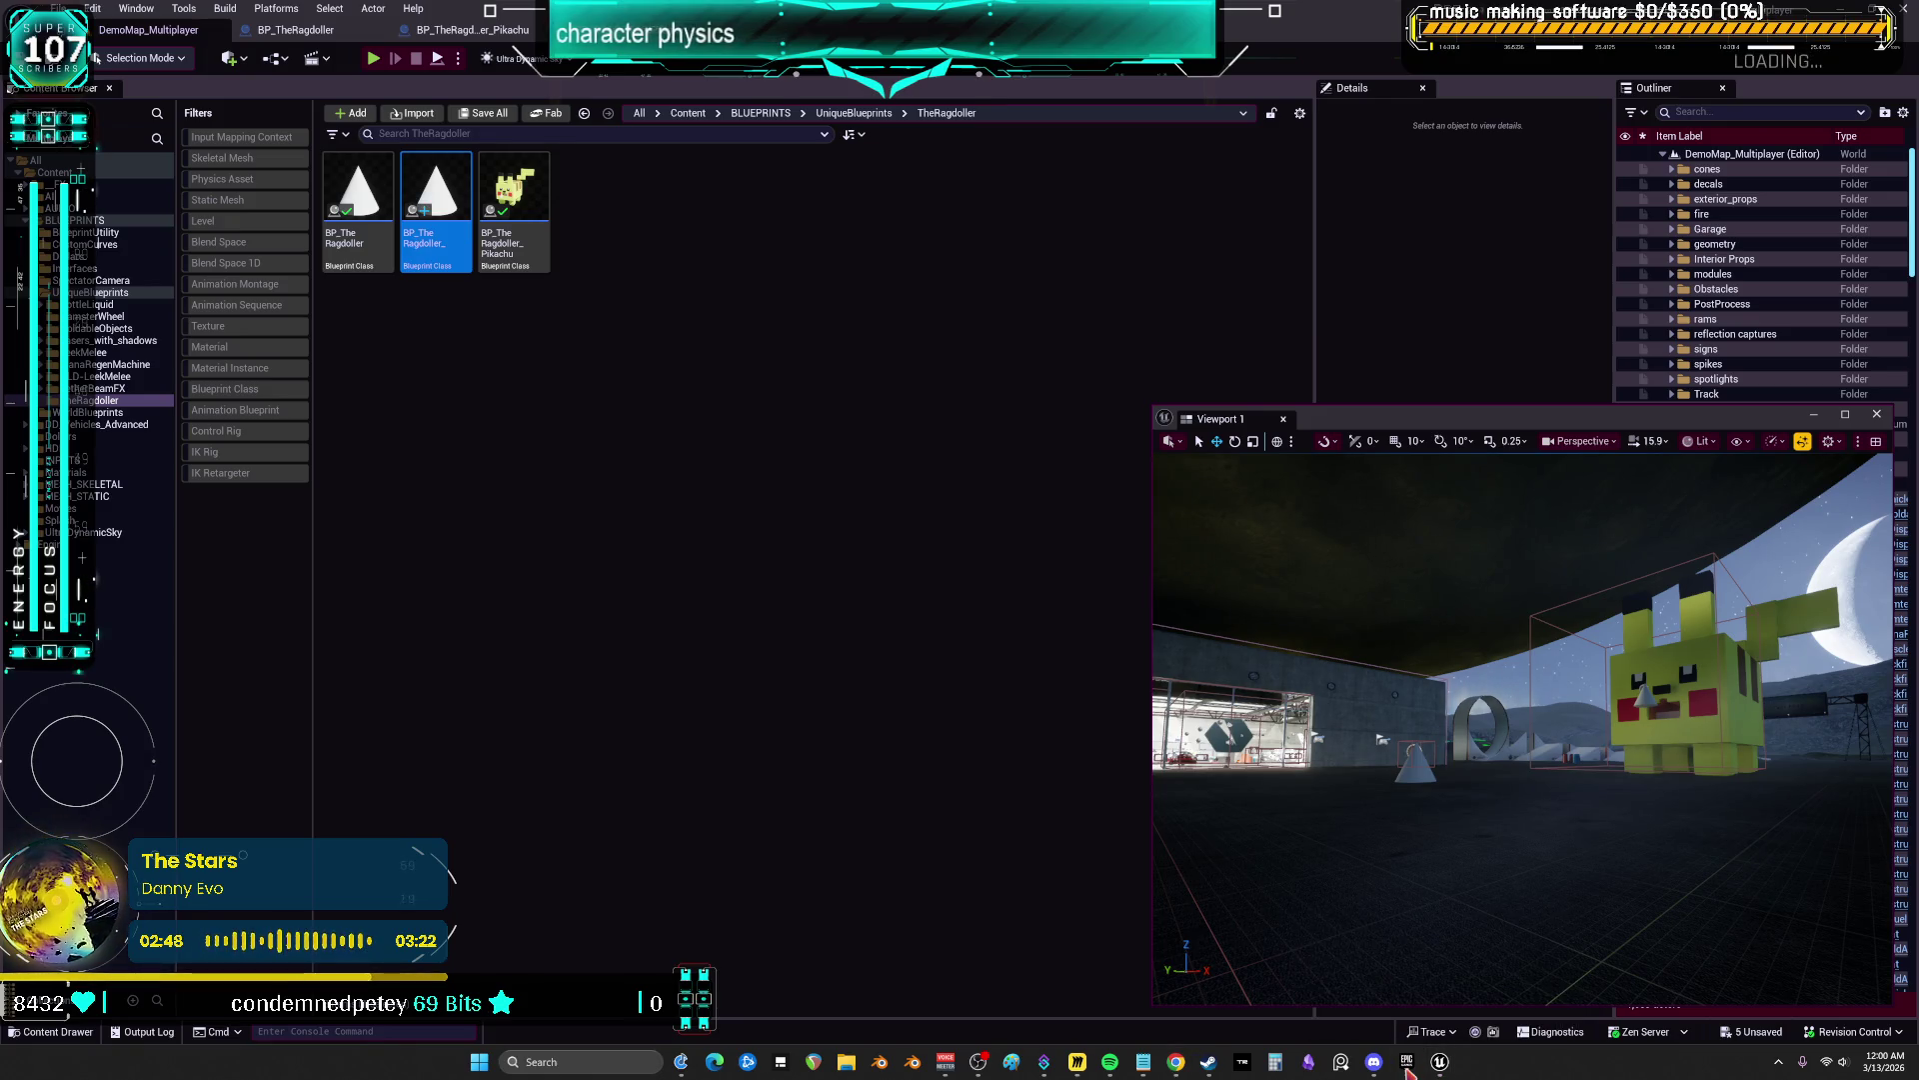
# Launch the Multiplayer project from the Epic Games Launcher library
pyautogui.click(1407, 1061)
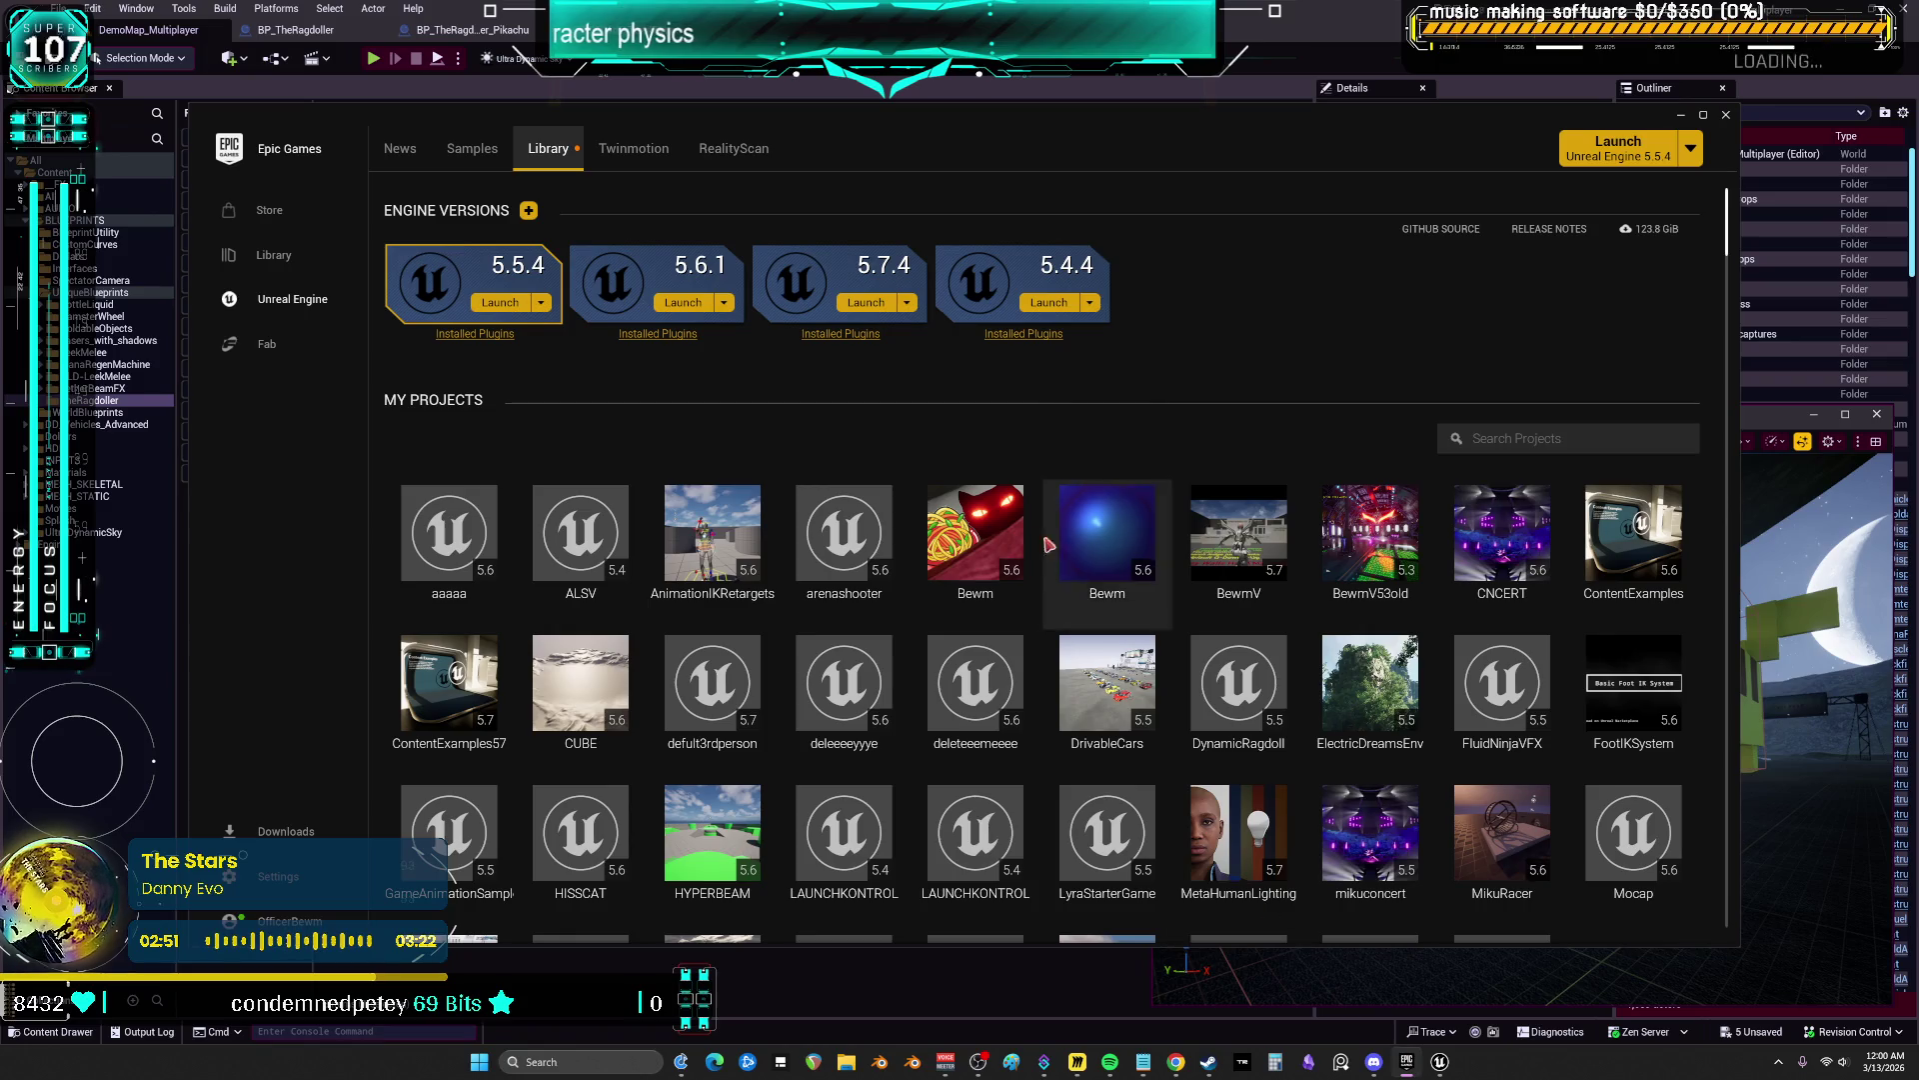
pyautogui.doubleClick(997, 541)
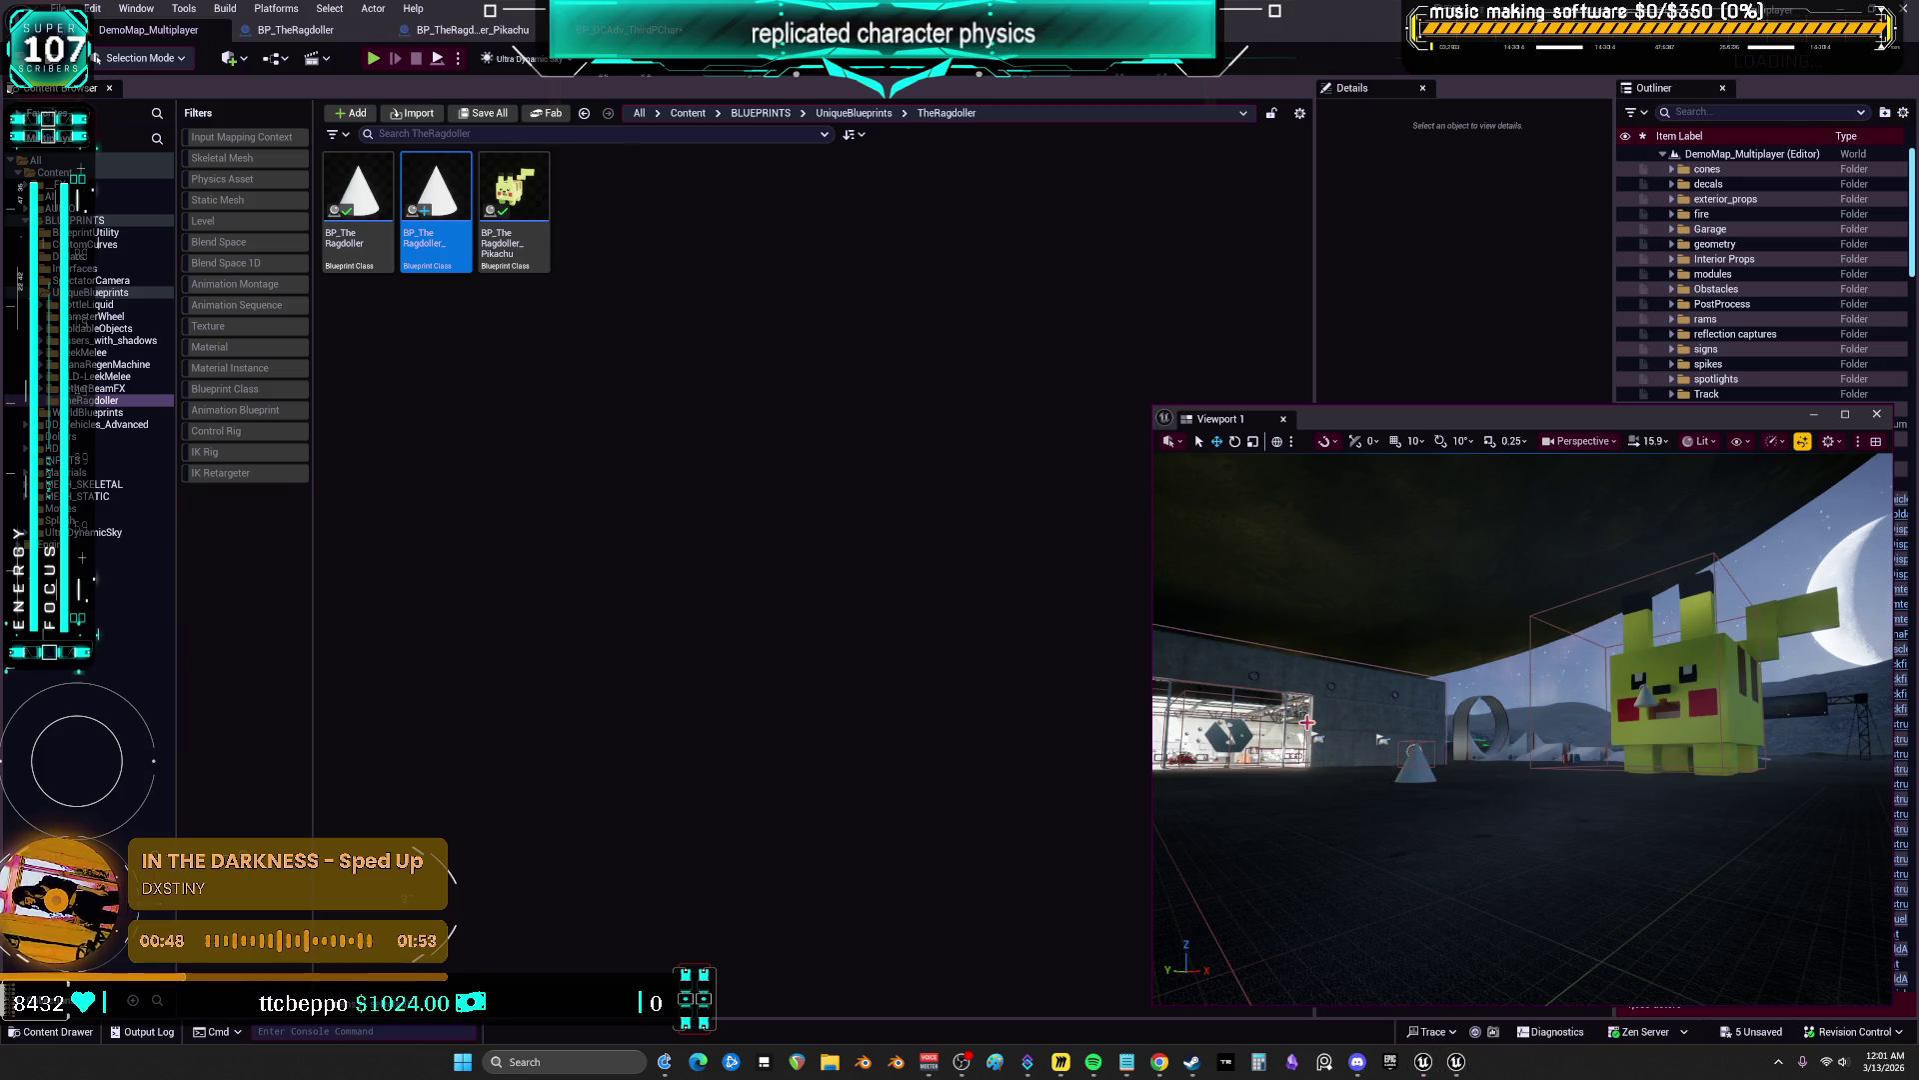
# Close the extra level viewport, dismiss the crash report and return to the Unreal Editor
pyautogui.click(1876, 413)
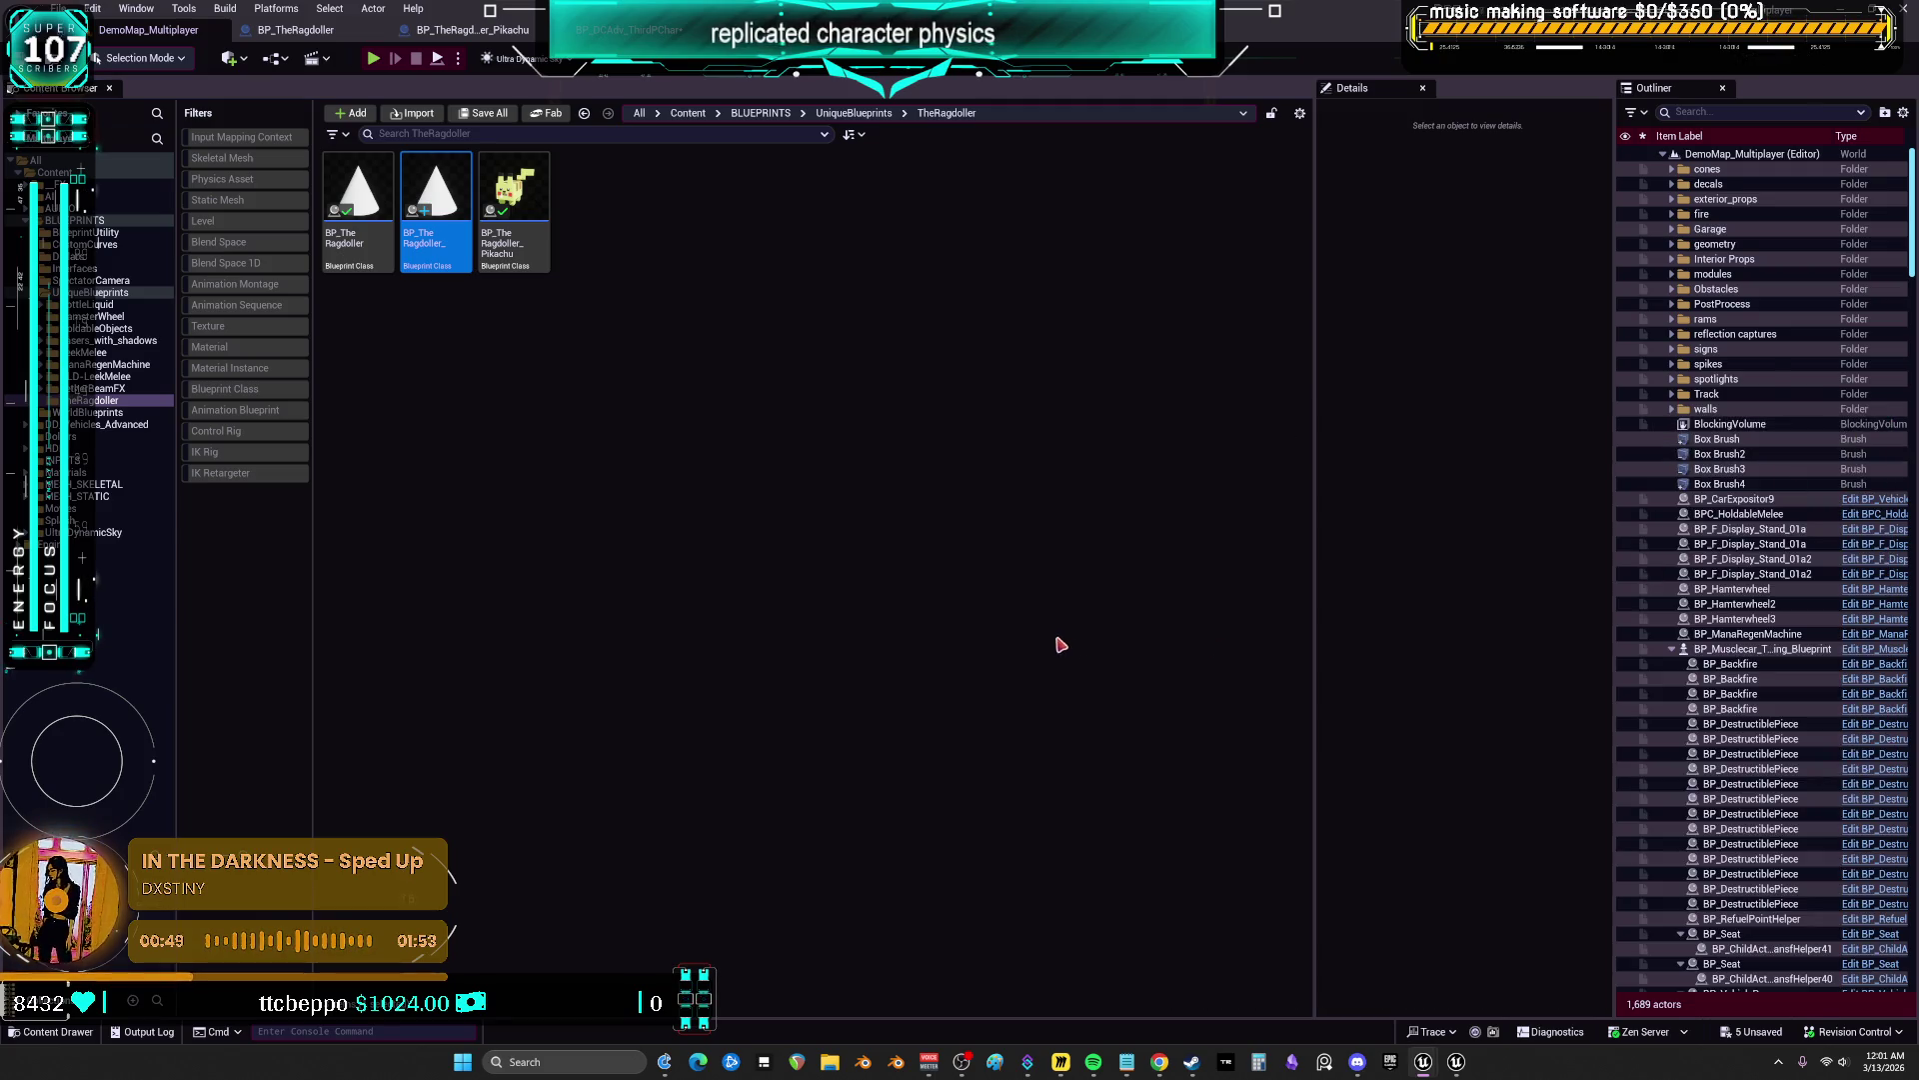
pyautogui.moveTo(1455, 1061)
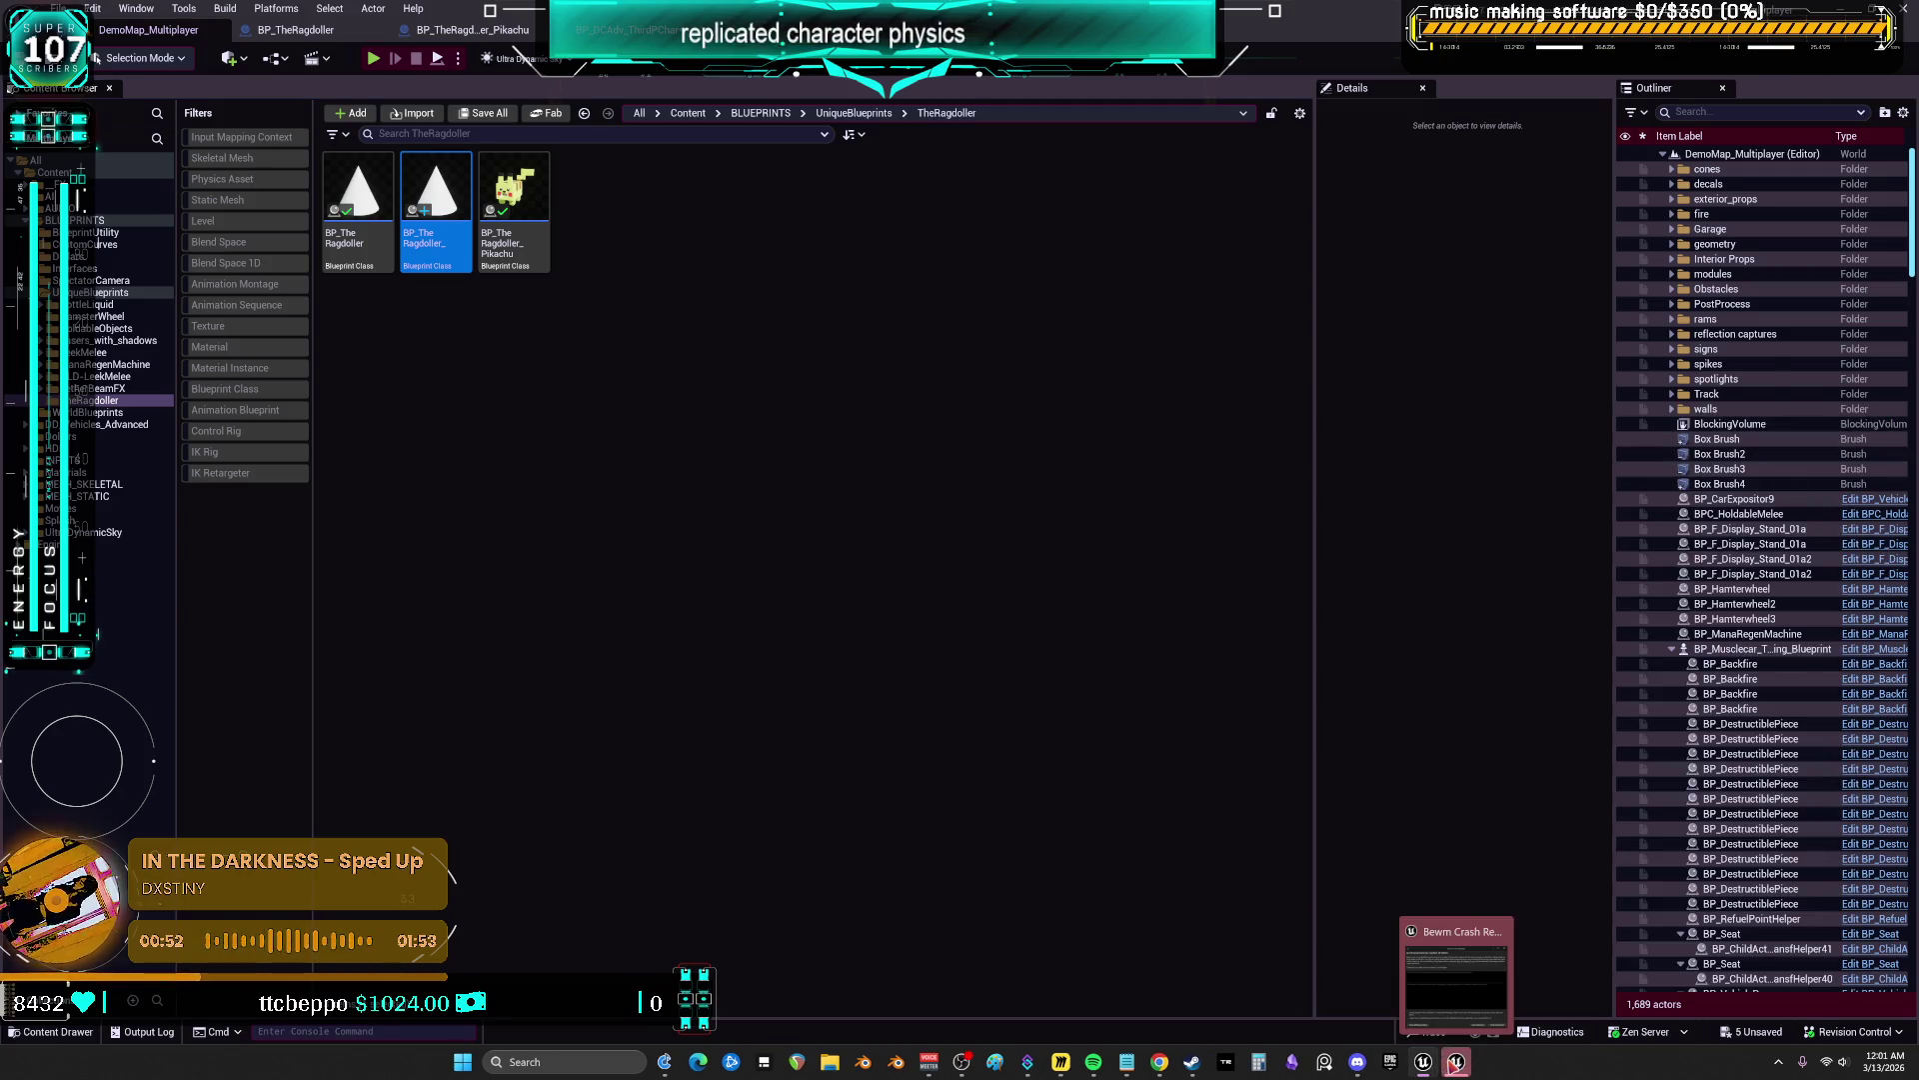
pyautogui.click(1439, 979)
pyautogui.click(750, 732)
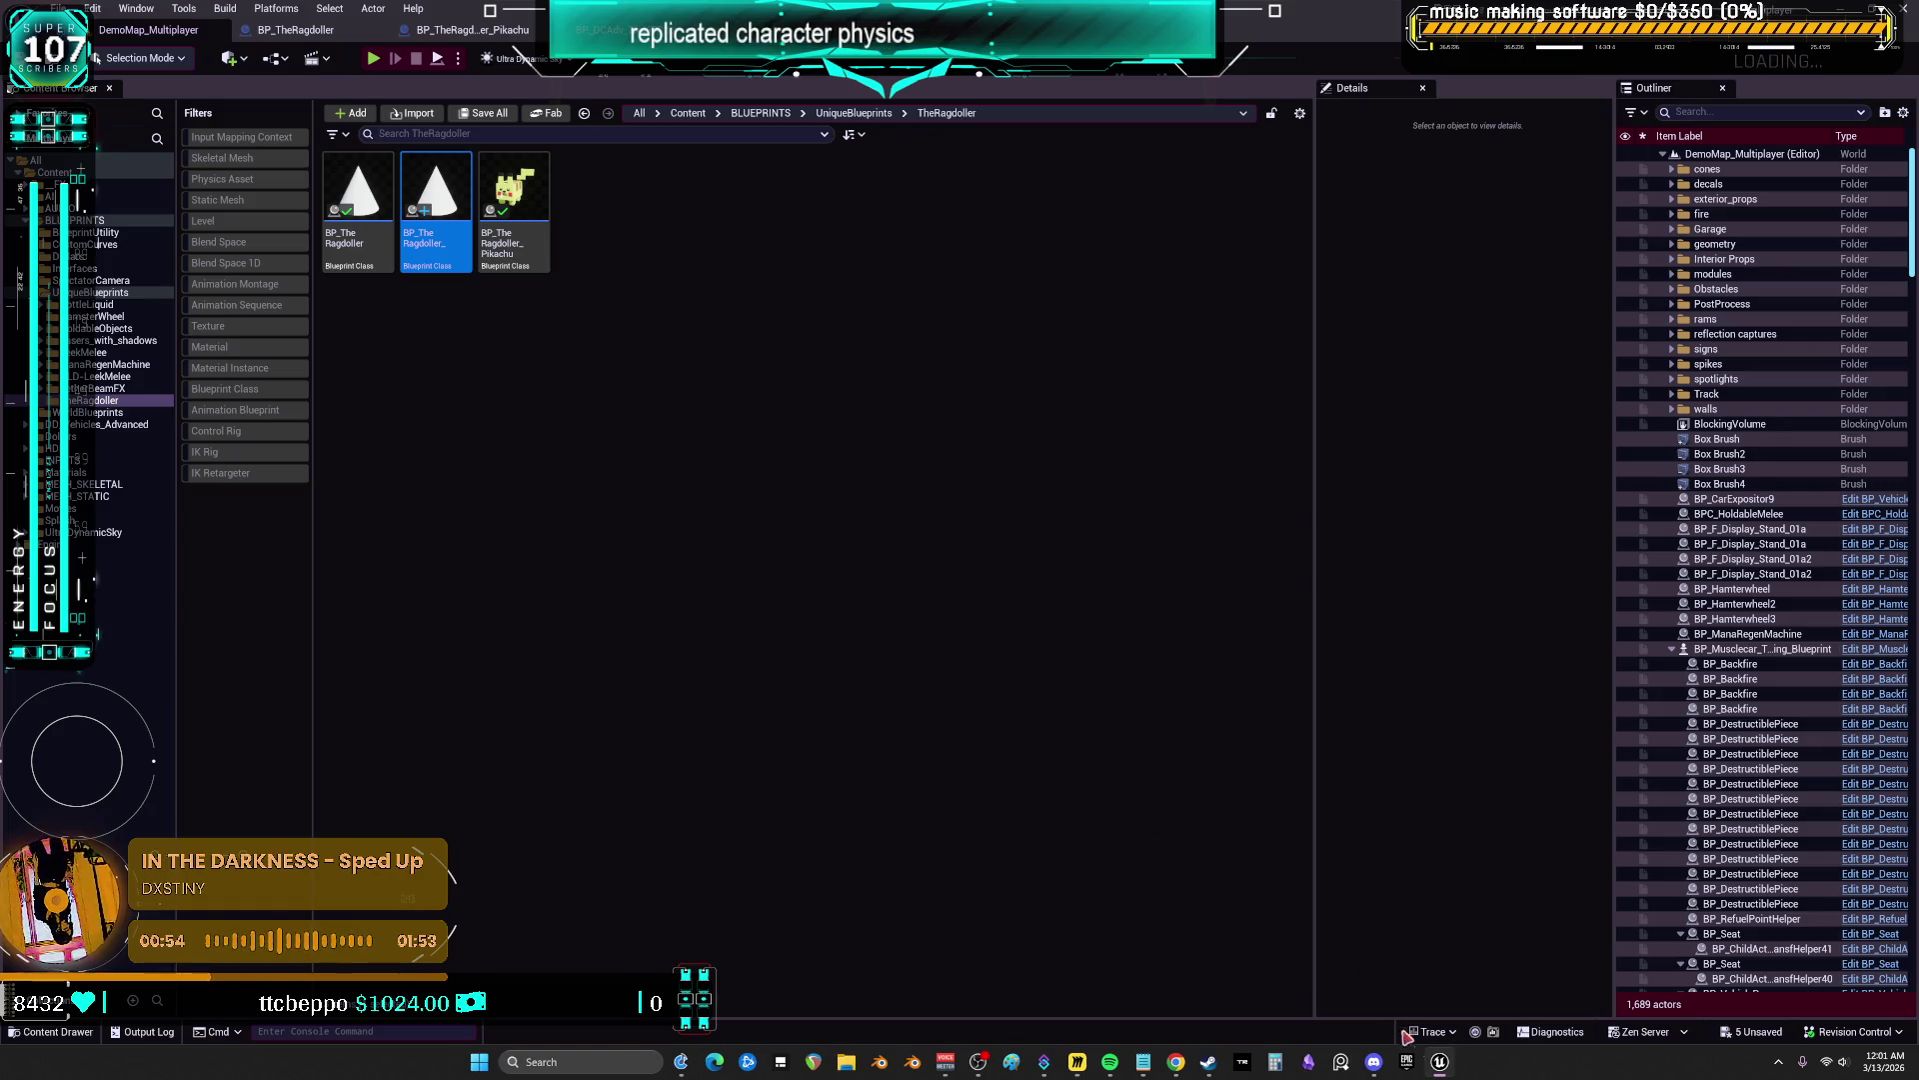
pyautogui.click(1439, 1063)
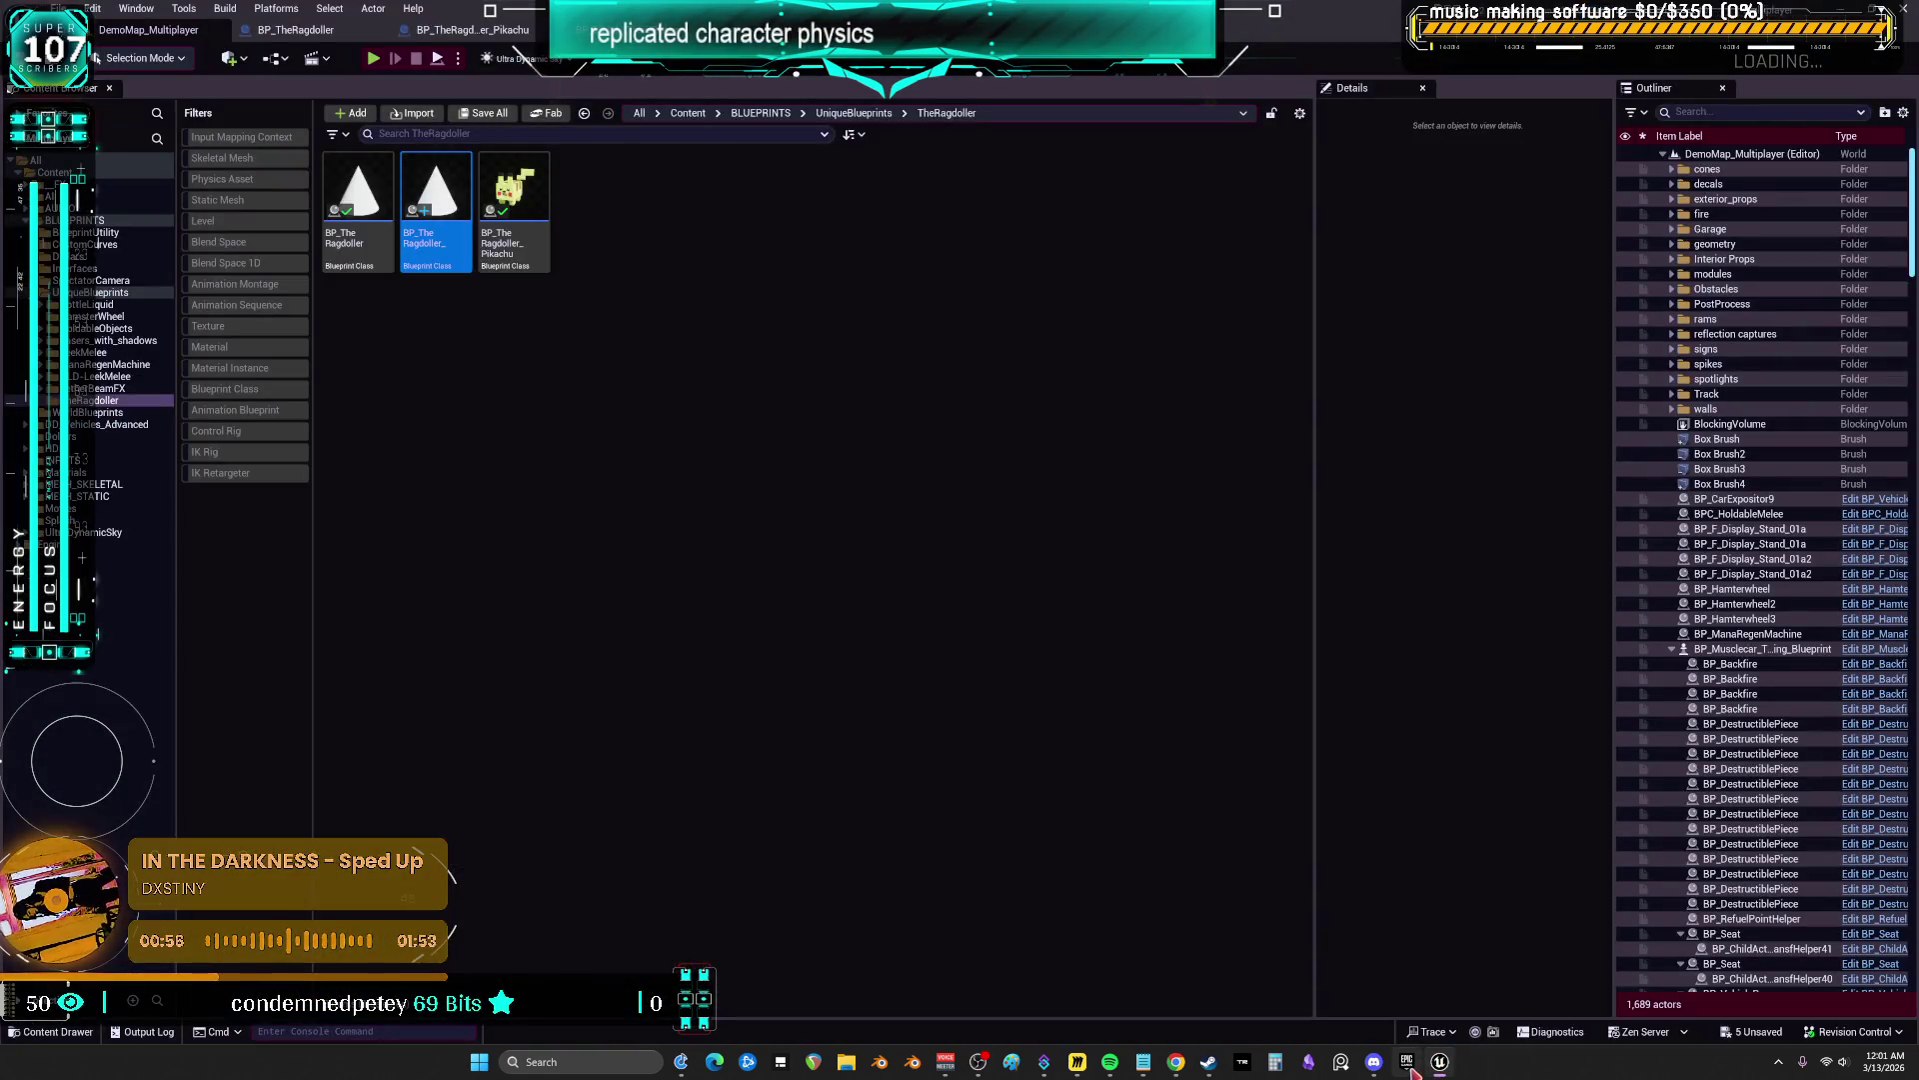
pyautogui.click(1408, 1061)
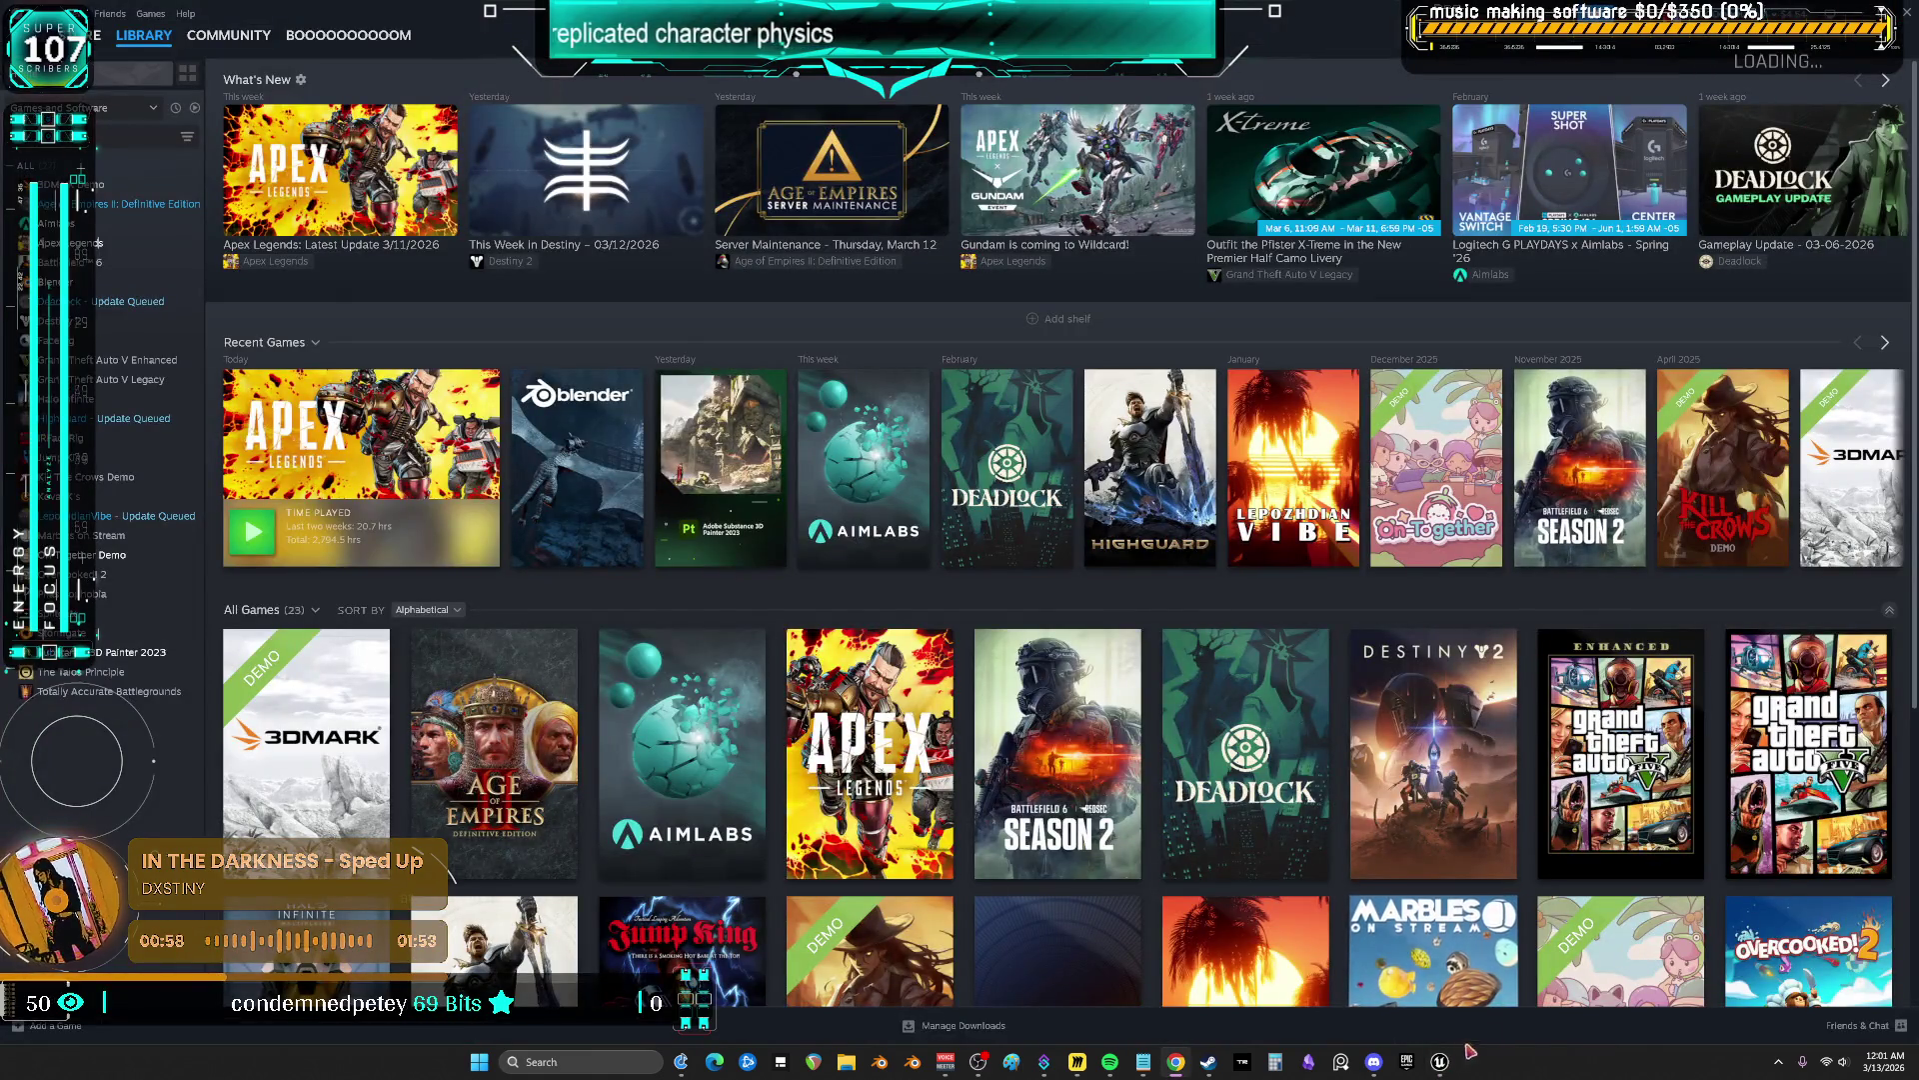
pyautogui.click(1439, 1062)
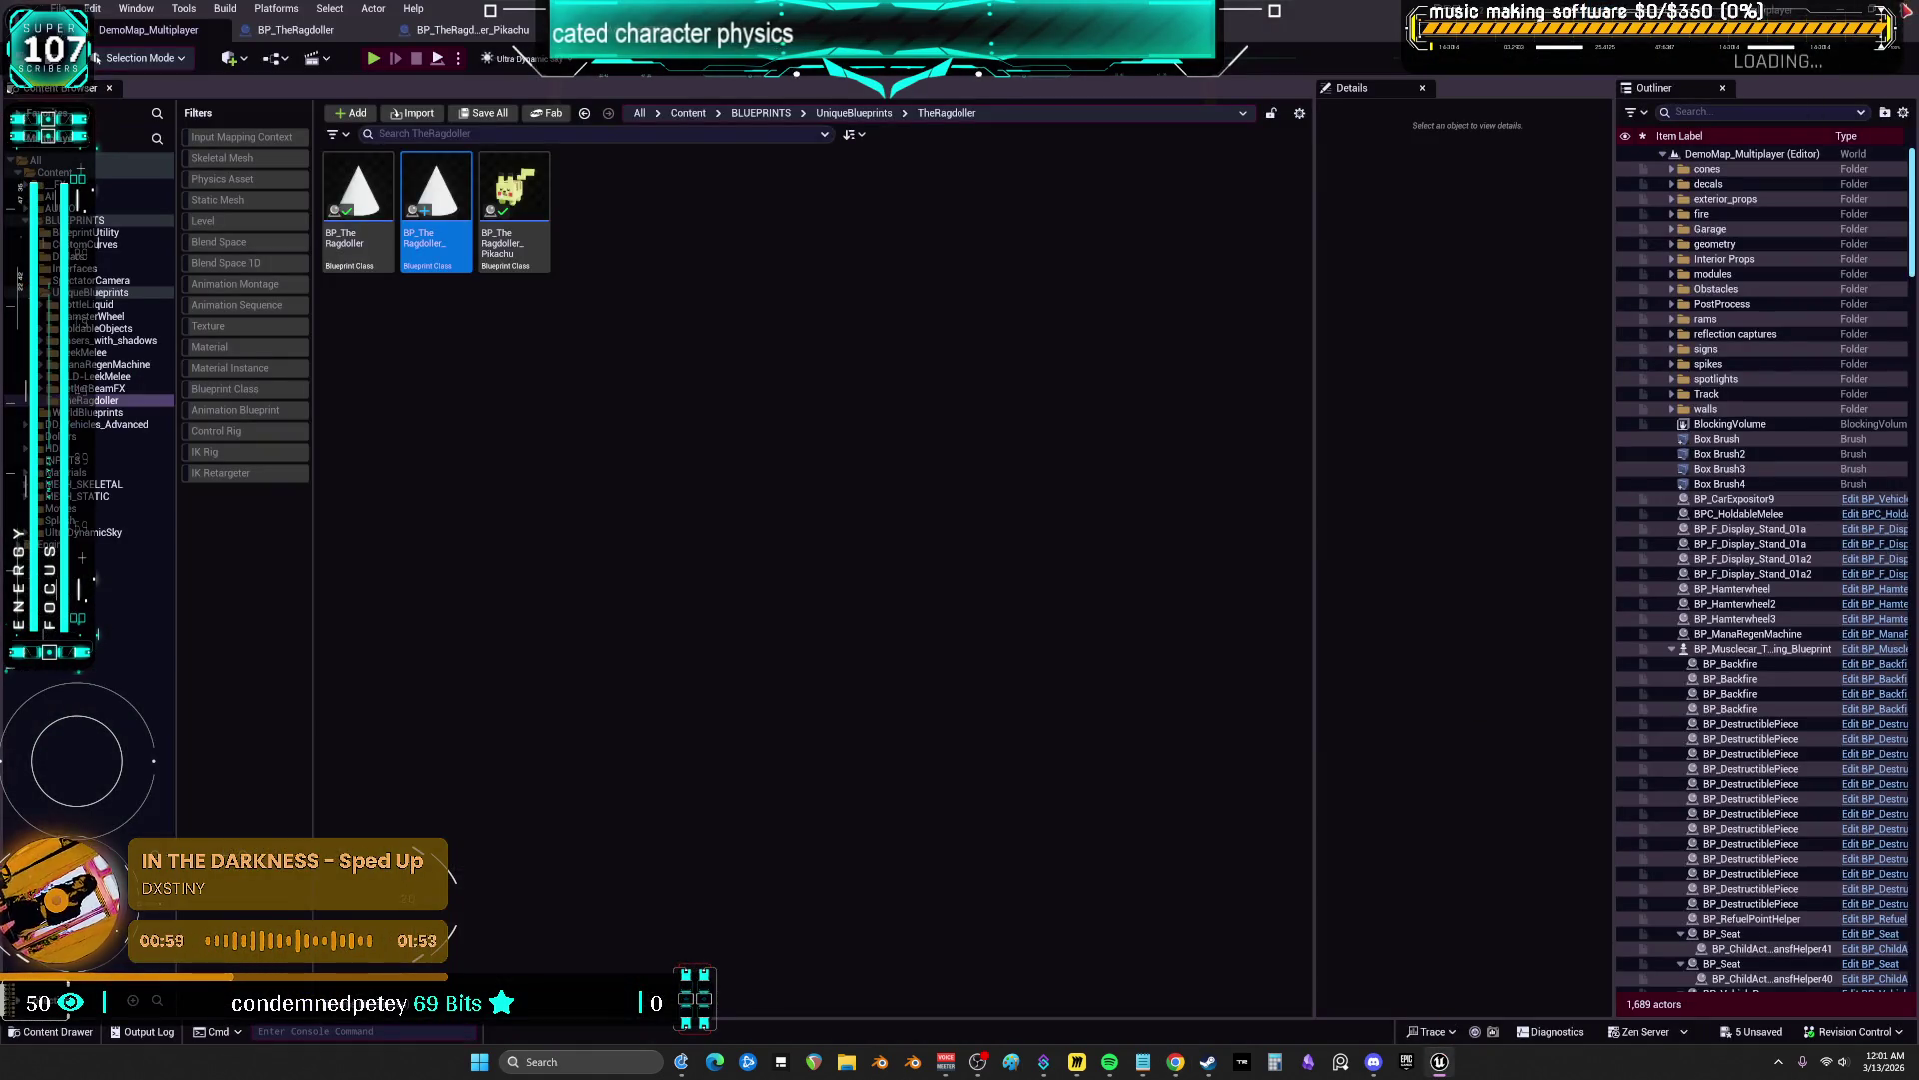
# Save the five unsaved blueprints with Ctrl+Shift+S, then close the Unreal Editor
pyautogui.hotkey('ctrl', 'shift', 's')
pyautogui.click(1012, 708)
pyautogui.hotkey('alt', 'F4')
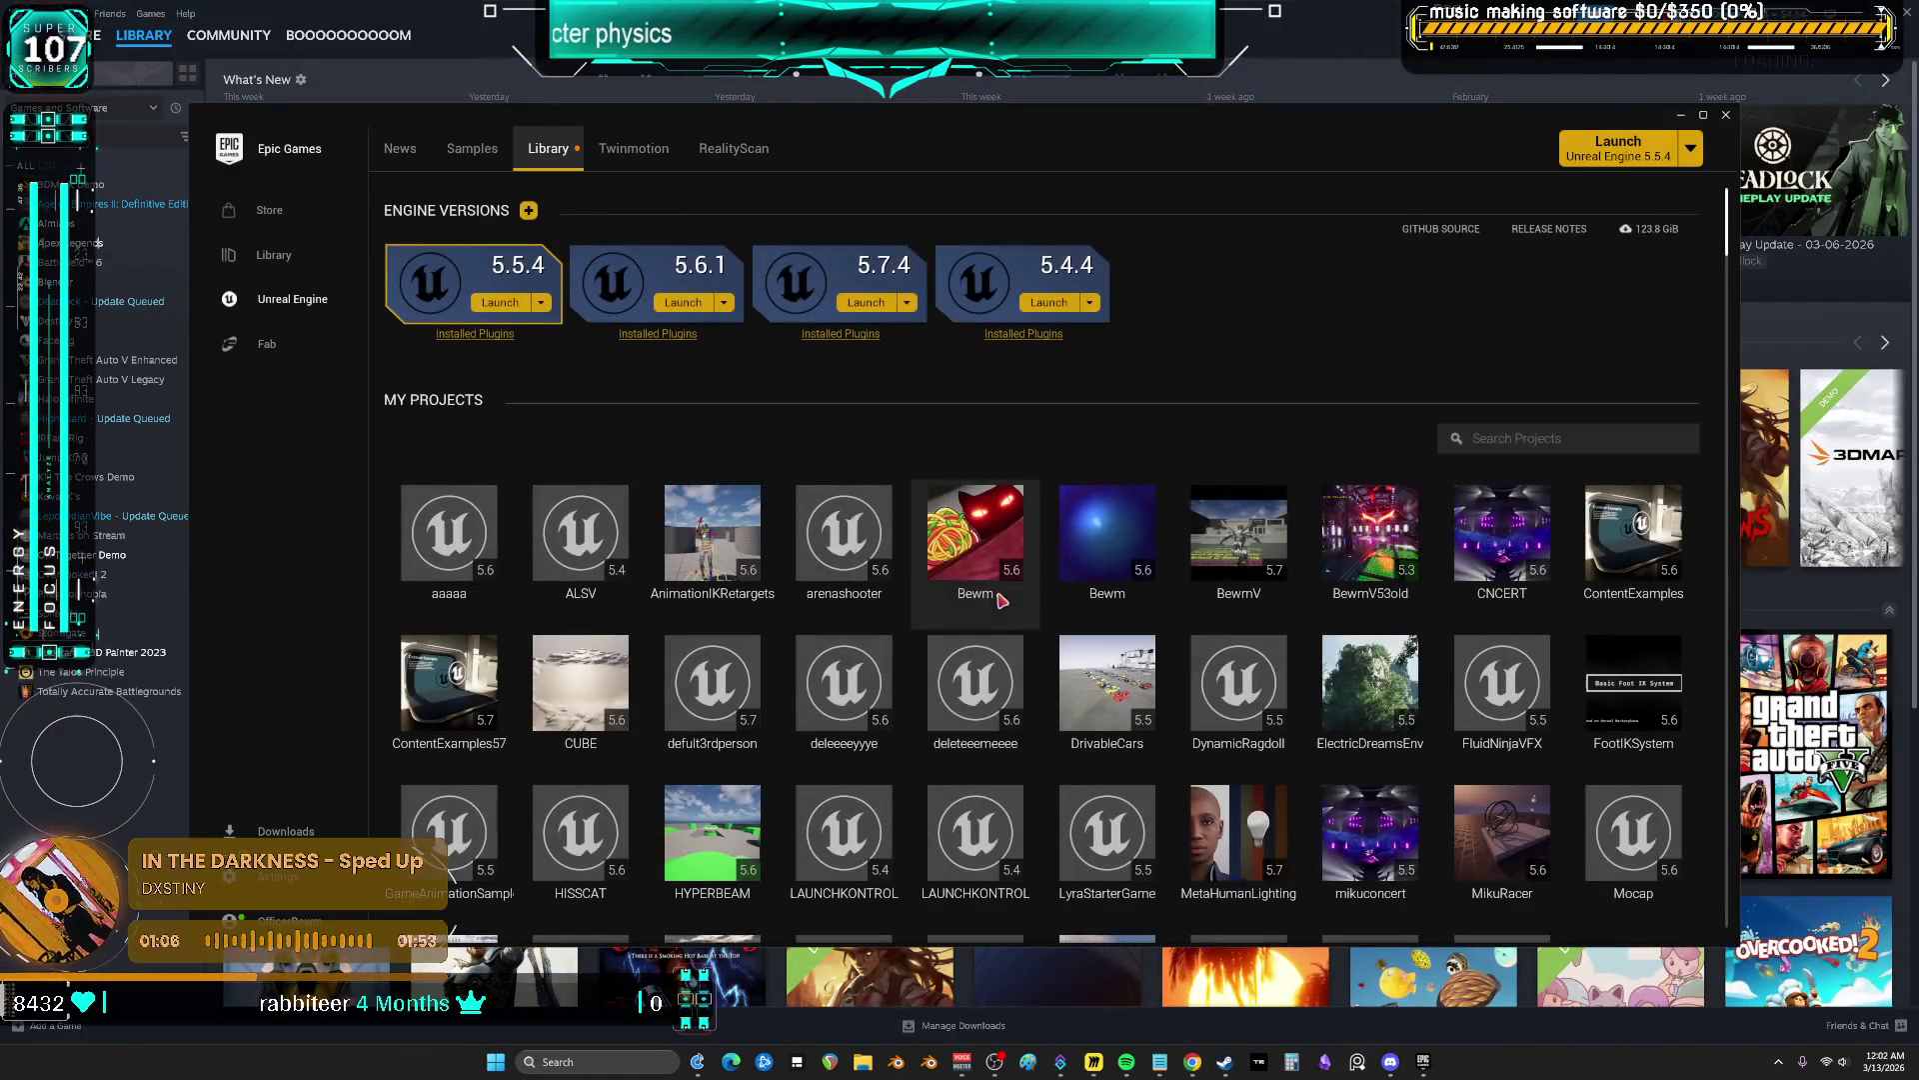
# Launch the Bewm project from the Unreal Engine library
pyautogui.doubleClick(958, 532)
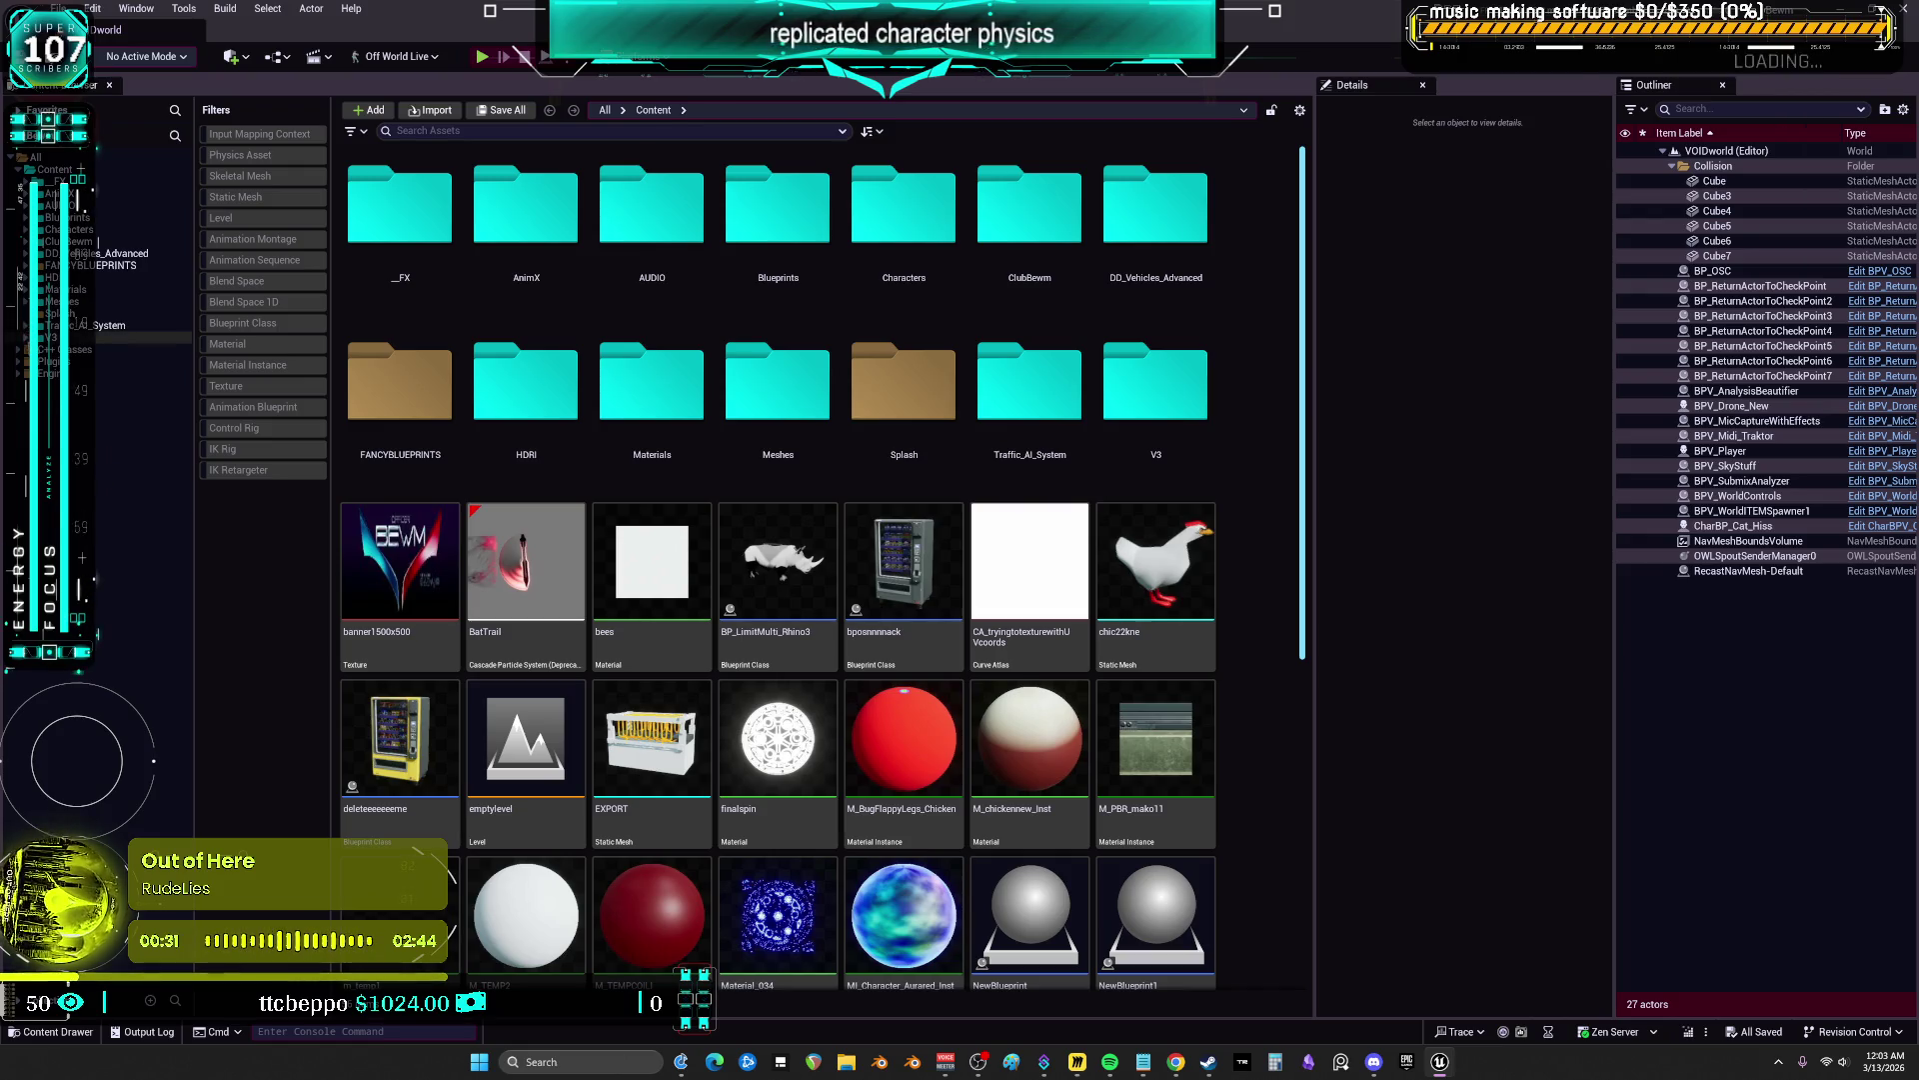
# Expand FANCYBLUEPRINTS > UniqueBlueprints > Firetruck down to its Meshes folder
pyautogui.click(50, 337)
pyautogui.click(25, 266)
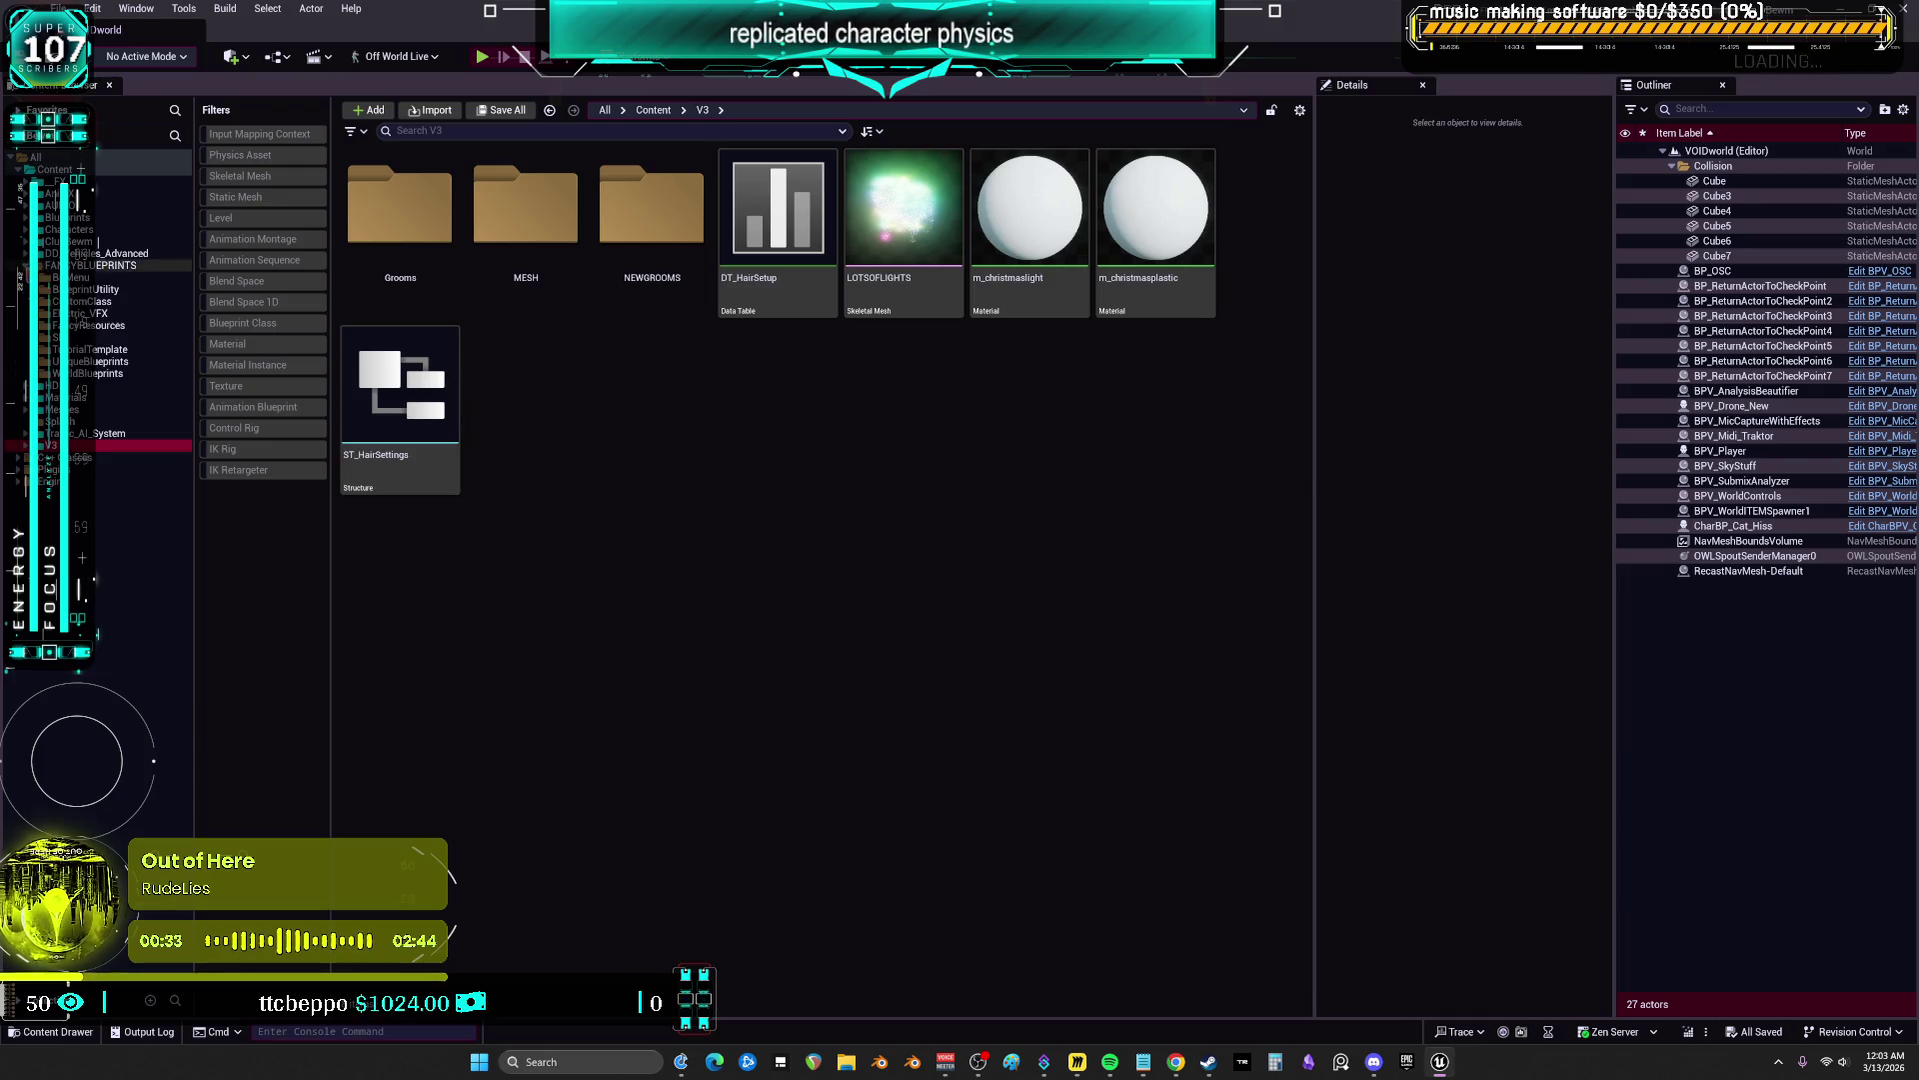
pyautogui.click(34, 362)
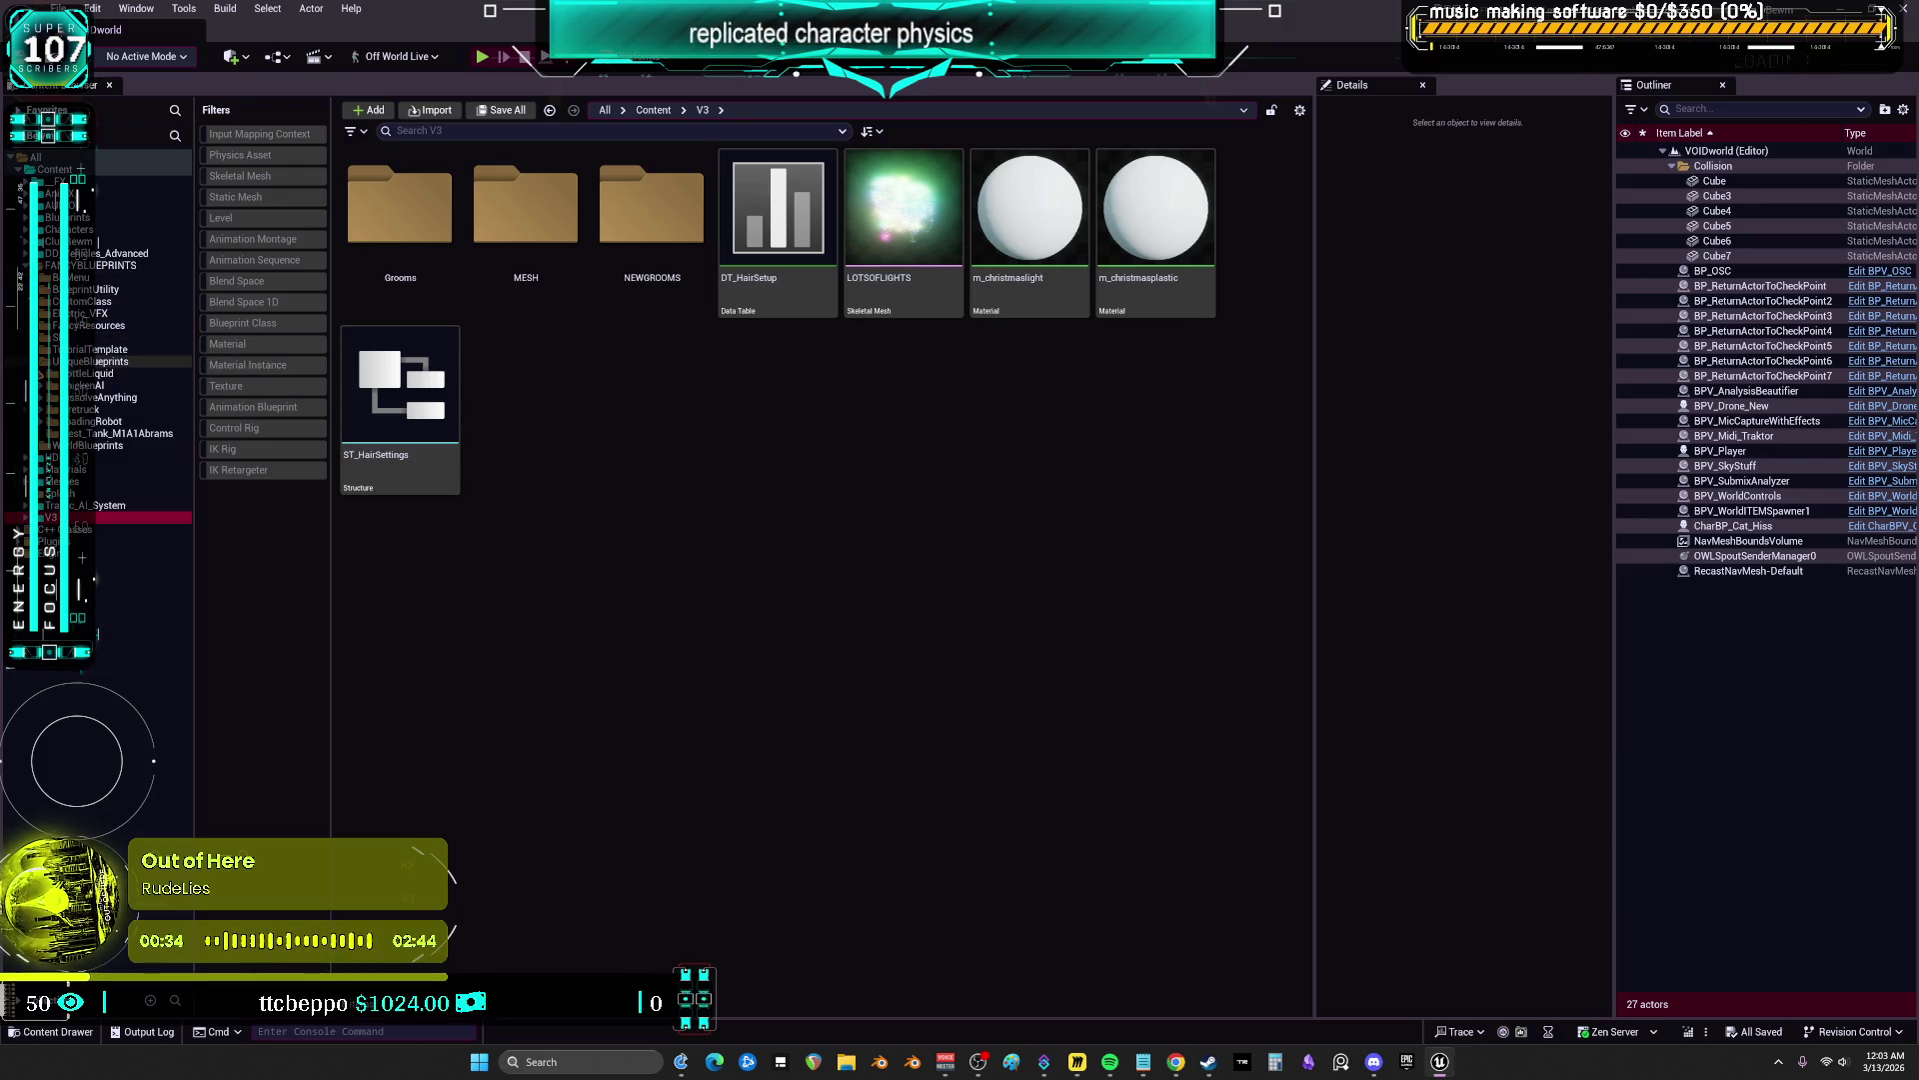
pyautogui.click(37, 301)
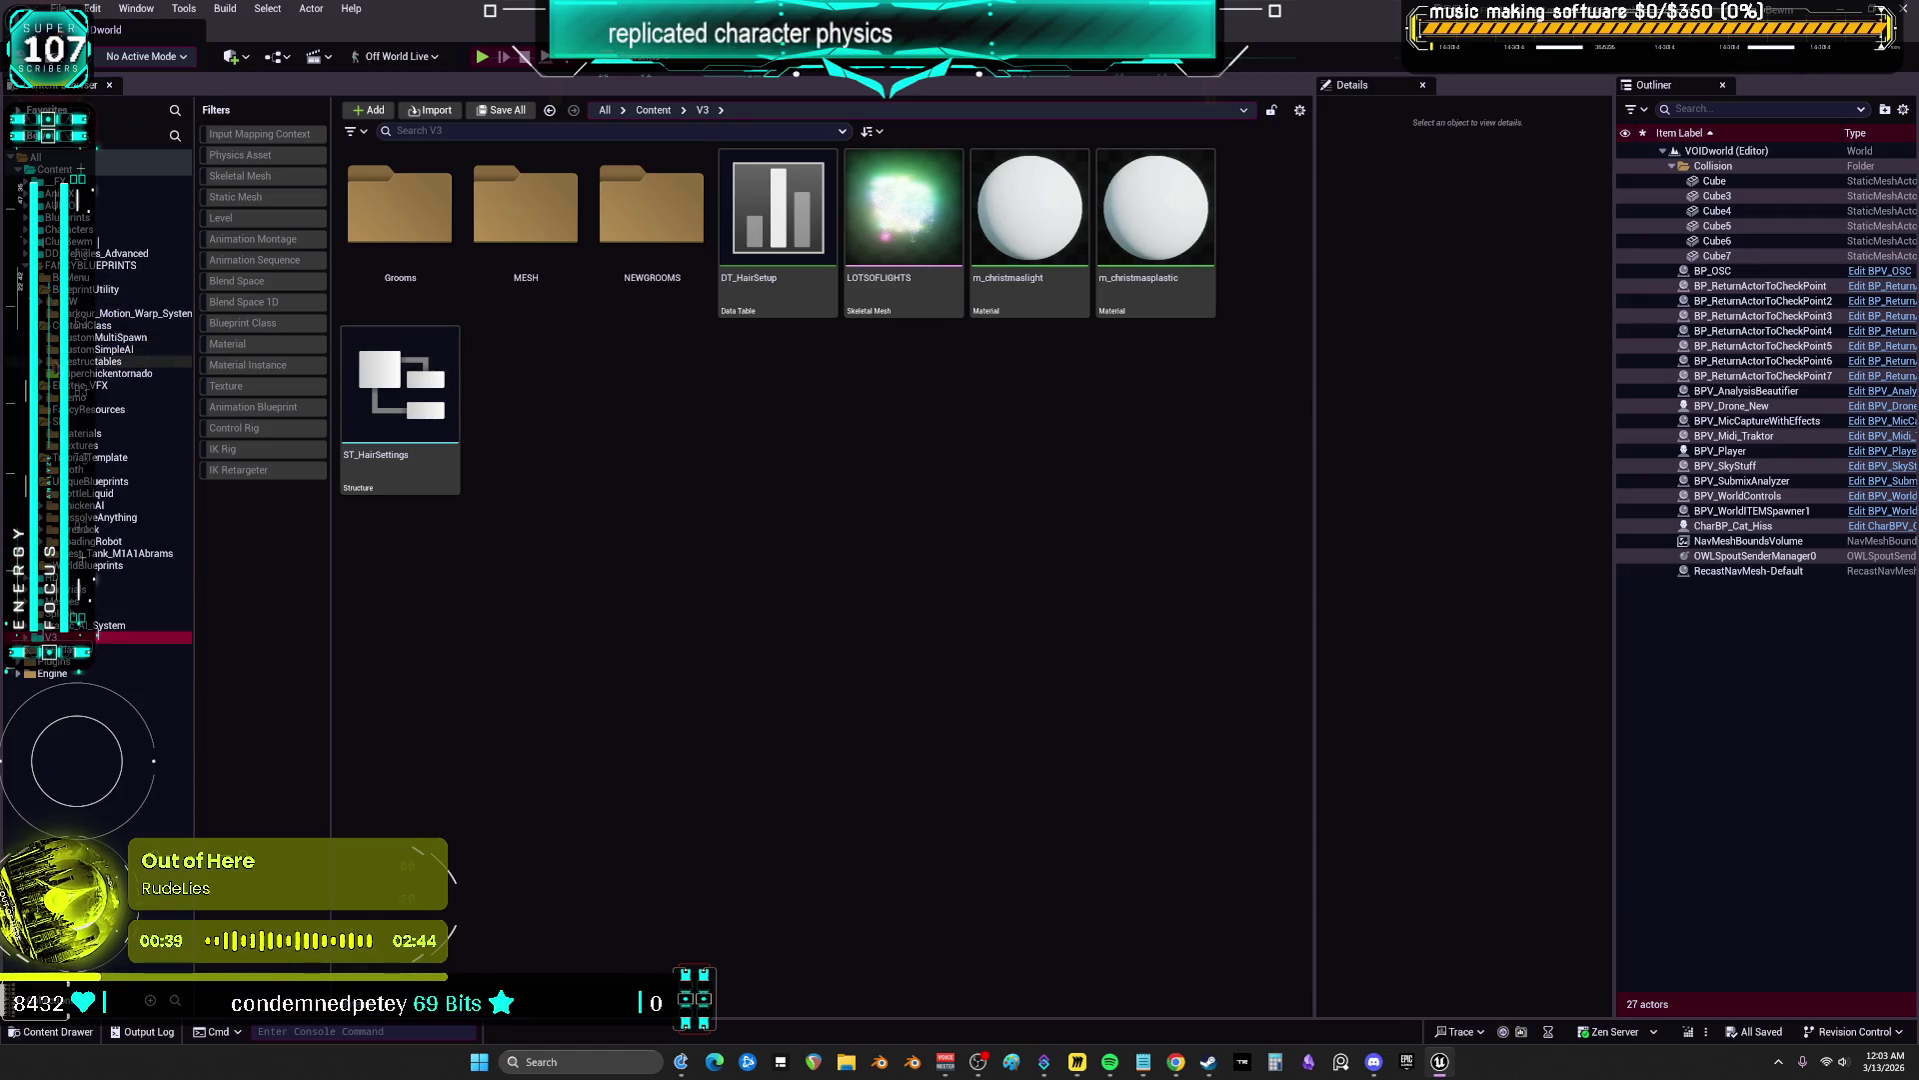
pyautogui.click(44, 363)
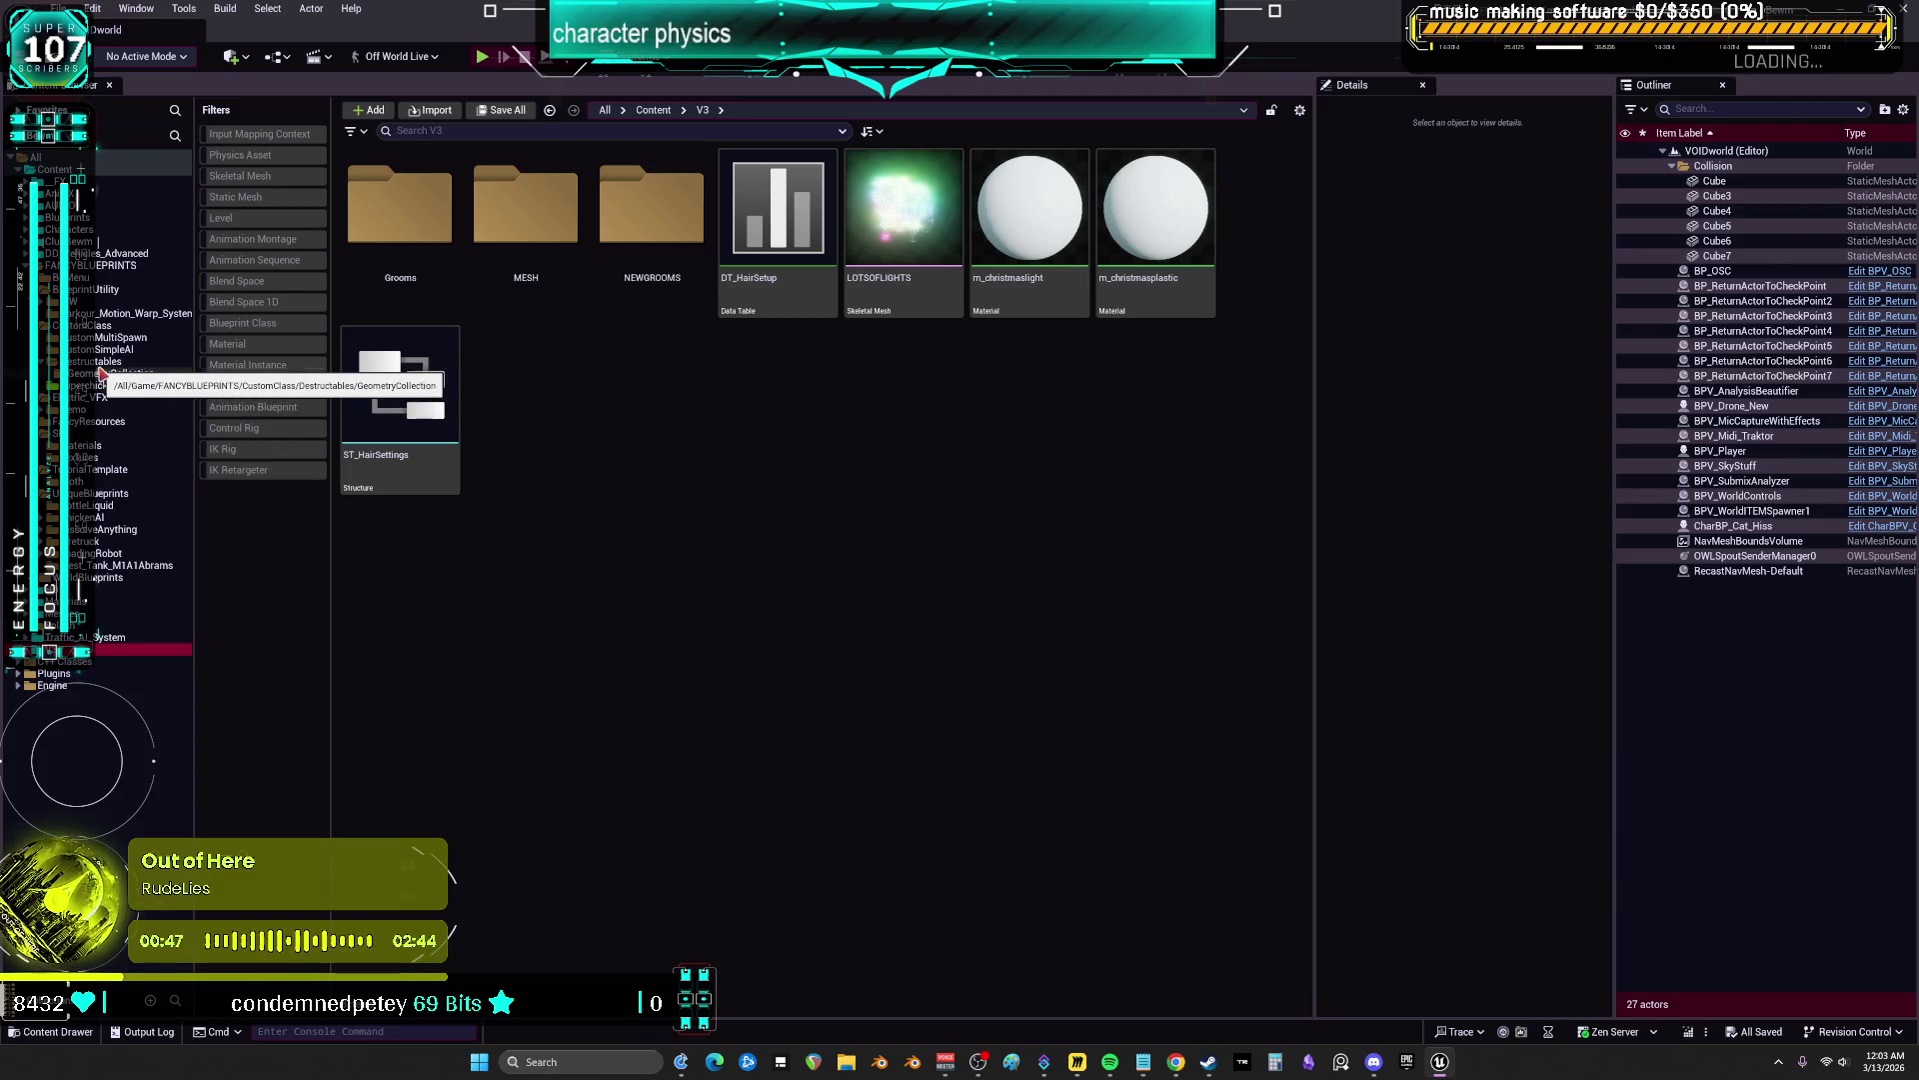
pyautogui.click(88, 543)
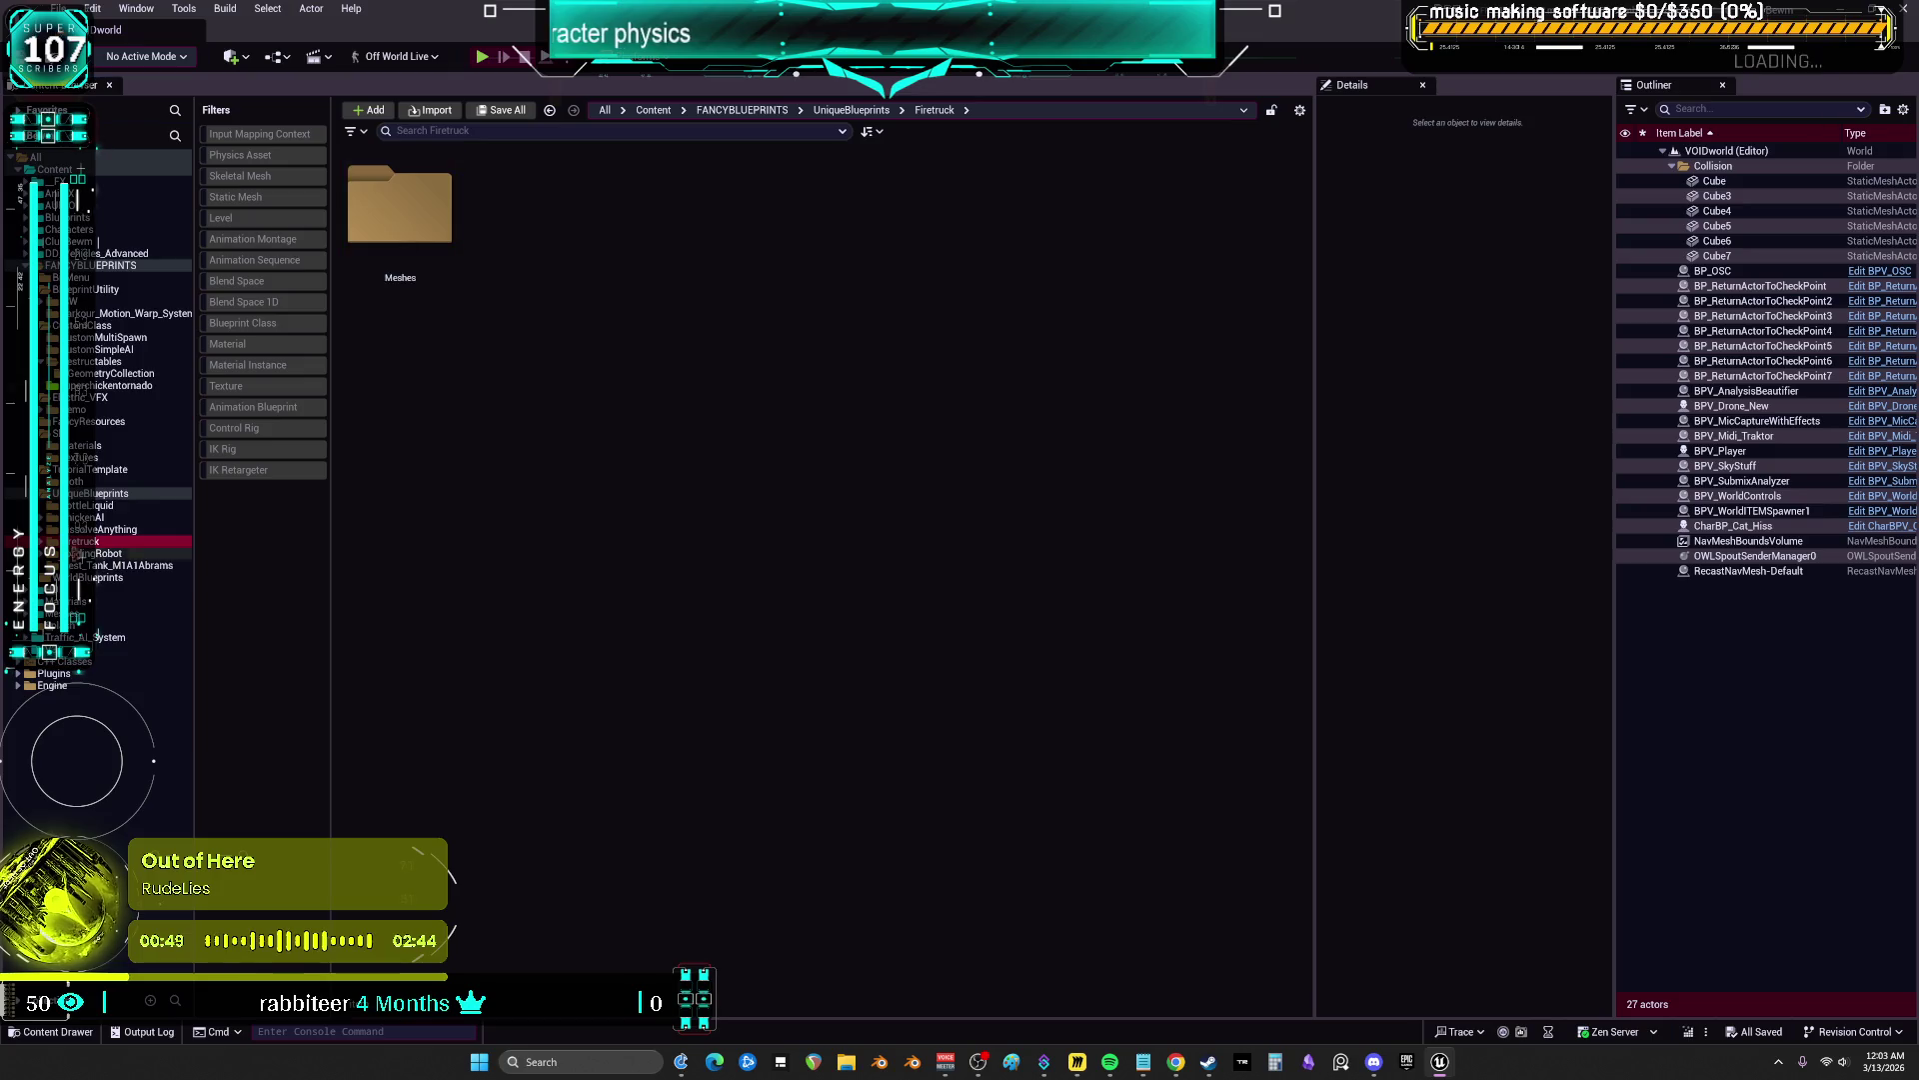
pyautogui.click(58, 540)
pyautogui.click(80, 554)
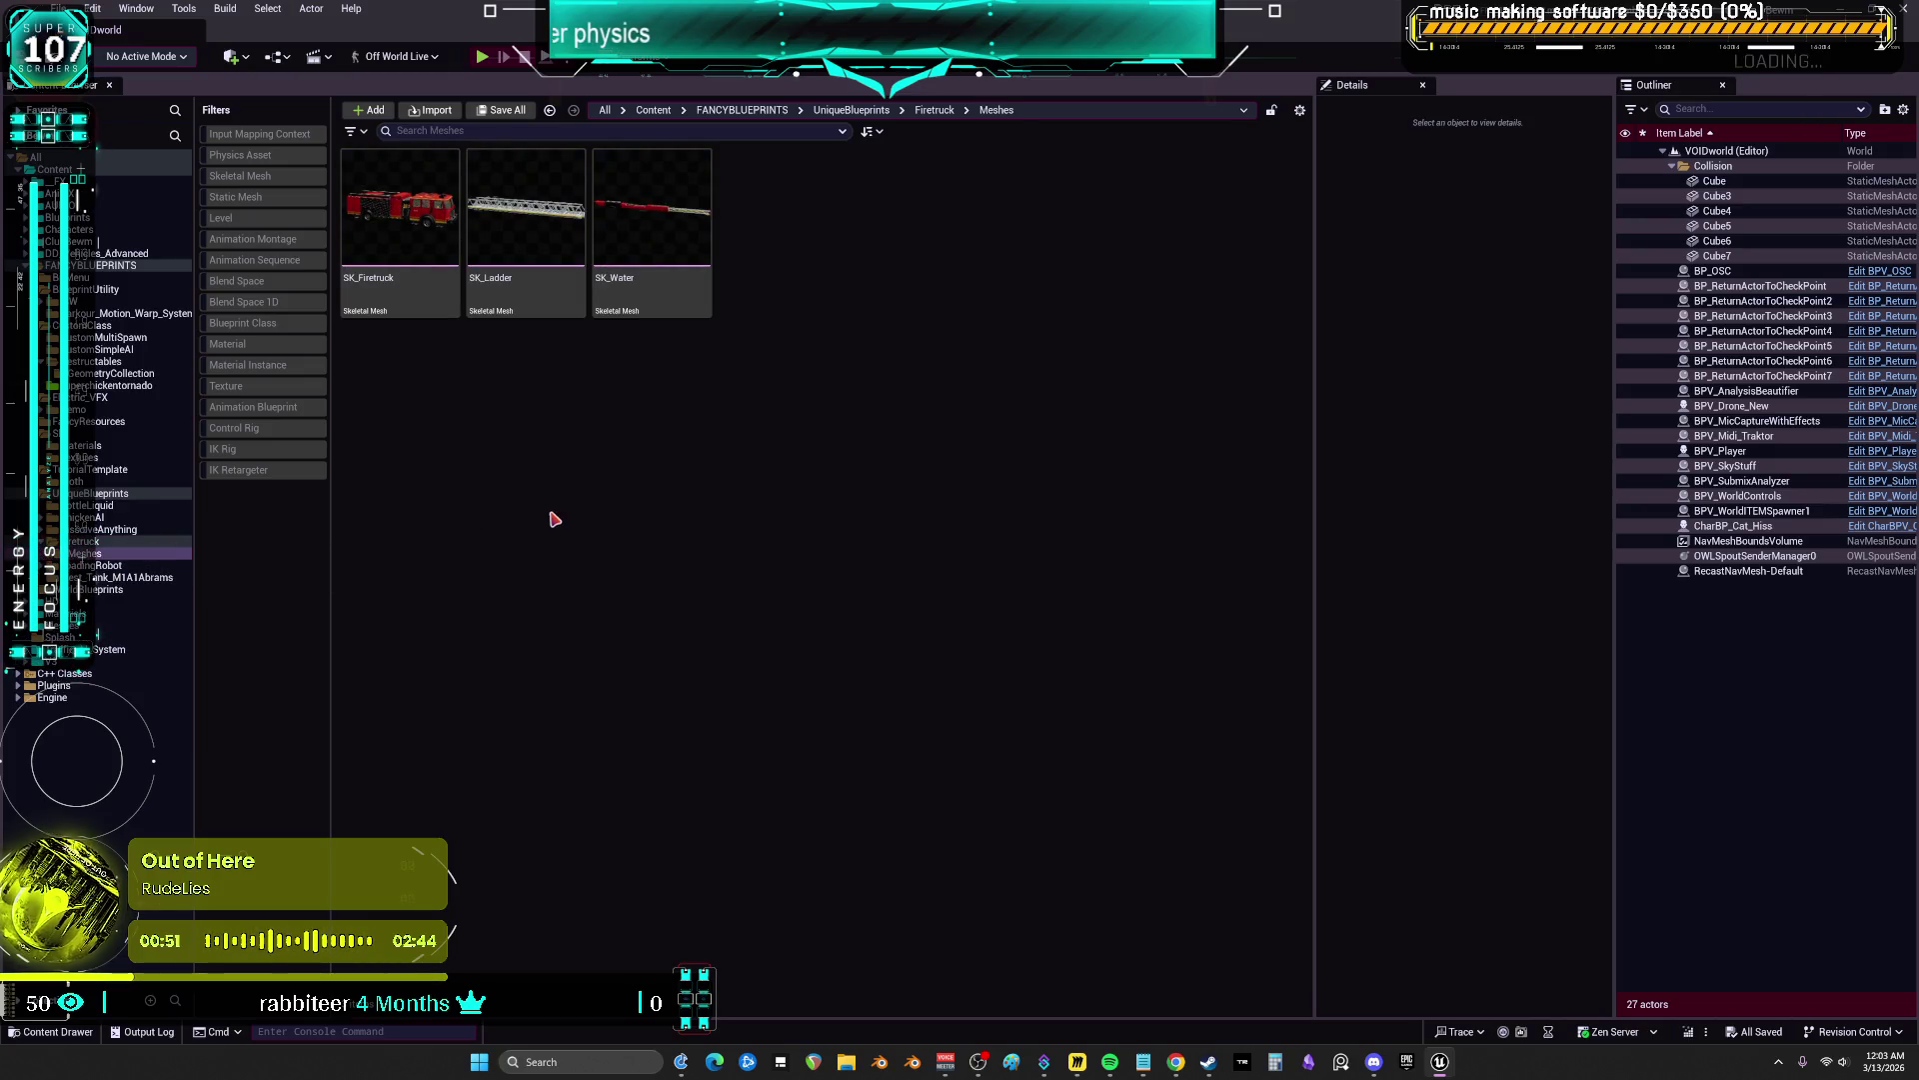
# Open SK_Firetruck and decline creating a new skeleton for it
pyautogui.click(402, 274)
pyautogui.doubleClick(403, 274)
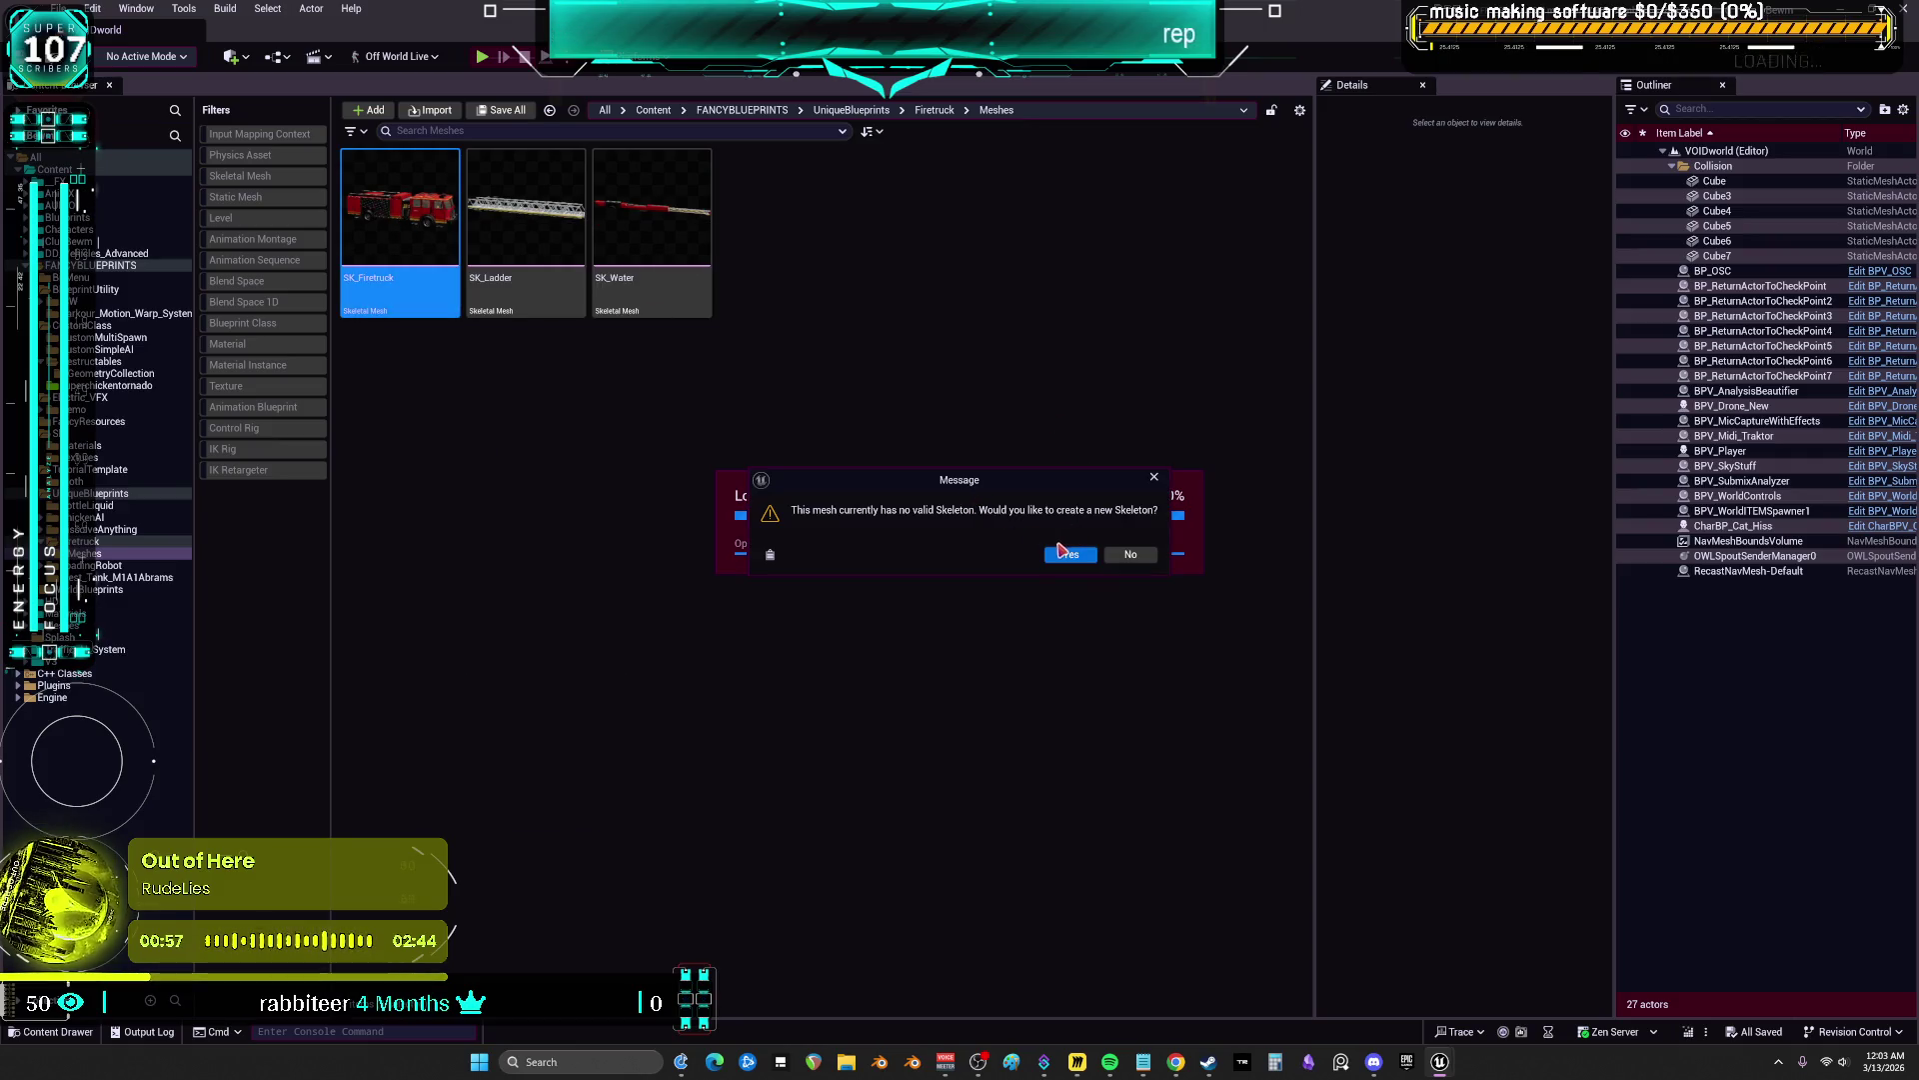
pyautogui.click(1133, 555)
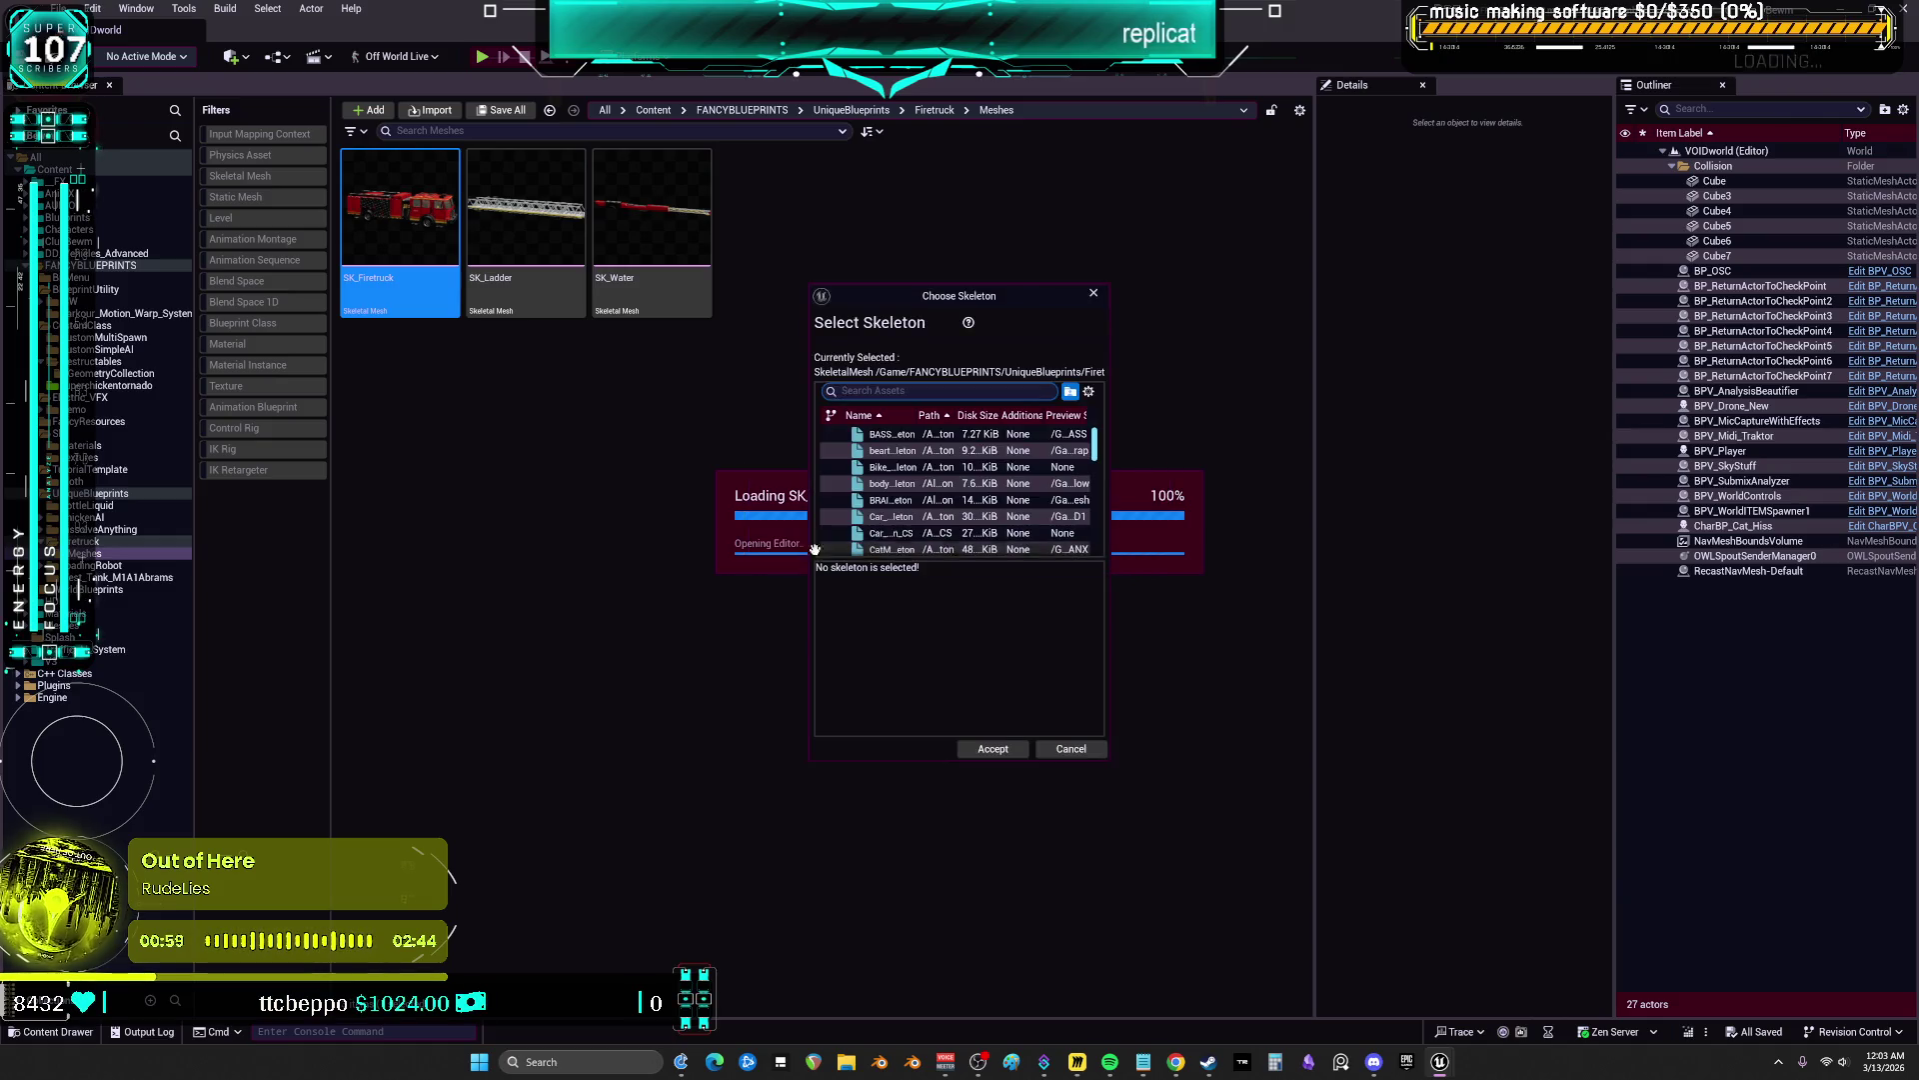
# Cancel the skeleton choice, acknowledge the missing-skeleton message and deselect SK_Firetruck
pyautogui.click(1071, 749)
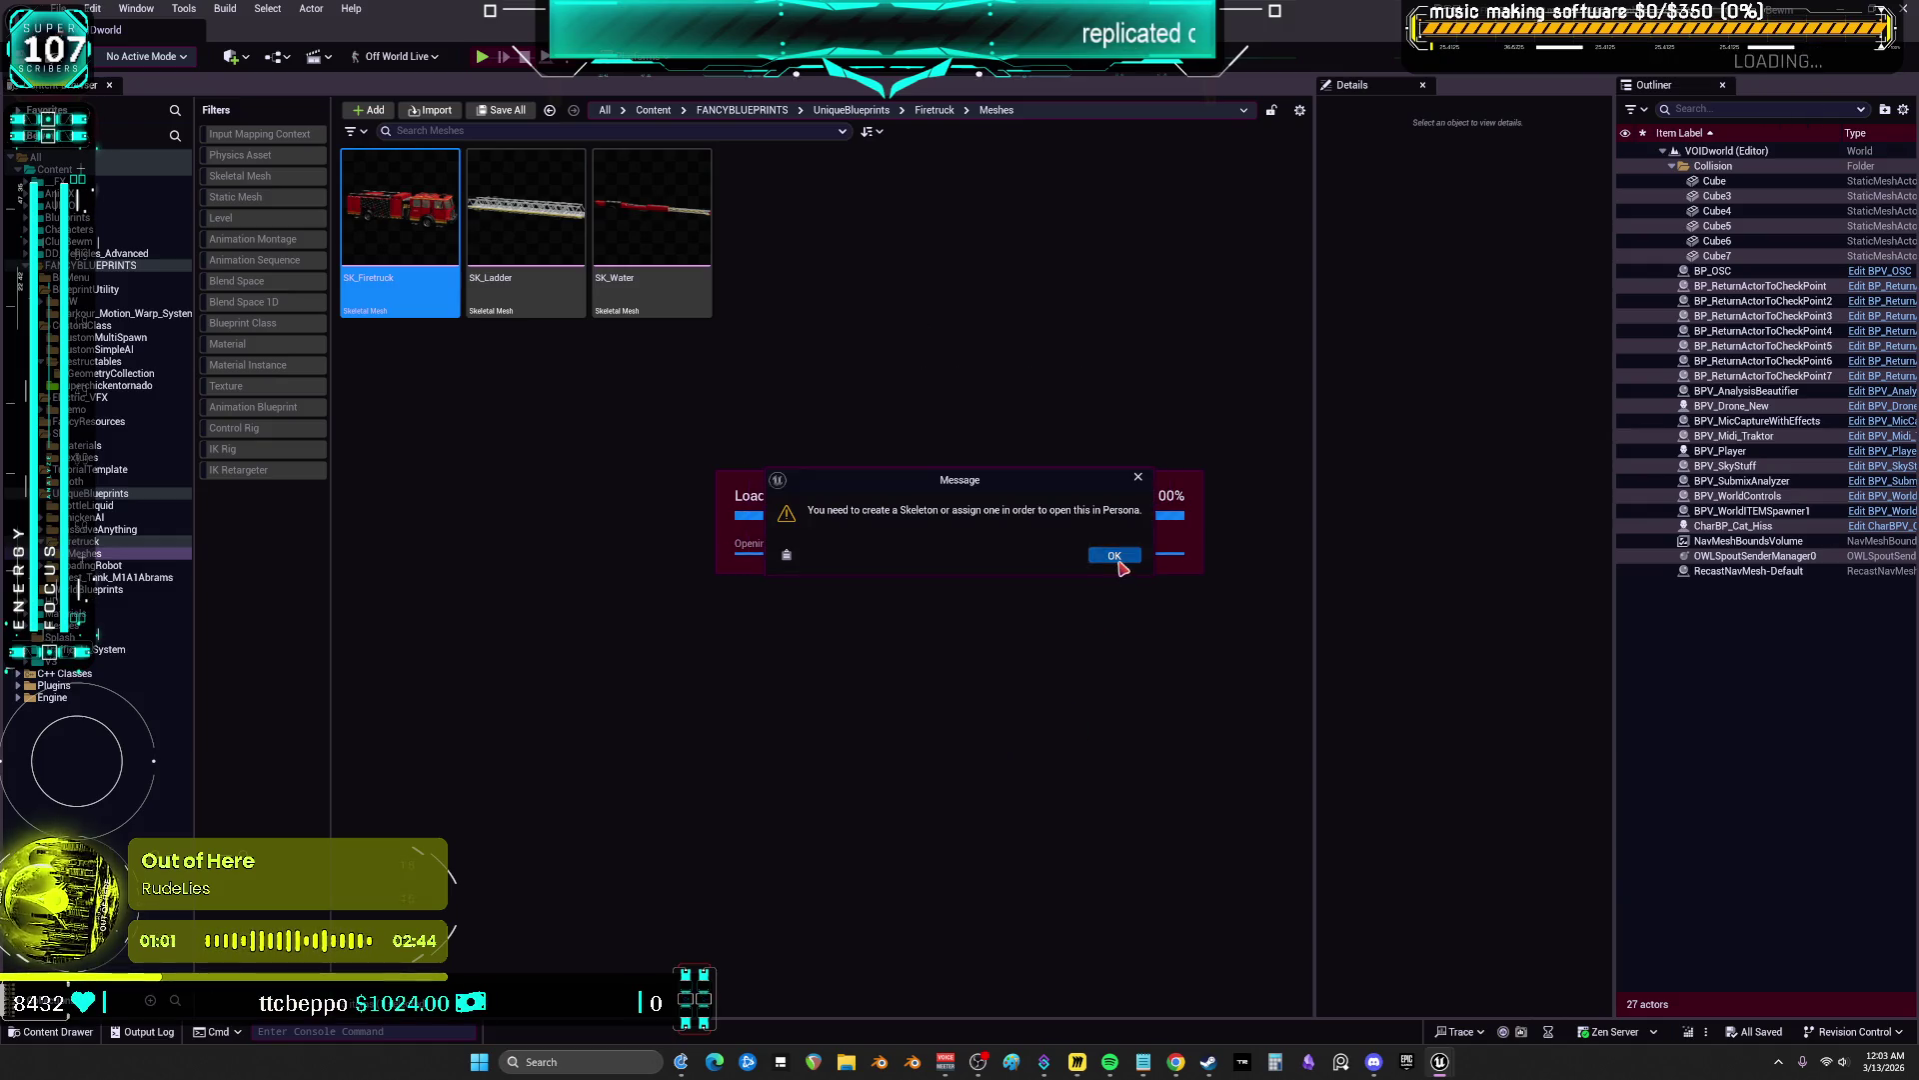
pyautogui.click(1116, 557)
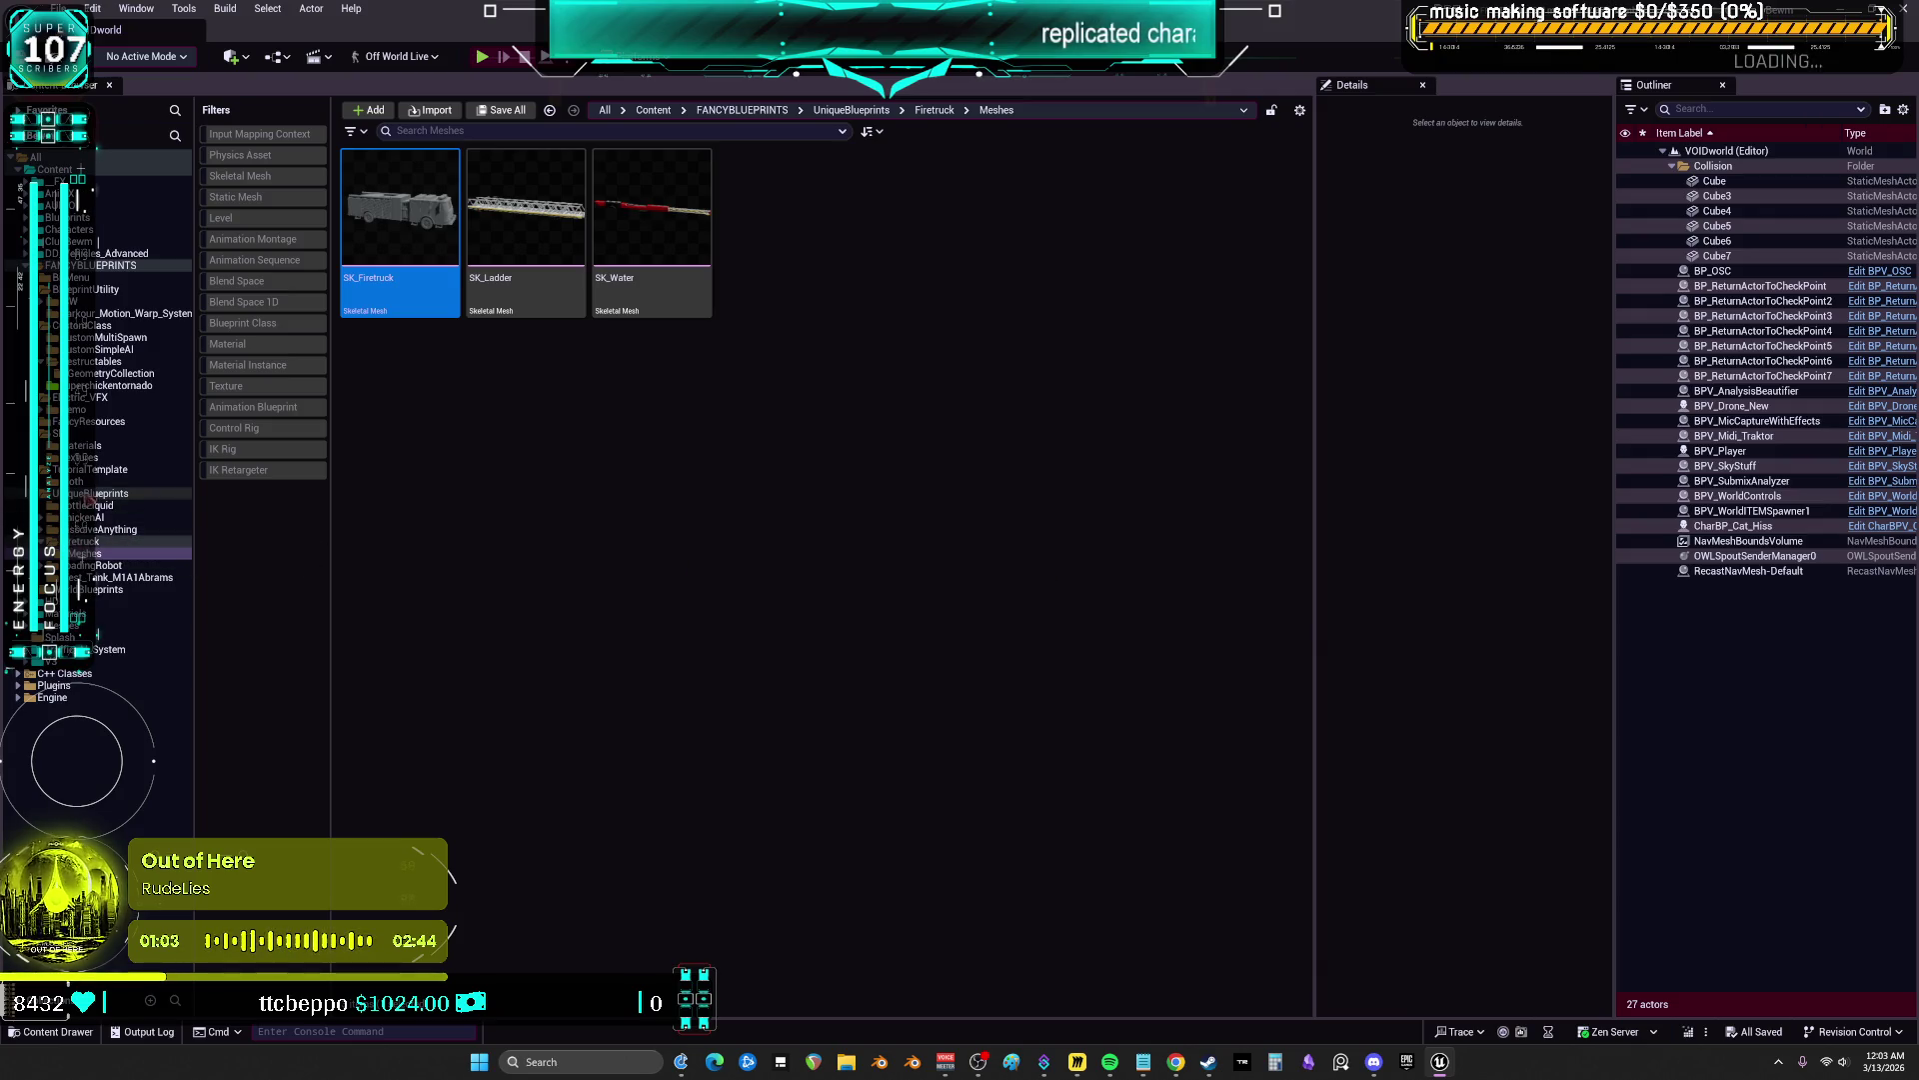
pyautogui.click(369, 449)
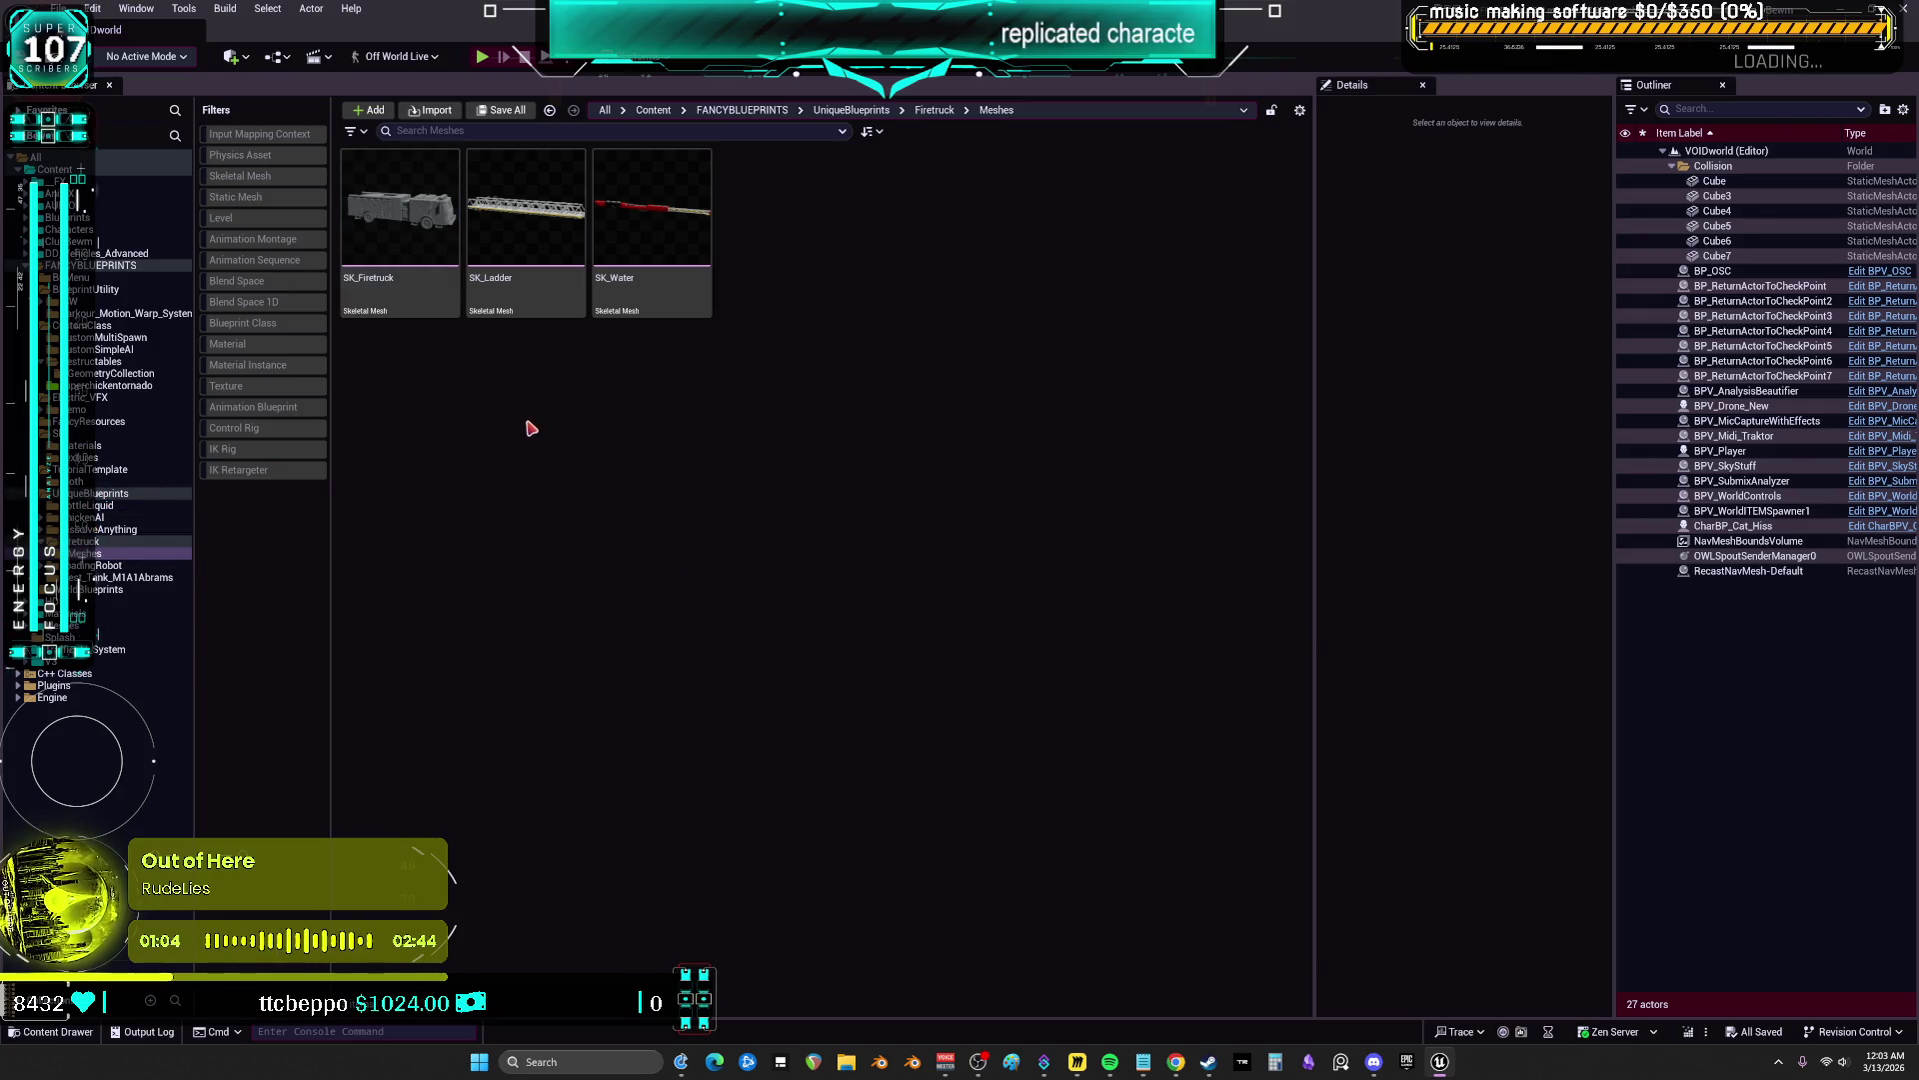
# Browse the content folders, then filter FANCYBLUEPRINTS to Blueprint Class assets only
pyautogui.click(100, 276)
pyautogui.click(100, 288)
pyautogui.click(100, 301)
pyautogui.click(105, 313)
pyautogui.click(105, 324)
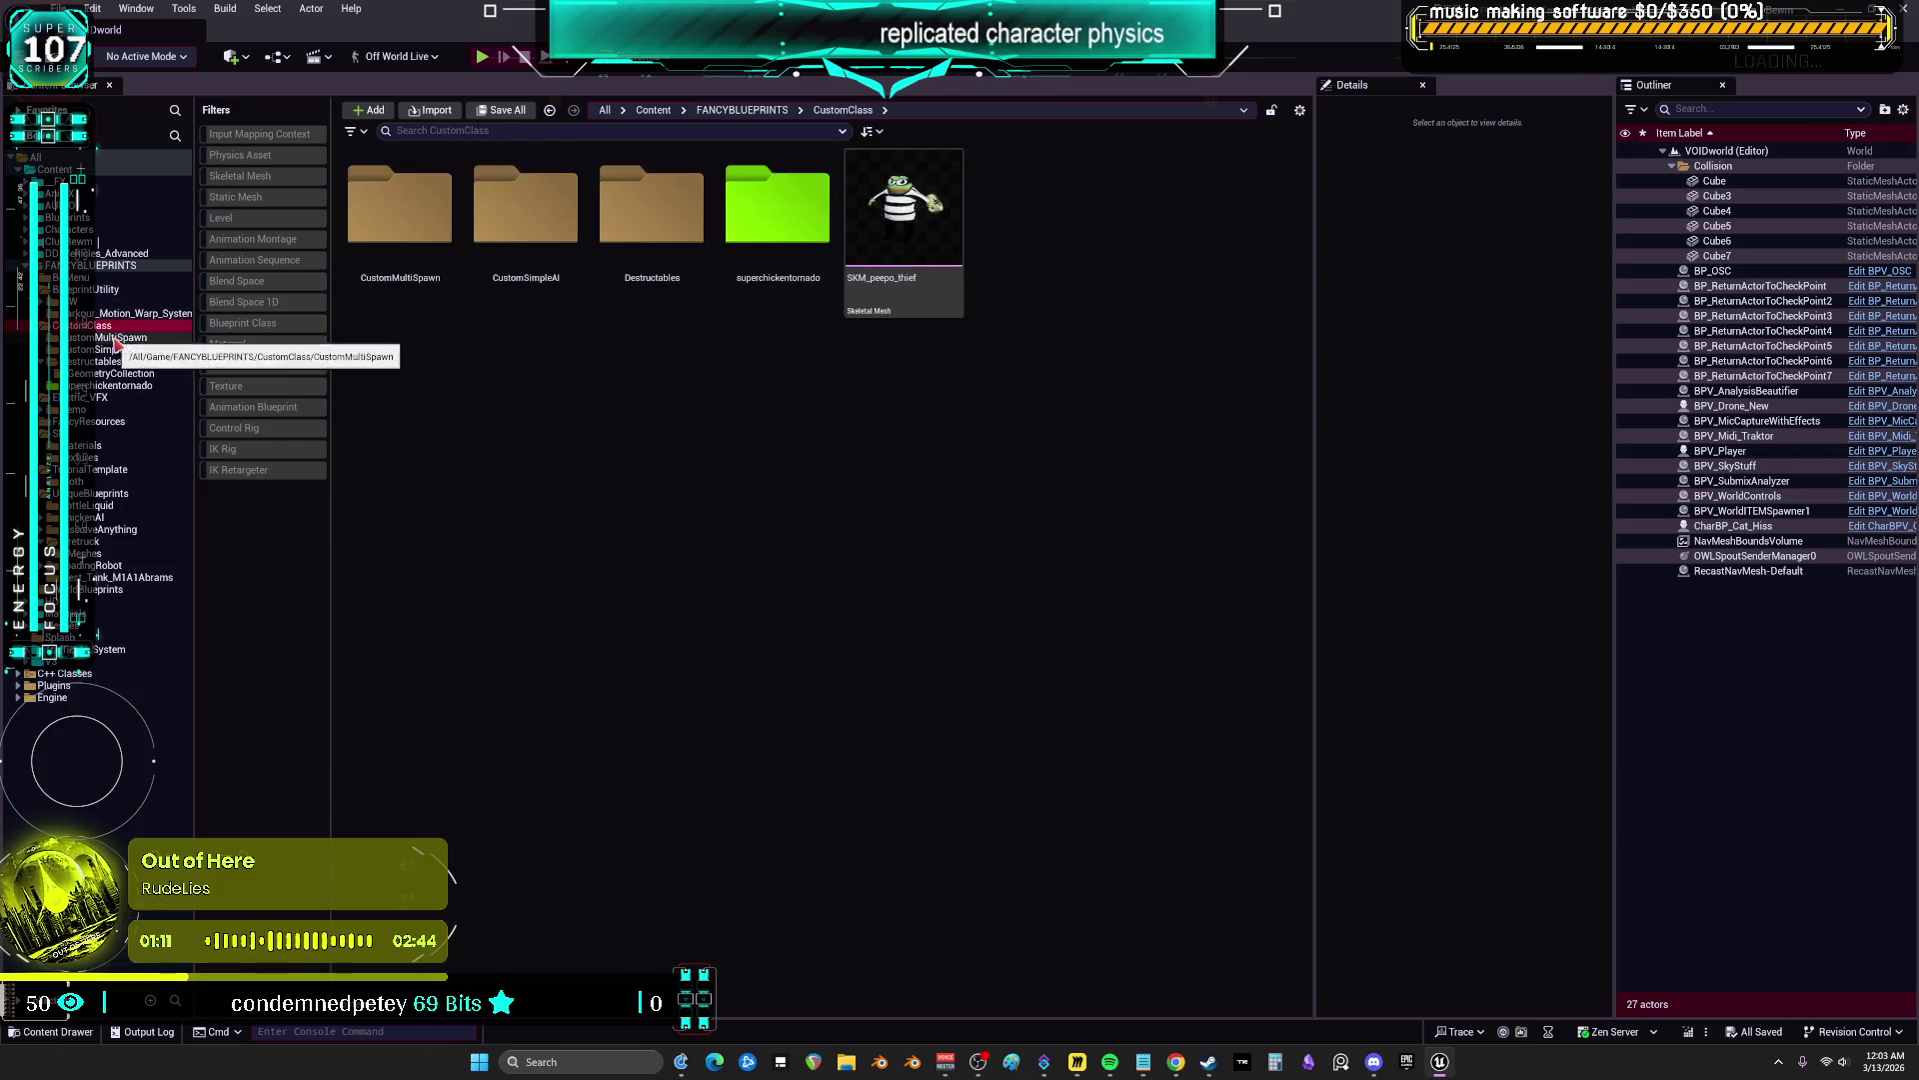
pyautogui.click(110, 348)
pyautogui.click(112, 361)
pyautogui.click(115, 374)
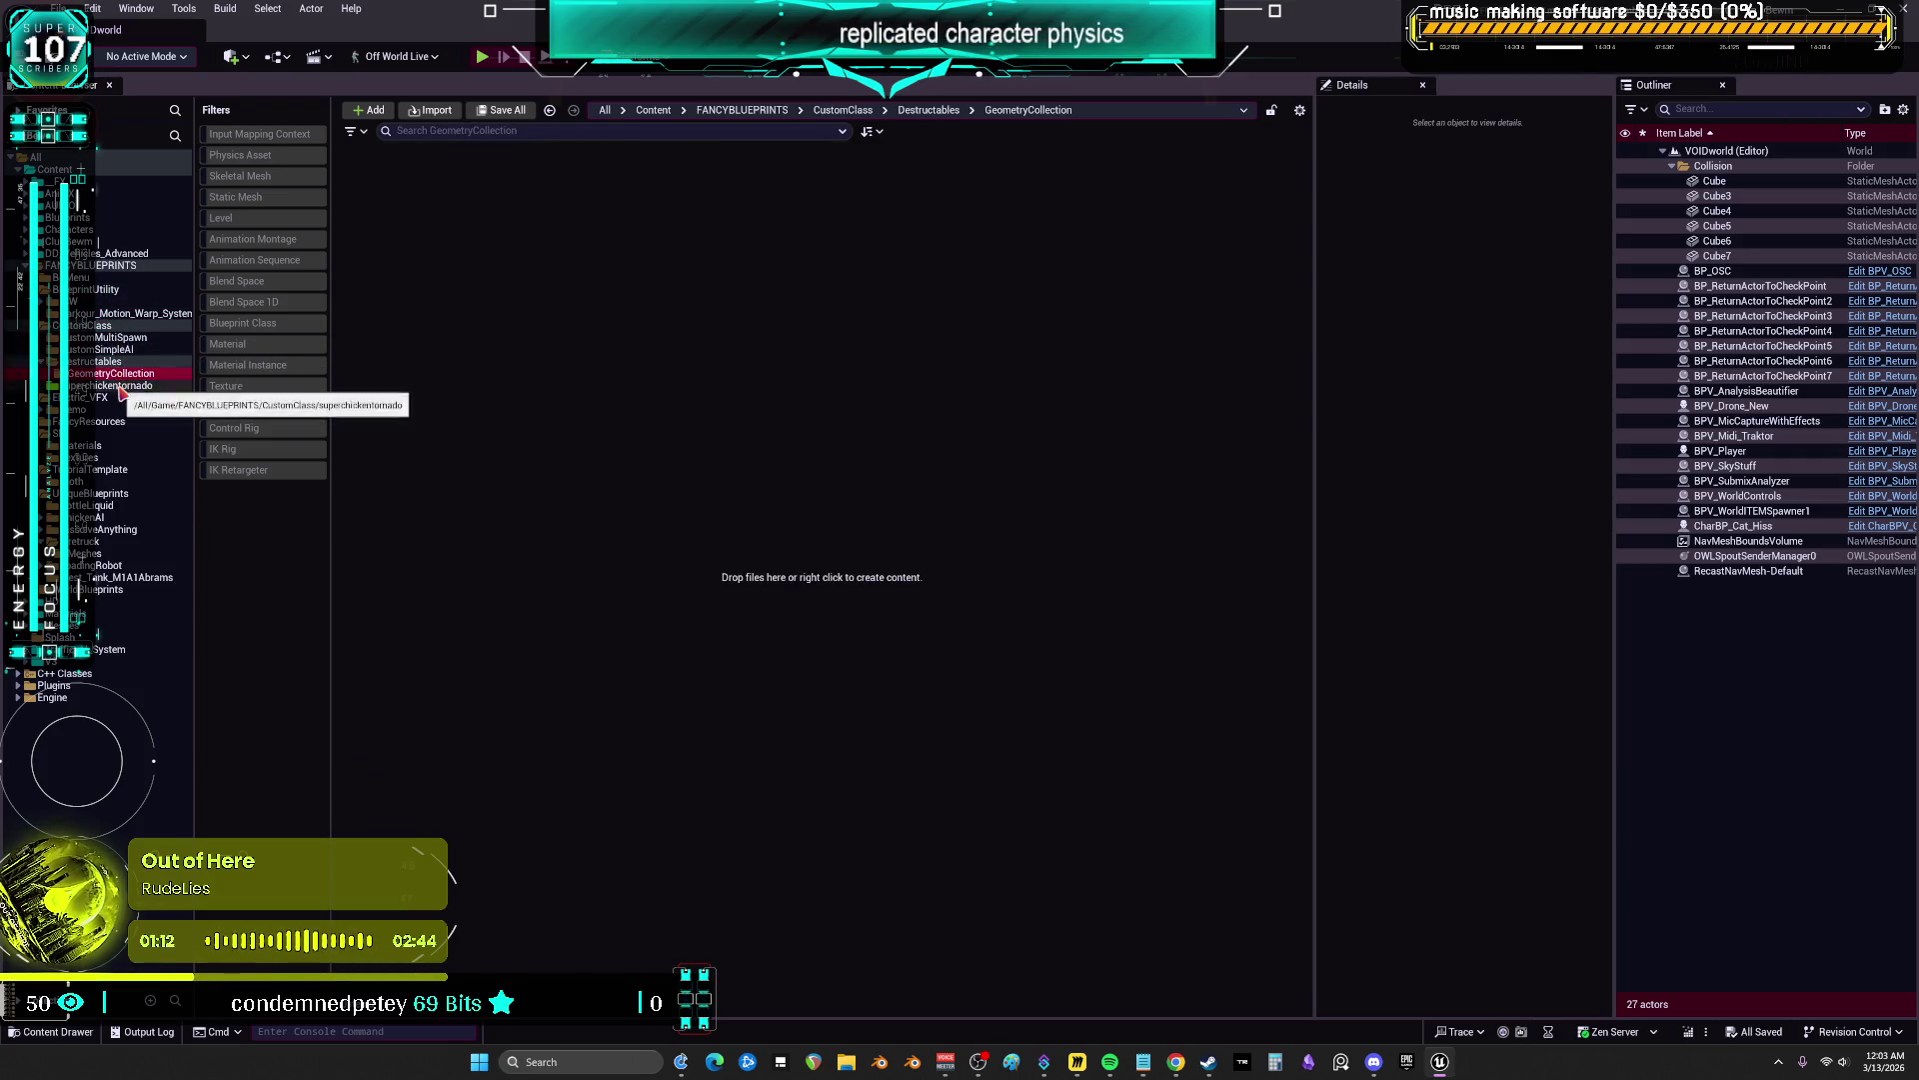
pyautogui.click(112, 386)
pyautogui.click(105, 398)
pyautogui.click(100, 409)
pyautogui.click(100, 421)
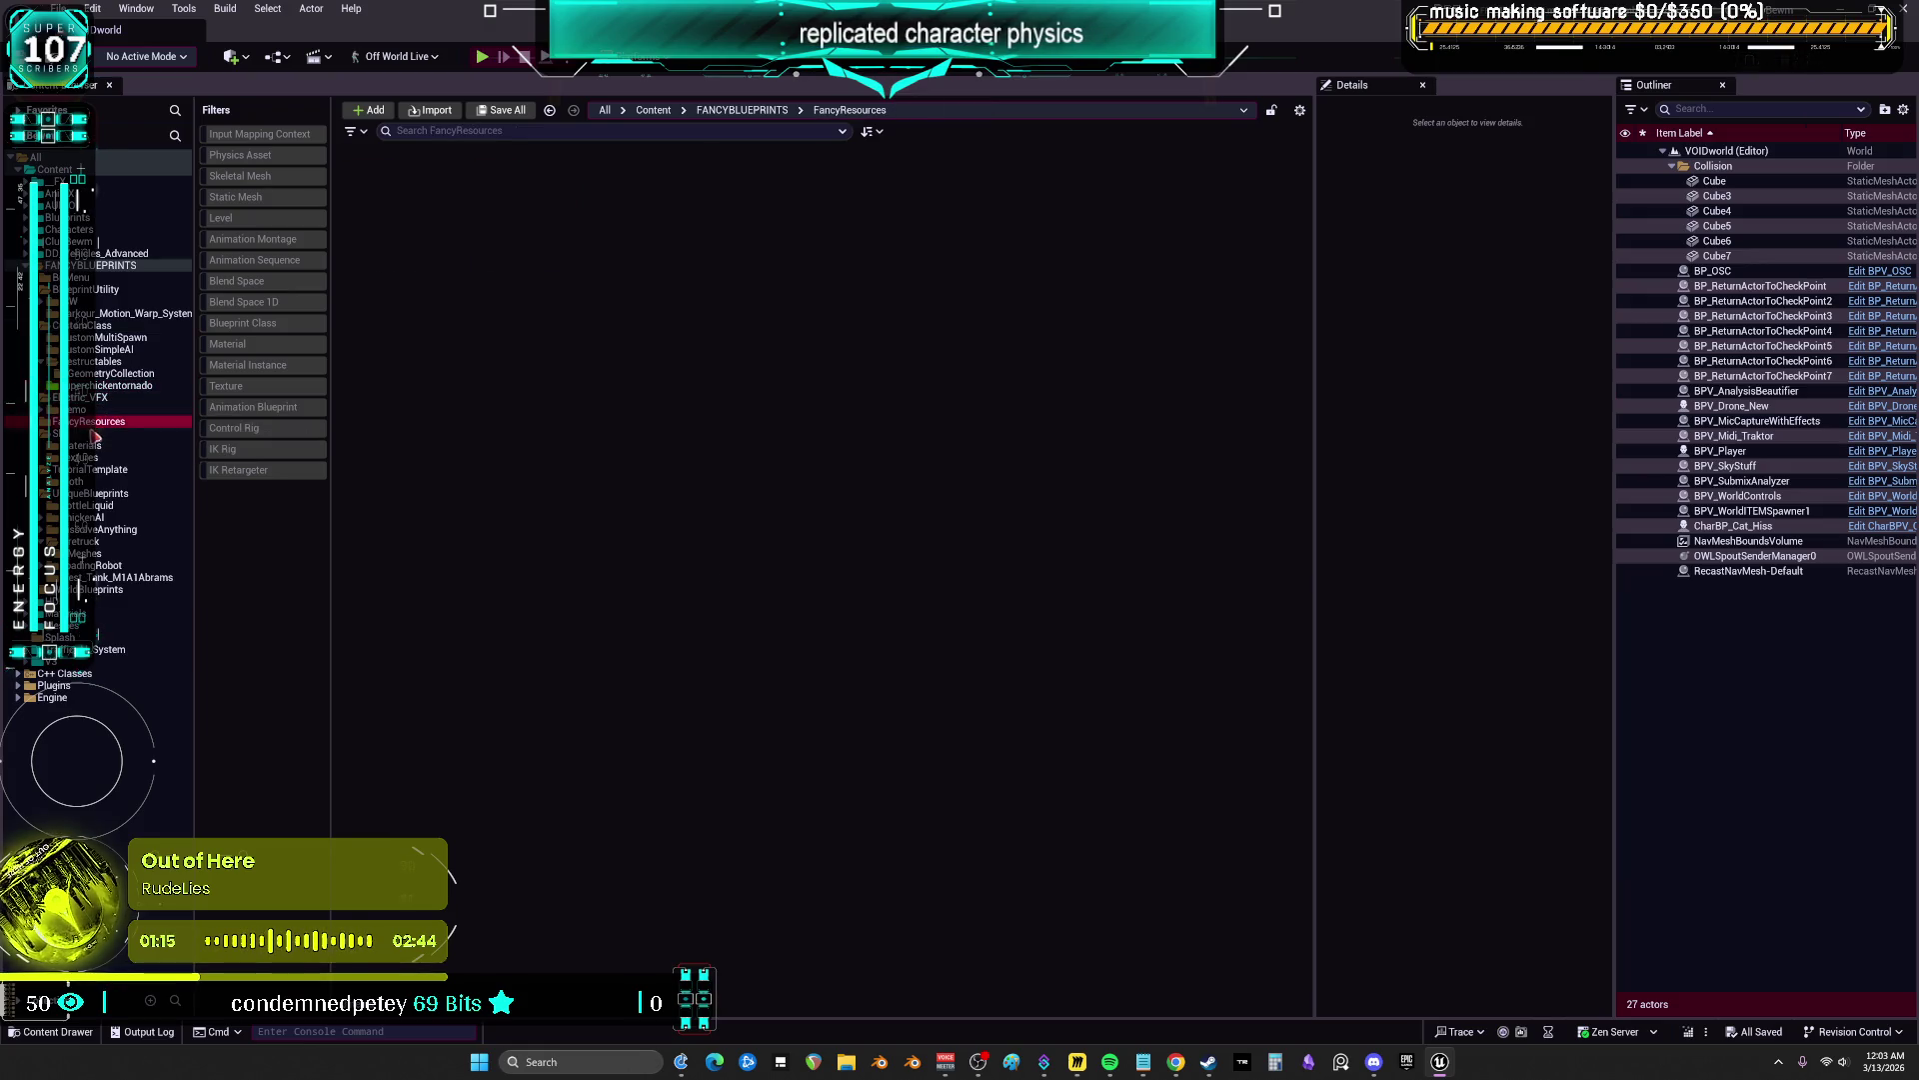
pyautogui.click(100, 434)
pyautogui.click(130, 265)
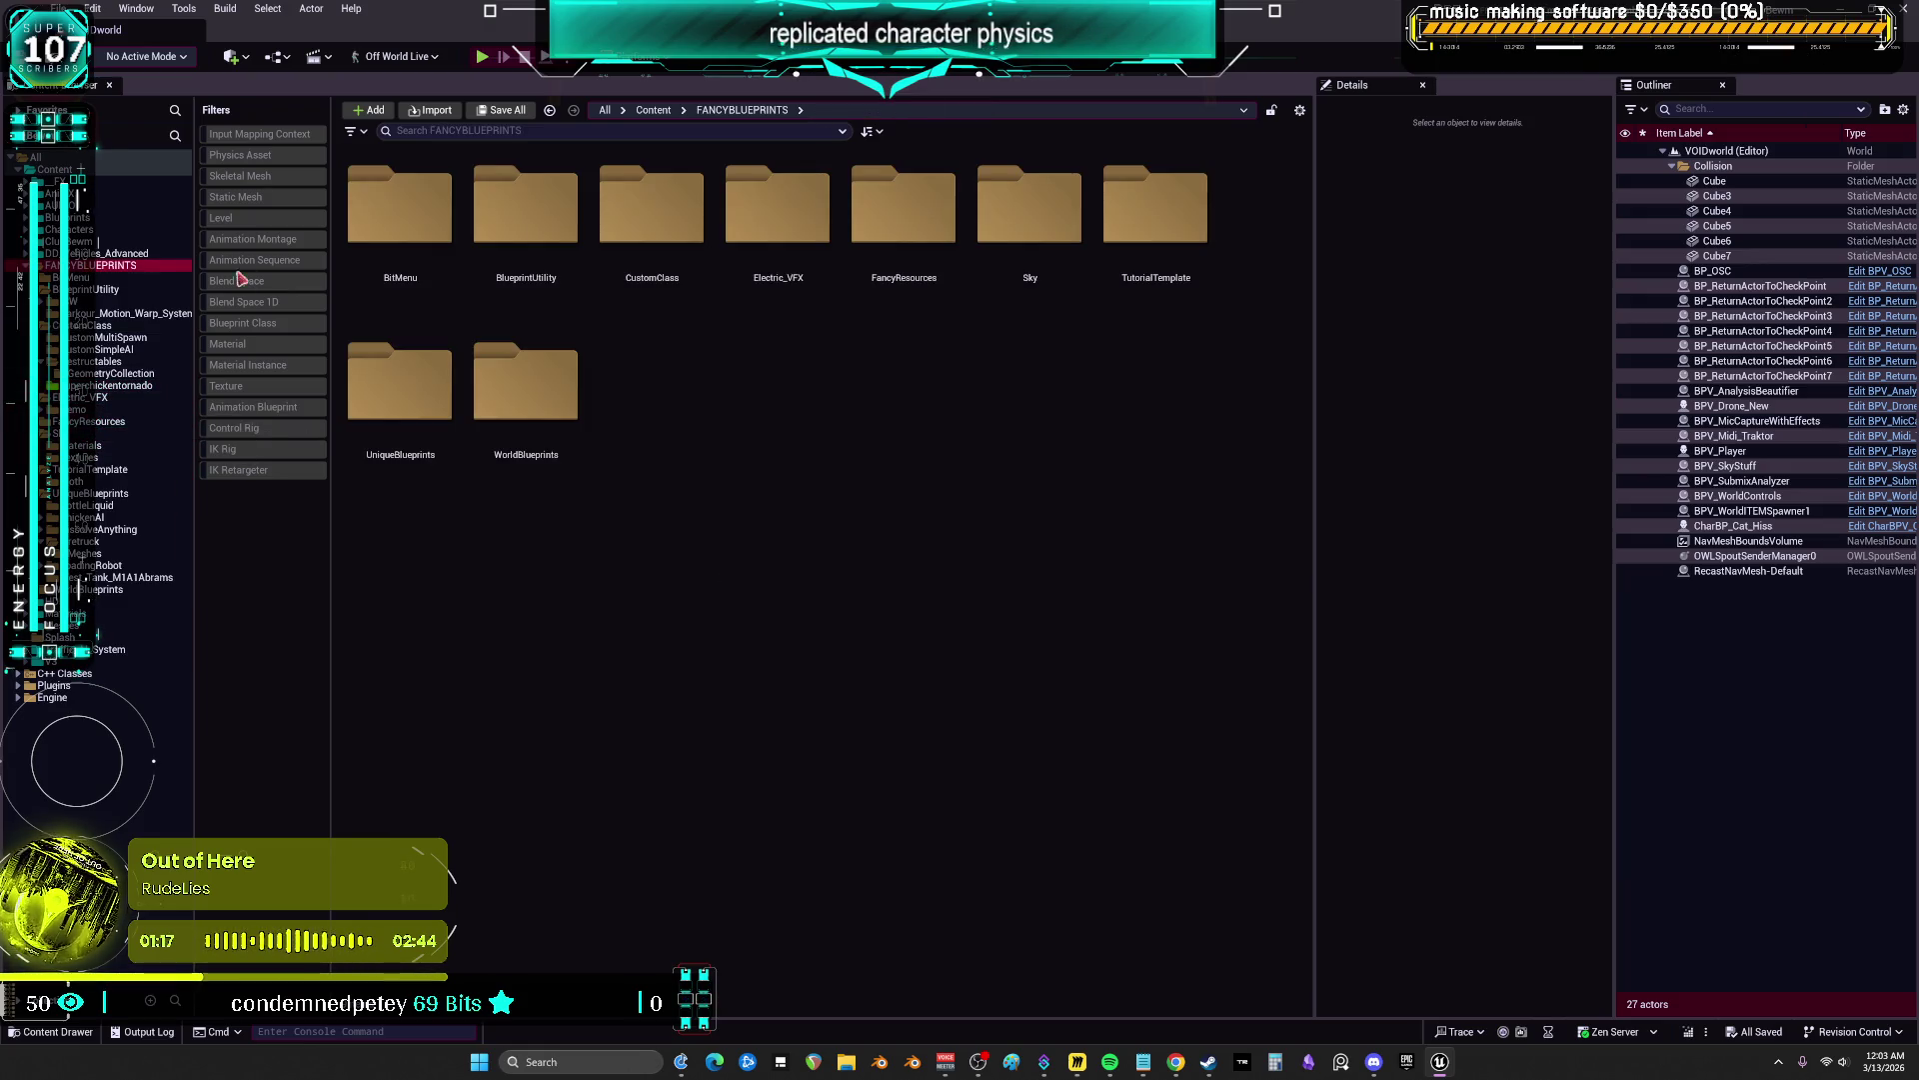
pyautogui.click(272, 330)
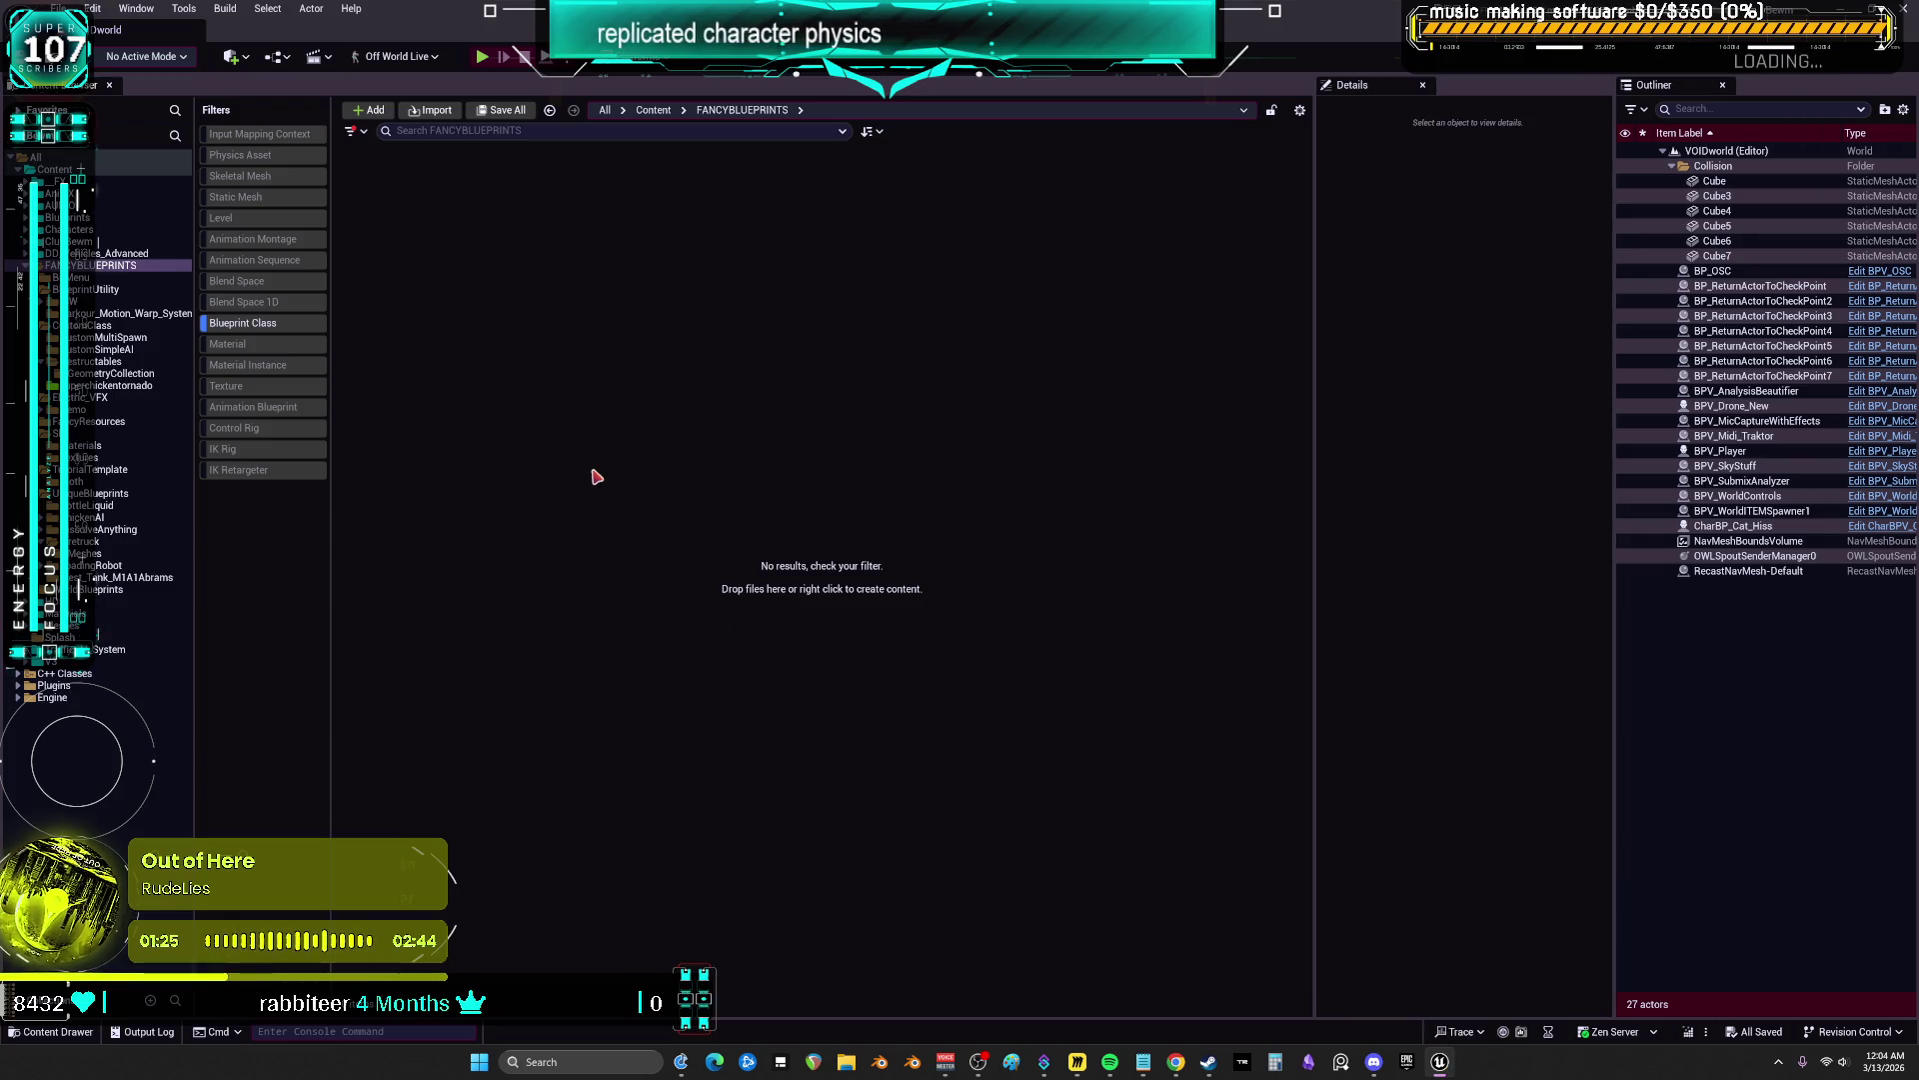
# List Blueprint Classes across all Content and scroll through the results
pyautogui.click(55, 169)
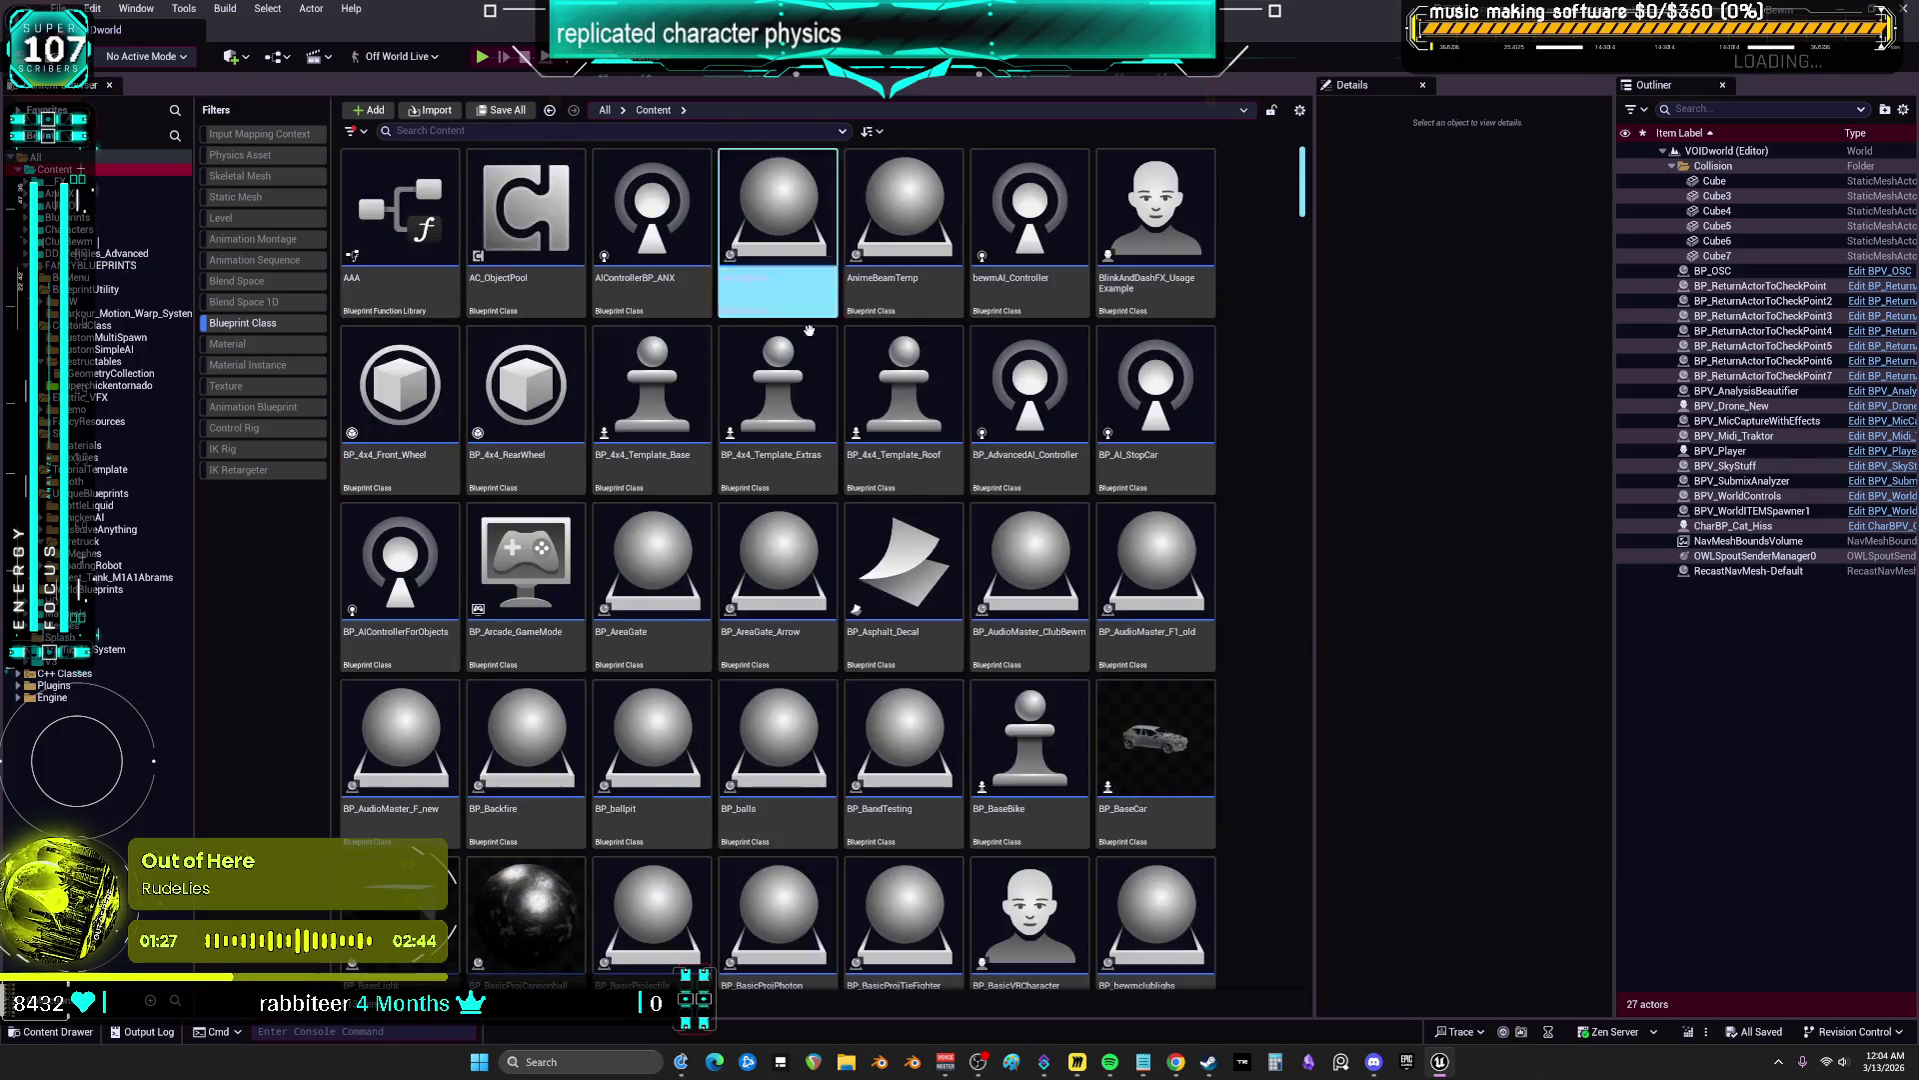
pyautogui.scroll(-5, 1150, 610)
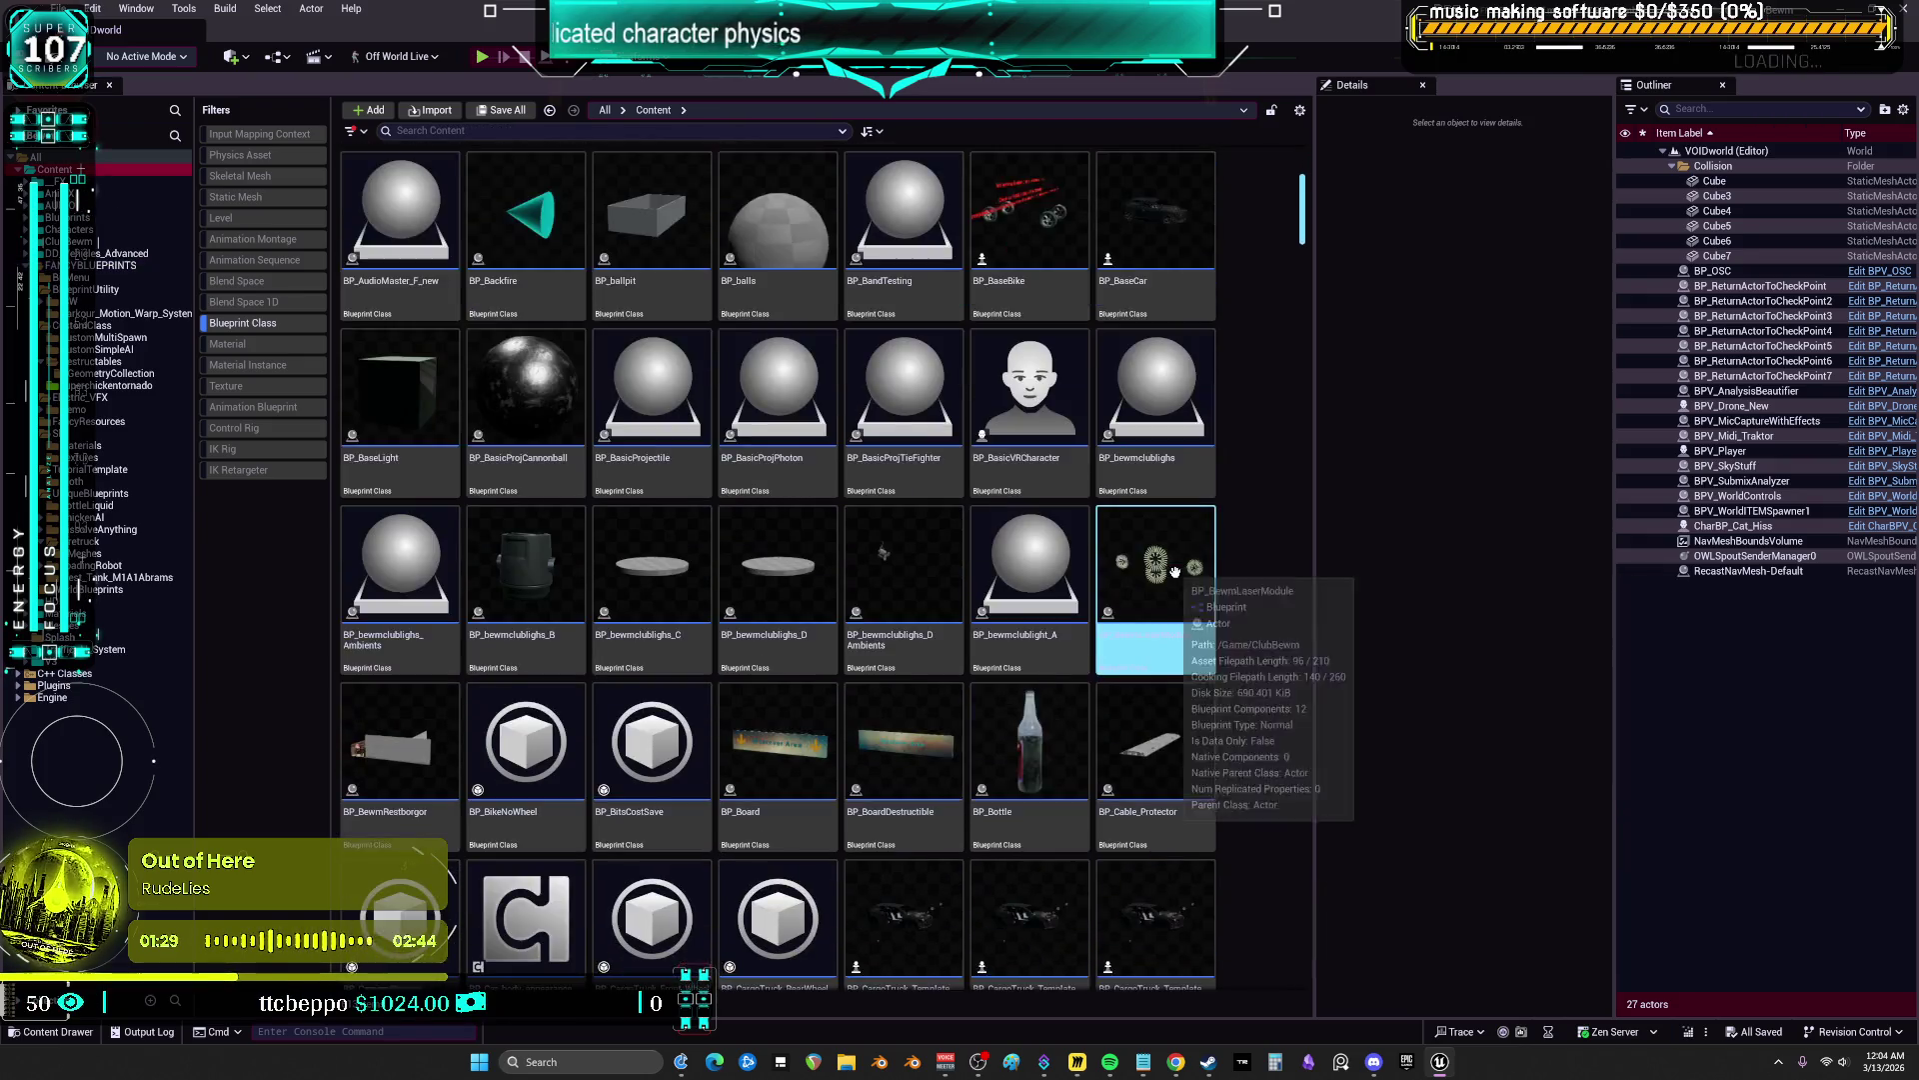
pyautogui.scroll(-6, 1192, 607)
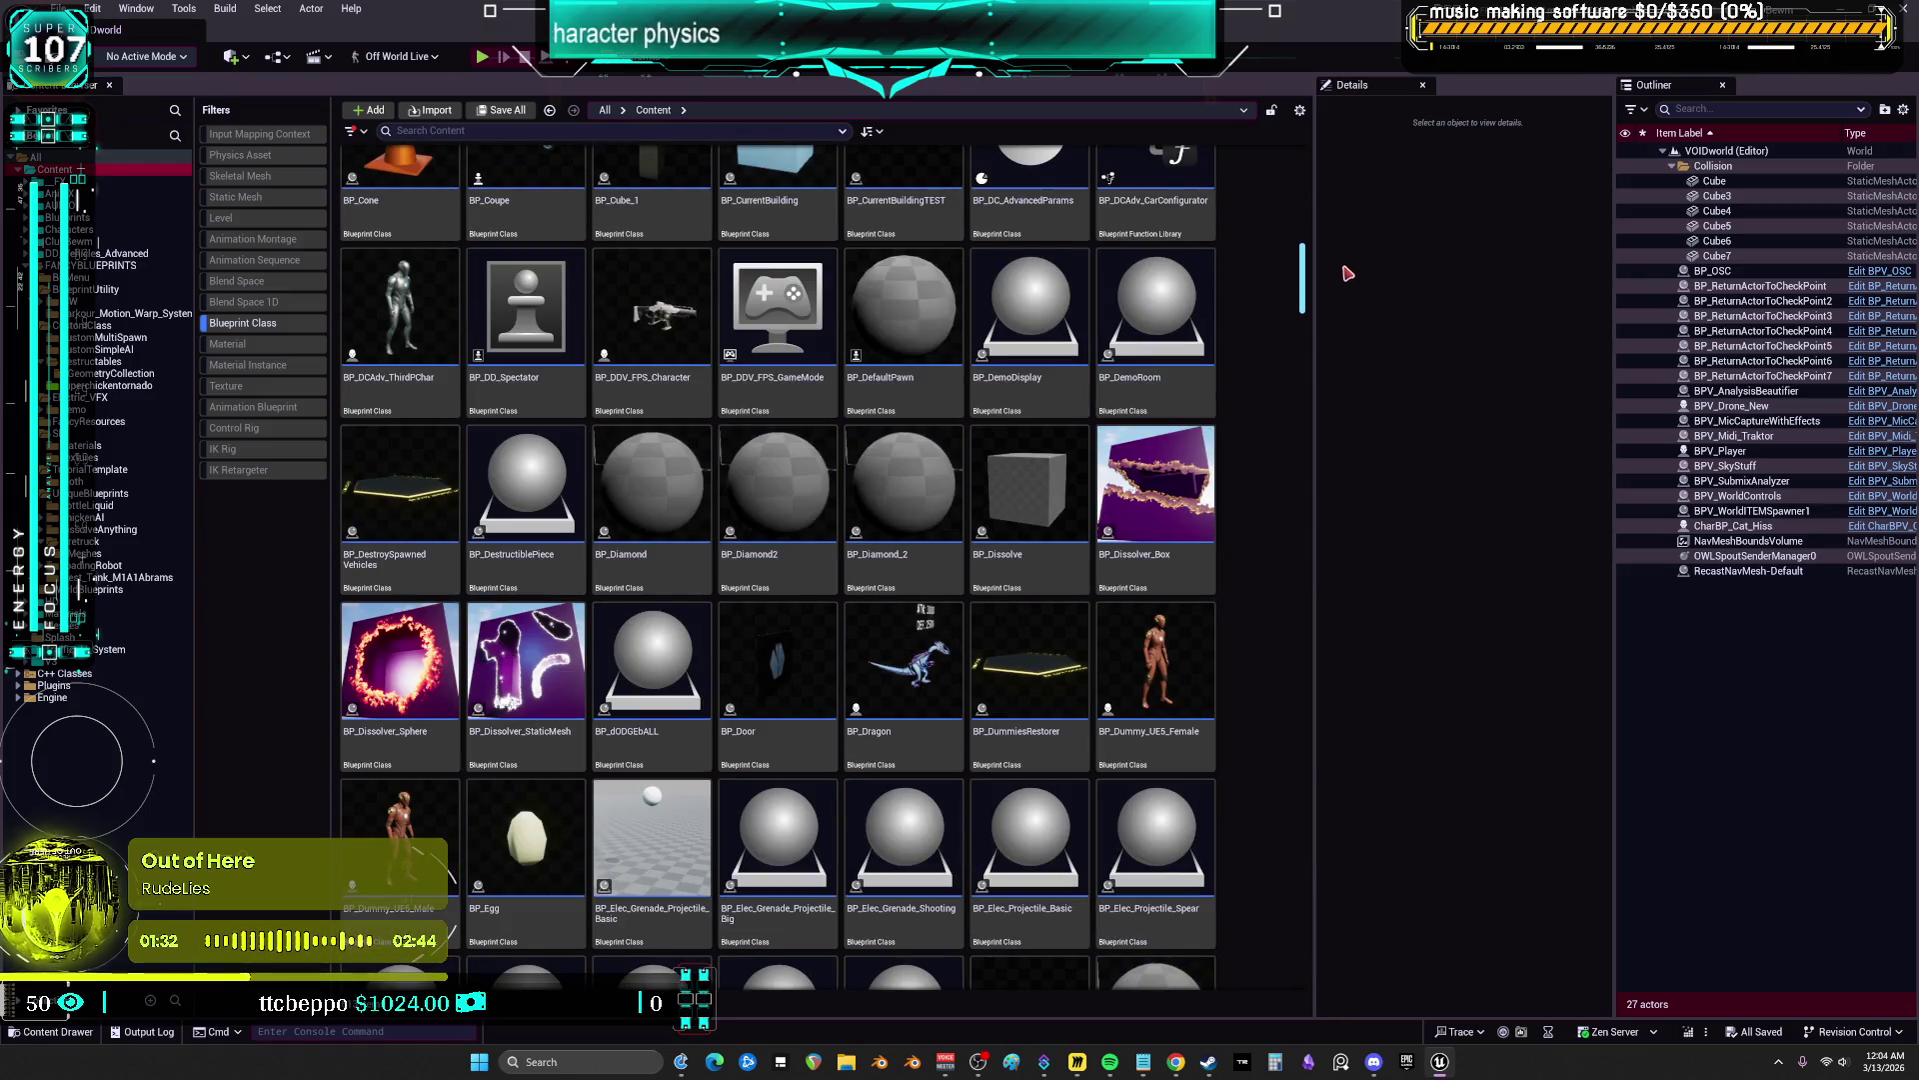
pyautogui.moveTo(1302, 281); pyautogui.dragTo(1305, 375)
pyautogui.click(1172, 713)
pyautogui.press('Down')
pyautogui.press('Down')
pyautogui.press('Down')
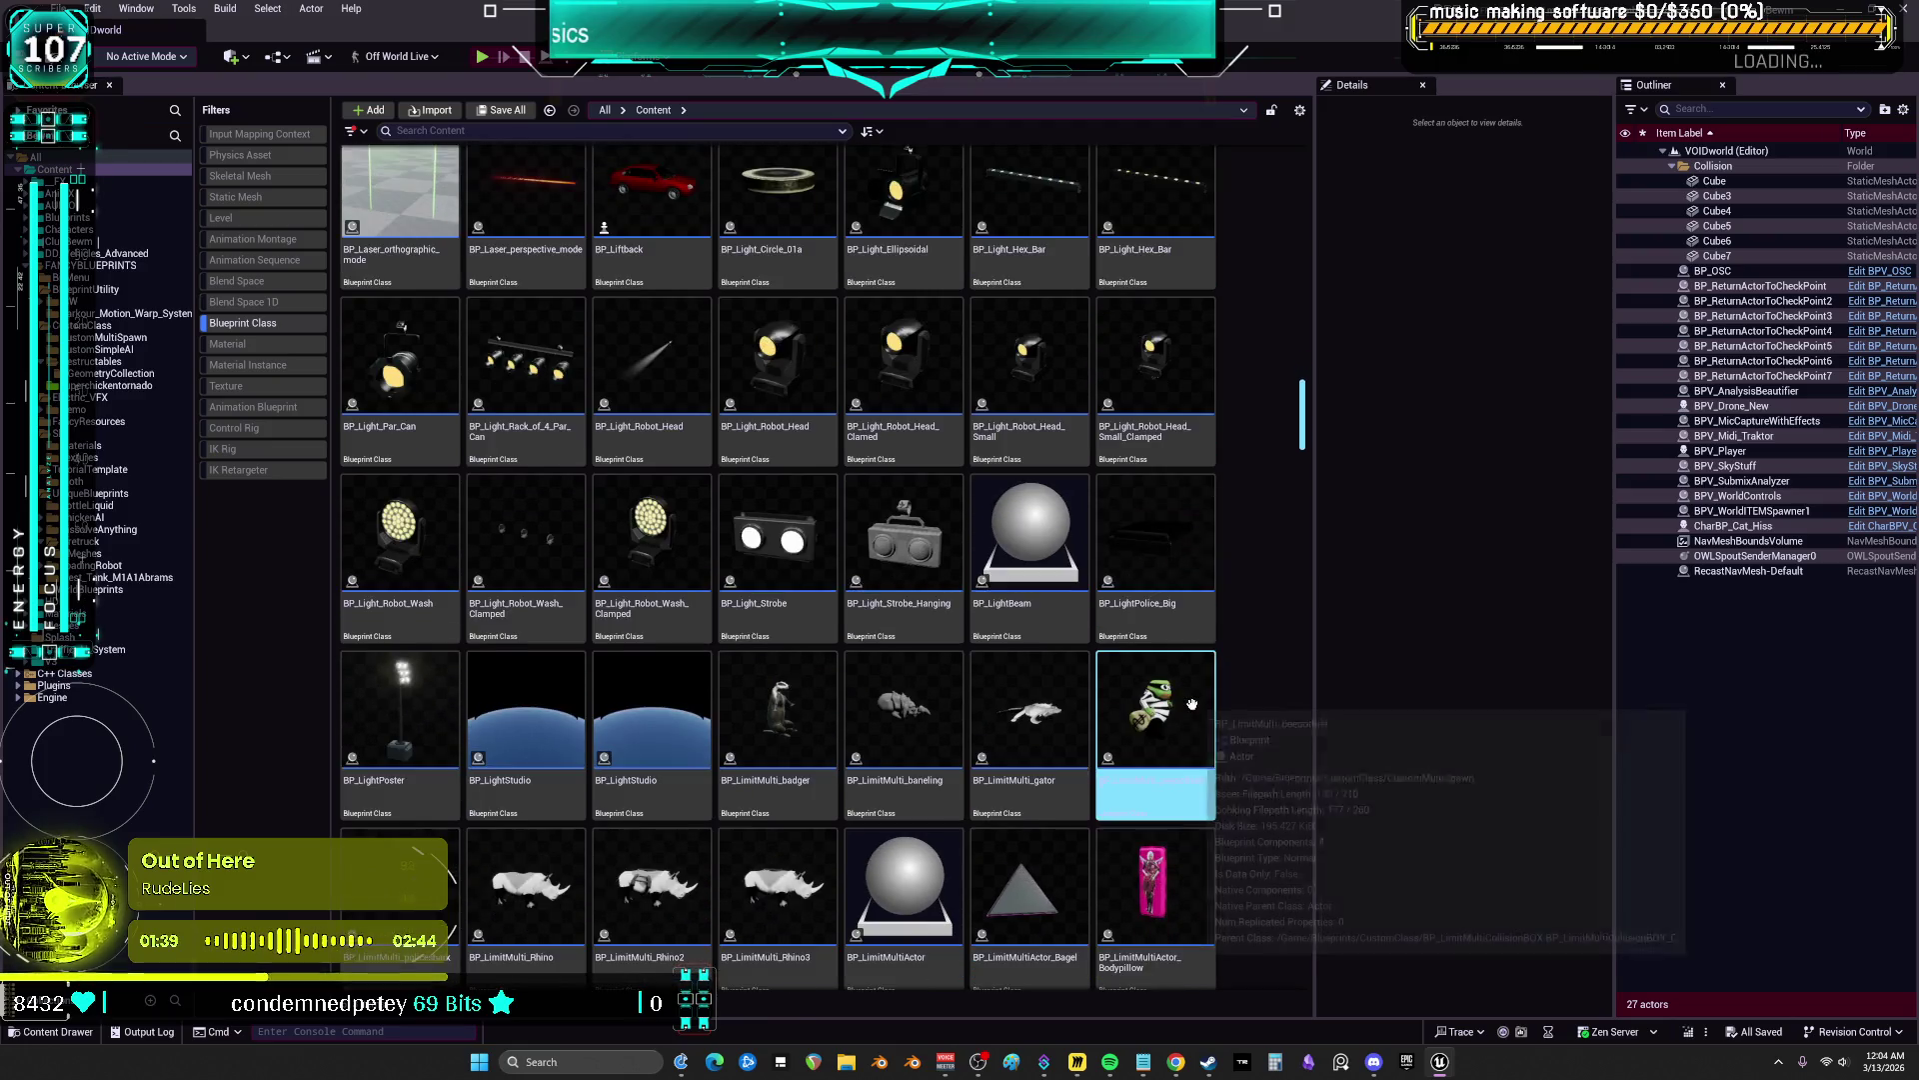
# Select a BP_LimitMulti blueprint, then hide the level editor window
pyautogui.click(846, 584)
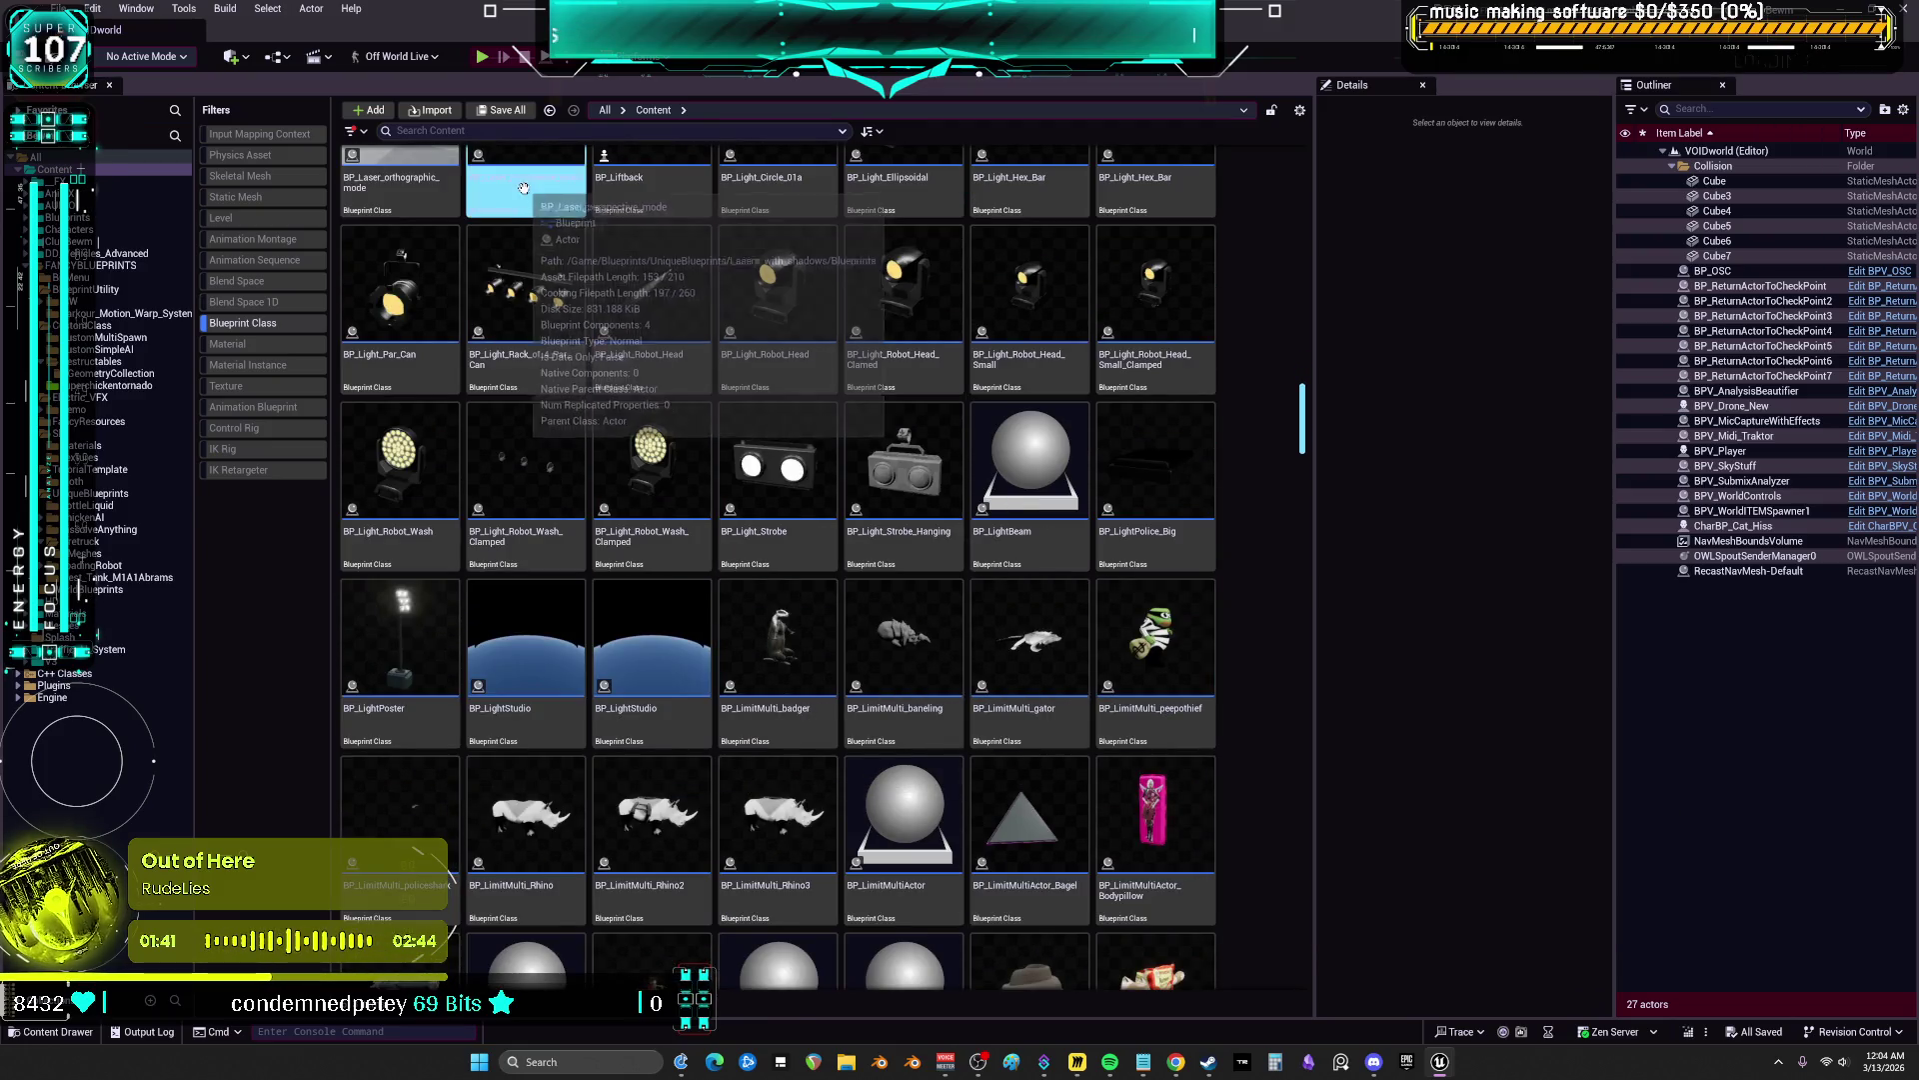
pyautogui.click(497, 133)
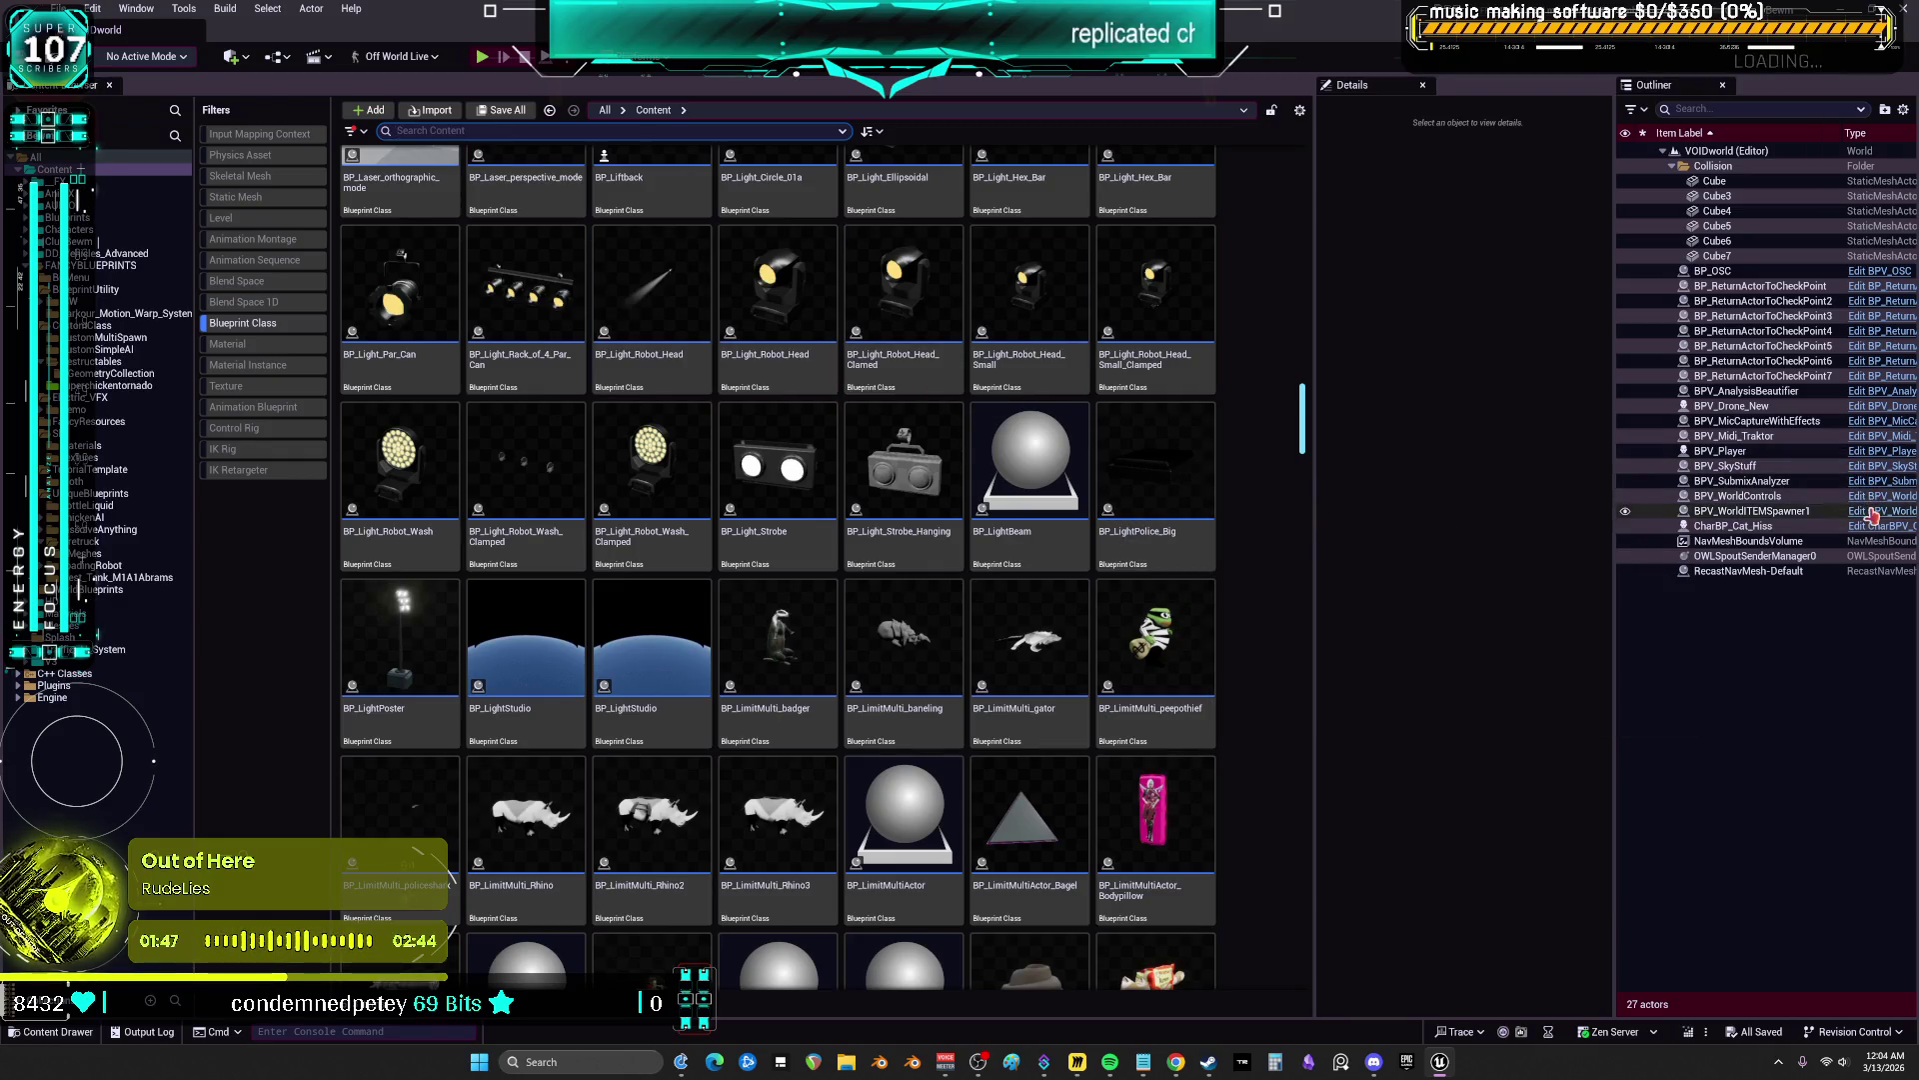
pyautogui.press('super+d')
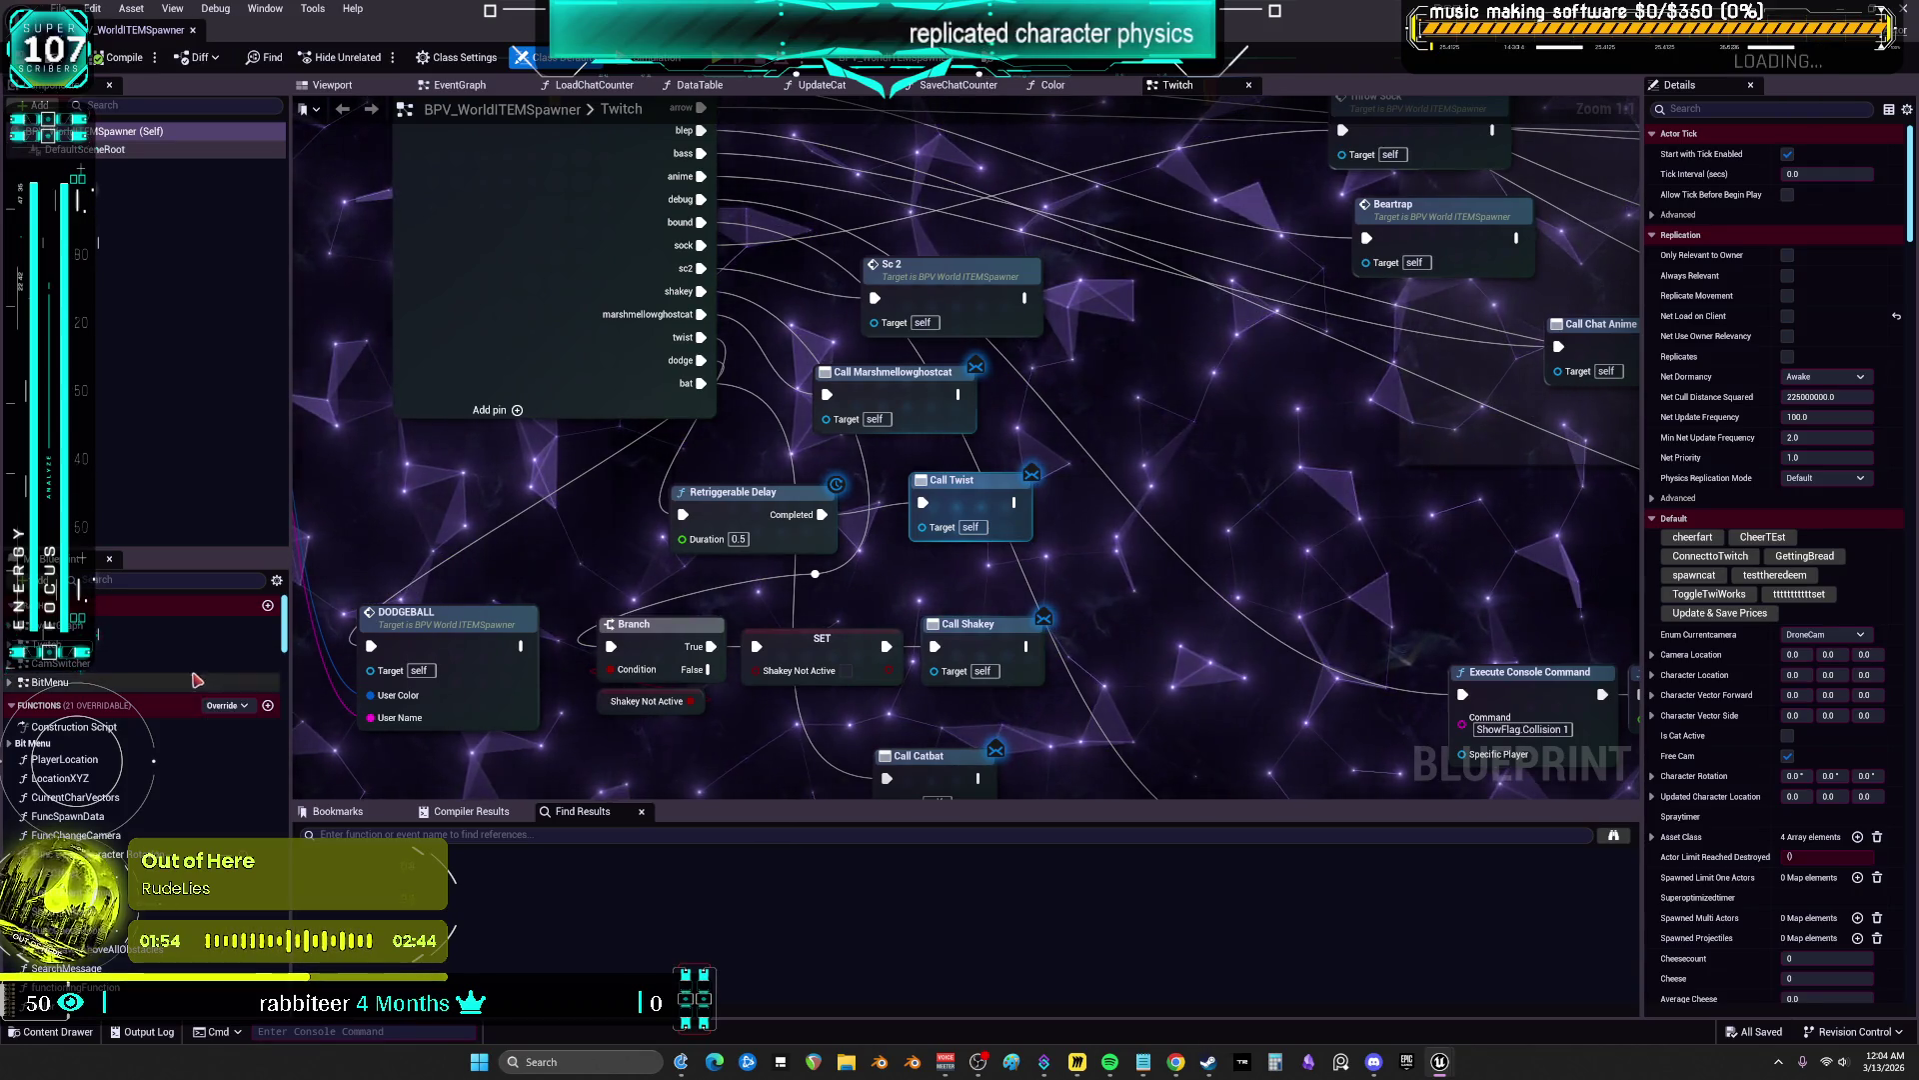
# Open the EventGraph and pan across the Manual Cheer Redeem and StreamDeck event nodes
pyautogui.click(98, 628)
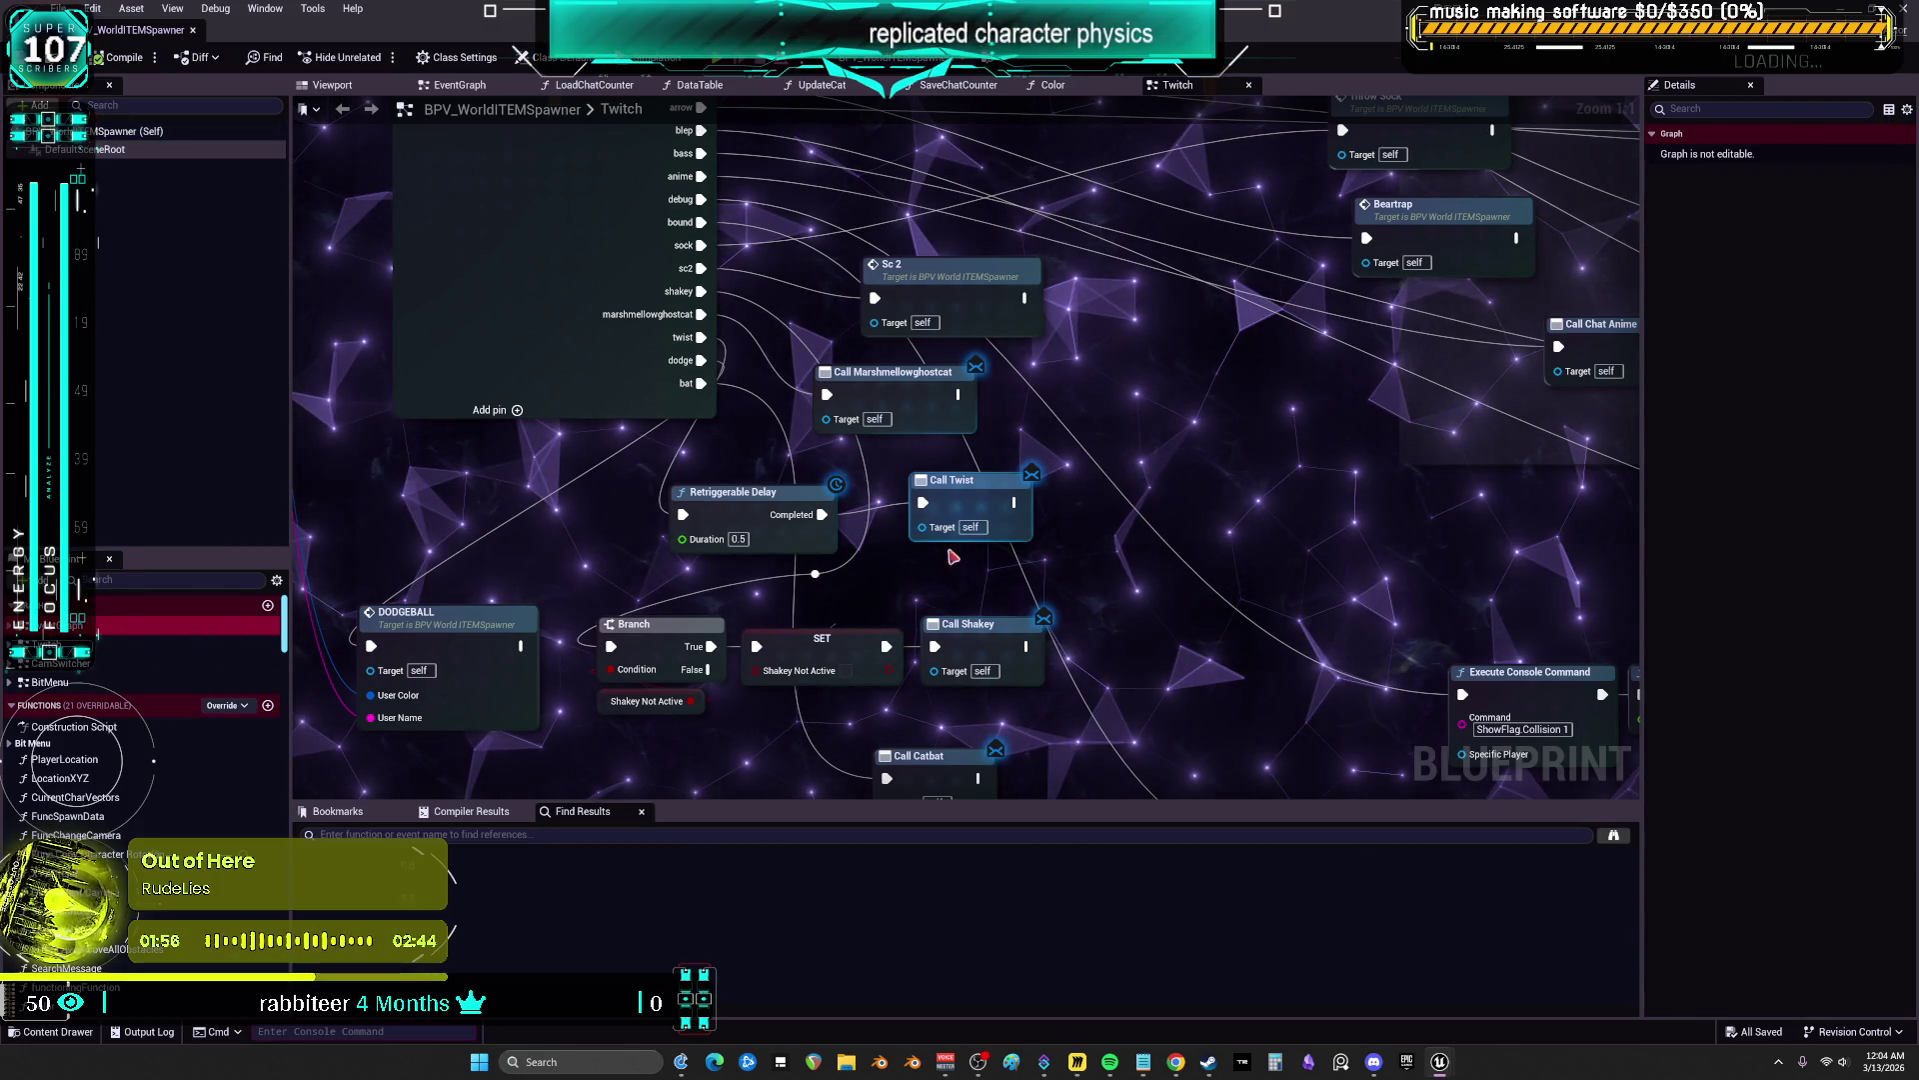
pyautogui.scroll(4, 1055, 449)
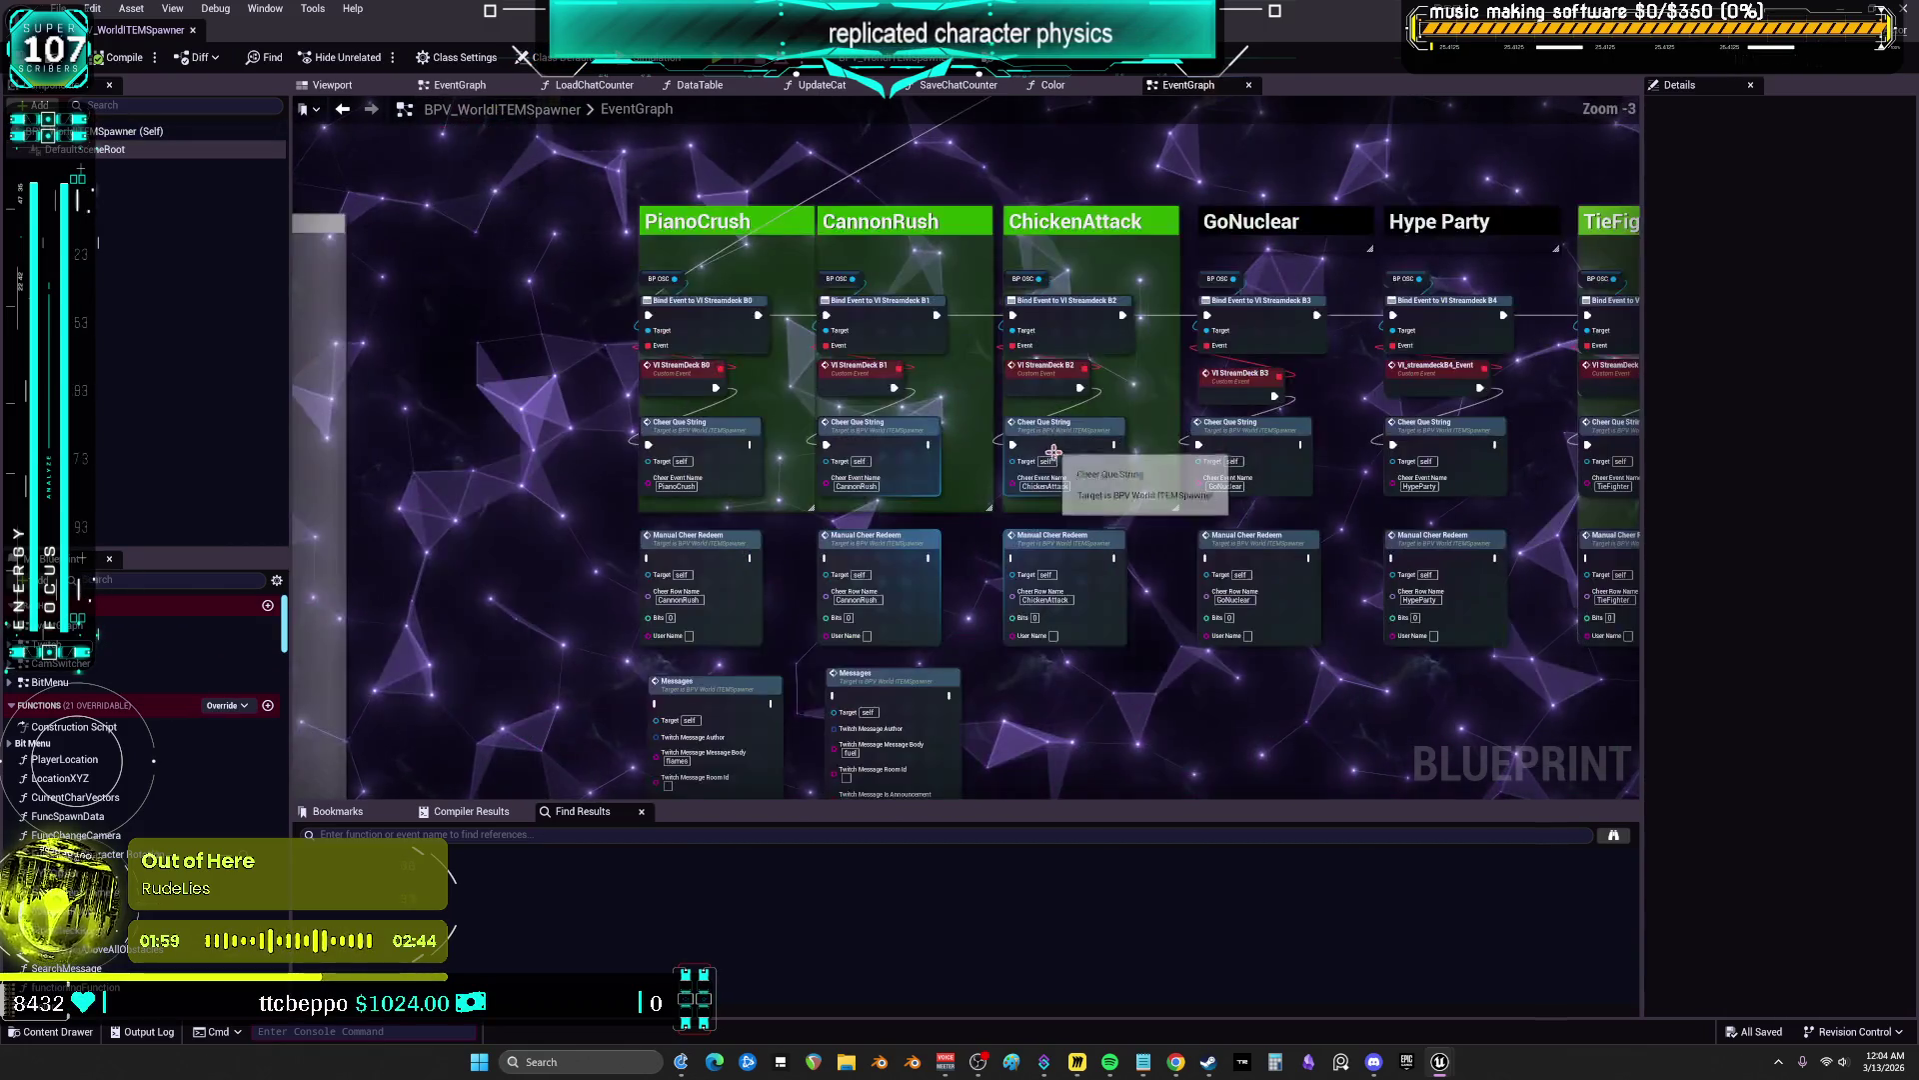
pyautogui.scroll(1, 1056, 449)
pyautogui.moveTo(1388, 514); pyautogui.dragTo(898, 511)
pyautogui.moveTo(1300, 485); pyautogui.dragTo(840, 482)
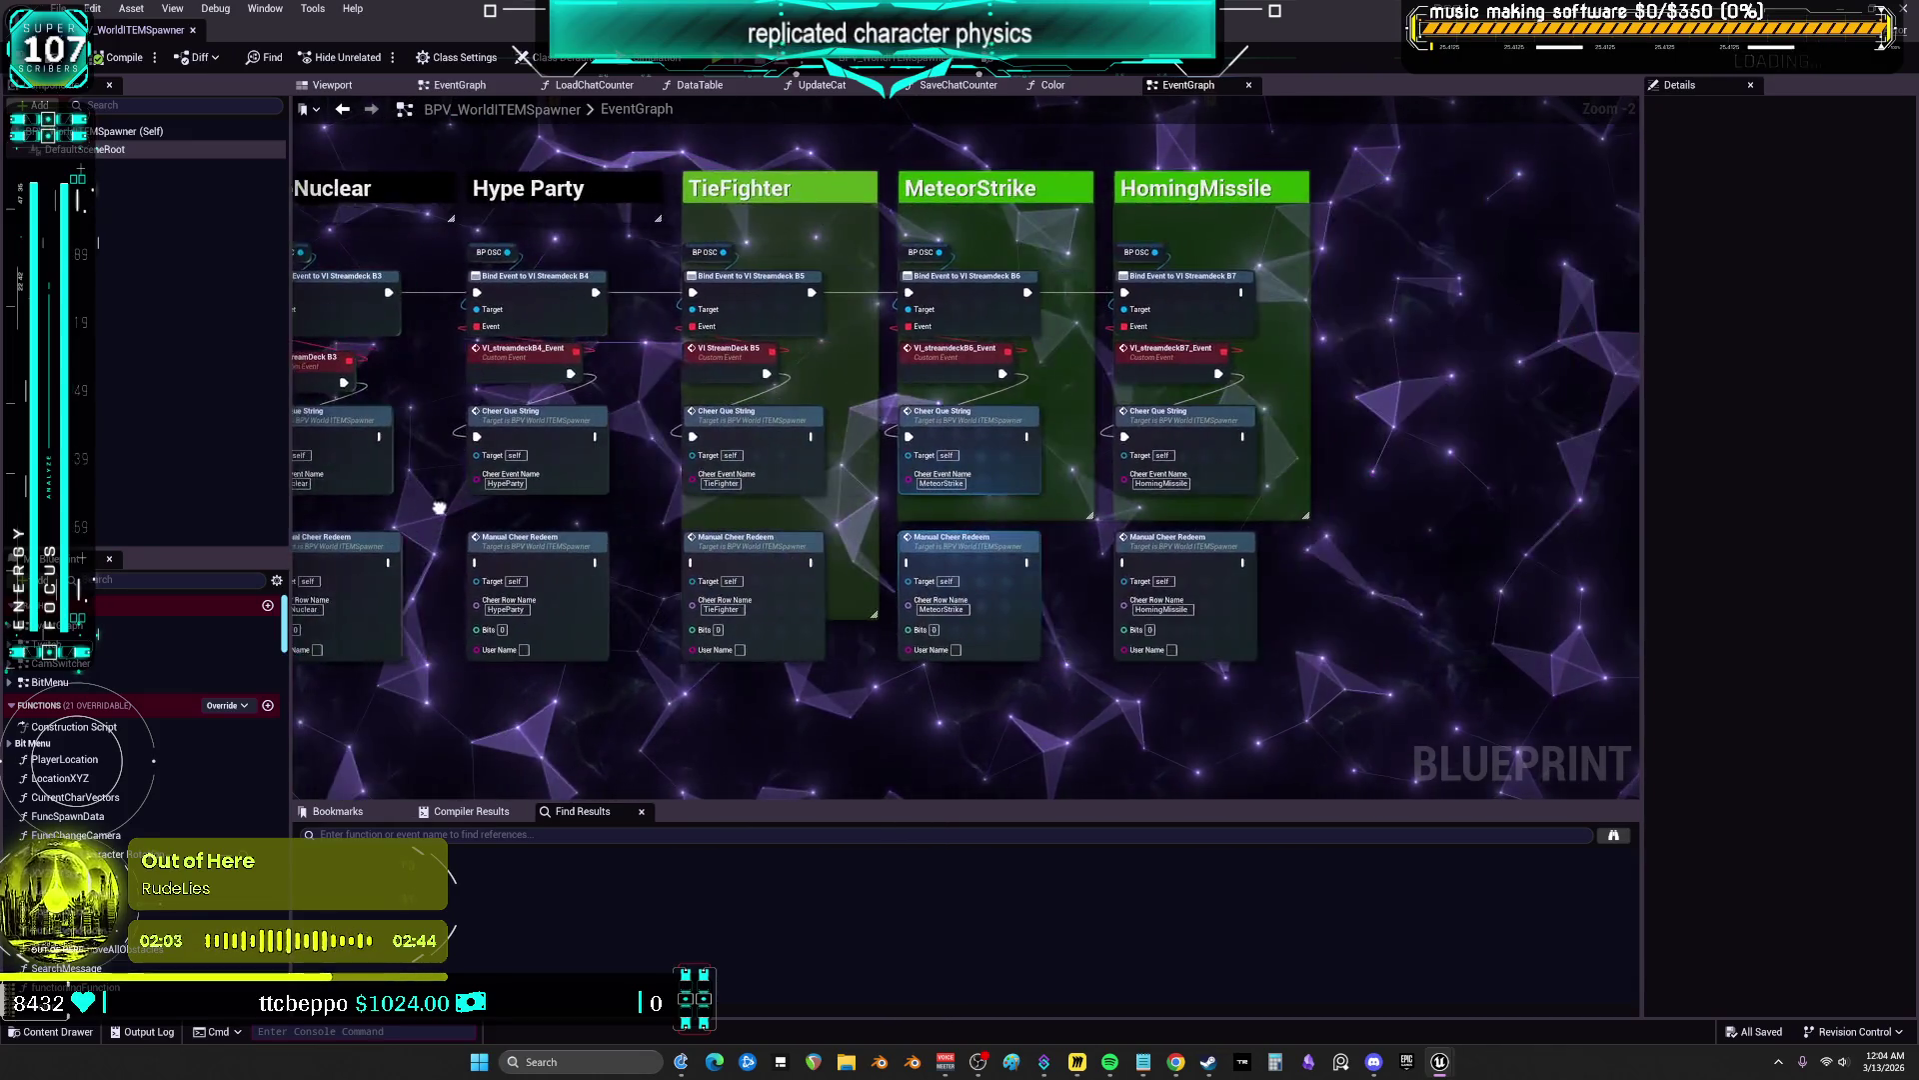
pyautogui.moveTo(999, 190); pyautogui.dragTo(1039, 709)
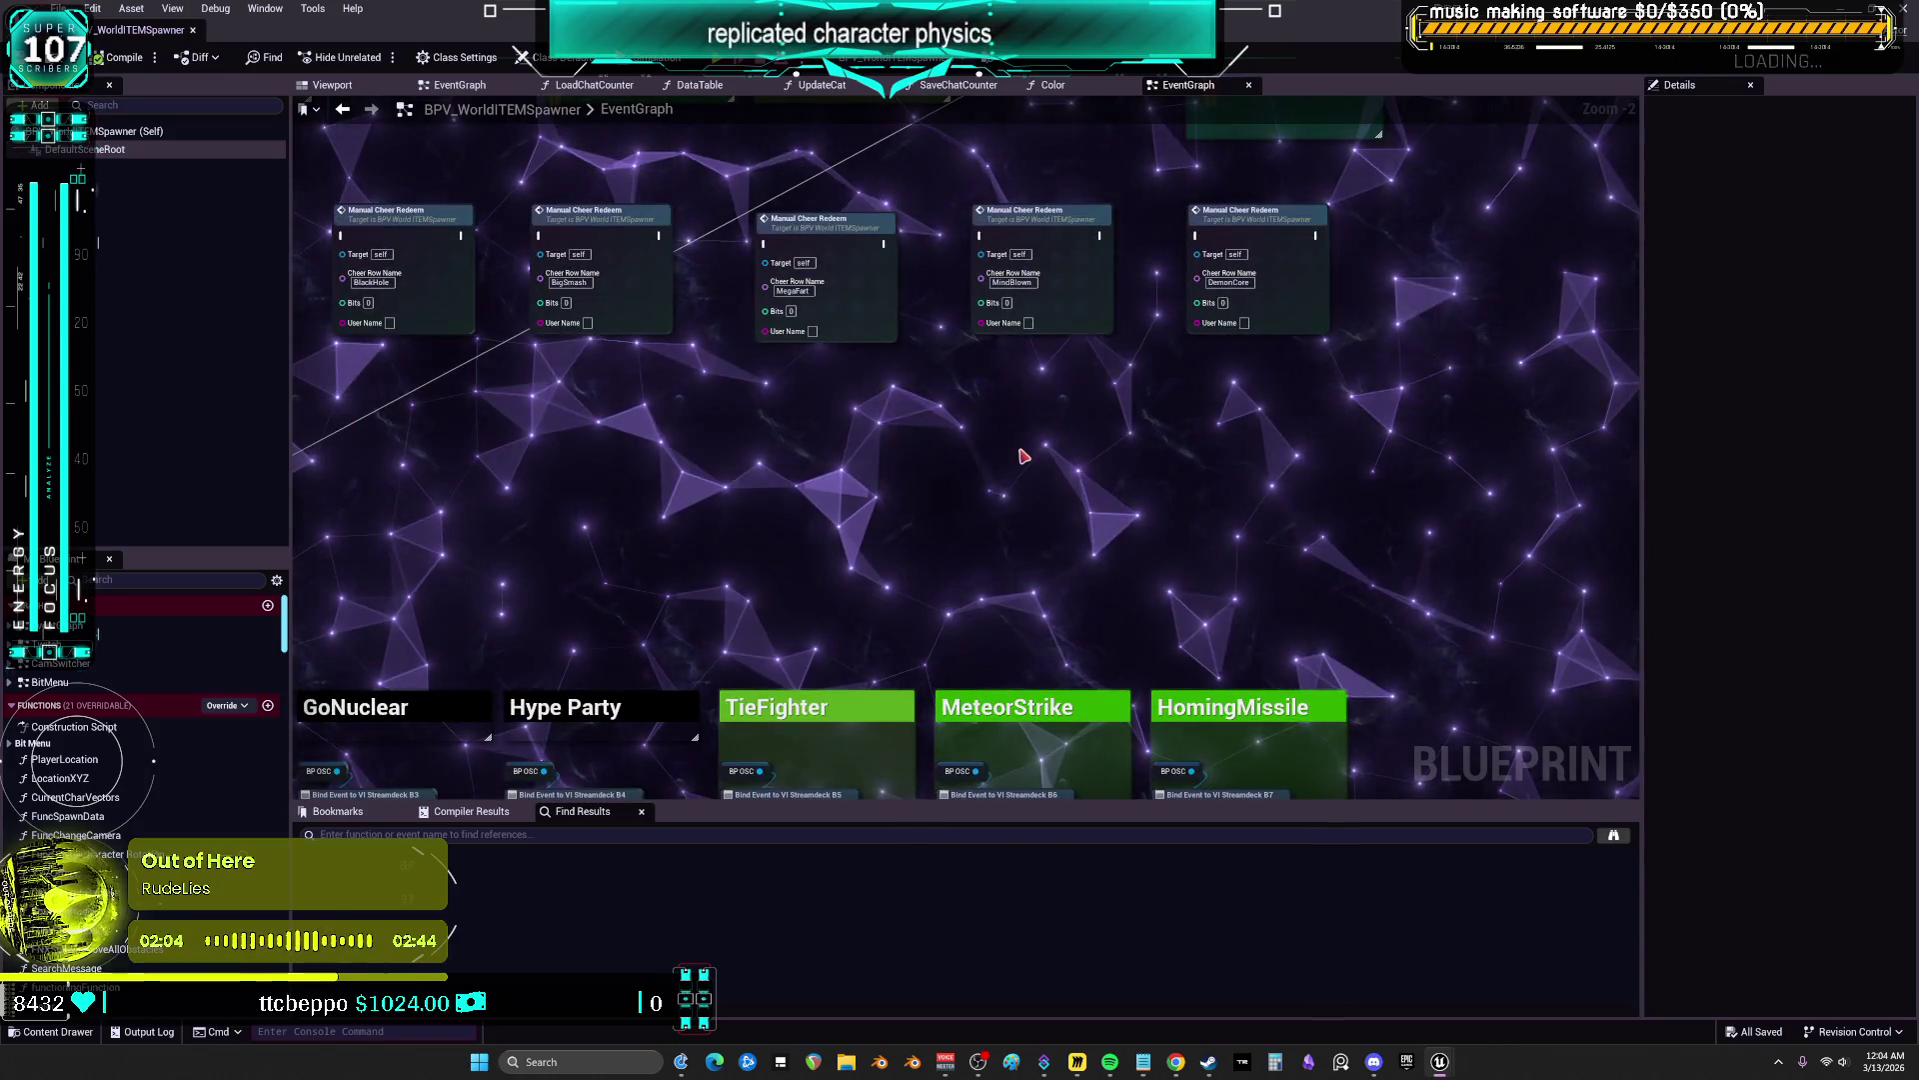
pyautogui.moveTo(1023, 456); pyautogui.dragTo(996, 756)
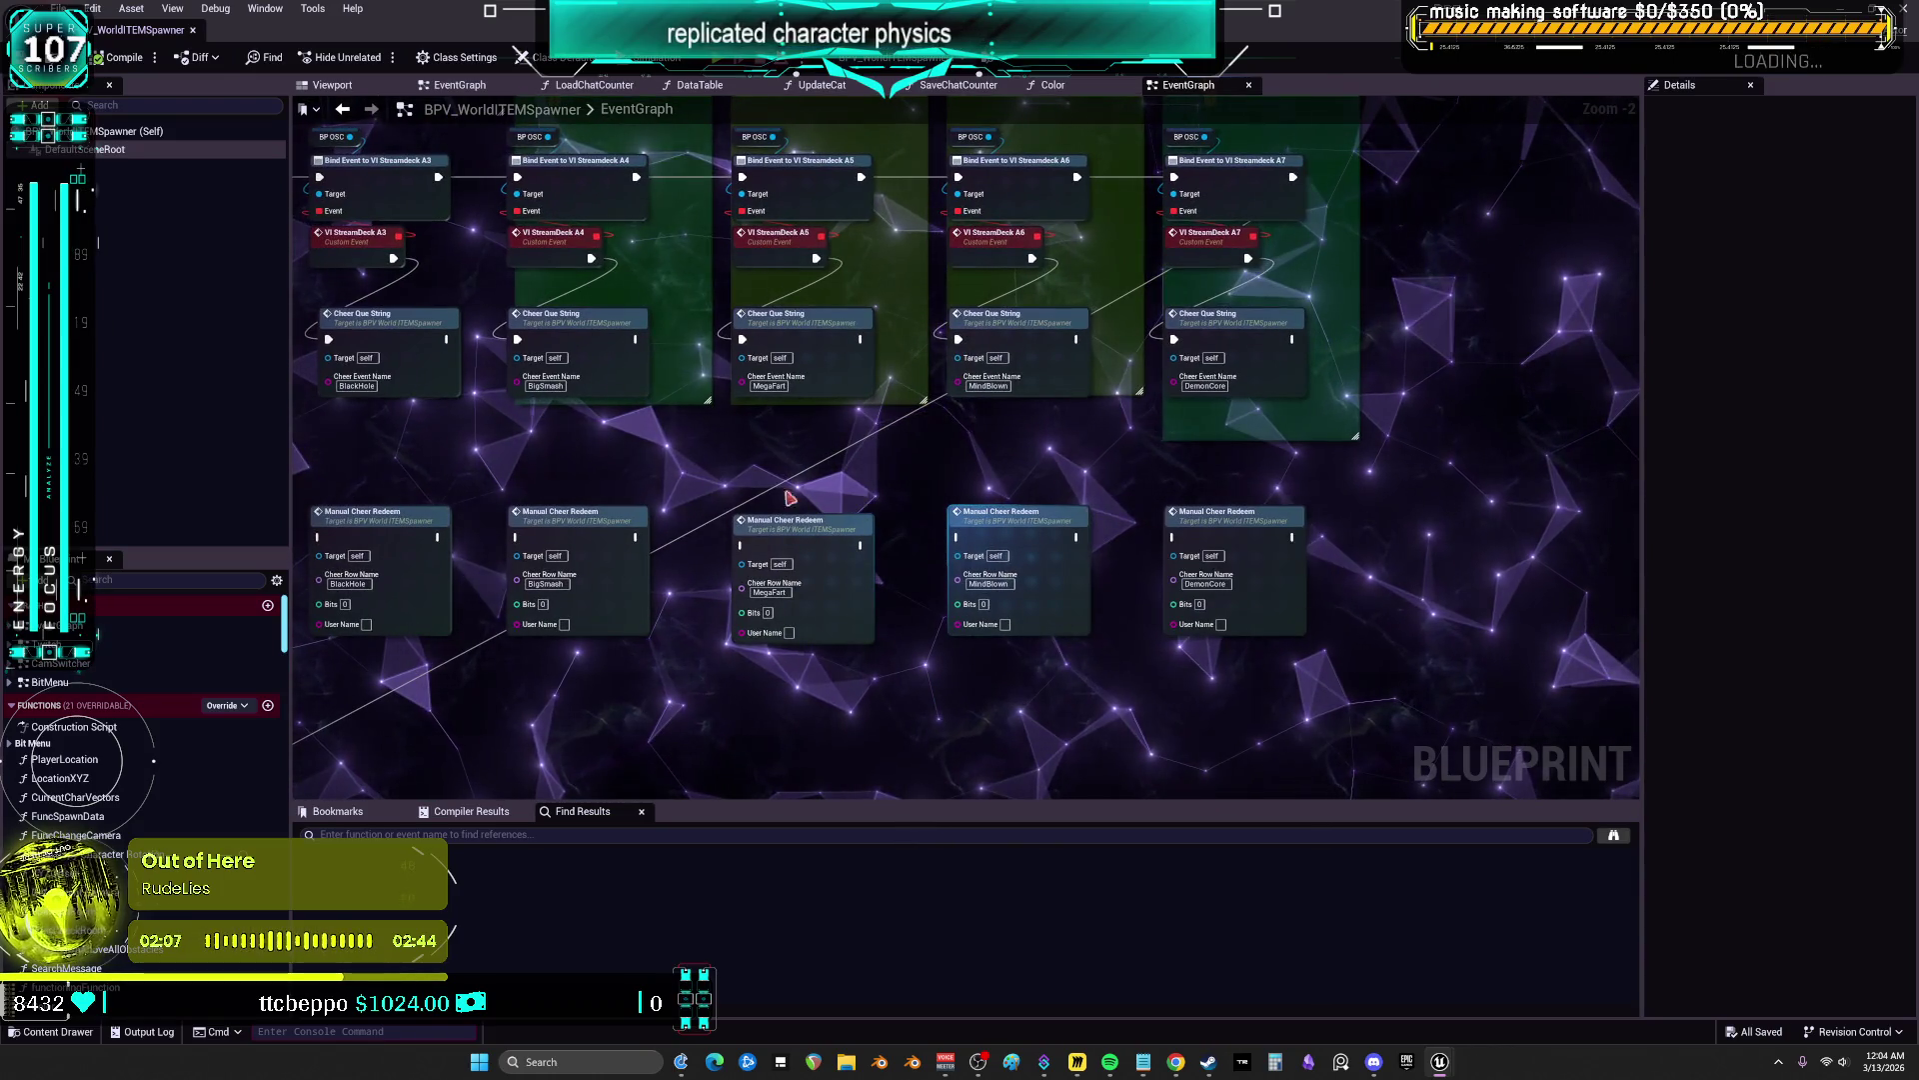
pyautogui.moveTo(812, 498); pyautogui.dragTo(1157, 513)
# Follow the BigSmash Cheer Que String node into BitMenu, open ManualCheerRedeem, and restore the window
pyautogui.click(932, 337)
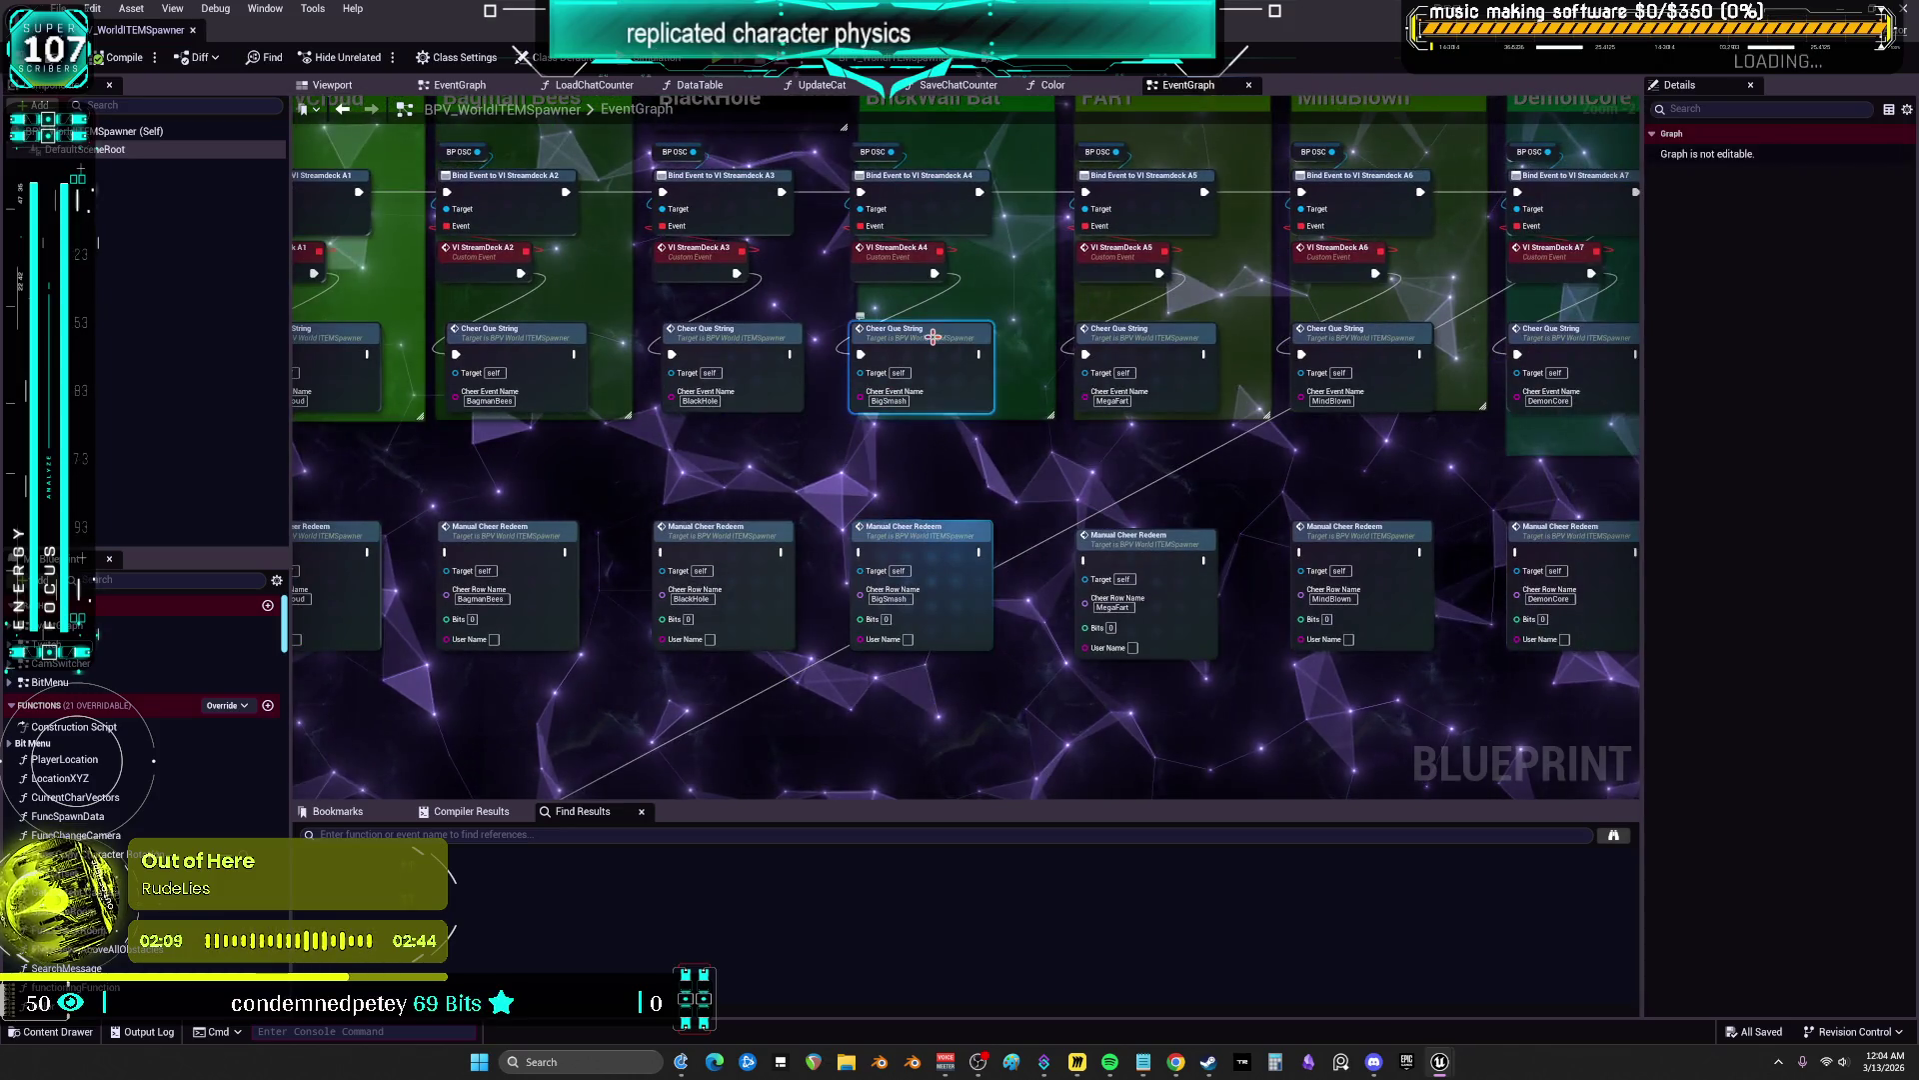
pyautogui.doubleClick(932, 337)
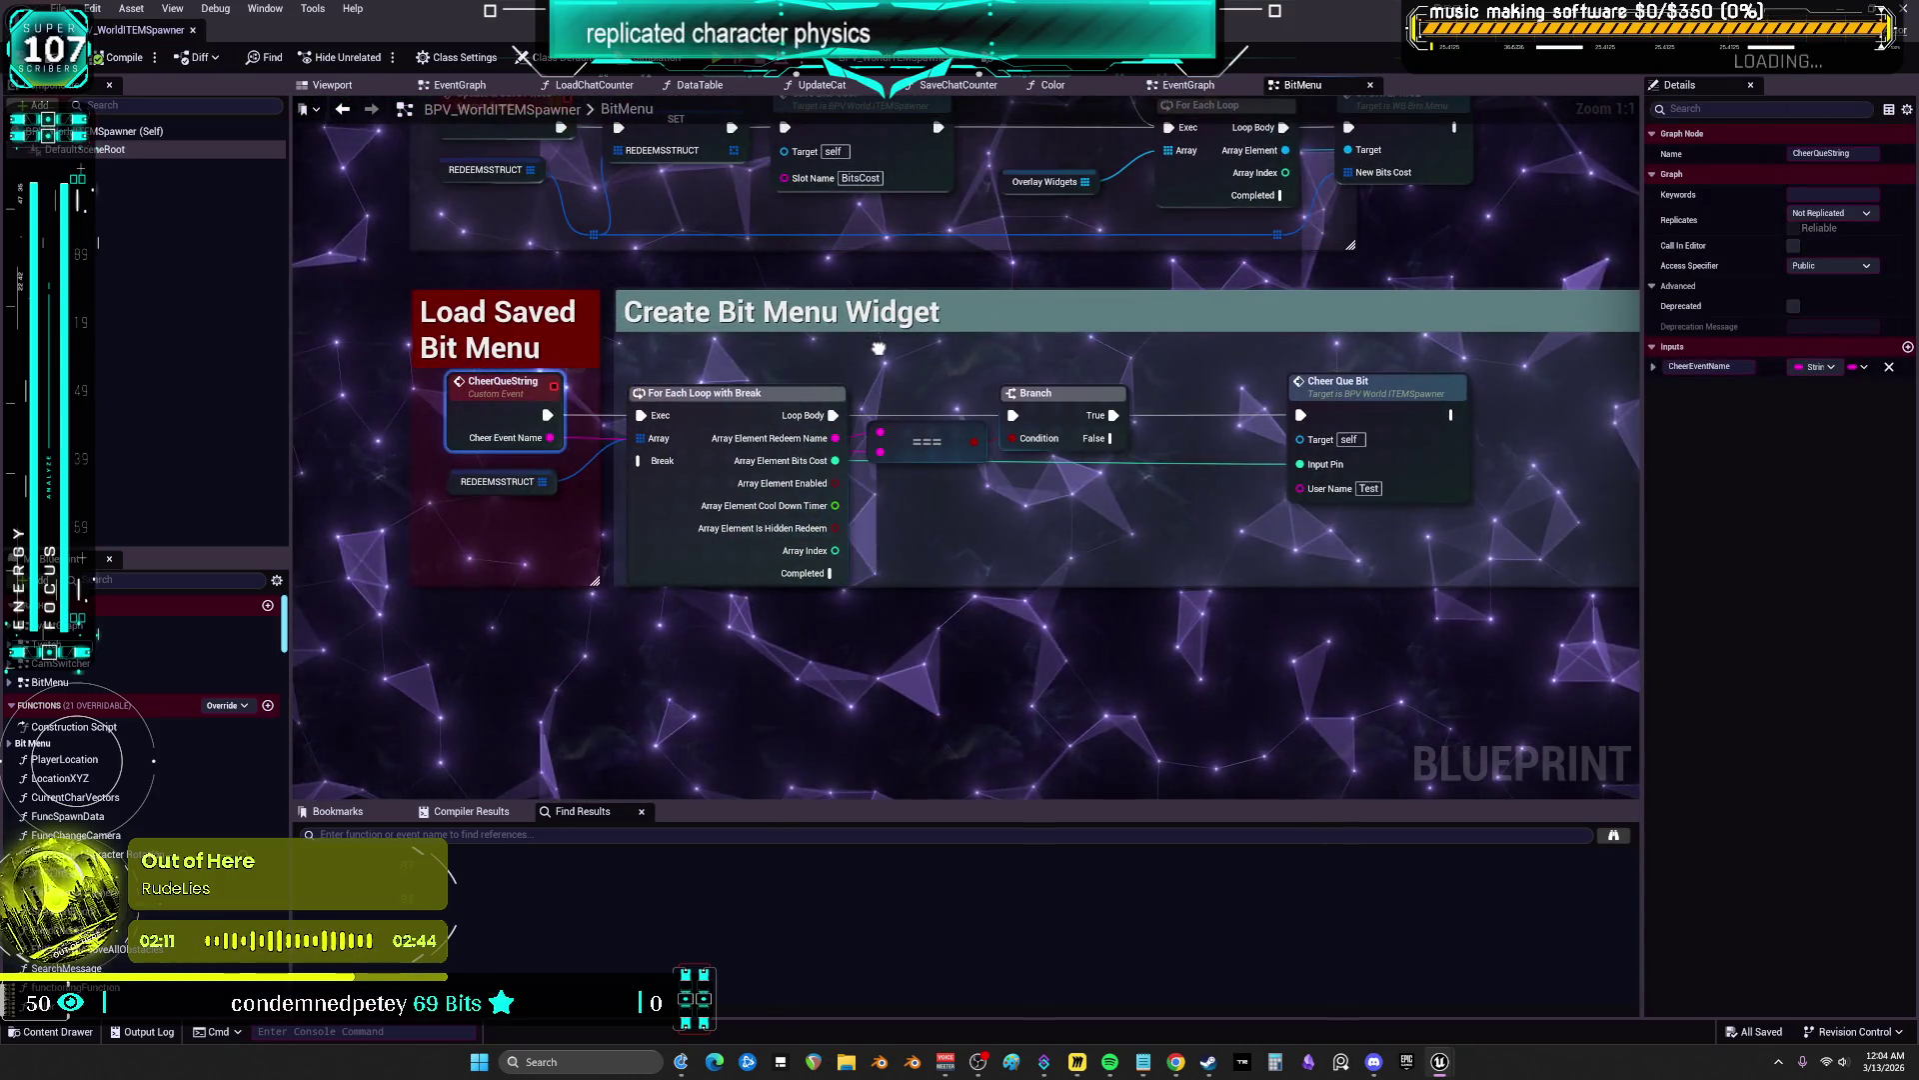
pyautogui.moveTo(878, 348); pyautogui.dragTo(694, 515)
pyautogui.click(1176, 551)
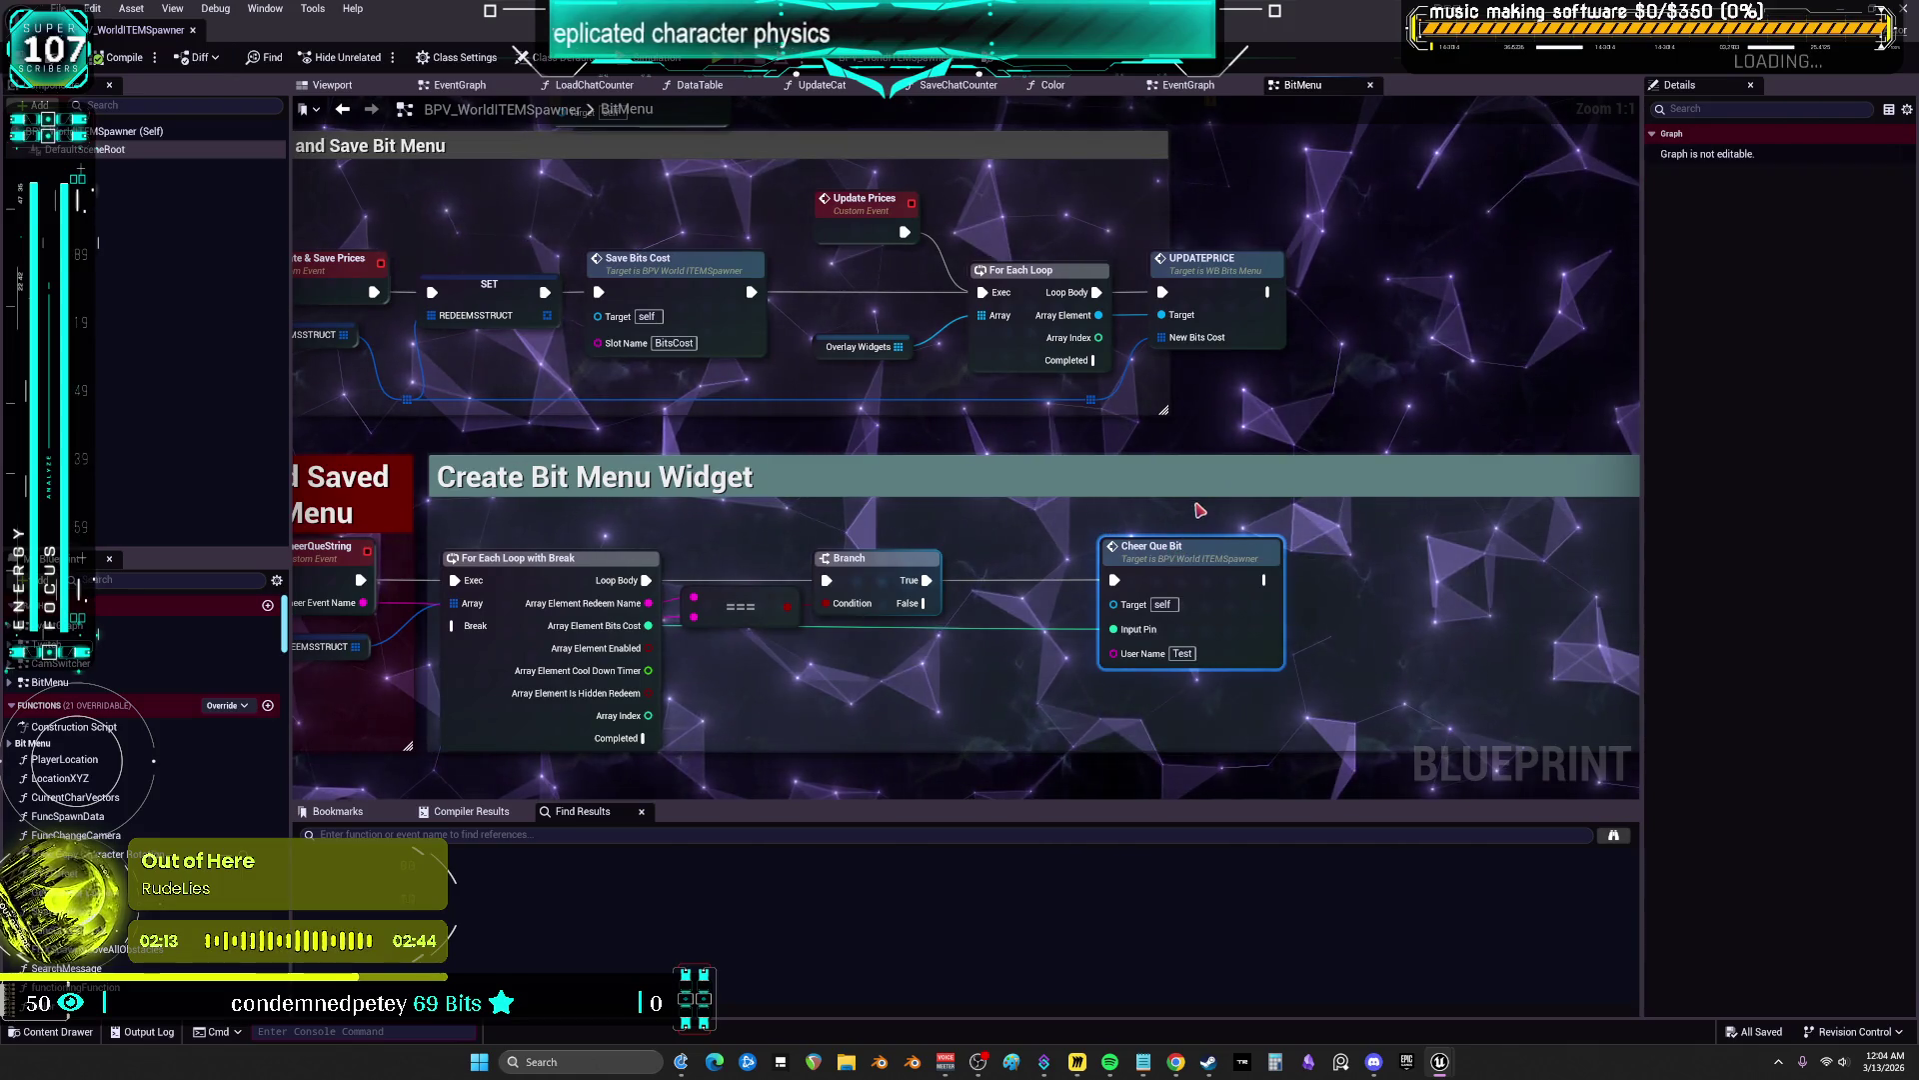
pyautogui.scroll(-3, 1052, 472)
pyautogui.scroll(-1, 1144, 544)
pyautogui.moveTo(1218, 130); pyautogui.dragTo(1218, 497)
pyautogui.scroll(2, 1218, 498)
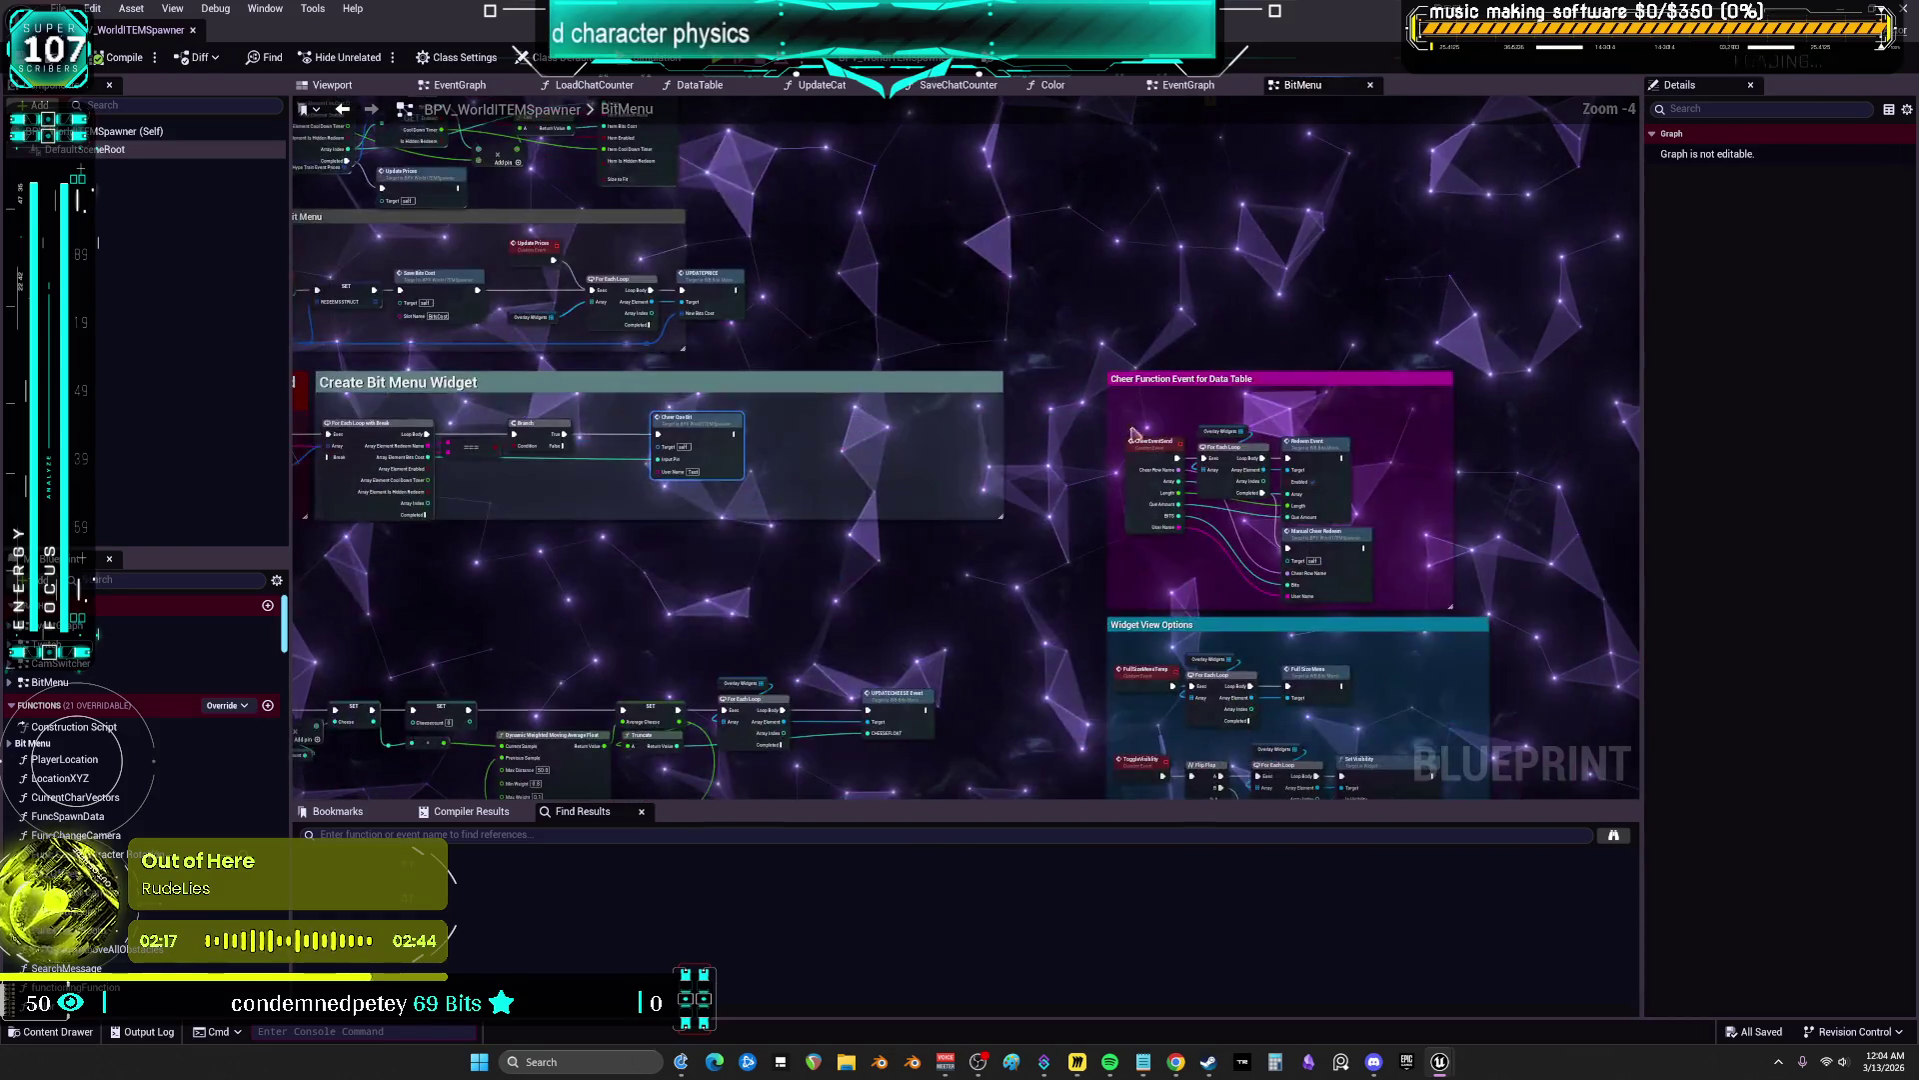
pyautogui.scroll(3, 1107, 305)
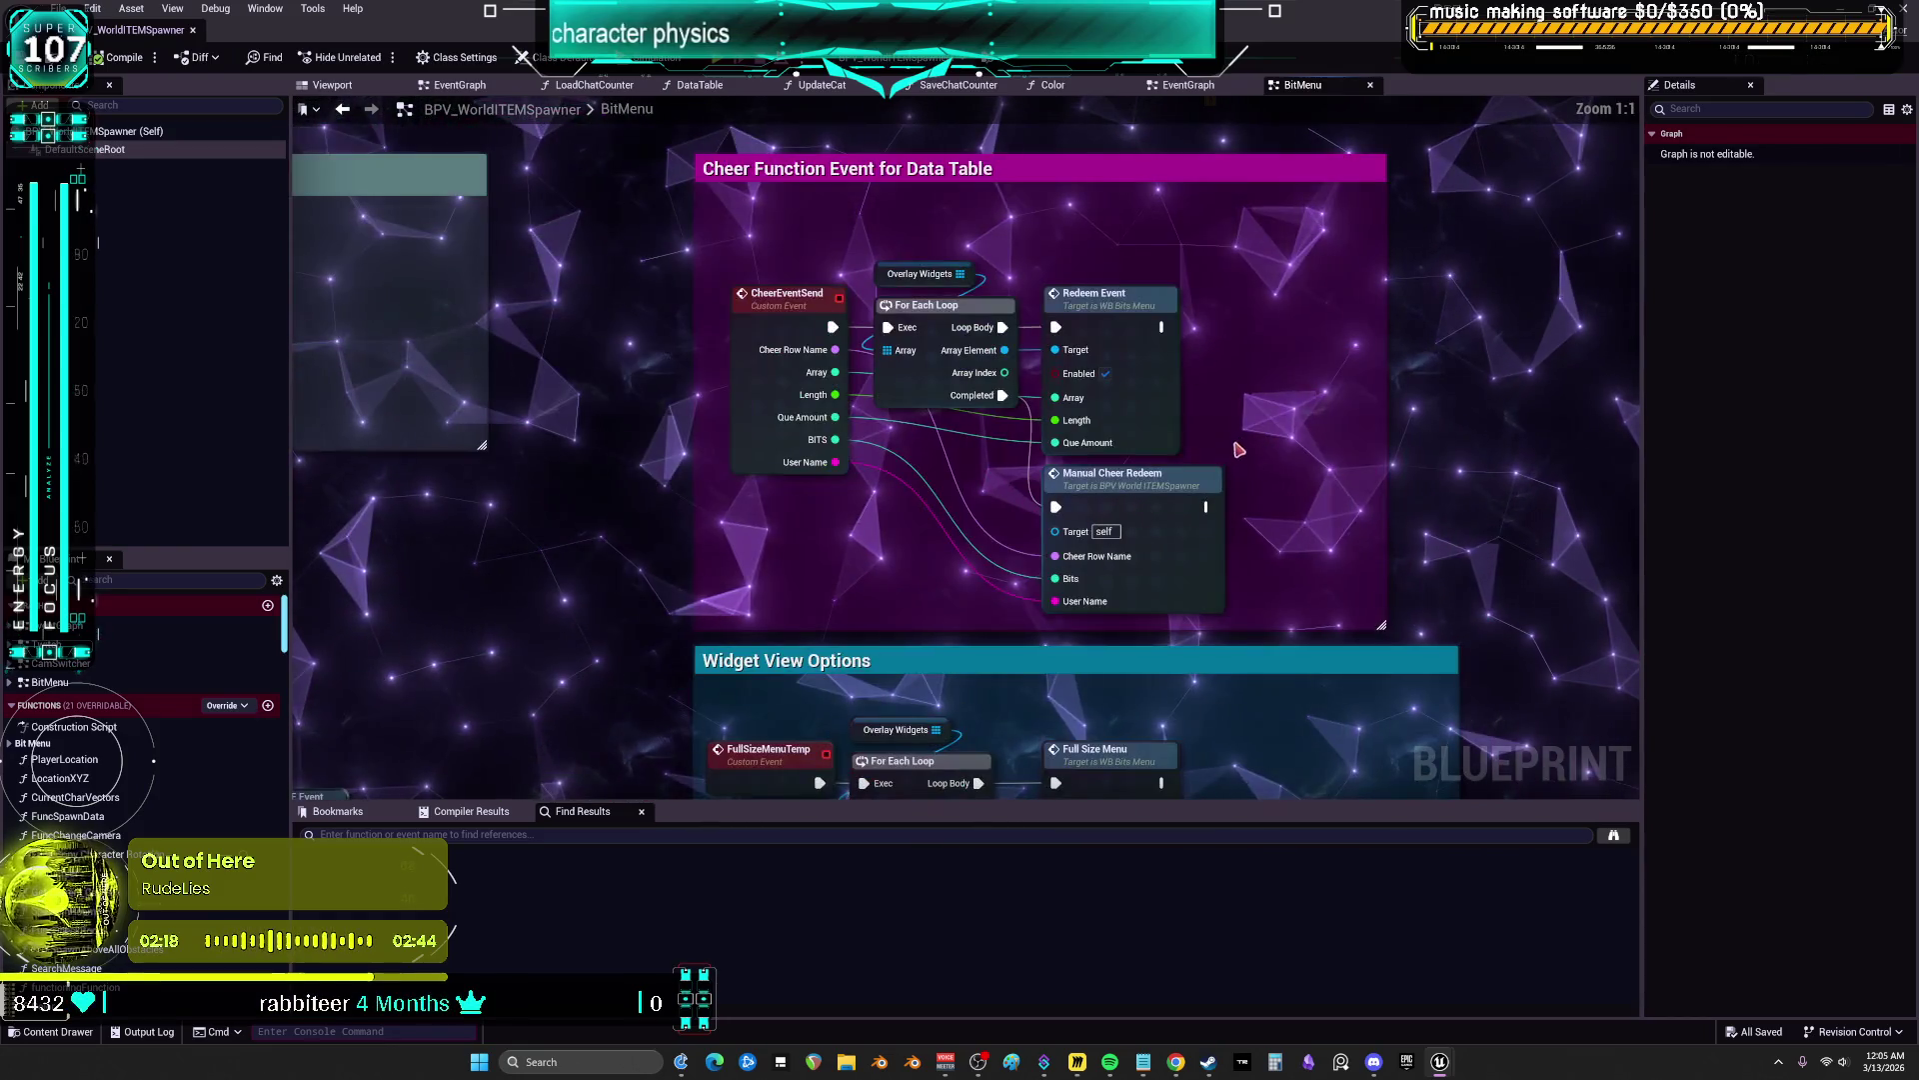
pyautogui.doubleClick(1142, 496)
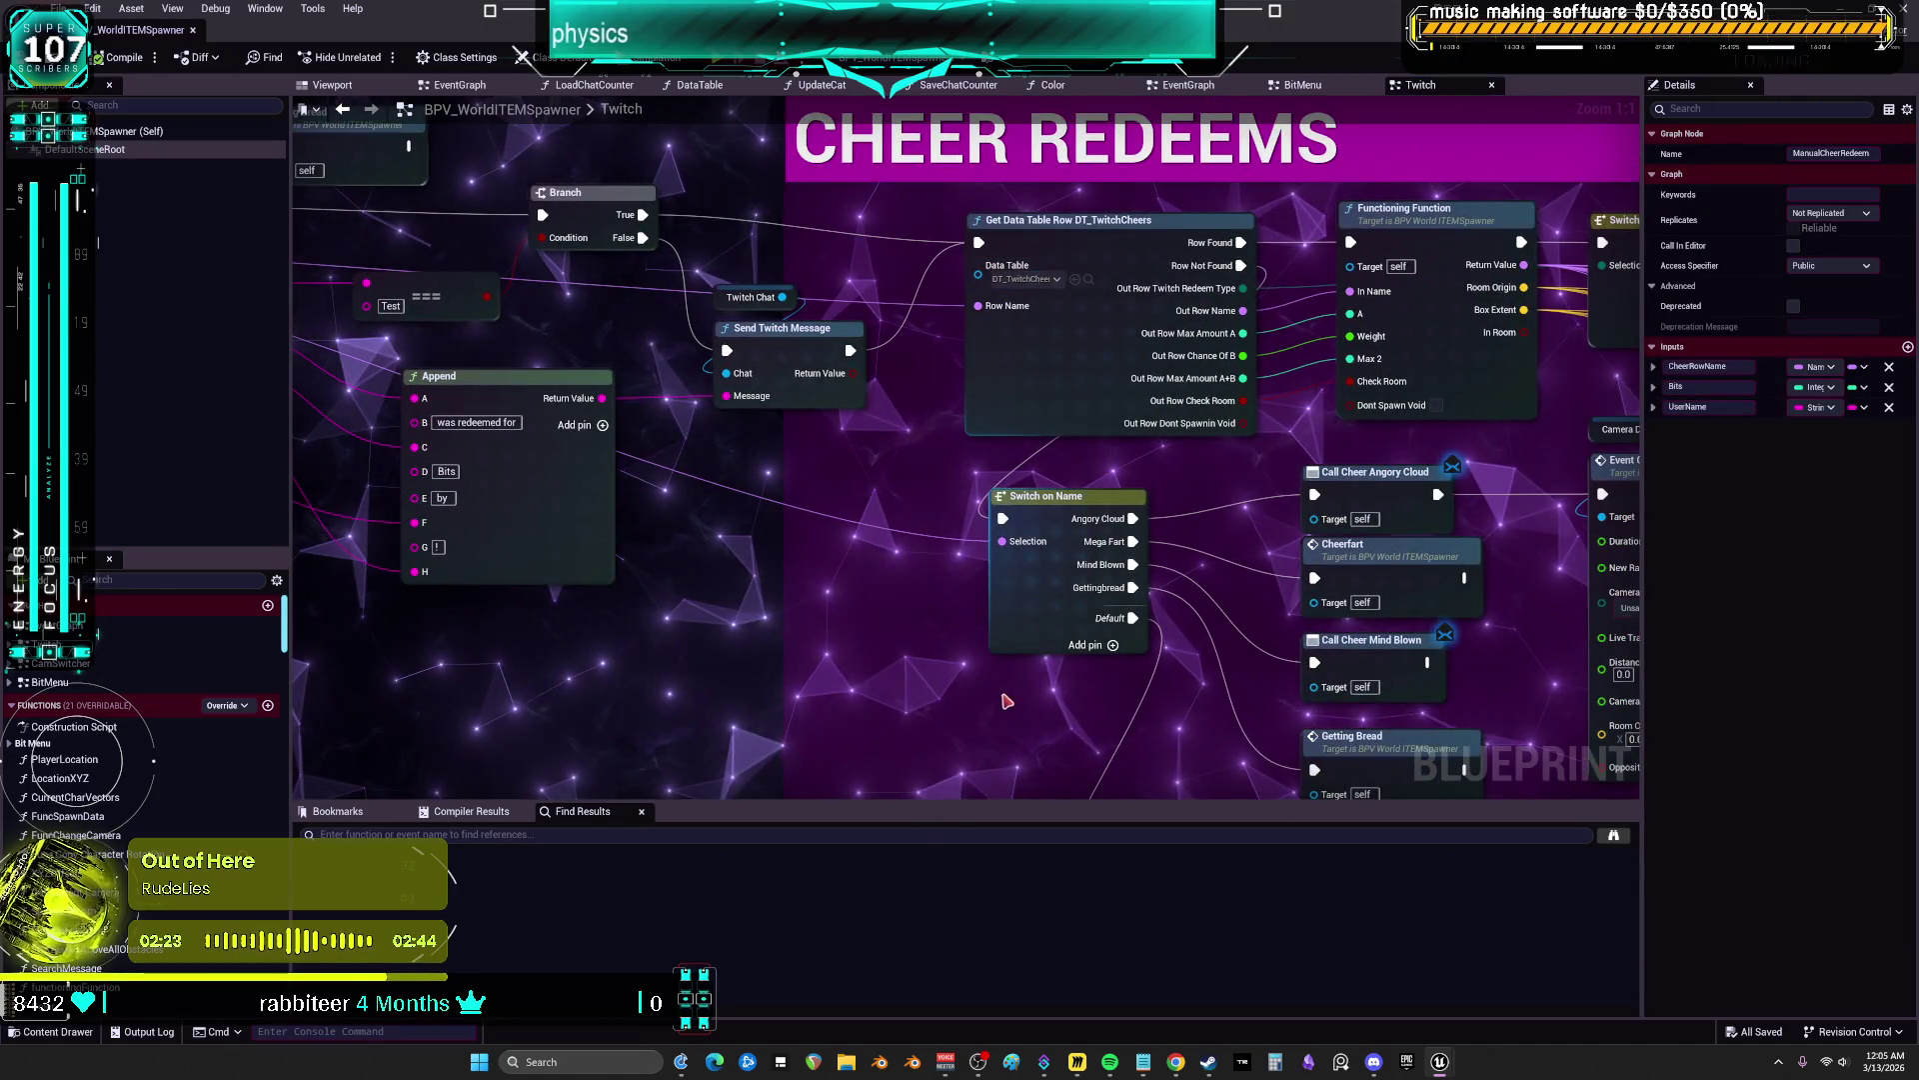
pyautogui.doubleClick(516, 8)
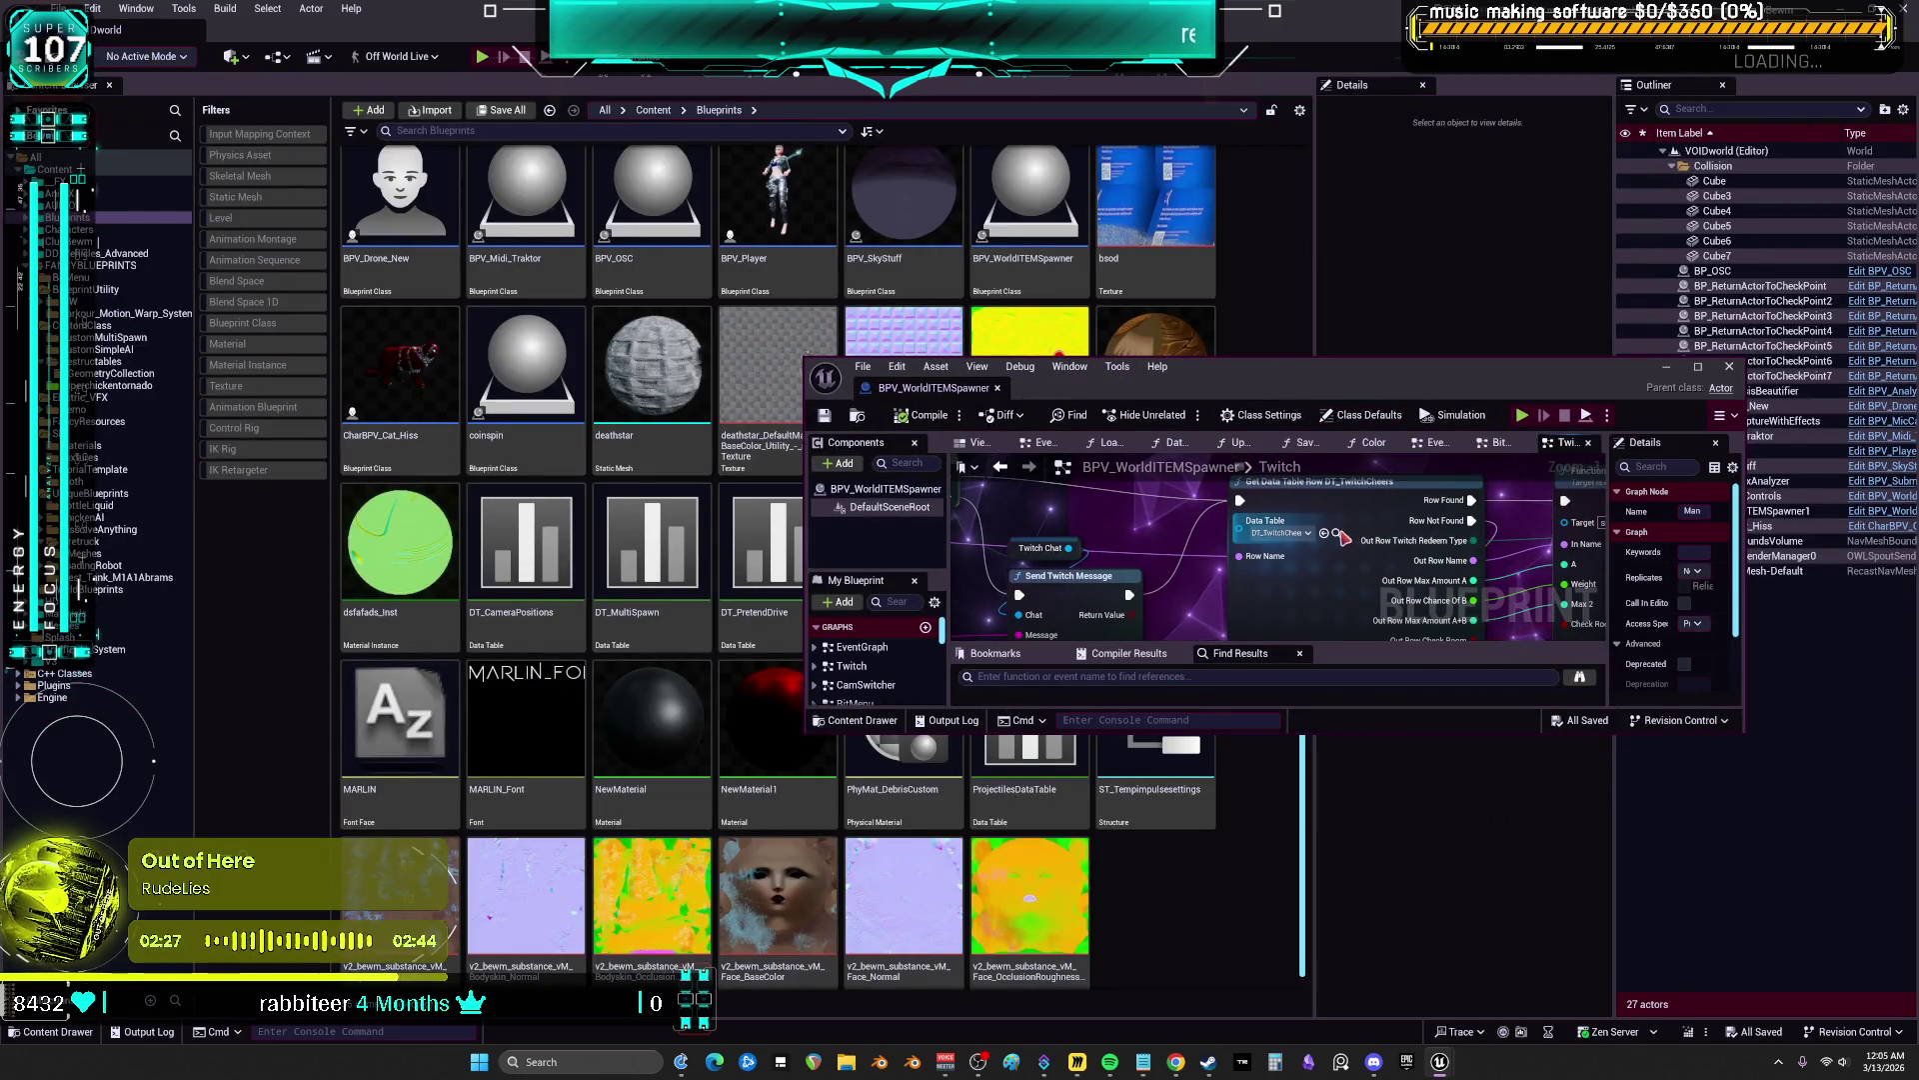
# Open the DT_TwitchCheers data table and view the BigSmash row's details
pyautogui.click(1325, 532)
pyautogui.moveTo(1350, 370); pyautogui.dragTo(1668, 353)
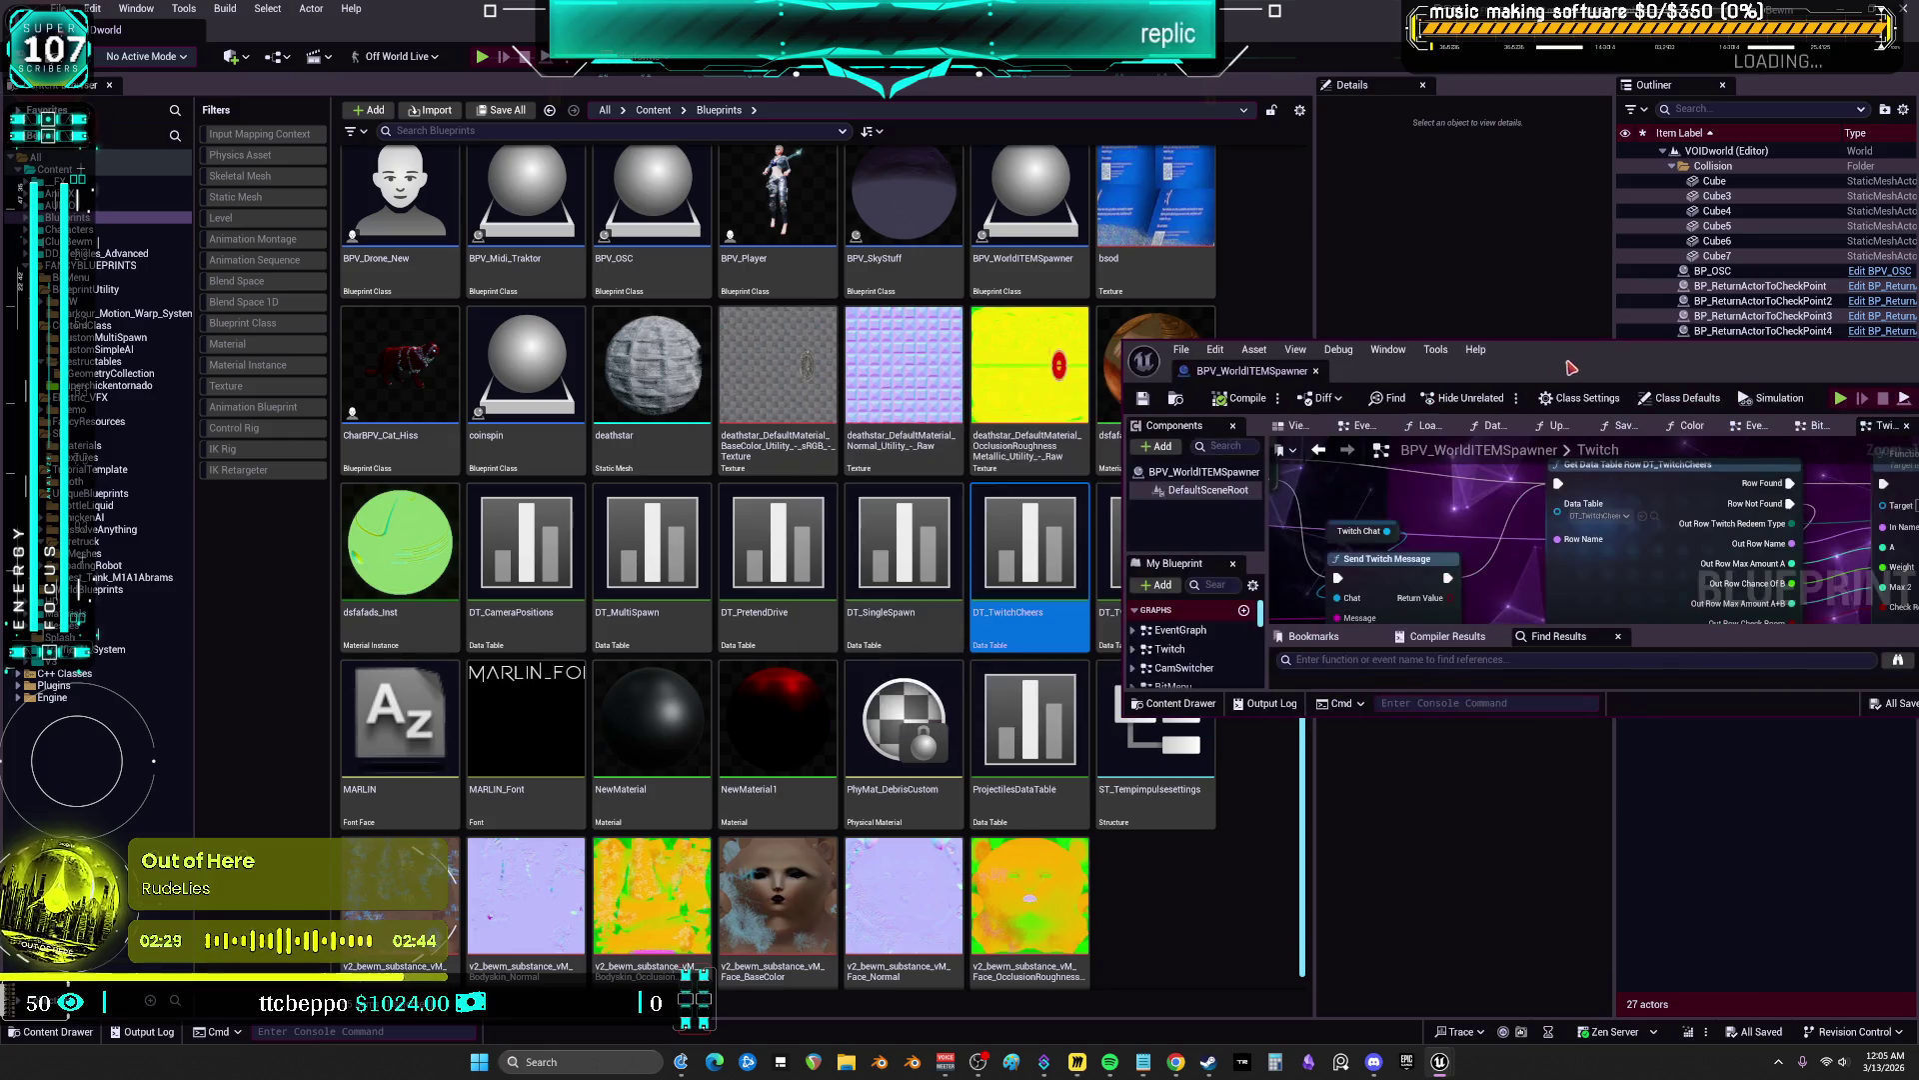
pyautogui.doubleClick(998, 617)
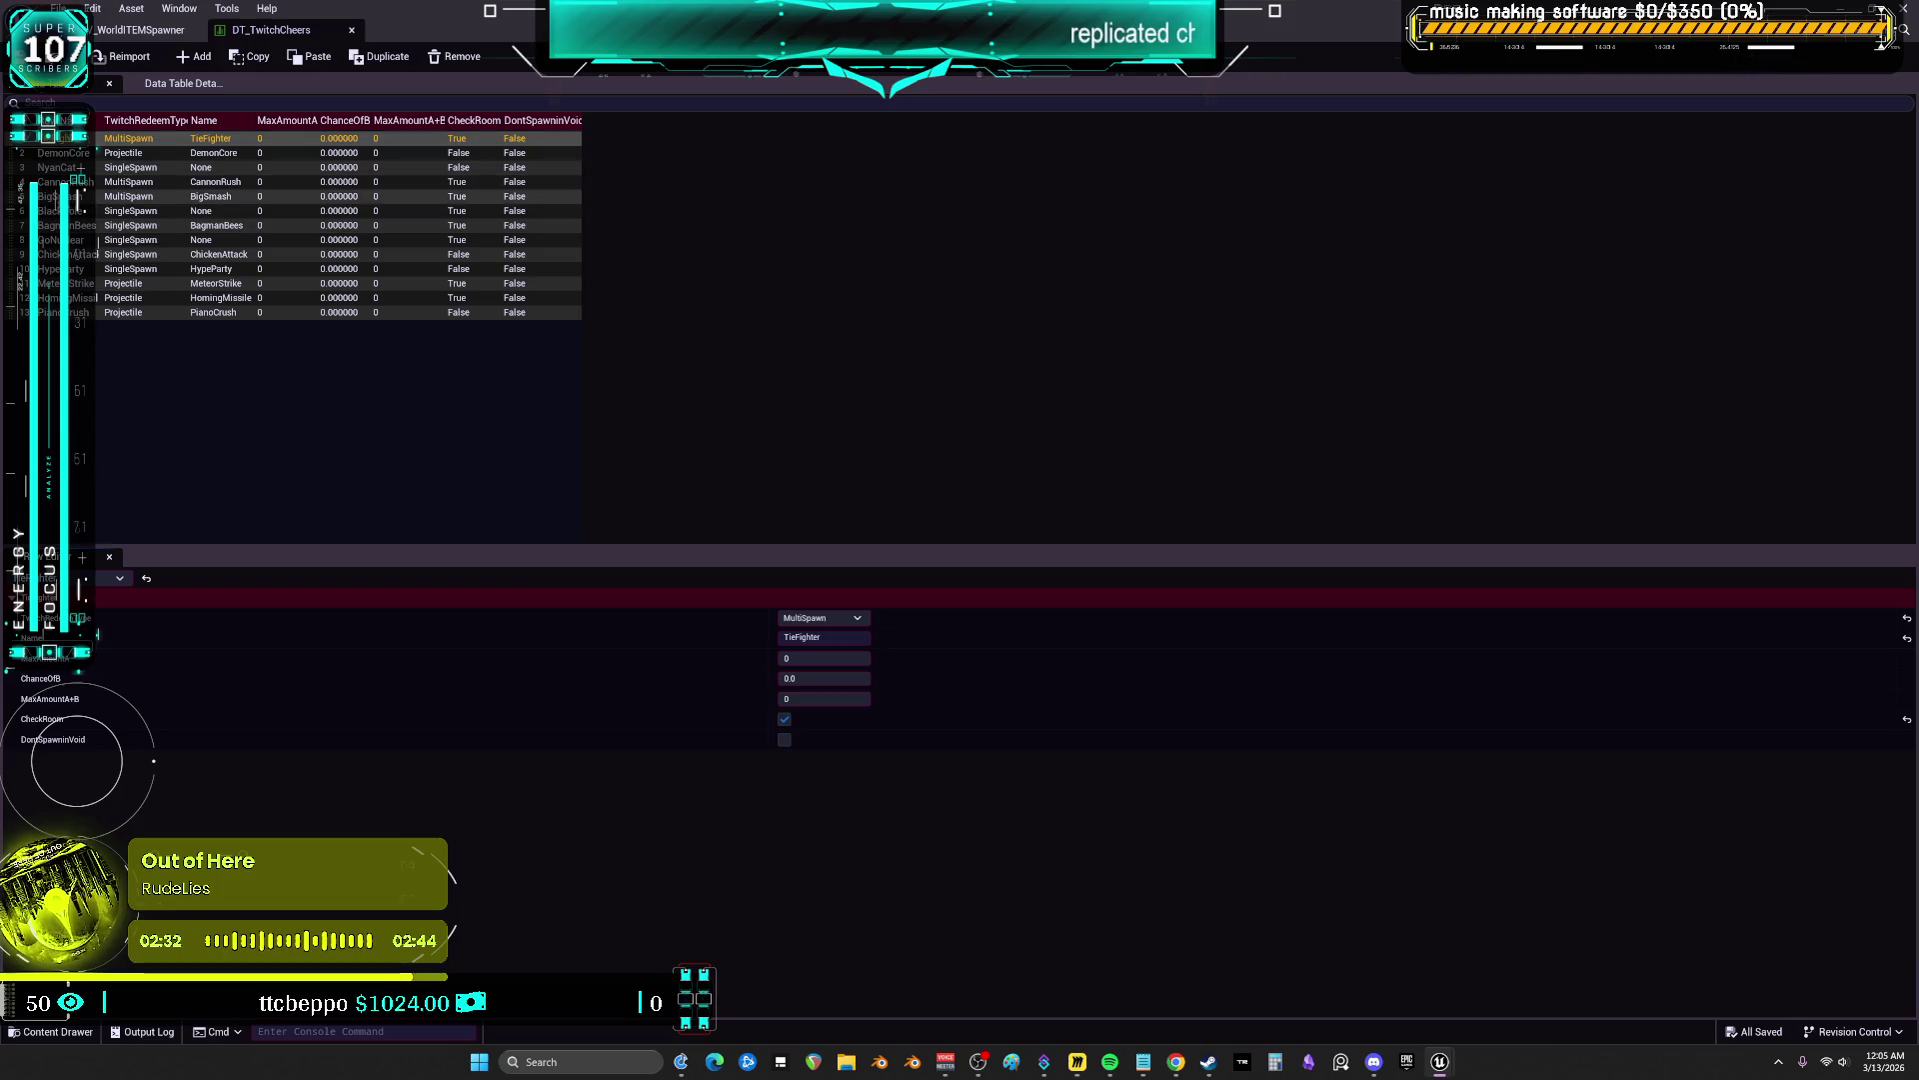
pyautogui.click(150, 196)
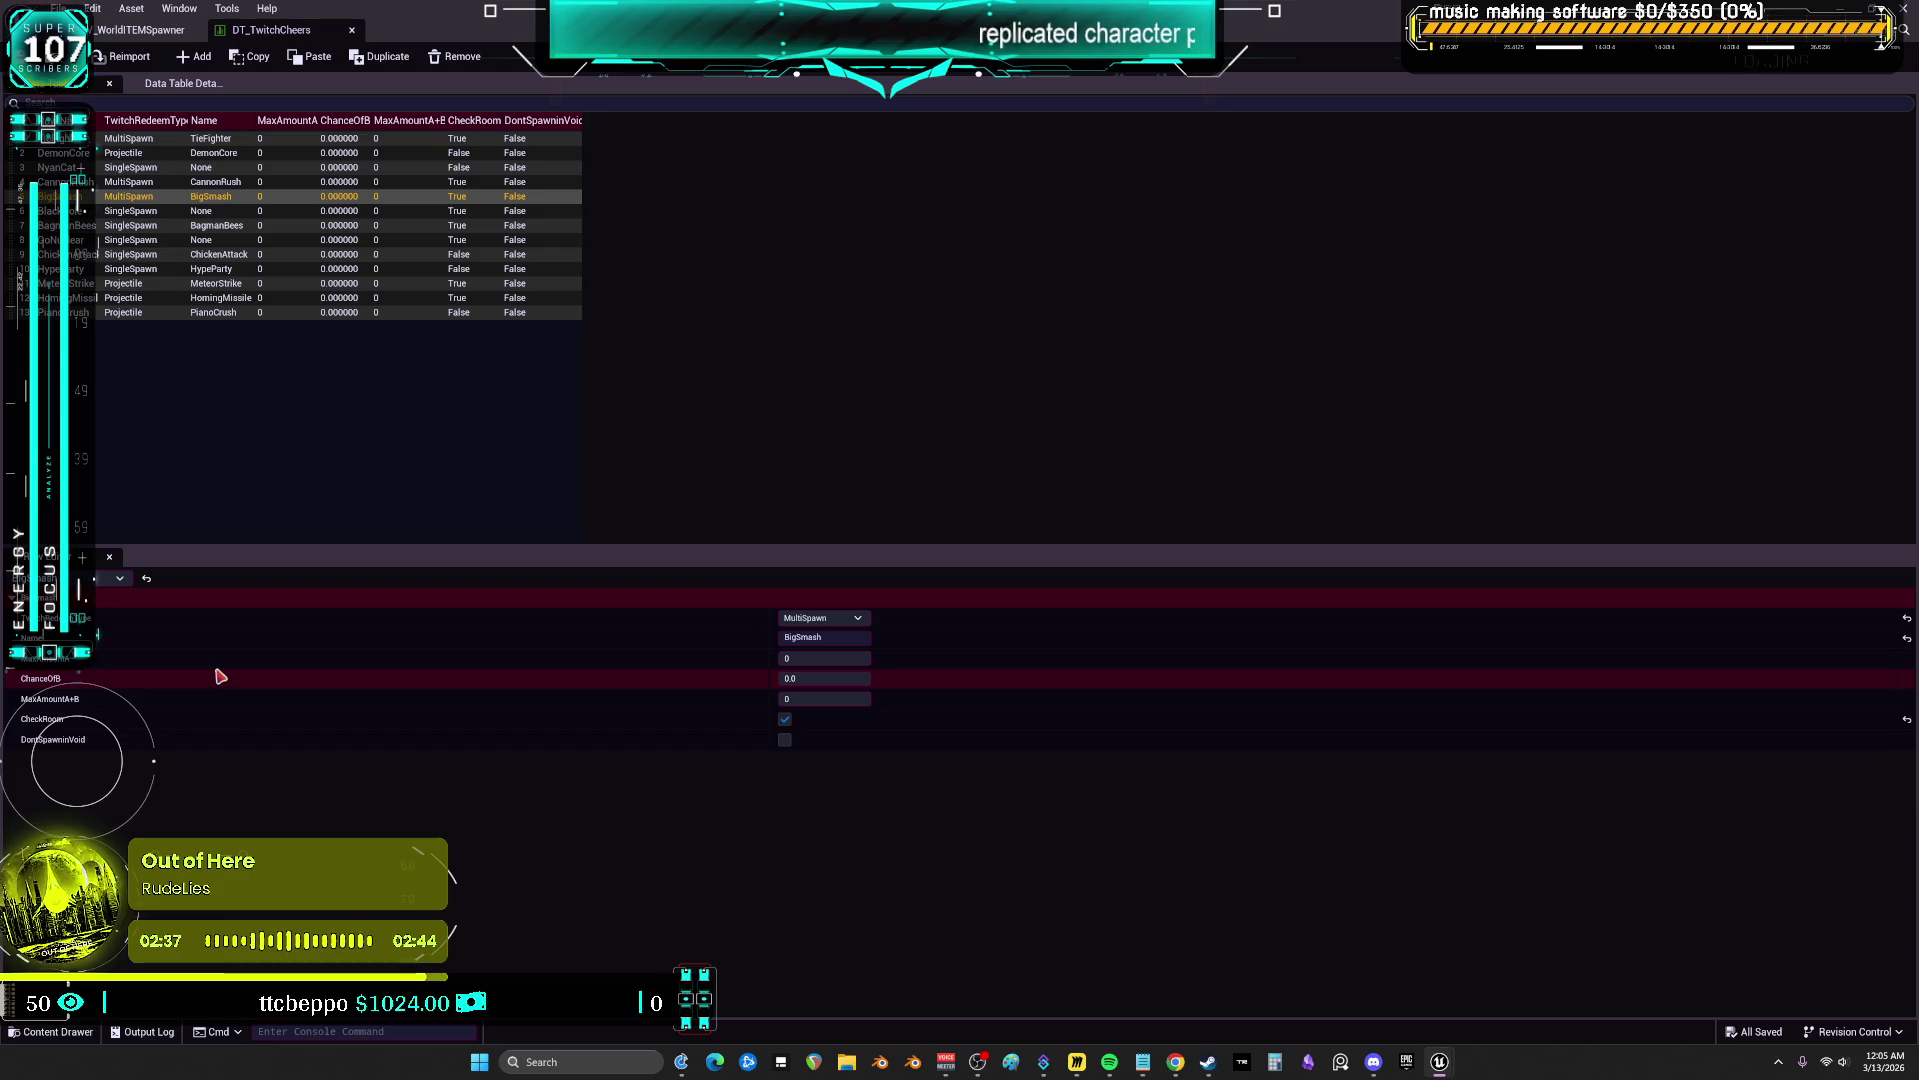
# Return to the spawner graph, position the CHEER REDEEMS section and box-select across it
pyautogui.click(126, 30)
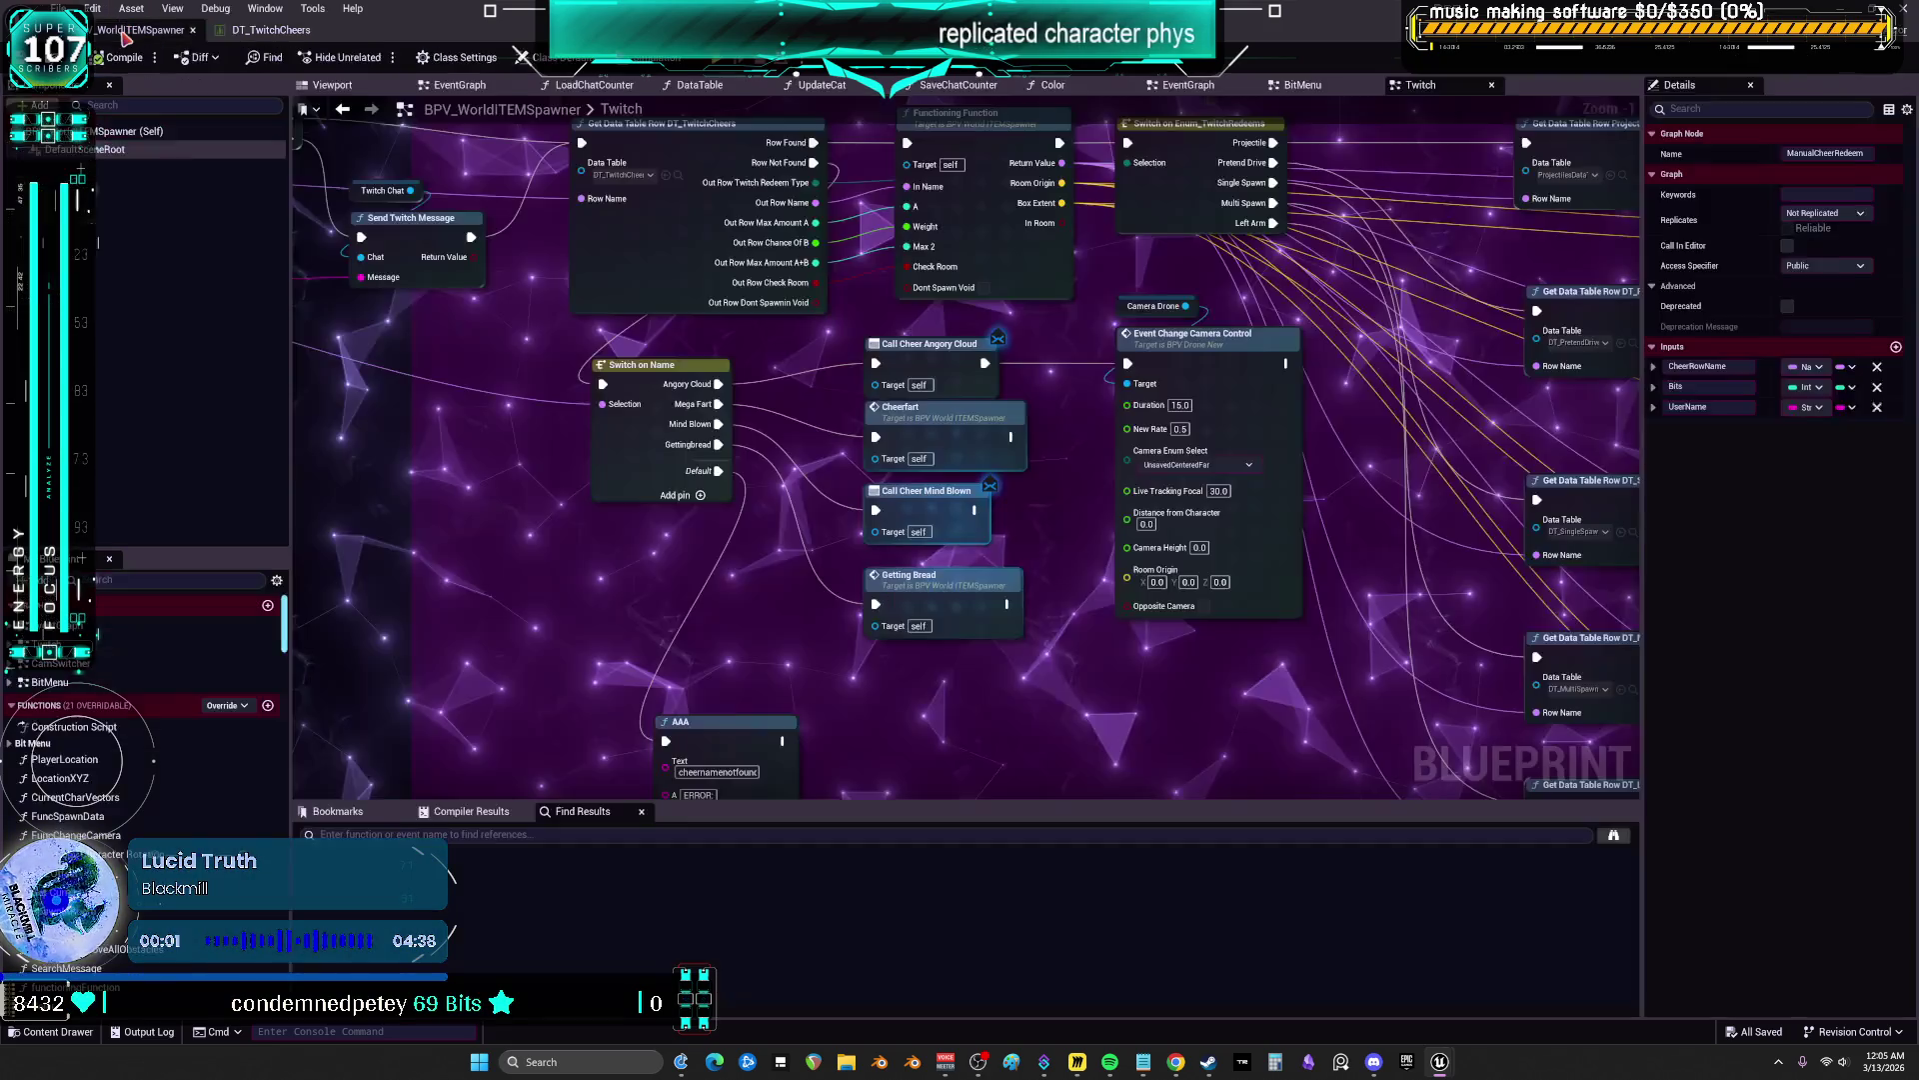
pyautogui.scroll(3, 1110, 579)
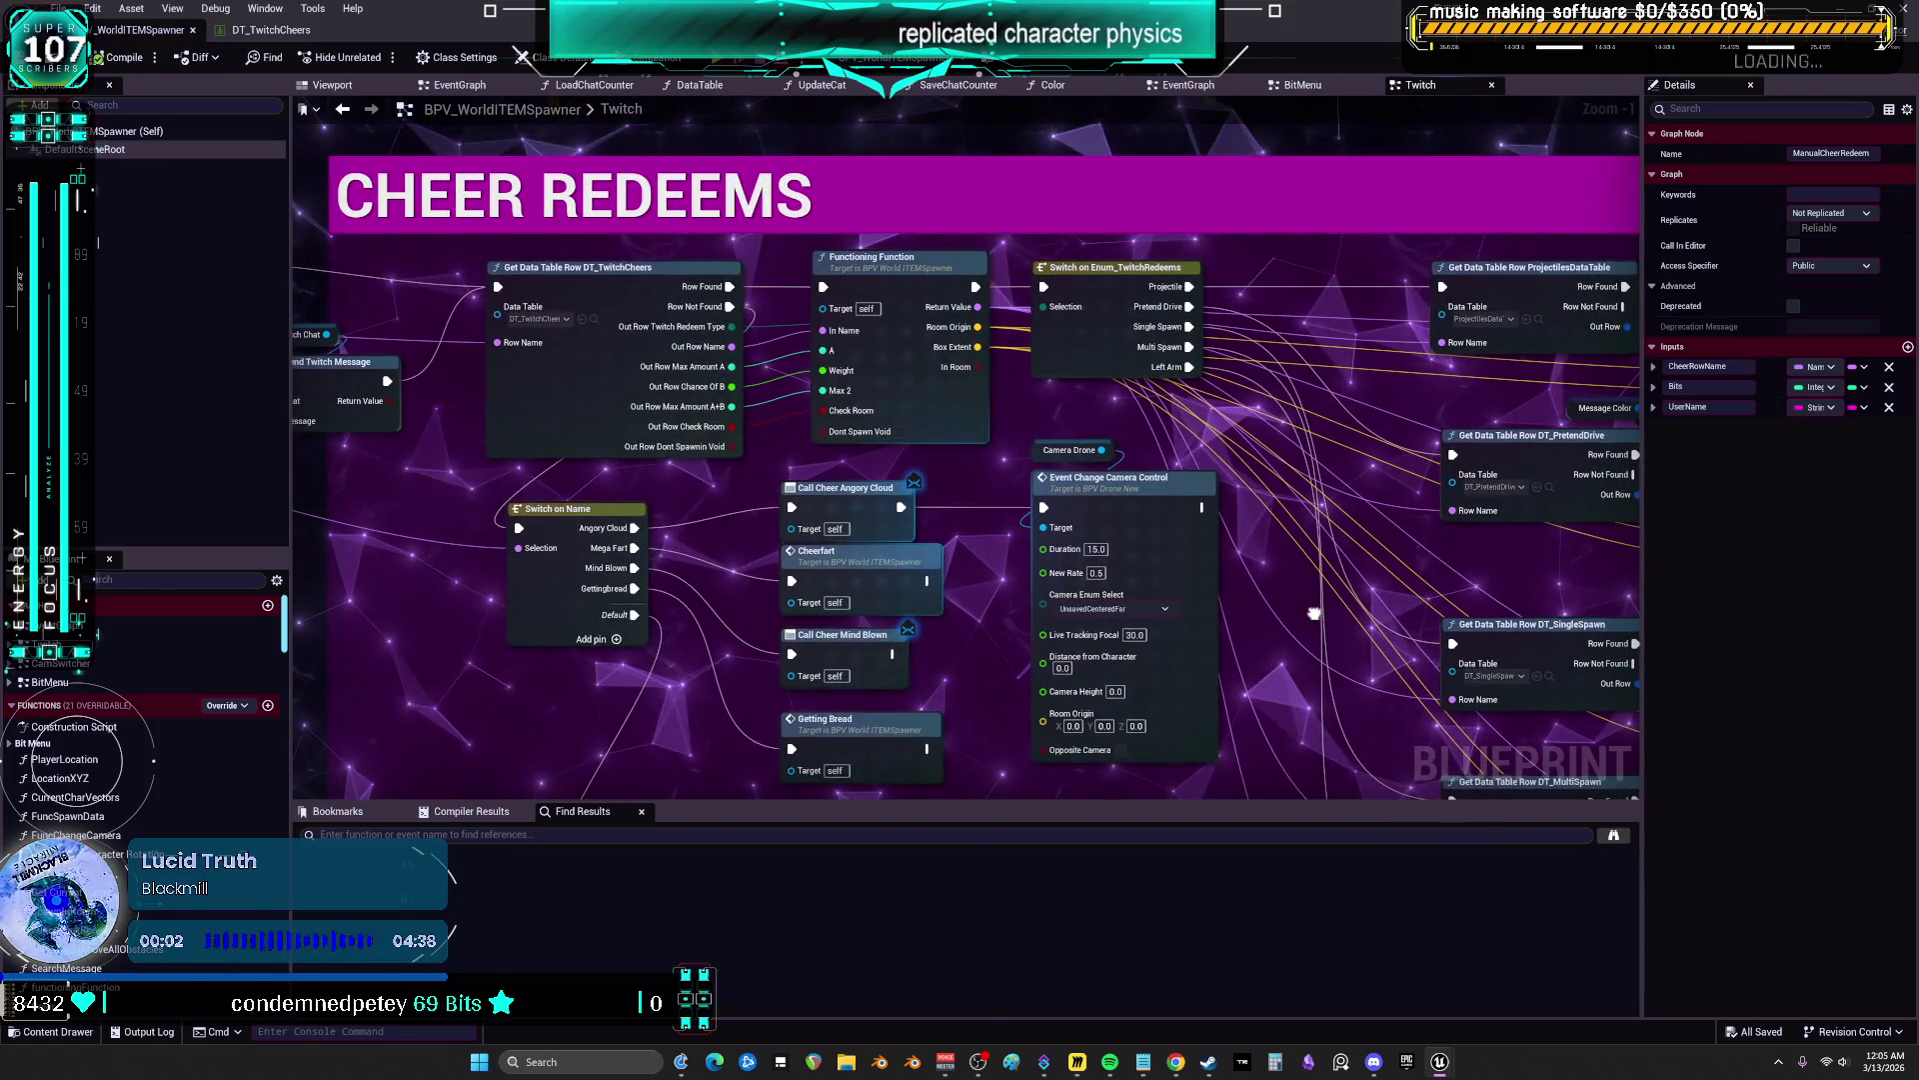
pyautogui.moveTo(1315, 613)
pyautogui.mouseDown()
pyautogui.moveTo(1097, 423)
pyautogui.moveTo(1120, 340)
pyautogui.moveTo(1325, 259)
pyautogui.moveTo(1107, 549)
pyautogui.mouseUp()
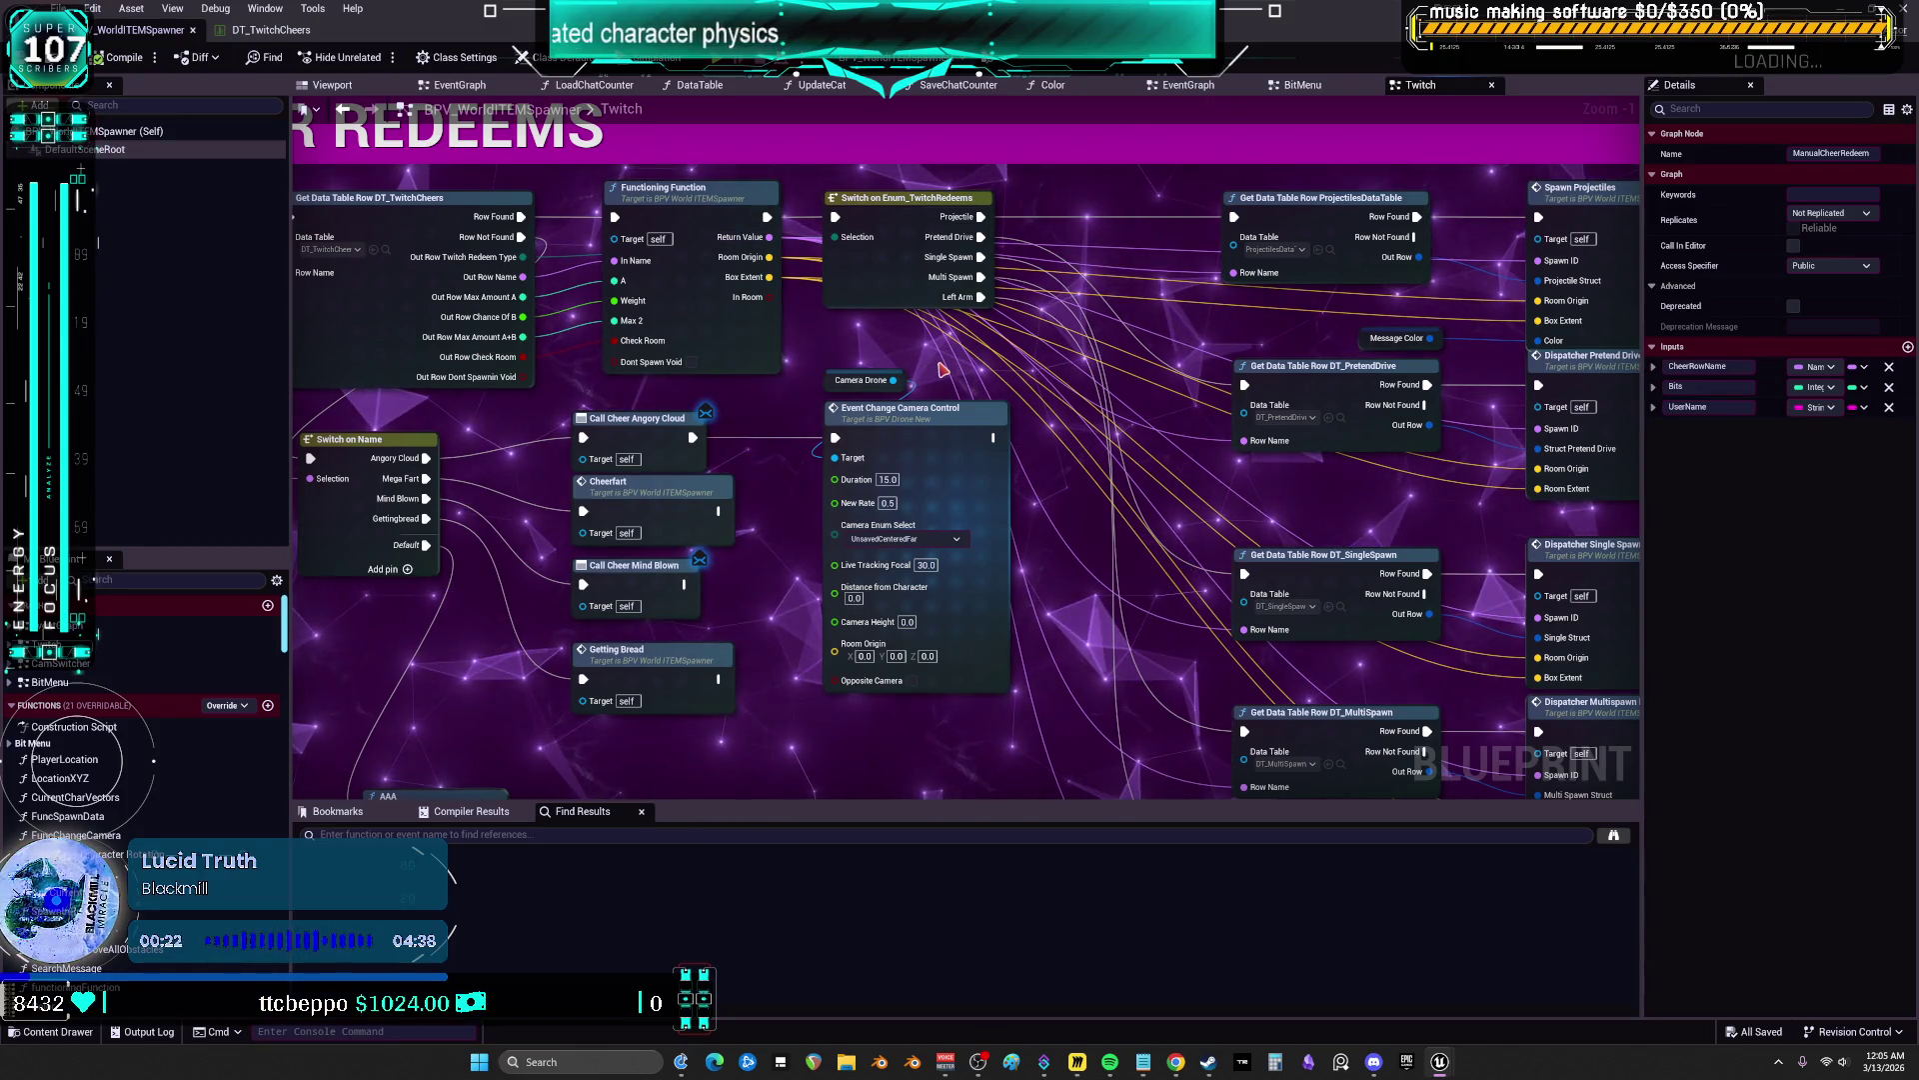
pyautogui.scroll(-4, 959, 597)
pyautogui.scroll(2, 1155, 181)
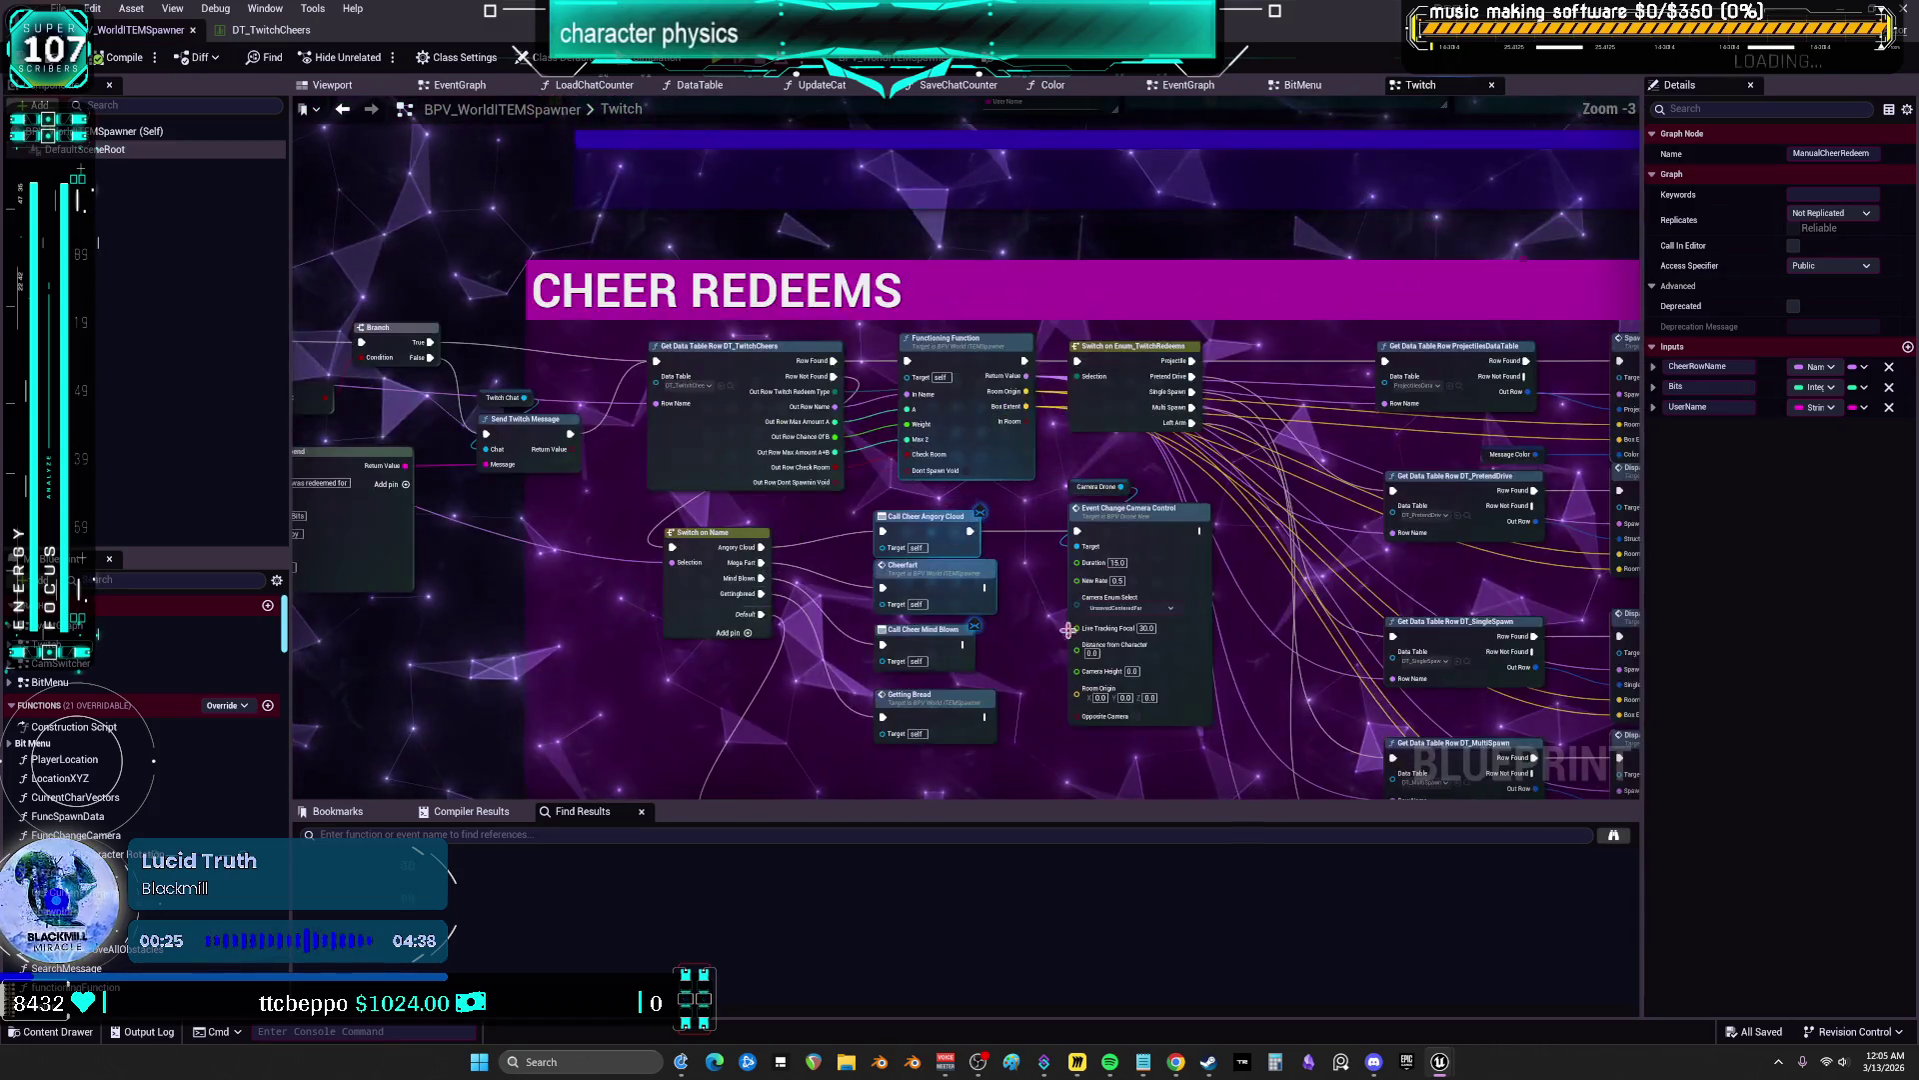
pyautogui.scroll(-2, 1155, 181)
pyautogui.scroll(2, 729, 321)
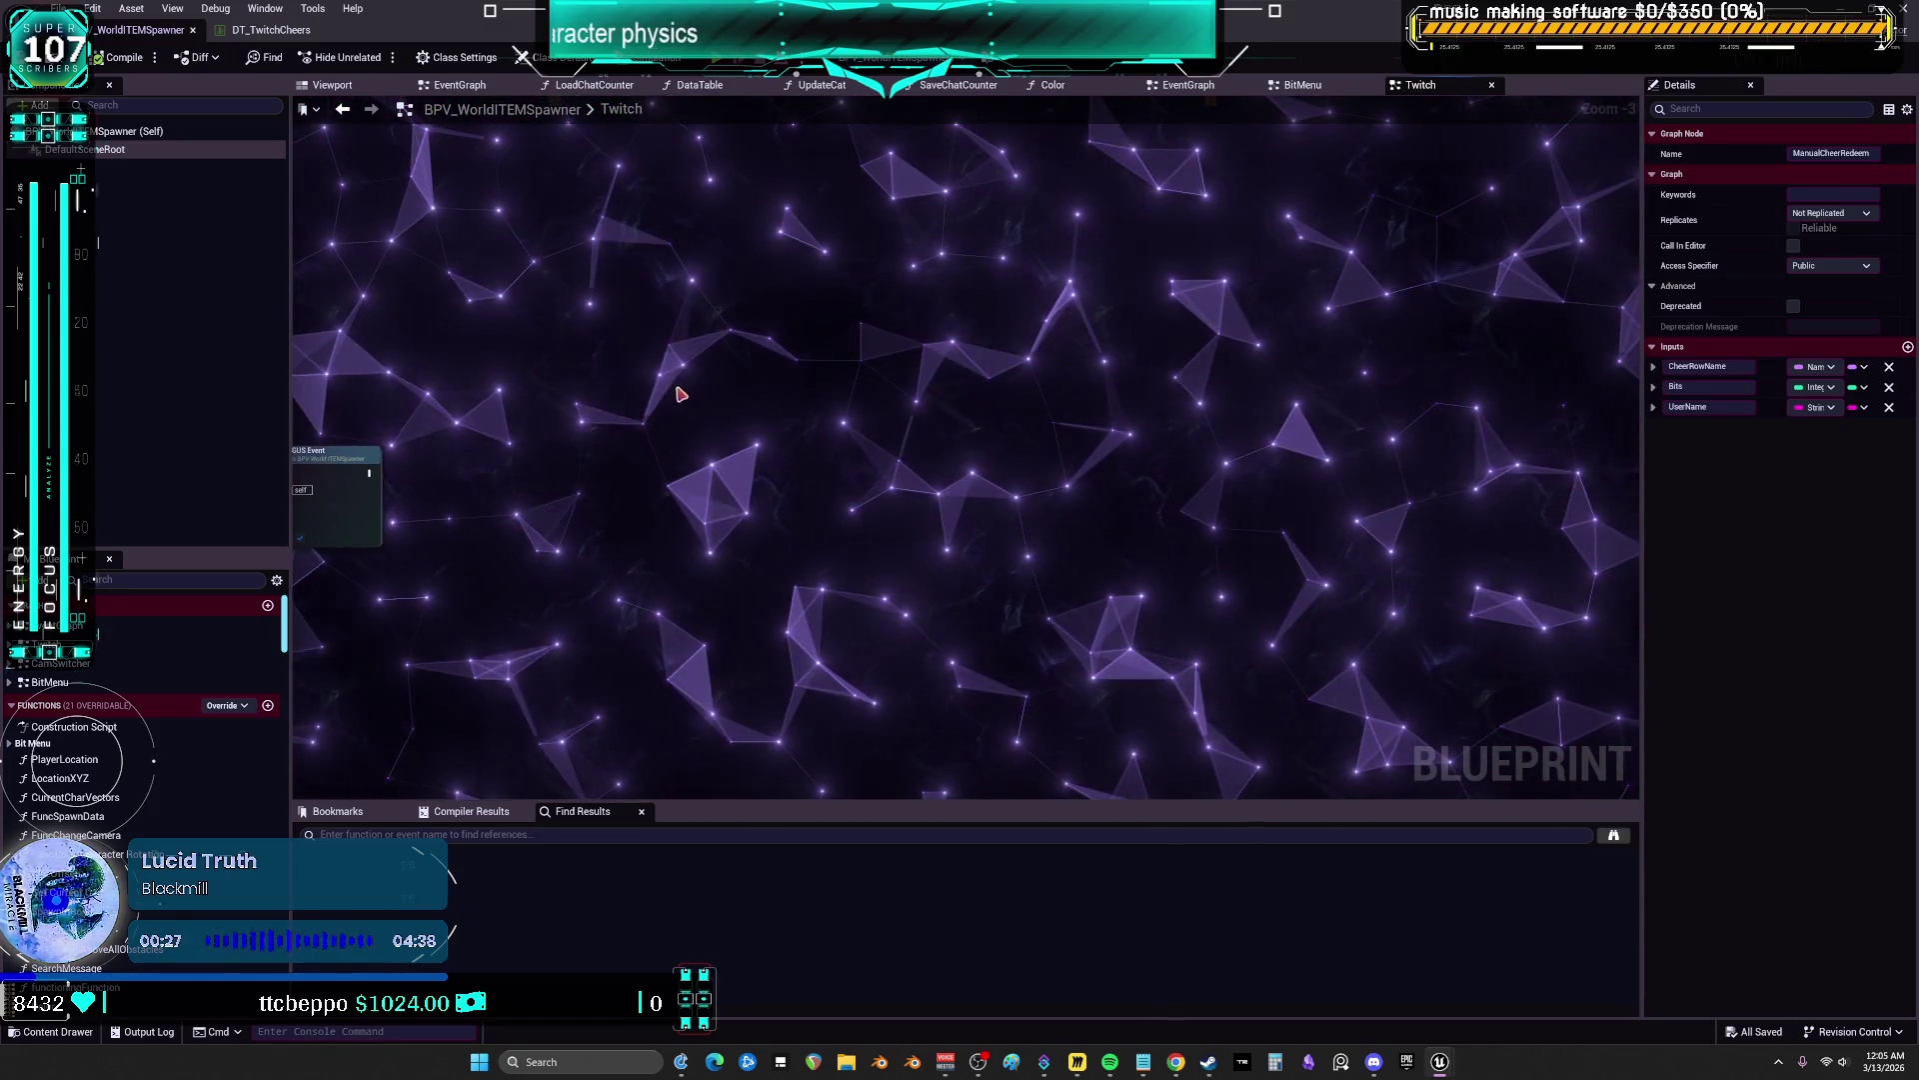
pyautogui.moveTo(462, 245); pyautogui.dragTo(510, 303)
pyautogui.moveTo(883, 457)
pyautogui.mouseDown()
pyautogui.moveTo(1392, 731)
pyautogui.moveTo(1473, 737)
pyautogui.mouseUp()
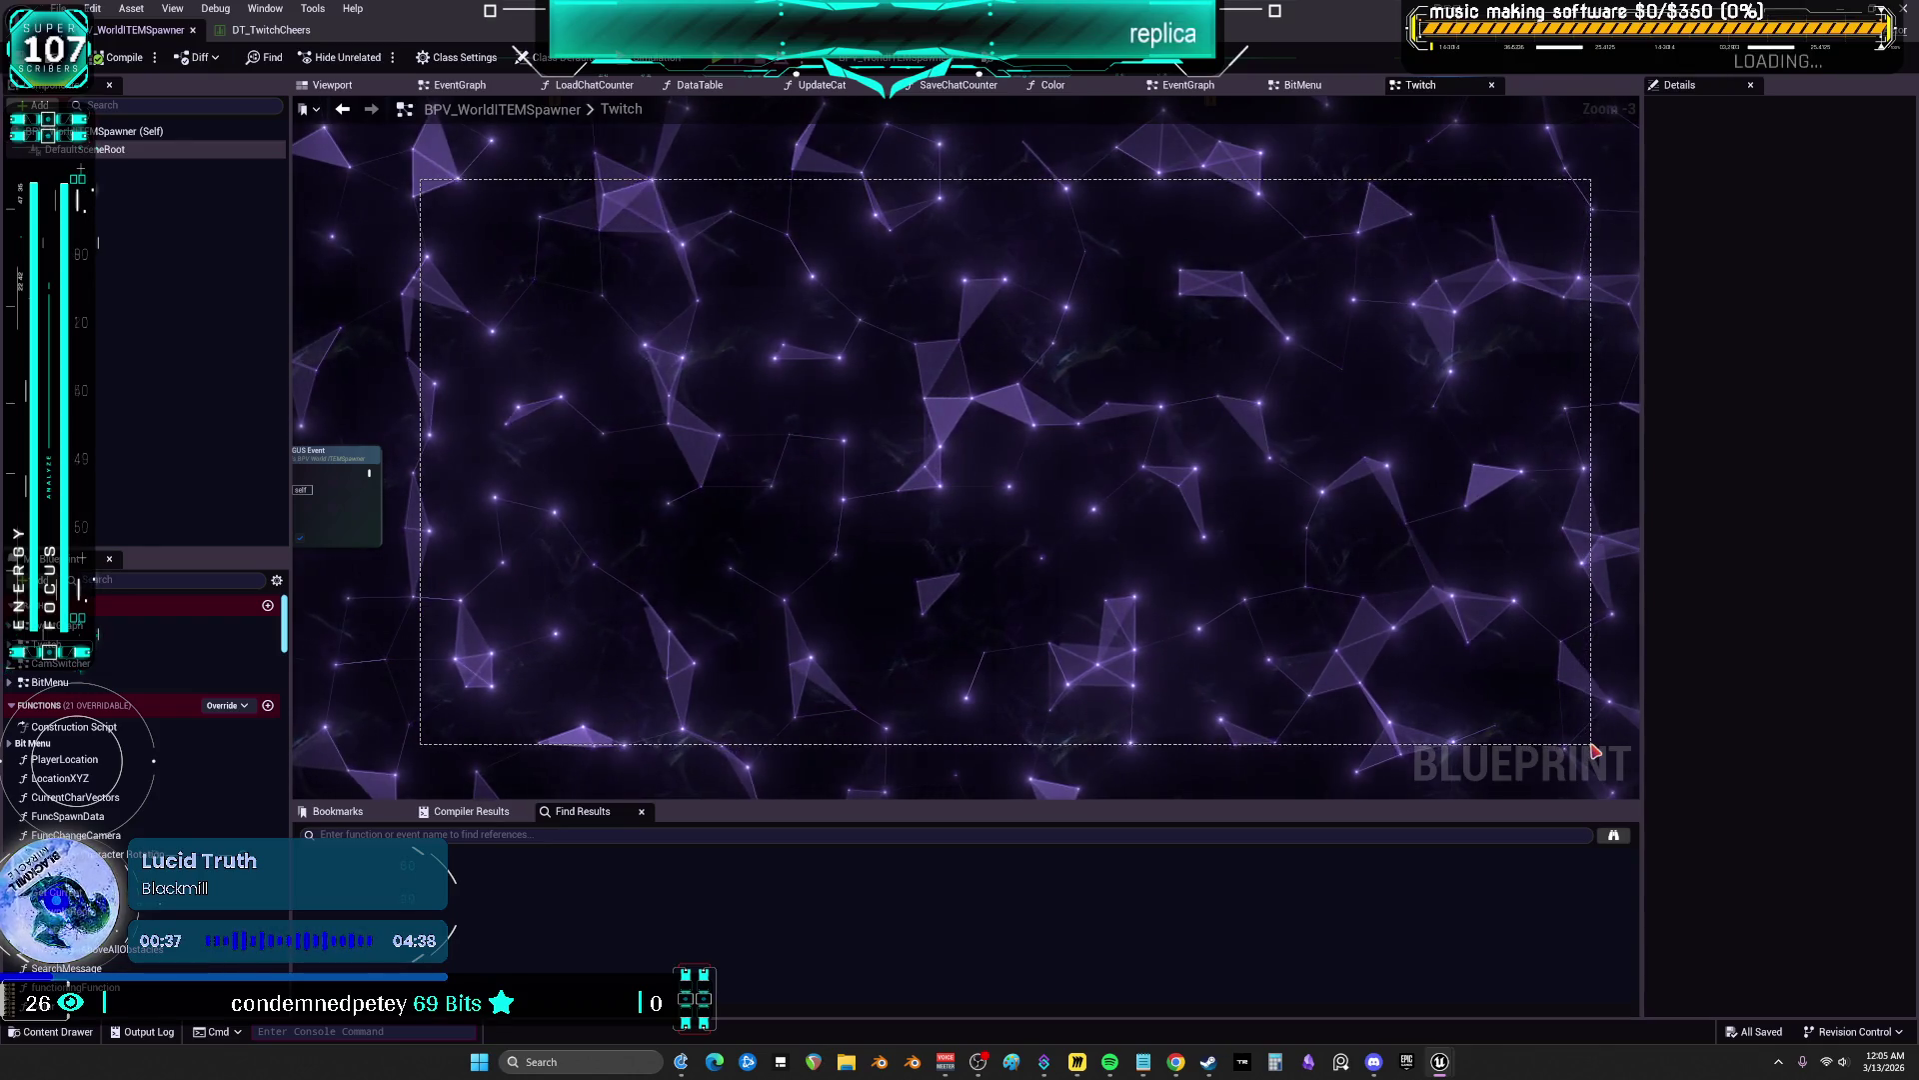
pyautogui.moveTo(446, 248); pyautogui.dragTo(1546, 732)
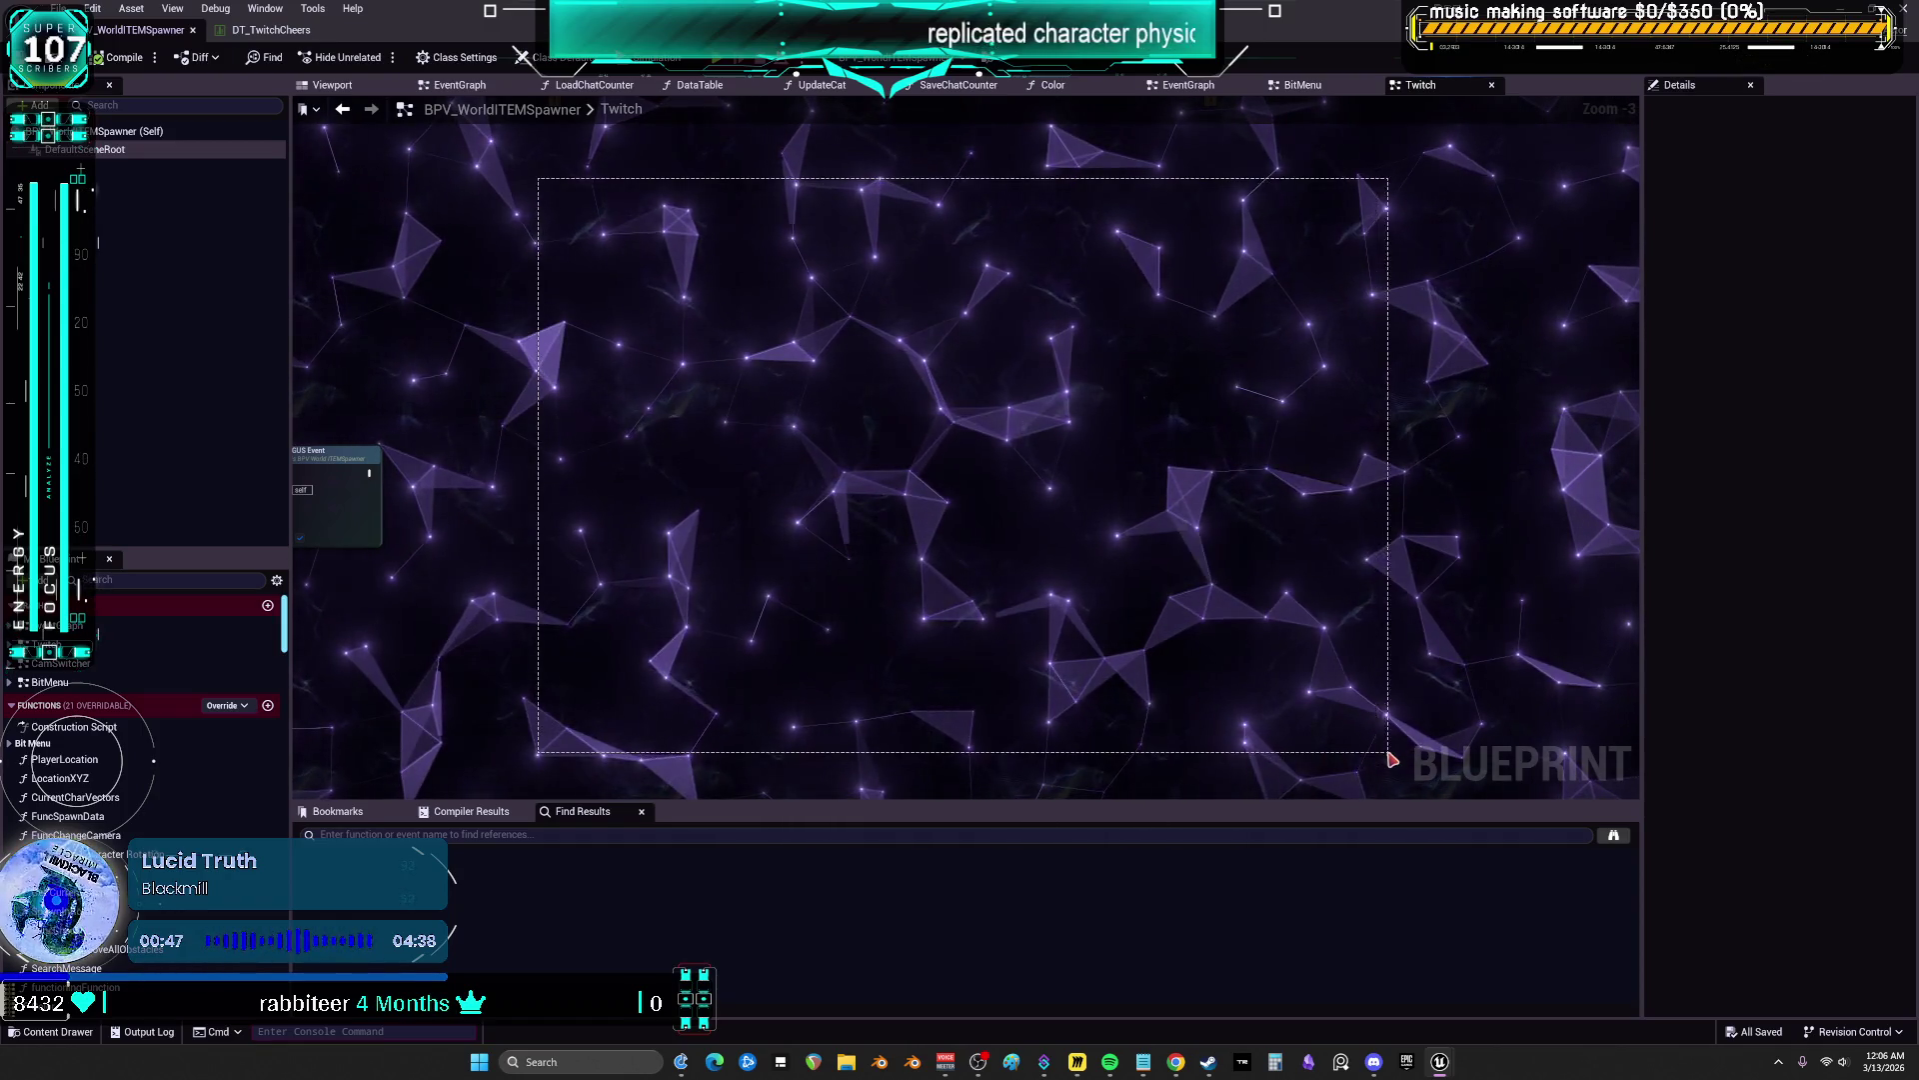
# Pan through the NORMAL MESSAGE SEARCH, robot command and CHUNGUS Event sections
pyautogui.moveTo(419, 199); pyautogui.dragTo(1025, 534)
pyautogui.scroll(-1, 1025, 534)
pyautogui.moveTo(979, 408); pyautogui.dragTo(980, 435)
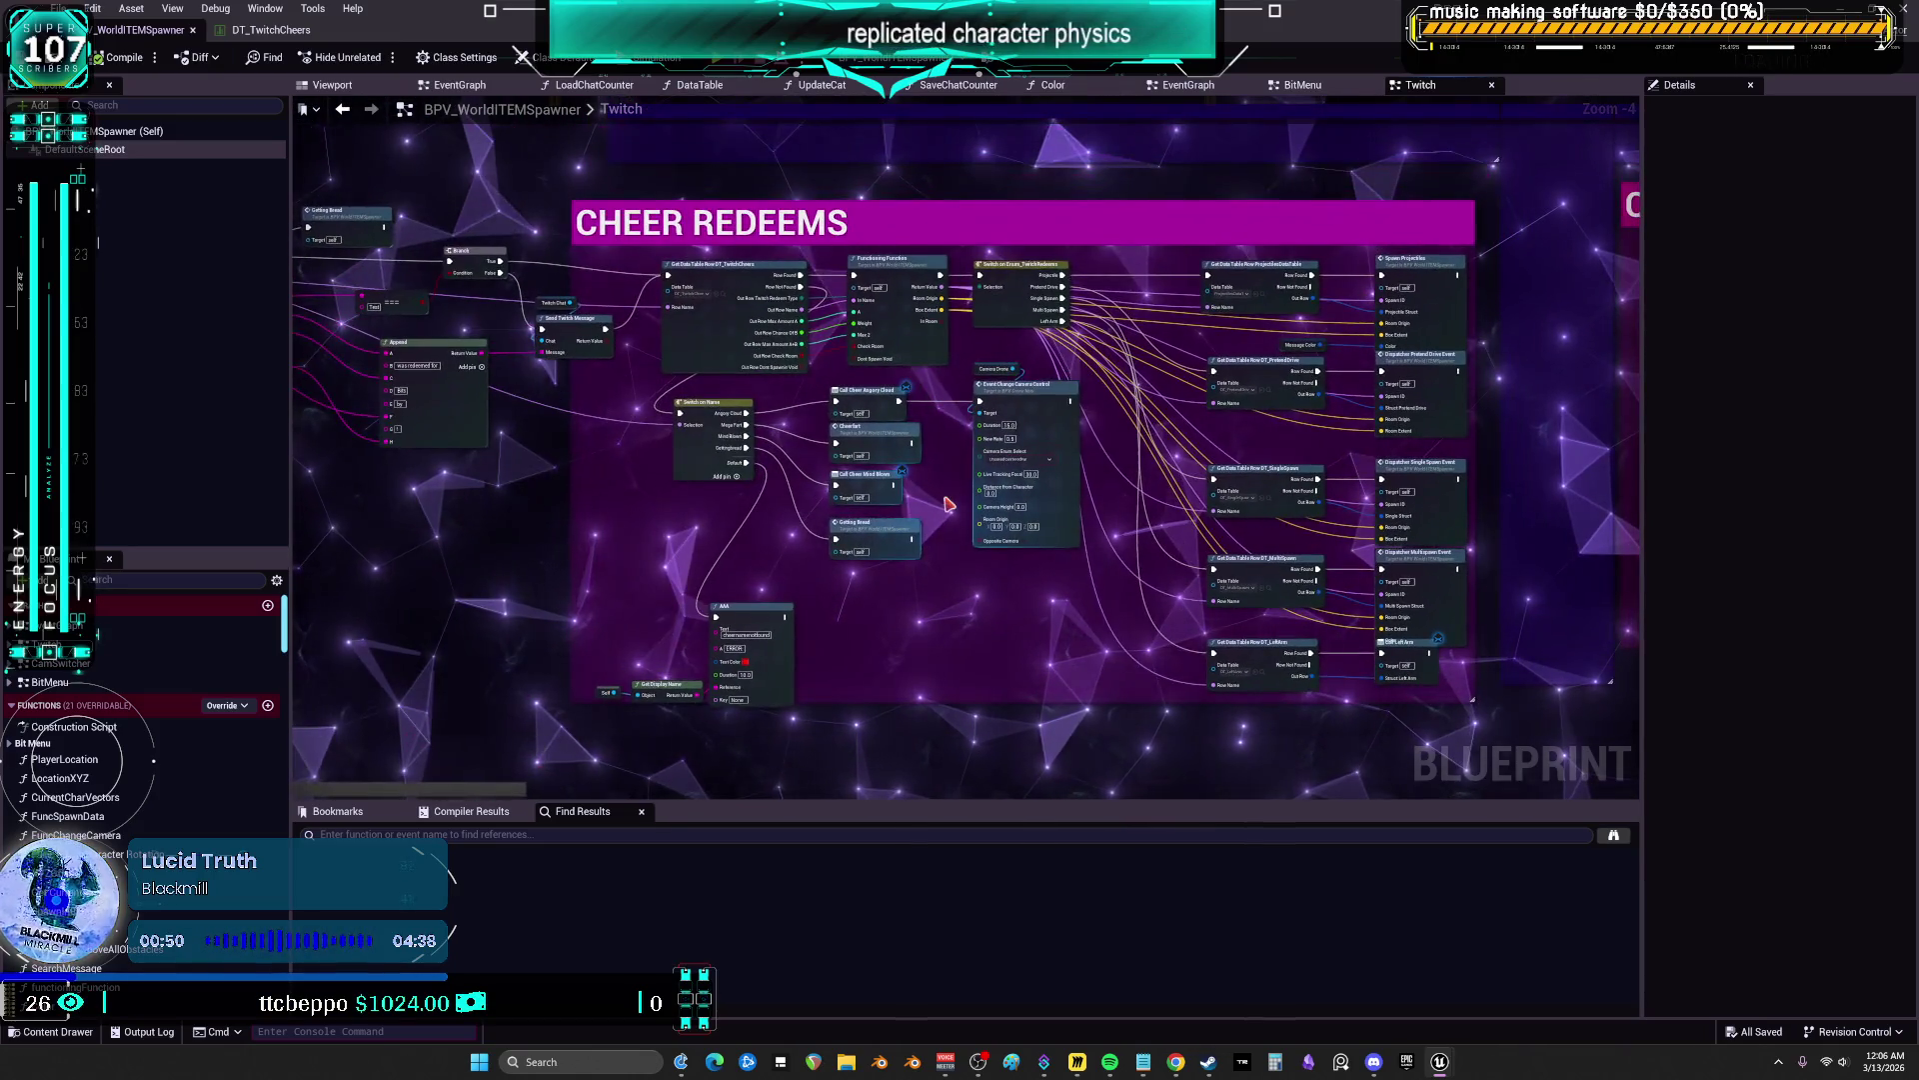
pyautogui.moveTo(912, 512)
pyautogui.mouseDown()
pyautogui.moveTo(1590, 506)
pyautogui.moveTo(783, 375)
pyautogui.mouseUp()
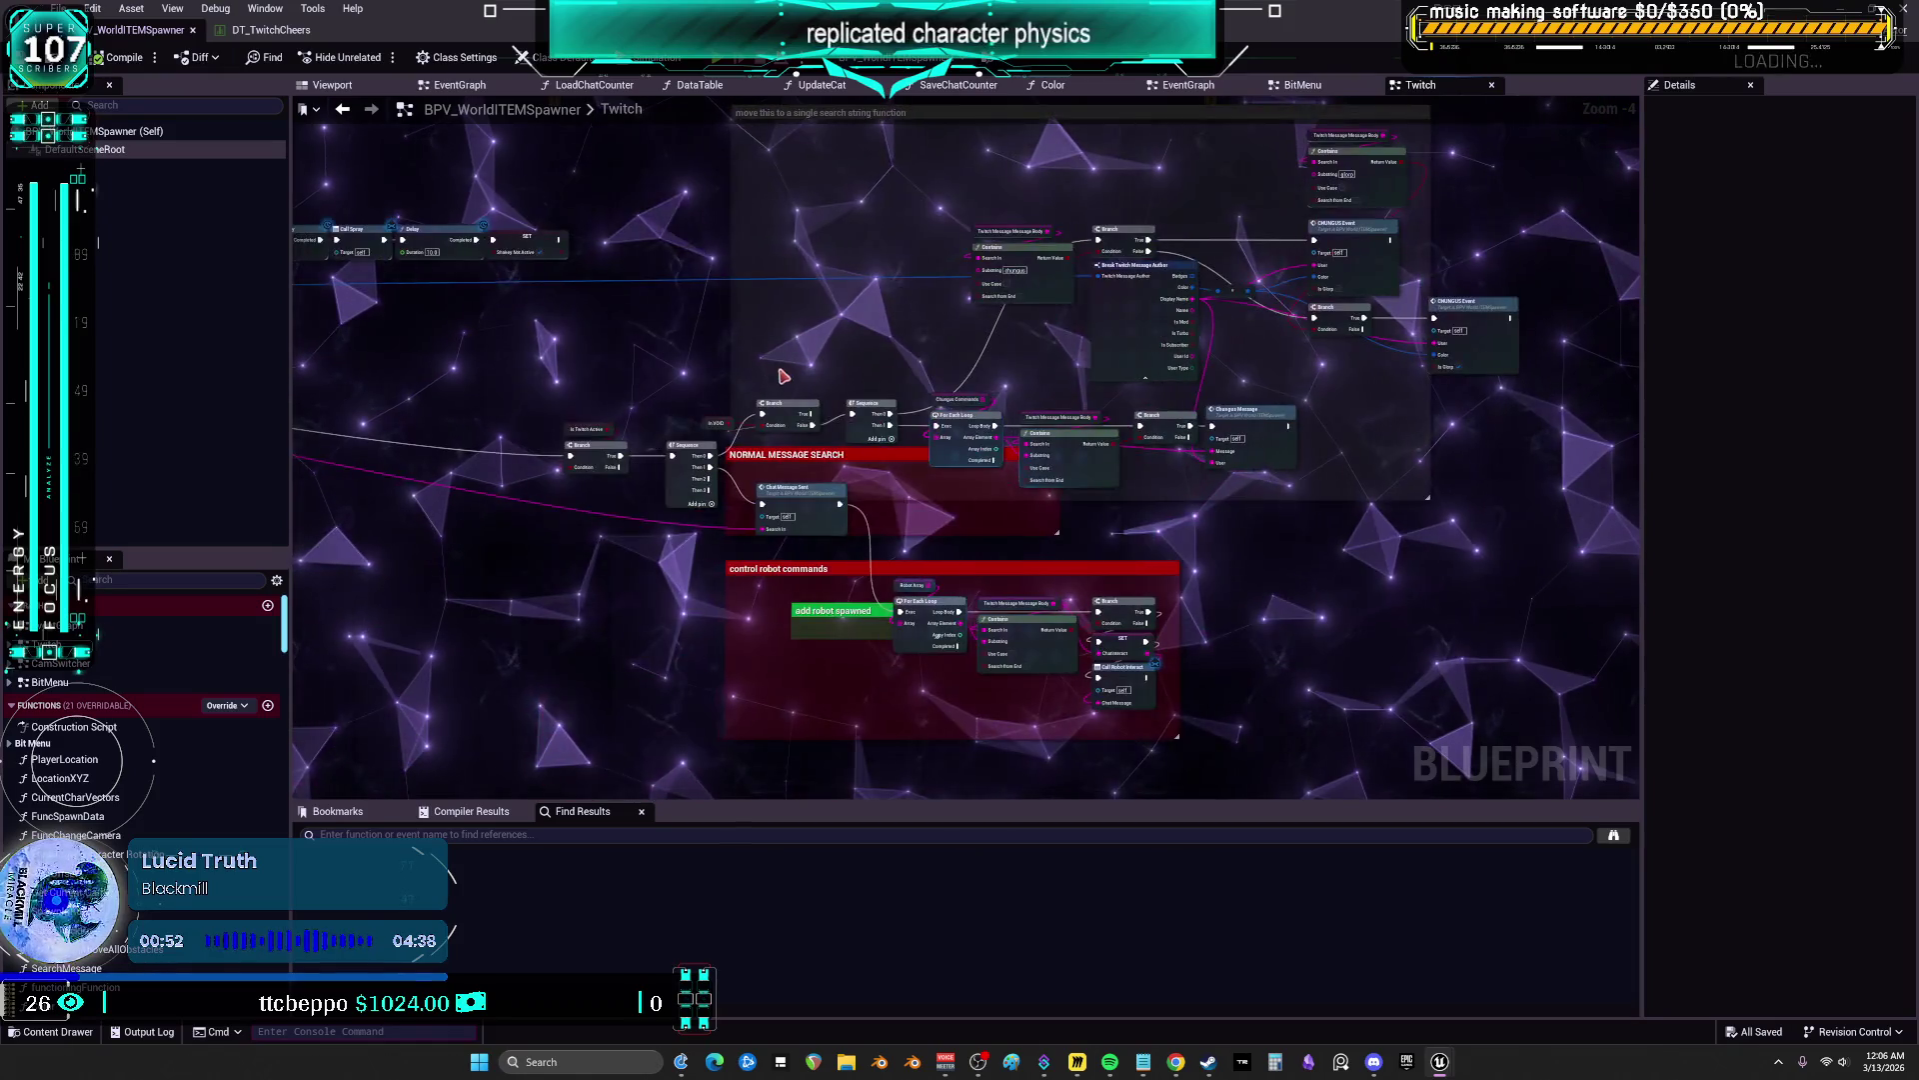
pyautogui.scroll(4, 800, 486)
pyautogui.moveTo(1105, 457); pyautogui.dragTo(560, 605)
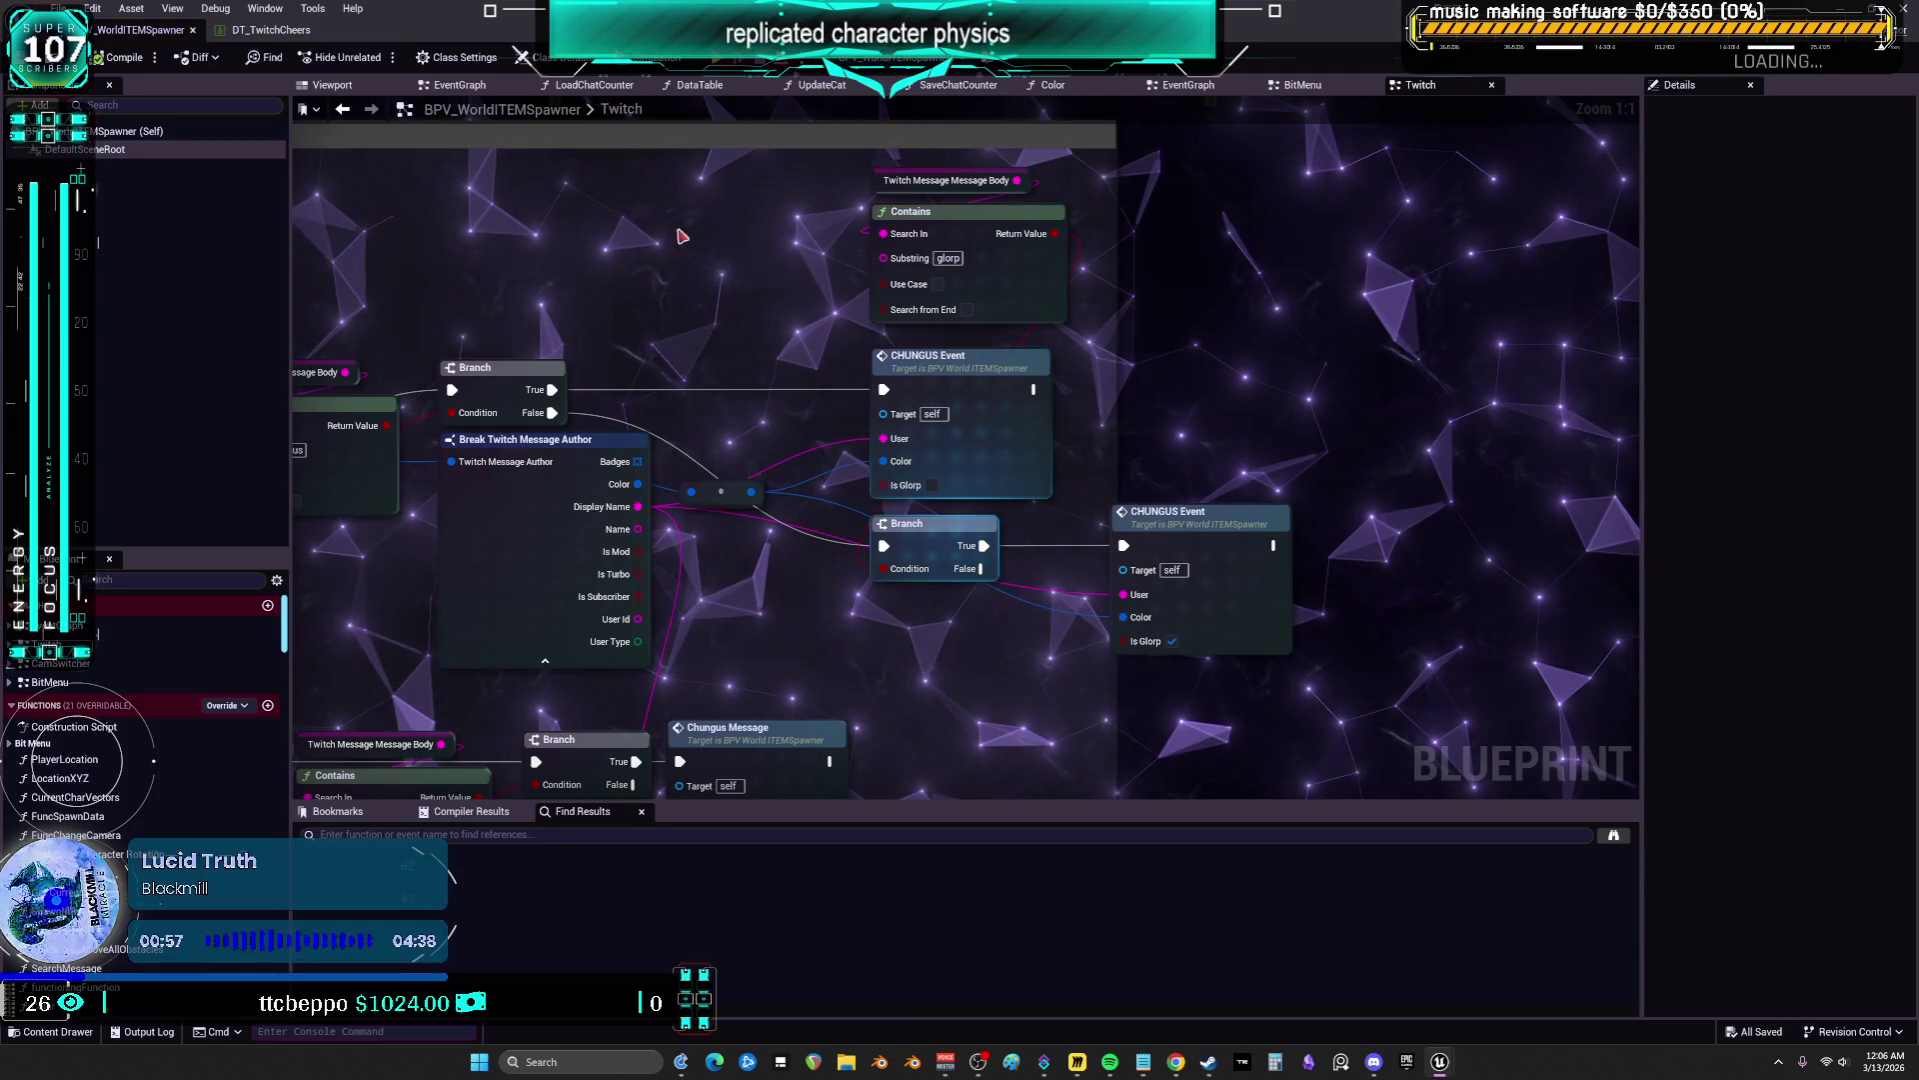
pyautogui.moveTo(696, 234); pyautogui.dragTo(629, 334)
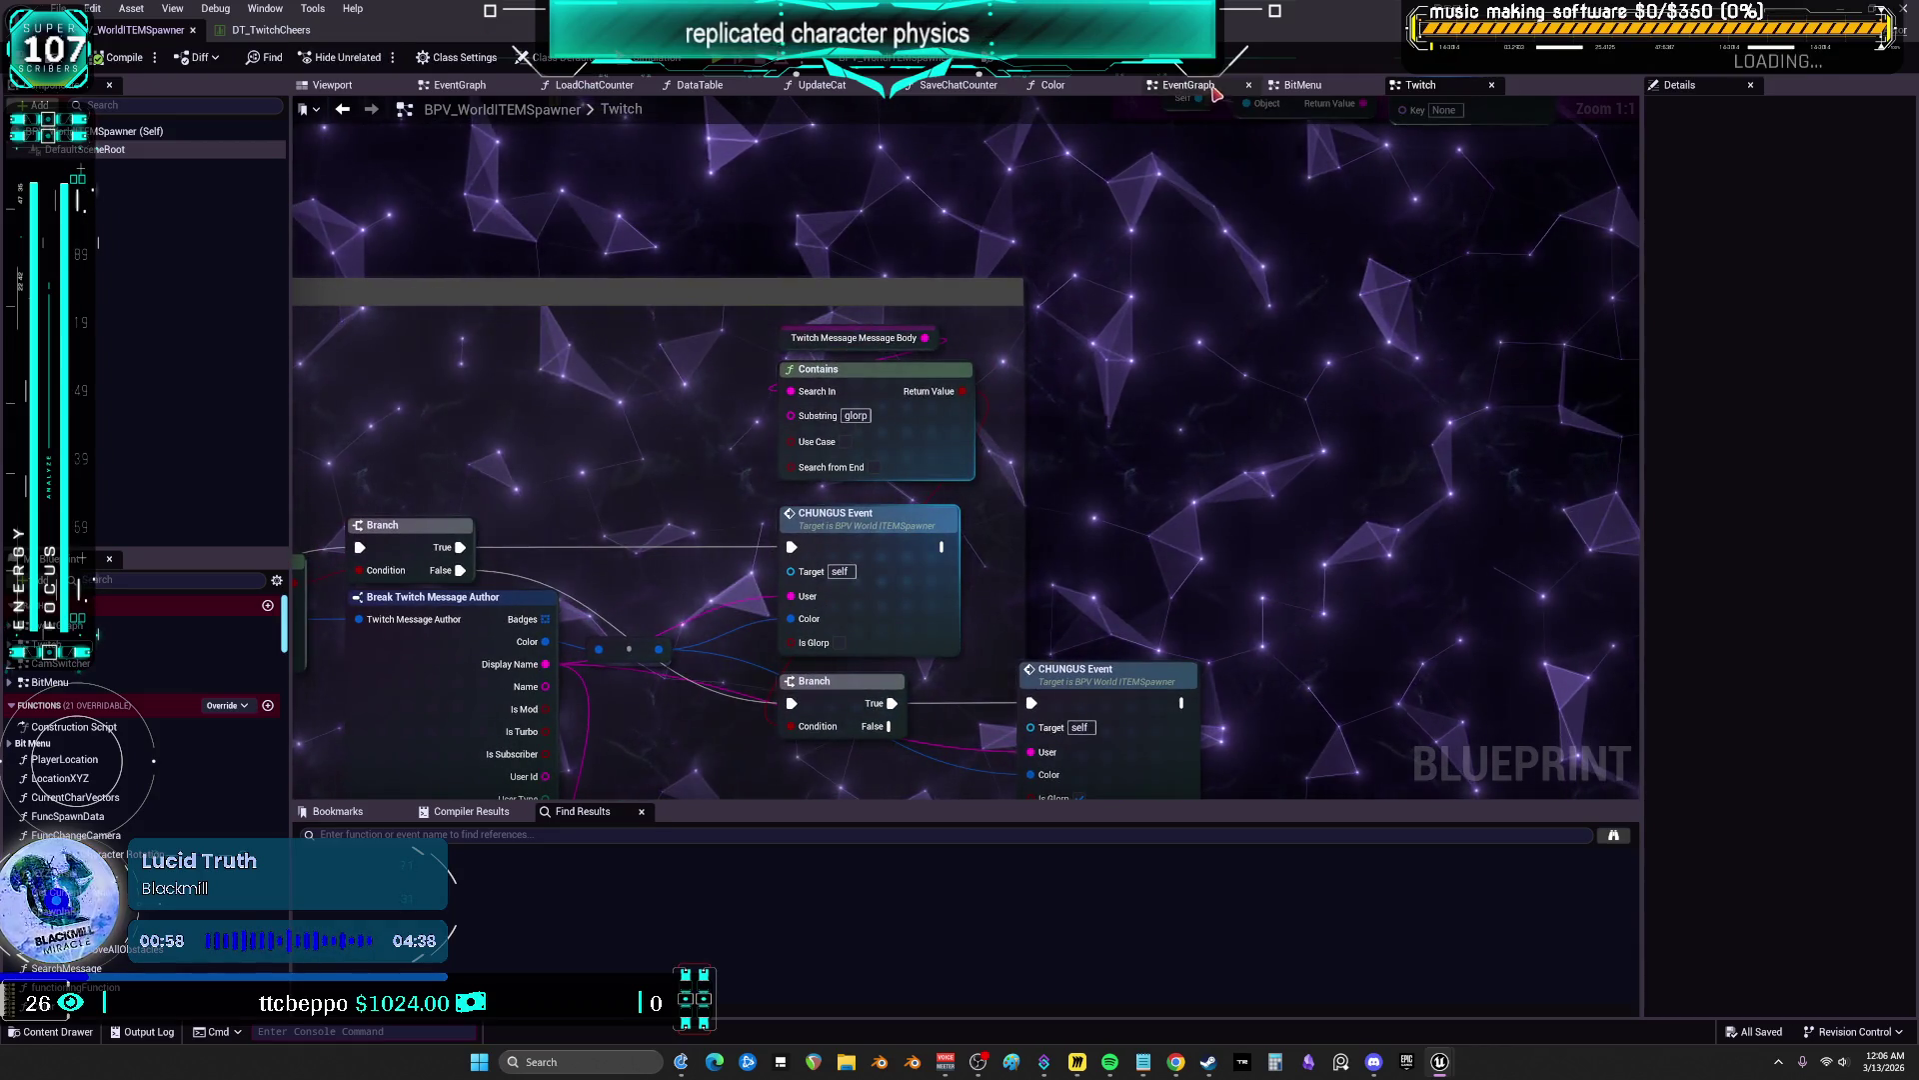
# From the EventGraph, jump to the CheerQueString and CheerQueBit events, then bring up DT_TwitchCheers
pyautogui.click(1189, 85)
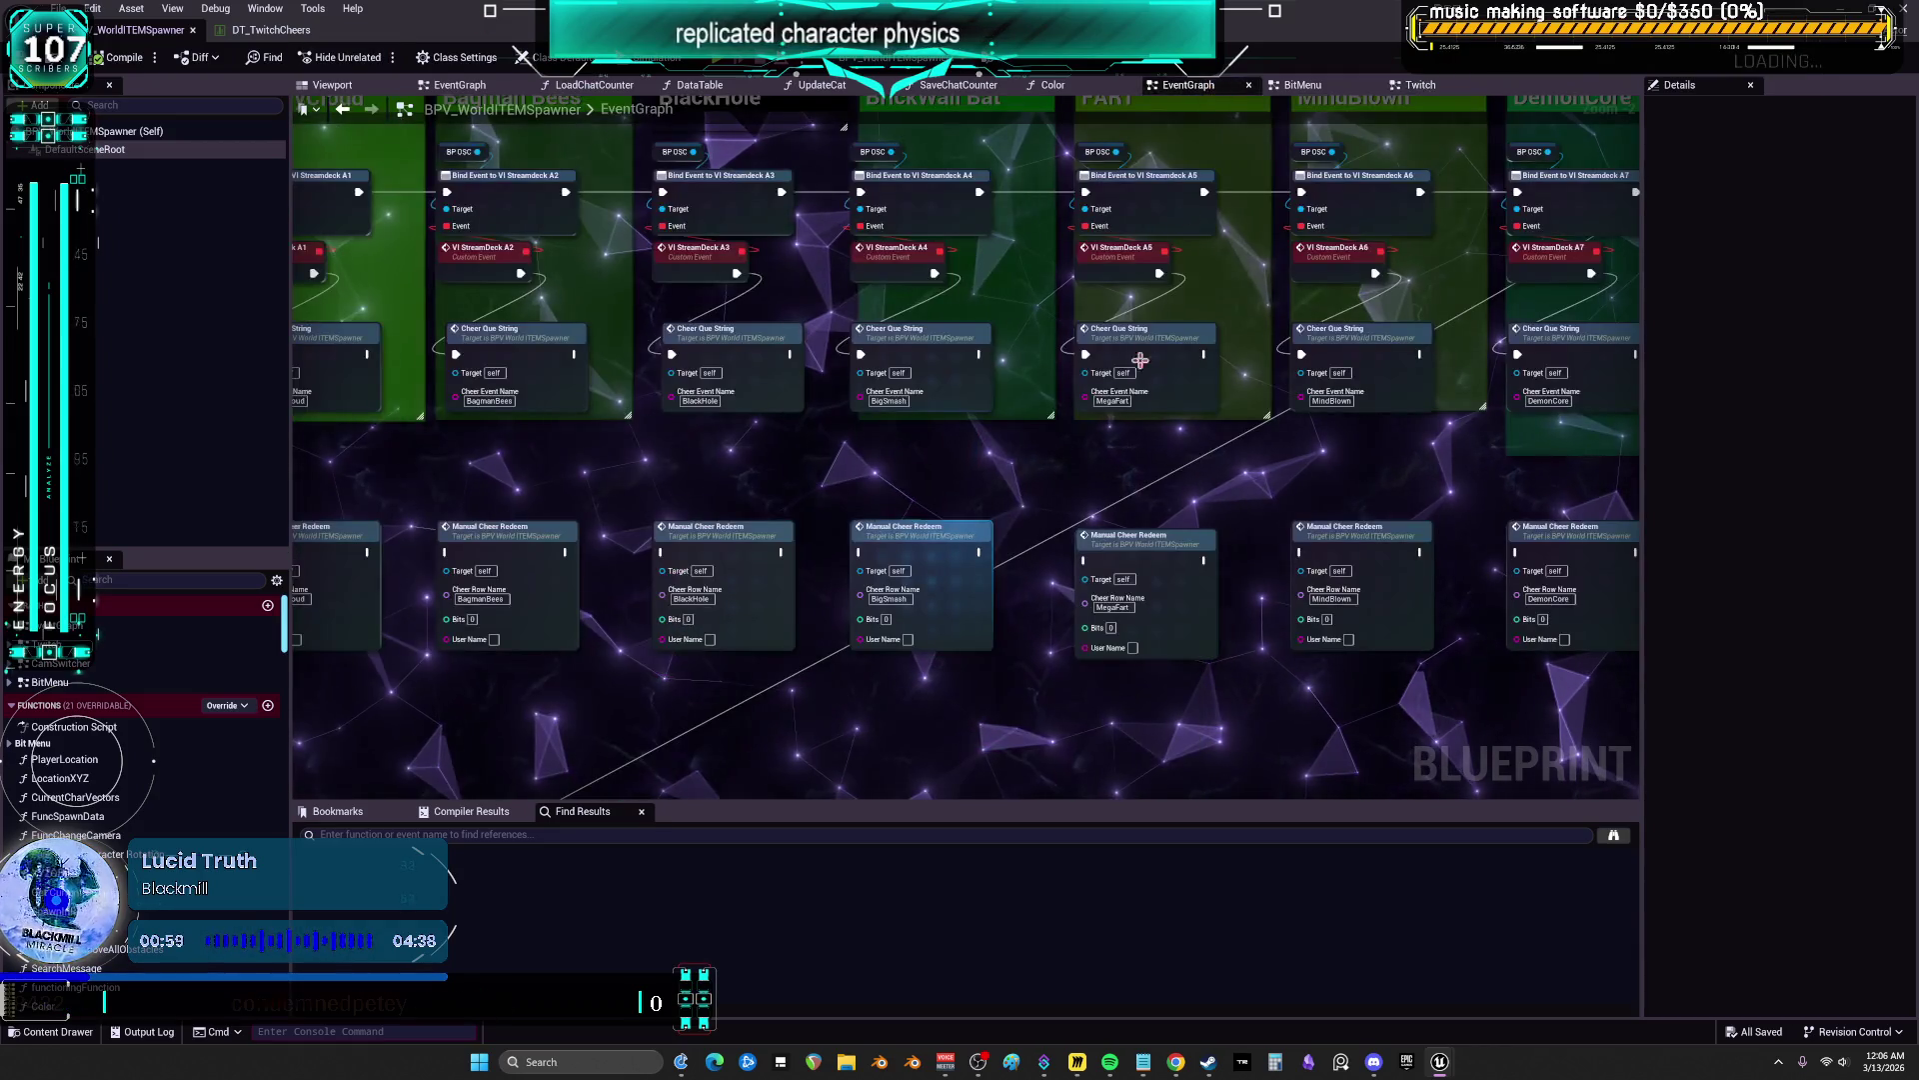
pyautogui.doubleClick(907, 347)
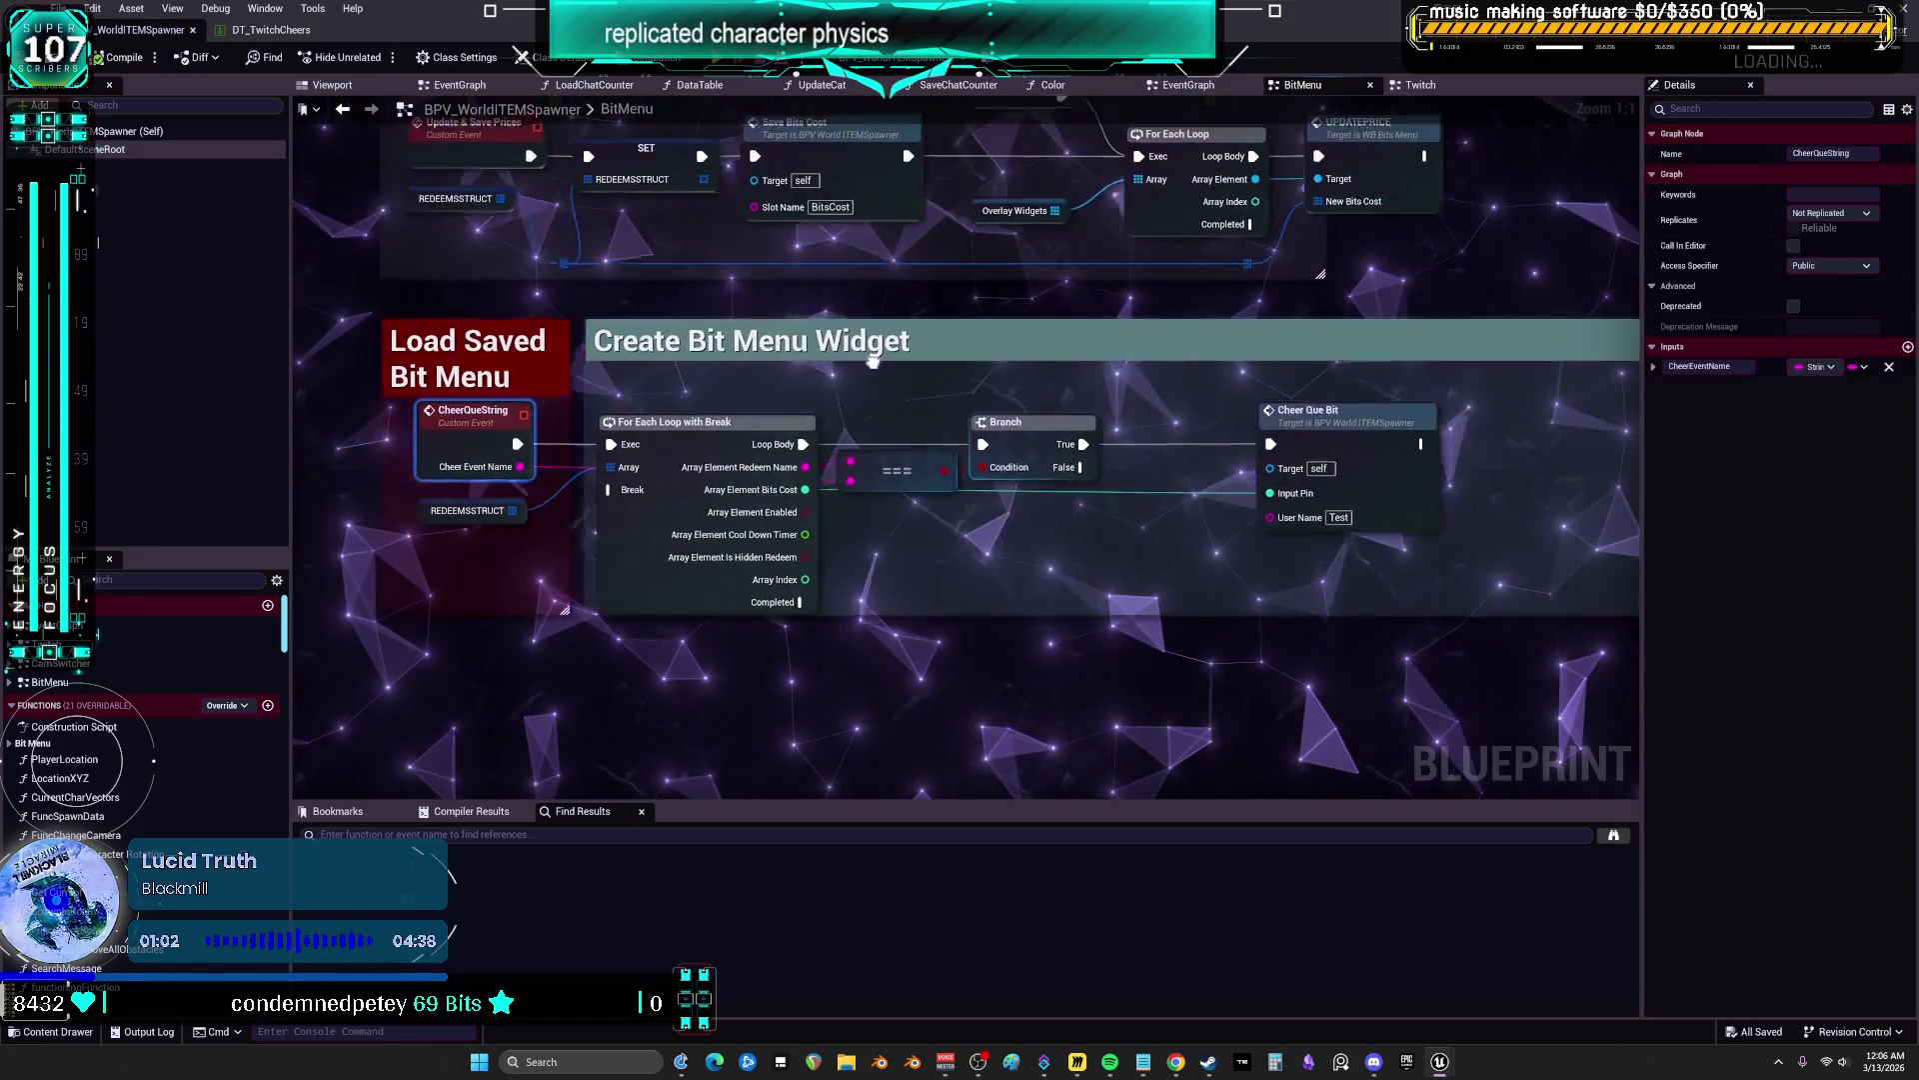
pyautogui.doubleClick(910, 468)
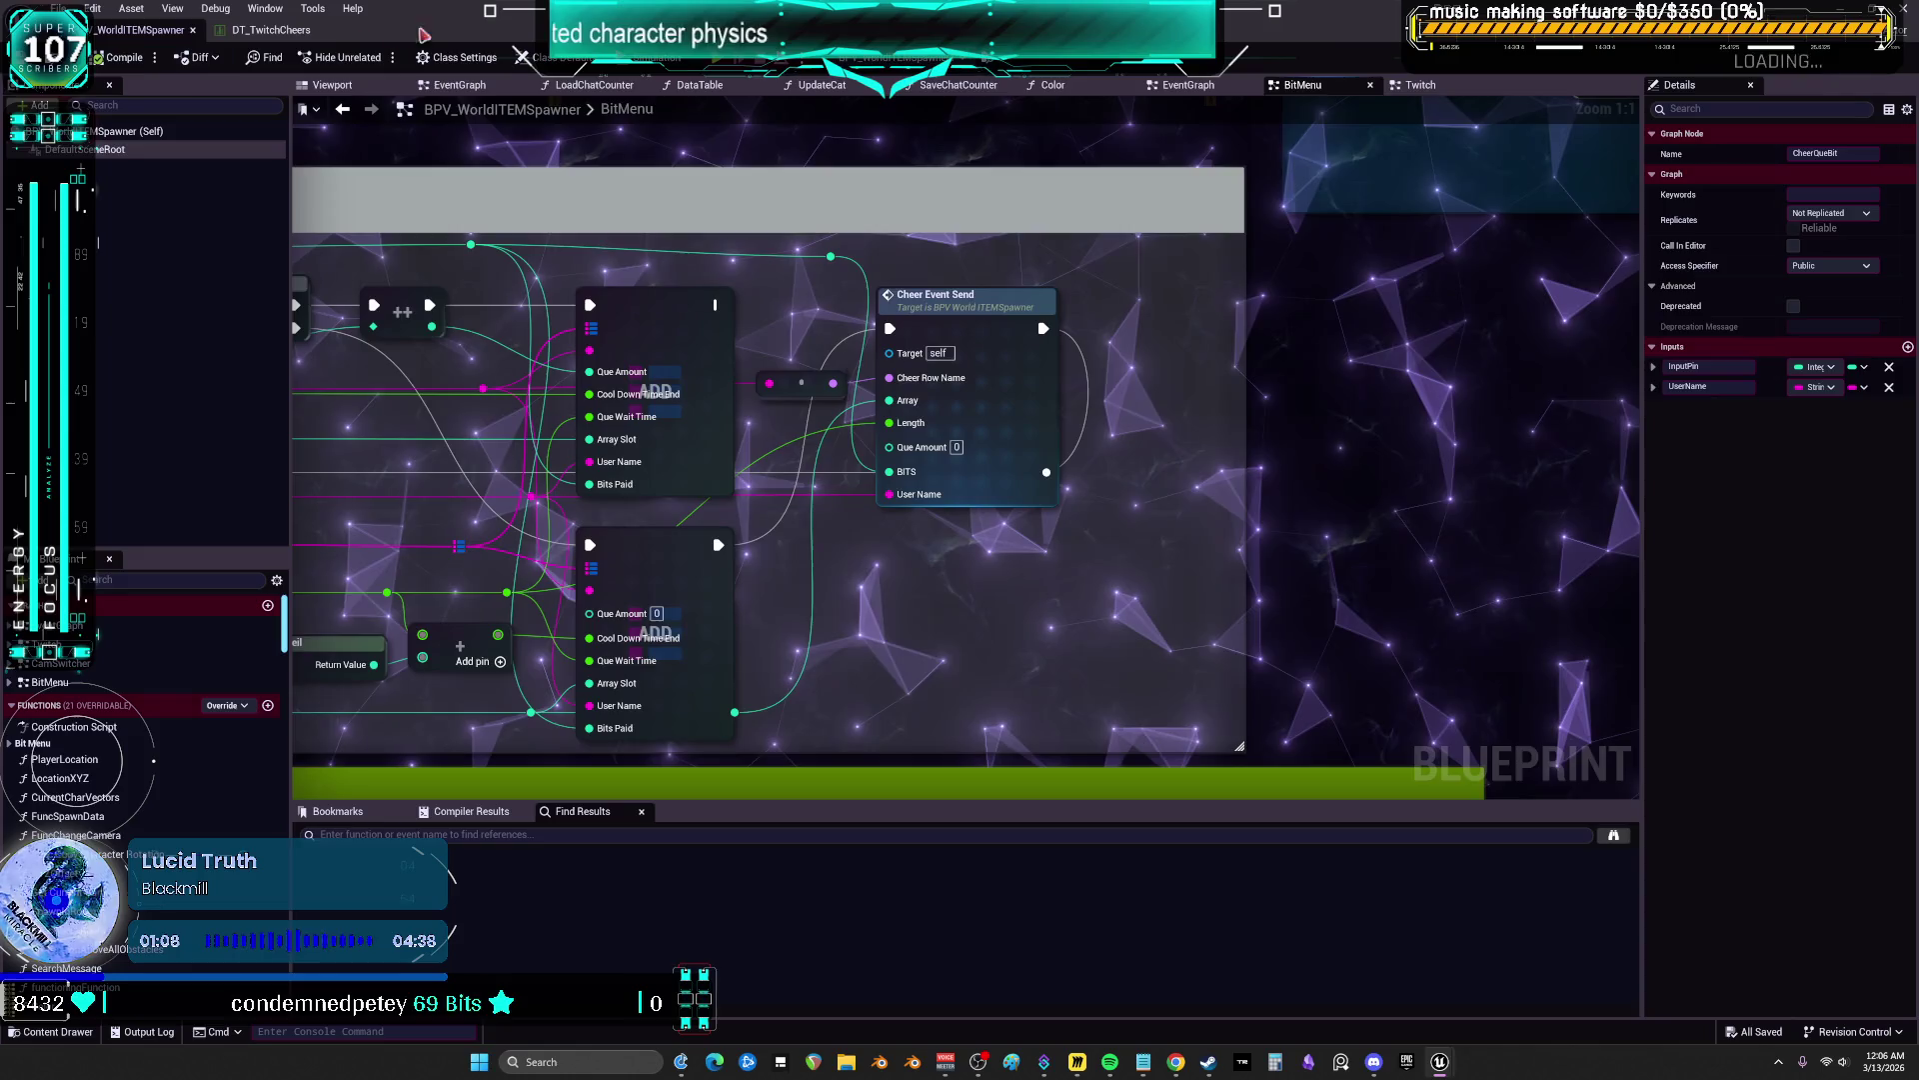
pyautogui.click(265, 29)
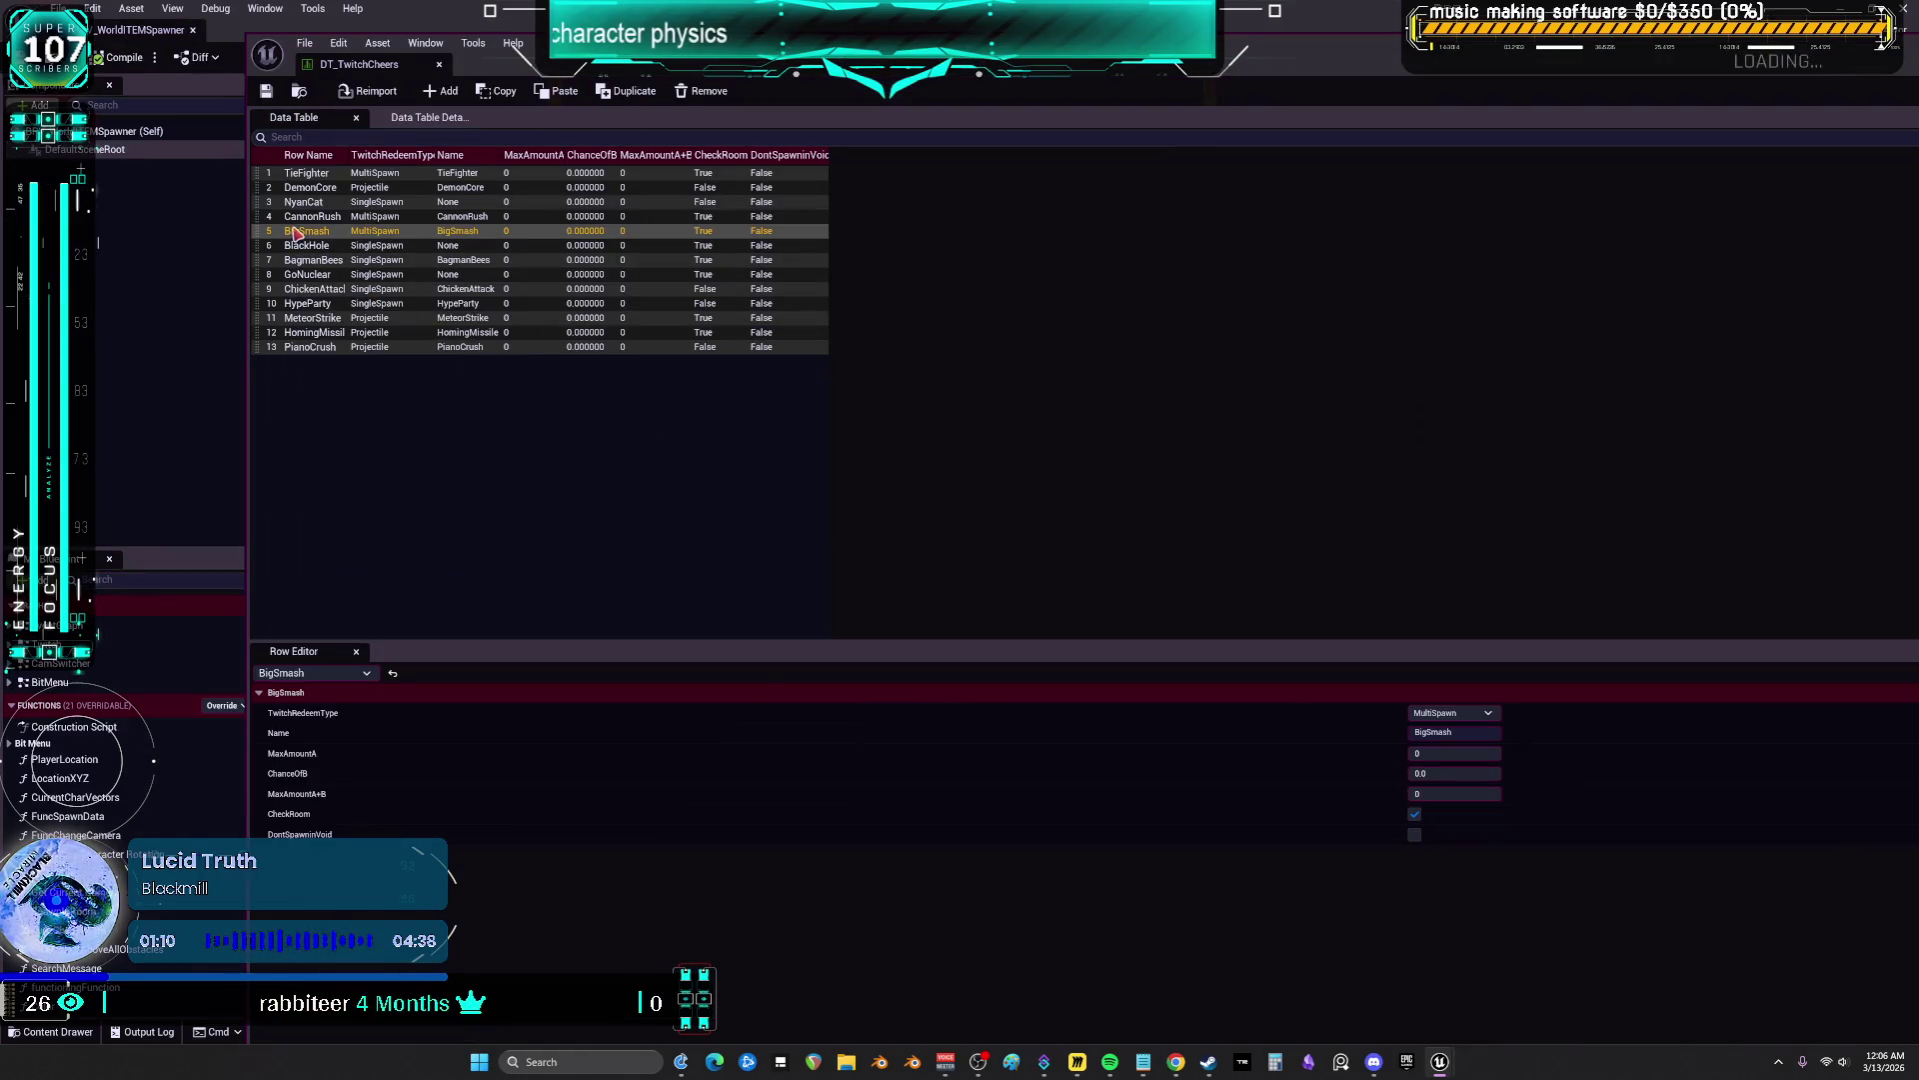
# Float the data table and search the whole Content folder for smash assets
pyautogui.press('super+Down')
pyautogui.write('bigm')
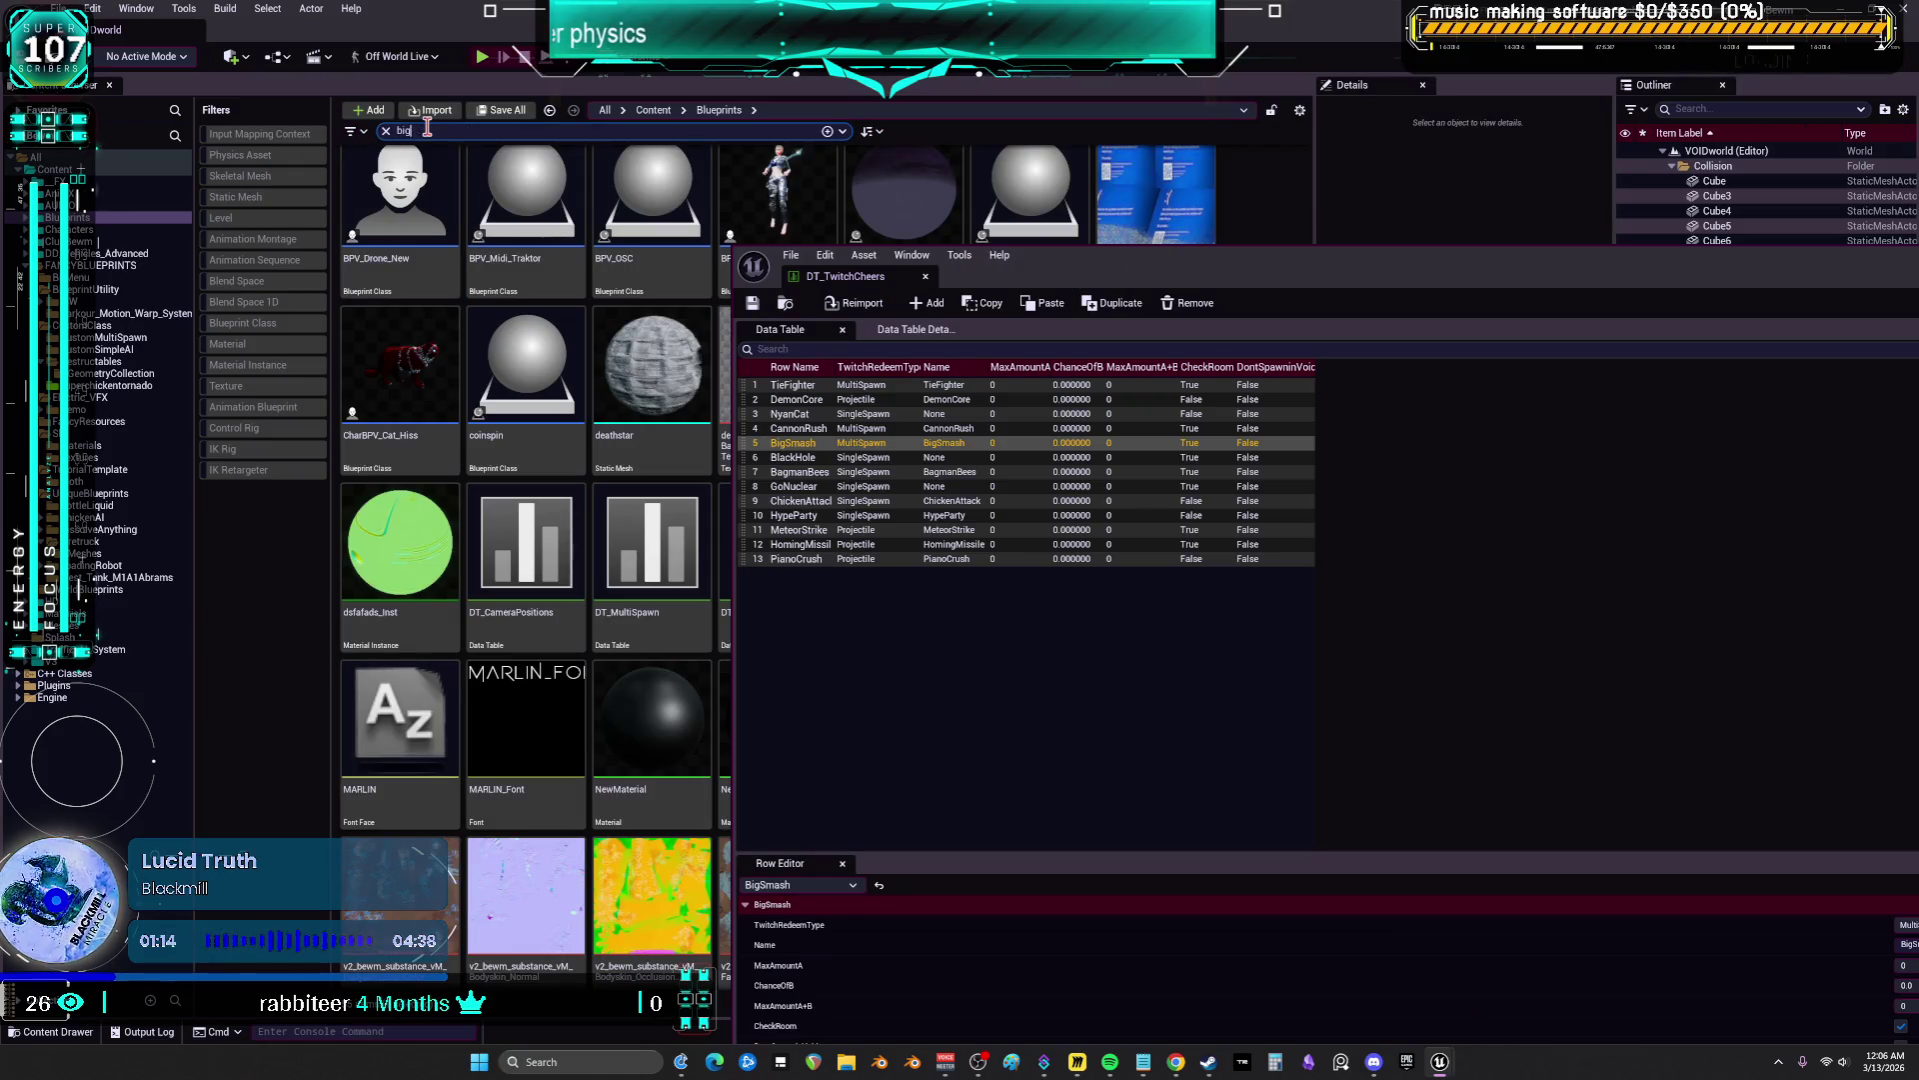
pyautogui.press('BackSpace')
pyautogui.write('sm')
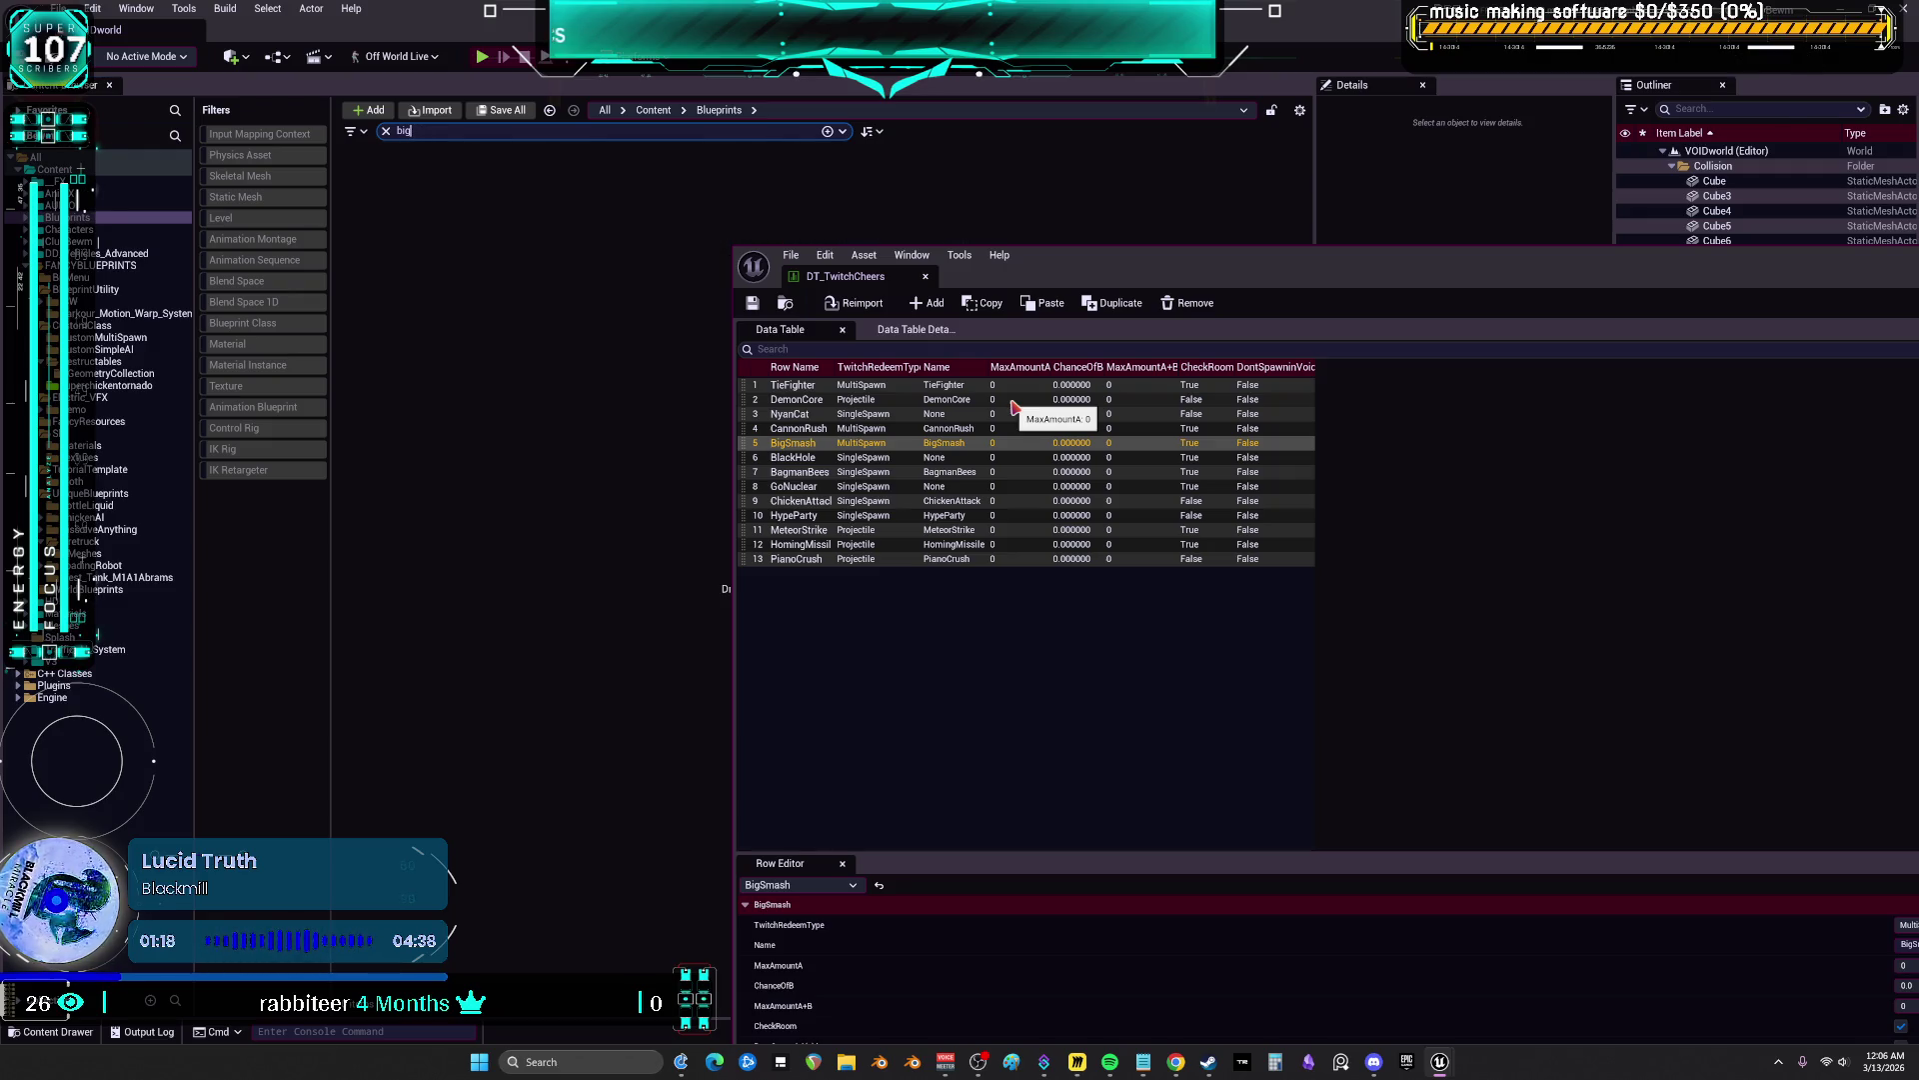
pyautogui.hotkey('ctrl', 'a')
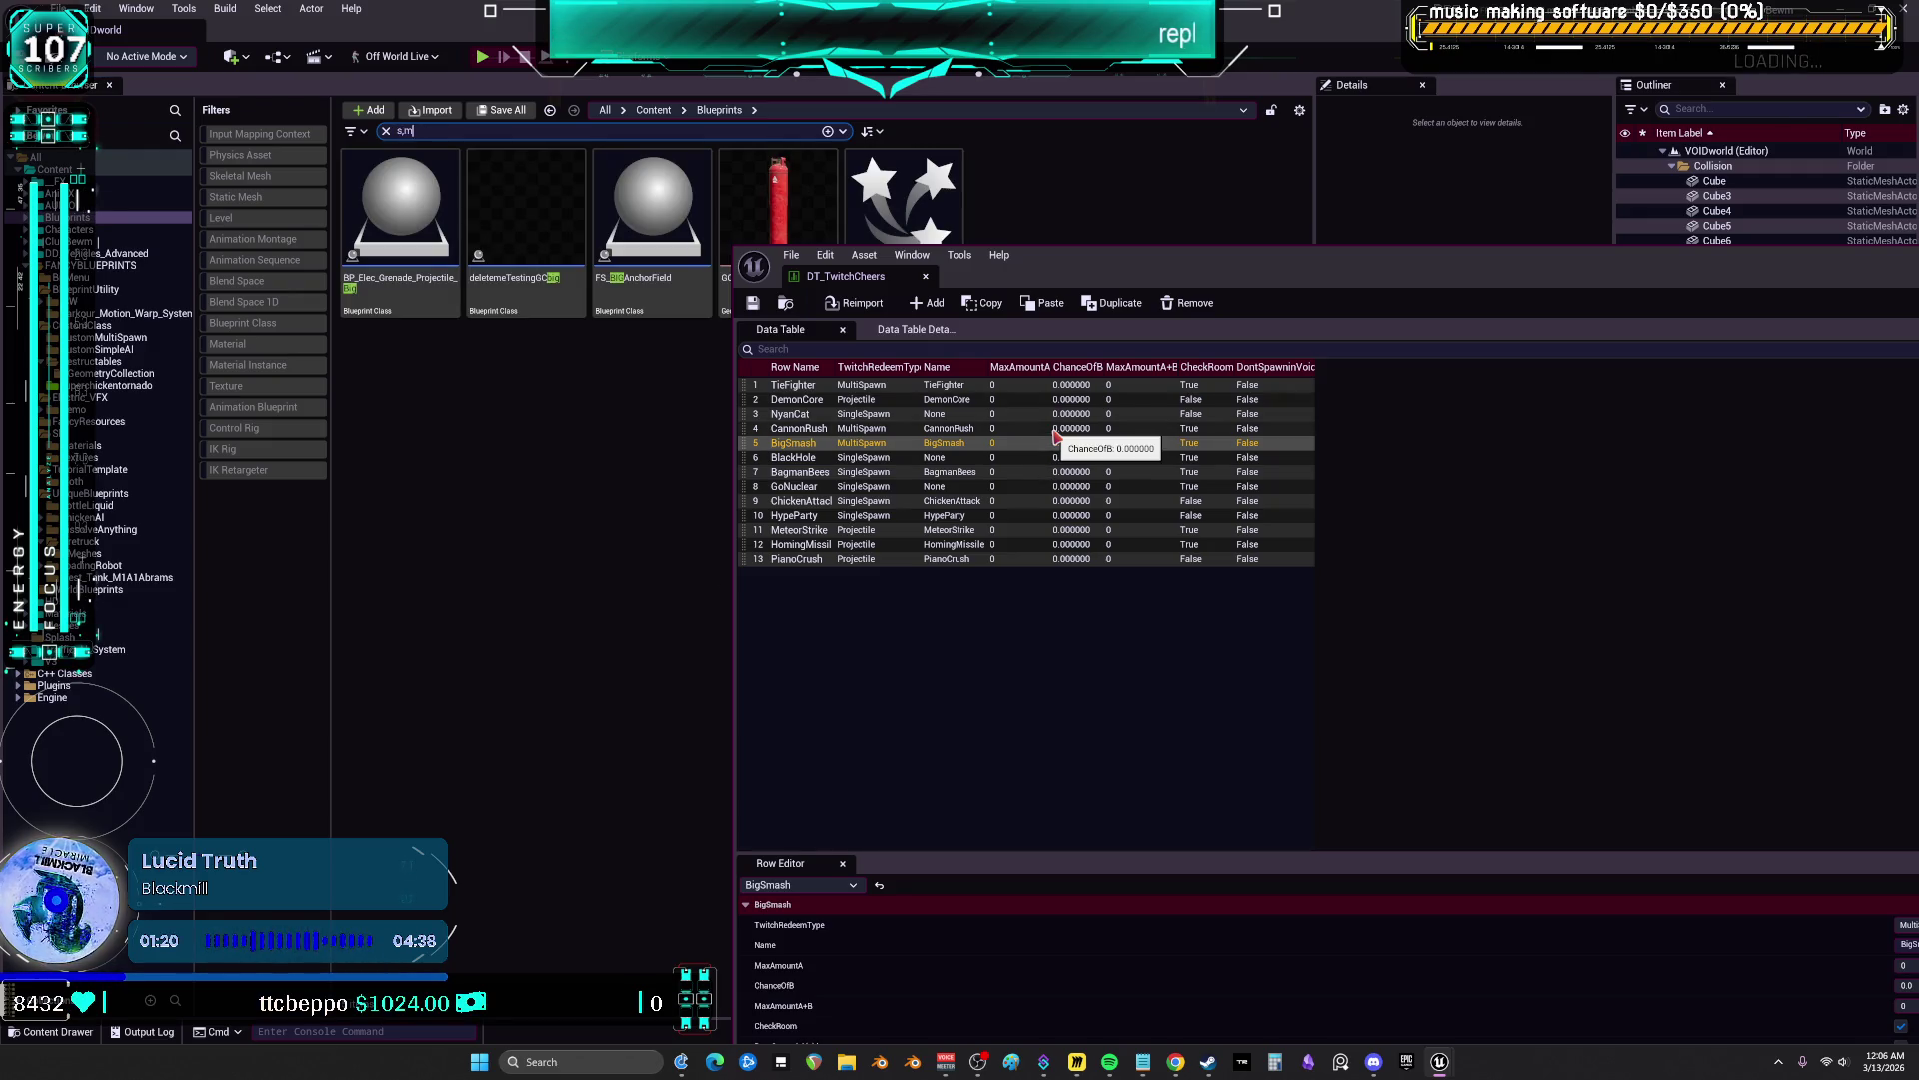
pyautogui.write('mash')
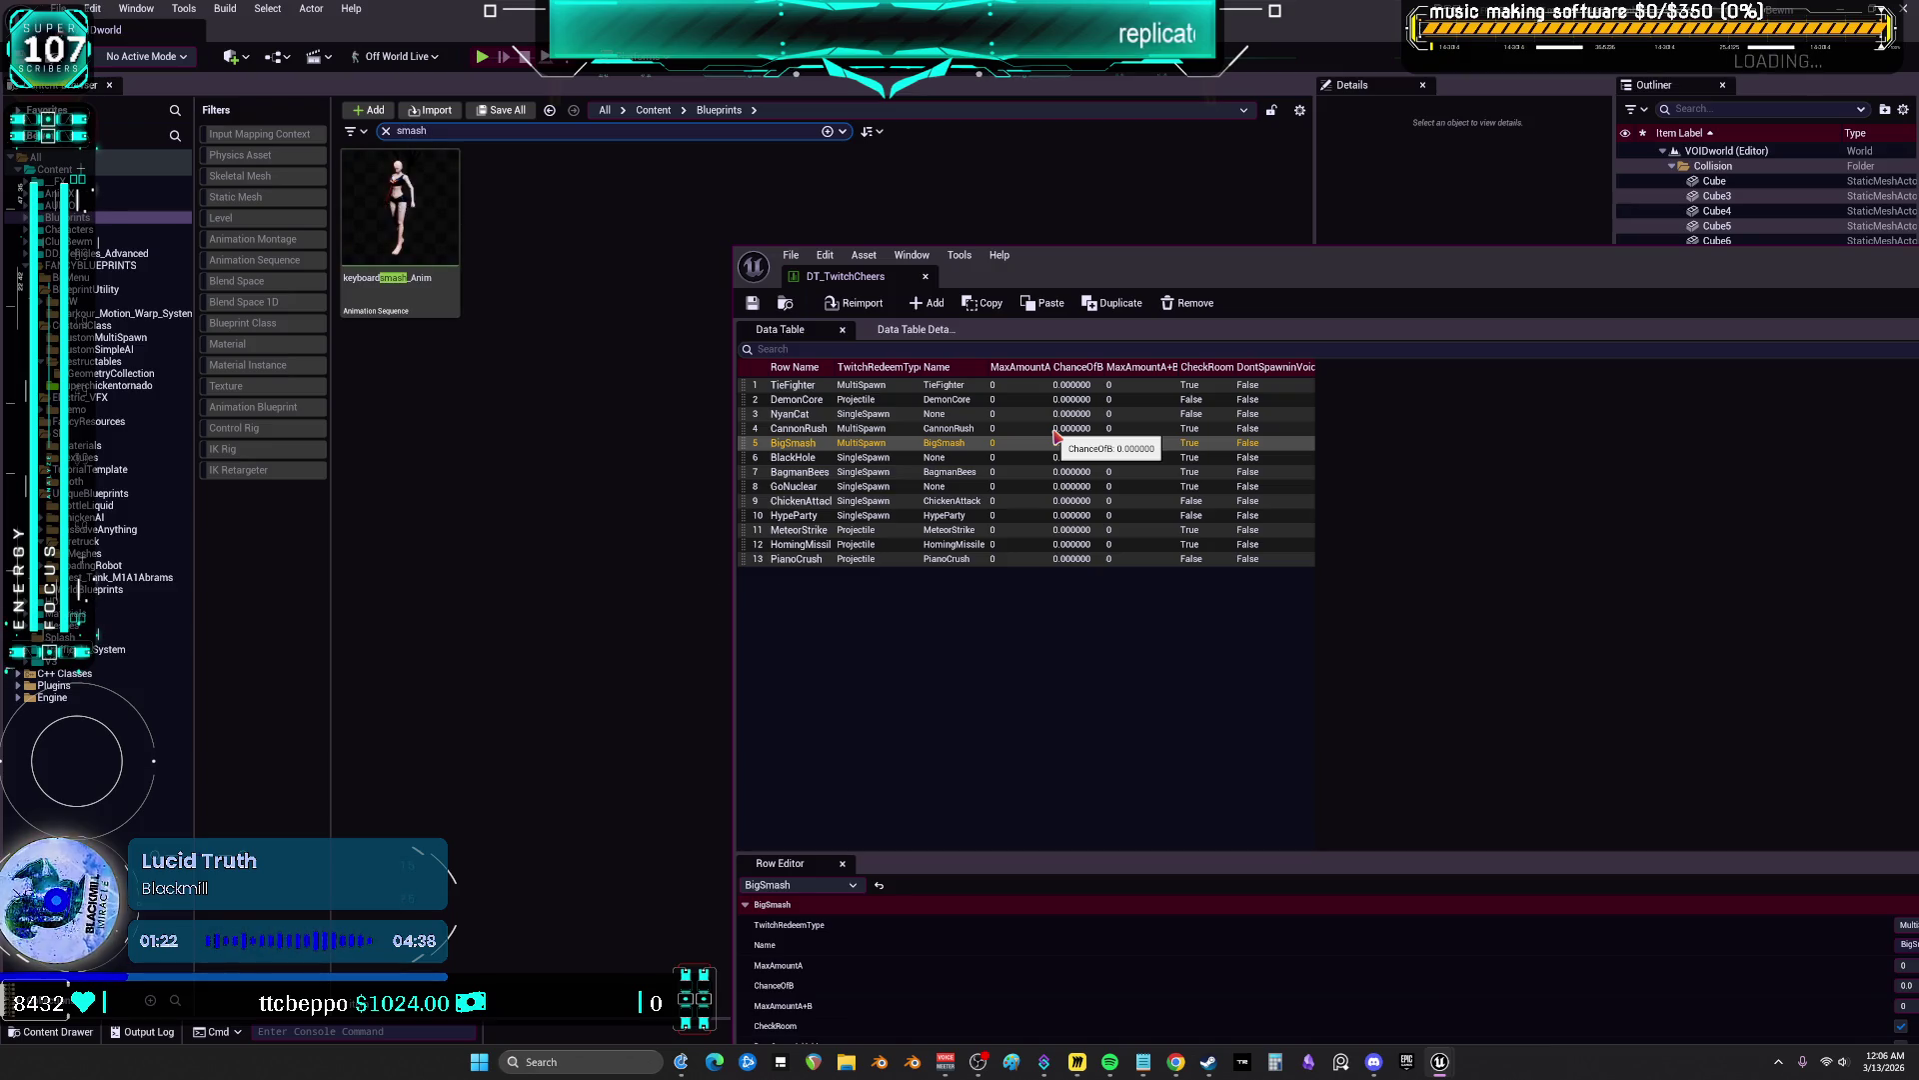
pyautogui.click(103, 172)
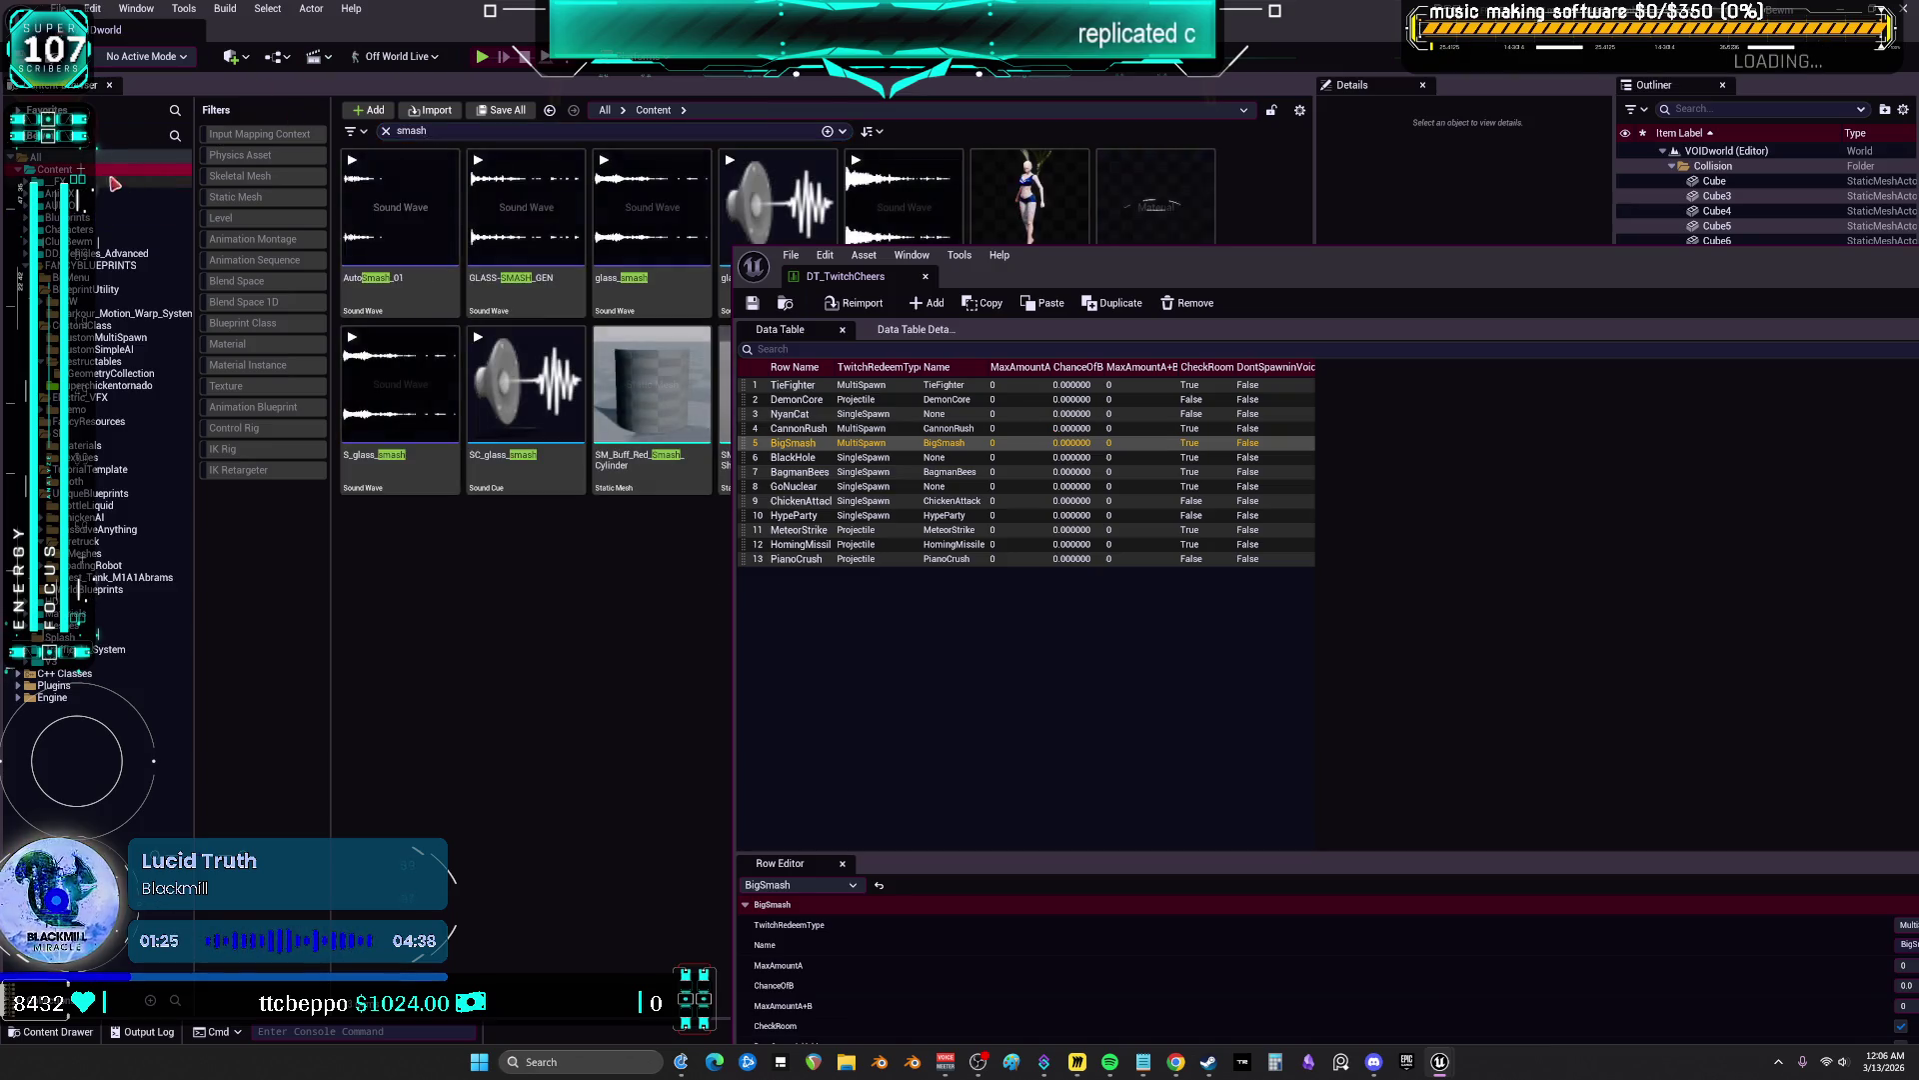
# Clear the smash search, open FANCYBLUEPRINTS, and shrink the cheers table to the lower right
pyautogui.moveTo(1237, 274); pyautogui.dragTo(1155, 599)
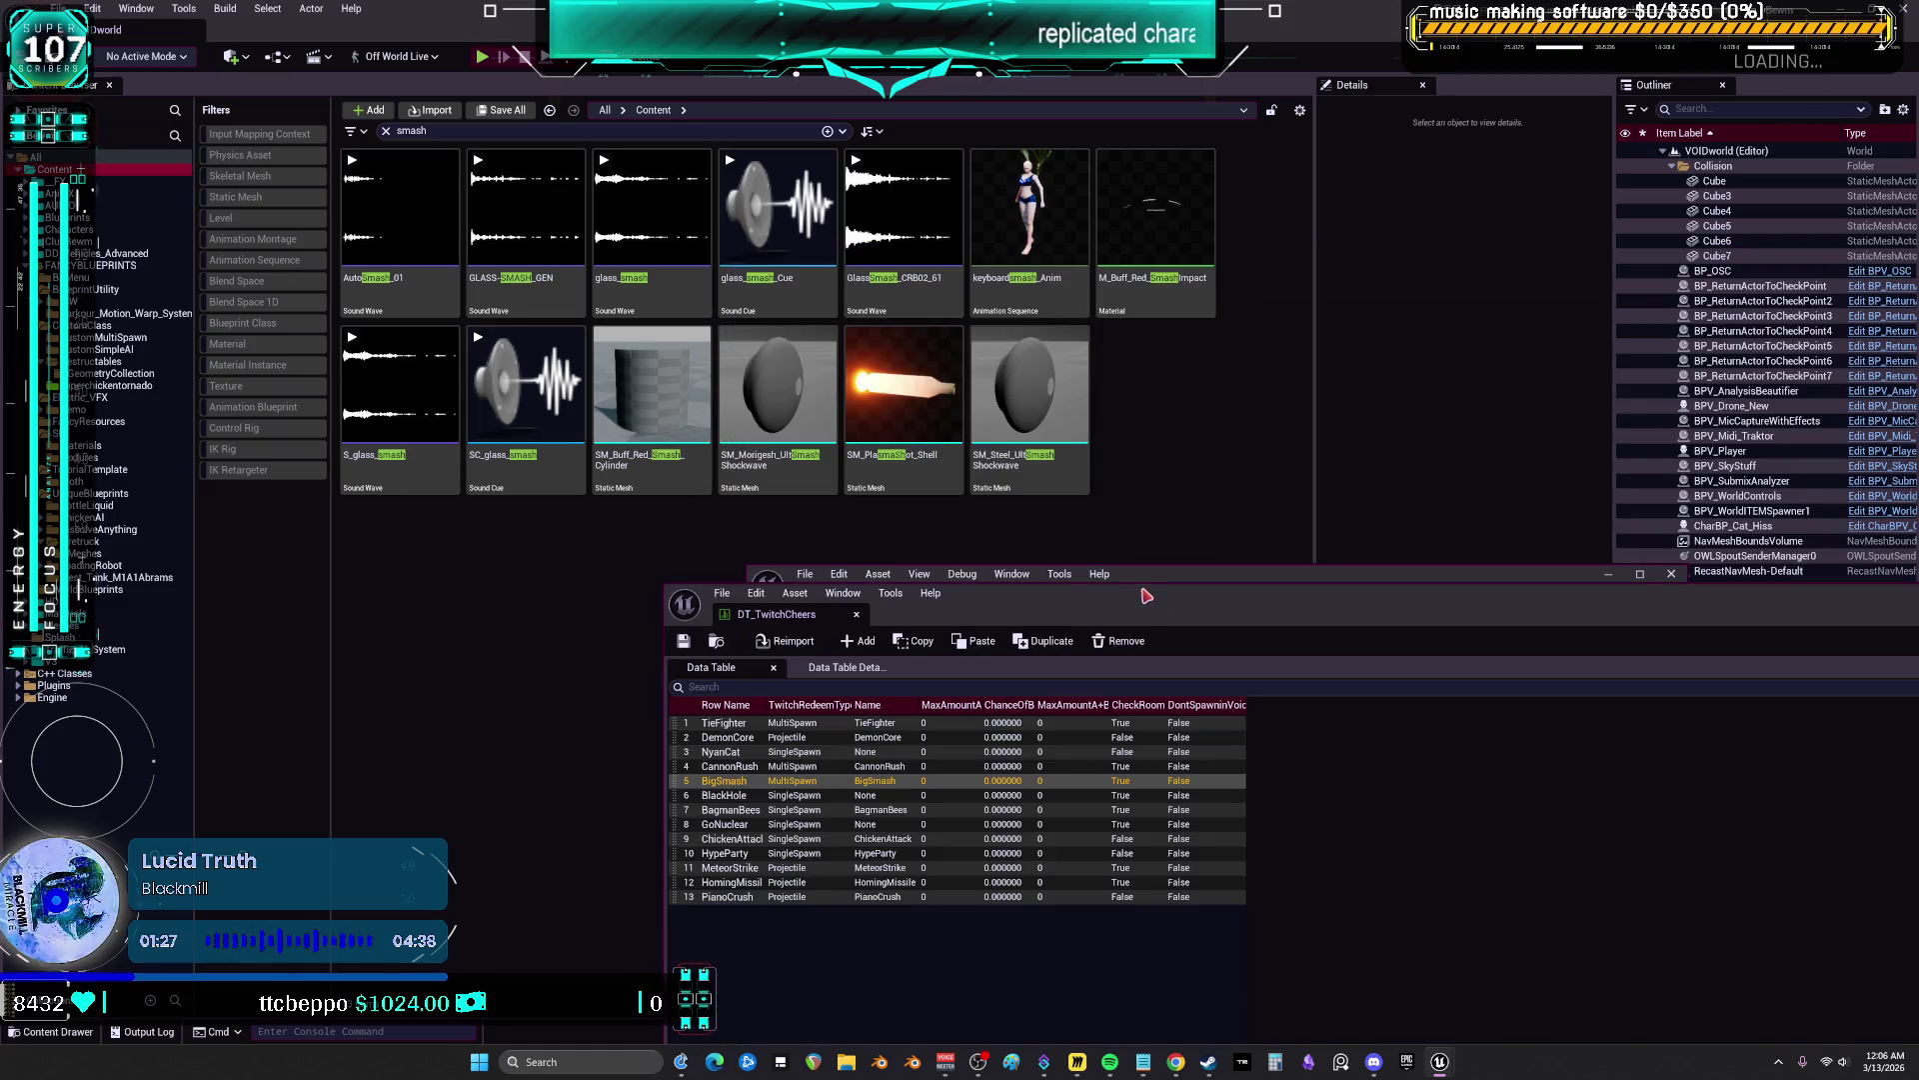
pyautogui.click(386, 131)
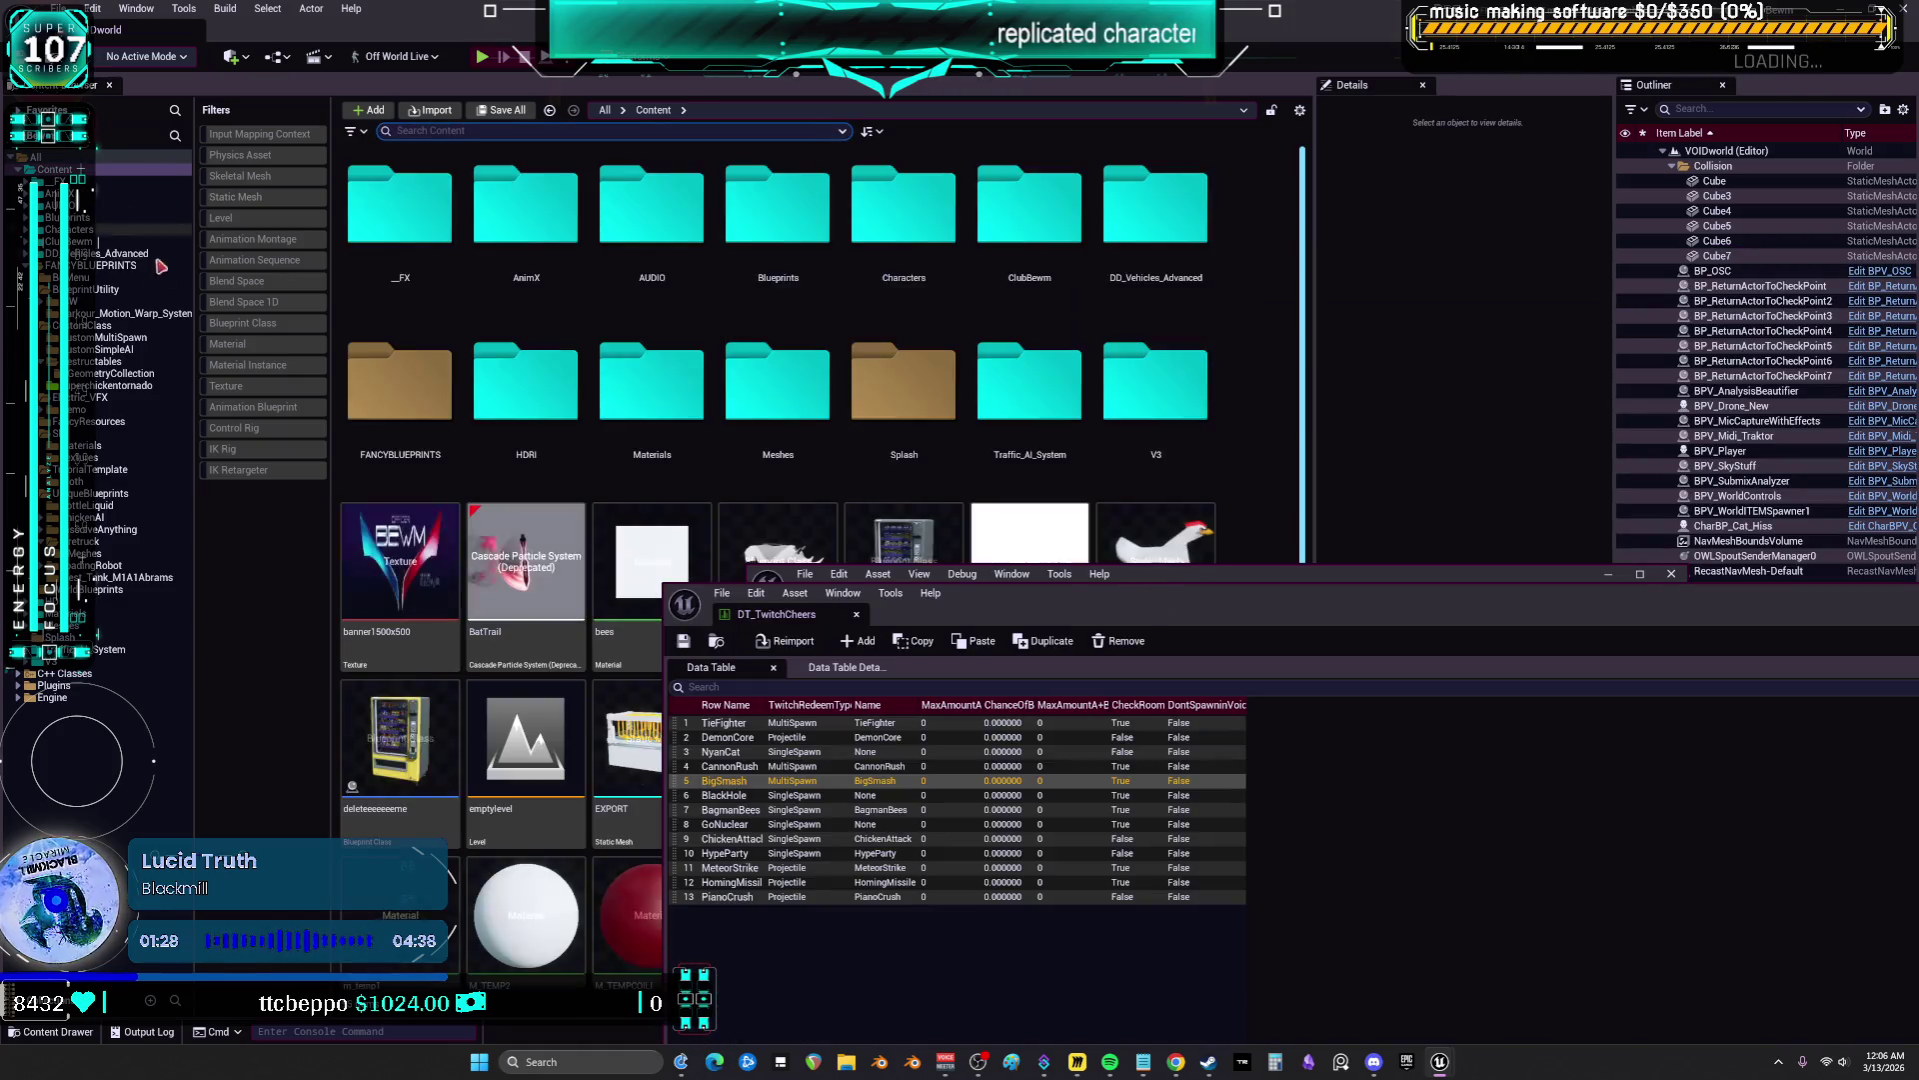
pyautogui.click(110, 265)
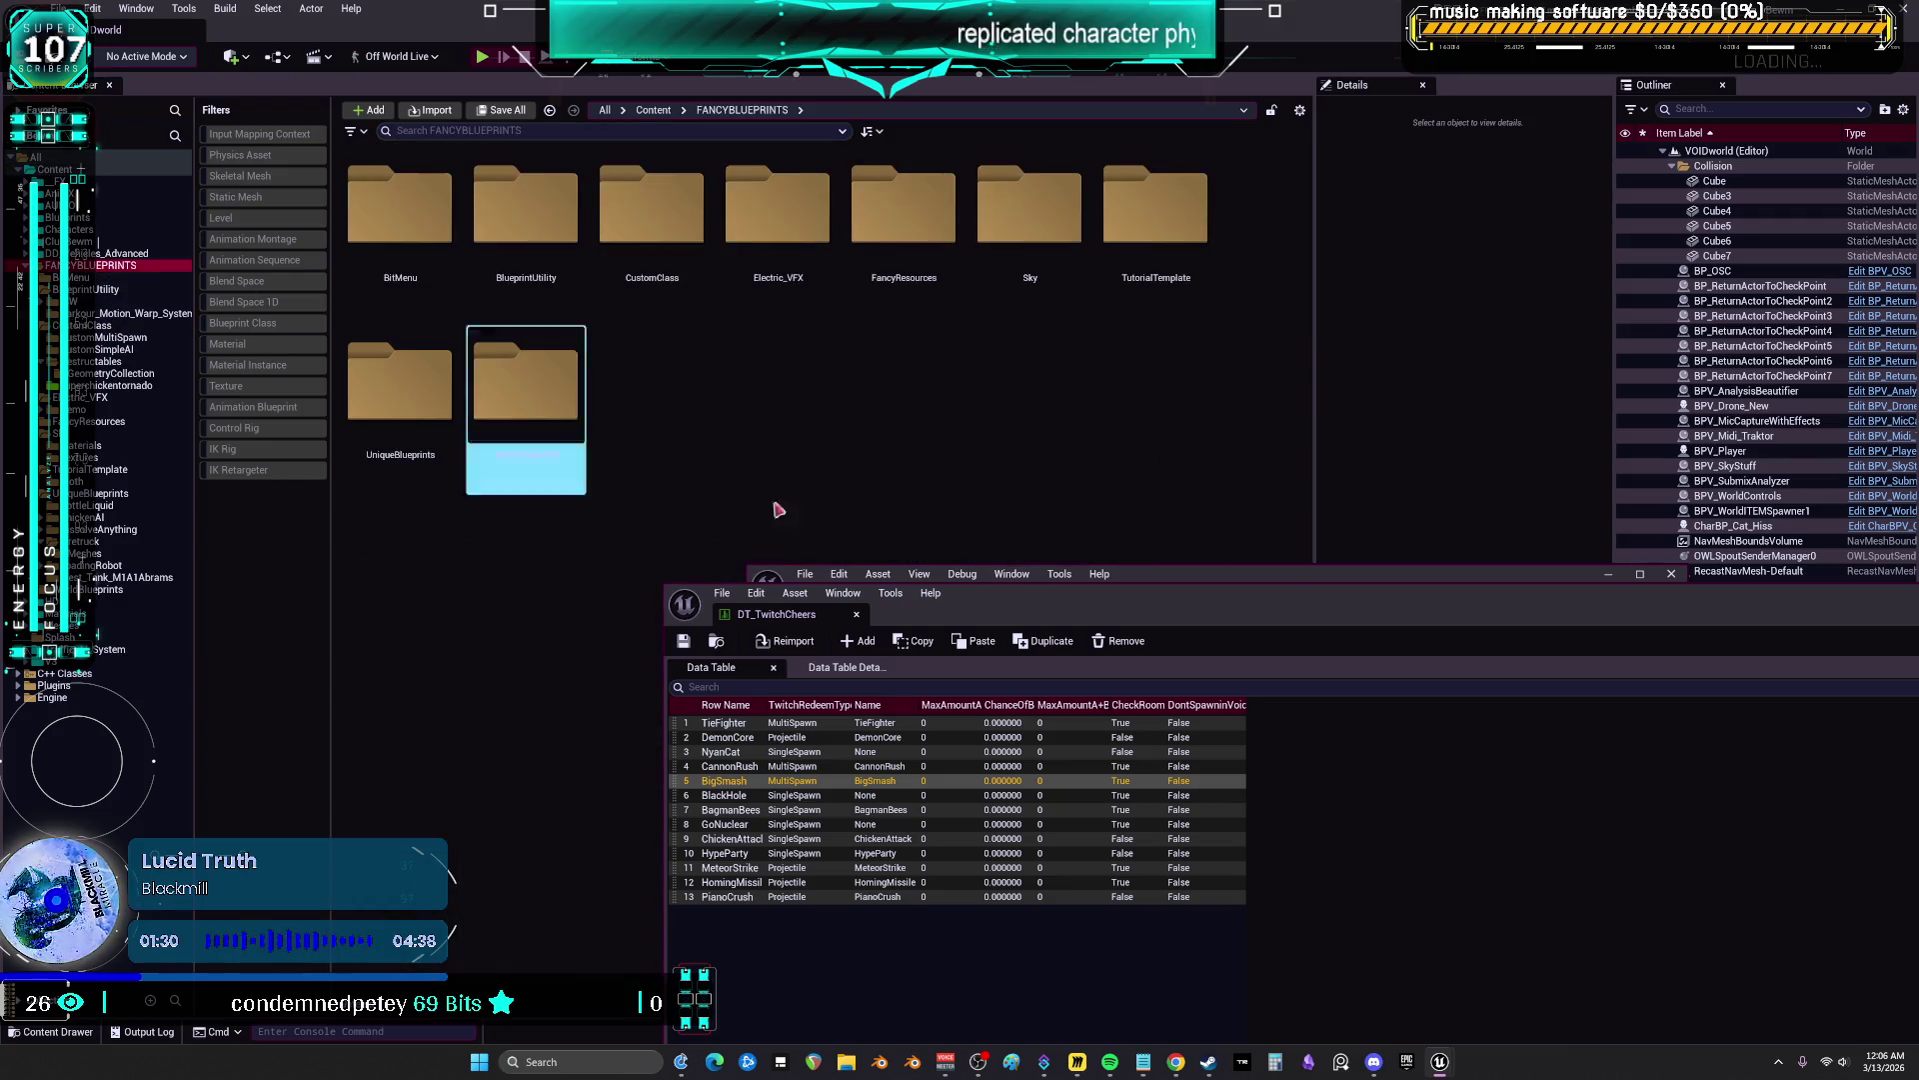
pyautogui.moveTo(1099, 611)
pyautogui.mouseDown()
pyautogui.moveTo(1003, 377)
pyautogui.moveTo(920, 367)
pyautogui.mouseUp()
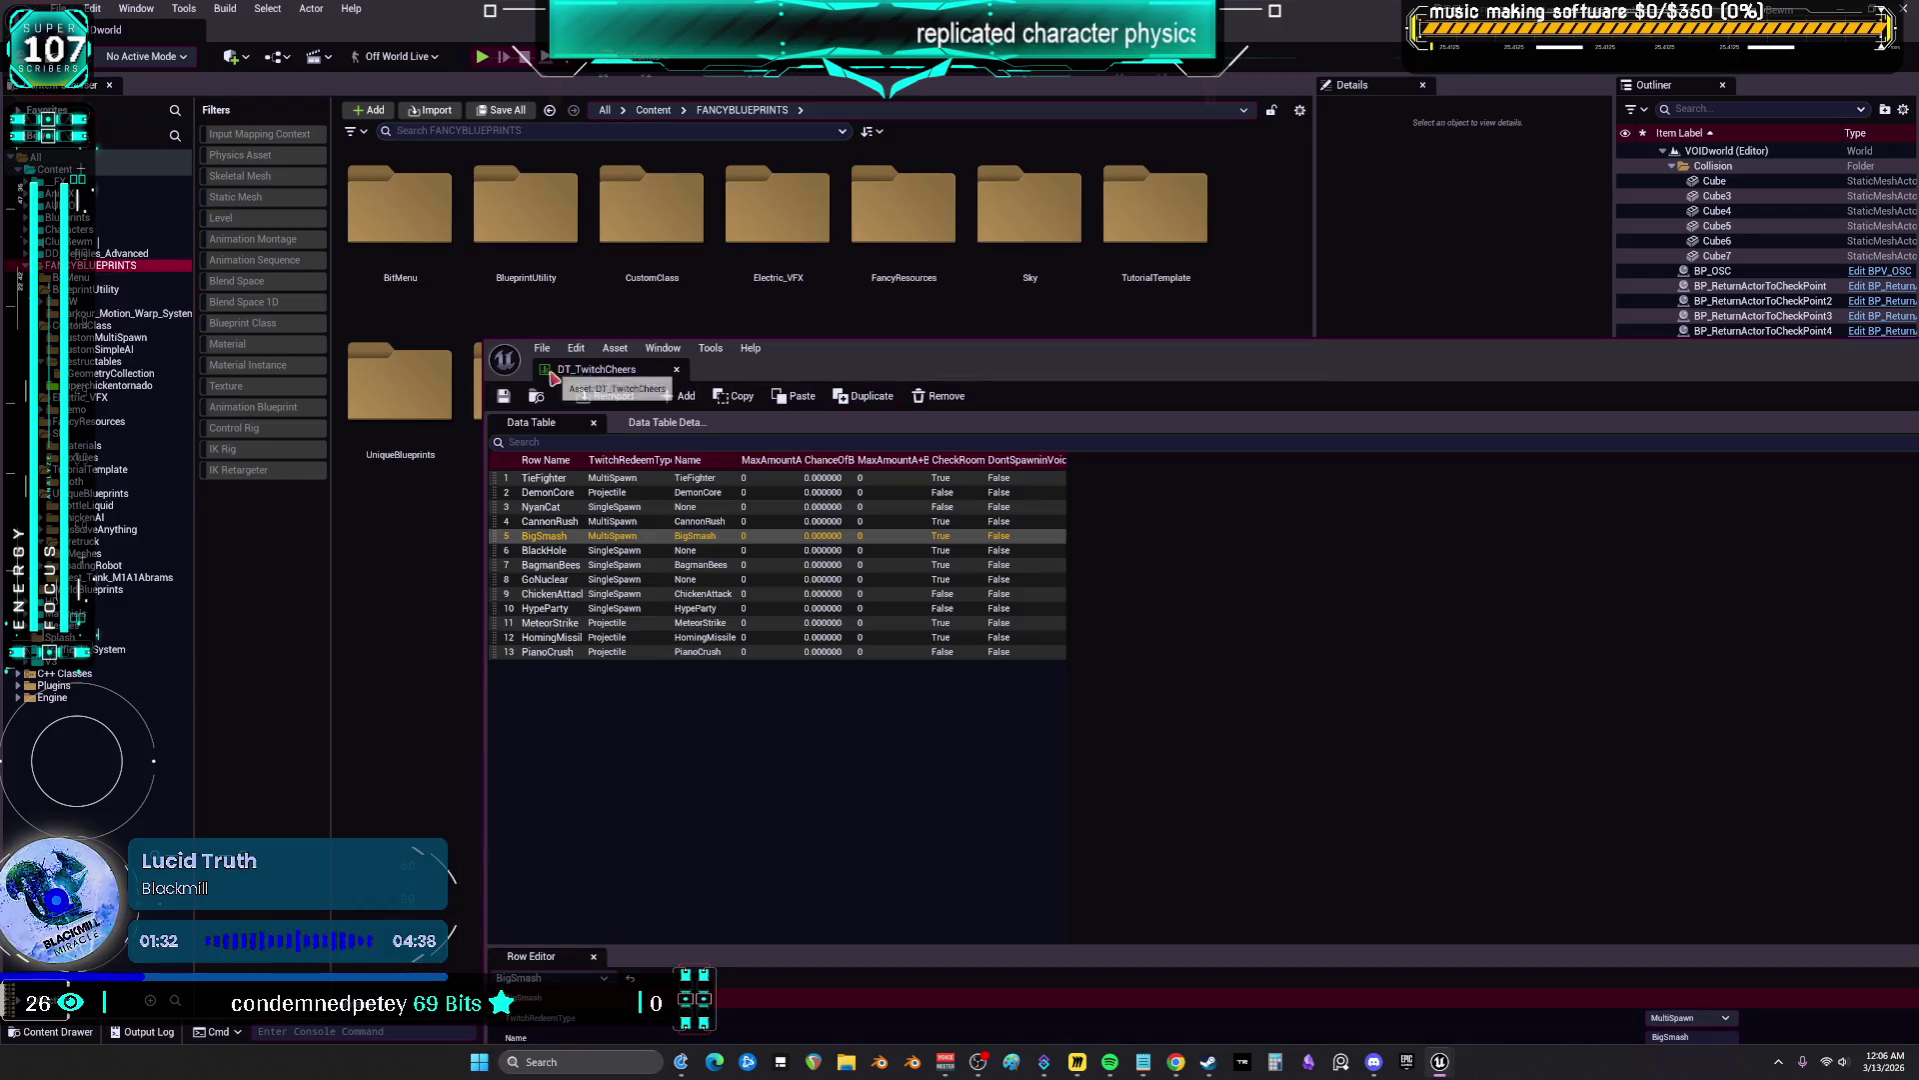
pyautogui.moveTo(483, 340); pyautogui.dragTo(1334, 638)
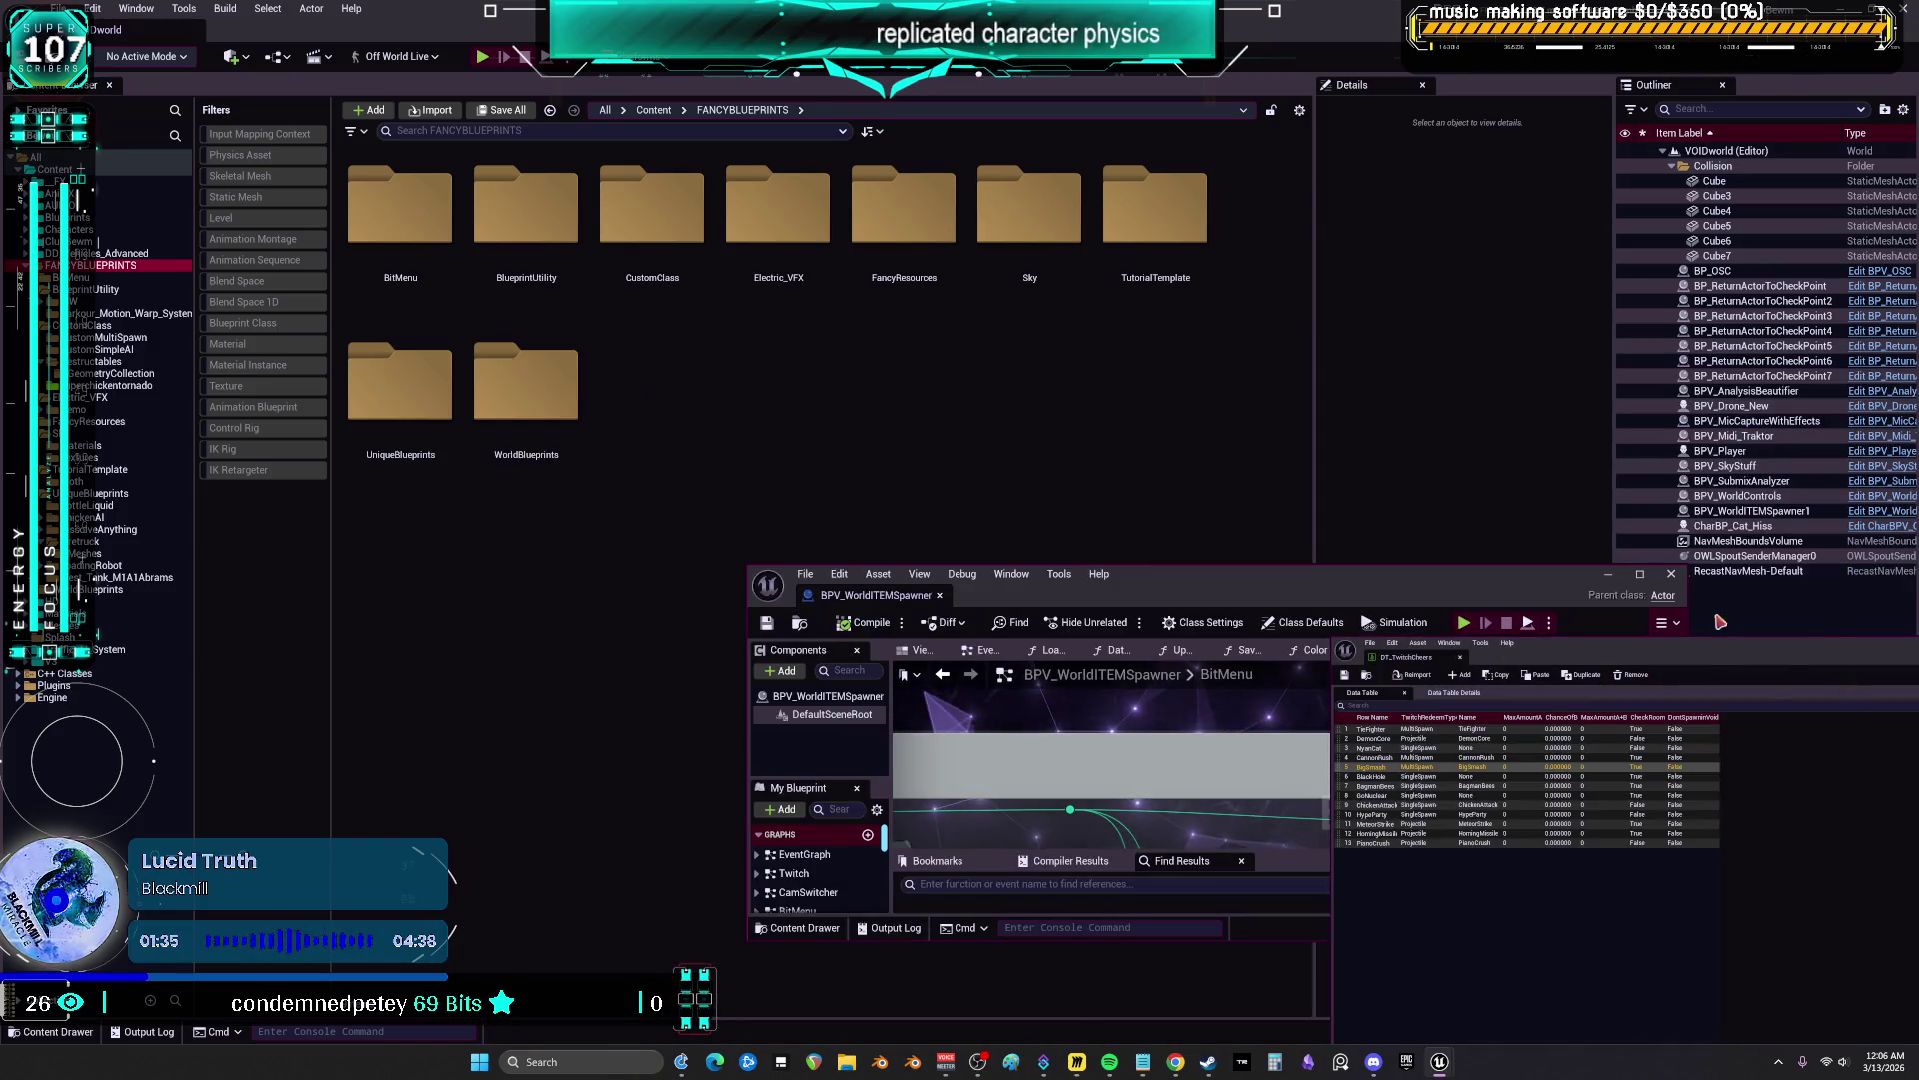
# Resize and then close the DT_TwitchCheers table, and reposition the blueprint editor
pyautogui.moveTo(1478, 606); pyautogui.dragTo(424, 304)
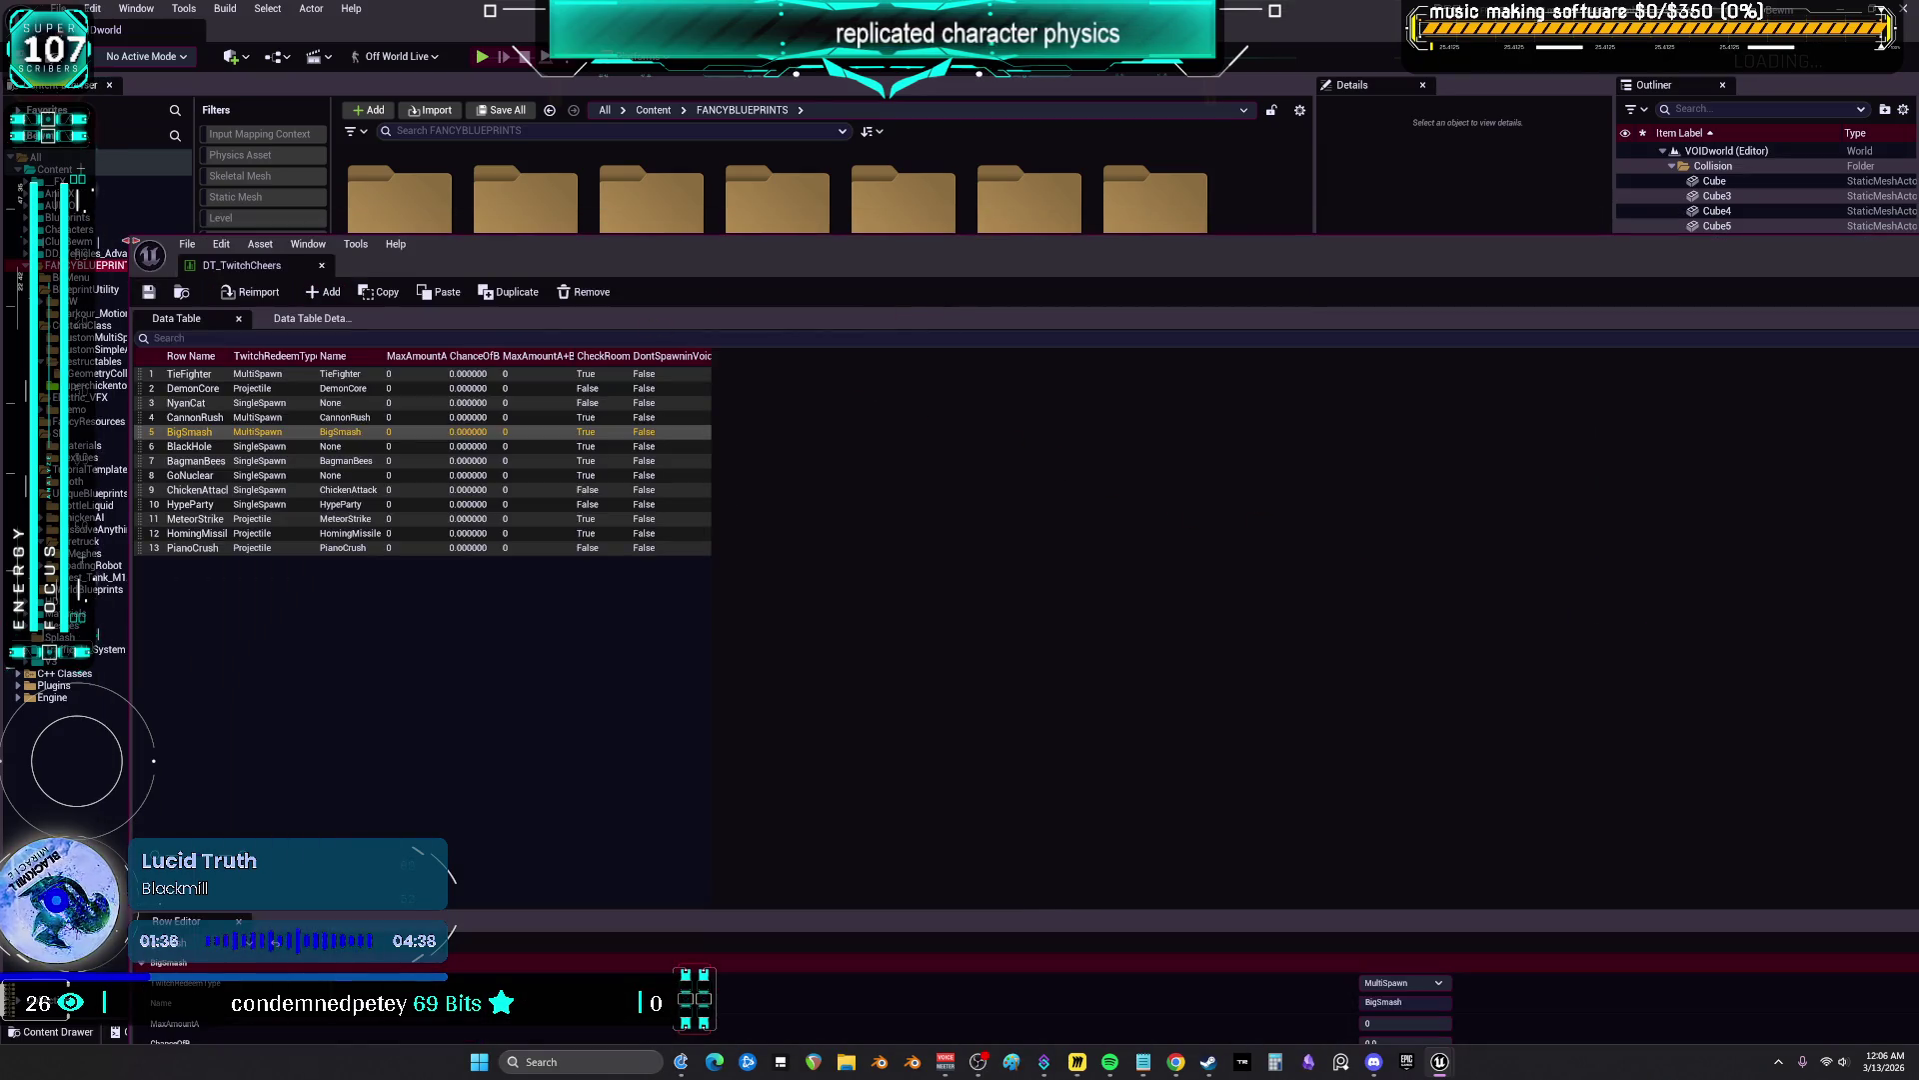
pyautogui.moveTo(130, 240)
pyautogui.mouseDown()
pyautogui.moveTo(1009, 560)
pyautogui.moveTo(930, 340)
pyautogui.moveTo(493, 245)
pyautogui.mouseUp()
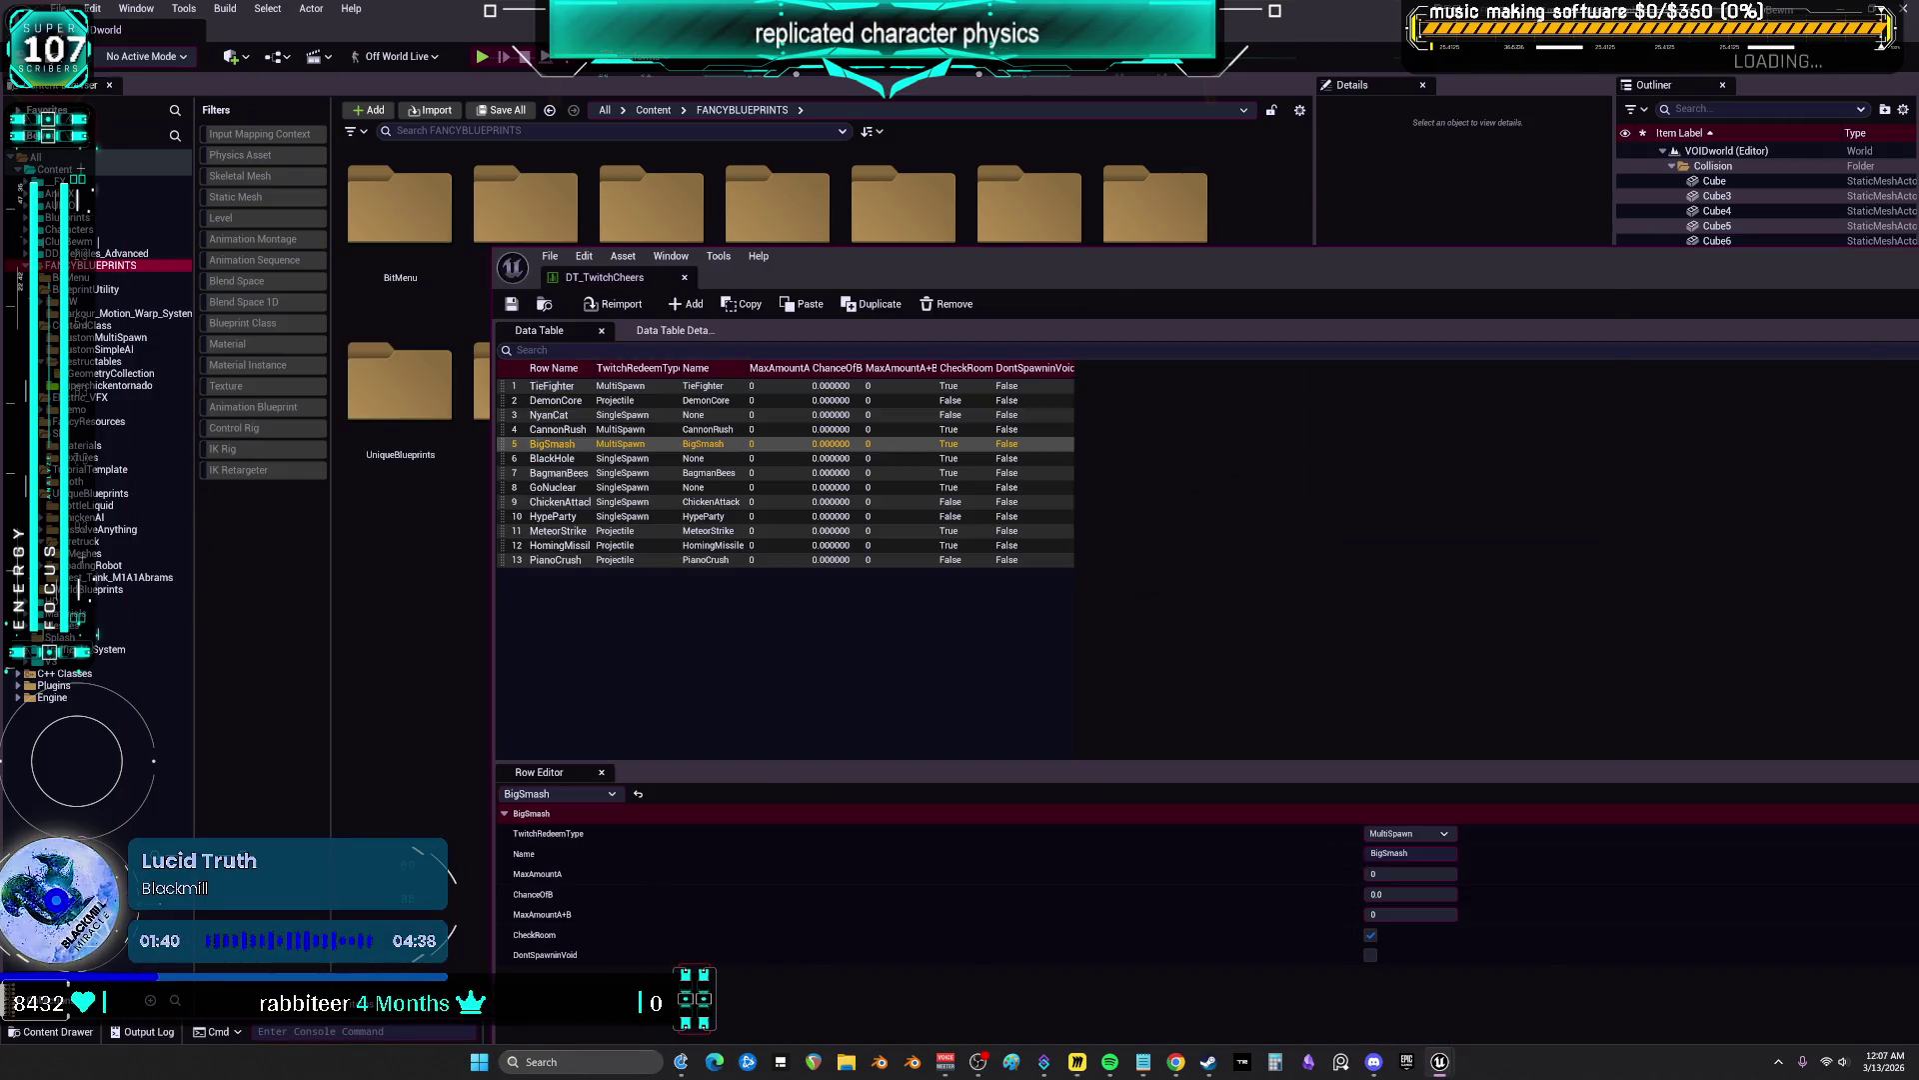
pyautogui.click(685, 277)
pyautogui.moveTo(1200, 570)
pyautogui.mouseDown()
pyautogui.moveTo(1392, 545)
pyautogui.moveTo(1366, 599)
pyautogui.moveTo(1352, 938)
pyautogui.mouseUp()
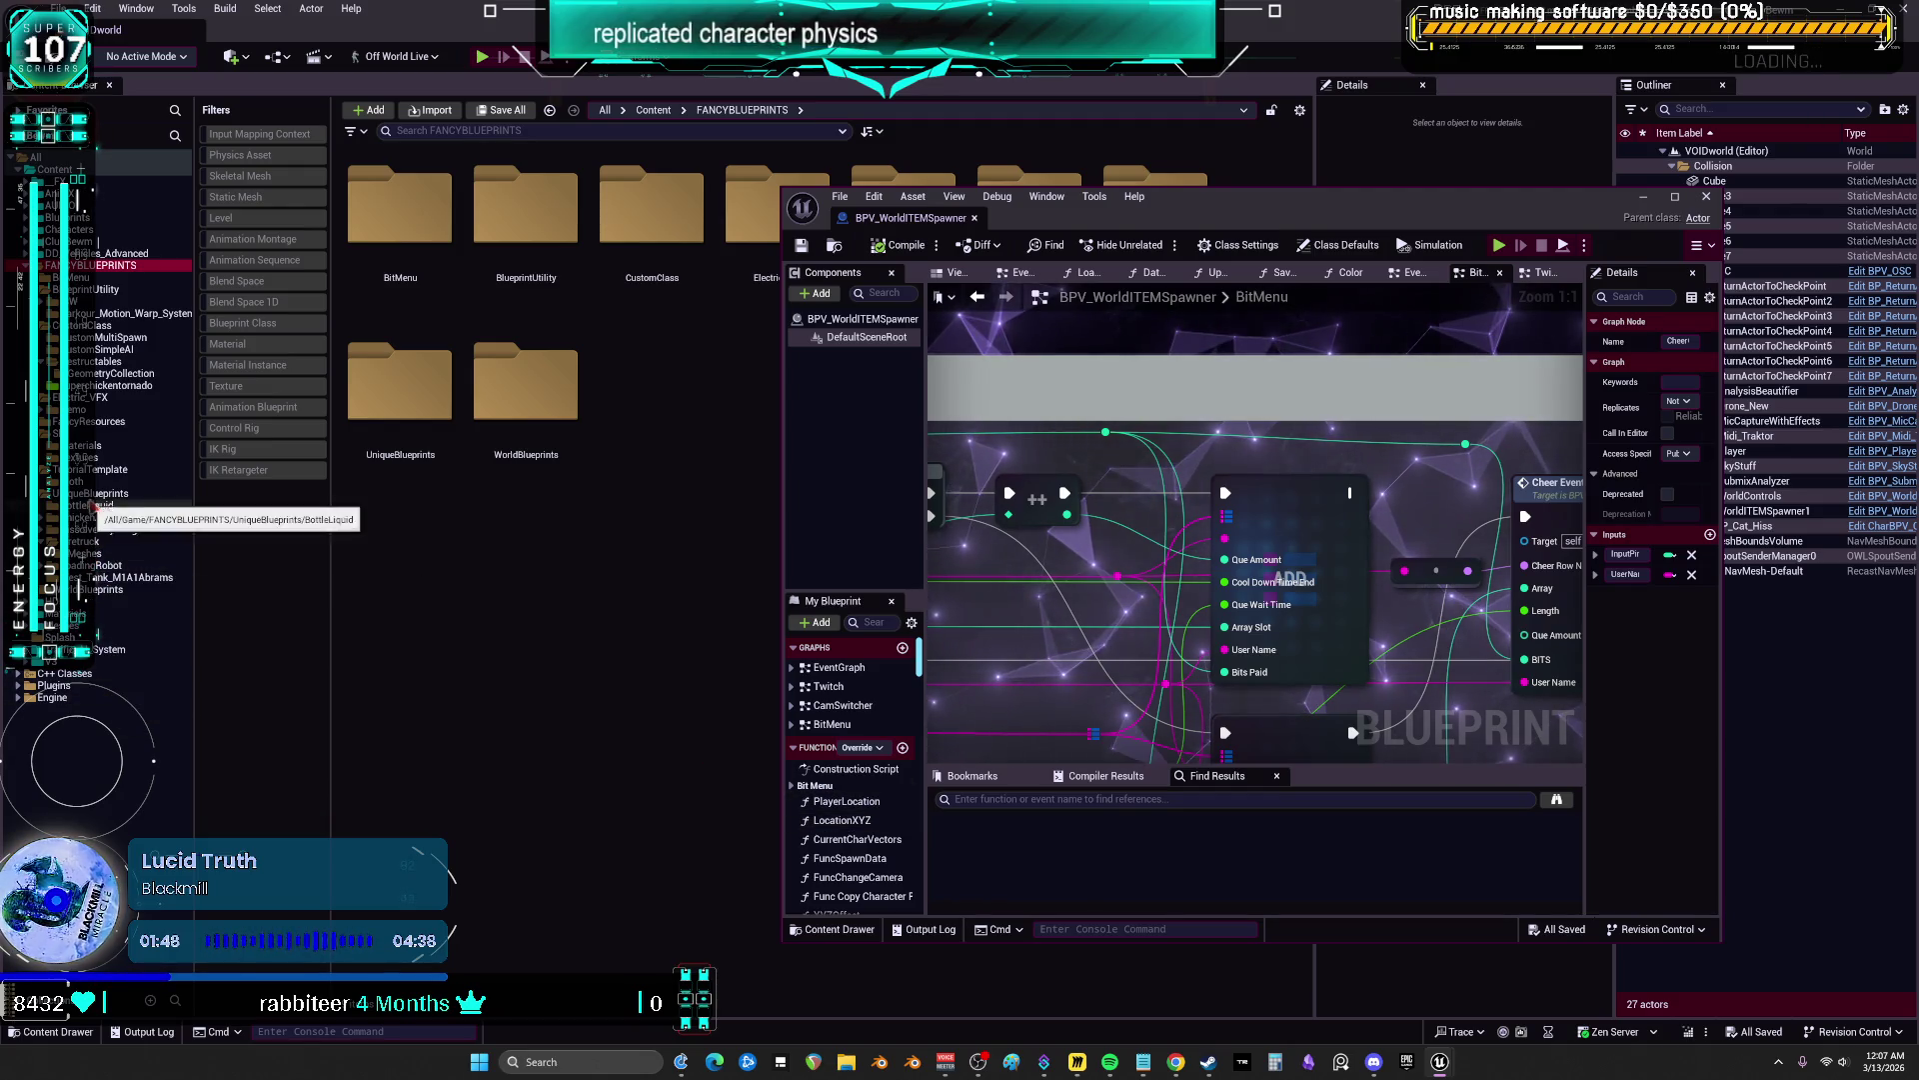
# Browse Parkour_Motion_Warp_System and Cloth, close the blueprint editor, and minimize Unreal
pyautogui.click(77, 314)
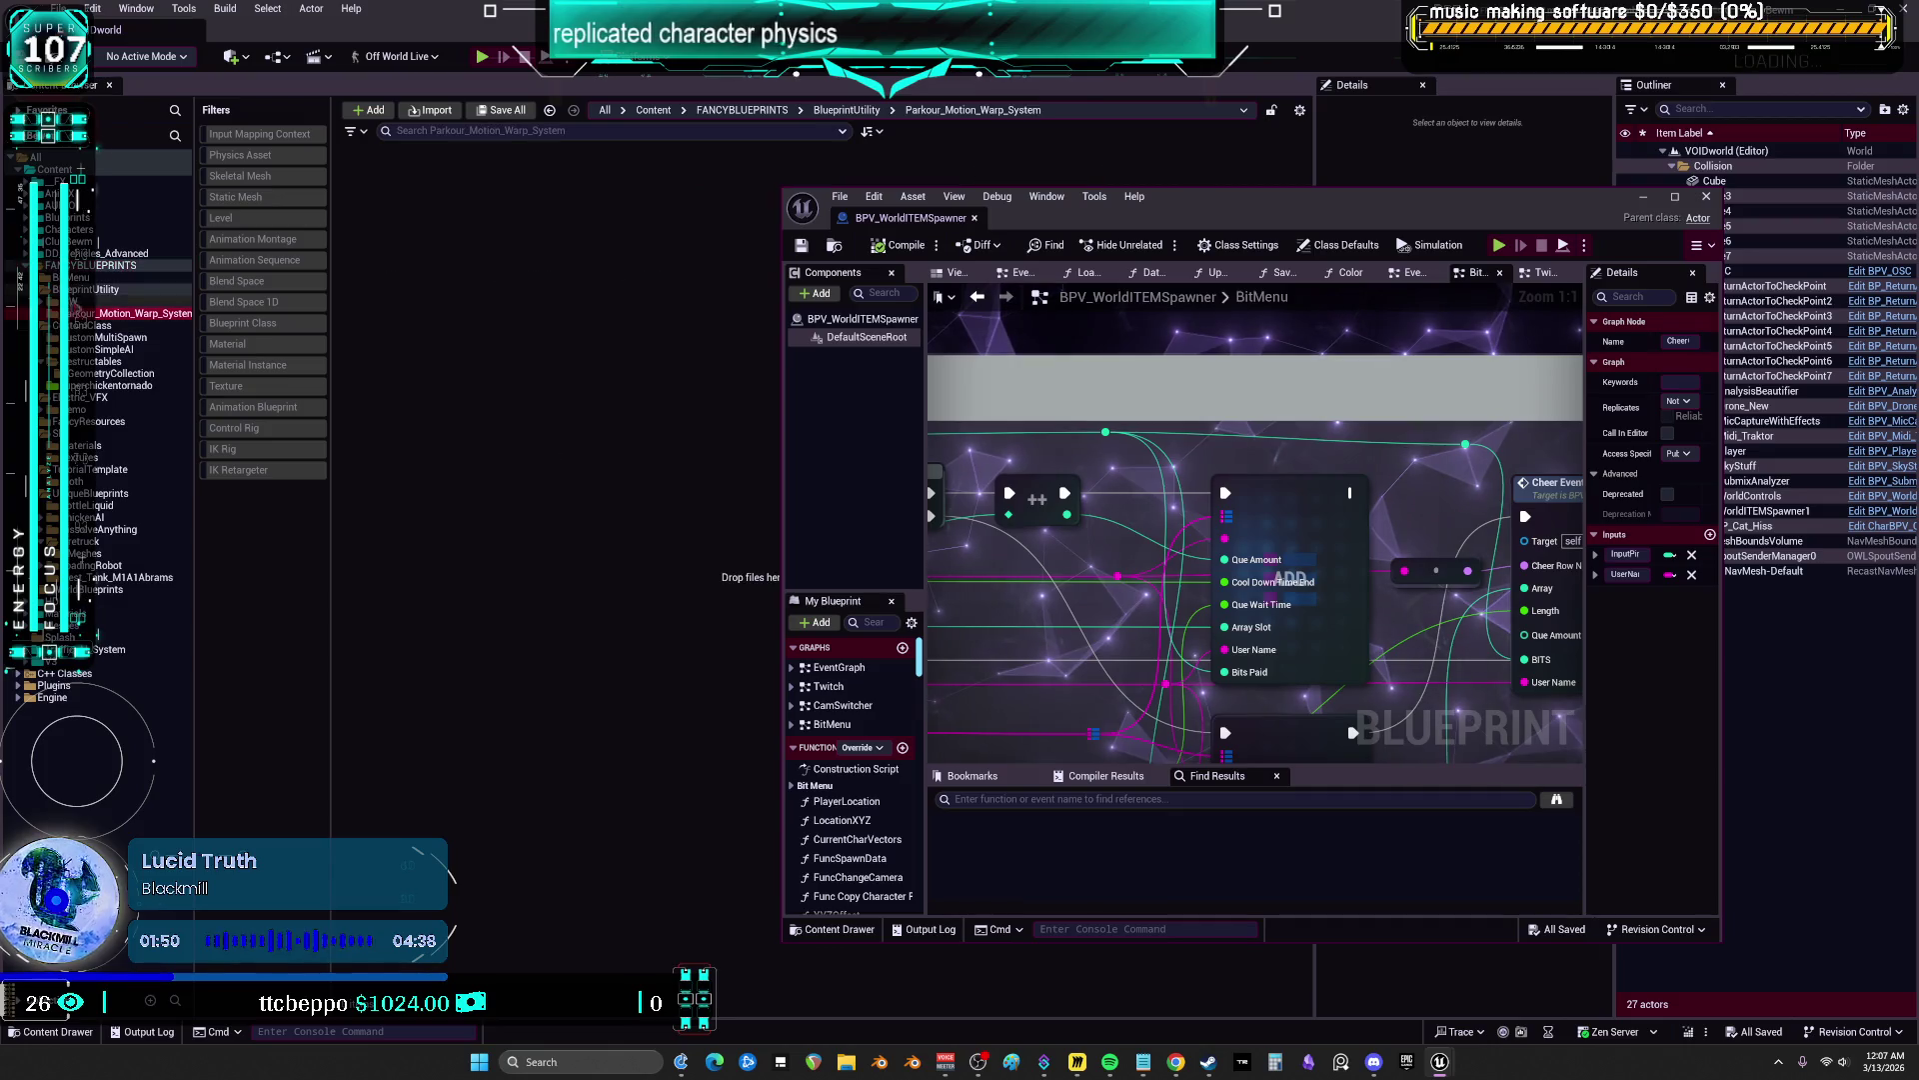
pyautogui.click(75, 480)
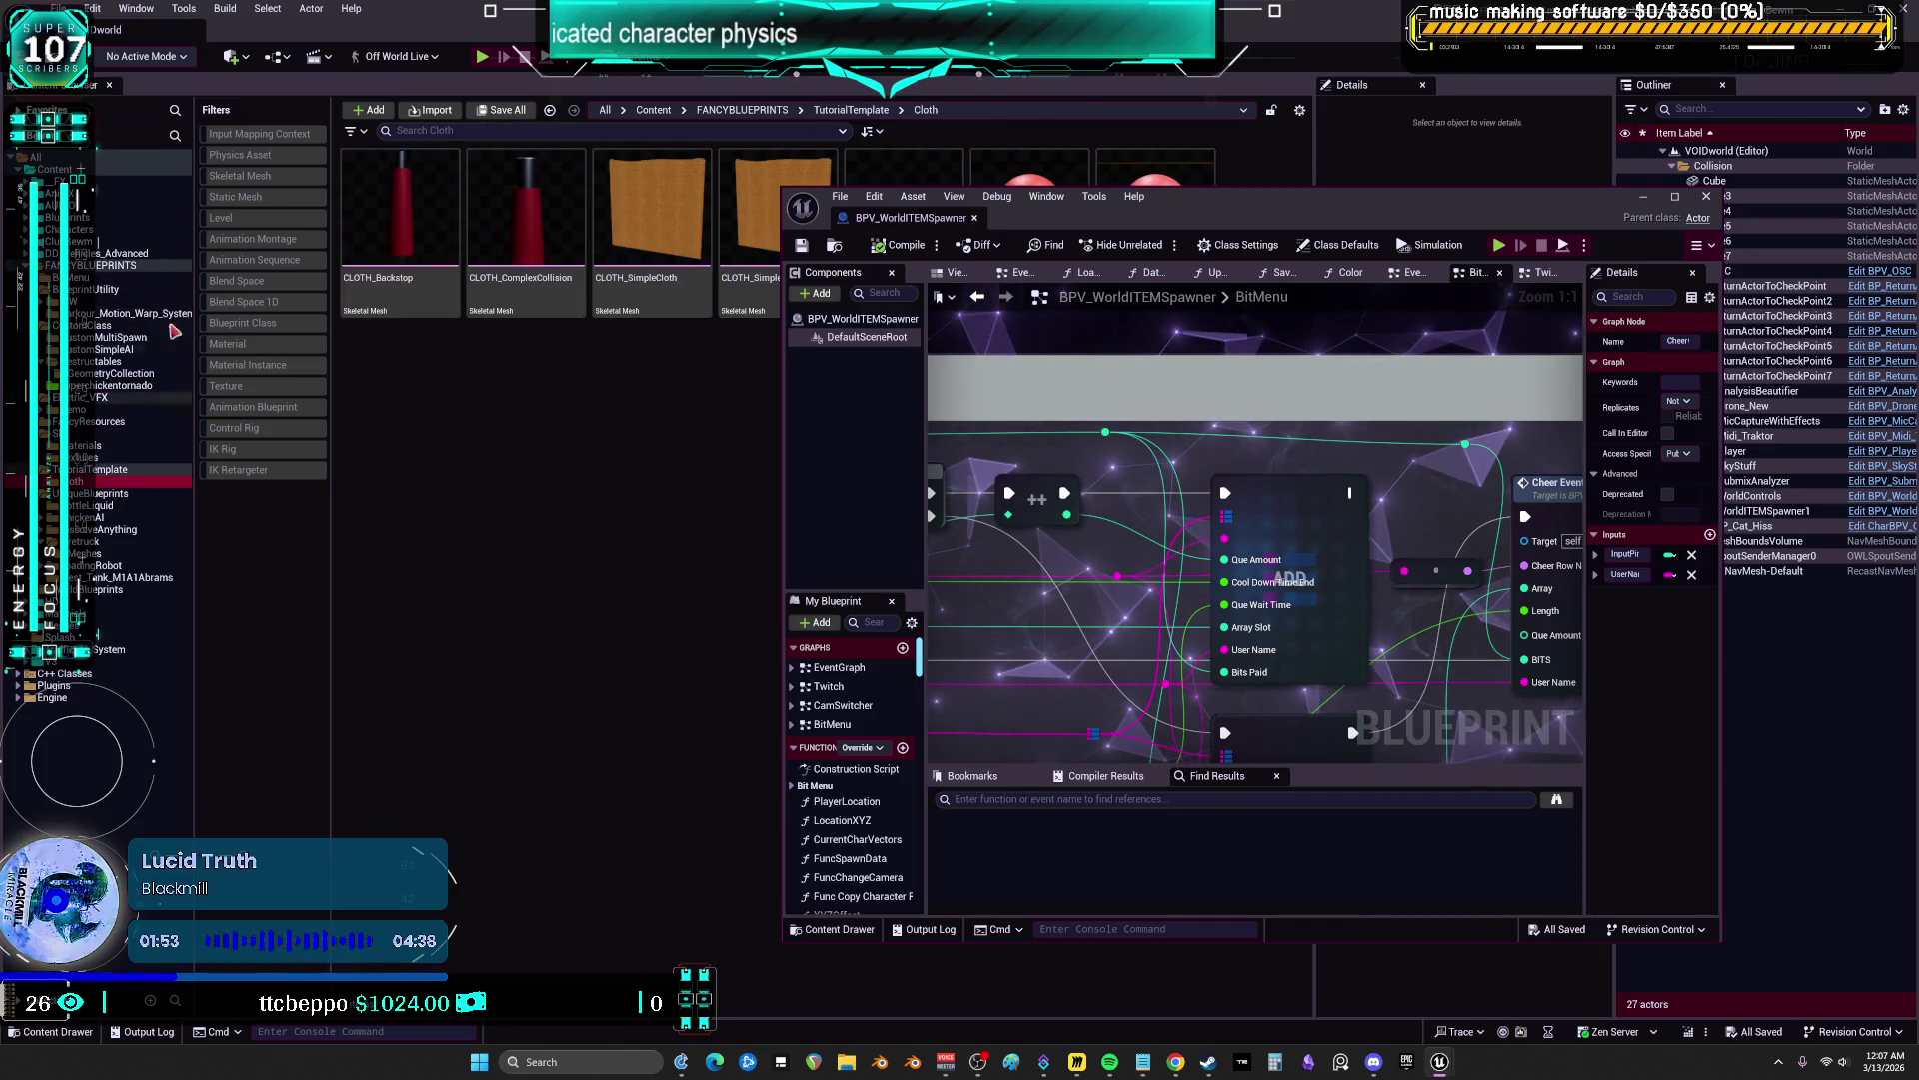
pyautogui.click(1706, 196)
pyautogui.click(875, 318)
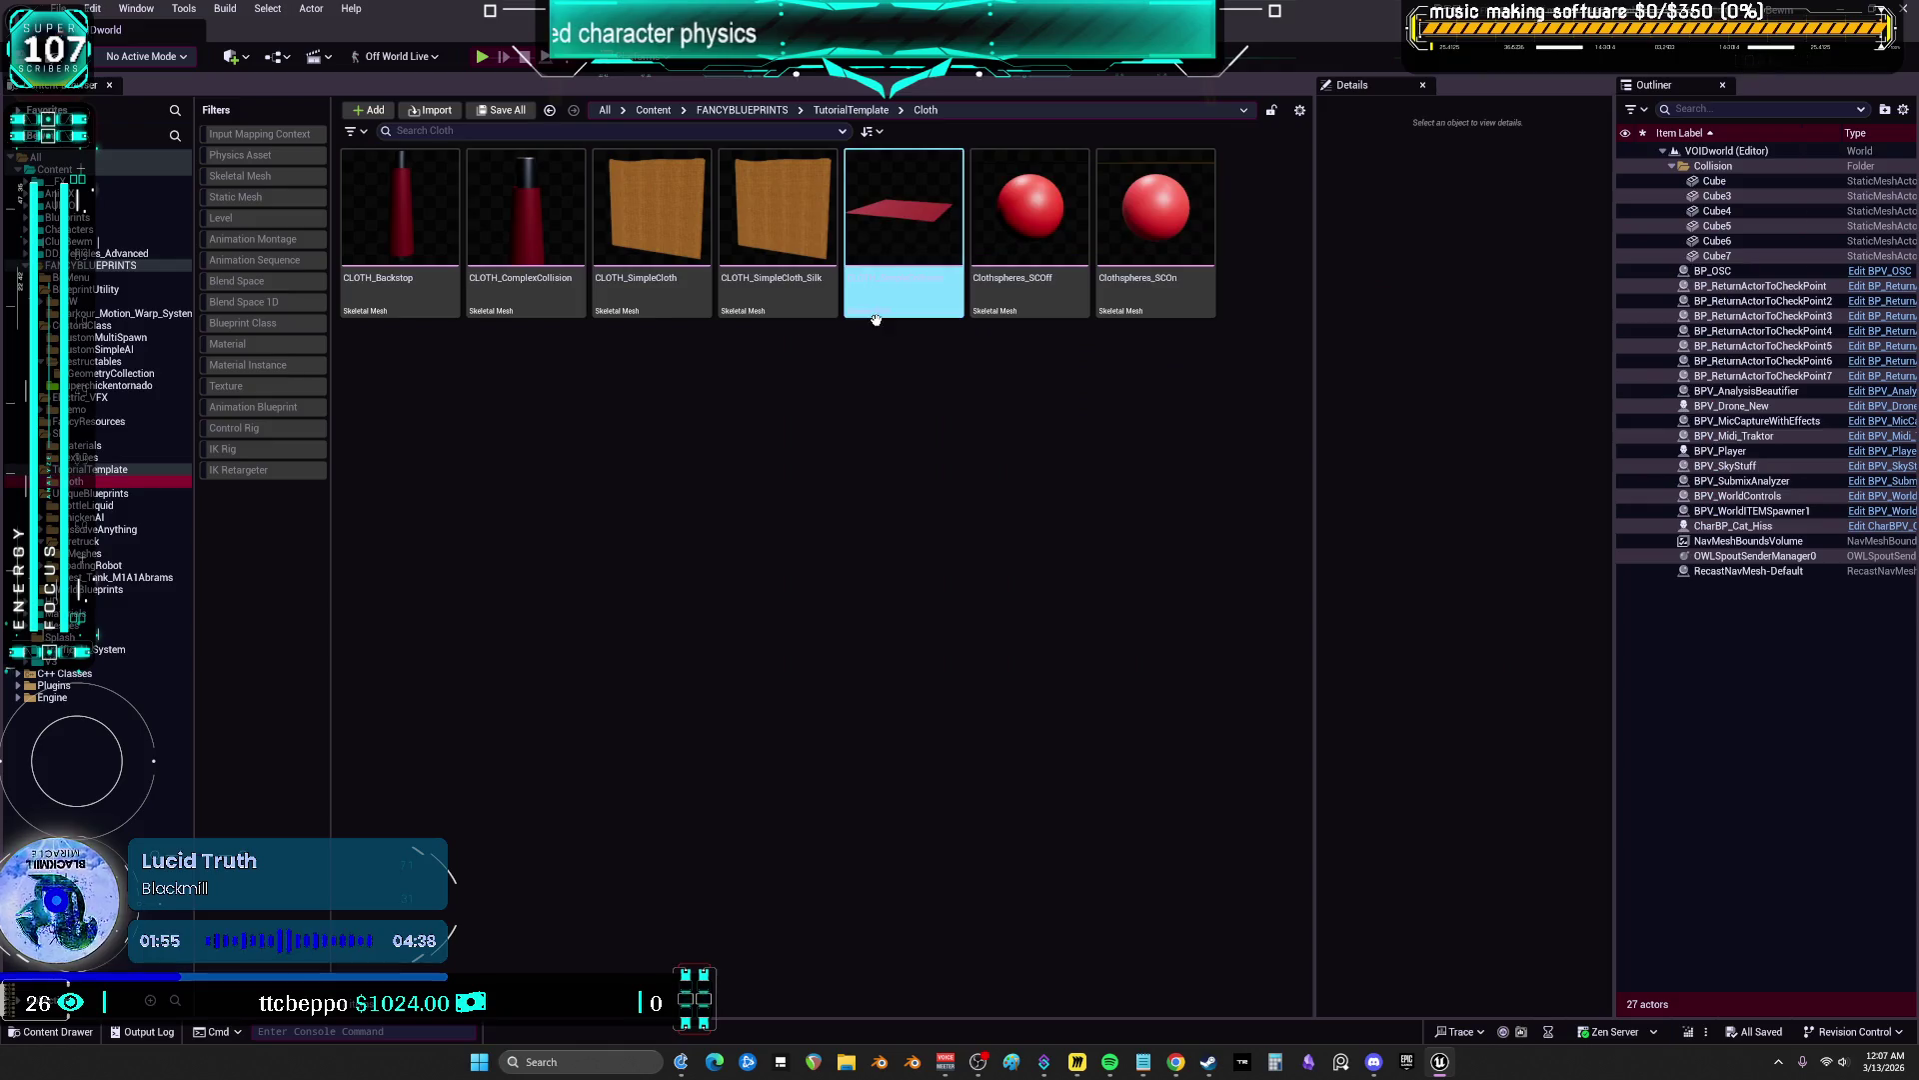
pyautogui.click(1406, 1062)
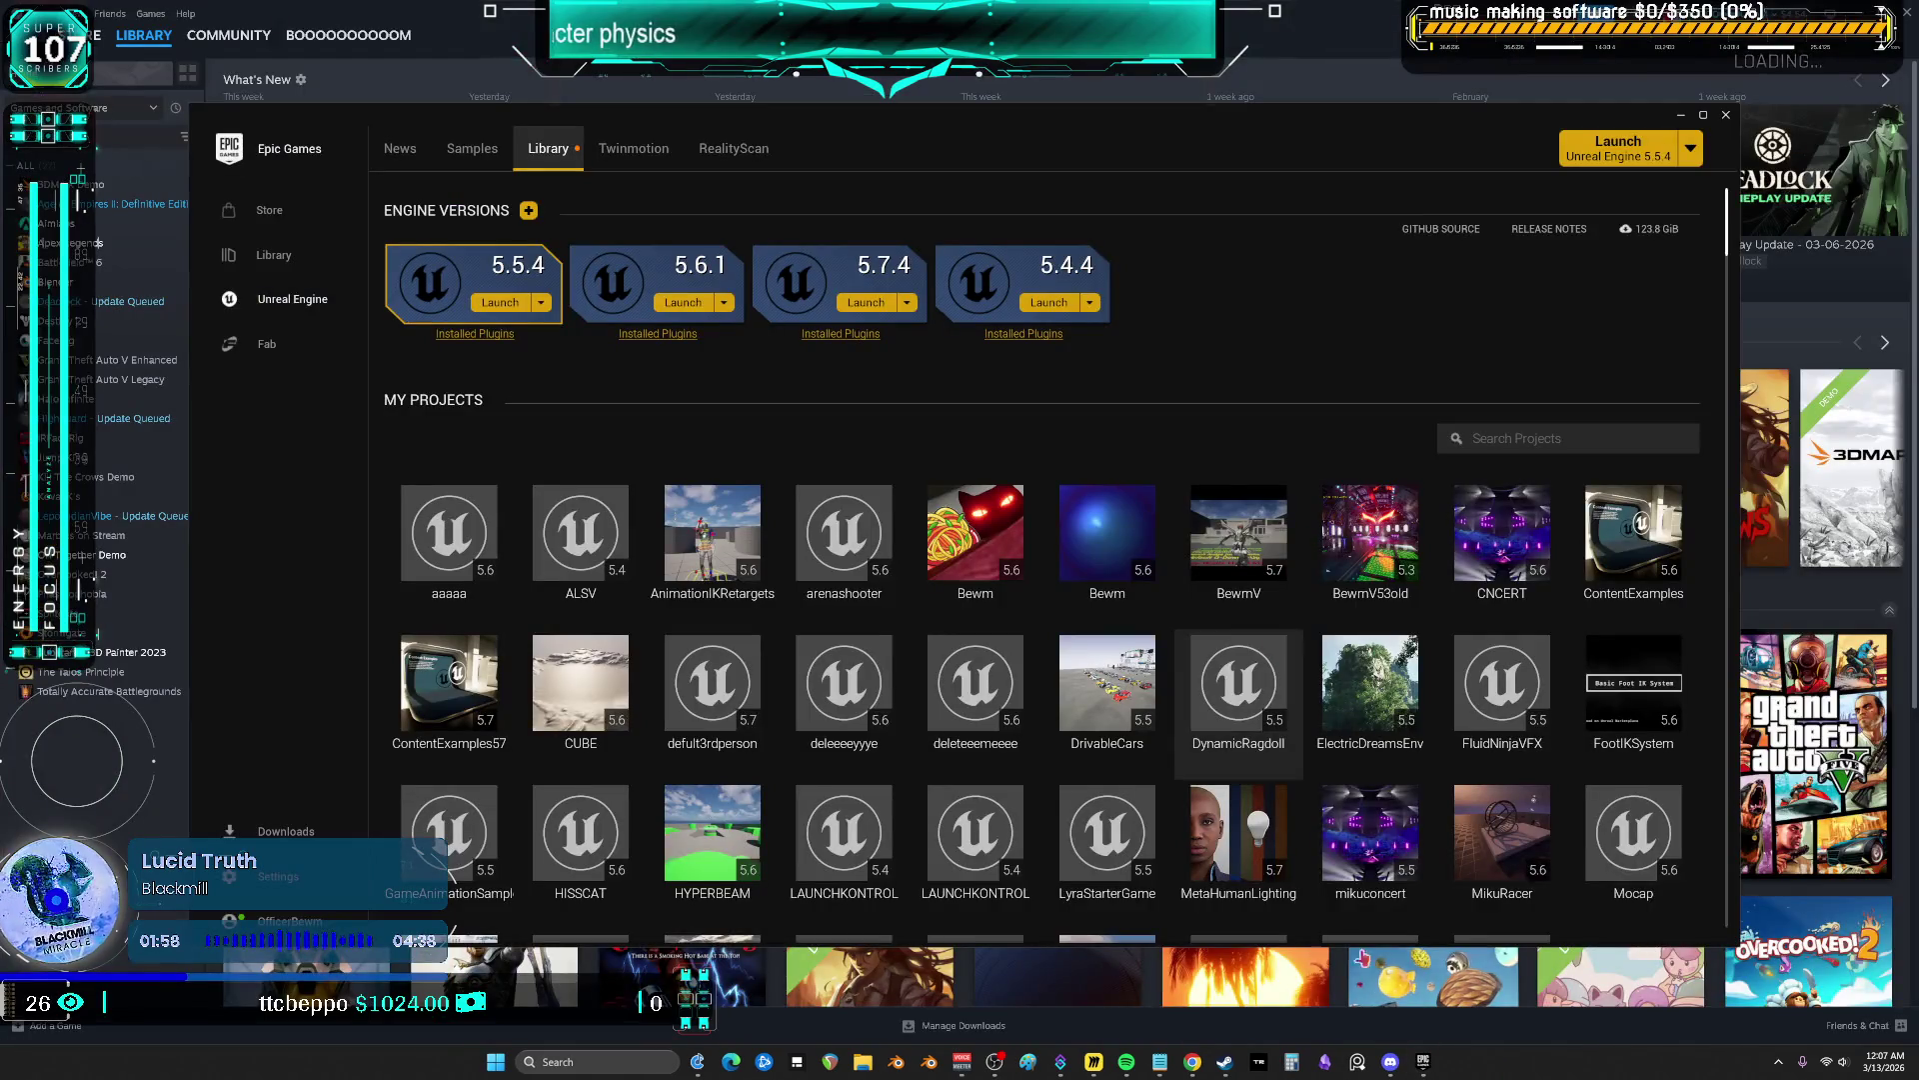
# Maximize the launcher, start the Bewm project, dismiss the notification, and return to Unreal
pyautogui.doubleClick(1279, 121)
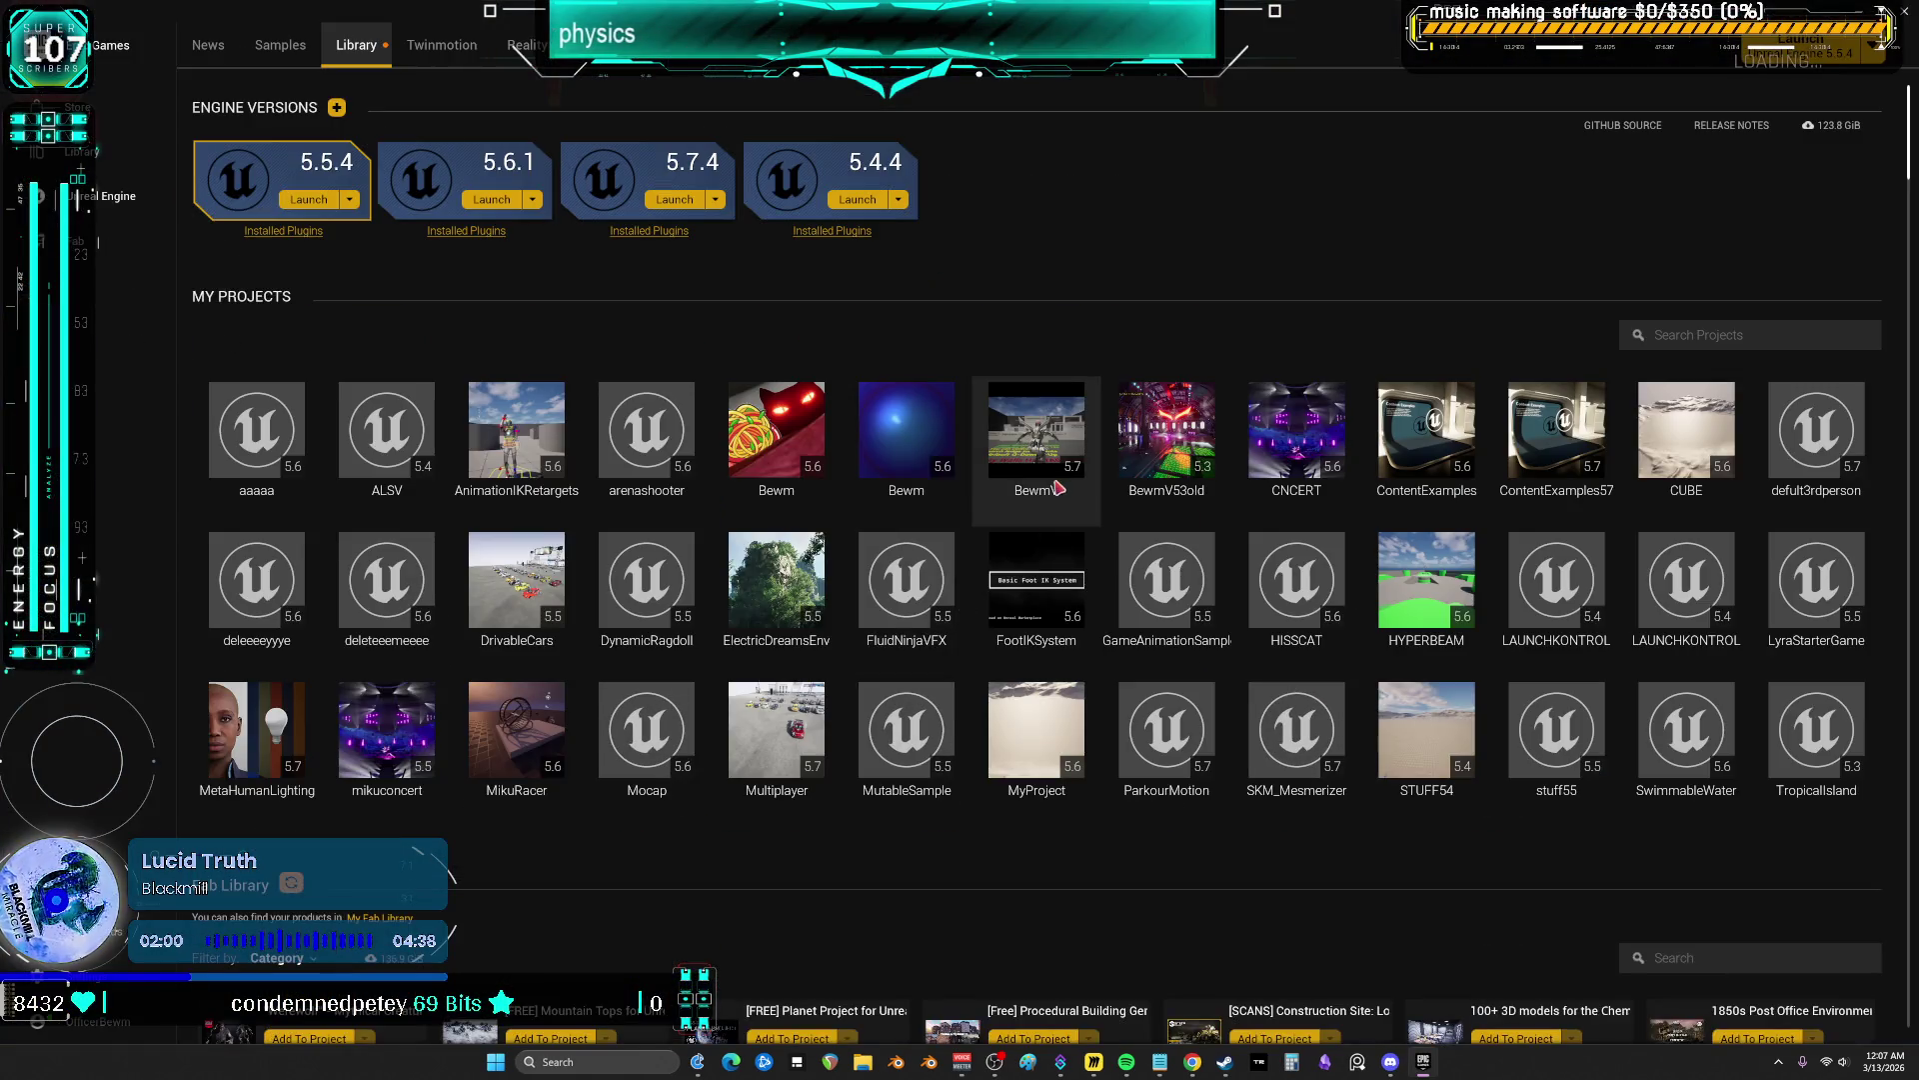
pyautogui.click(775, 443)
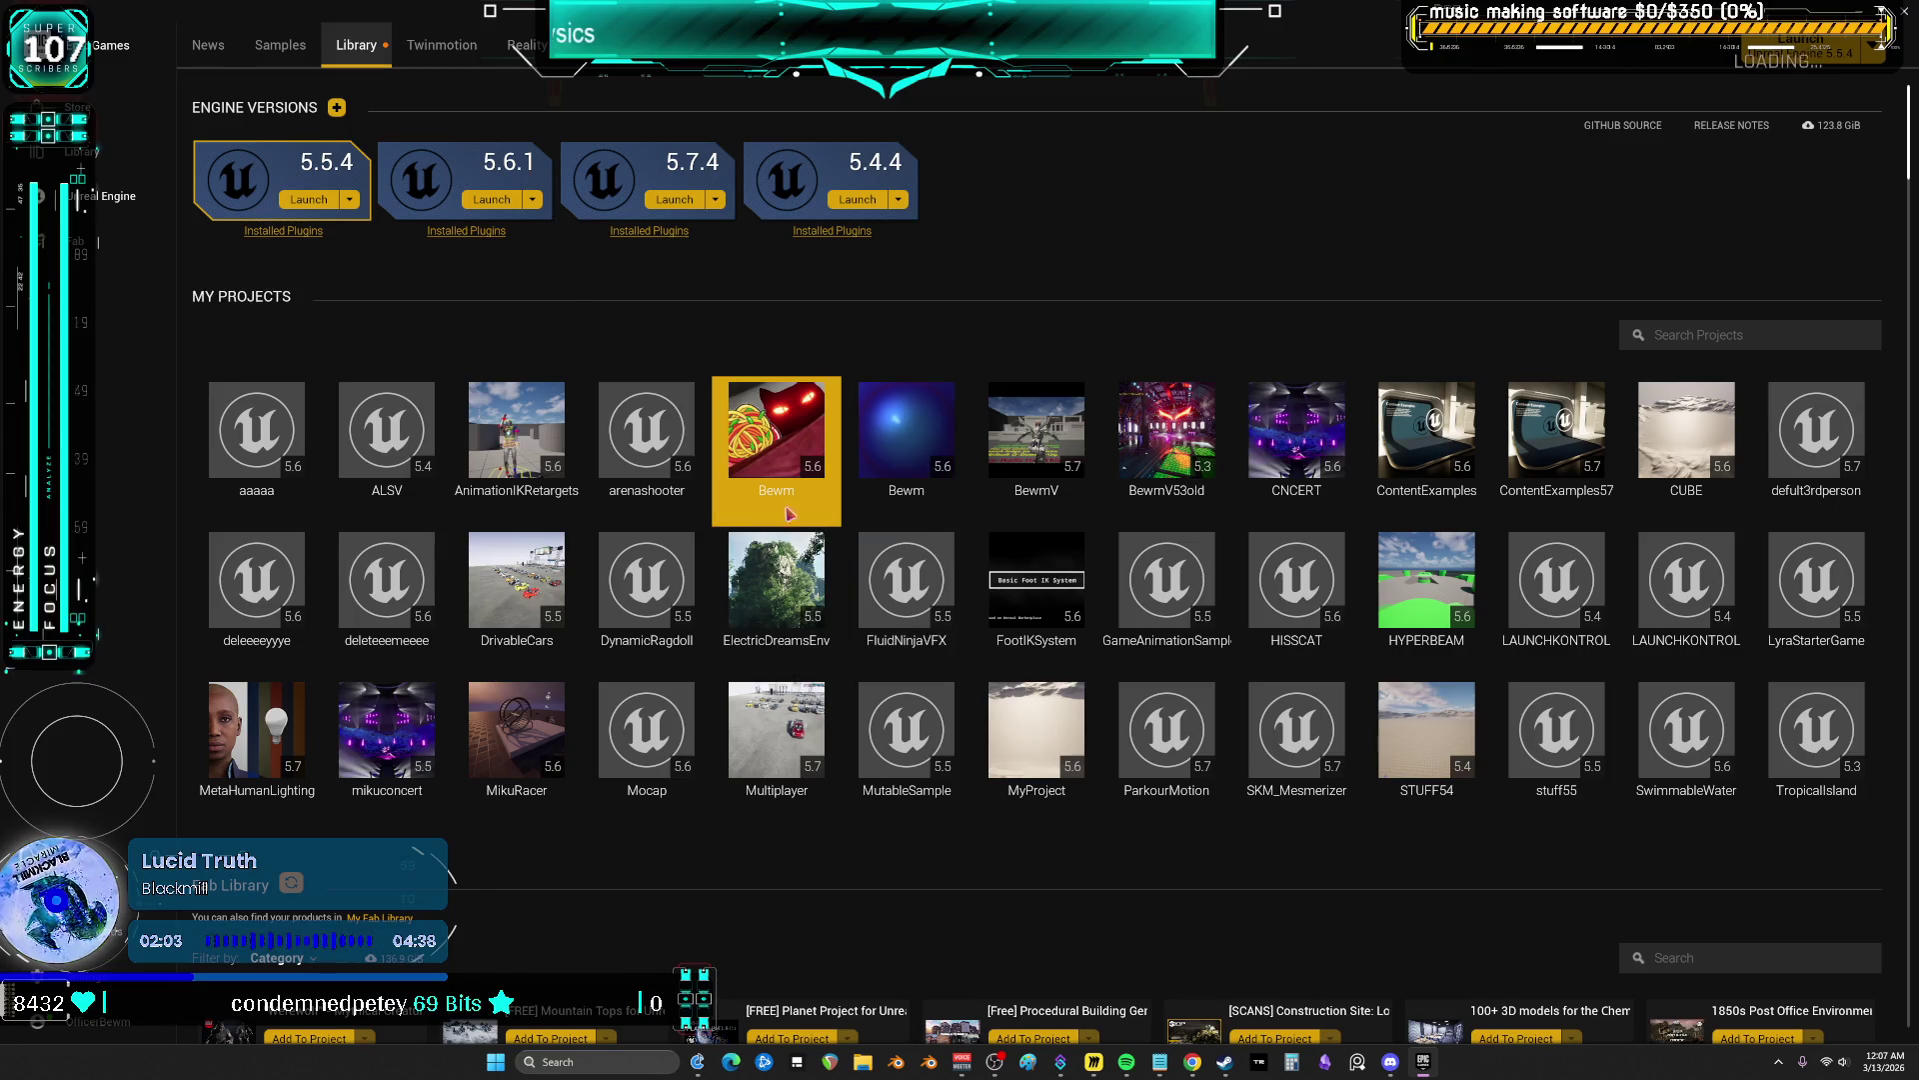
pyautogui.doubleClick(774, 443)
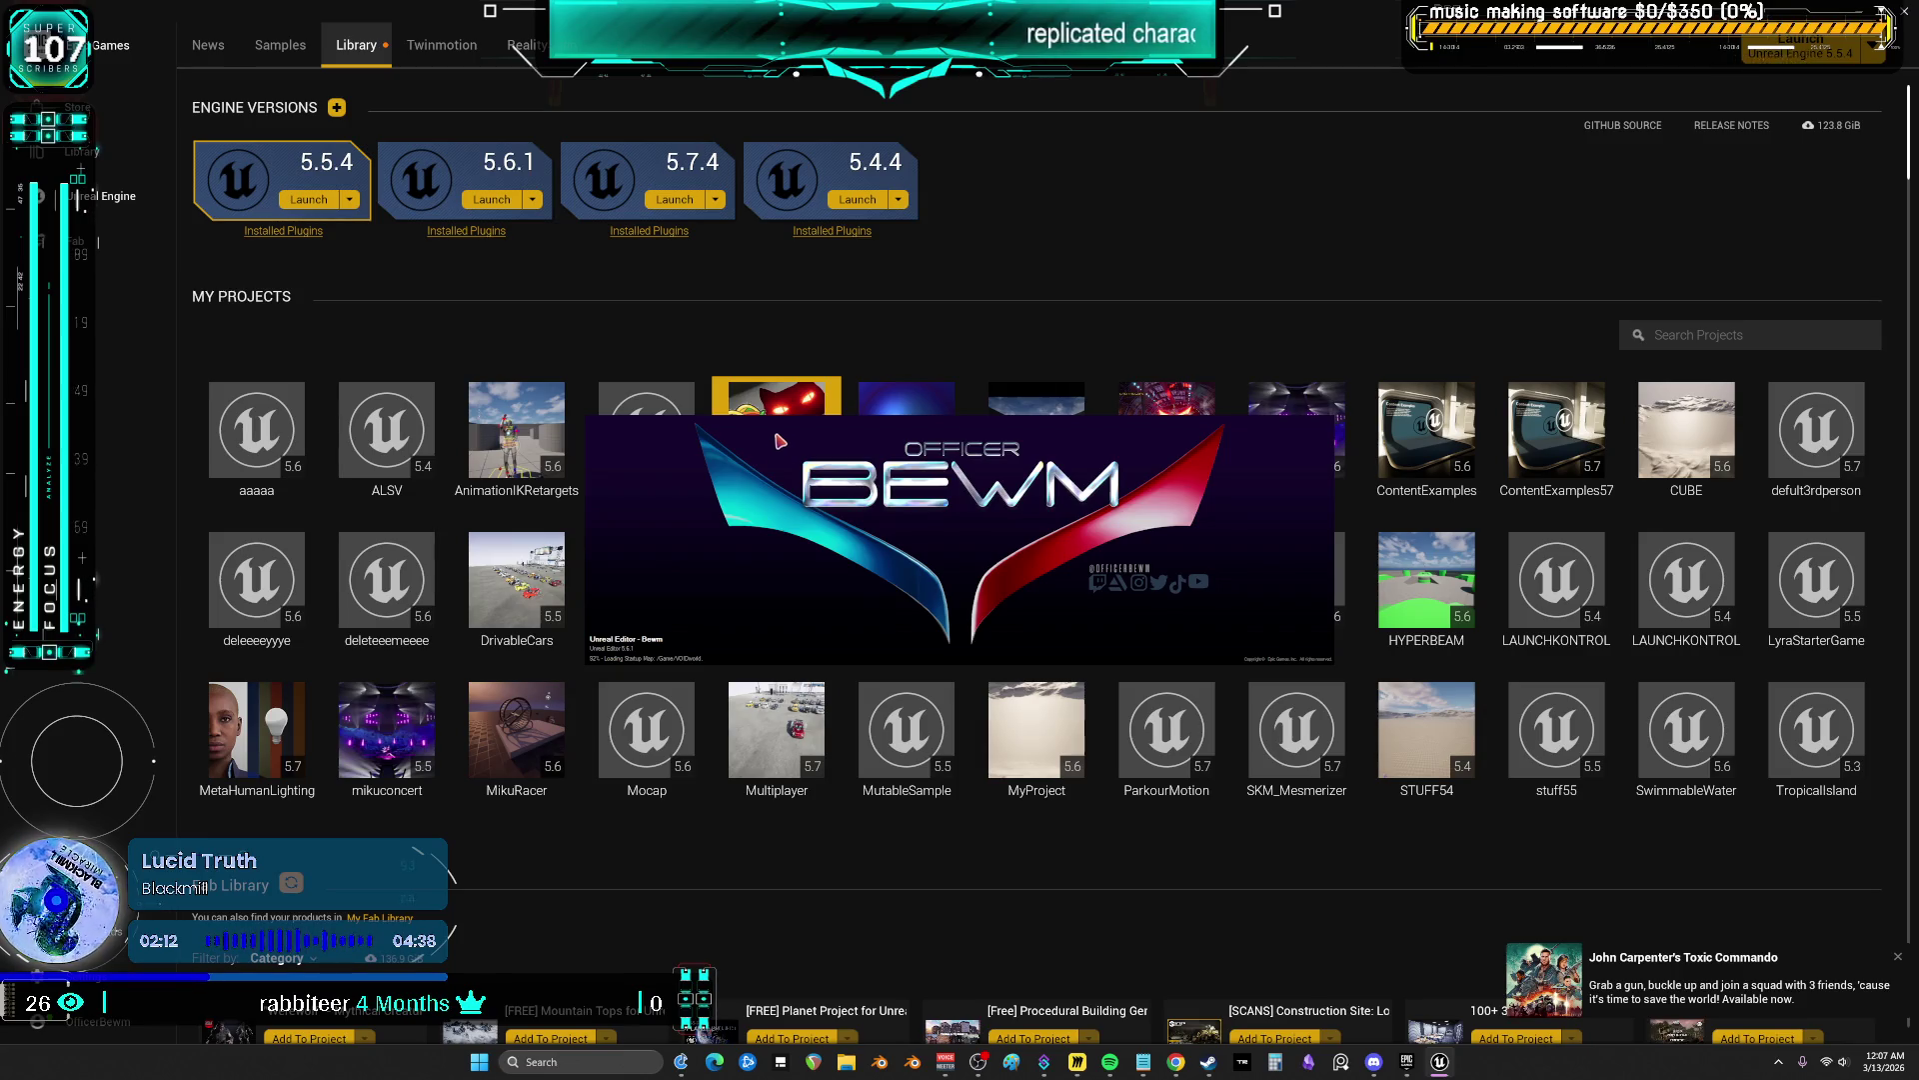
pyautogui.click(1898, 957)
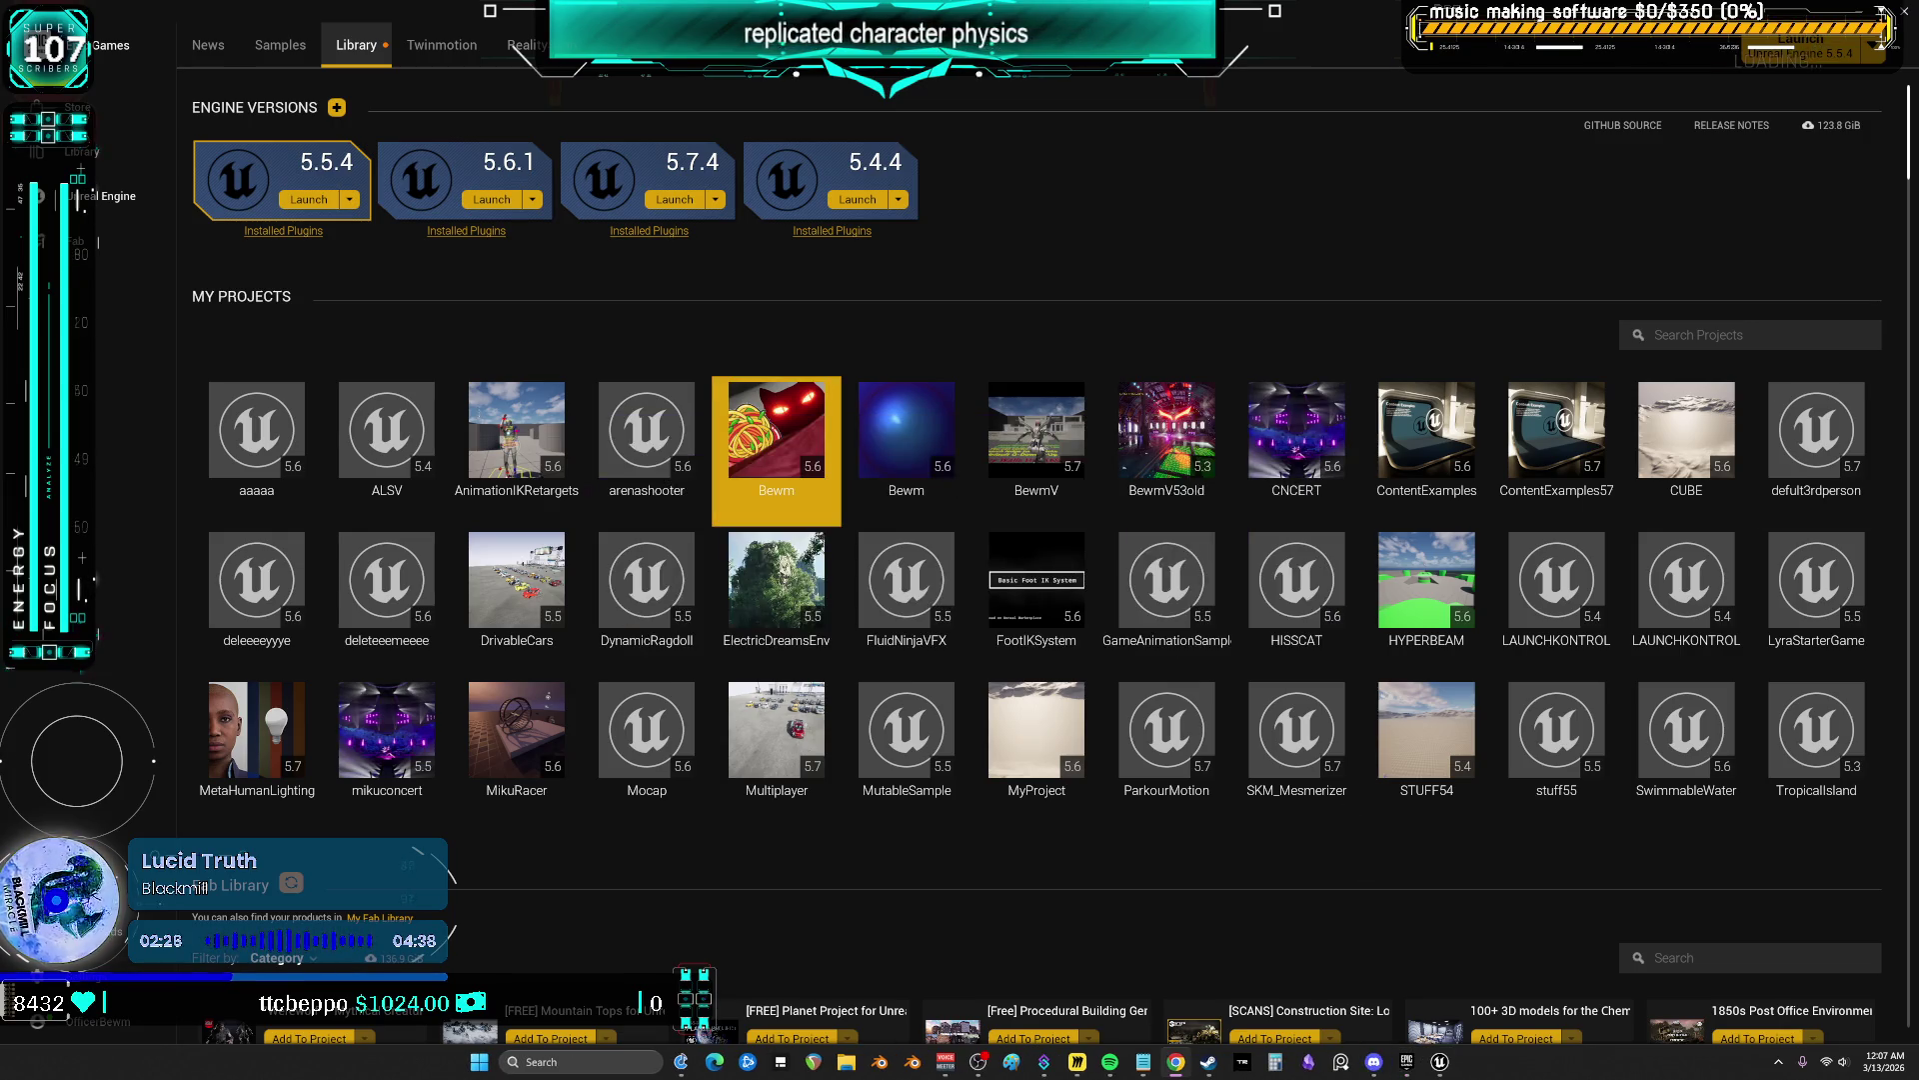
pyautogui.click(1440, 1061)
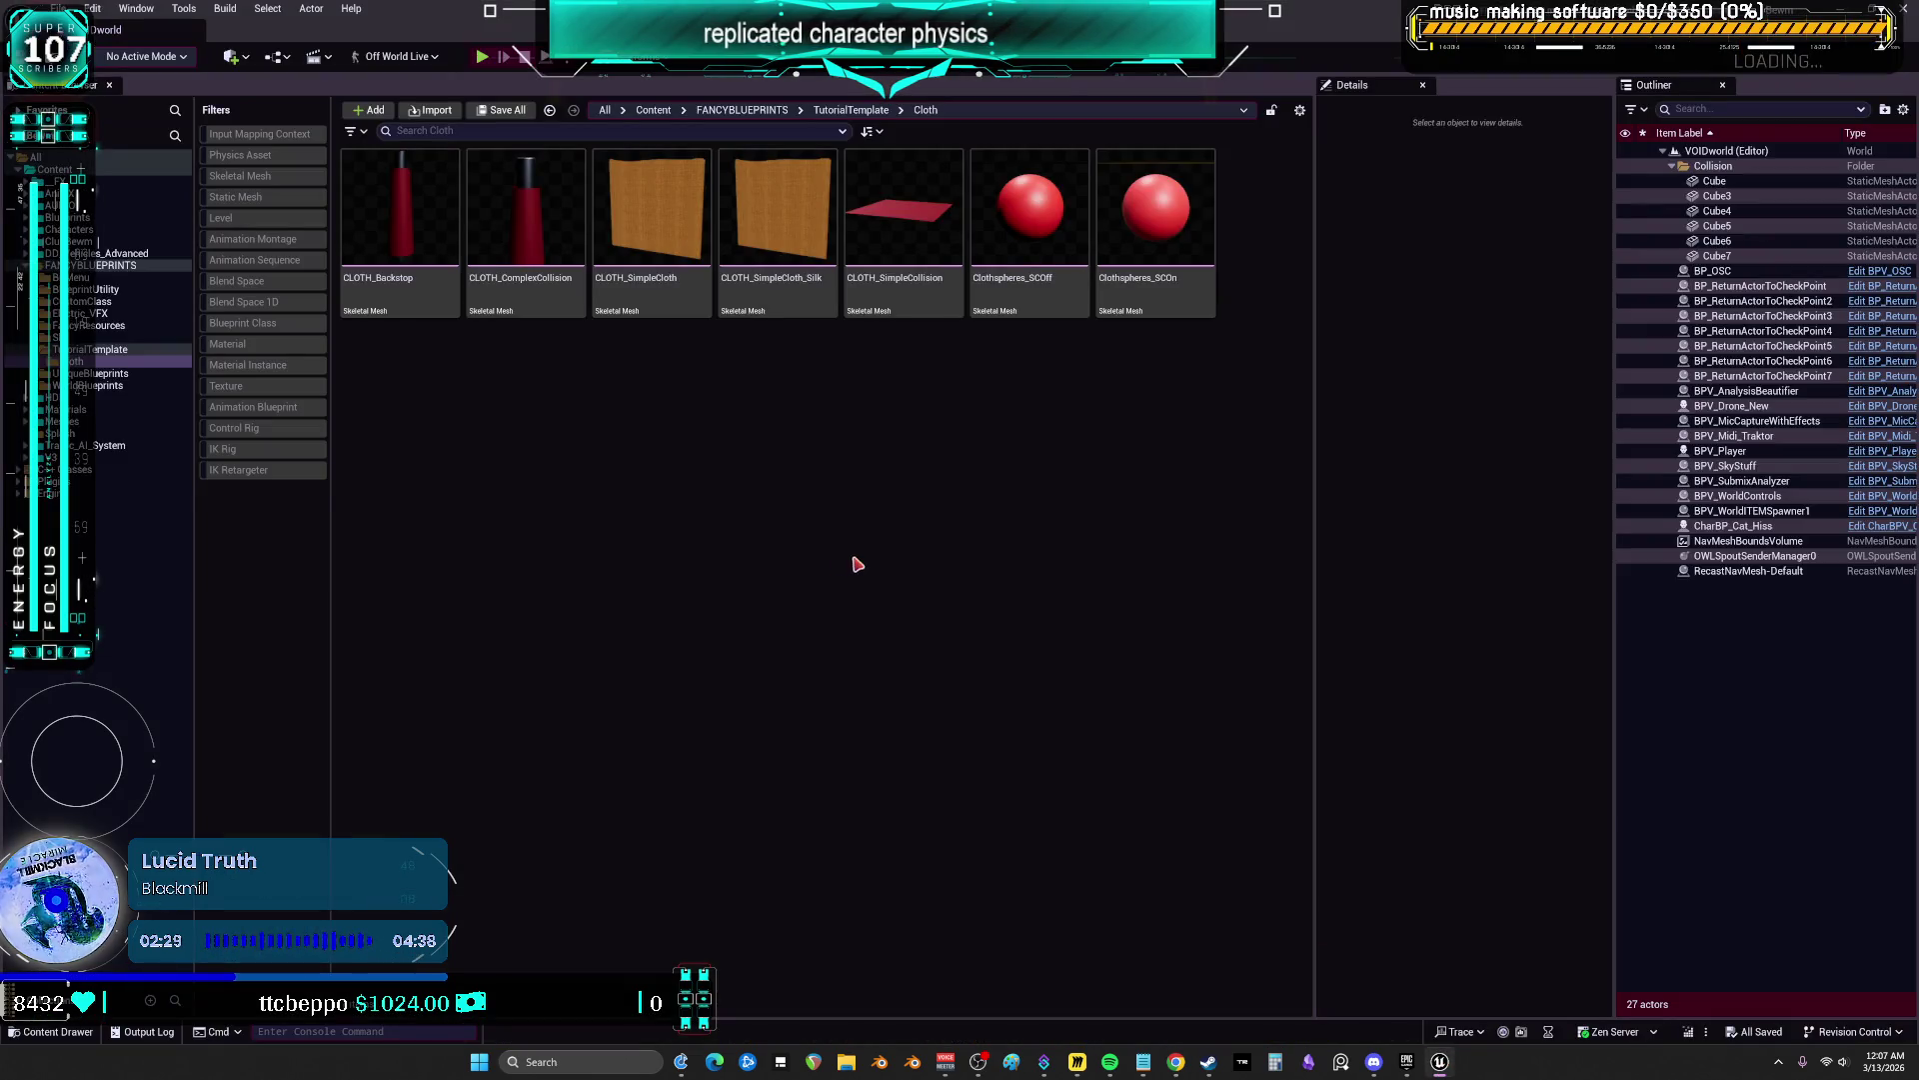
# Browse the CustomClass, CustomMultiSpawn, BlueprintUtility, ISW, WorldBlueprints and Materials folders
pyautogui.click(131, 291)
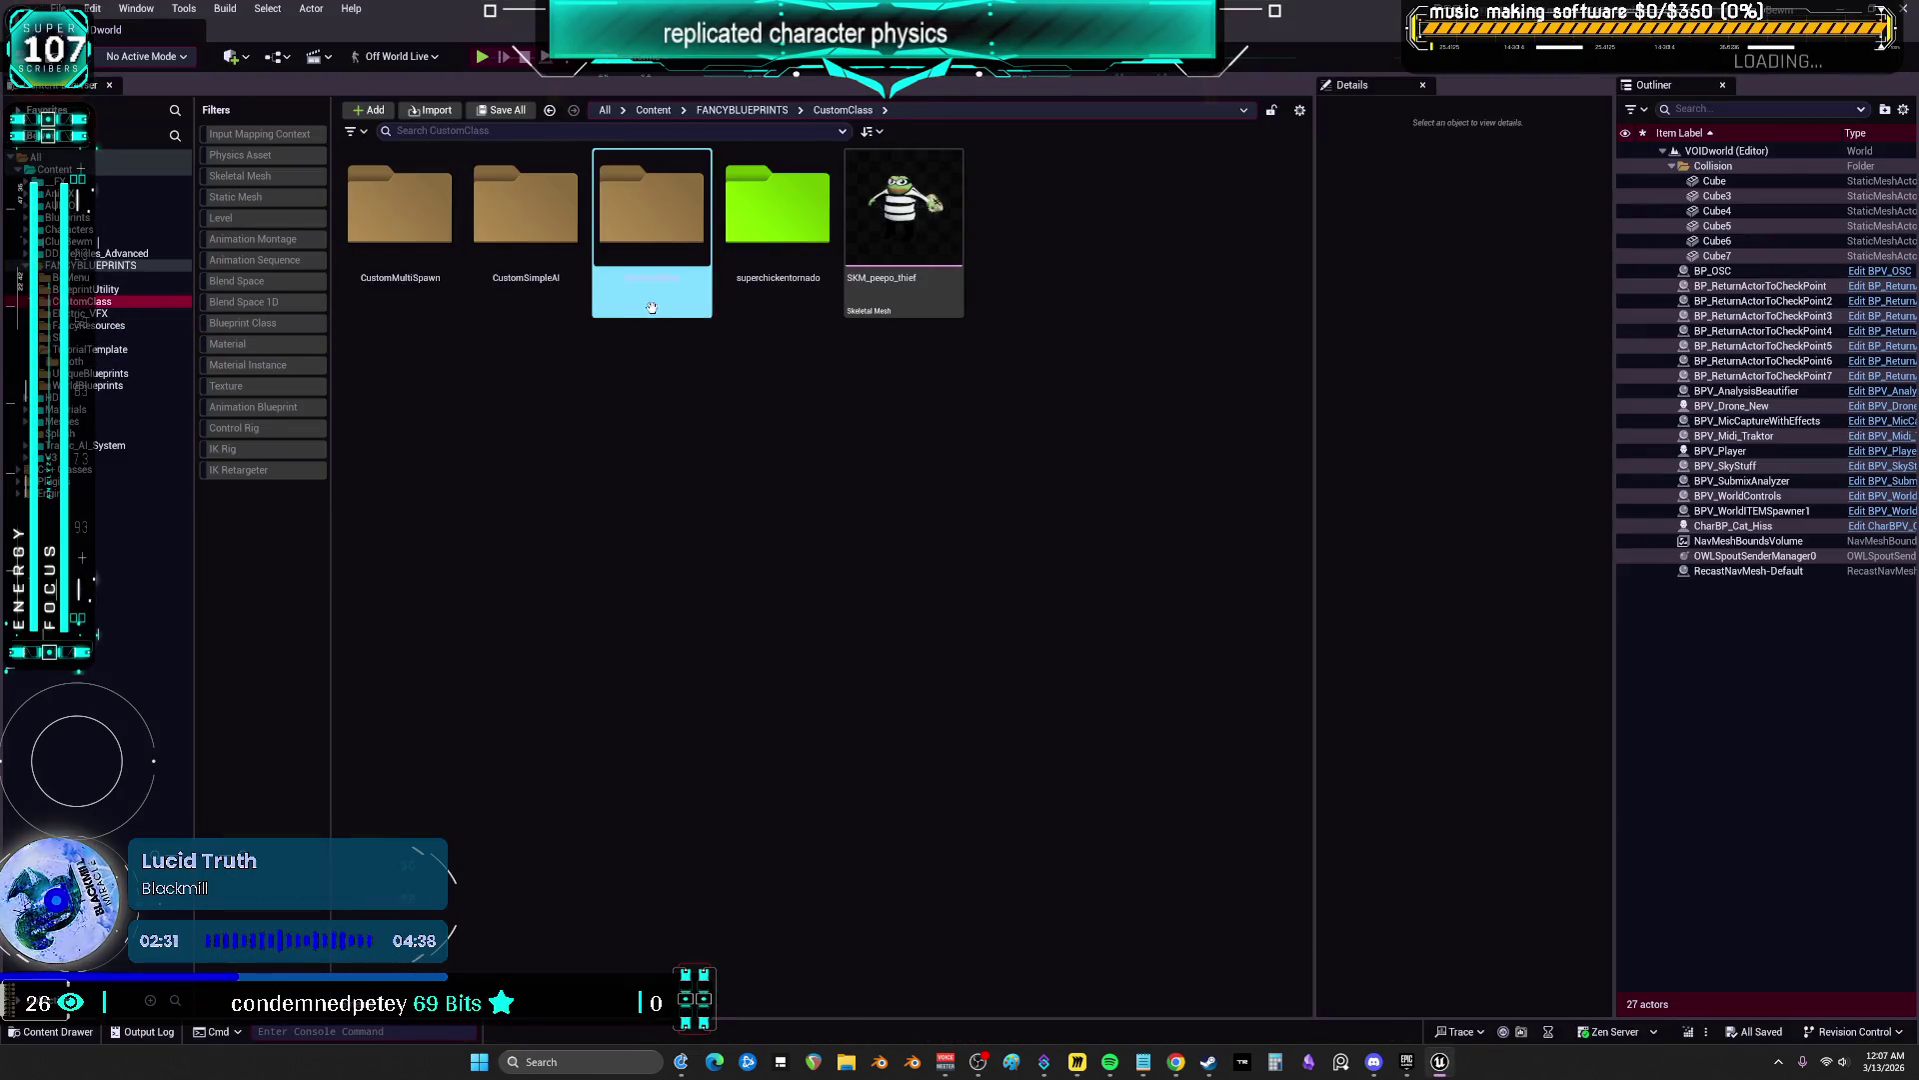
pyautogui.doubleClick(385, 232)
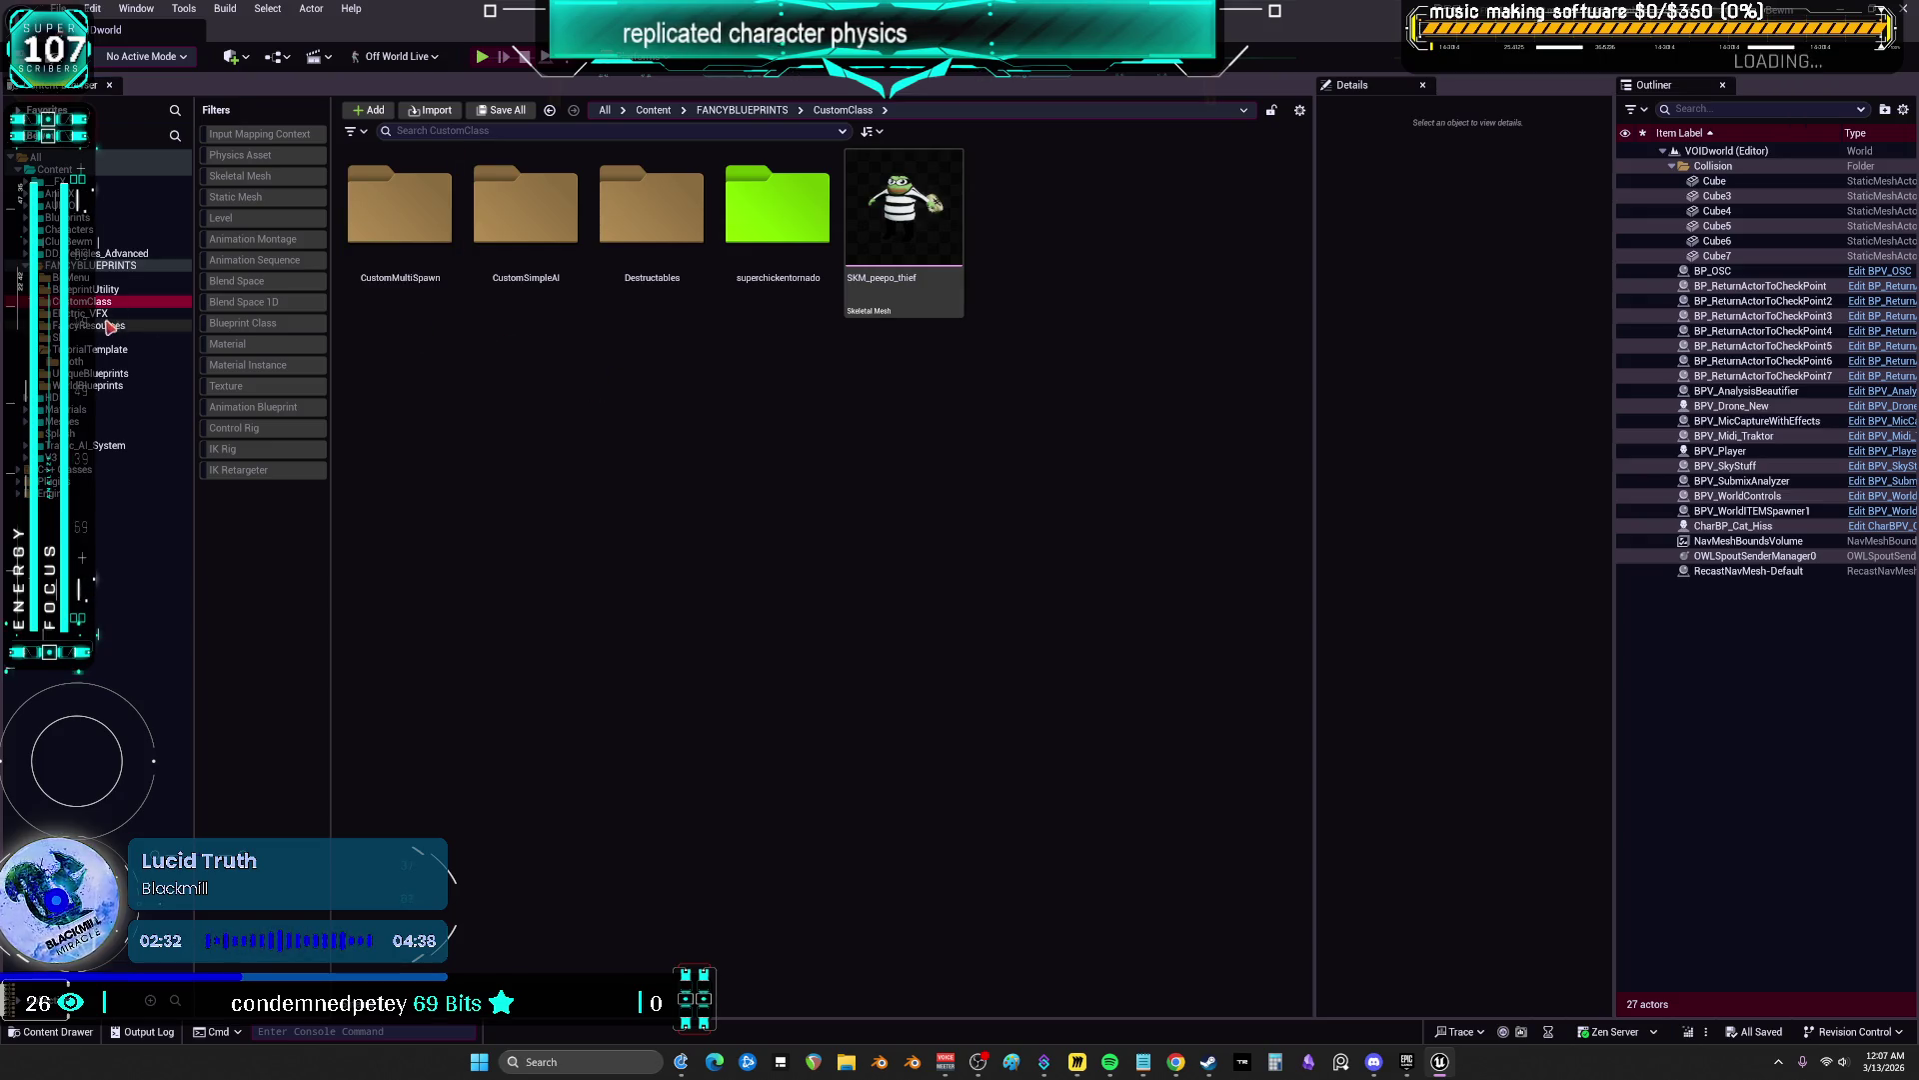
pyautogui.doubleClick(100, 289)
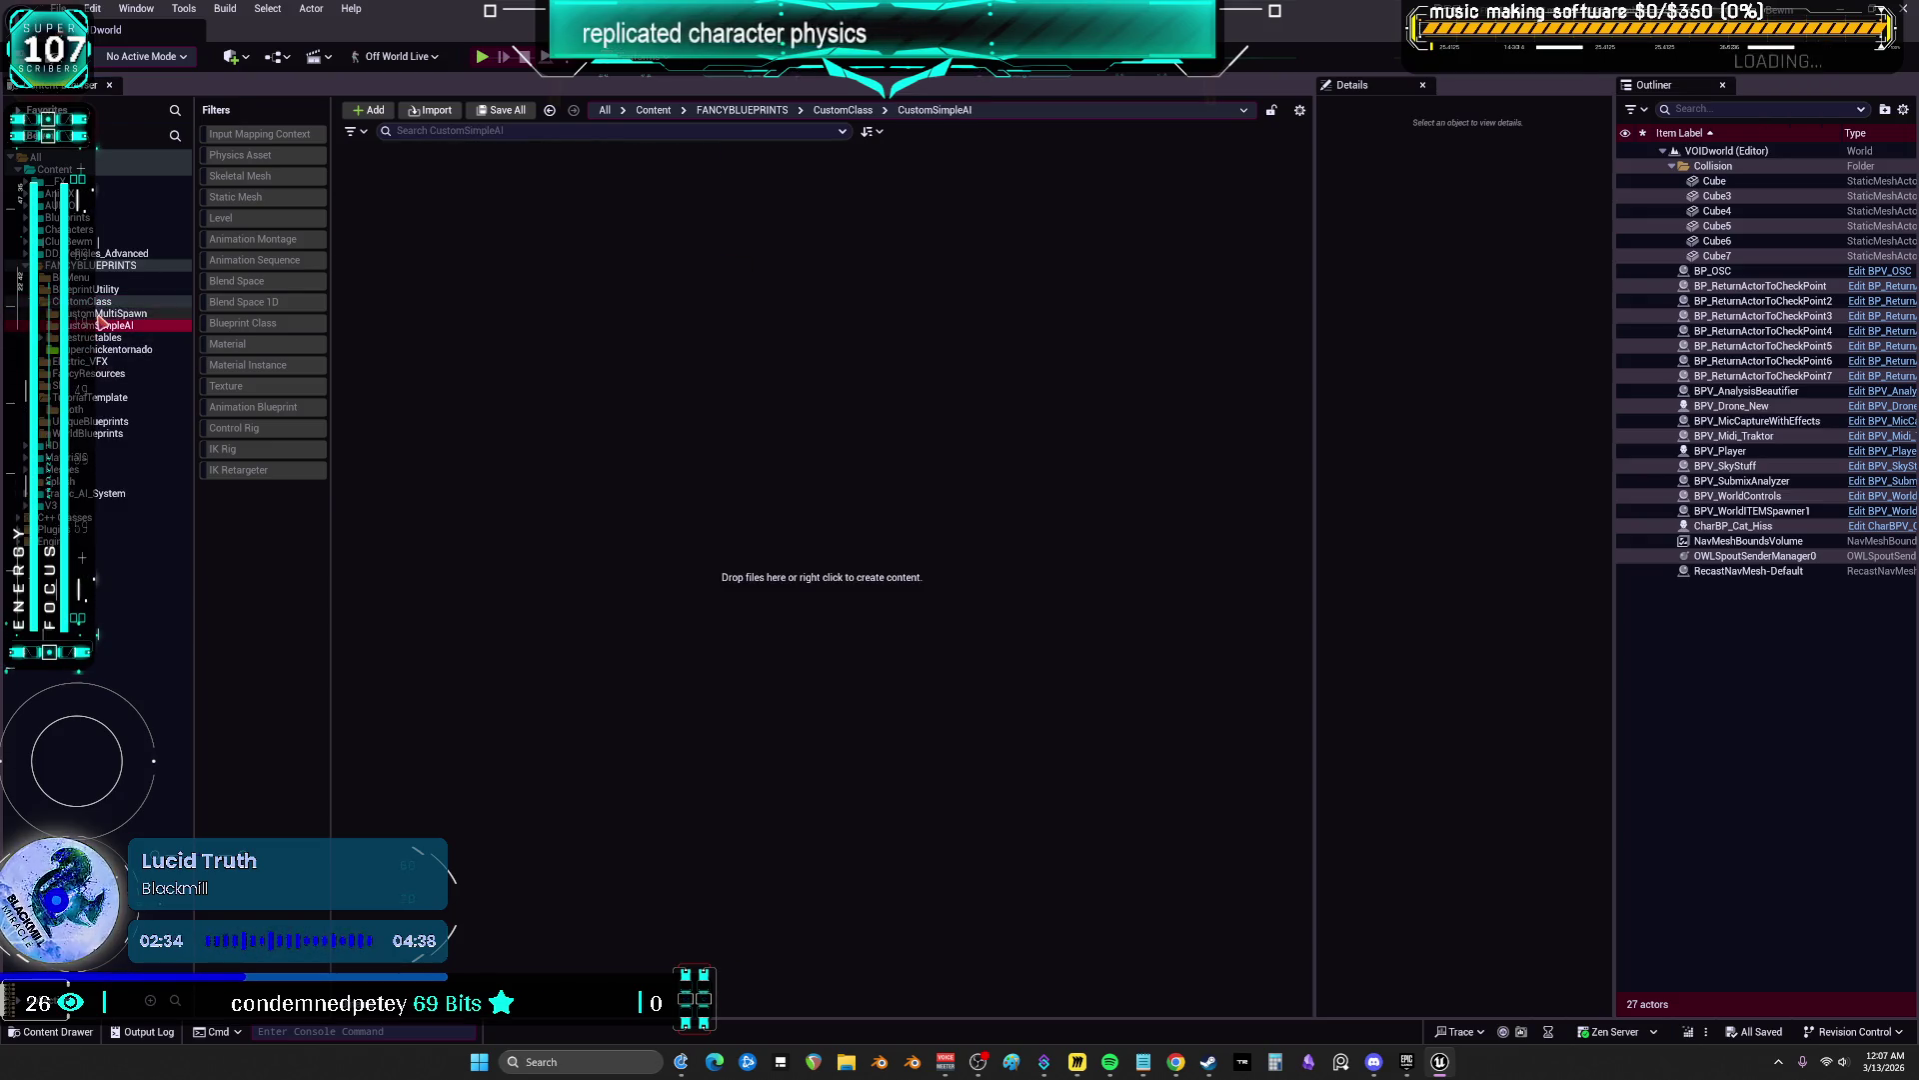
pyautogui.click(72, 302)
pyautogui.click(100, 313)
pyautogui.click(95, 445)
pyautogui.click(88, 456)
pyautogui.click(78, 481)
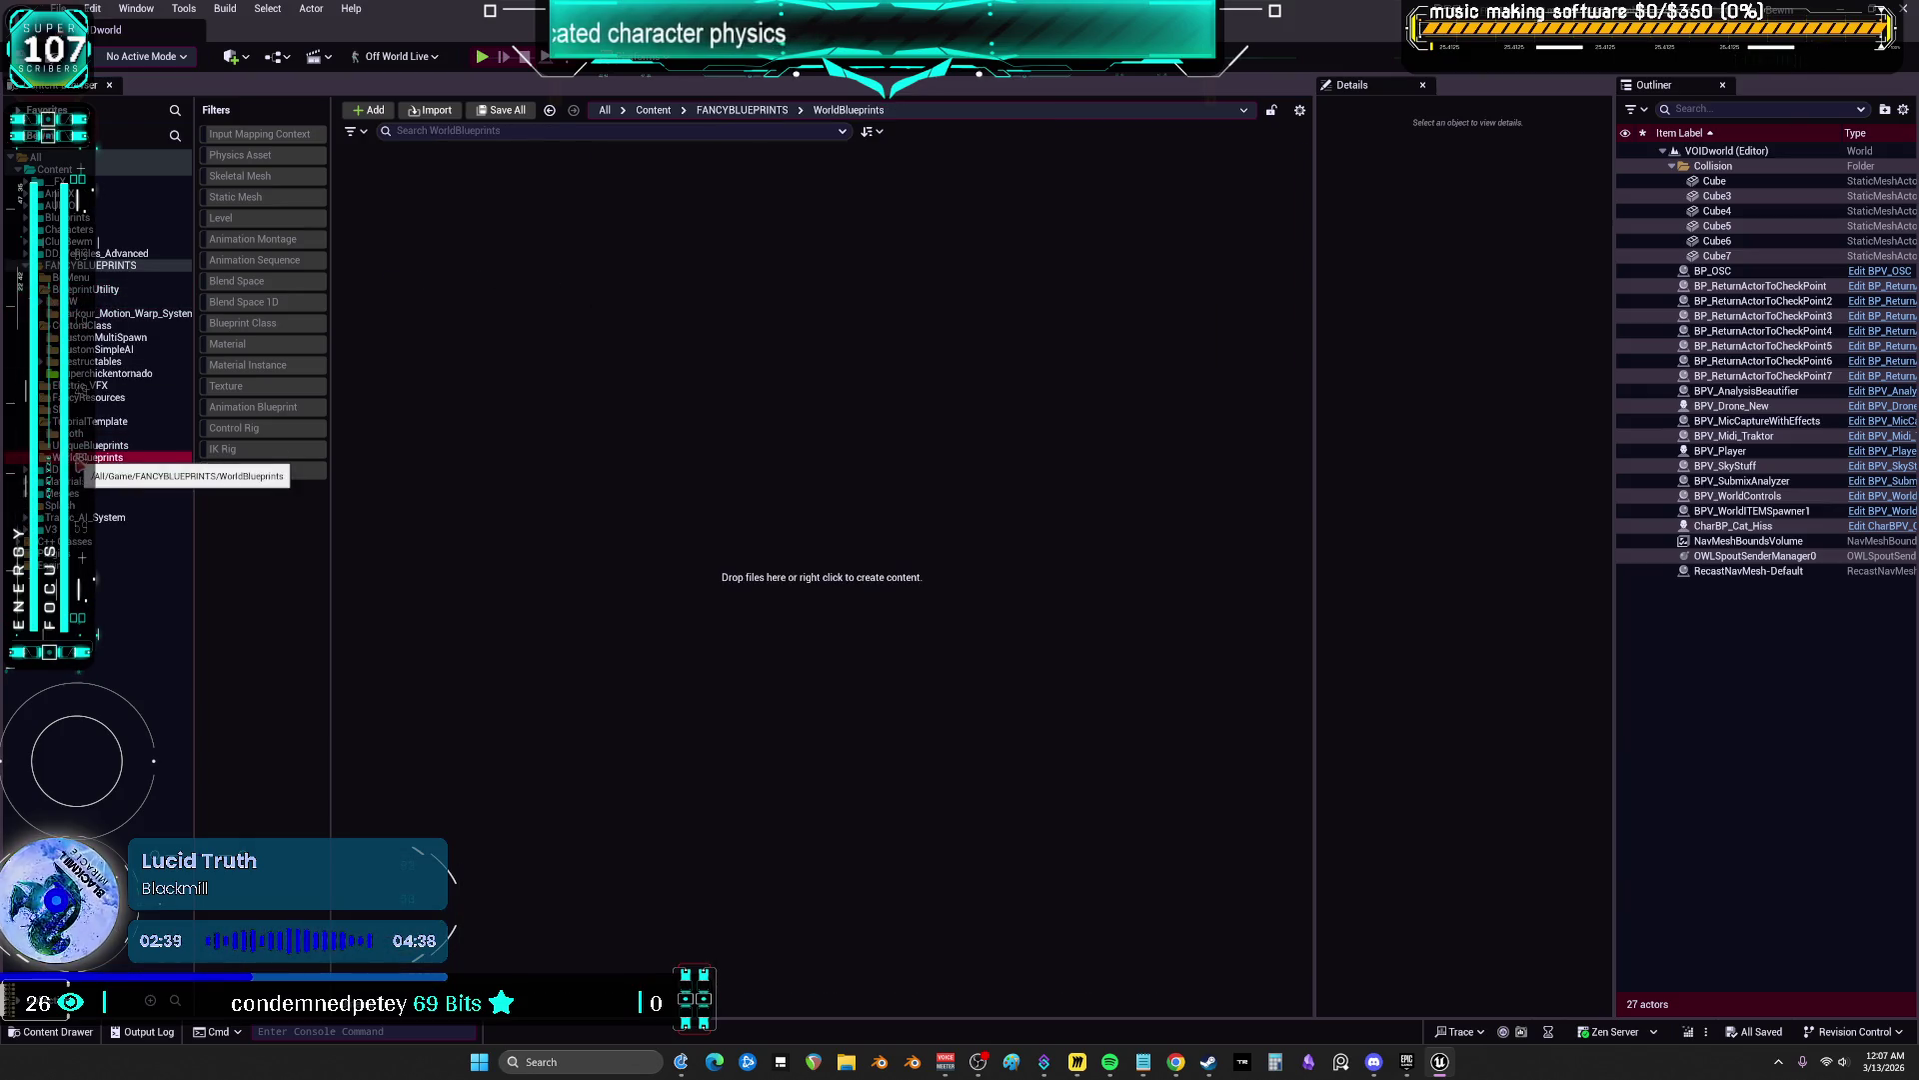
# Update Redirector References on FANCYBLUEPRINTS, accept loading 36 assets, and close the report
pyautogui.click(100, 265)
pyautogui.rightClick(106, 268)
pyautogui.click(186, 517)
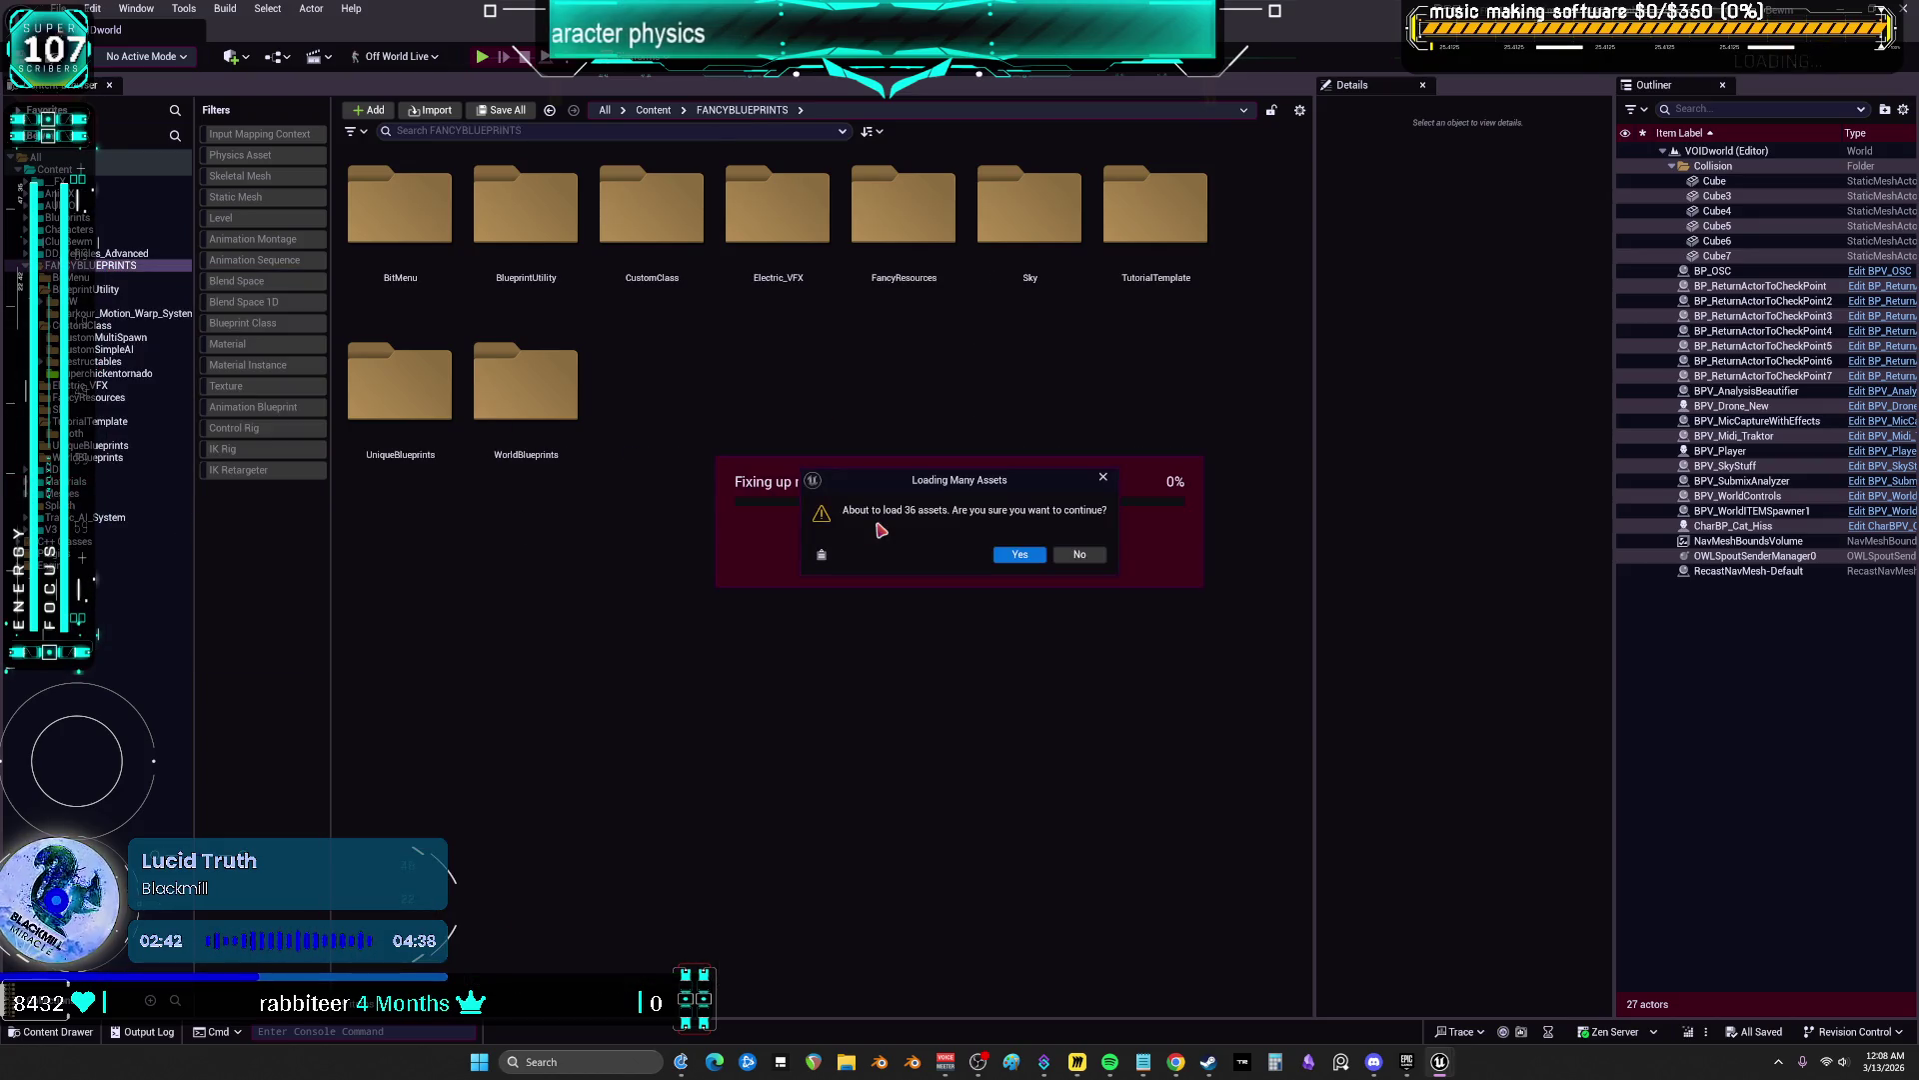
pyautogui.click(1036, 557)
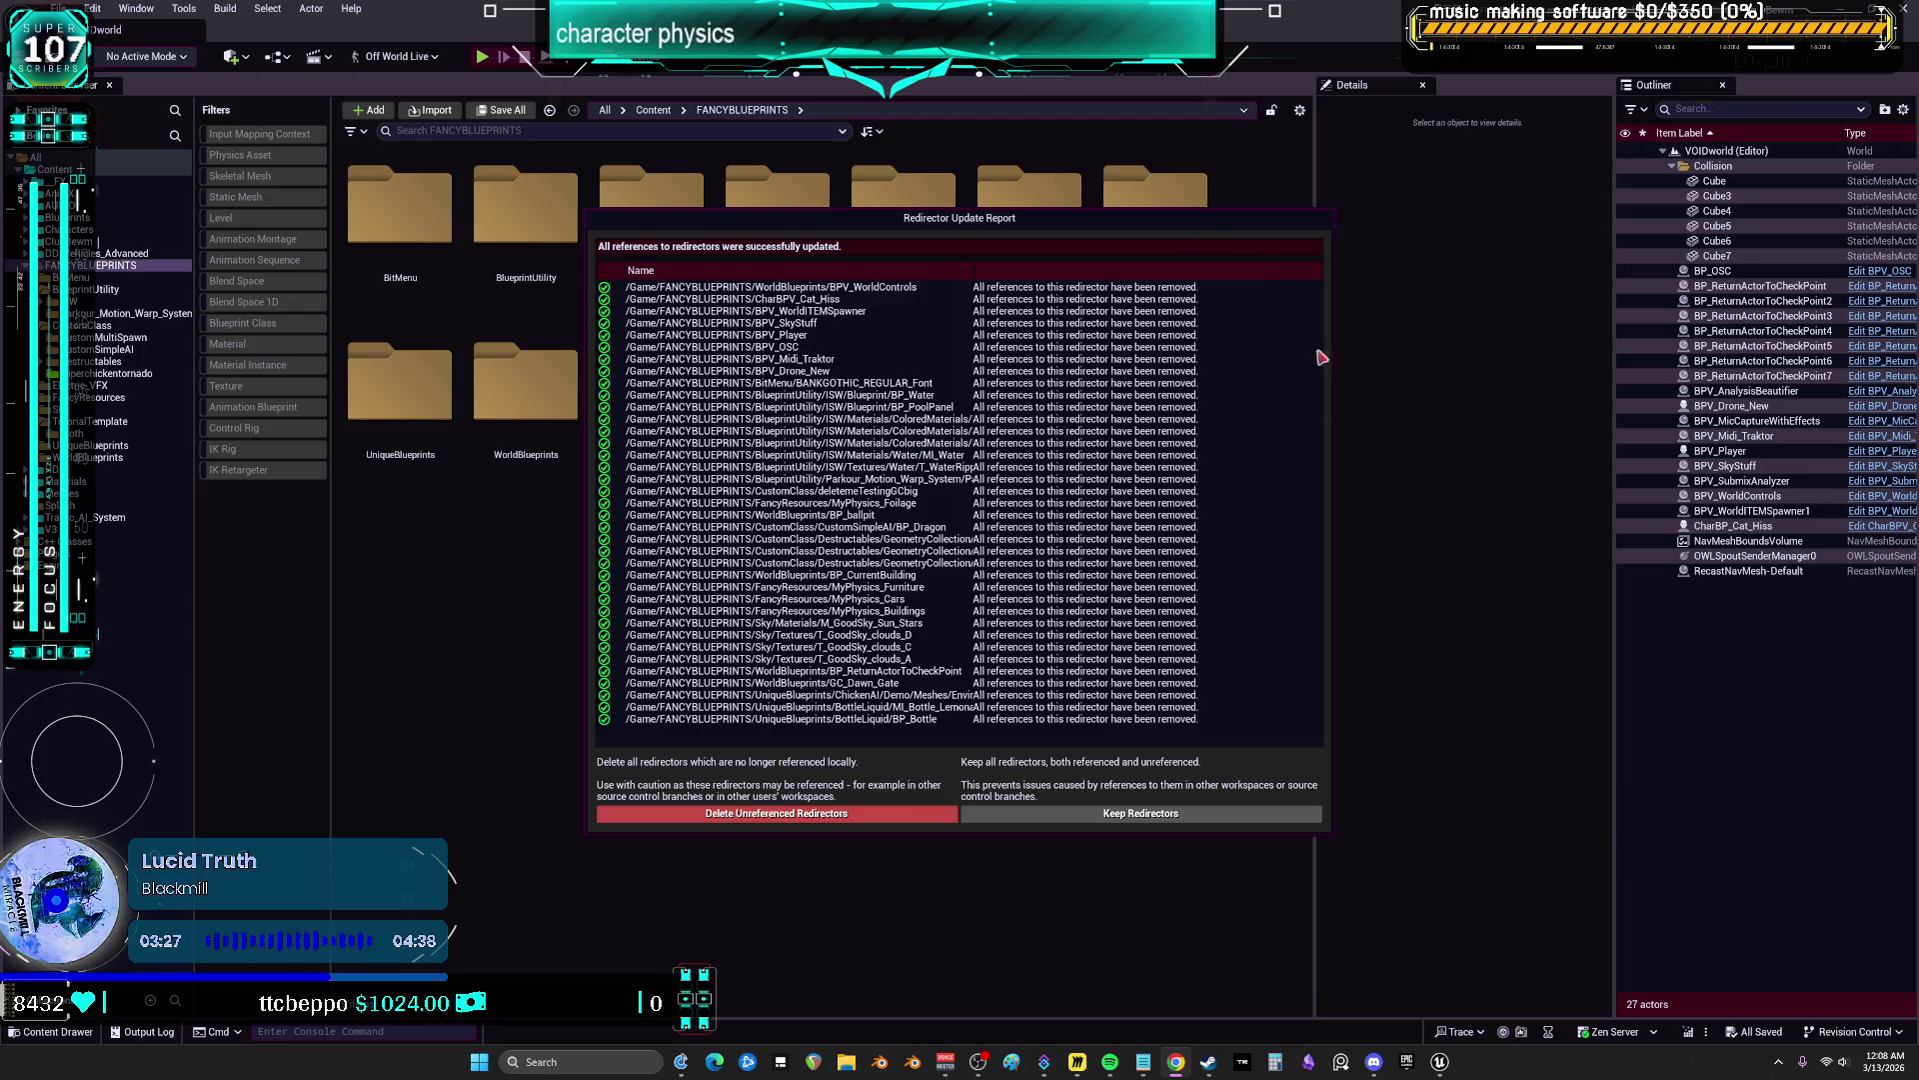
pyautogui.click(1140, 812)
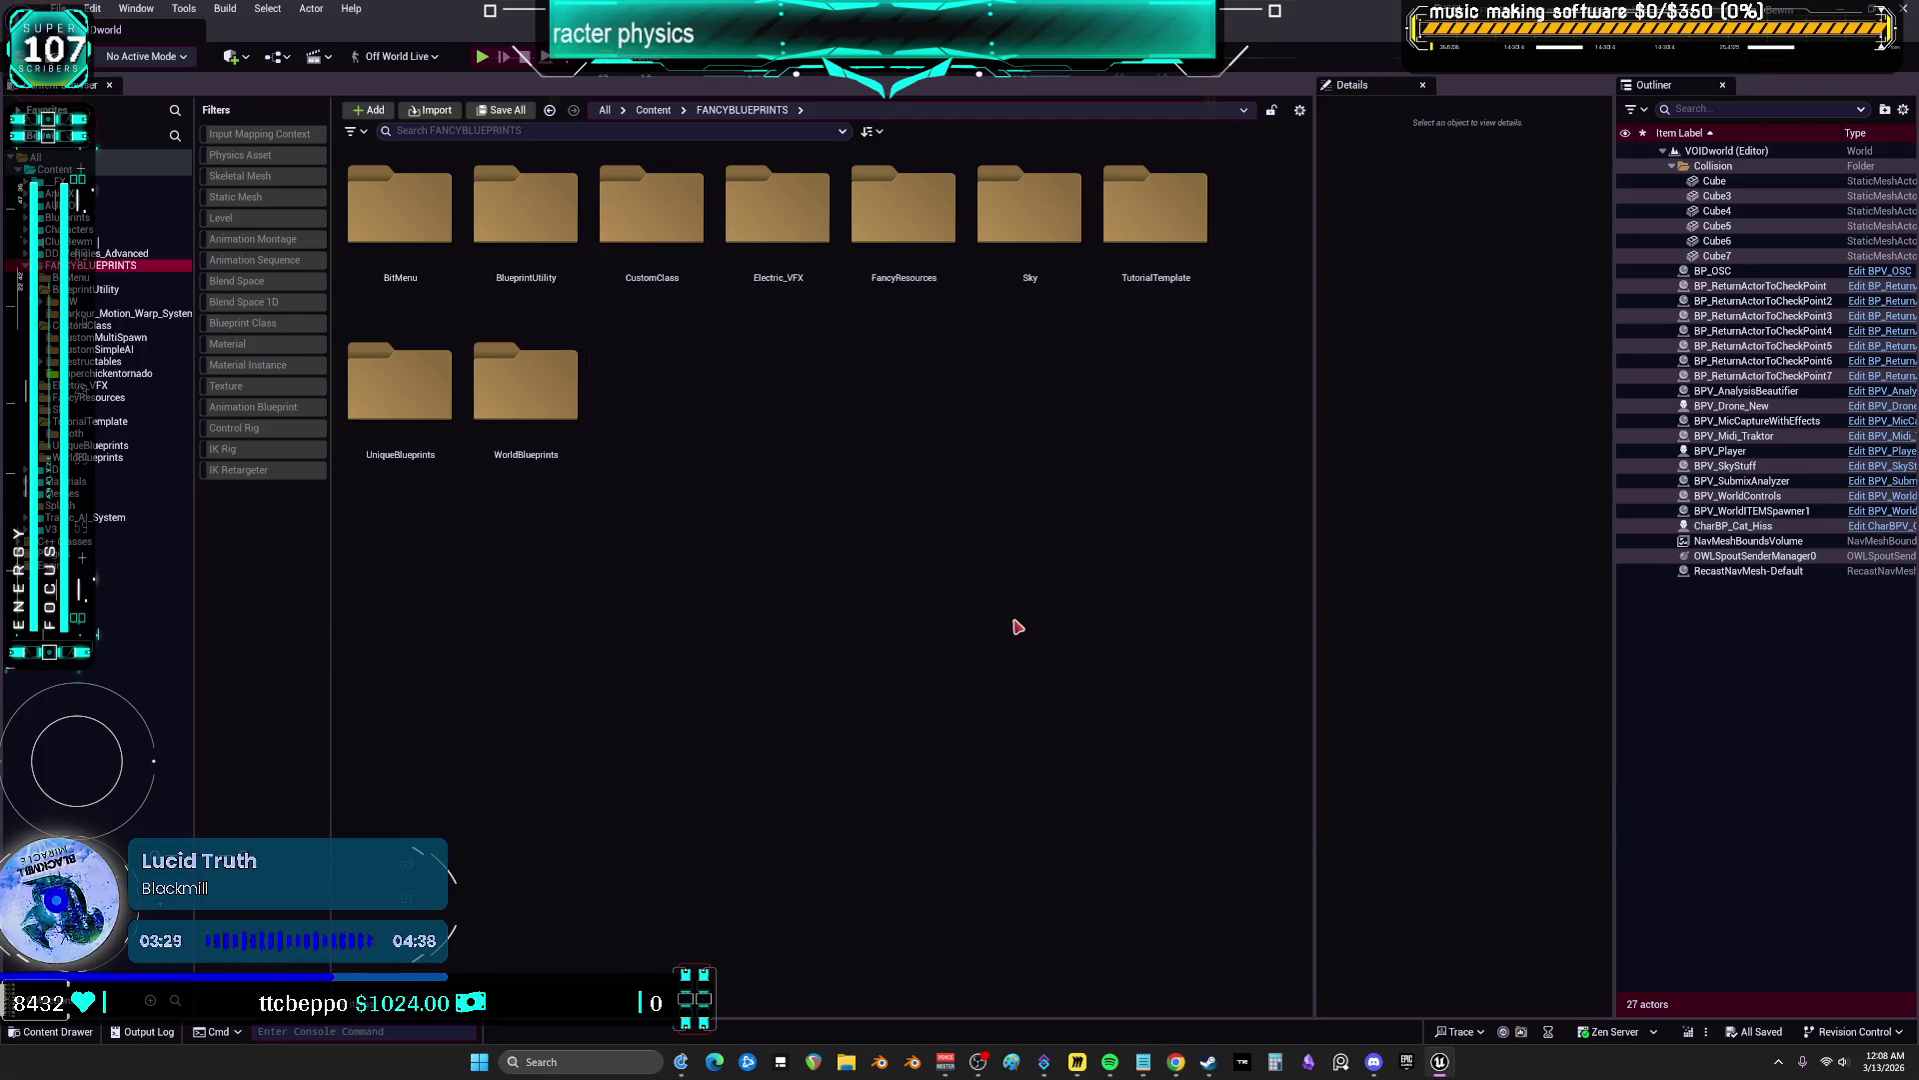
# Go to the Content root and filter the view to Blueprint Class assets
pyautogui.click(98, 300)
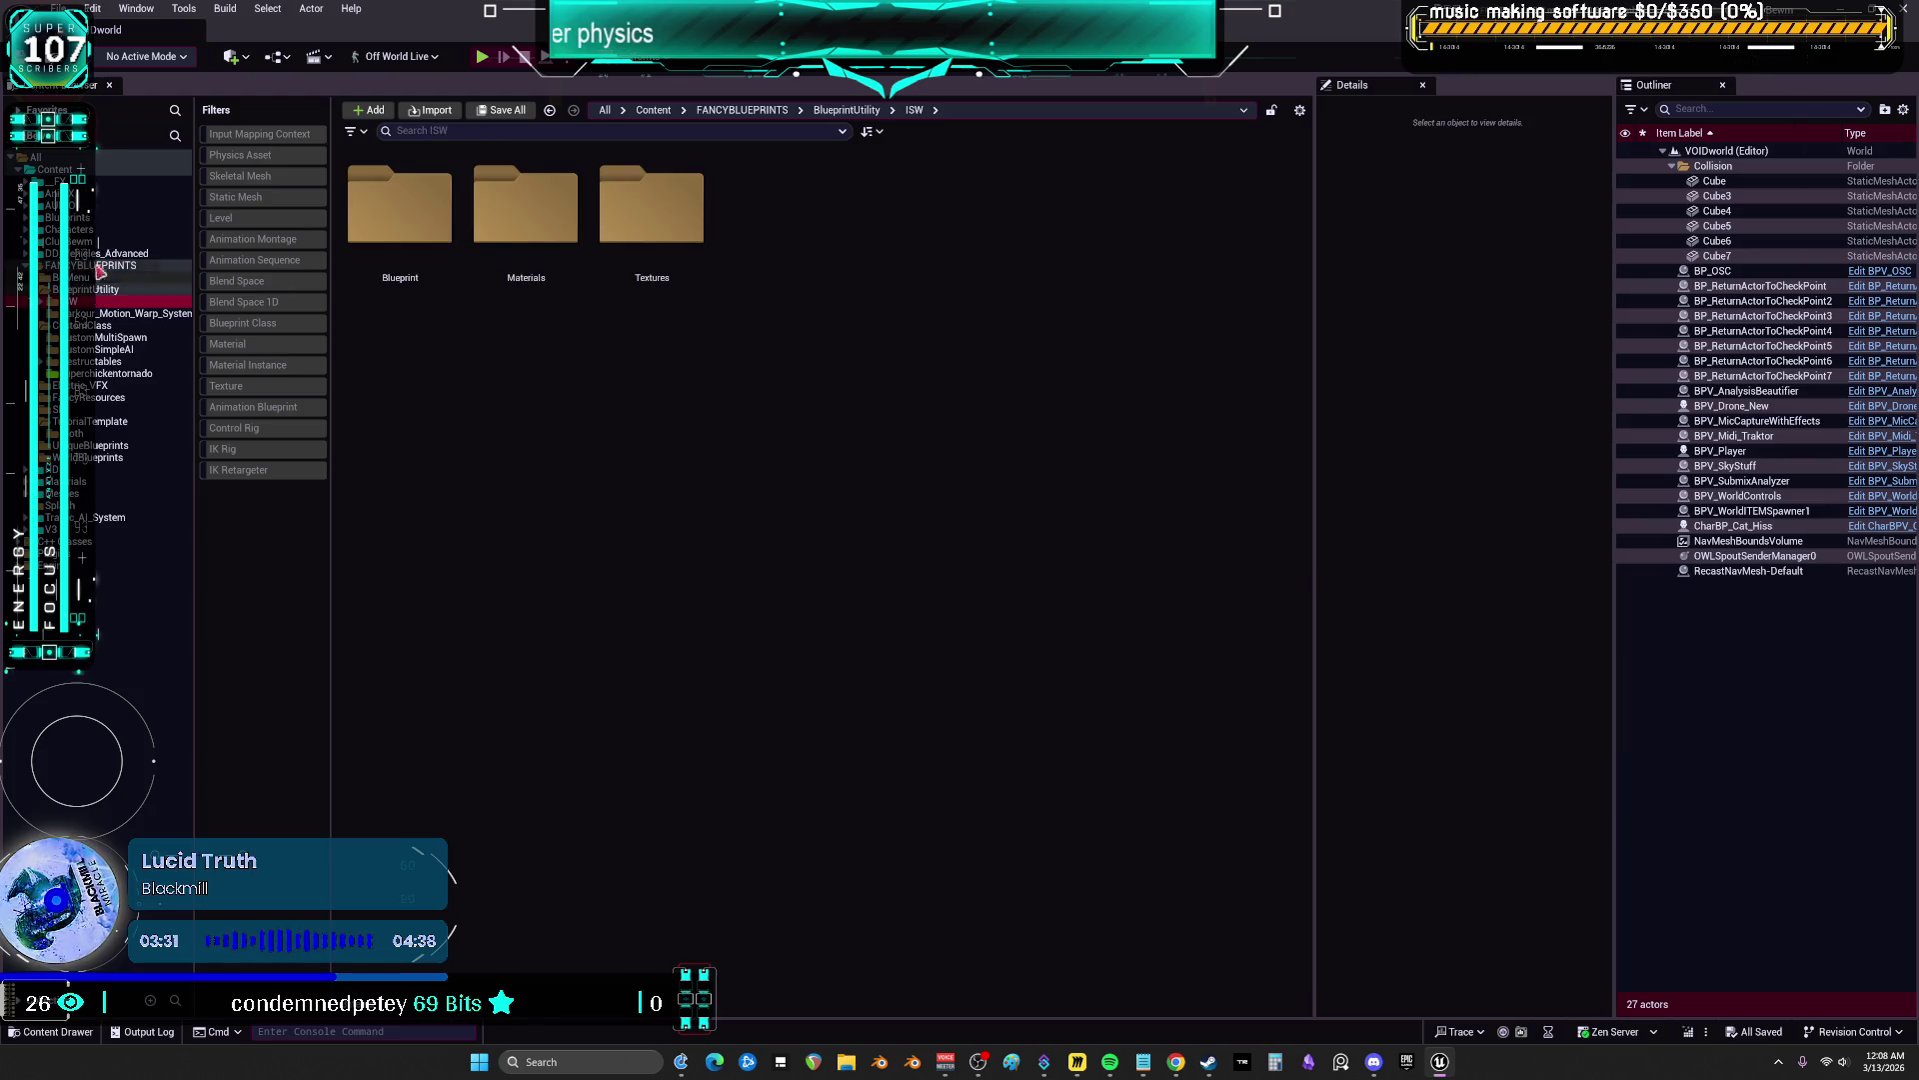
pyautogui.click(55, 169)
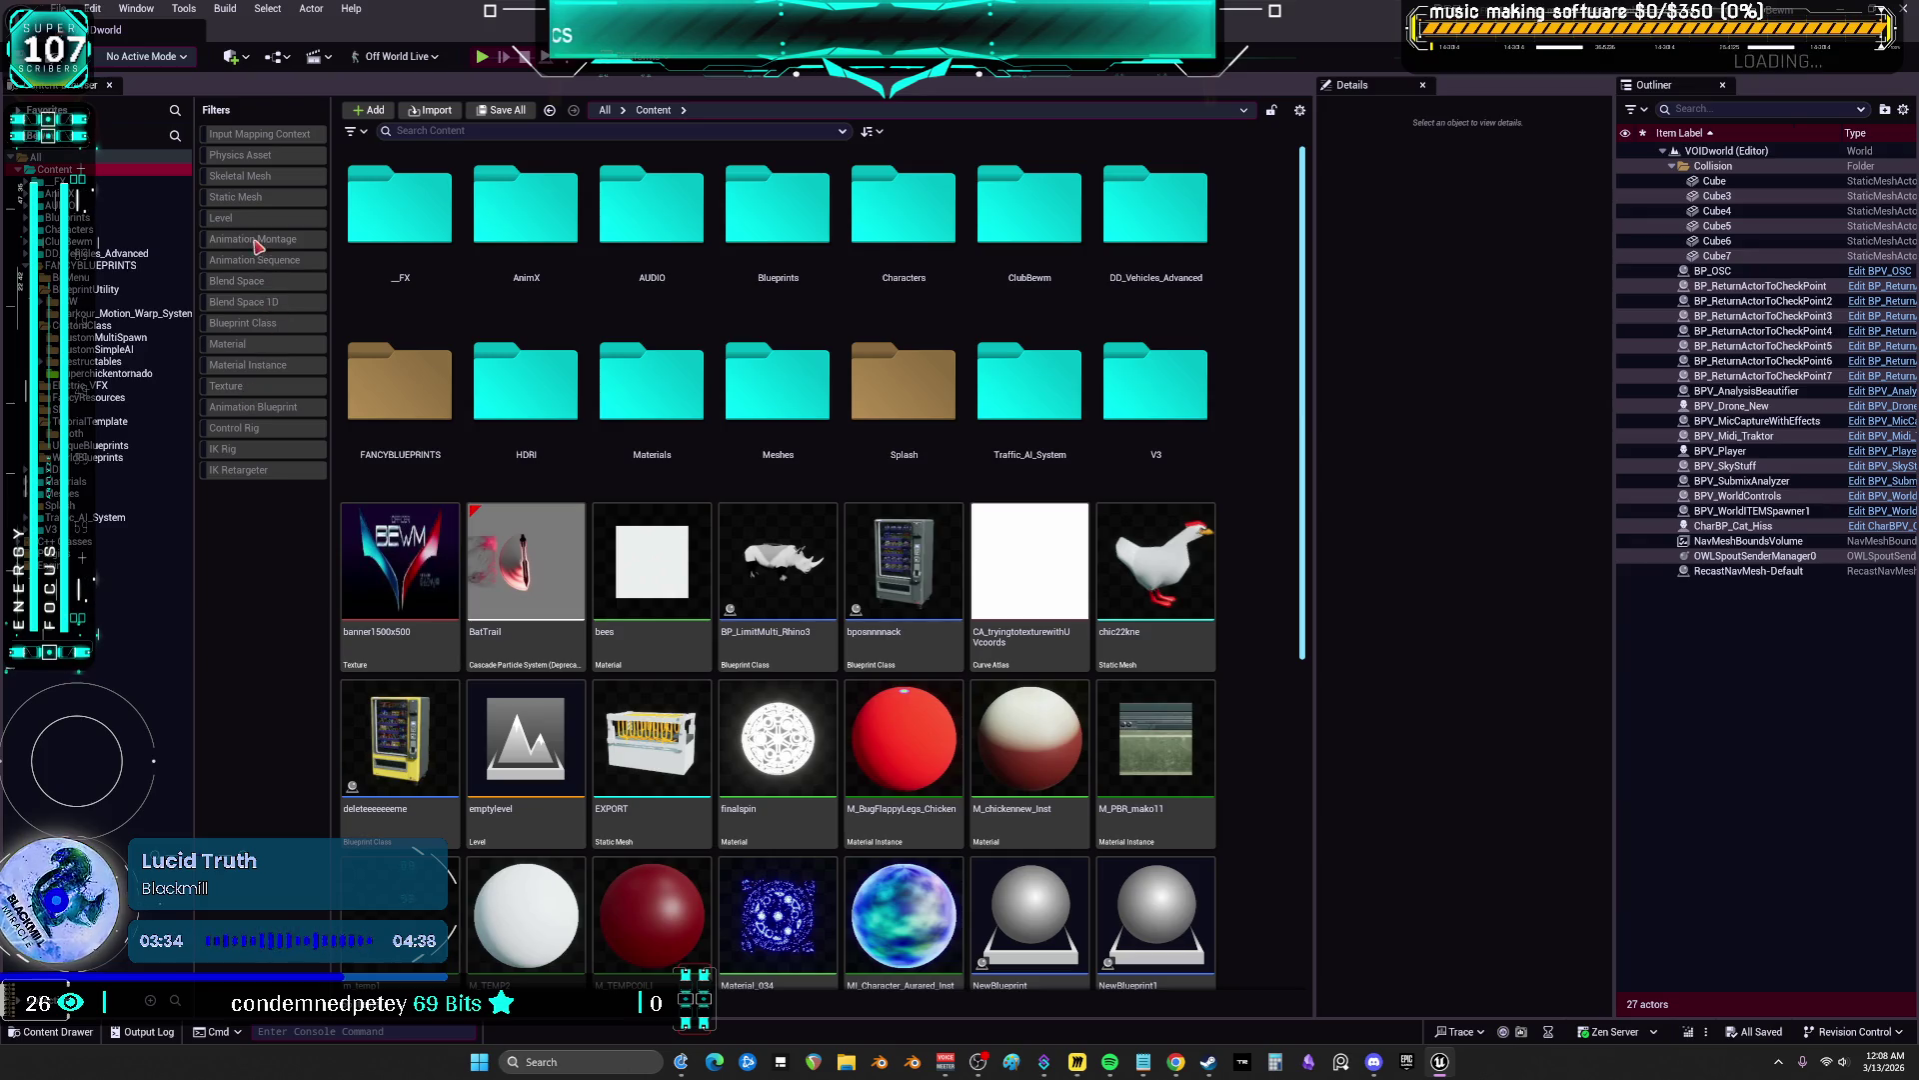
pyautogui.click(256, 322)
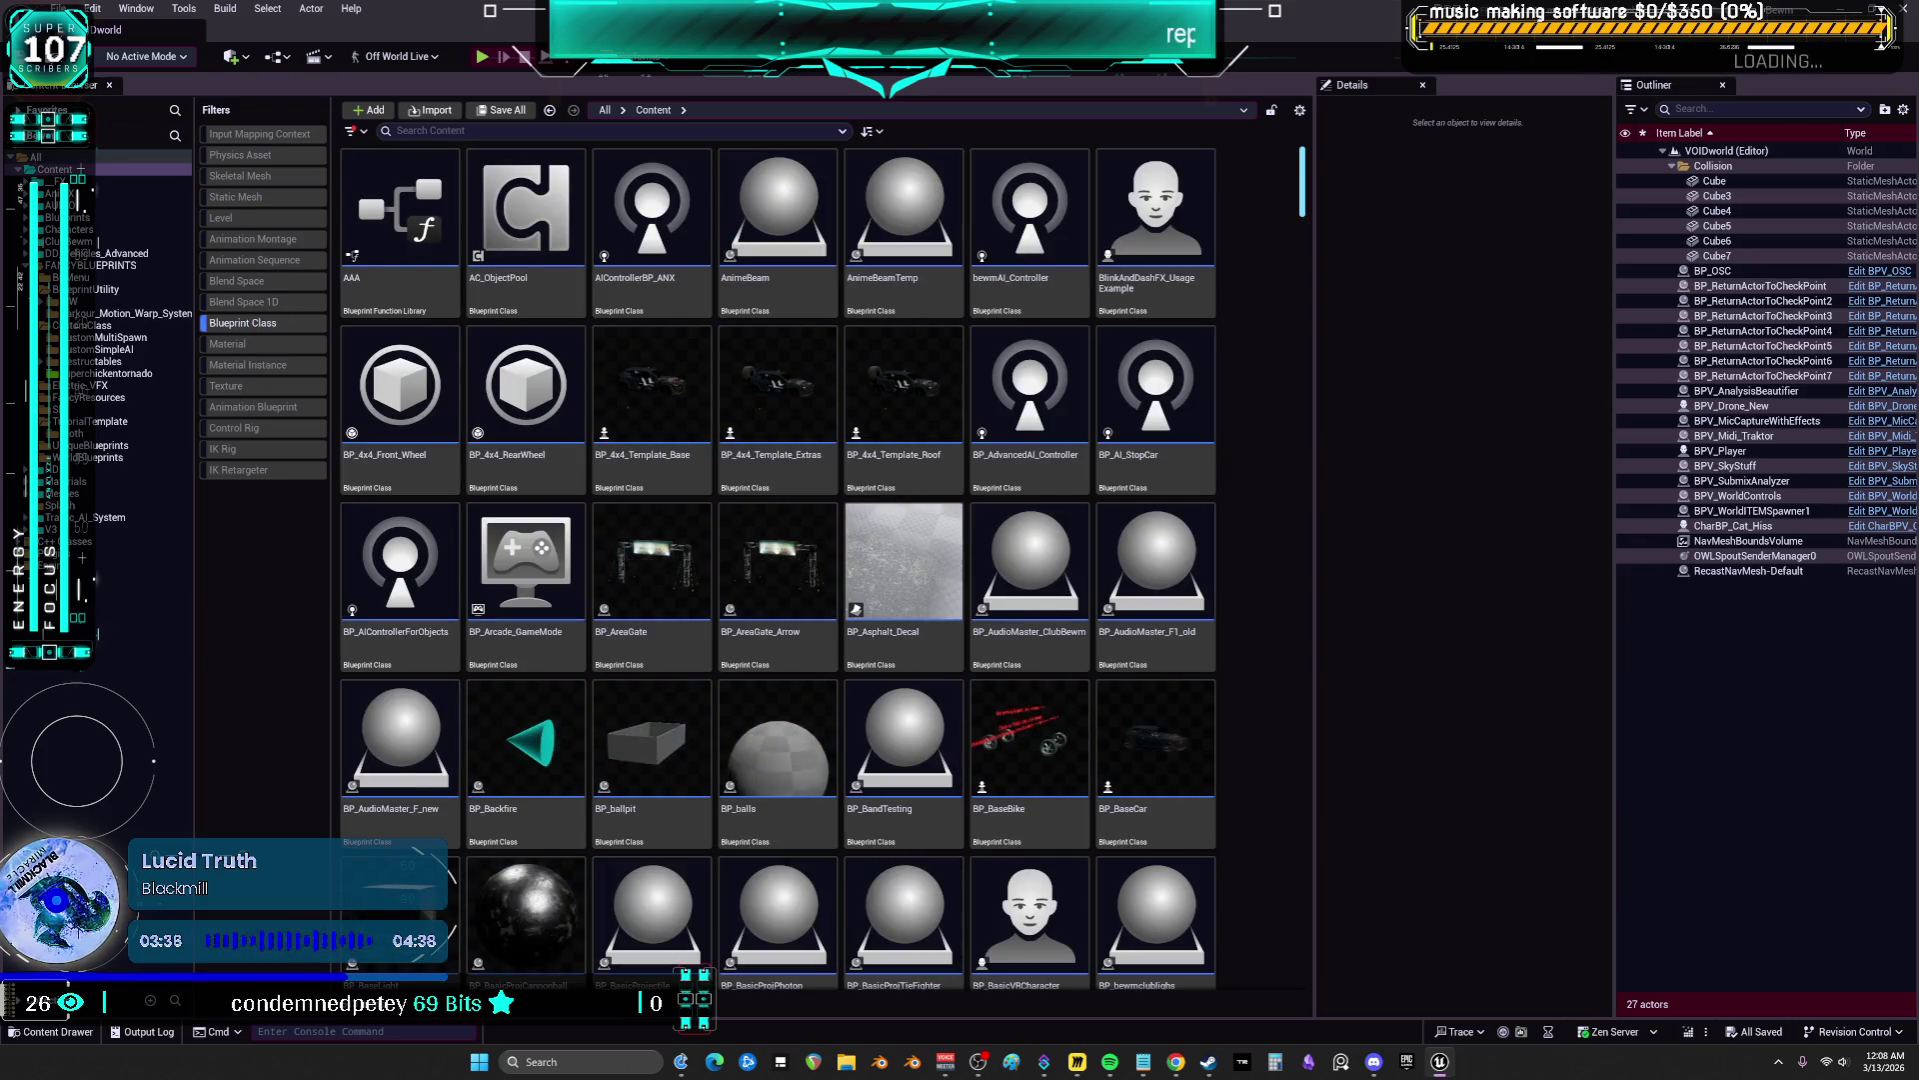
# Open BP_LimitMultiBrickWall from the filtered list and maximize its editor
pyautogui.scroll(-5, 1250, 340)
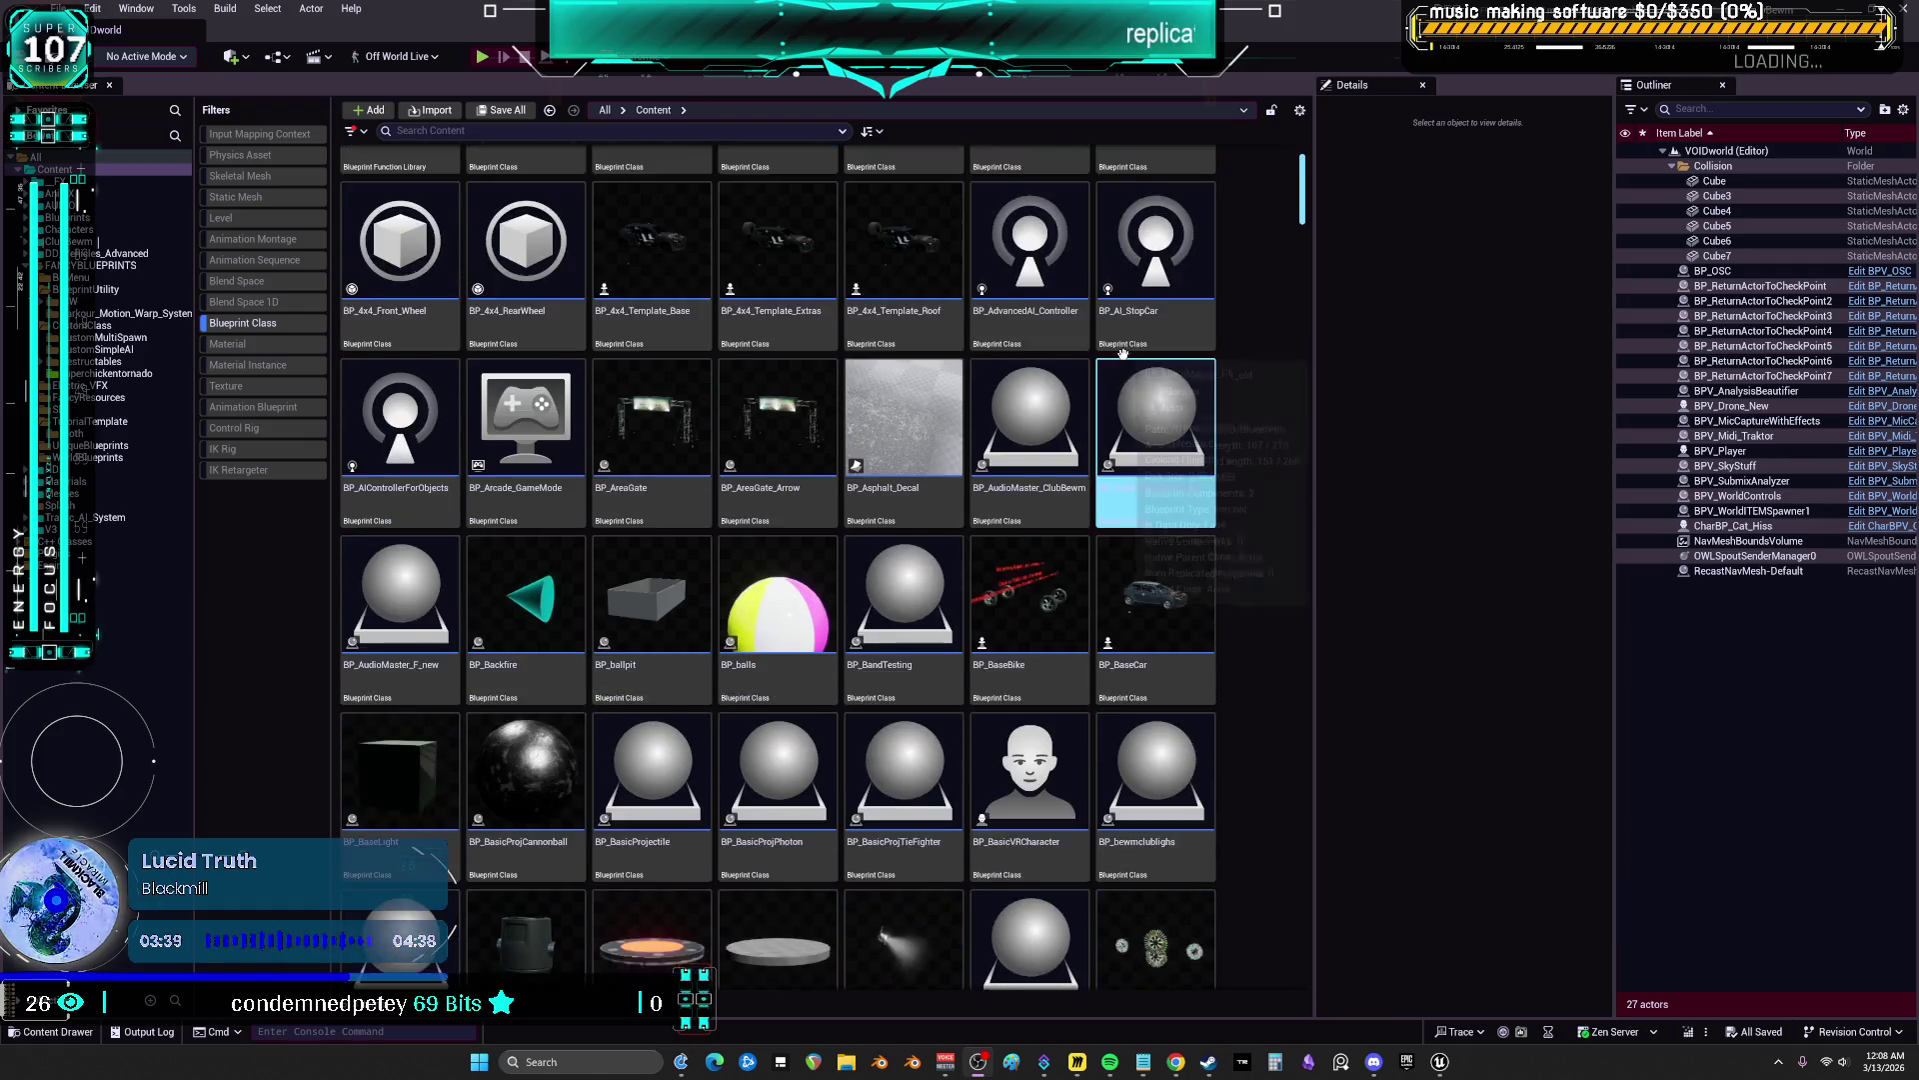
pyautogui.scroll(-6, 1256, 335)
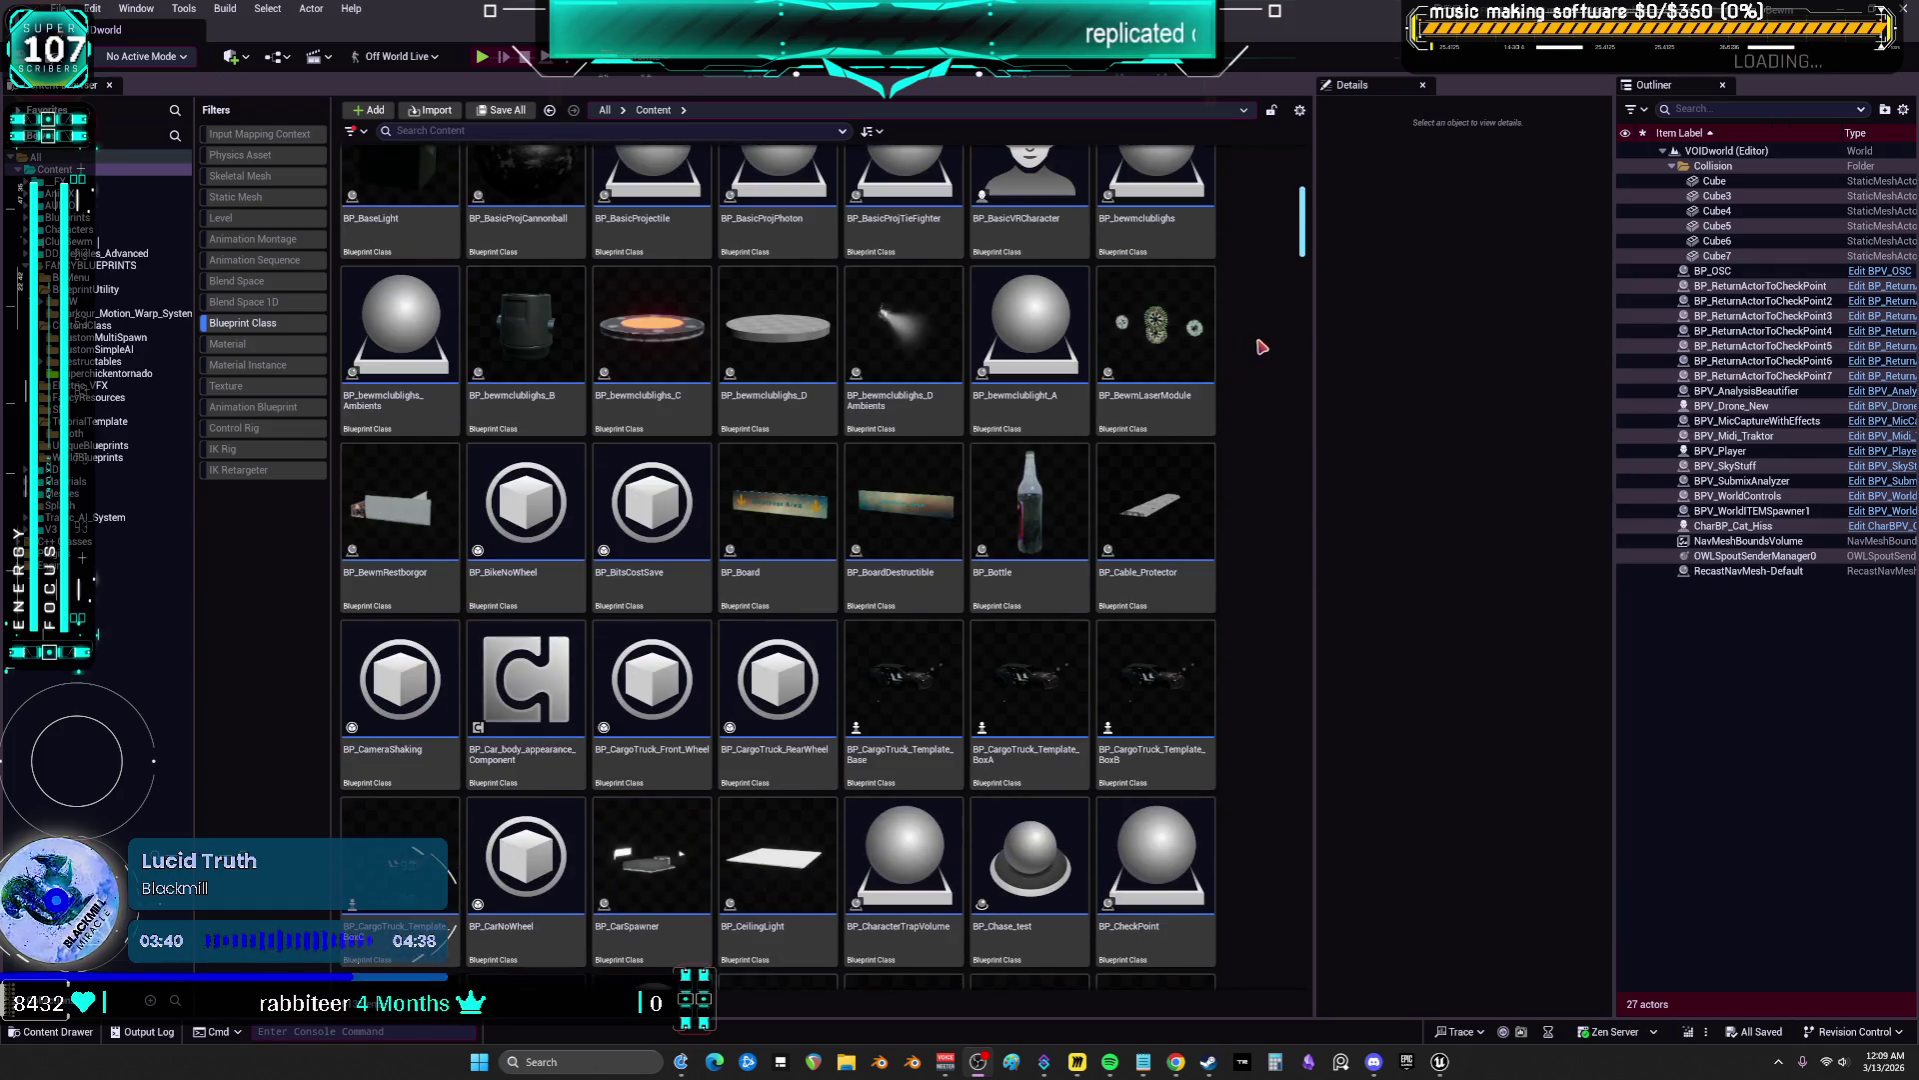
pyautogui.scroll(-10, 1259, 342)
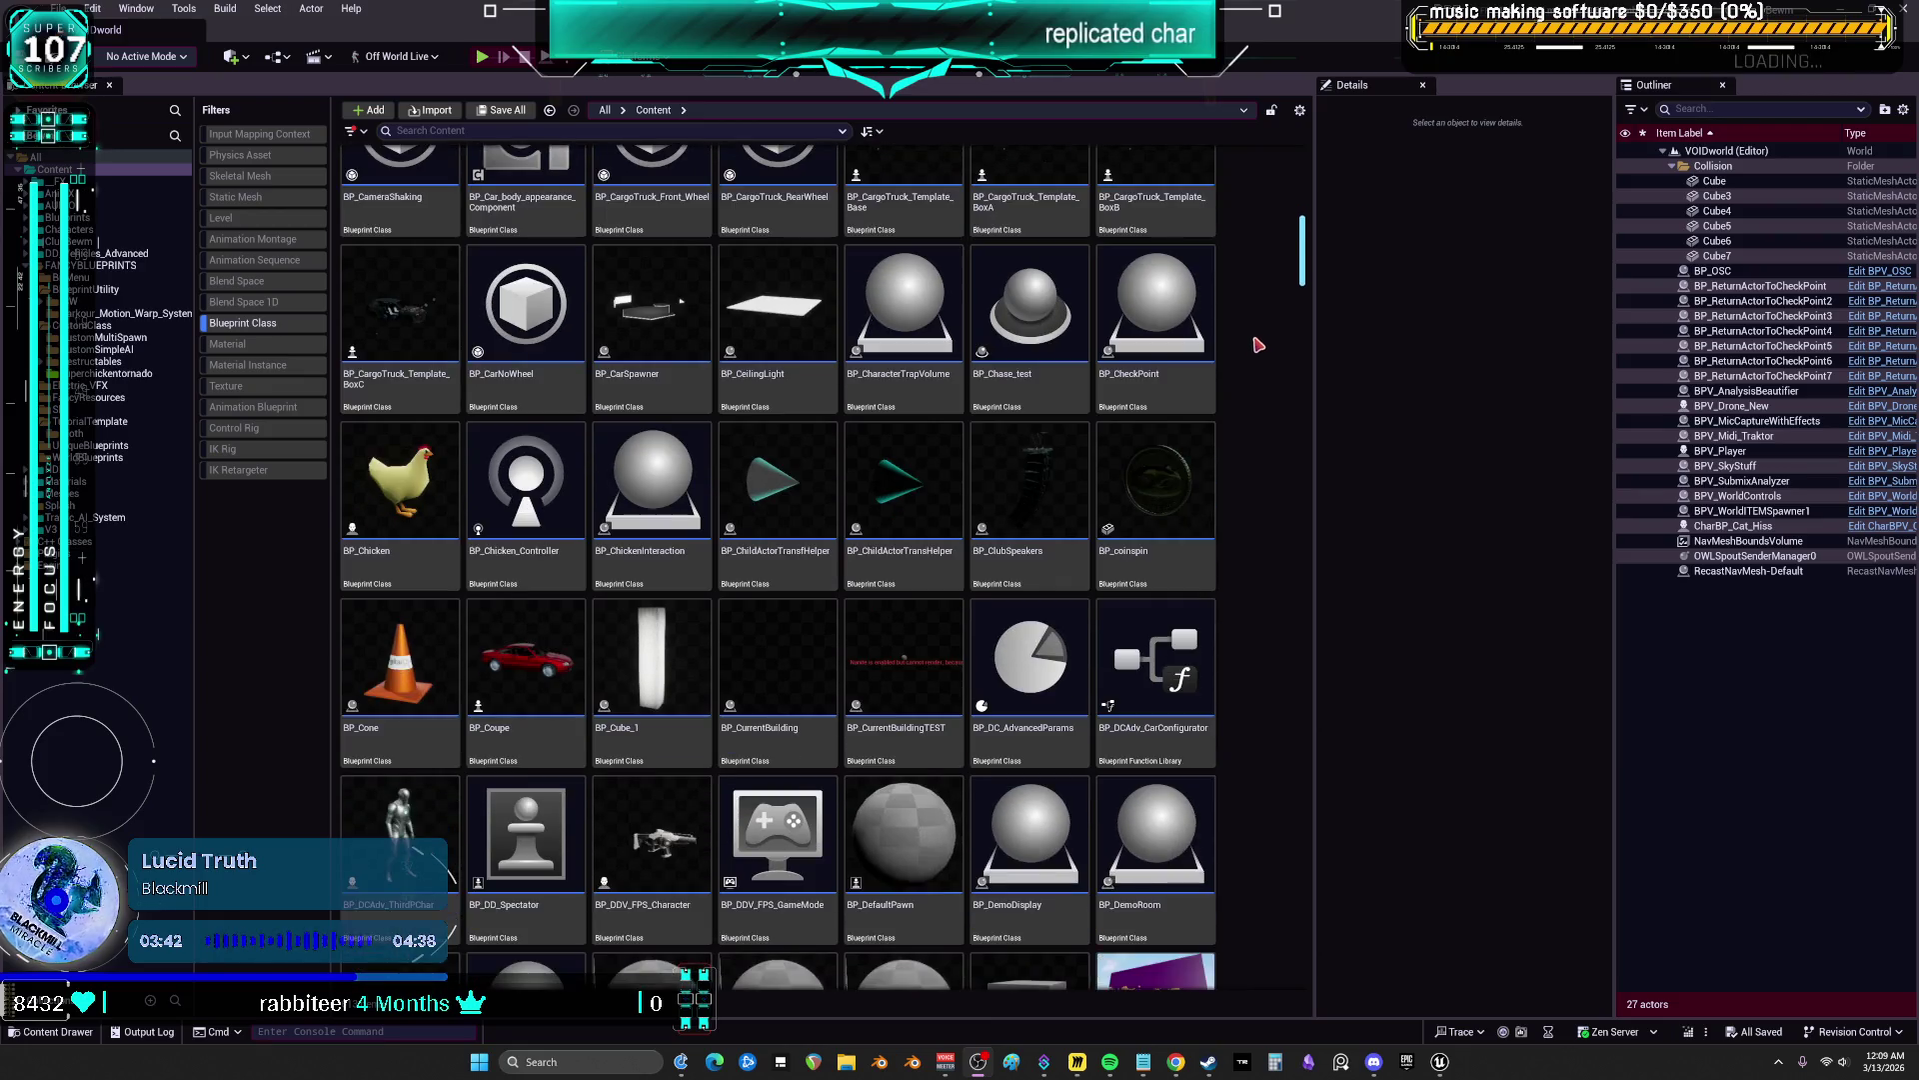
pyautogui.scroll(-8, 1258, 347)
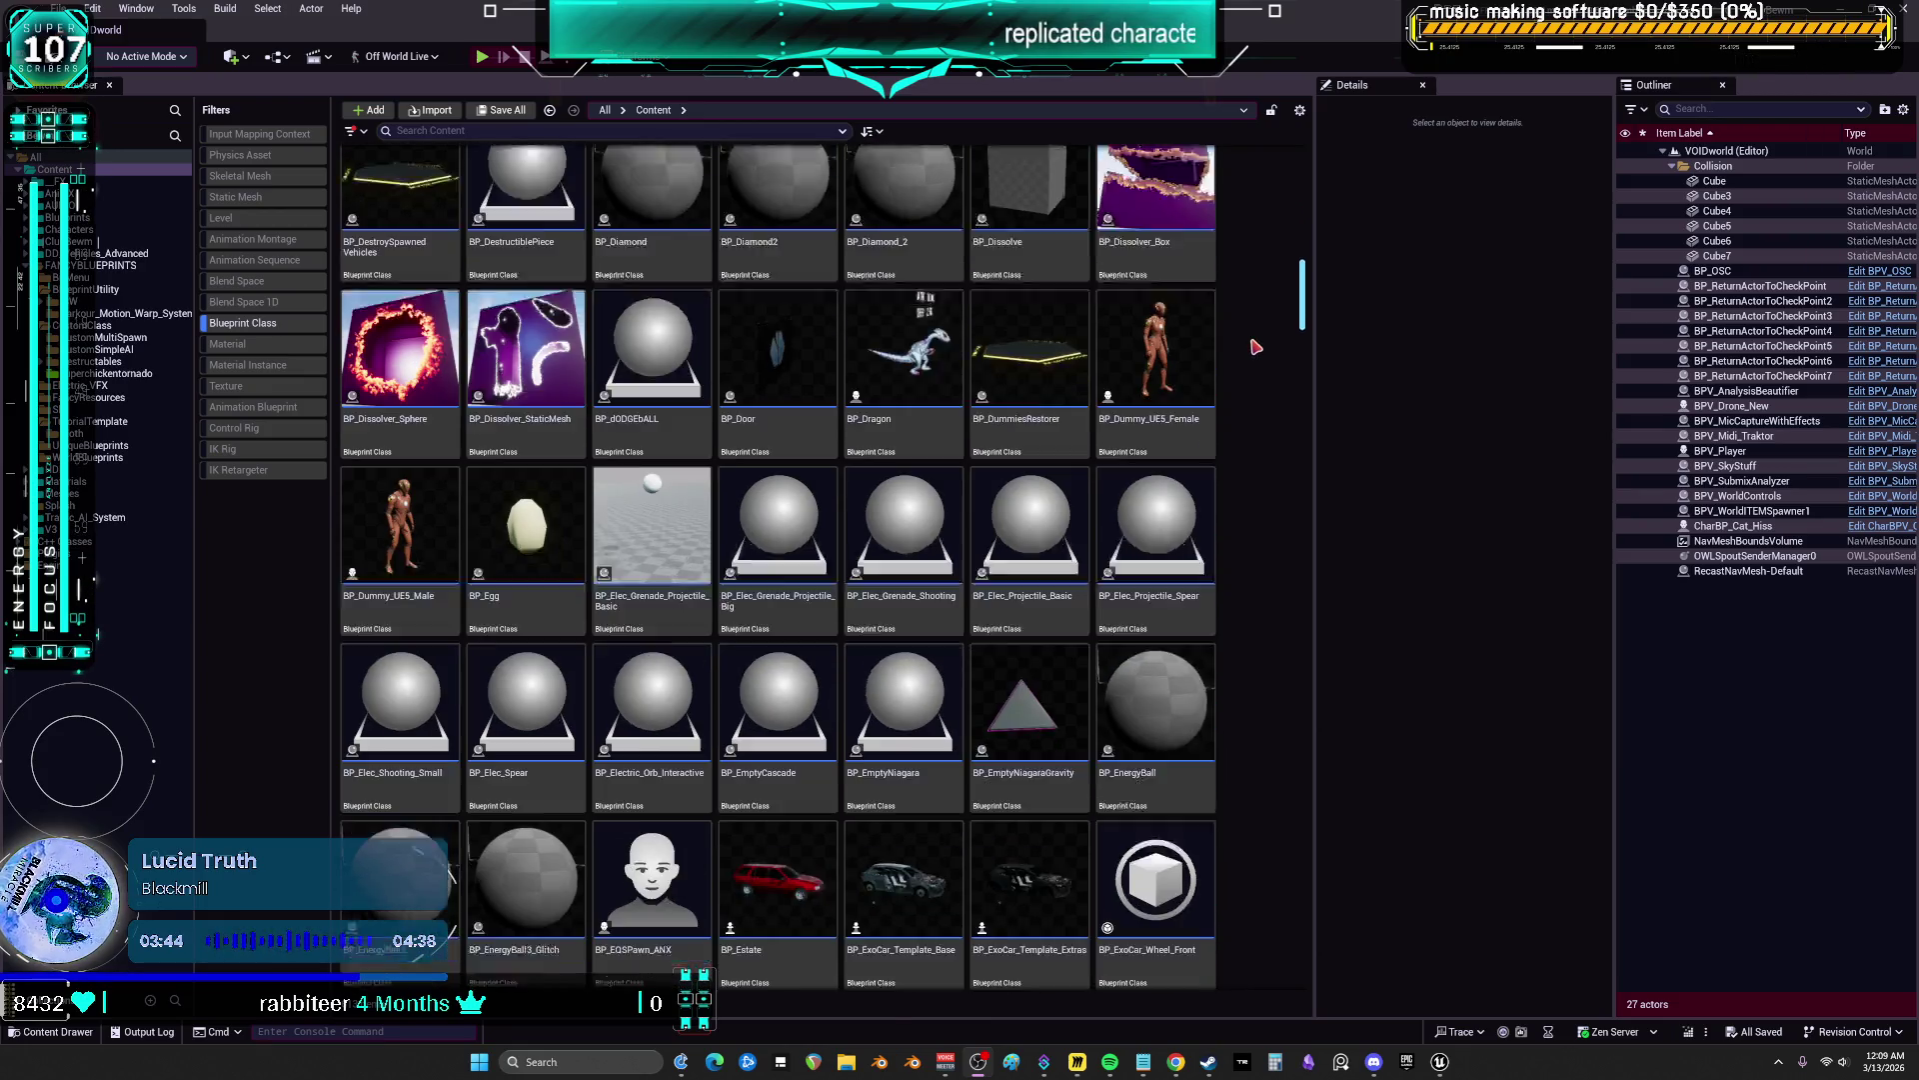
pyautogui.scroll(-13, 1254, 342)
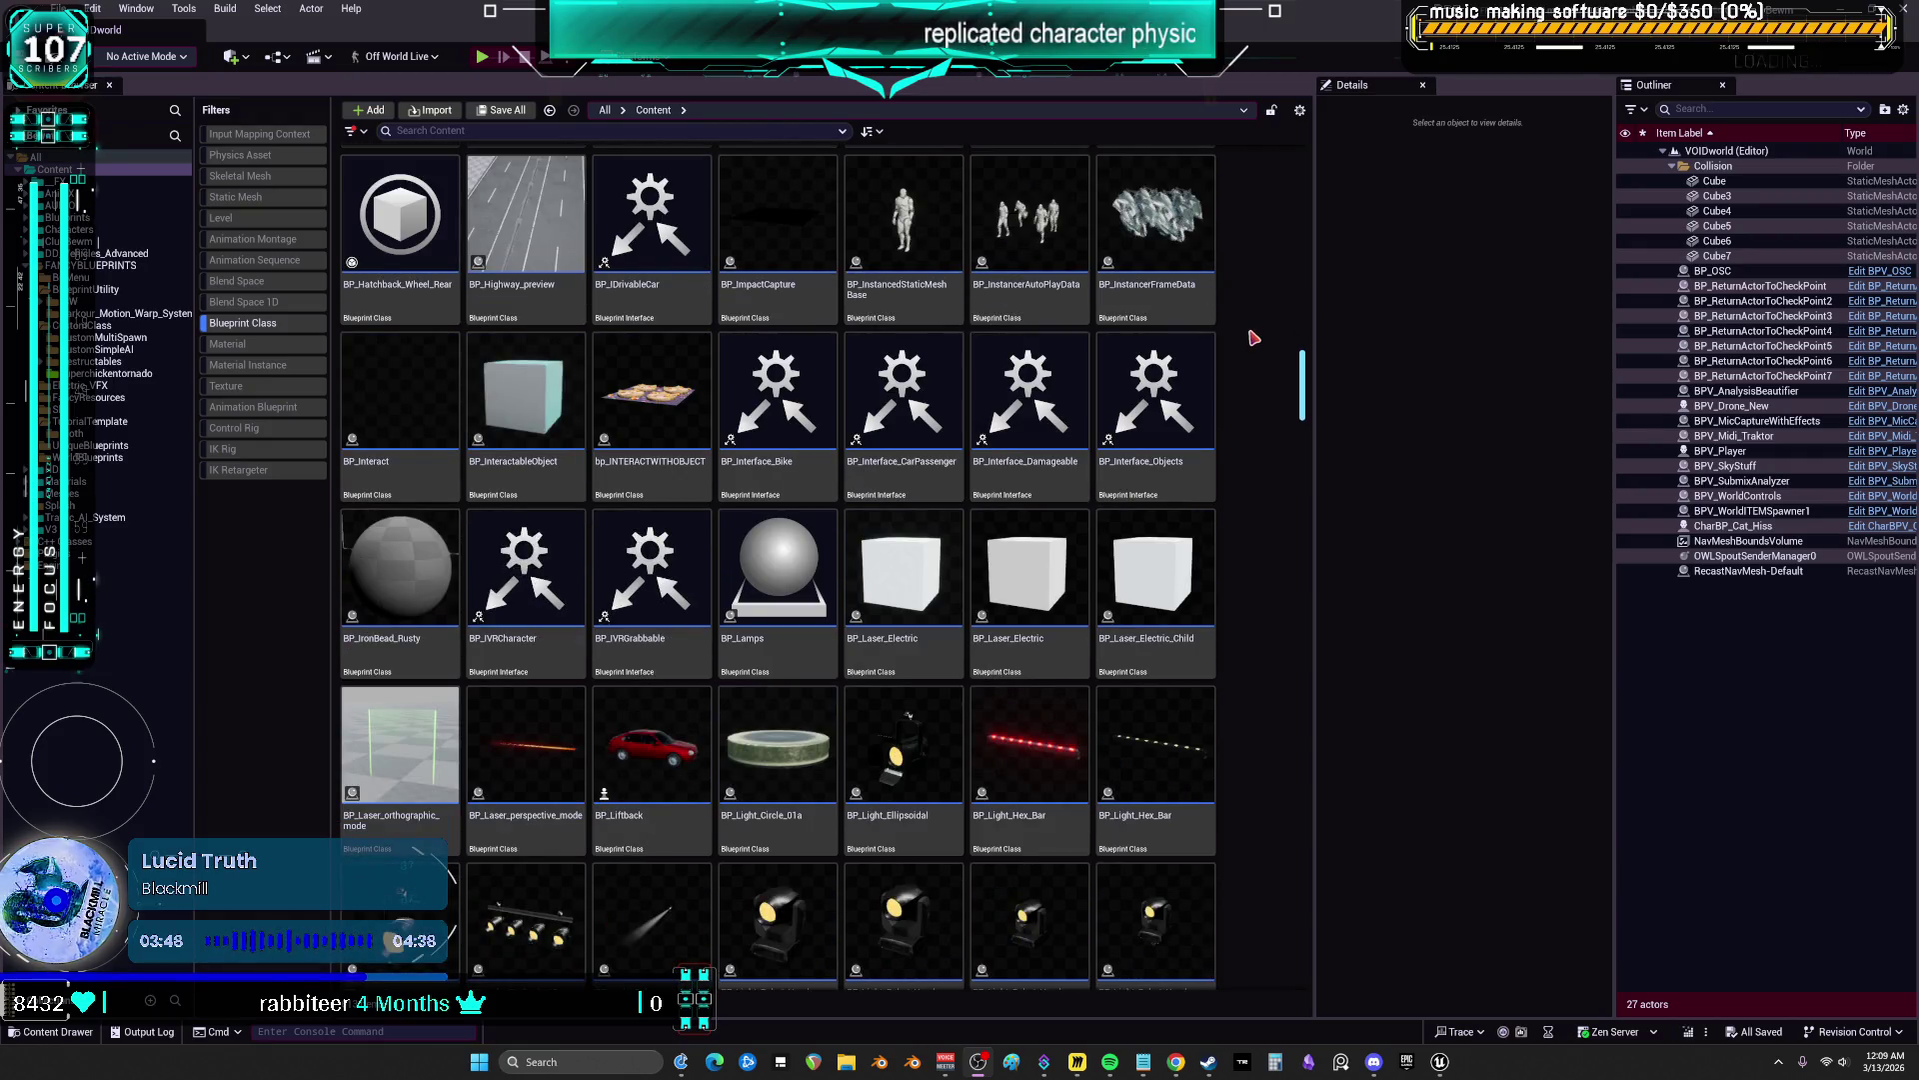
pyautogui.scroll(-9, 1254, 338)
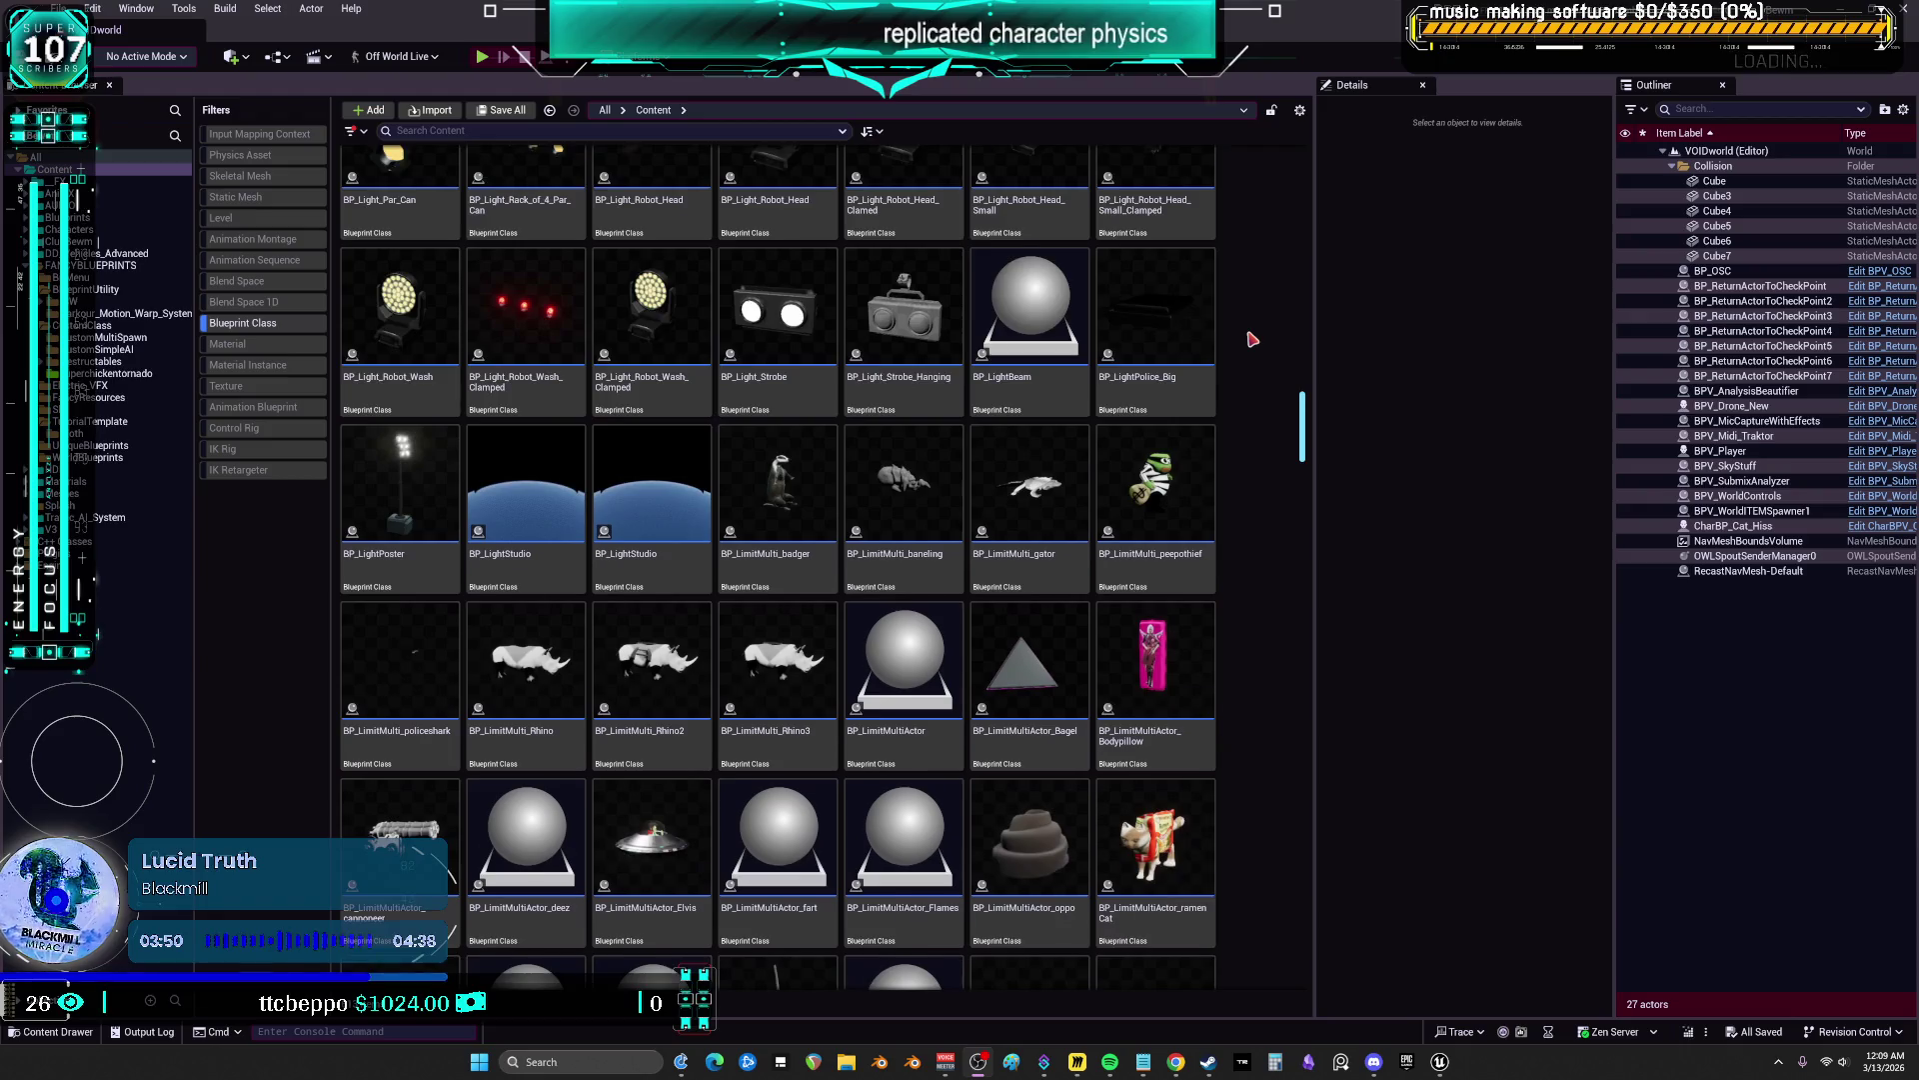
pyautogui.scroll(-2, 1253, 340)
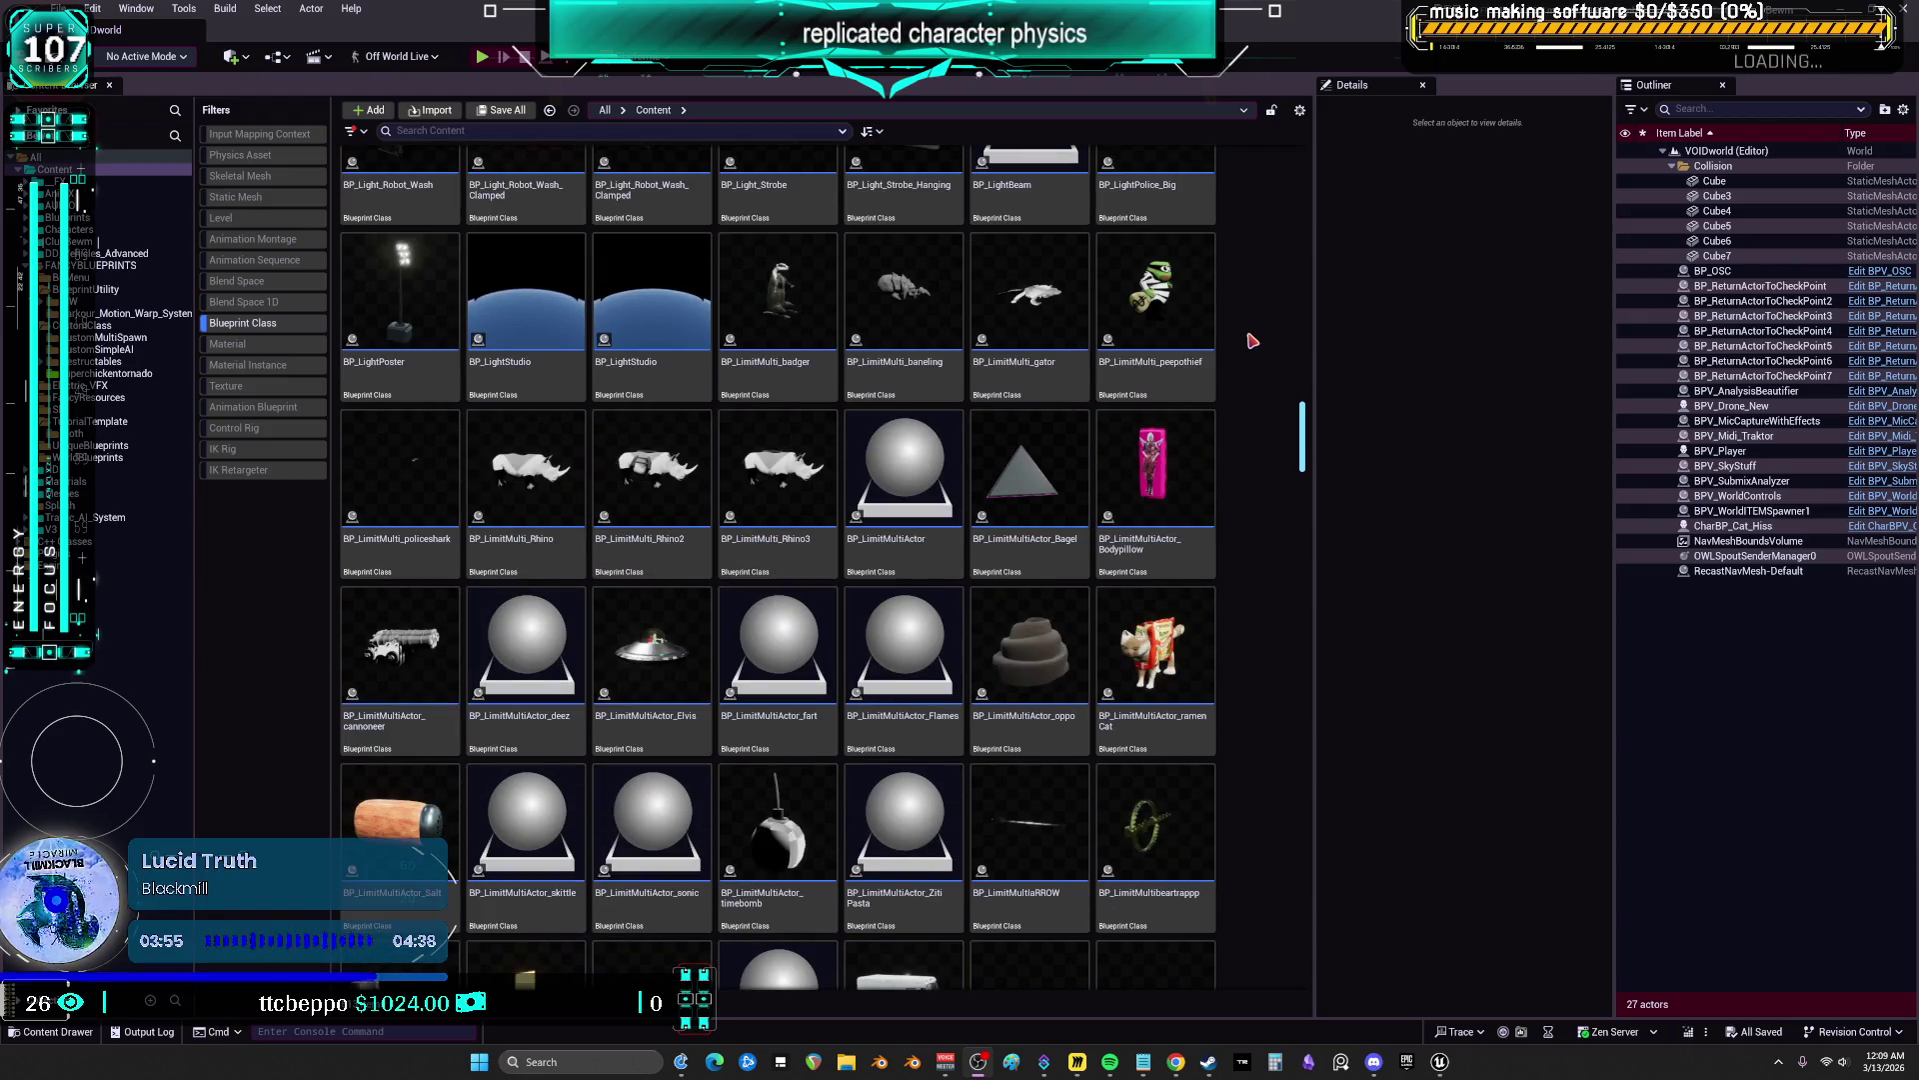
pyautogui.moveTo(1096, 616)
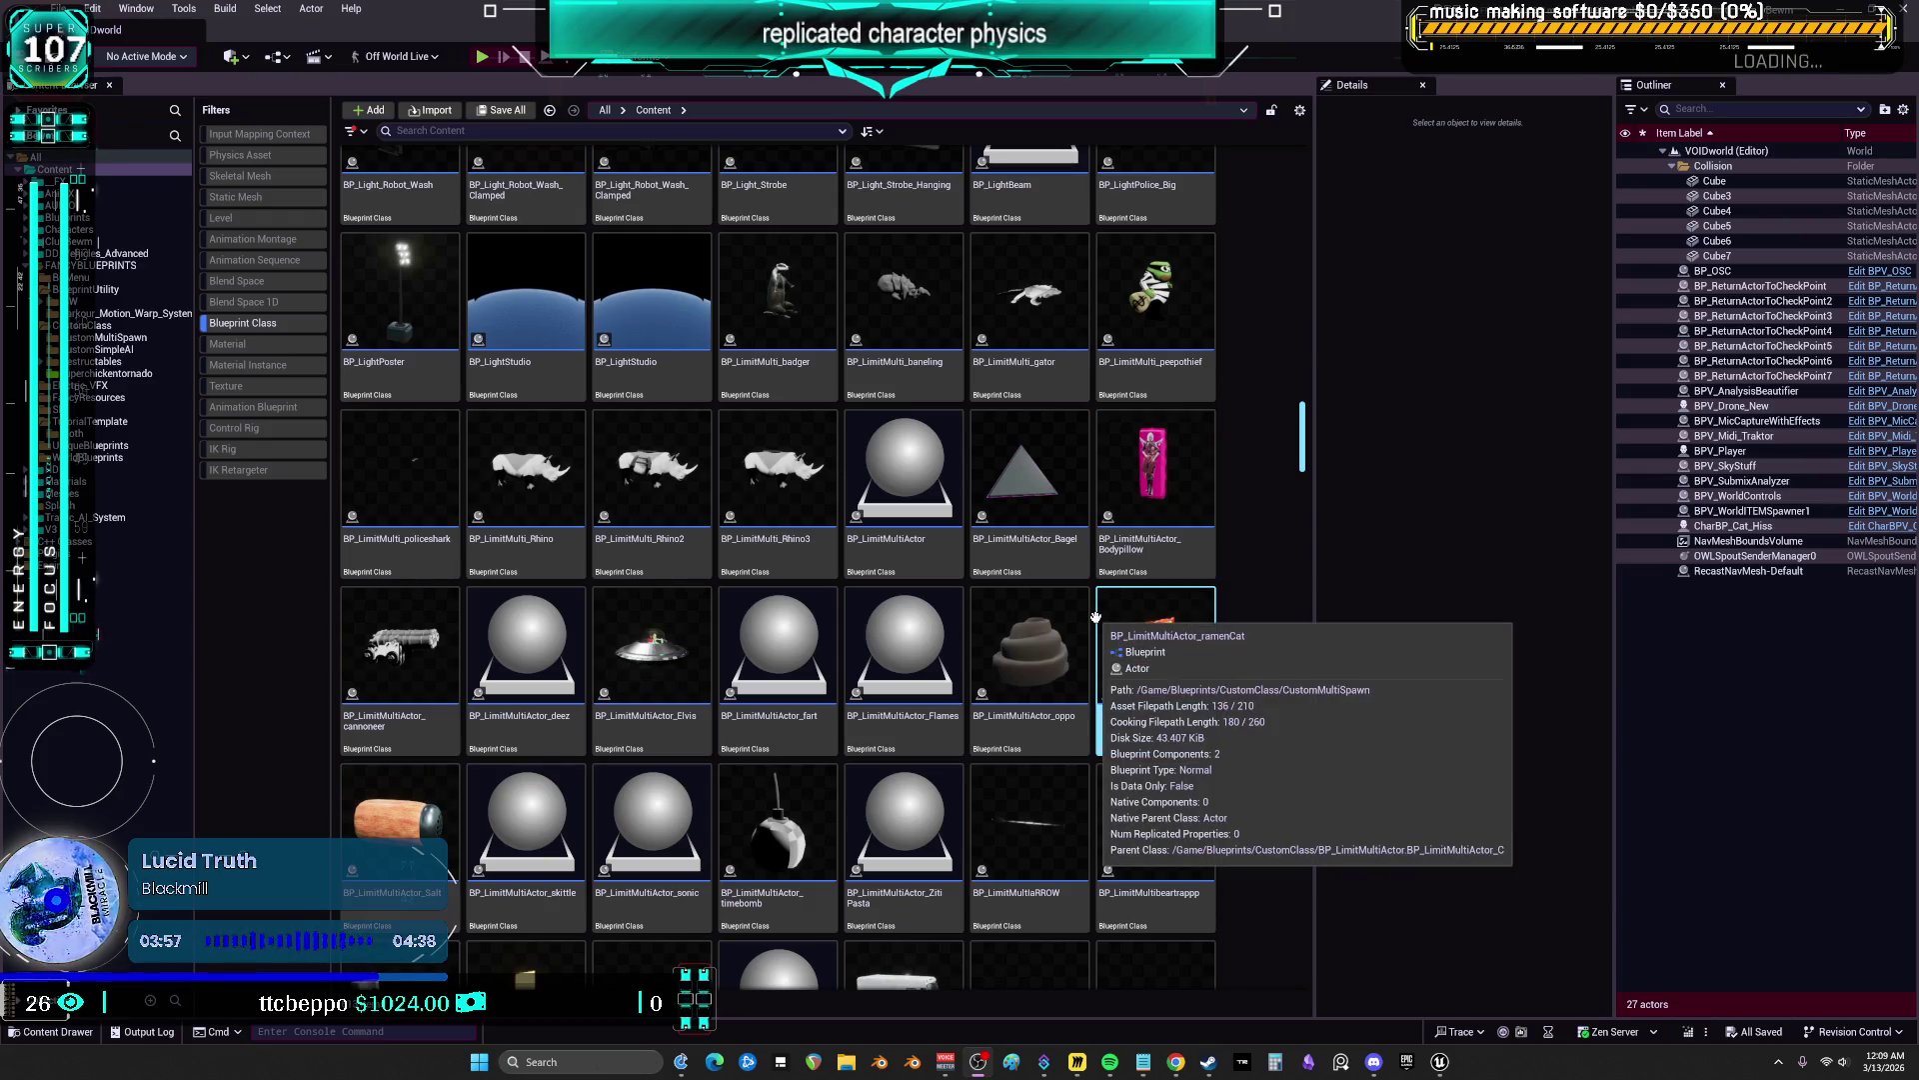
pyautogui.moveTo(1029, 641)
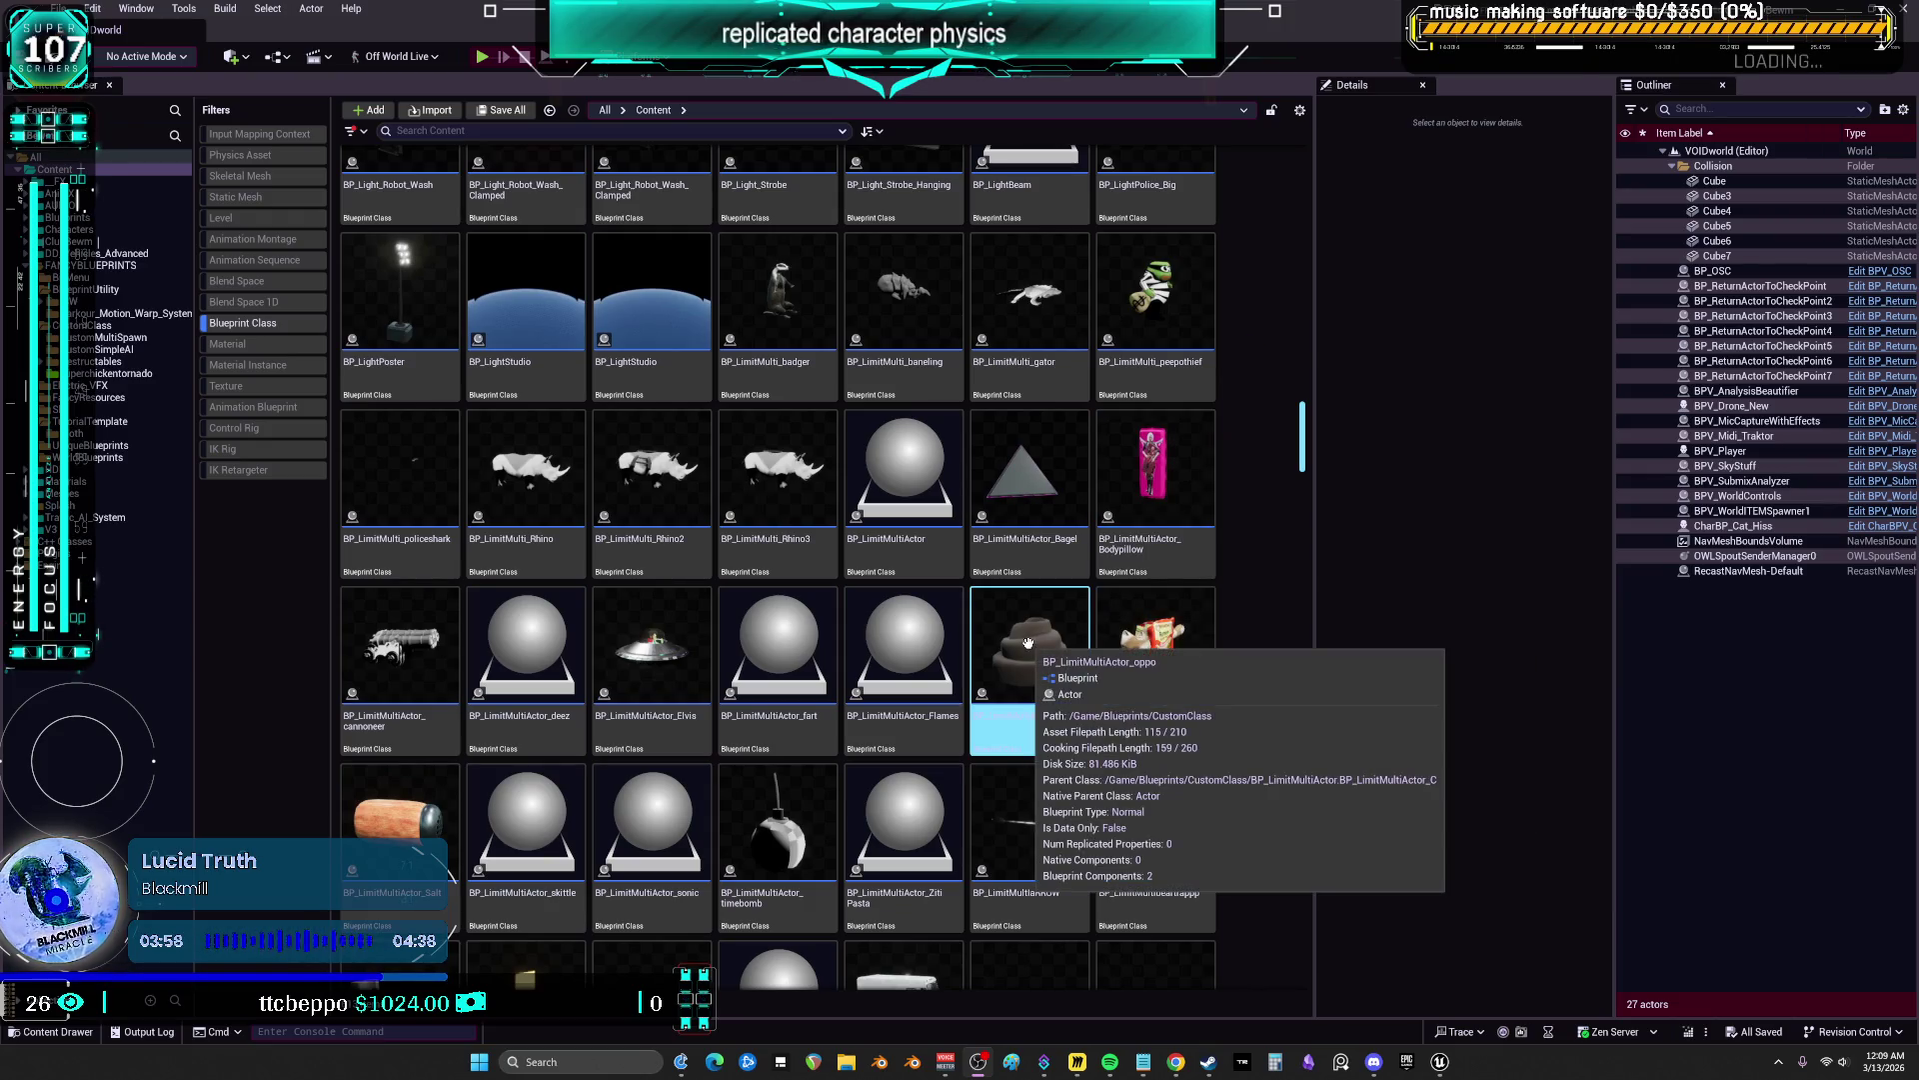
pyautogui.scroll(-3, 1284, 648)
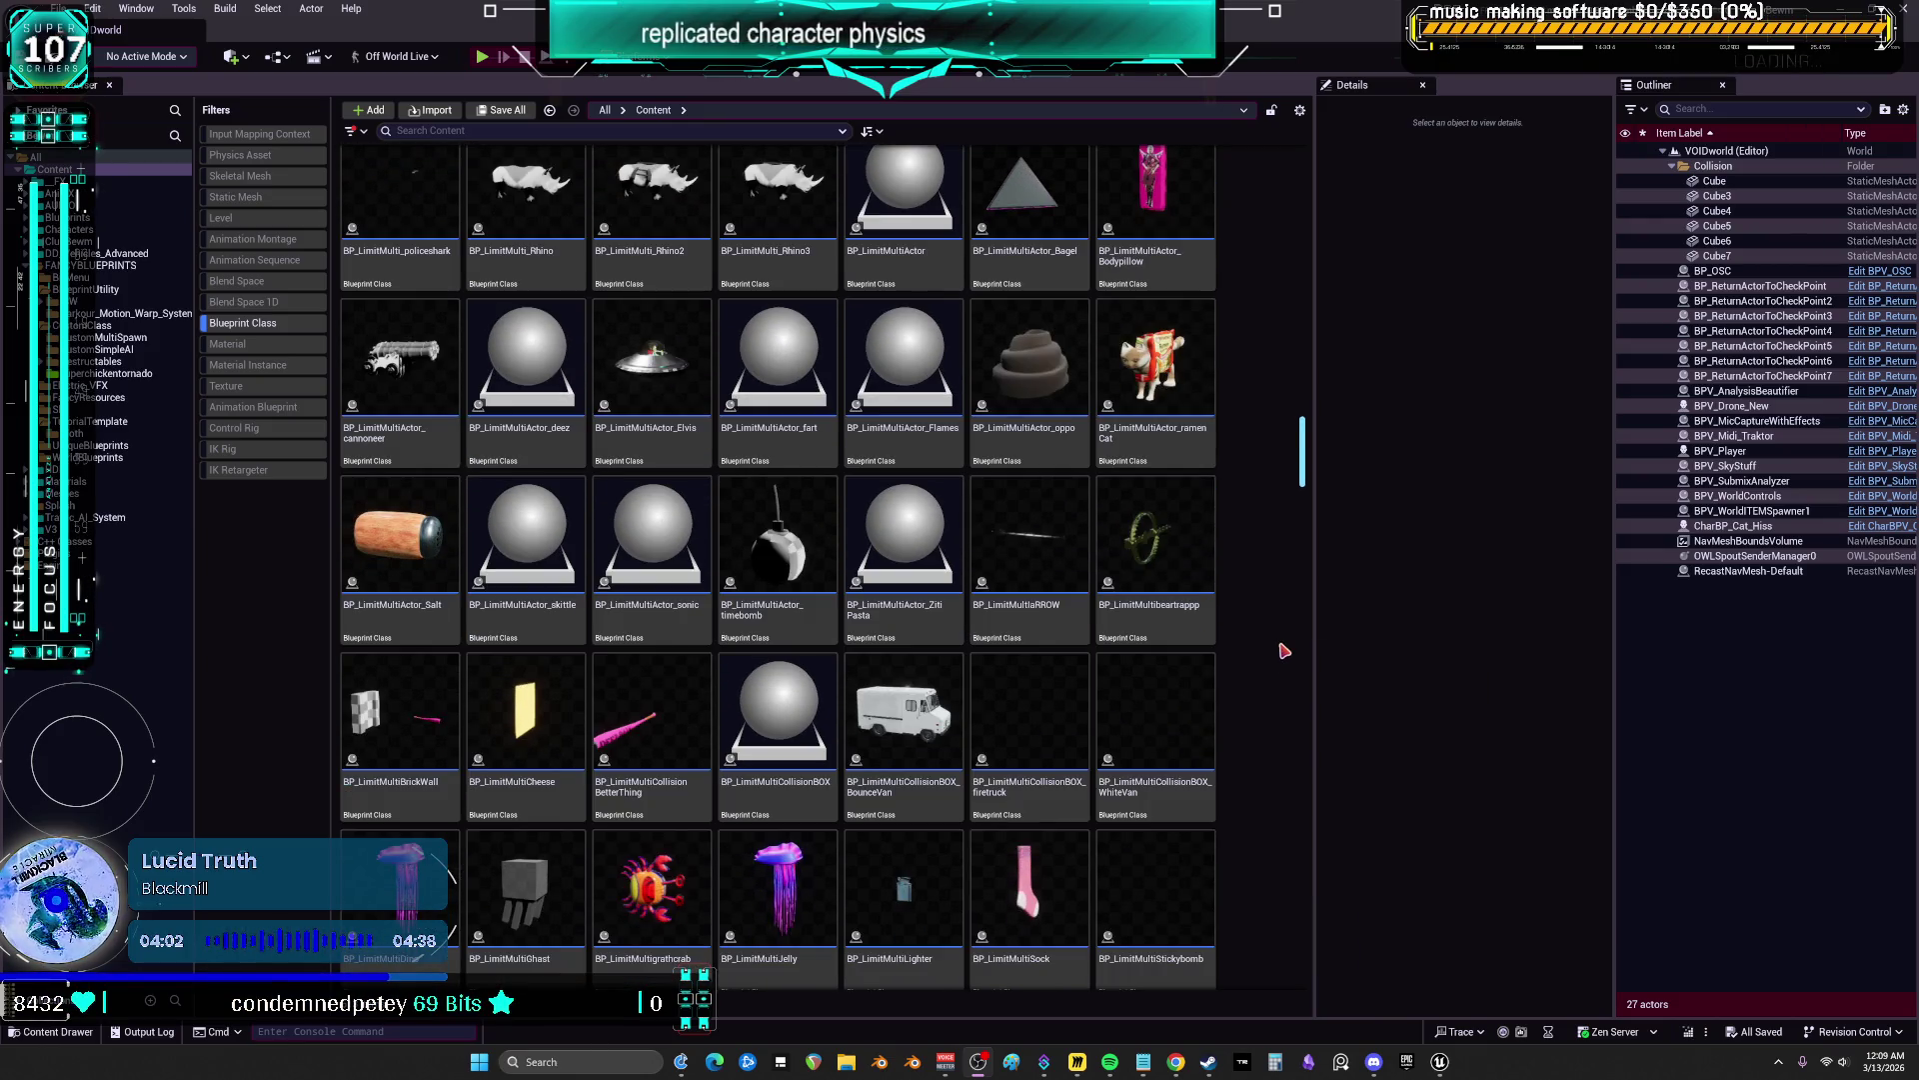
pyautogui.moveTo(781, 978)
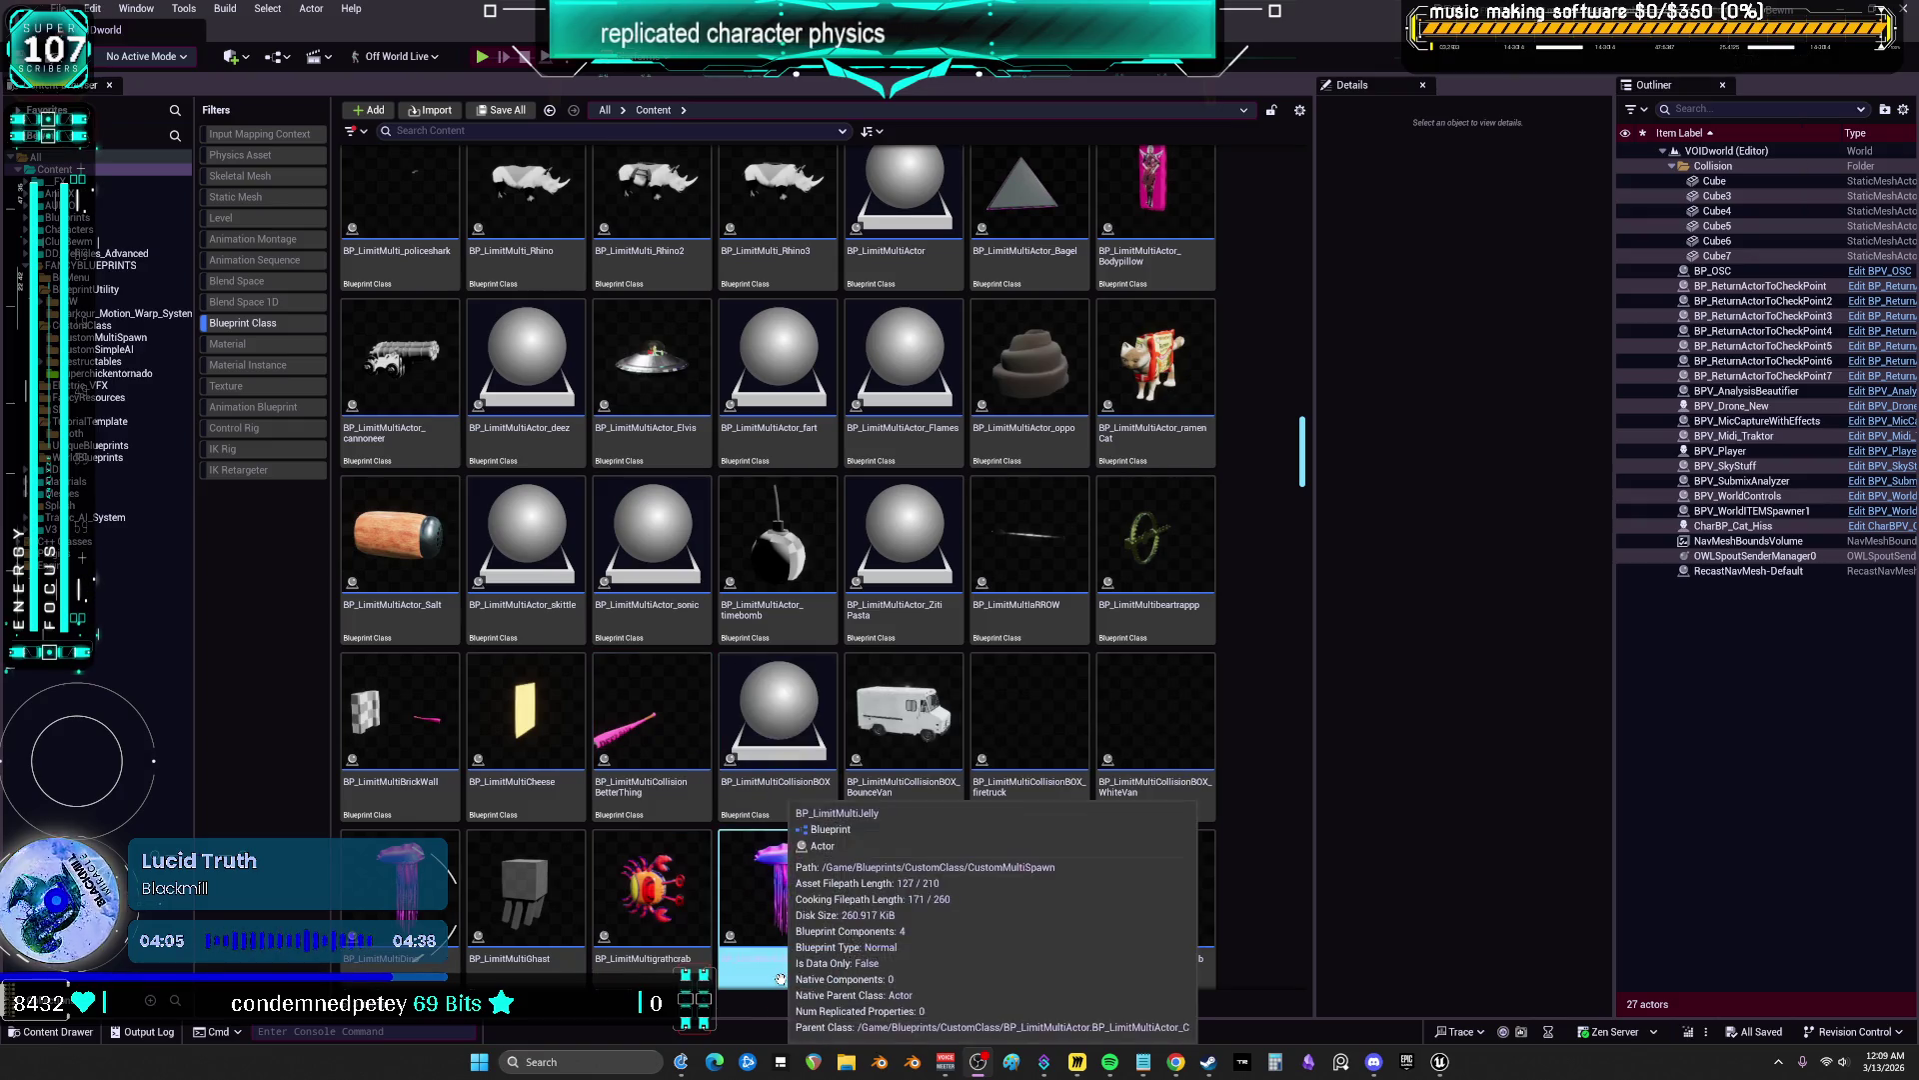
pyautogui.doubleClick(418, 672)
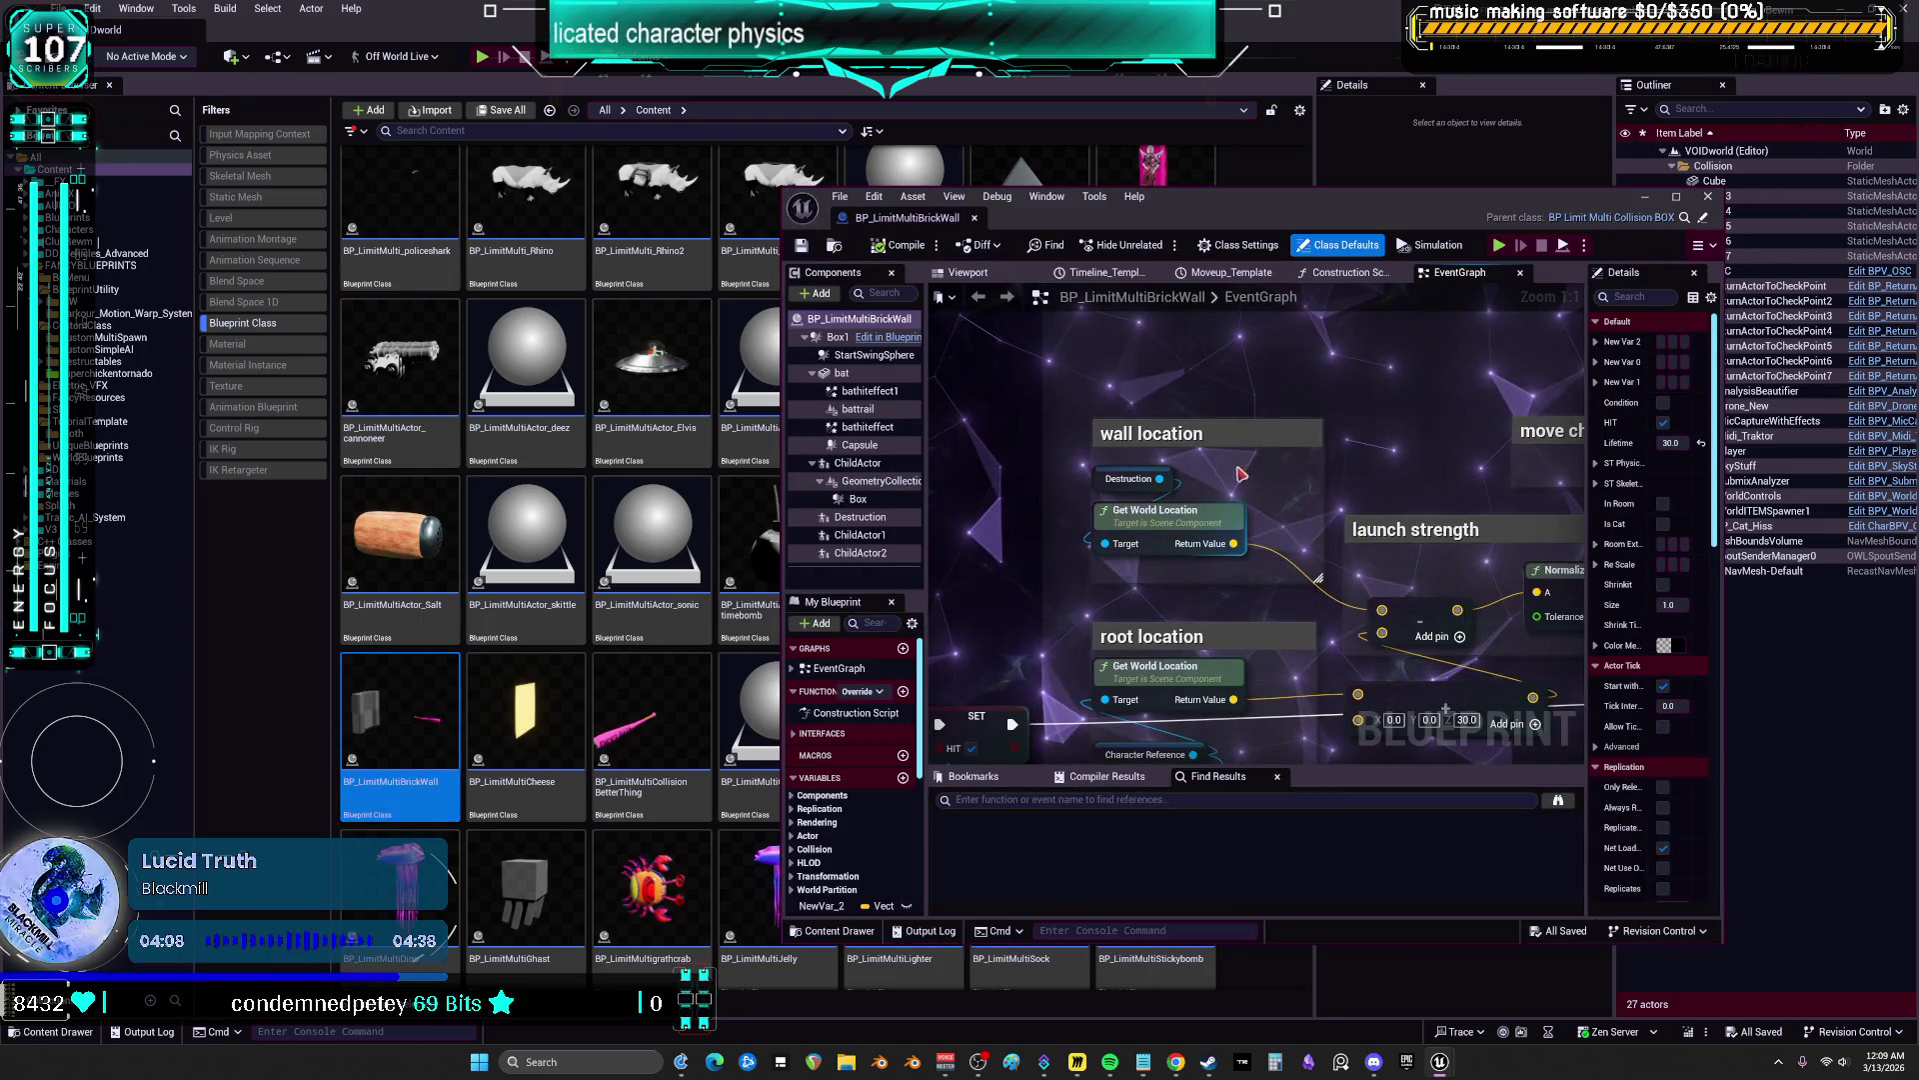
pyautogui.doubleClick(1220, 214)
# Inspect the ChildActor, battrail and bathiteffect1 components in the blueprint's Viewport
pyautogui.scroll(-6, 1172, 367)
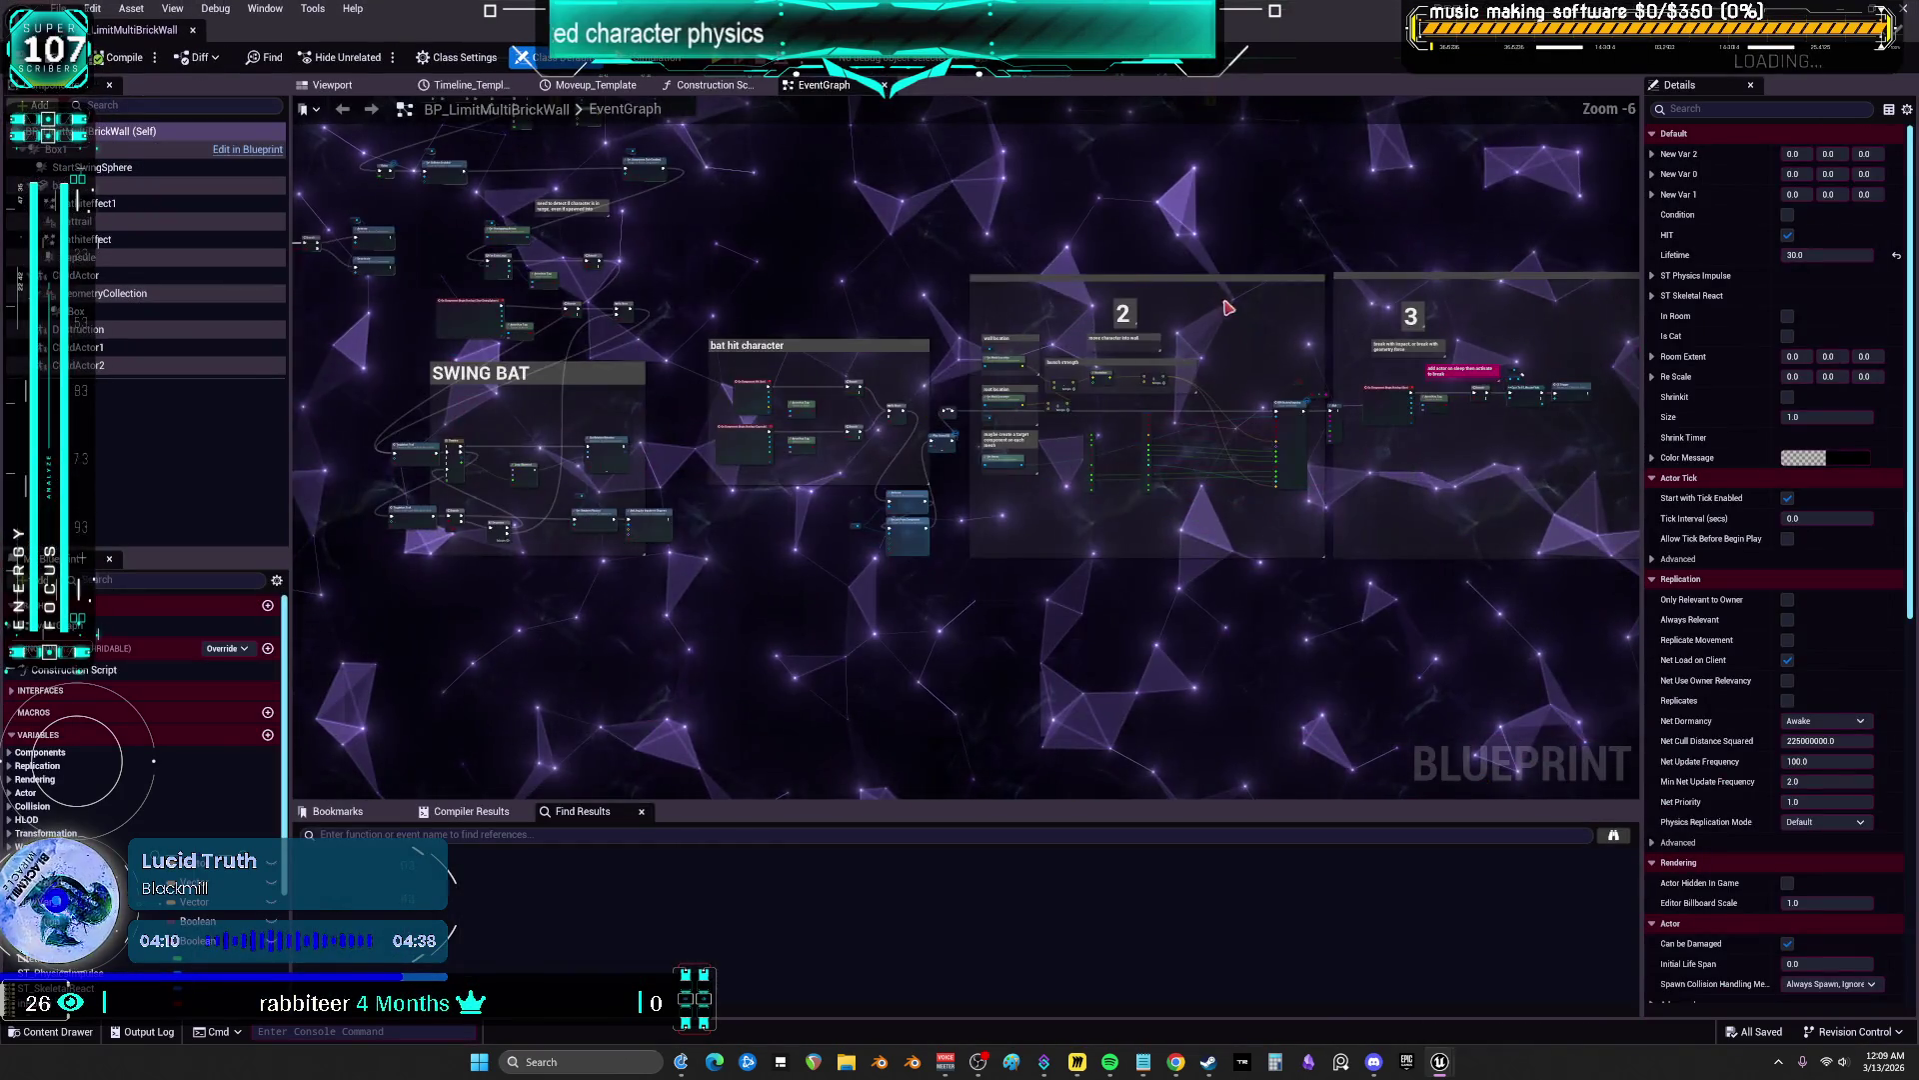
pyautogui.click(340, 85)
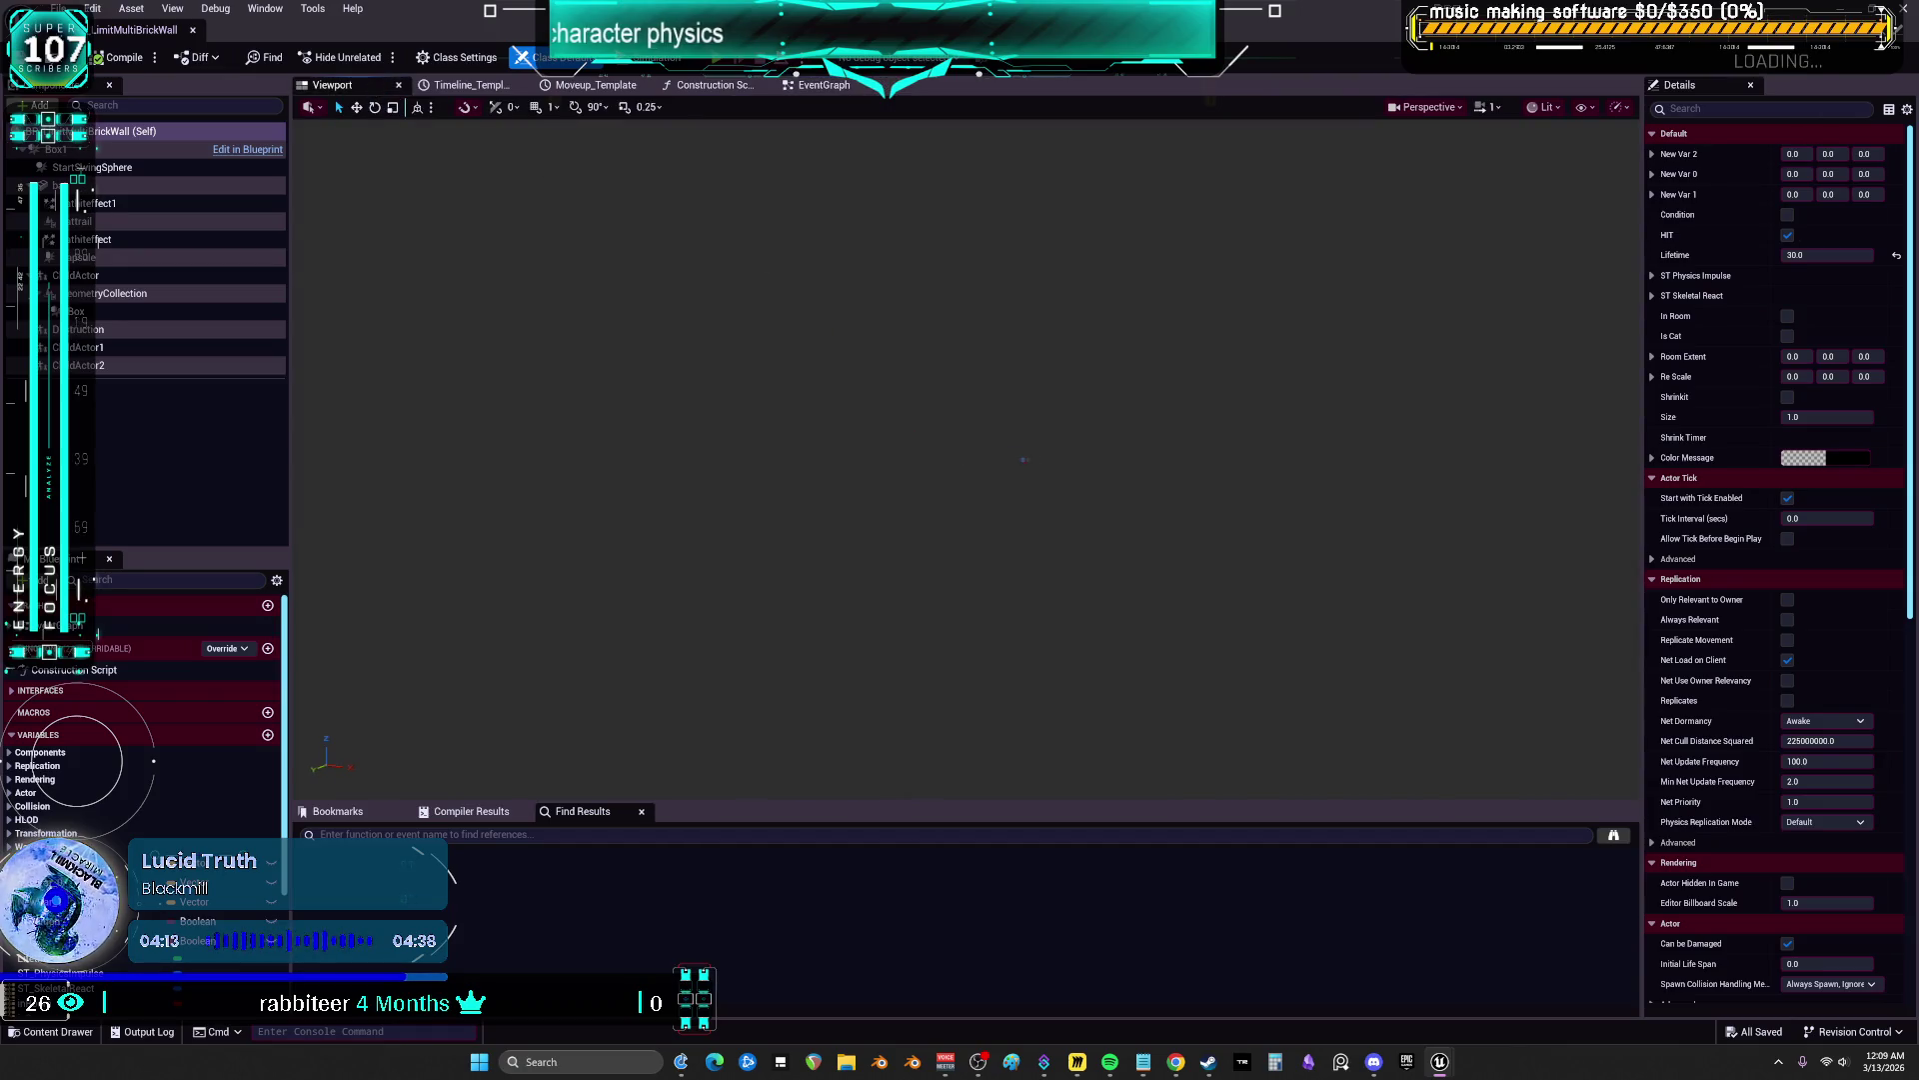
pyautogui.click(120, 275)
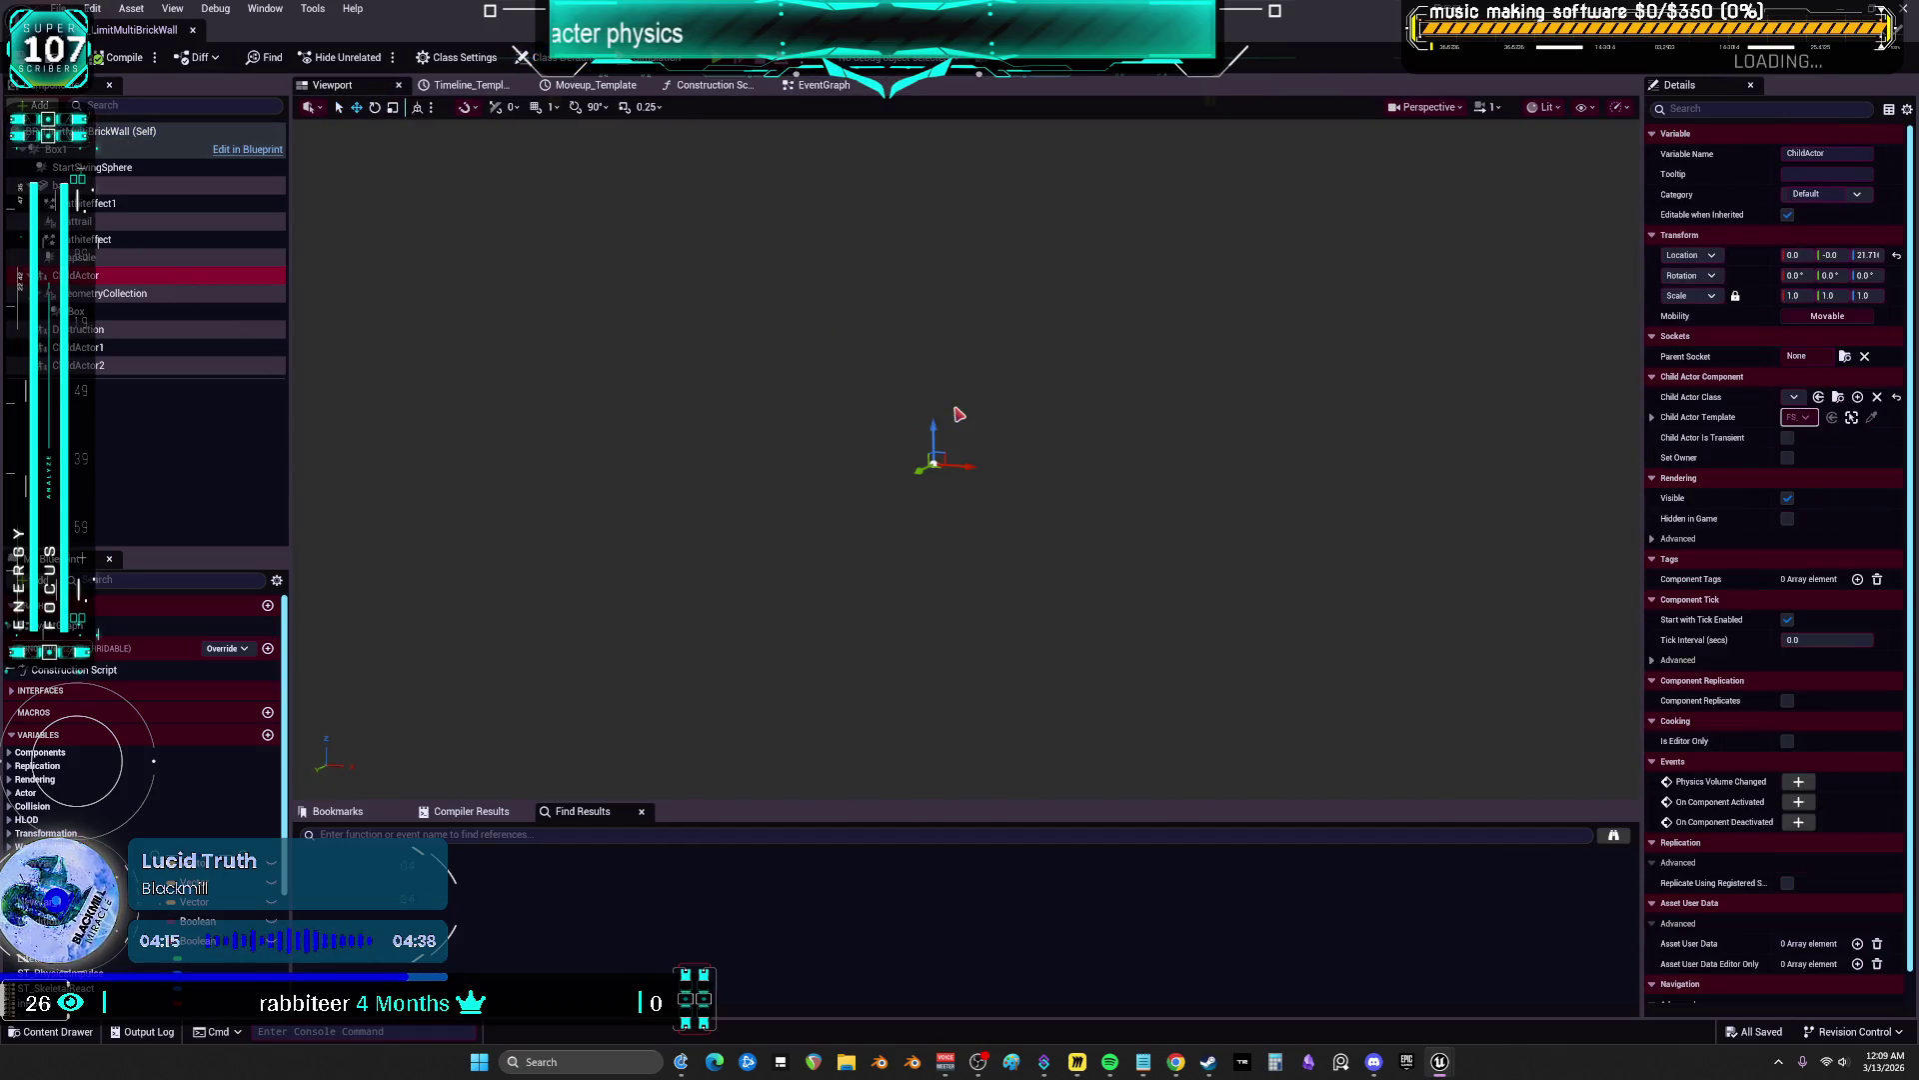
pyautogui.click(817, 463)
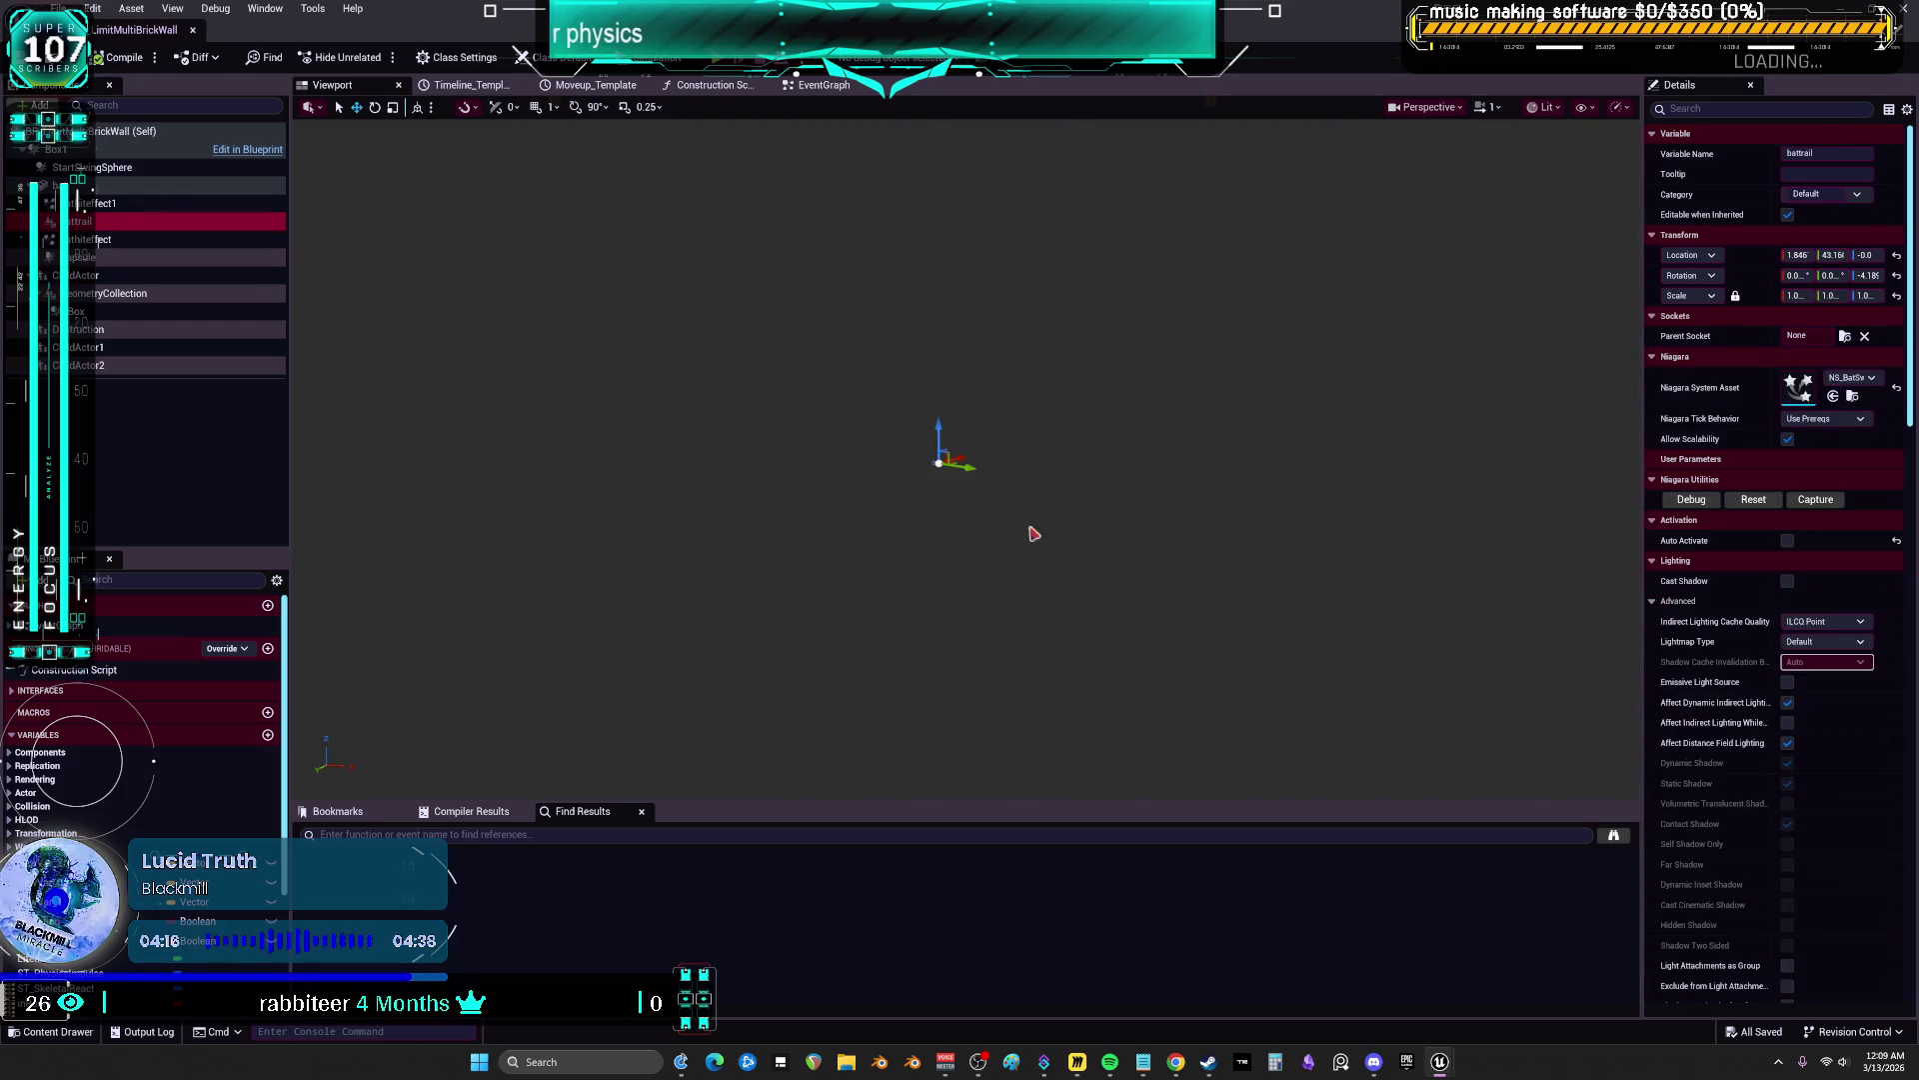
pyautogui.click(160, 204)
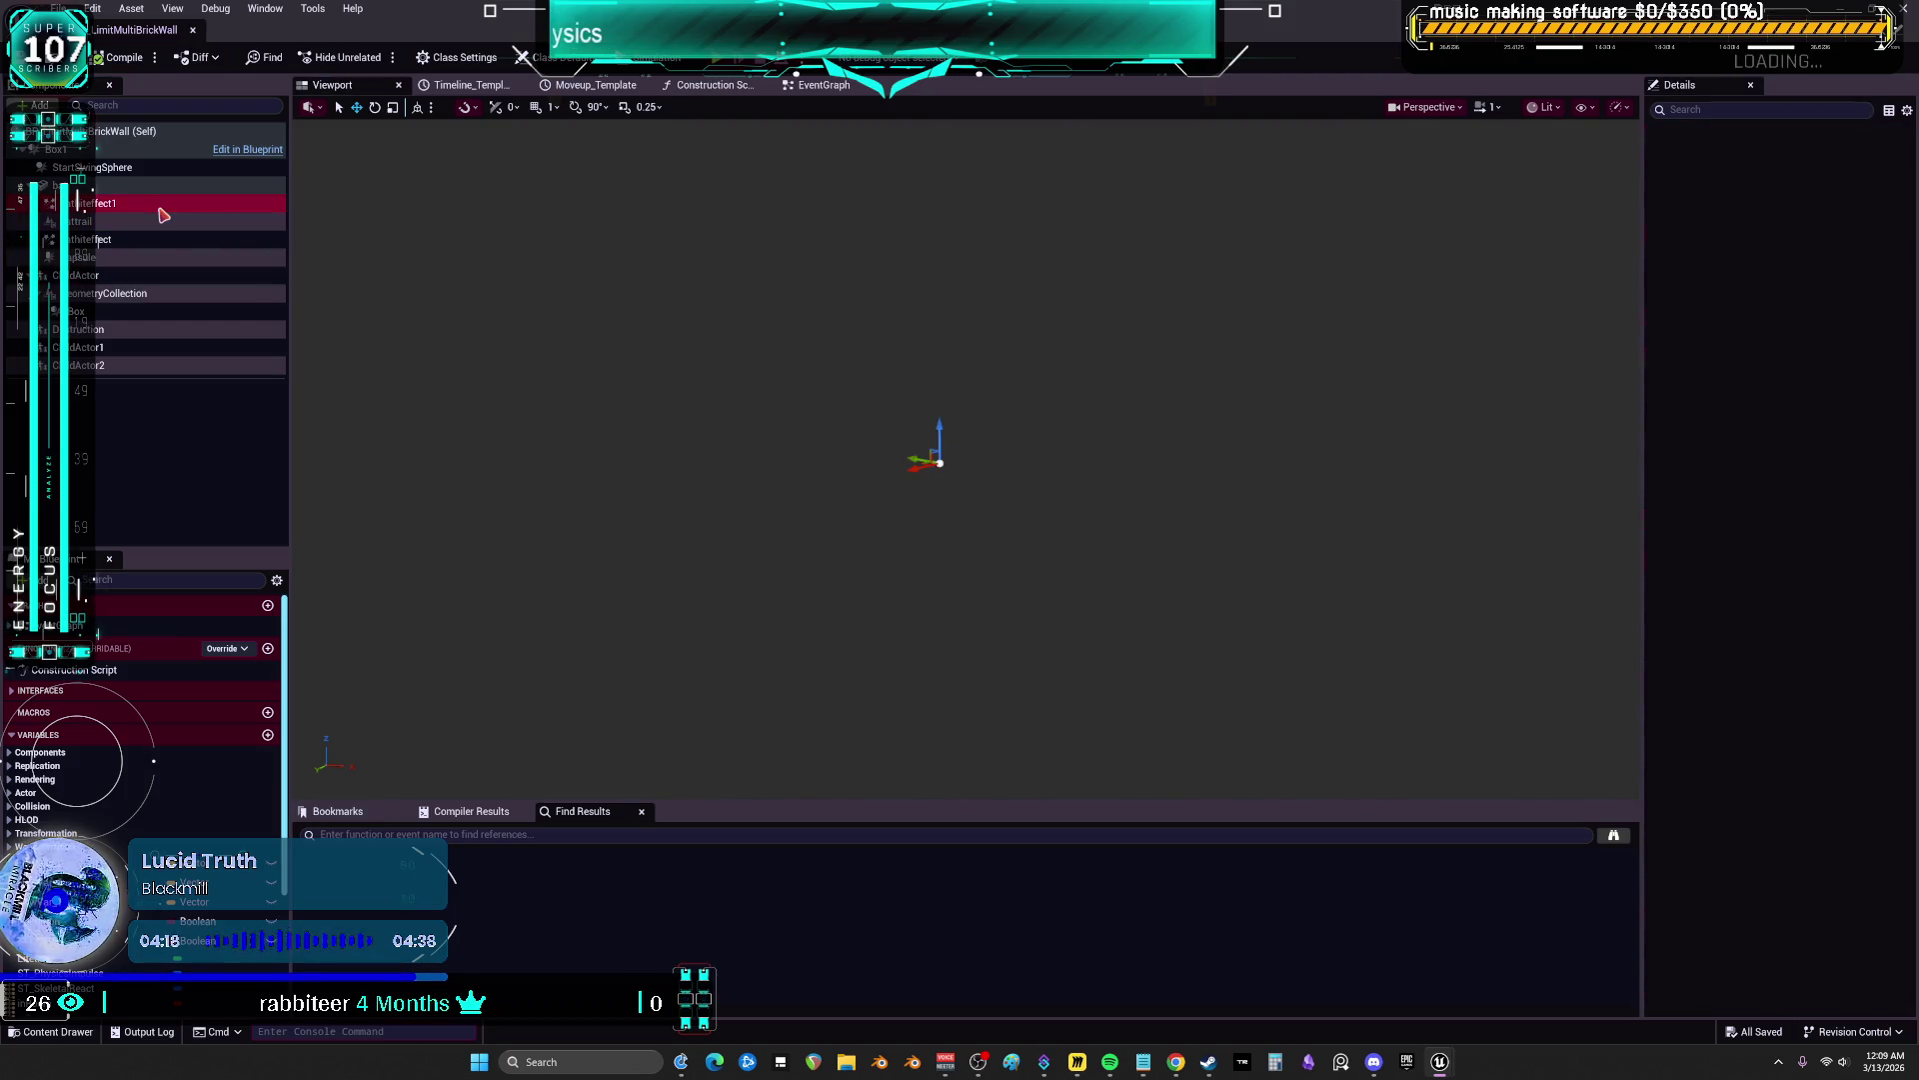
pyautogui.click(1005, 386)
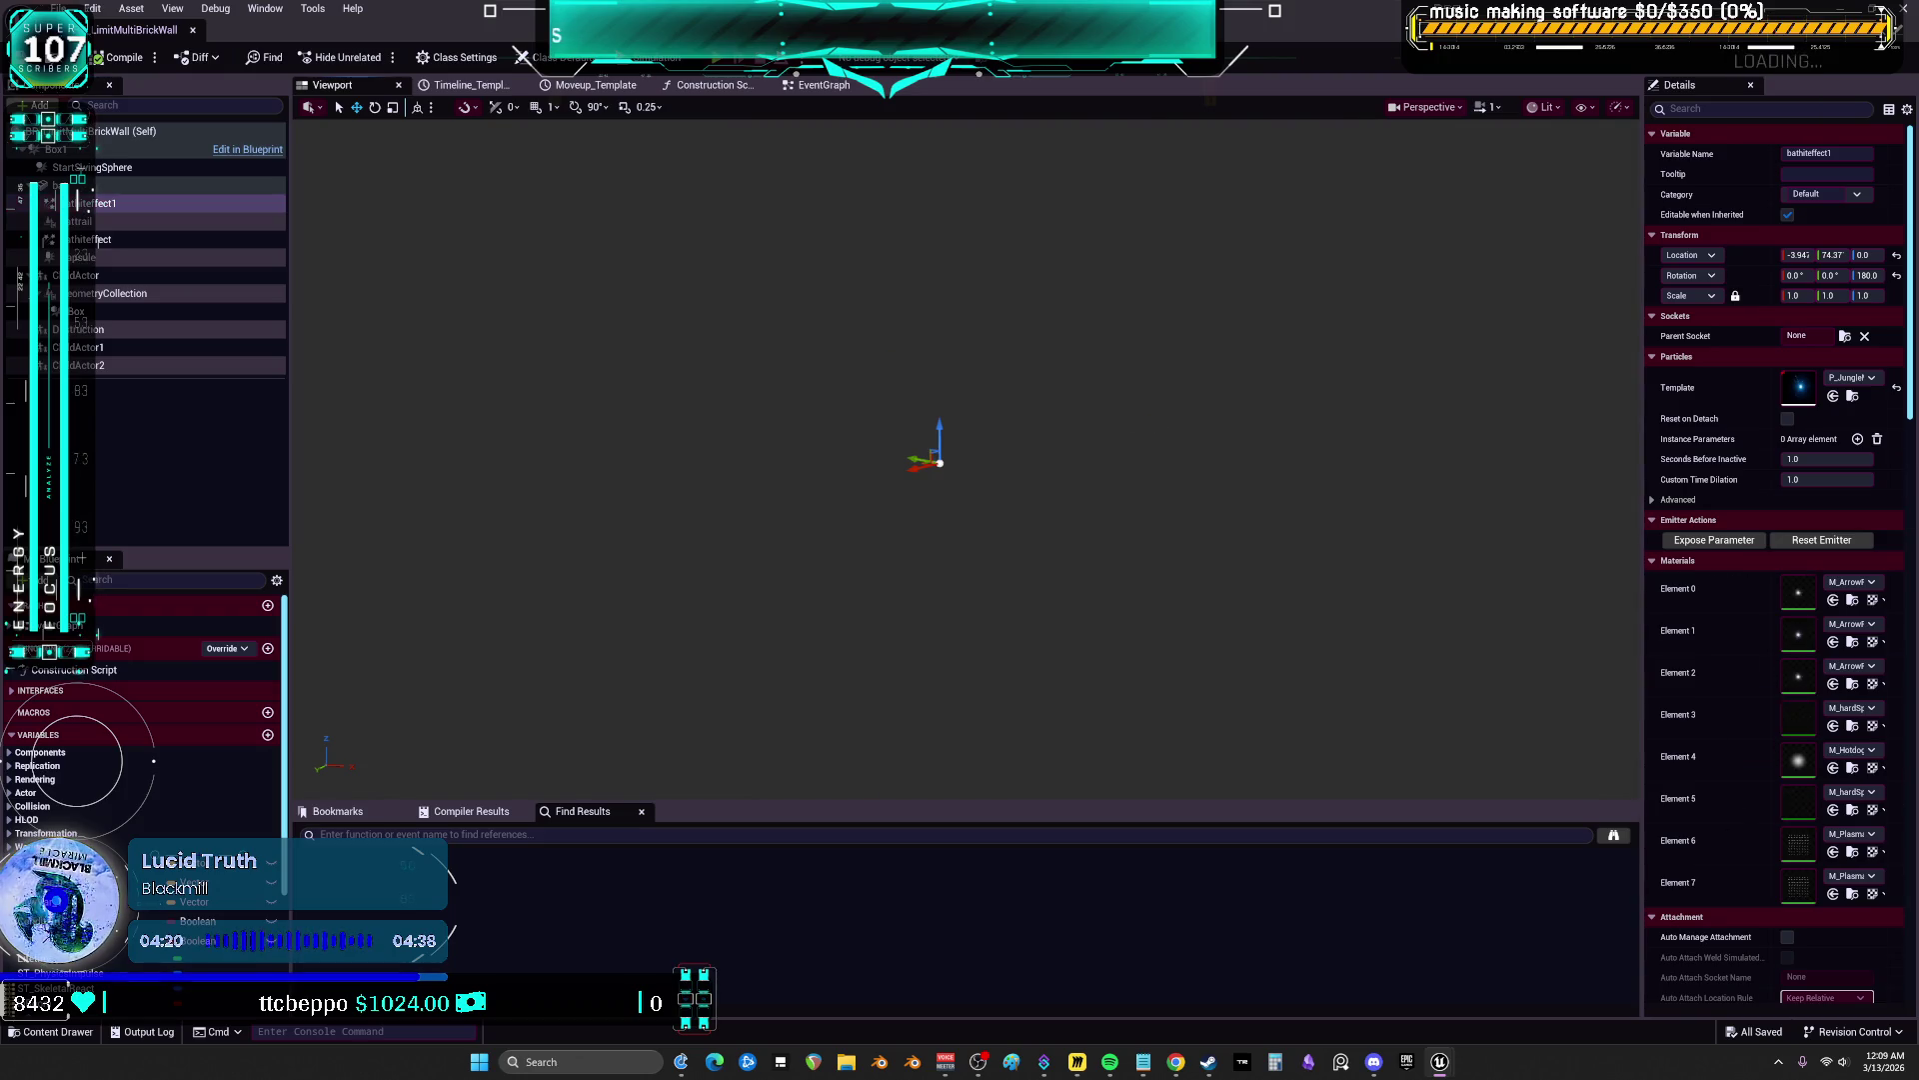
# Restore the editor window, reveal BP_LimitMultiBrickWall in CustomMultiSpawn, and close the editor
pyautogui.press('super+Down')
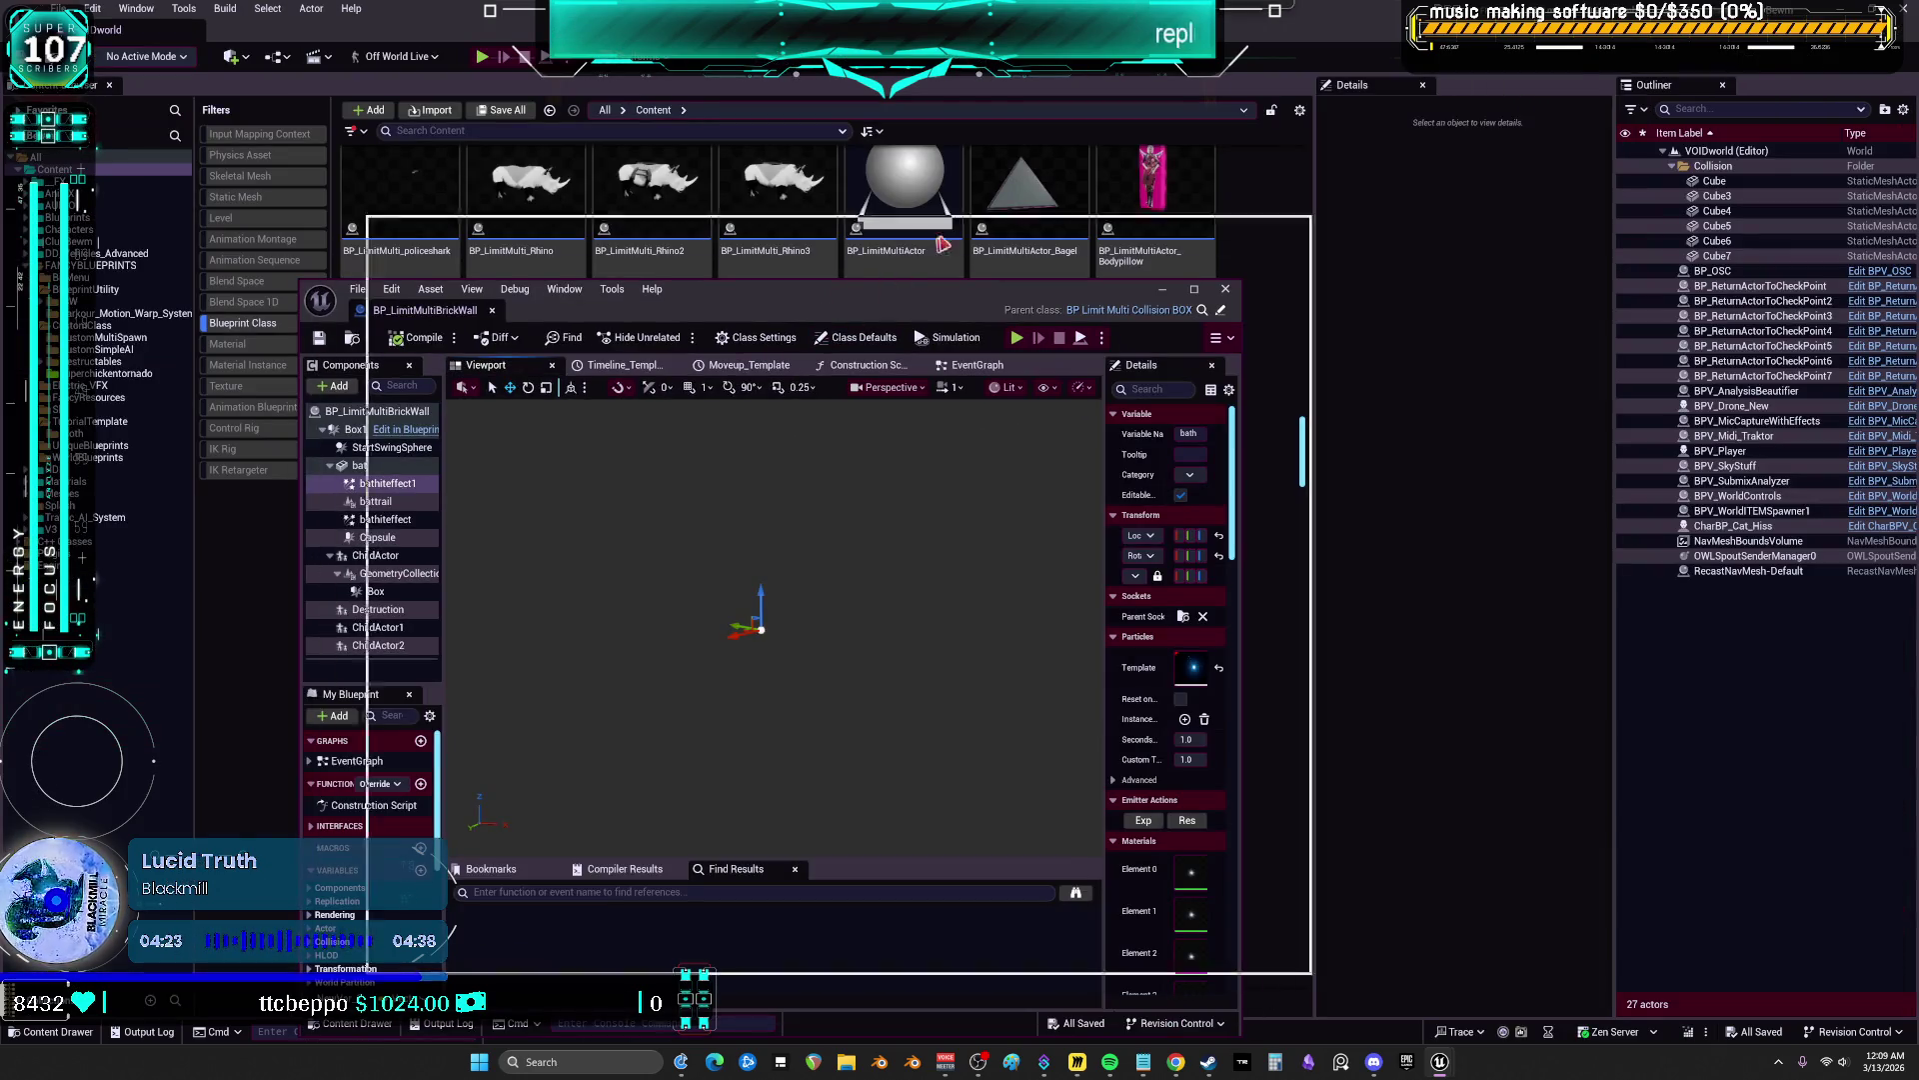
pyautogui.click(600, 212)
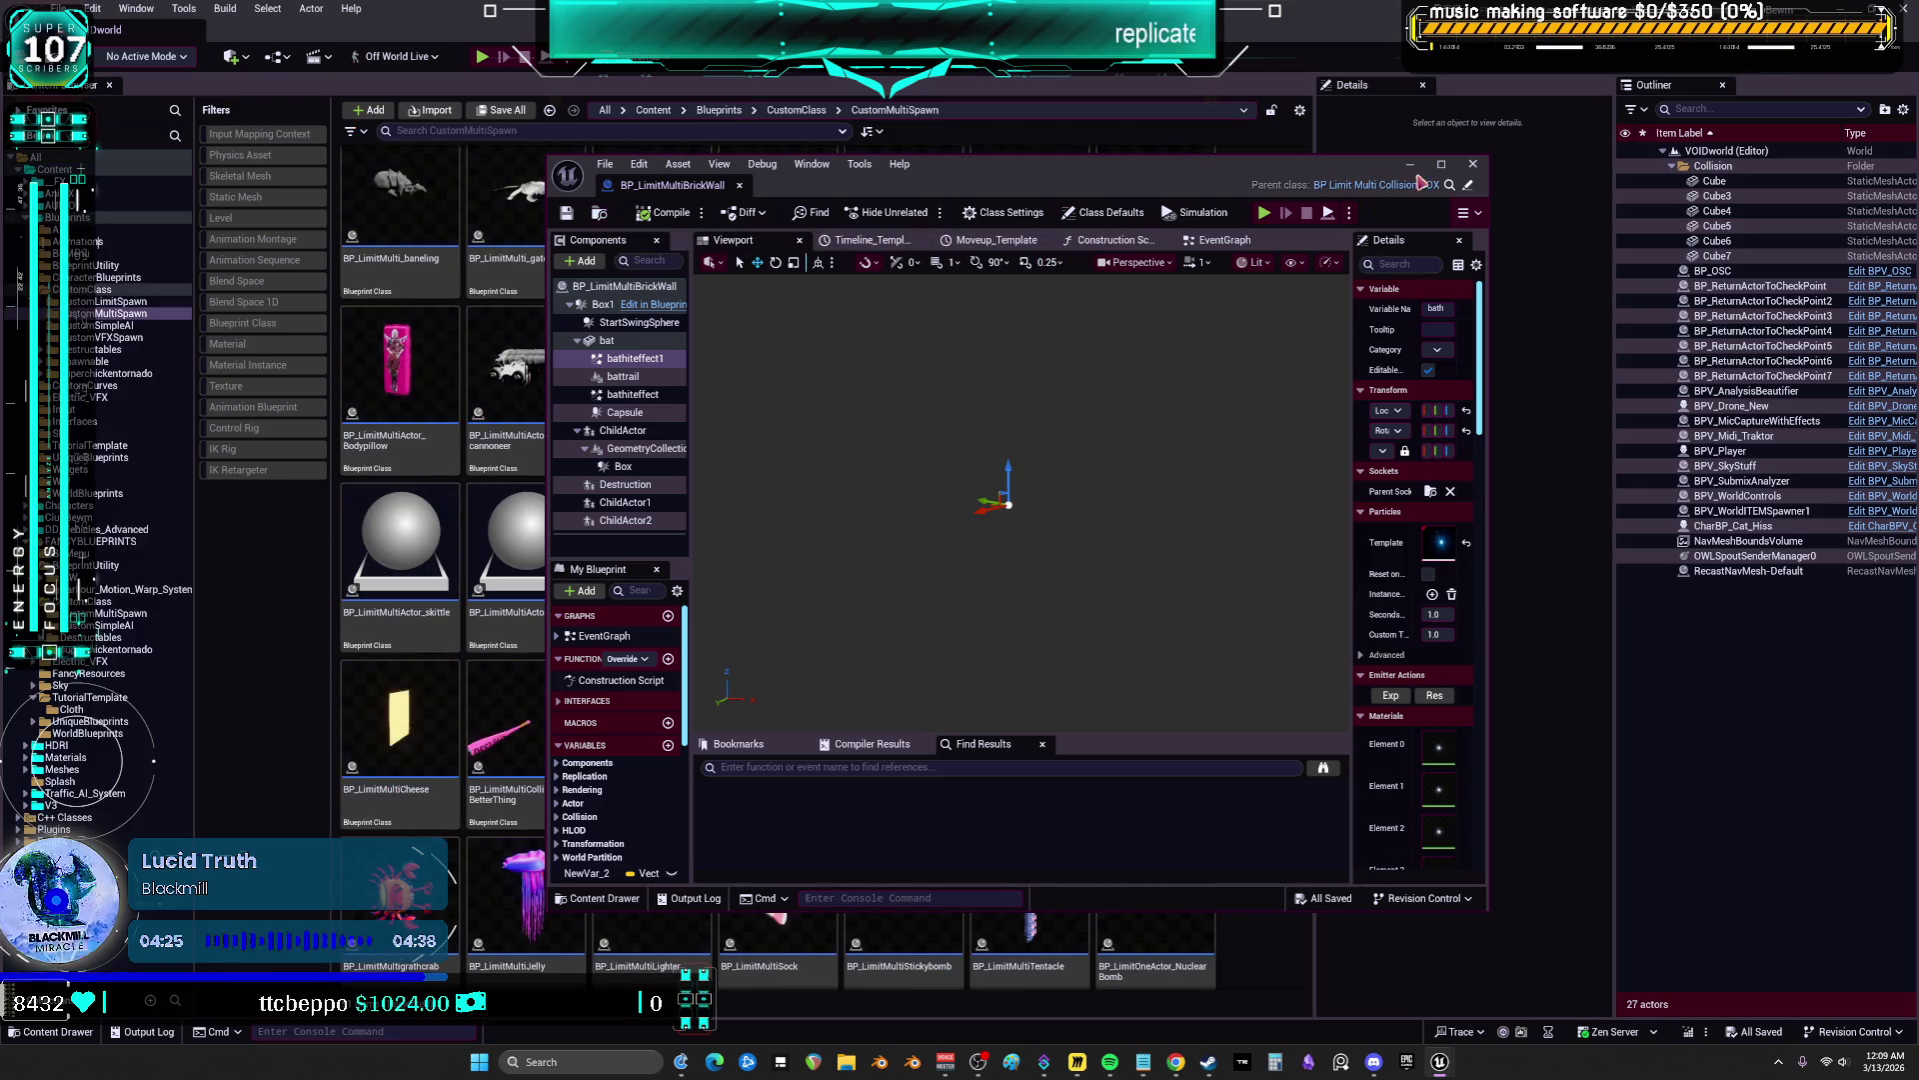
pyautogui.click(1474, 166)
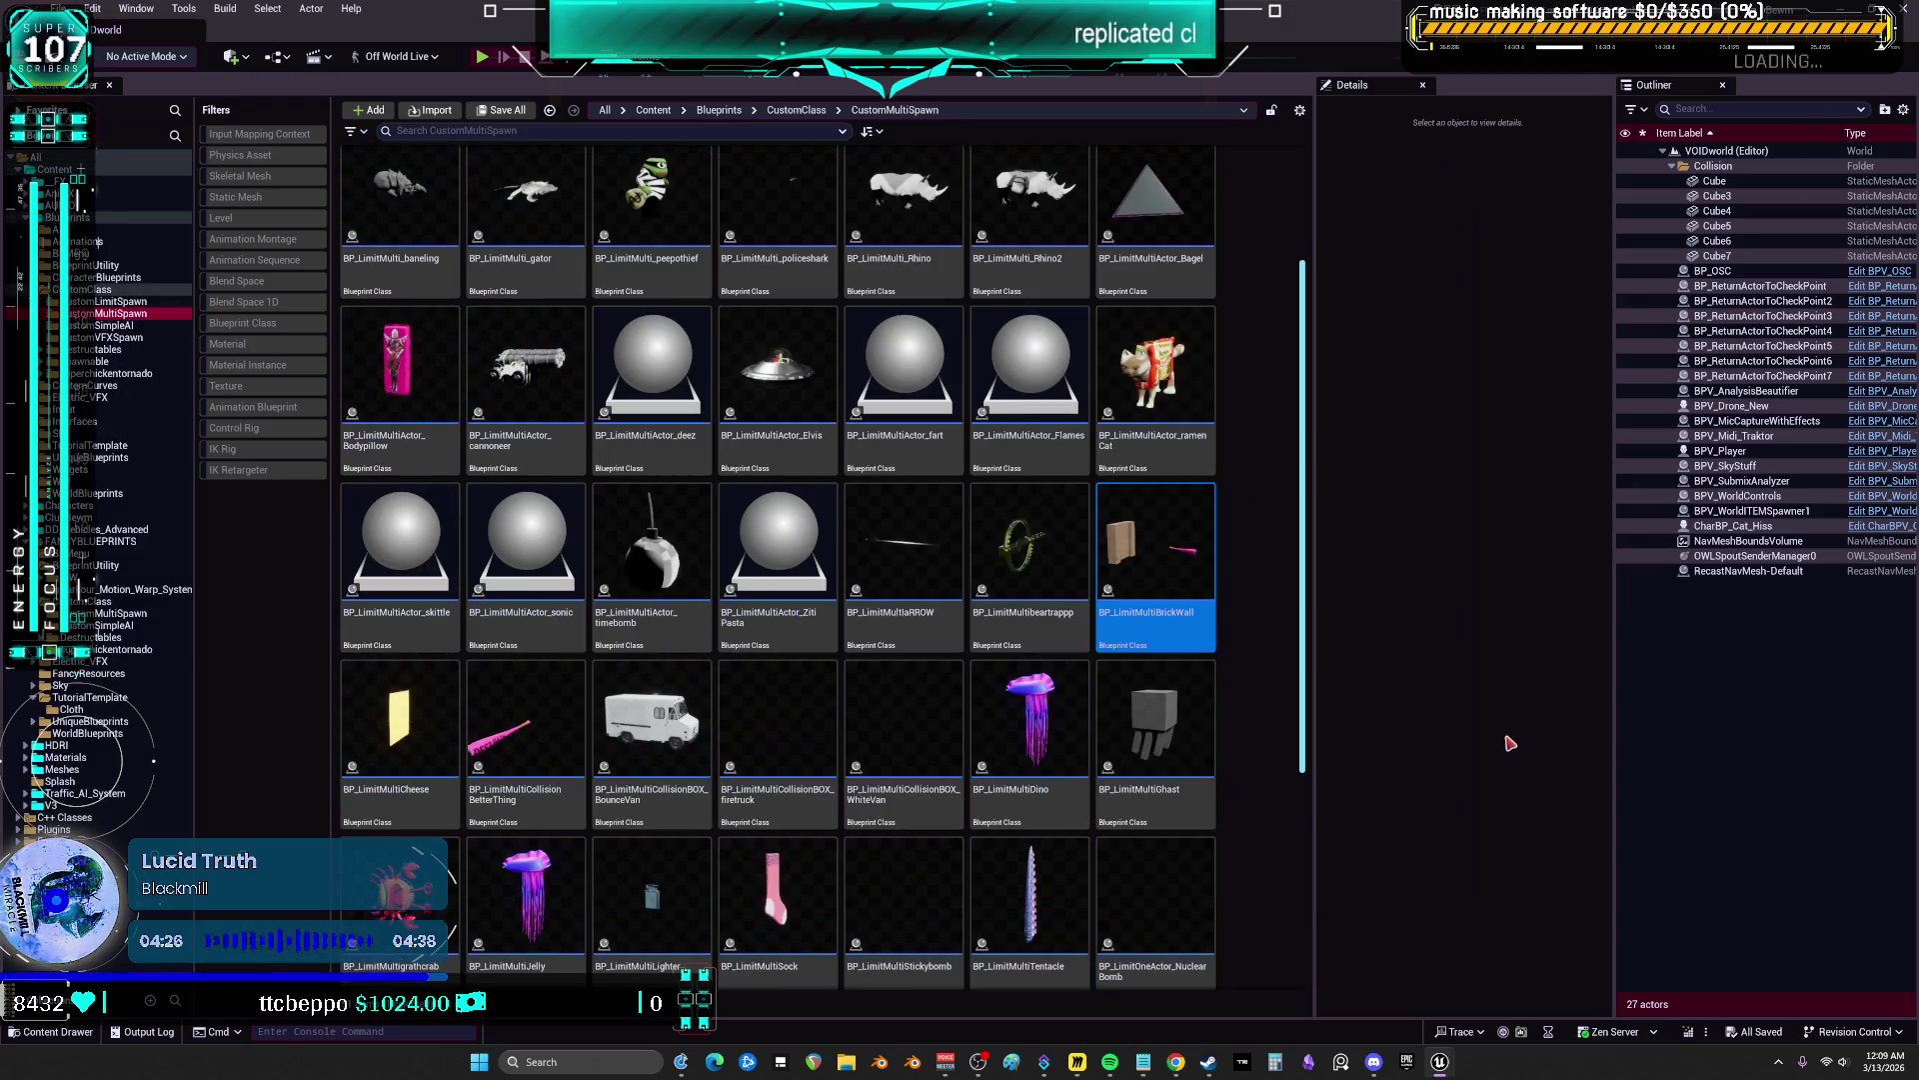
# Start a Migrate of BP_LimitMultiBrickWall from its Asset Actions
pyautogui.rightClick(1128, 521)
pyautogui.moveTo(1244, 716)
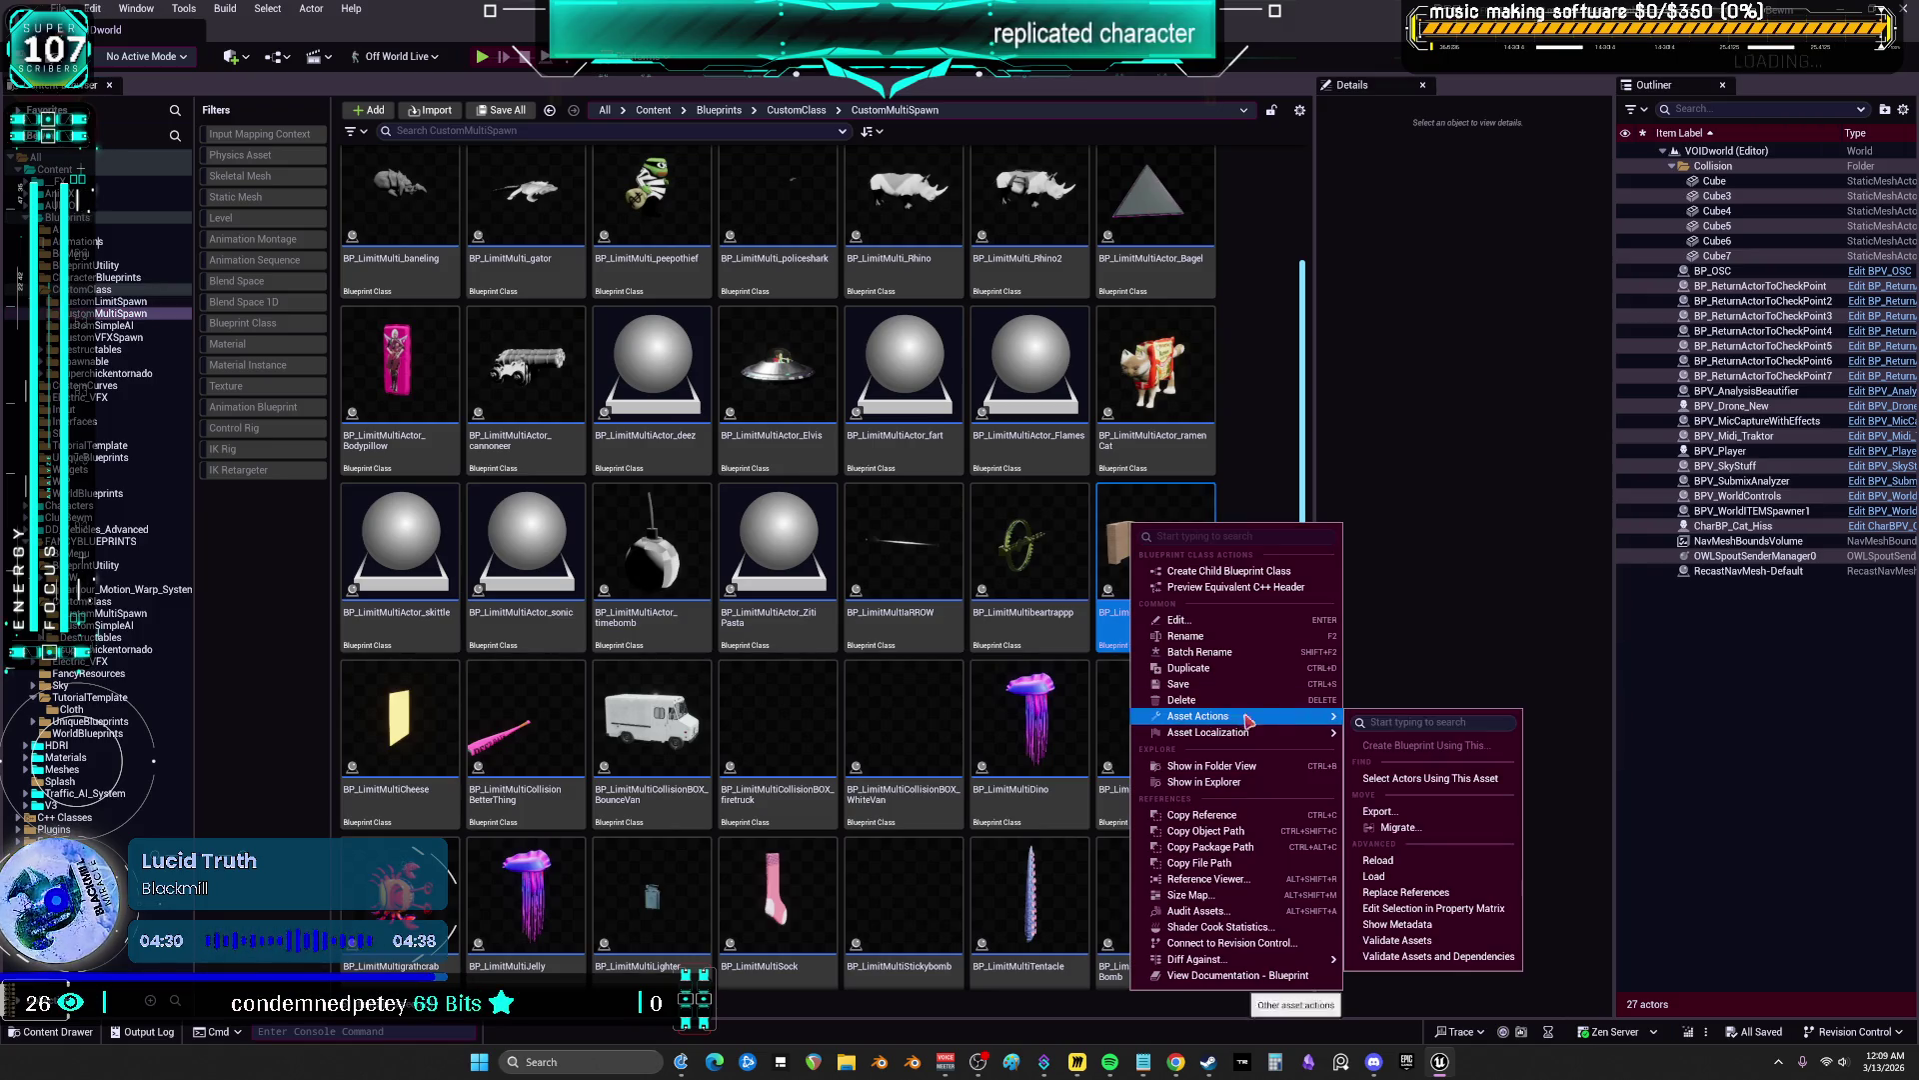
pyautogui.click(1397, 827)
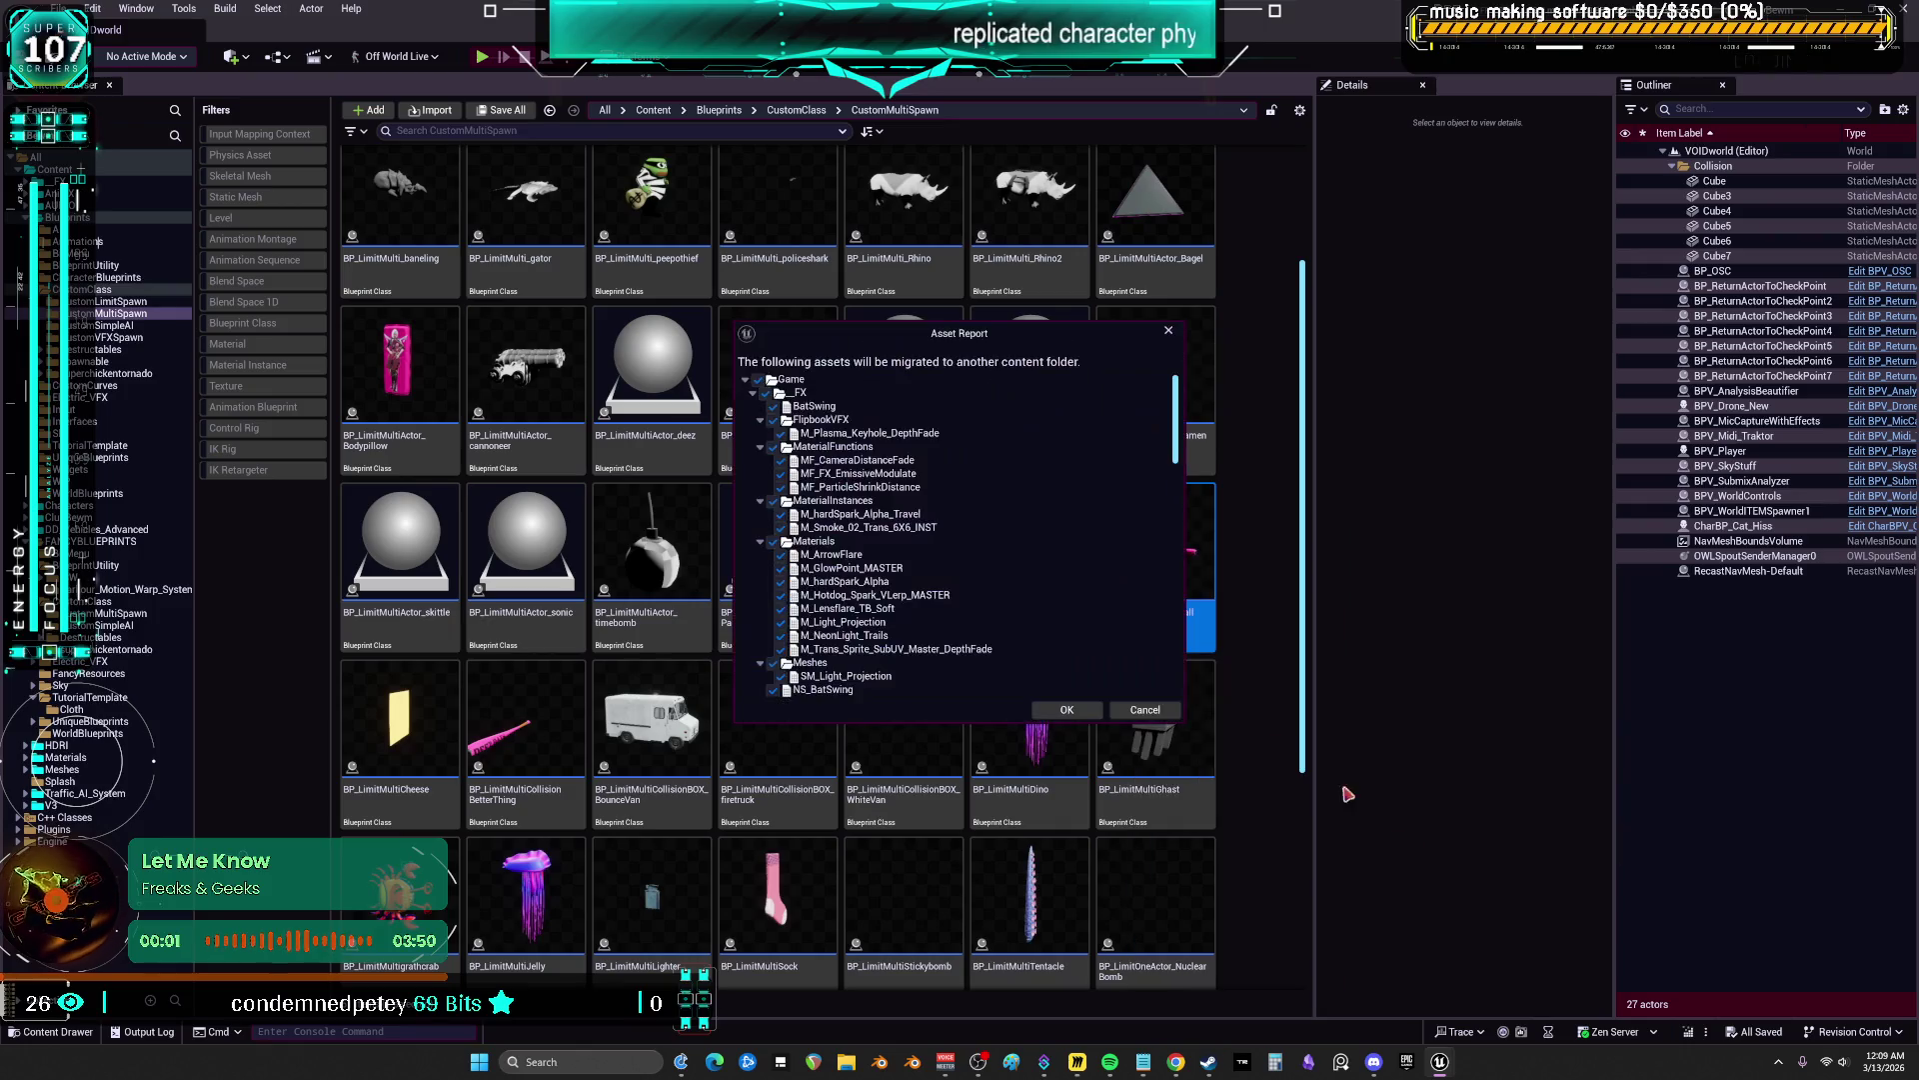
# Collapse the _FX and AUDIO folders, review the dependency list, and accept it
pyautogui.click(753, 392)
pyautogui.click(754, 406)
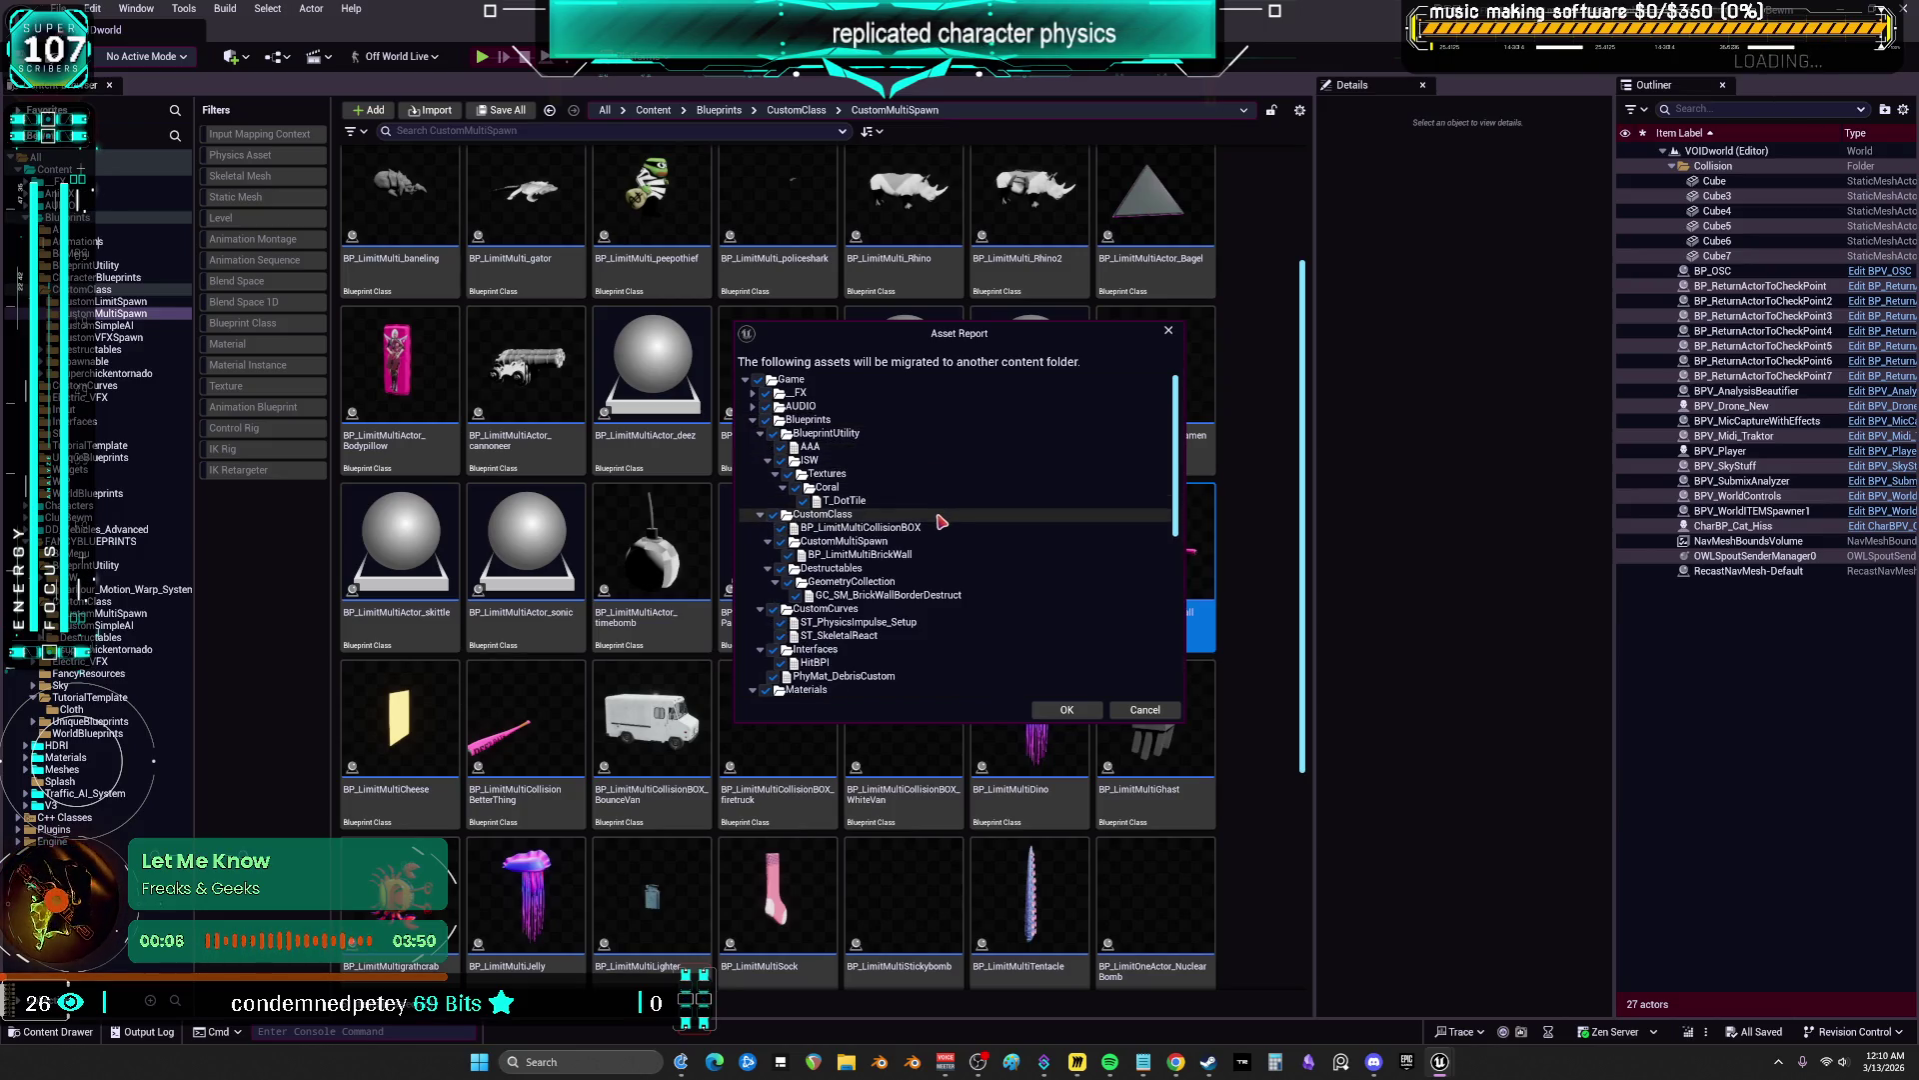
pyautogui.scroll(-1, 940, 521)
pyautogui.scroll(-1, 941, 523)
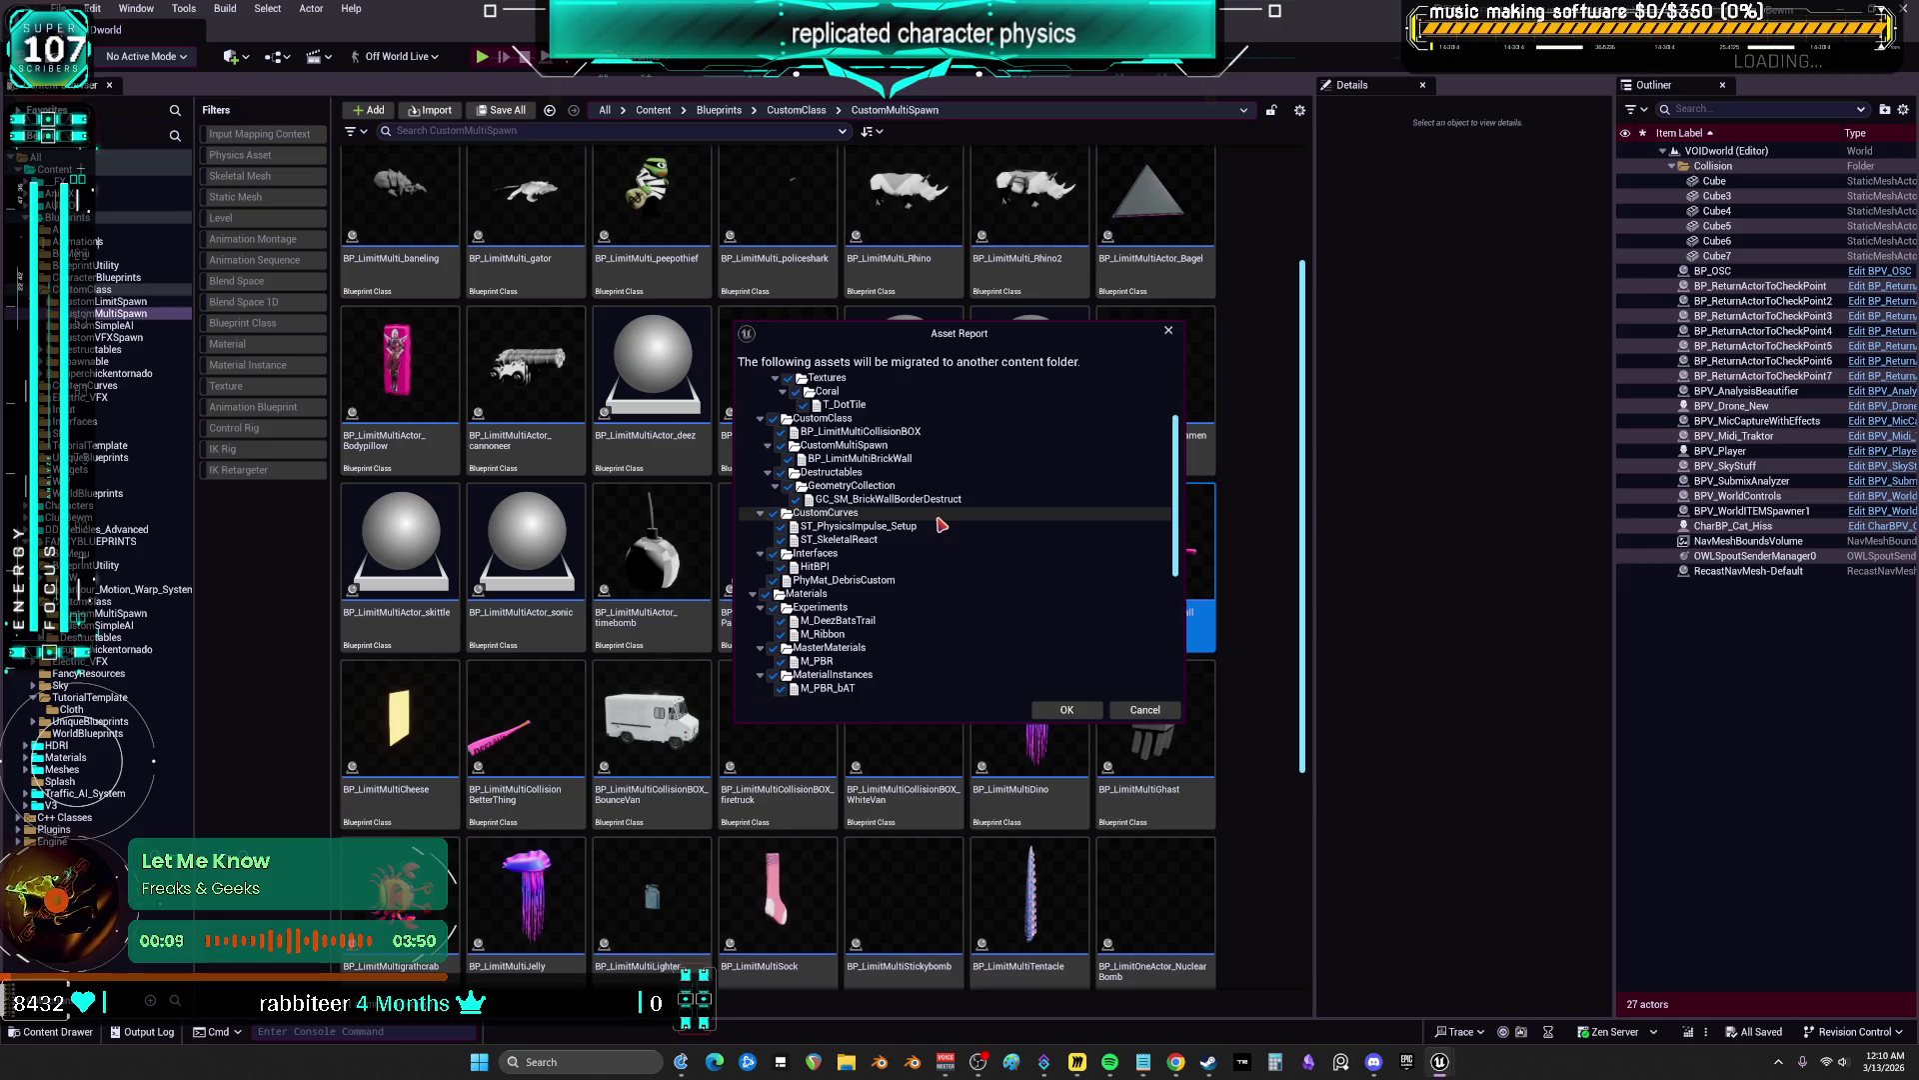
pyautogui.scroll(-3, 941, 523)
pyautogui.scroll(-4, 941, 523)
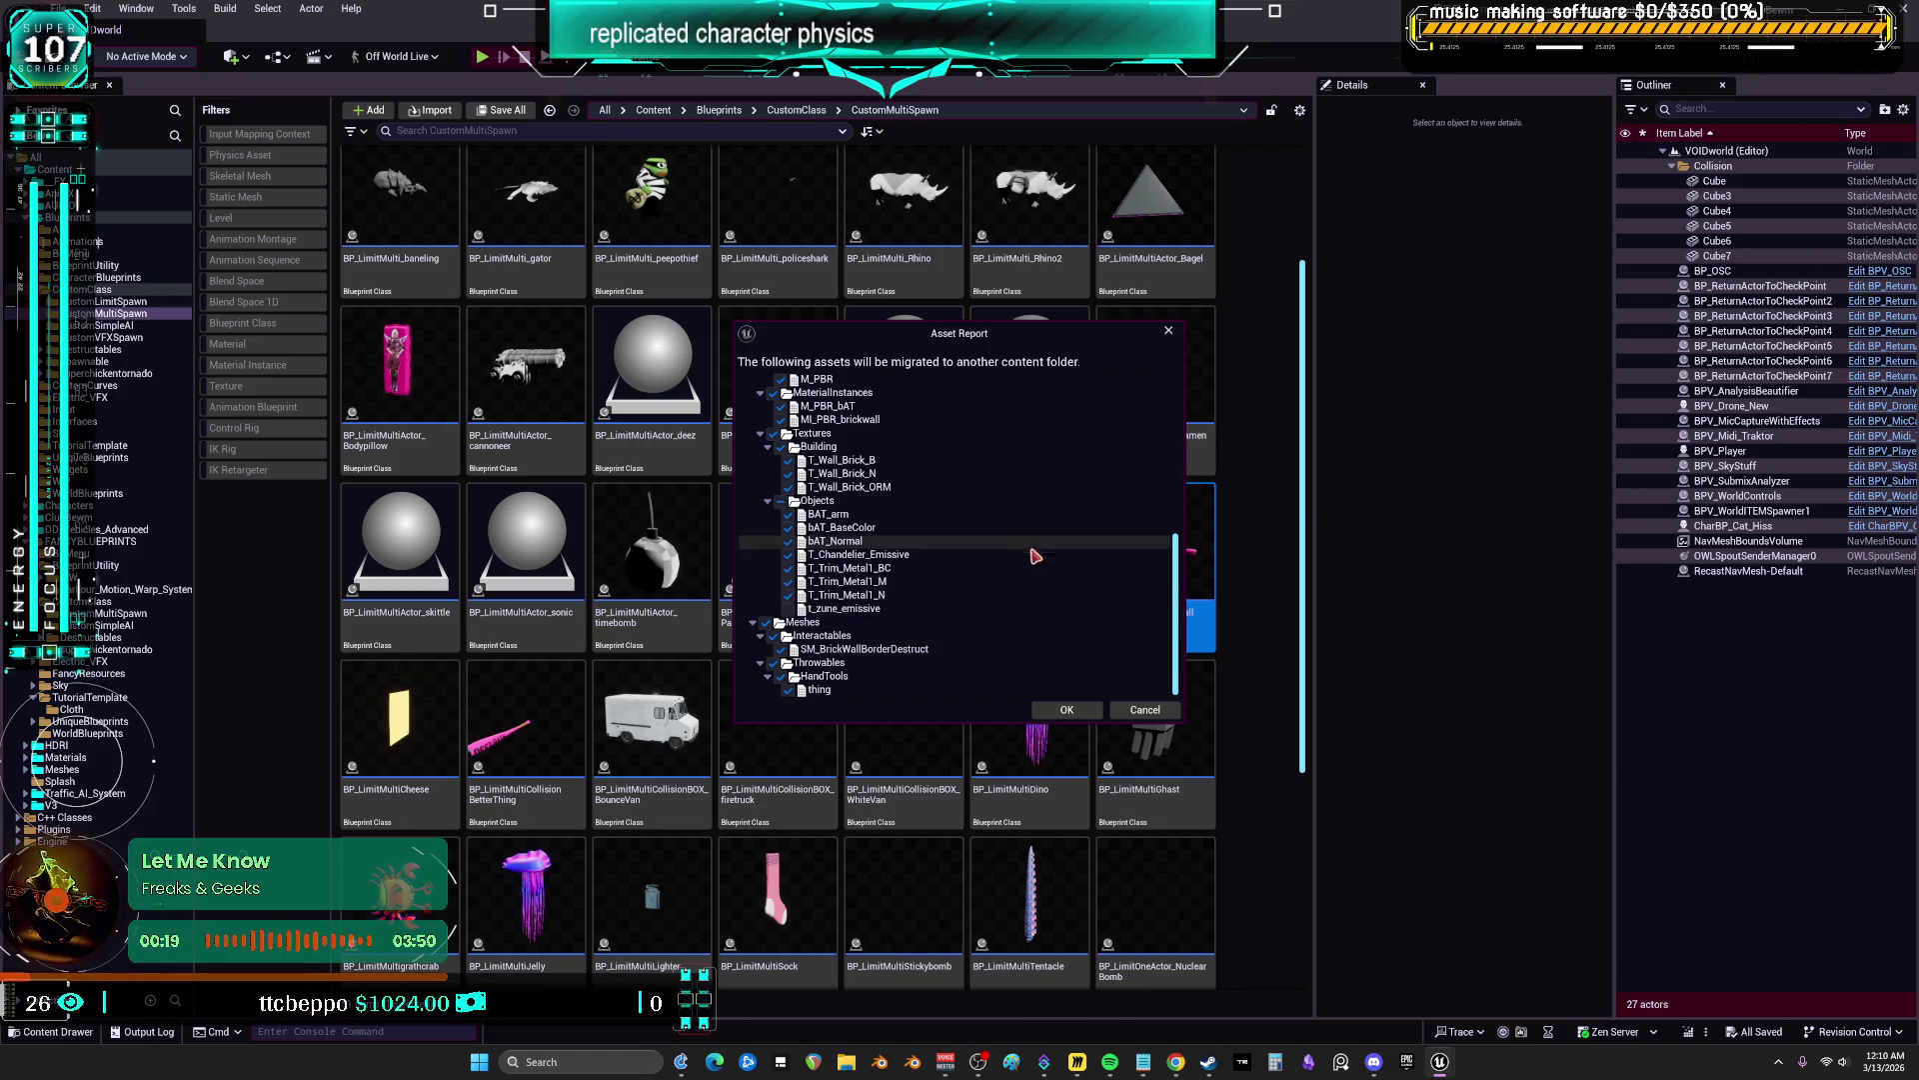
pyautogui.scroll(10, 922, 651)
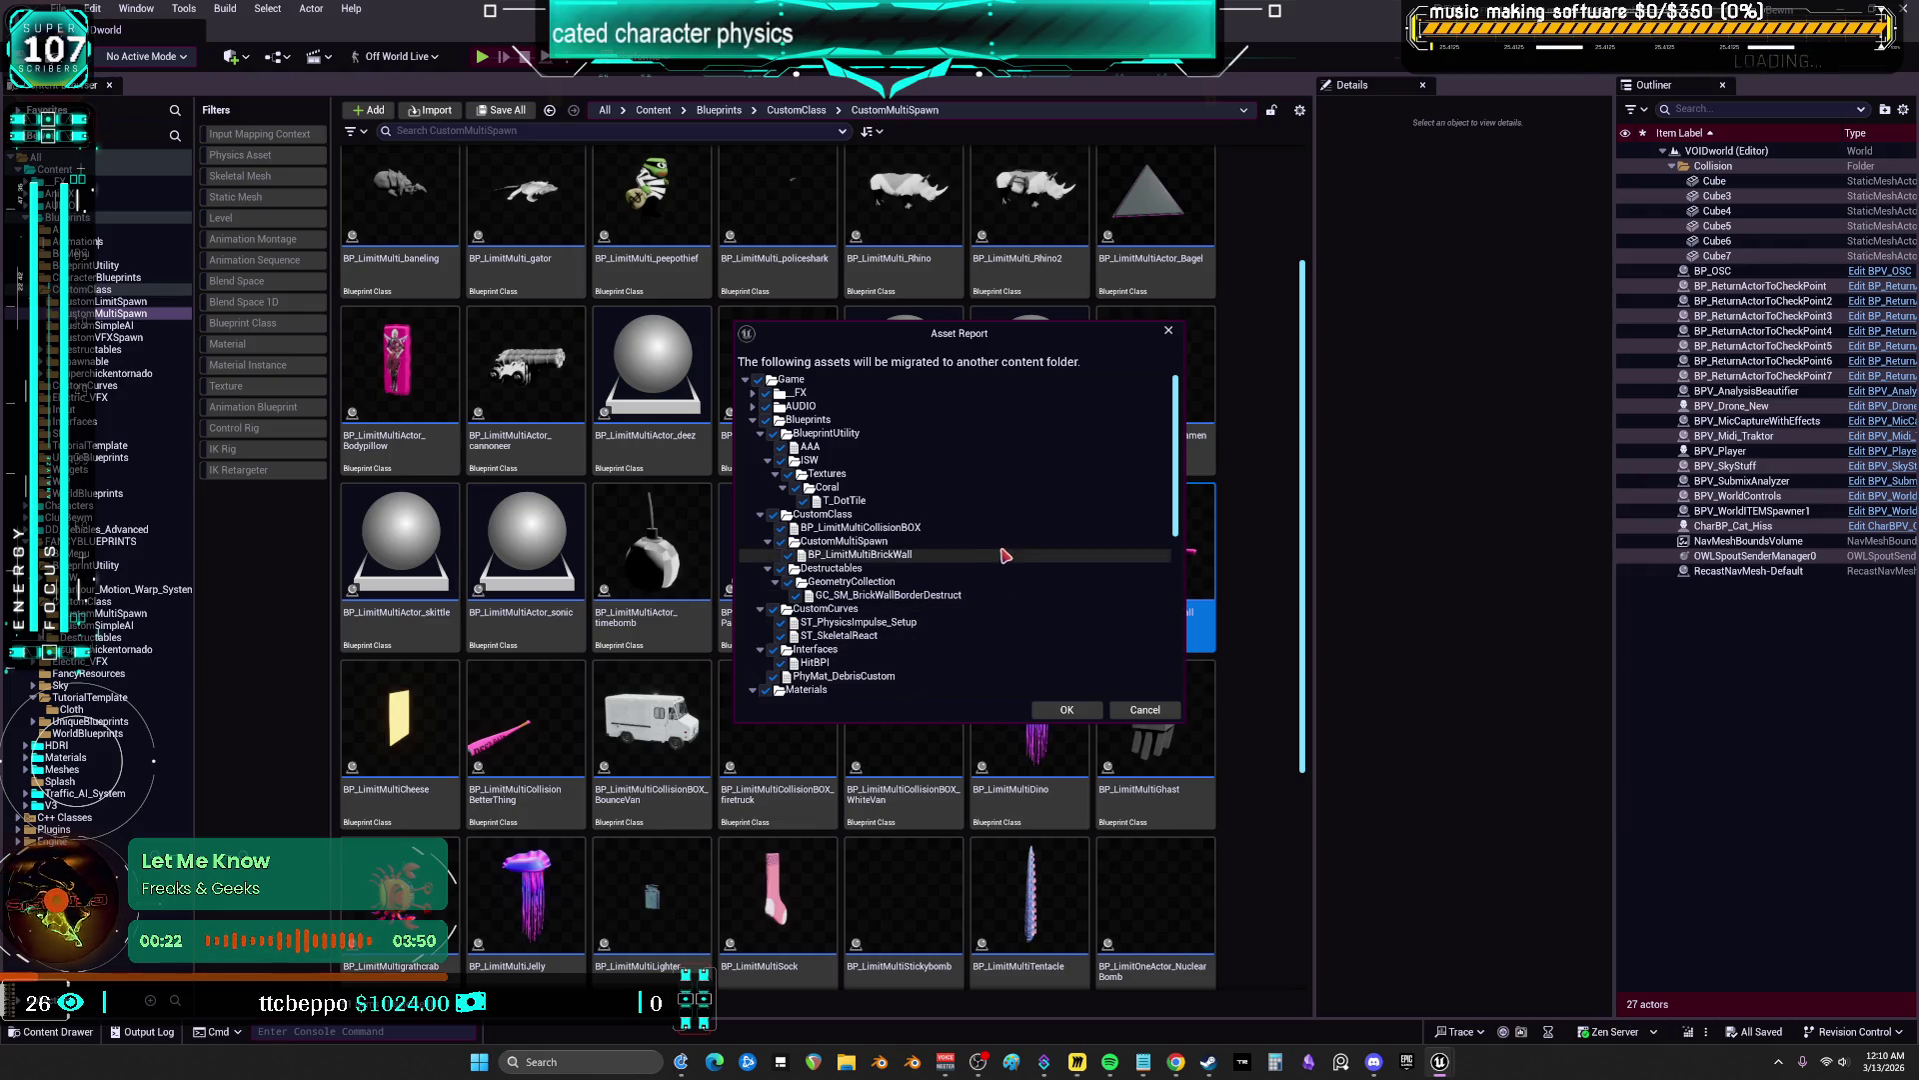
pyautogui.click(1067, 709)
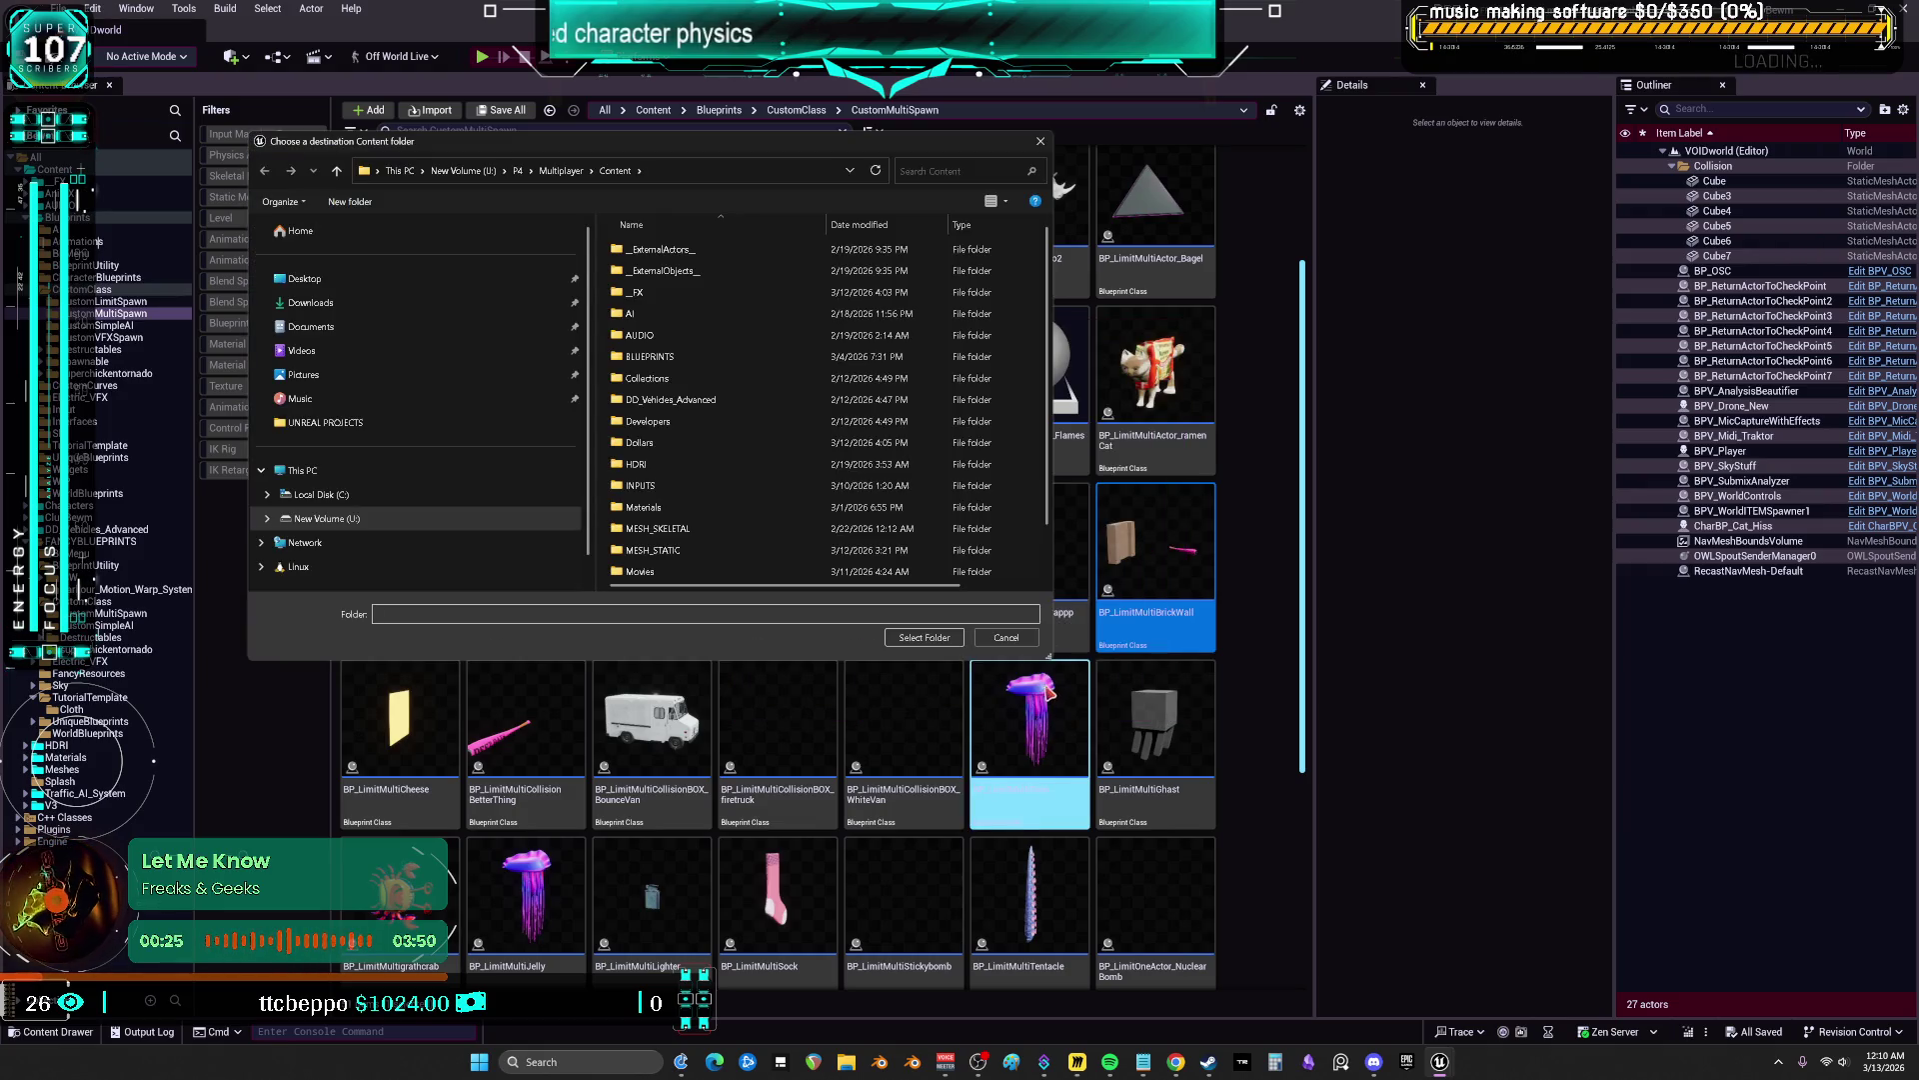
# Migrate into the Multiplayer Content folder, then quit the editor with Don't Save
pyautogui.click(944, 638)
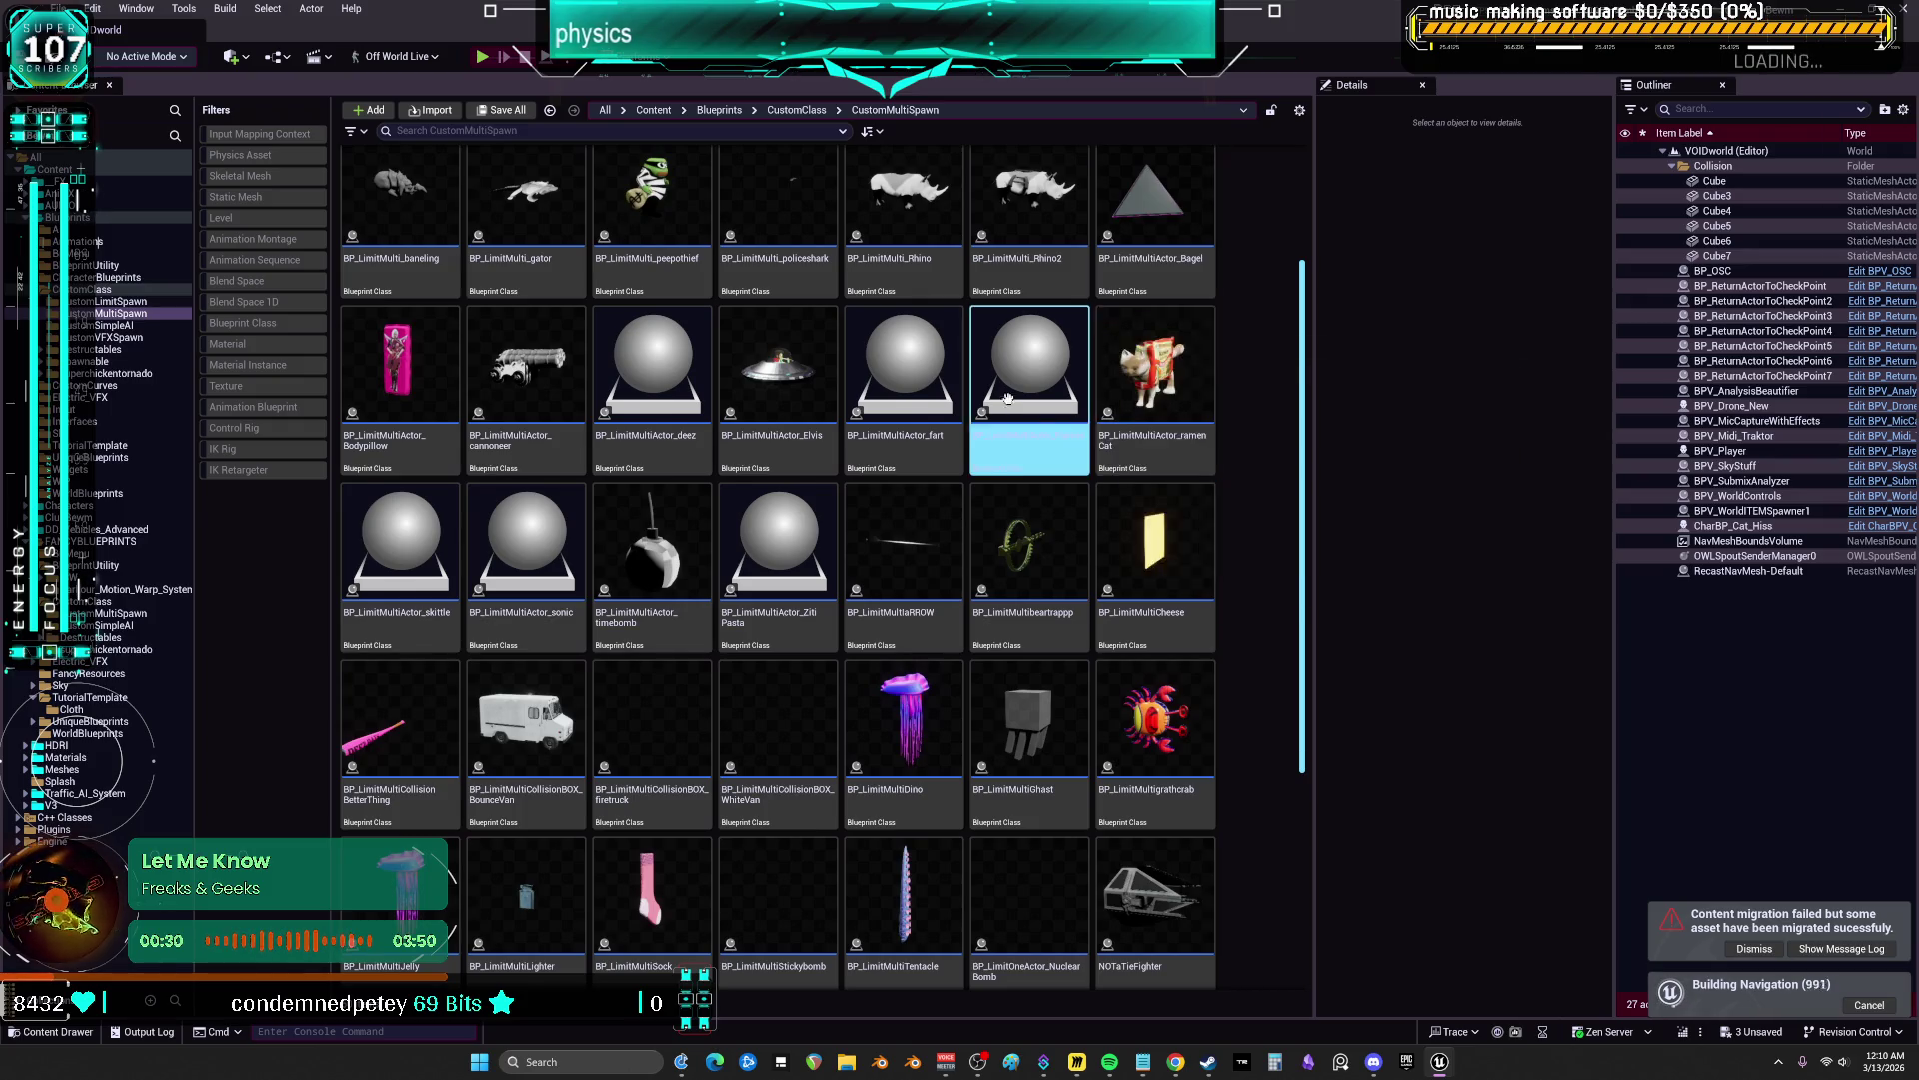
pyautogui.scroll(-5, 1150, 300)
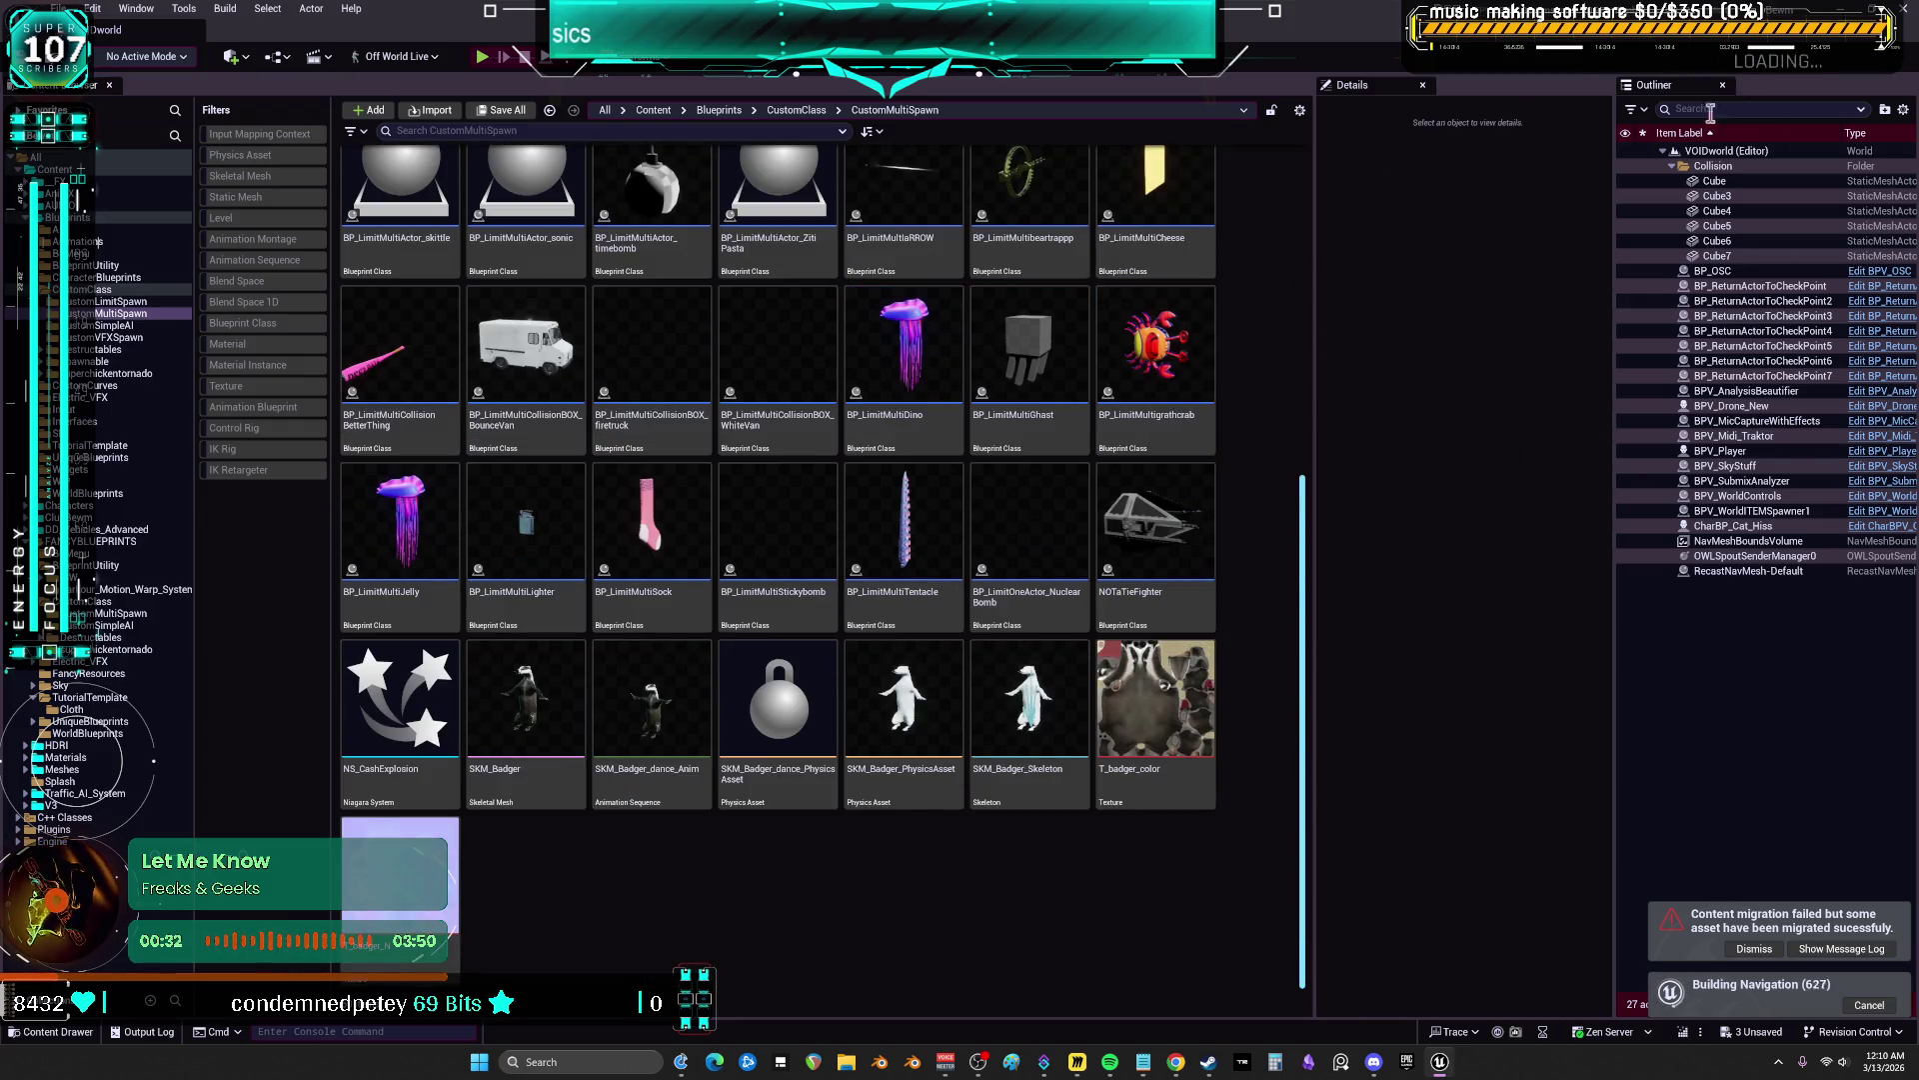
pyautogui.click(1407, 1062)
pyautogui.click(1440, 1063)
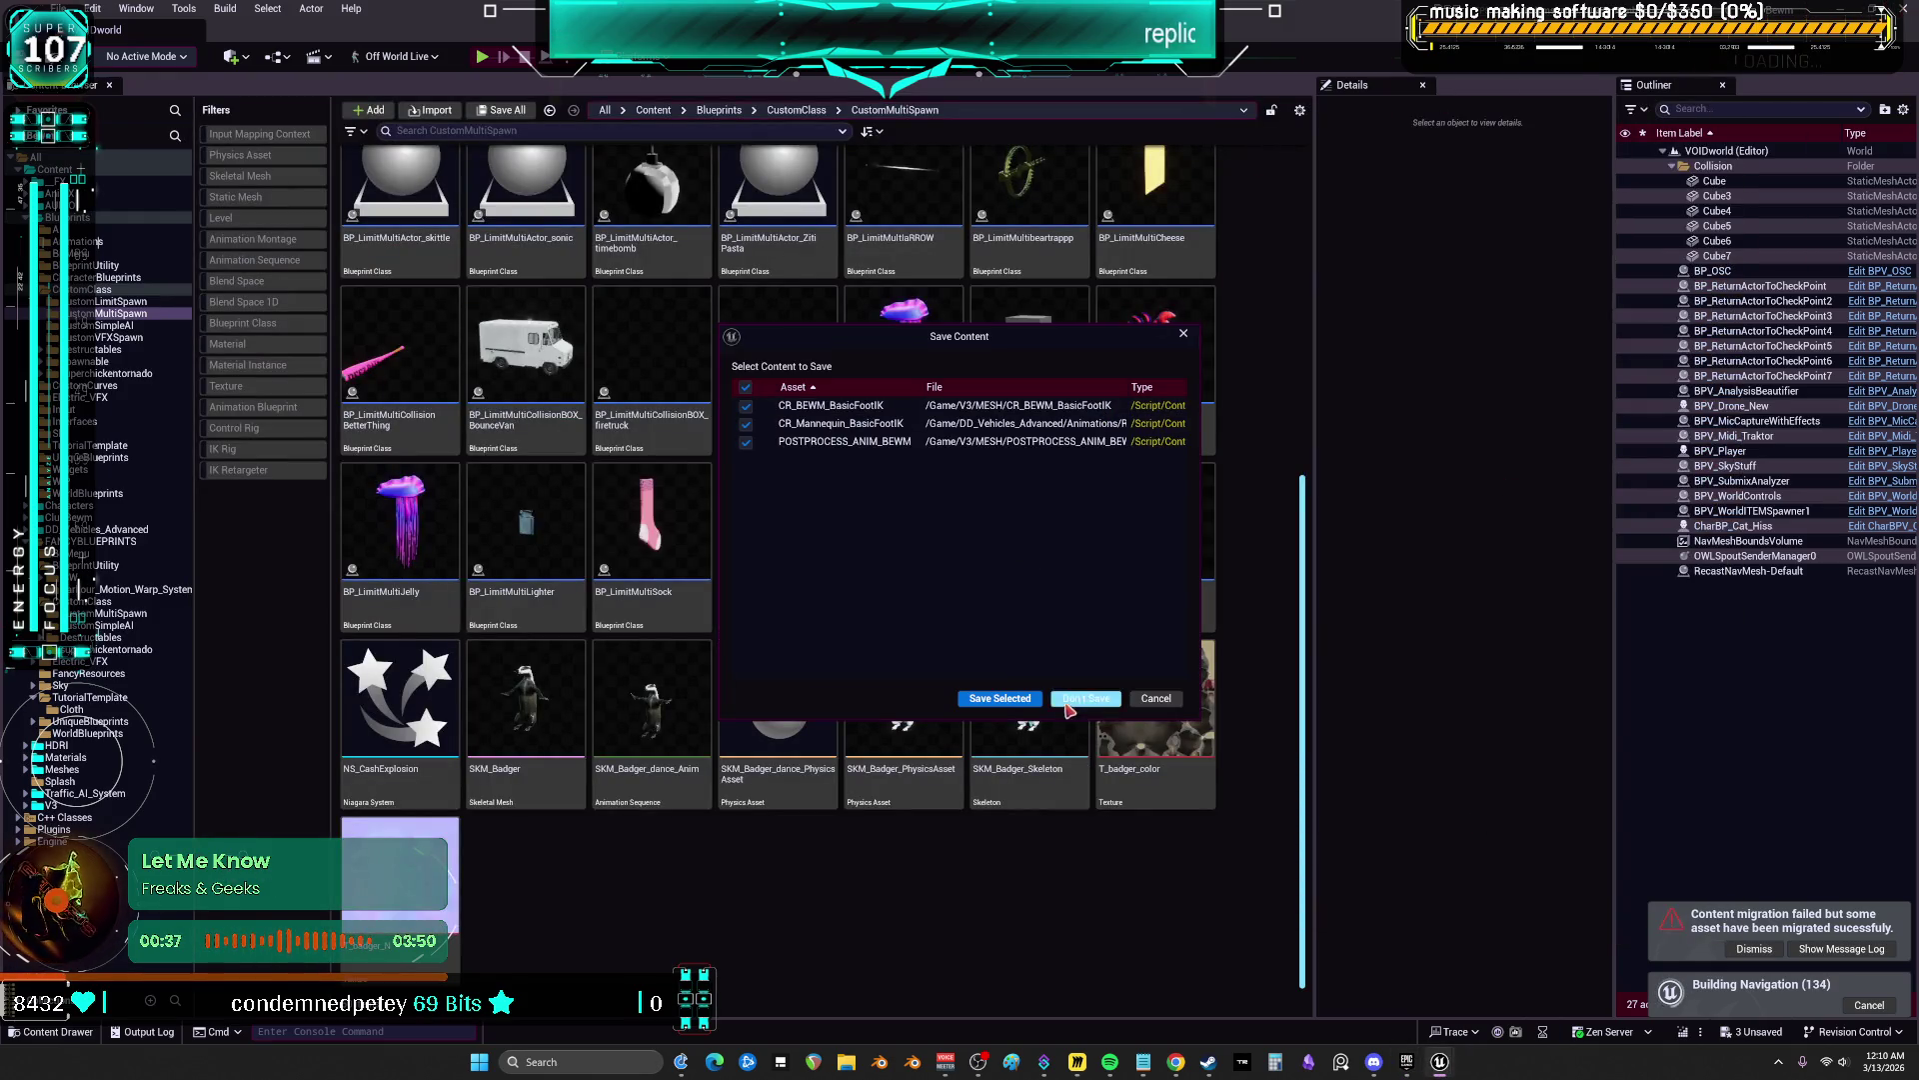
pyautogui.click(1059, 699)
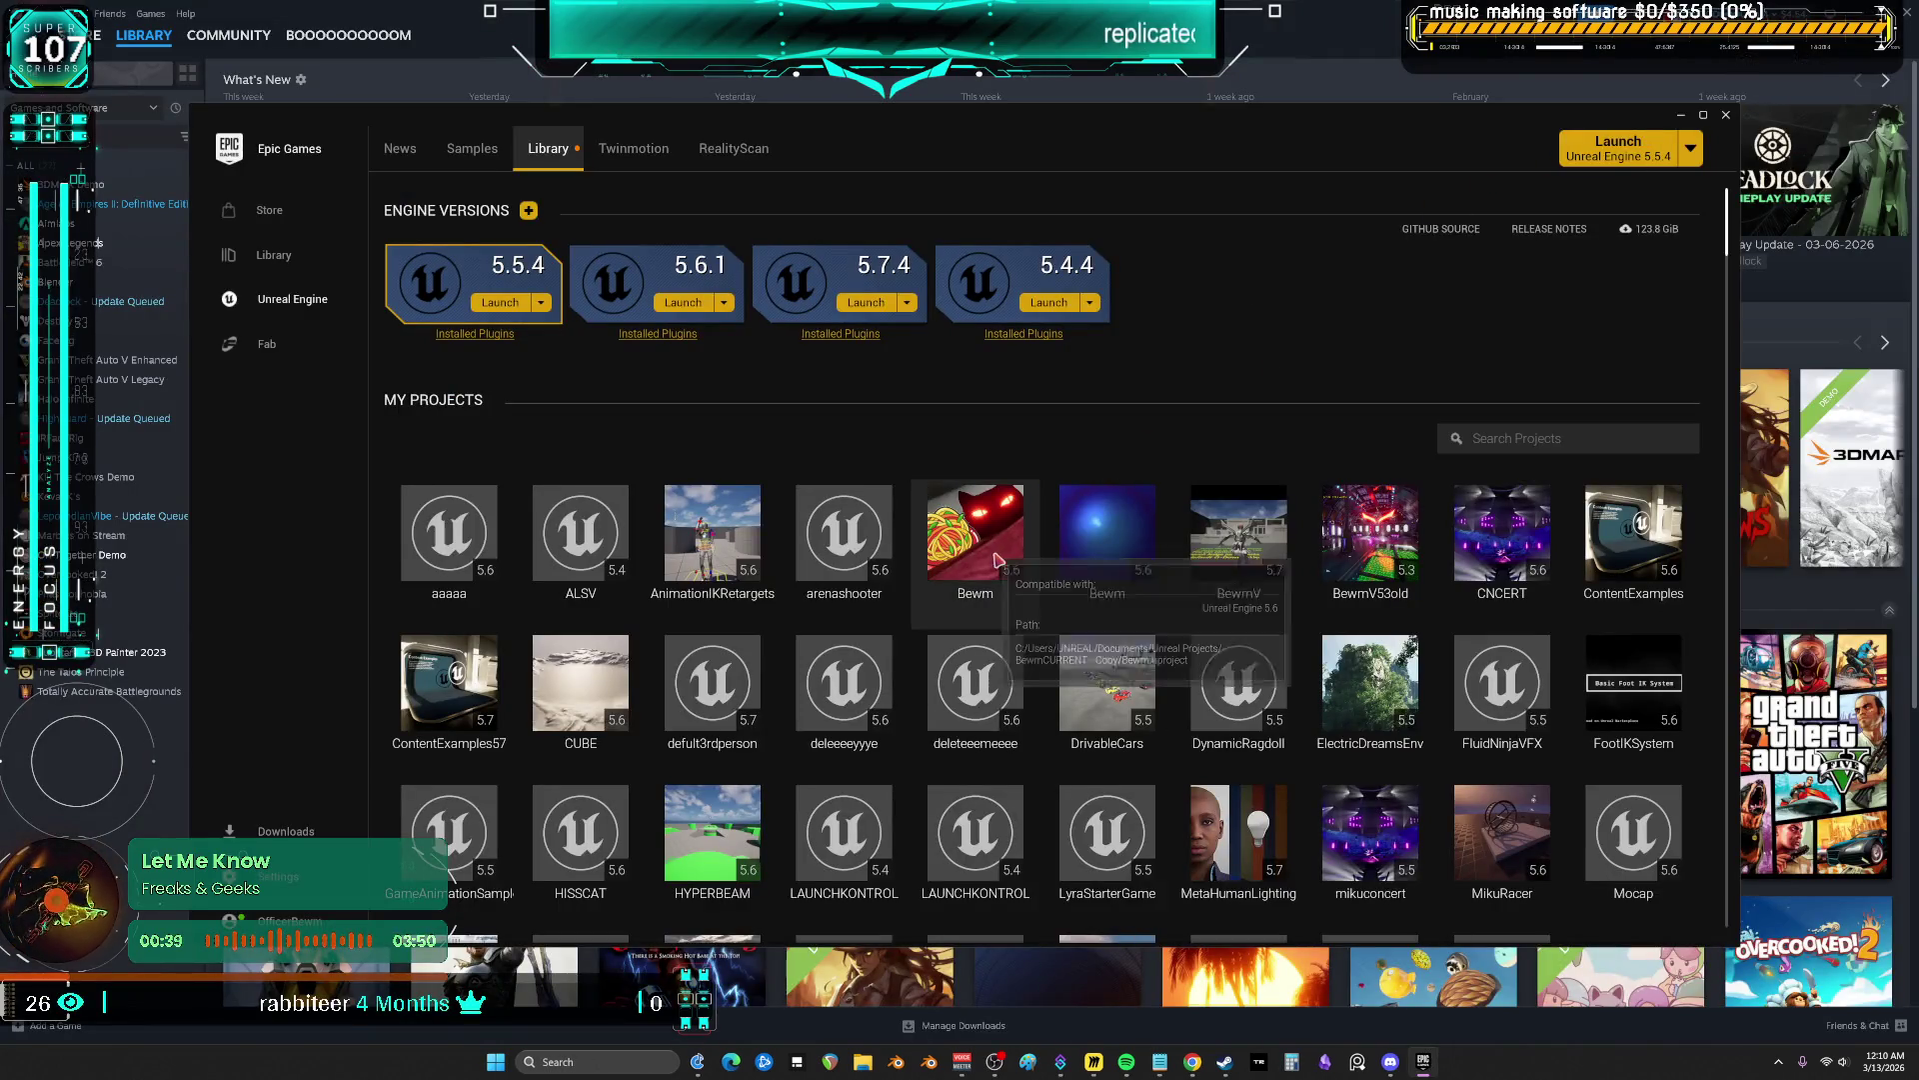
# Launch Unreal Engine 5.7.4 from the Library and wait for its project browser
pyautogui.click(857, 309)
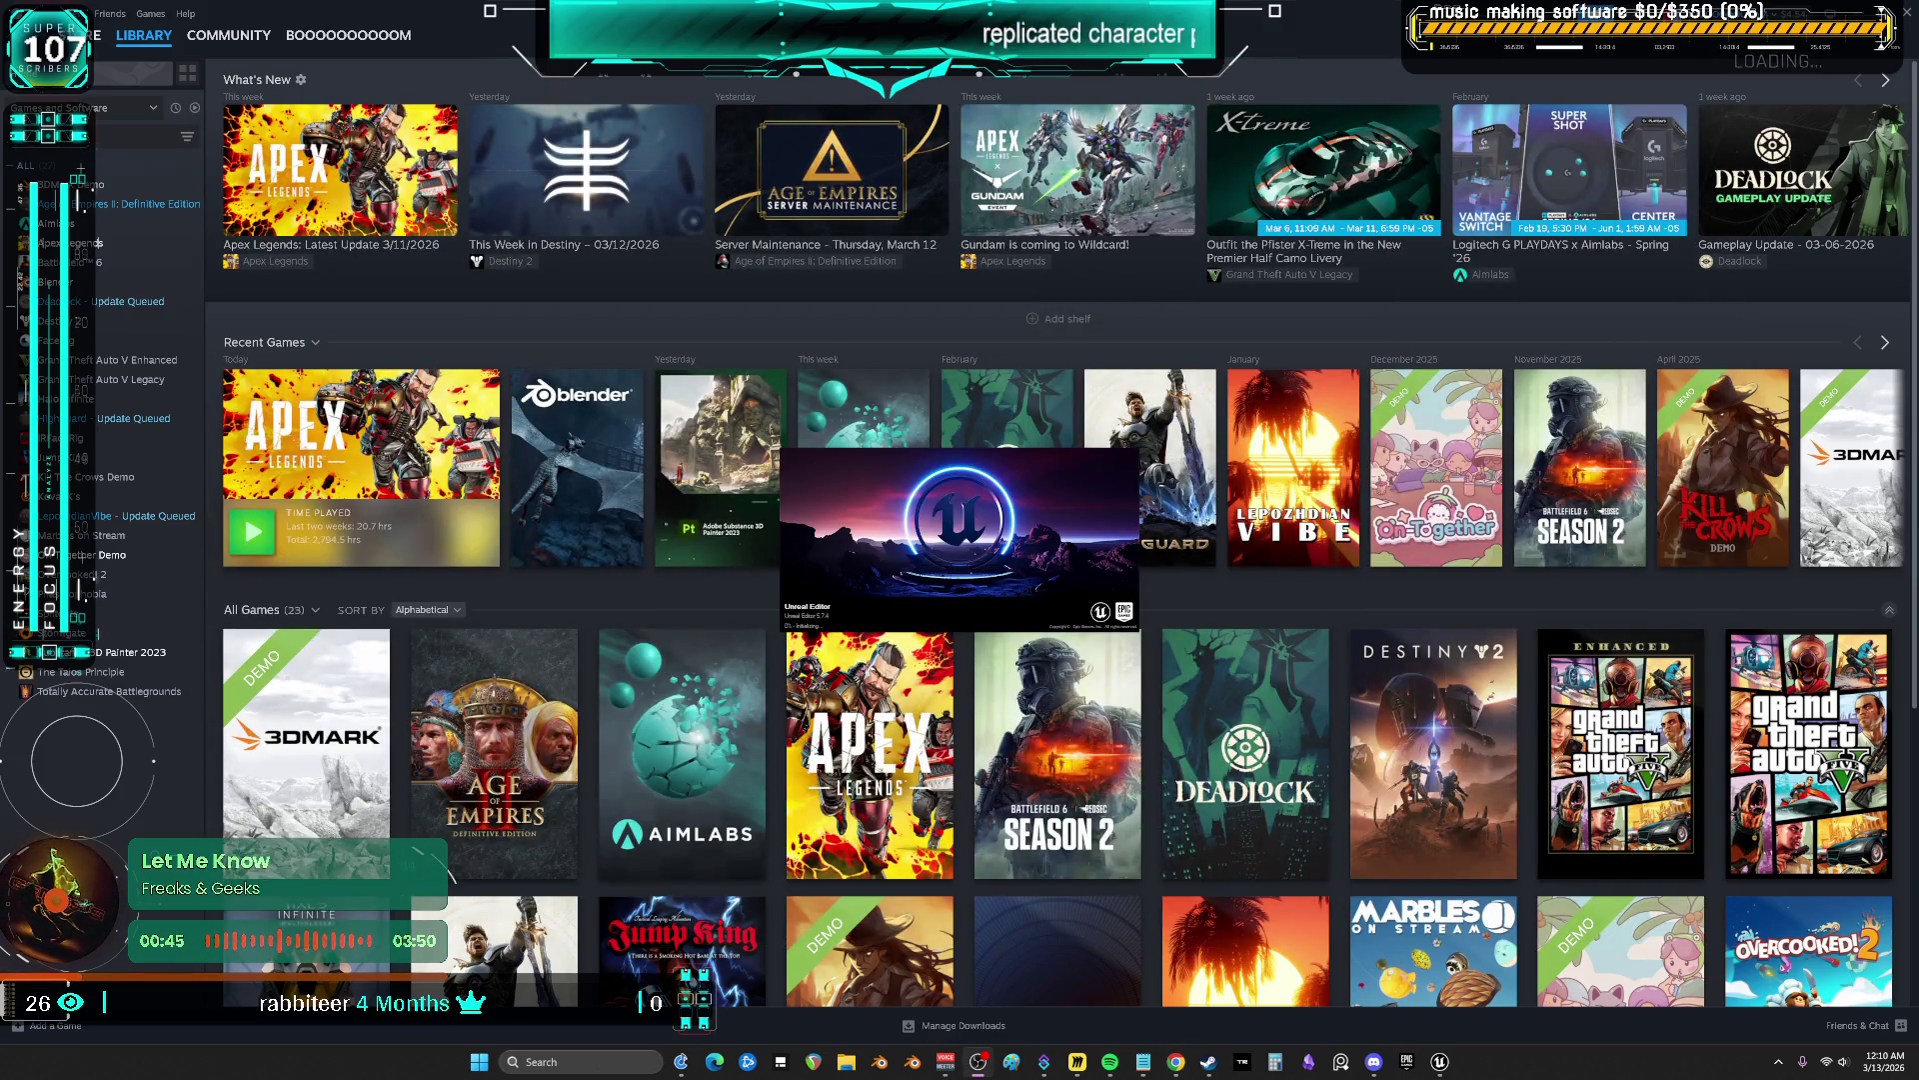
pyautogui.moveTo(1210, 642)
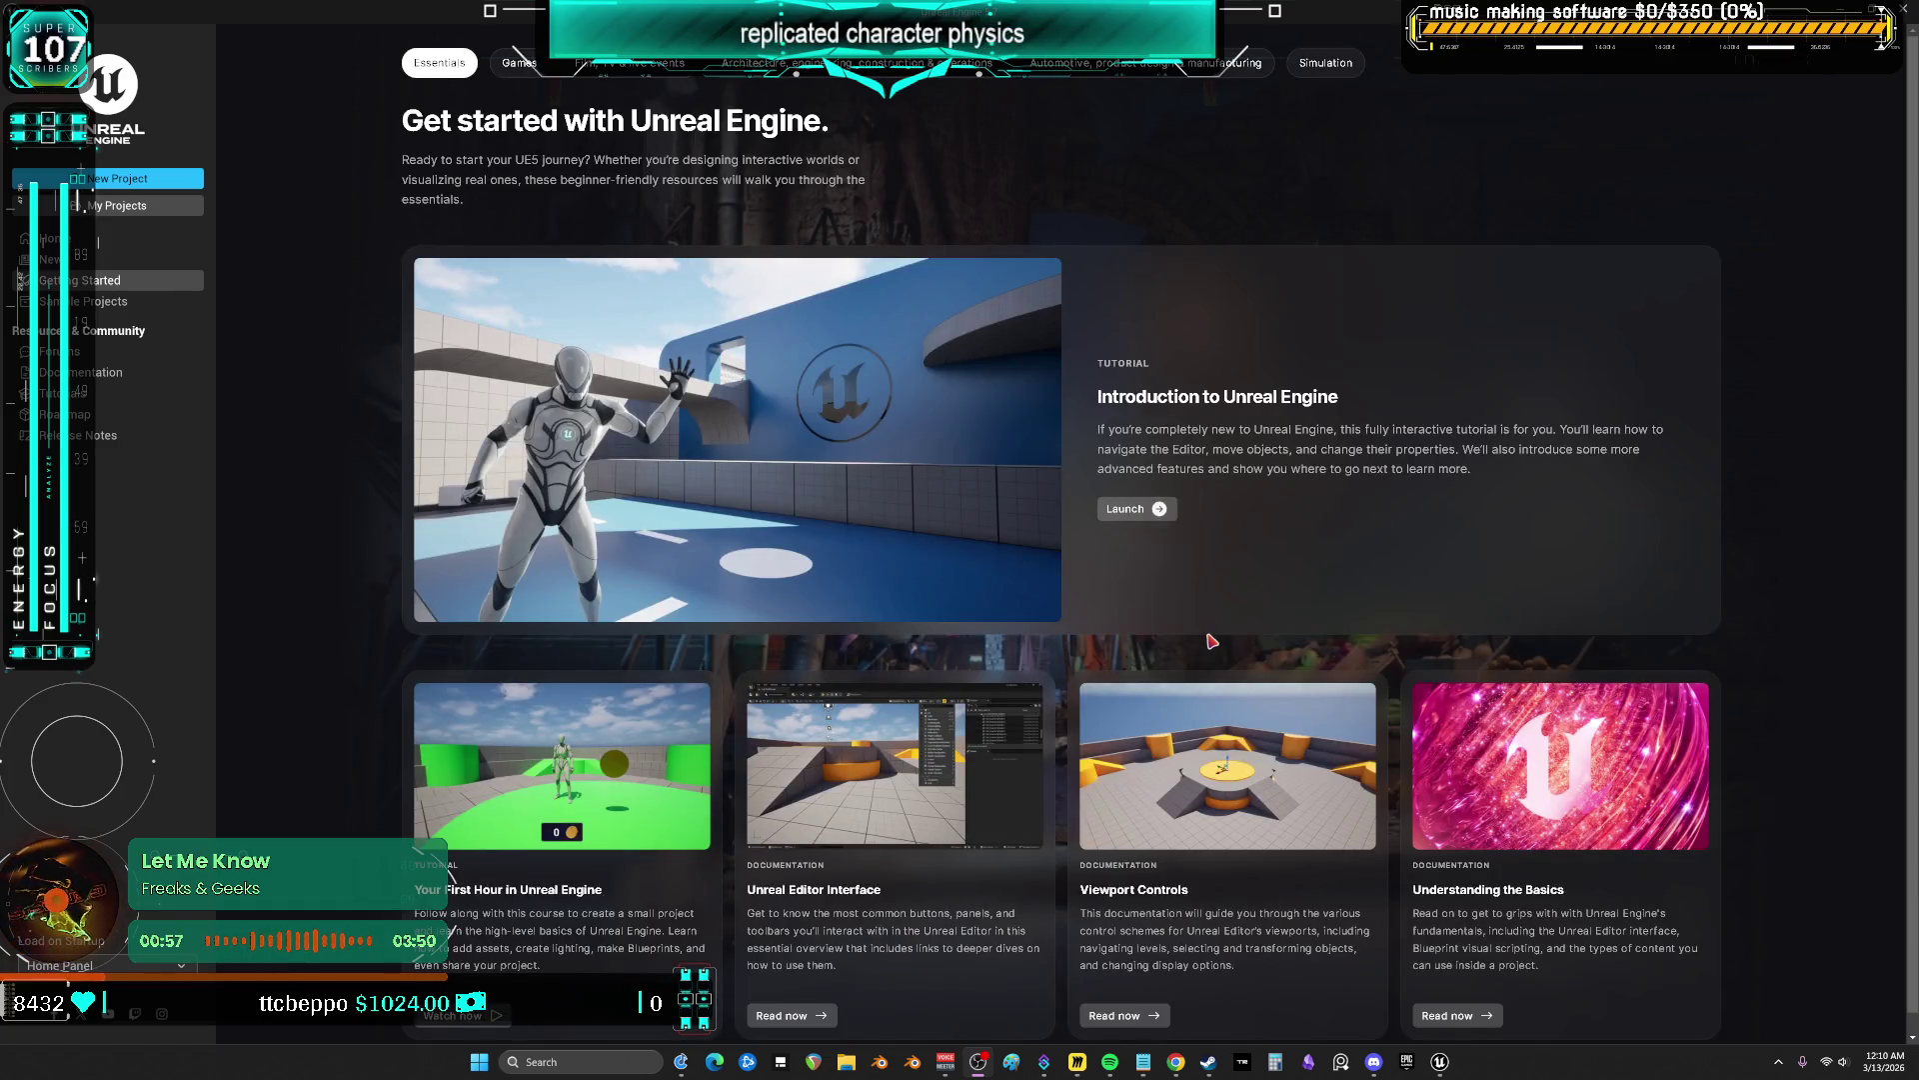
# List existing projects, select LAUNCHKONTROL, then browse disk to the Multiplayer folder
pyautogui.click(145, 208)
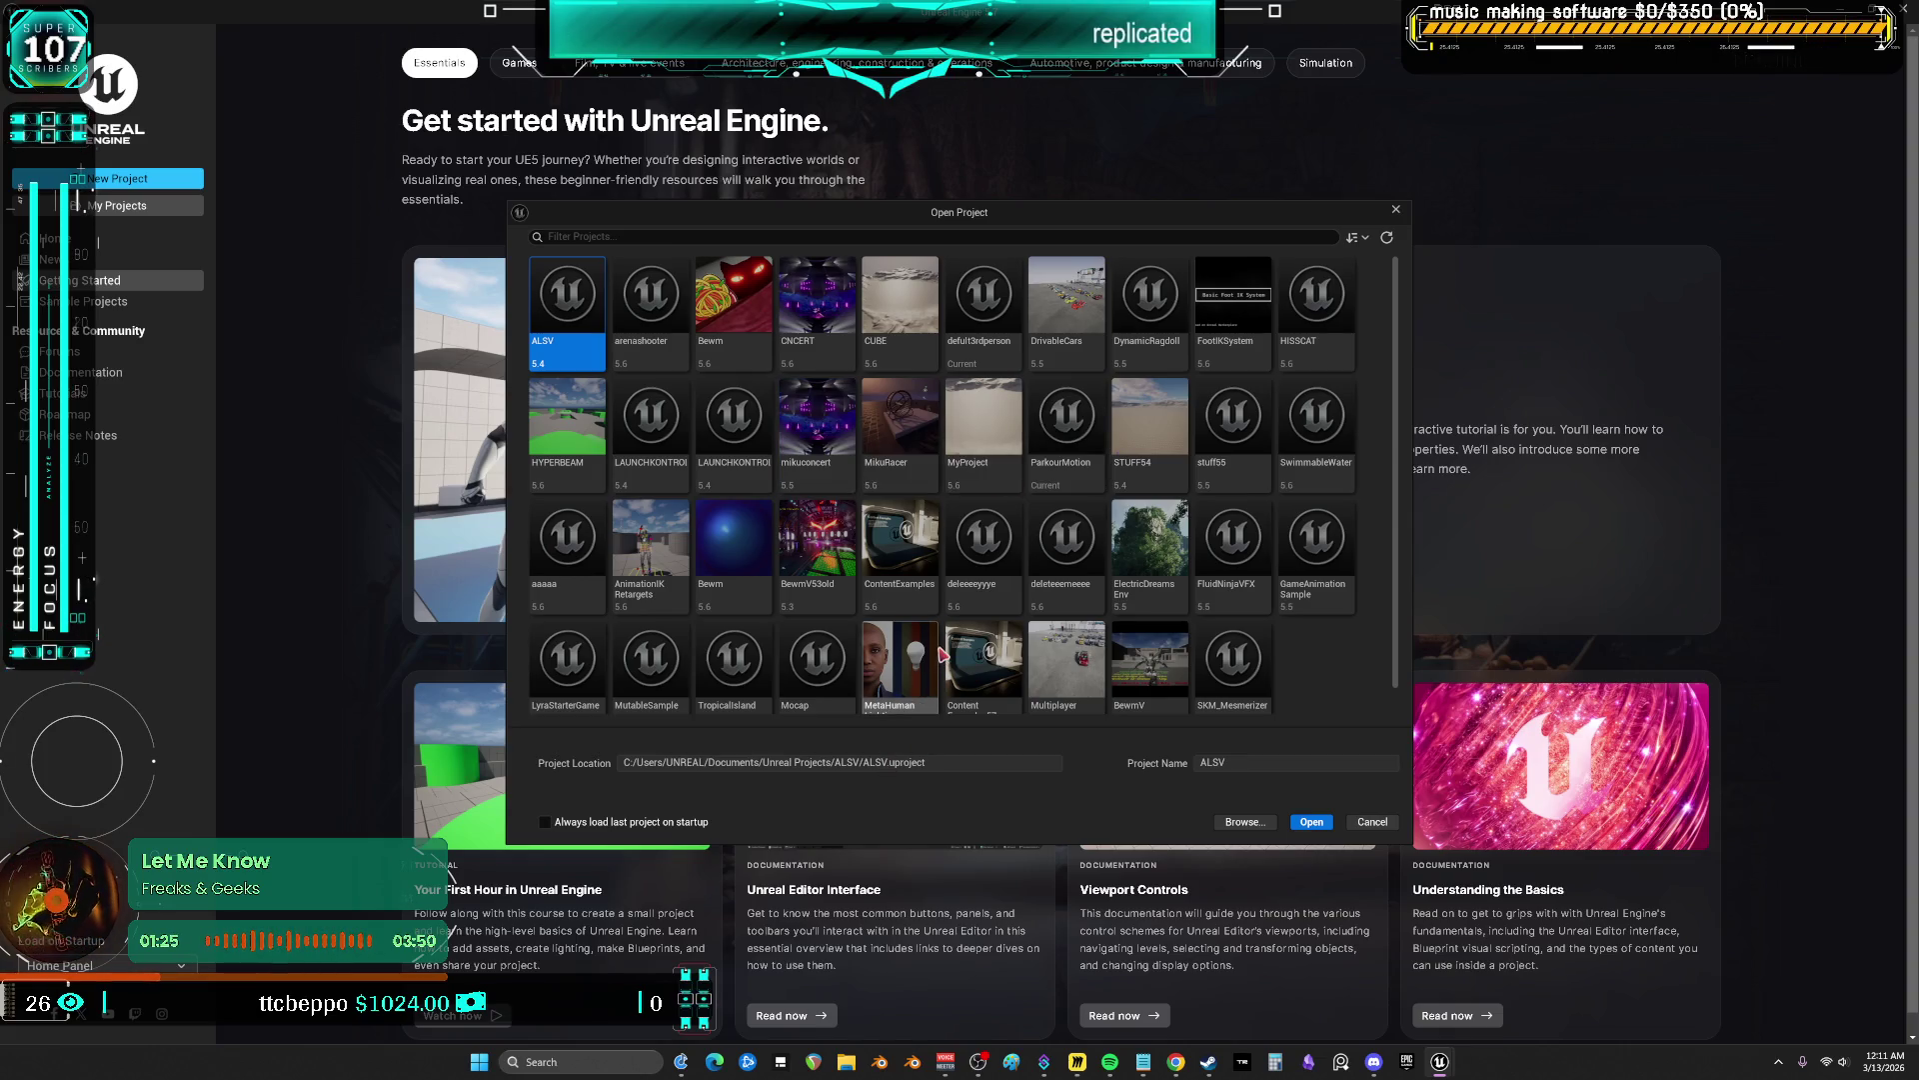
pyautogui.scroll(-1, 1068, 540)
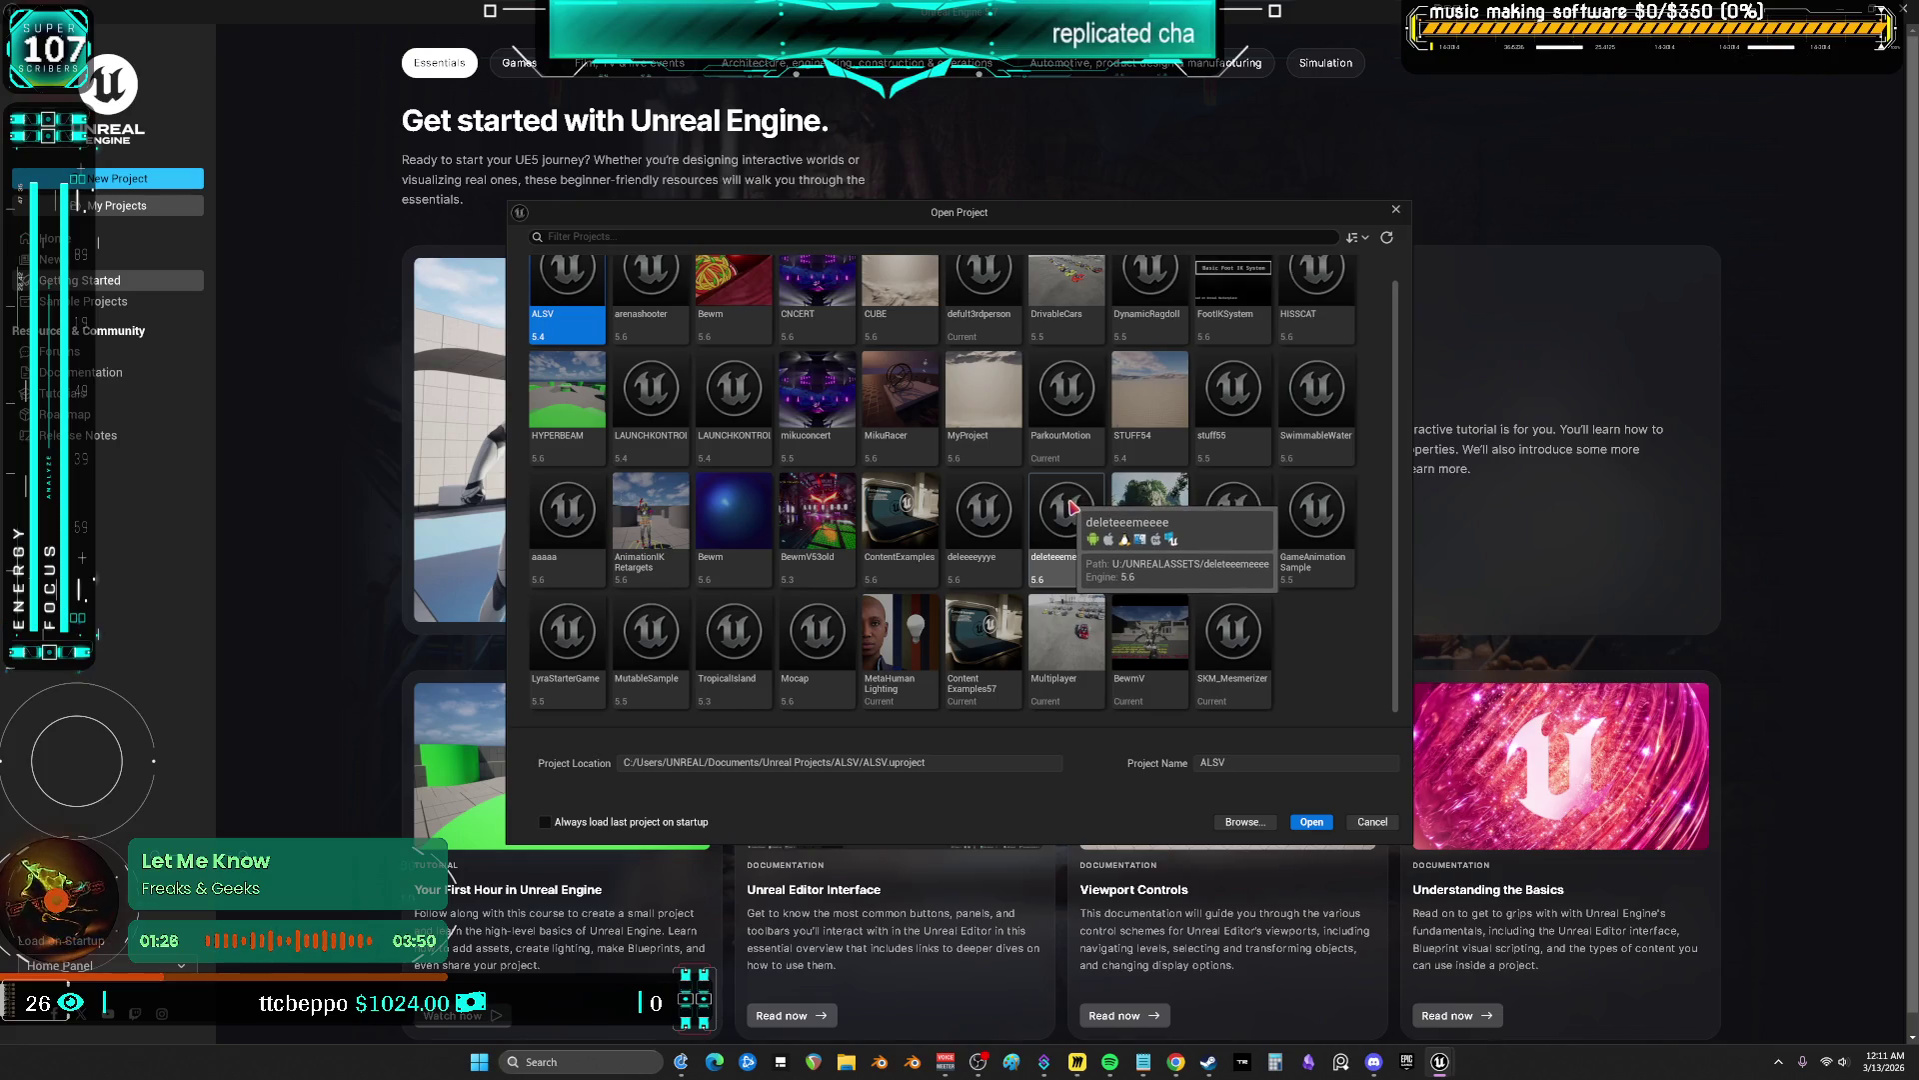
pyautogui.scroll(1, 1157, 582)
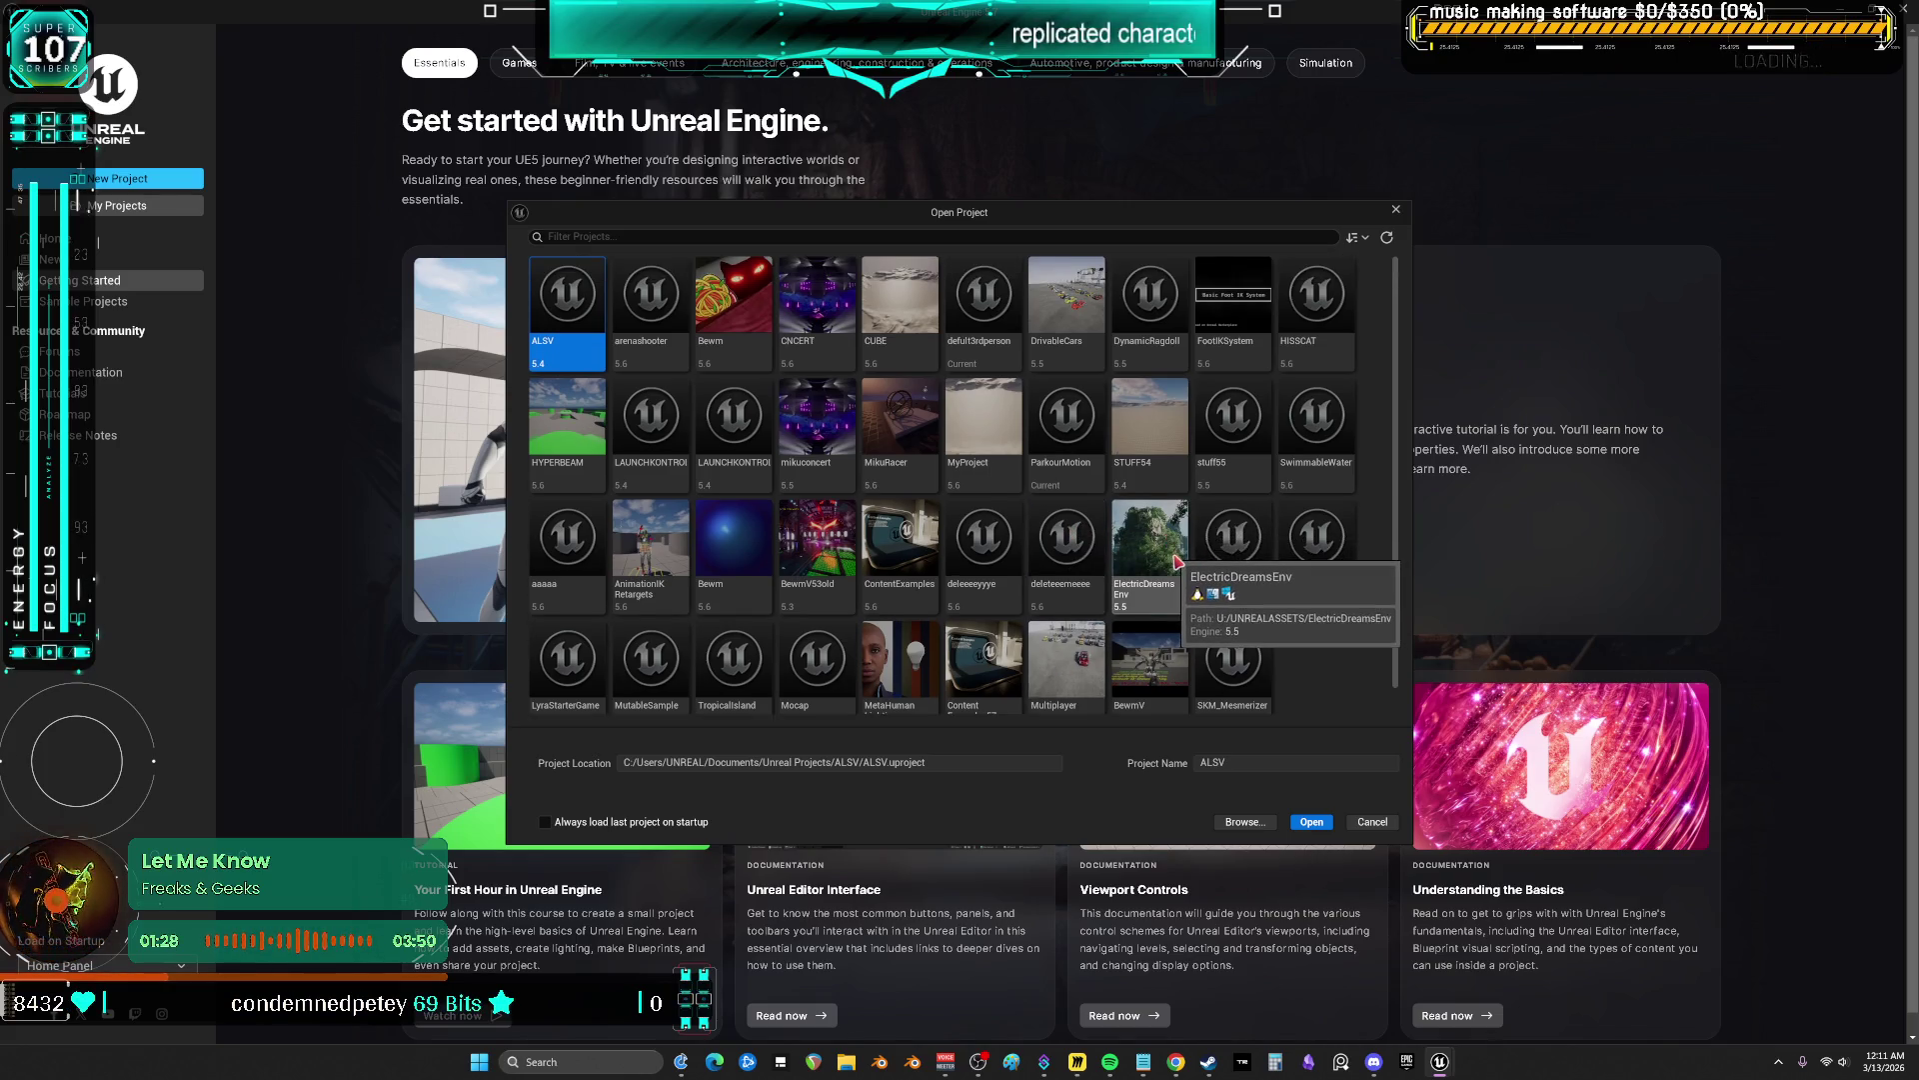
pyautogui.click(727, 416)
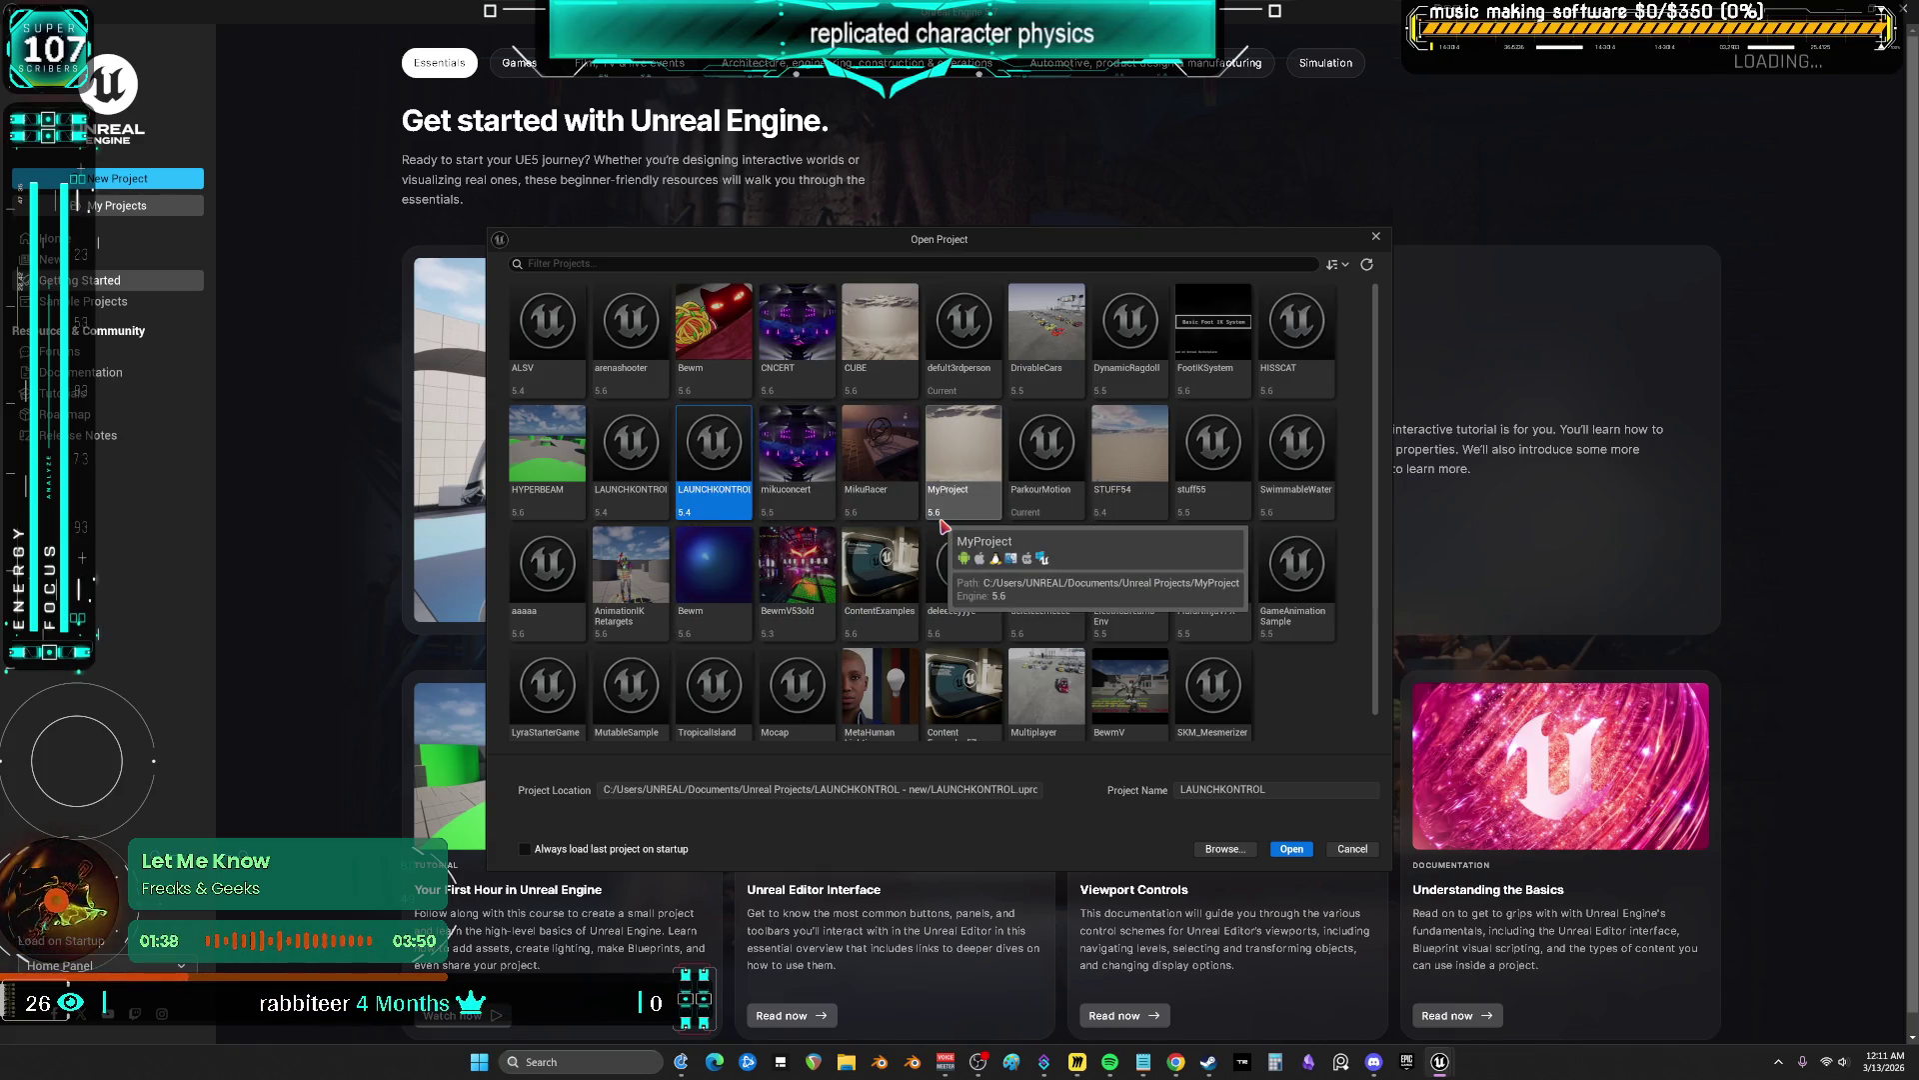
pyautogui.scroll(-1, 1049, 660)
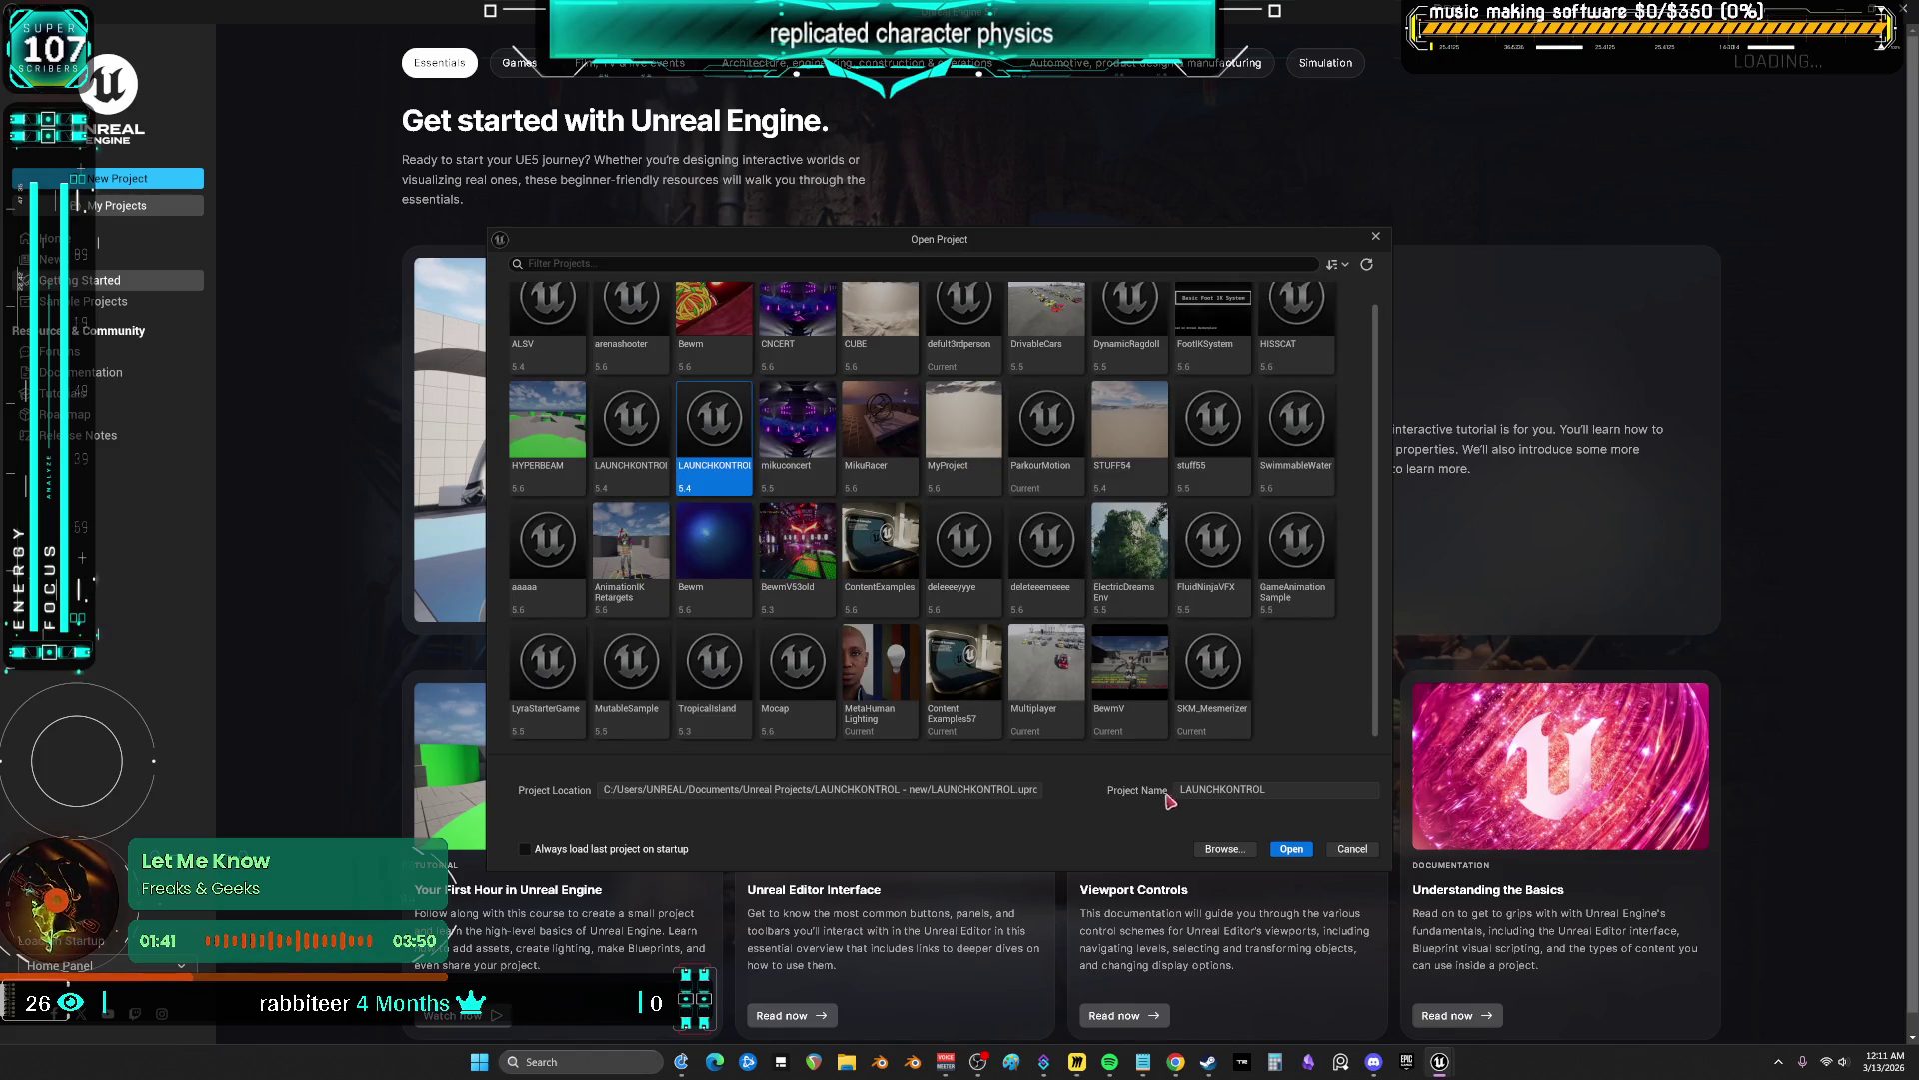
pyautogui.click(1227, 851)
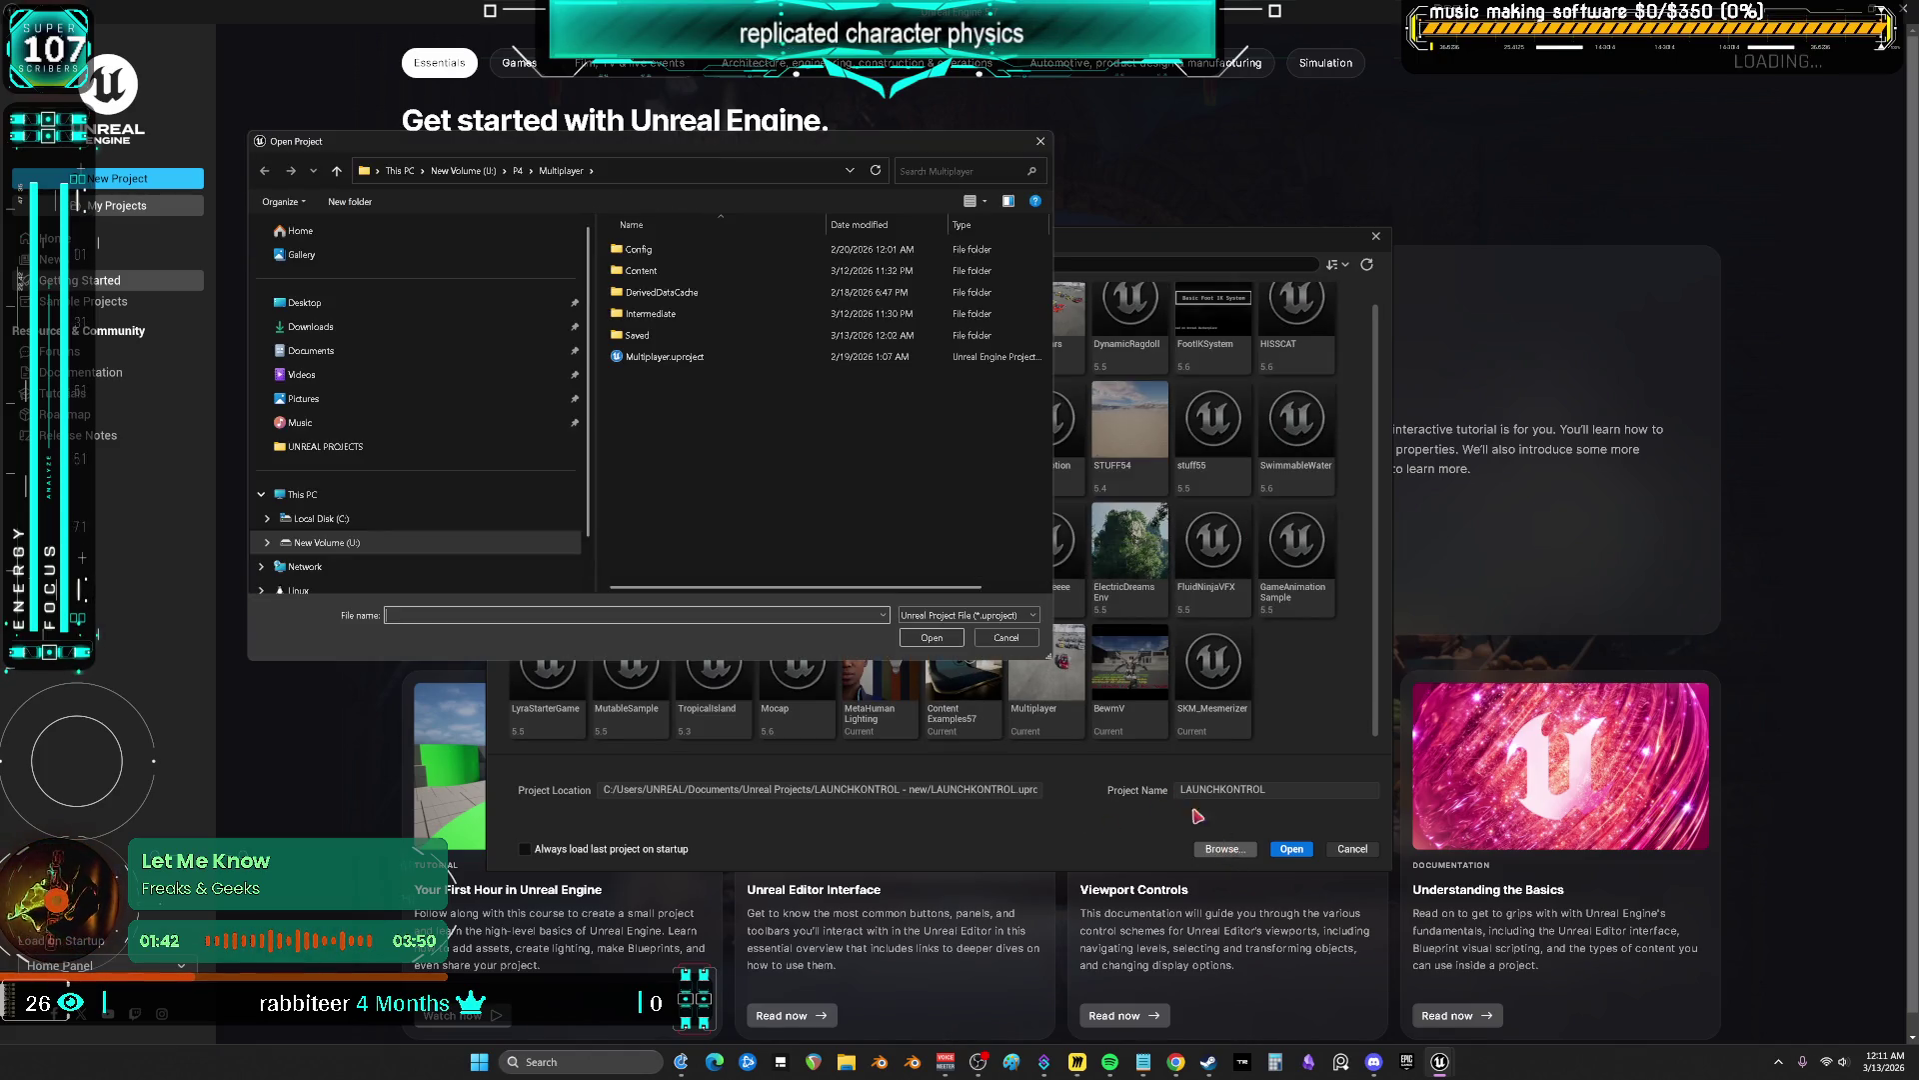
# Select Multiplayer.uproject in the project file browser and open it
pyautogui.click(688, 358)
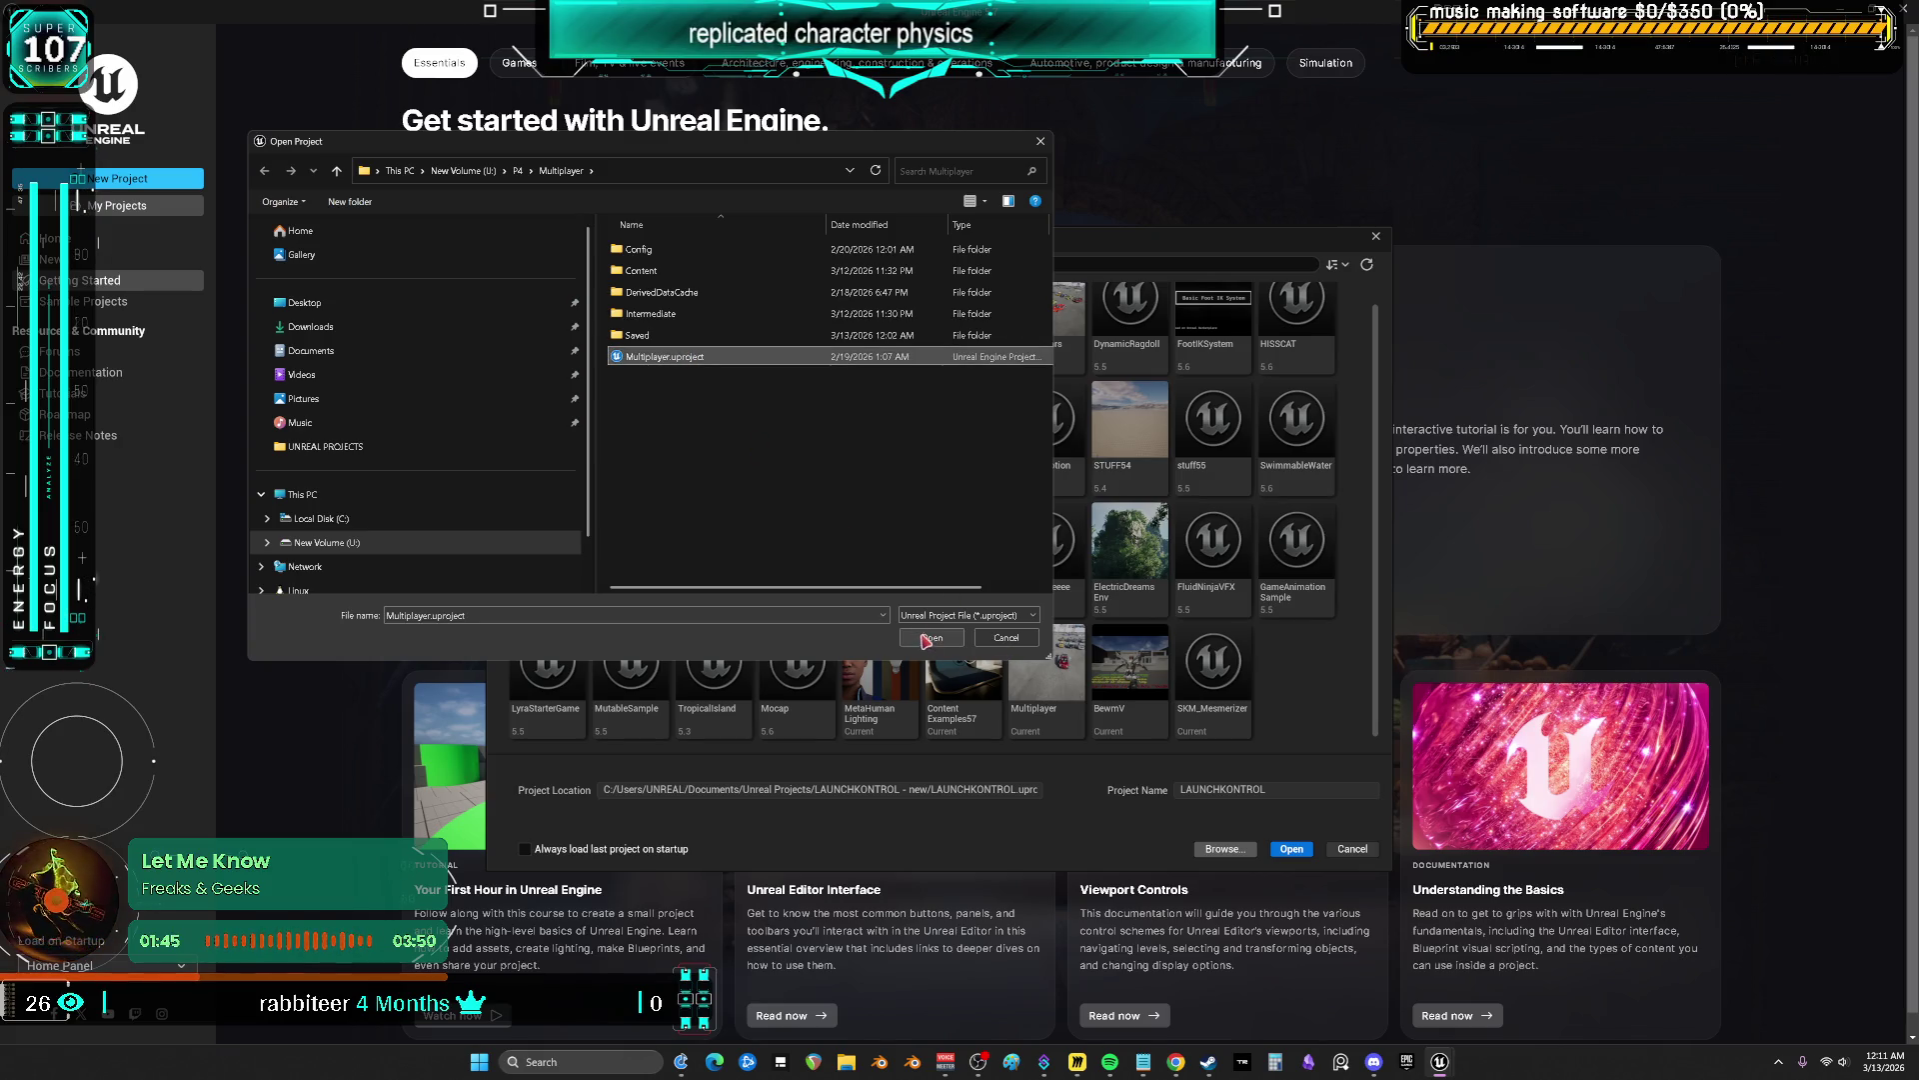
pyautogui.click(931, 638)
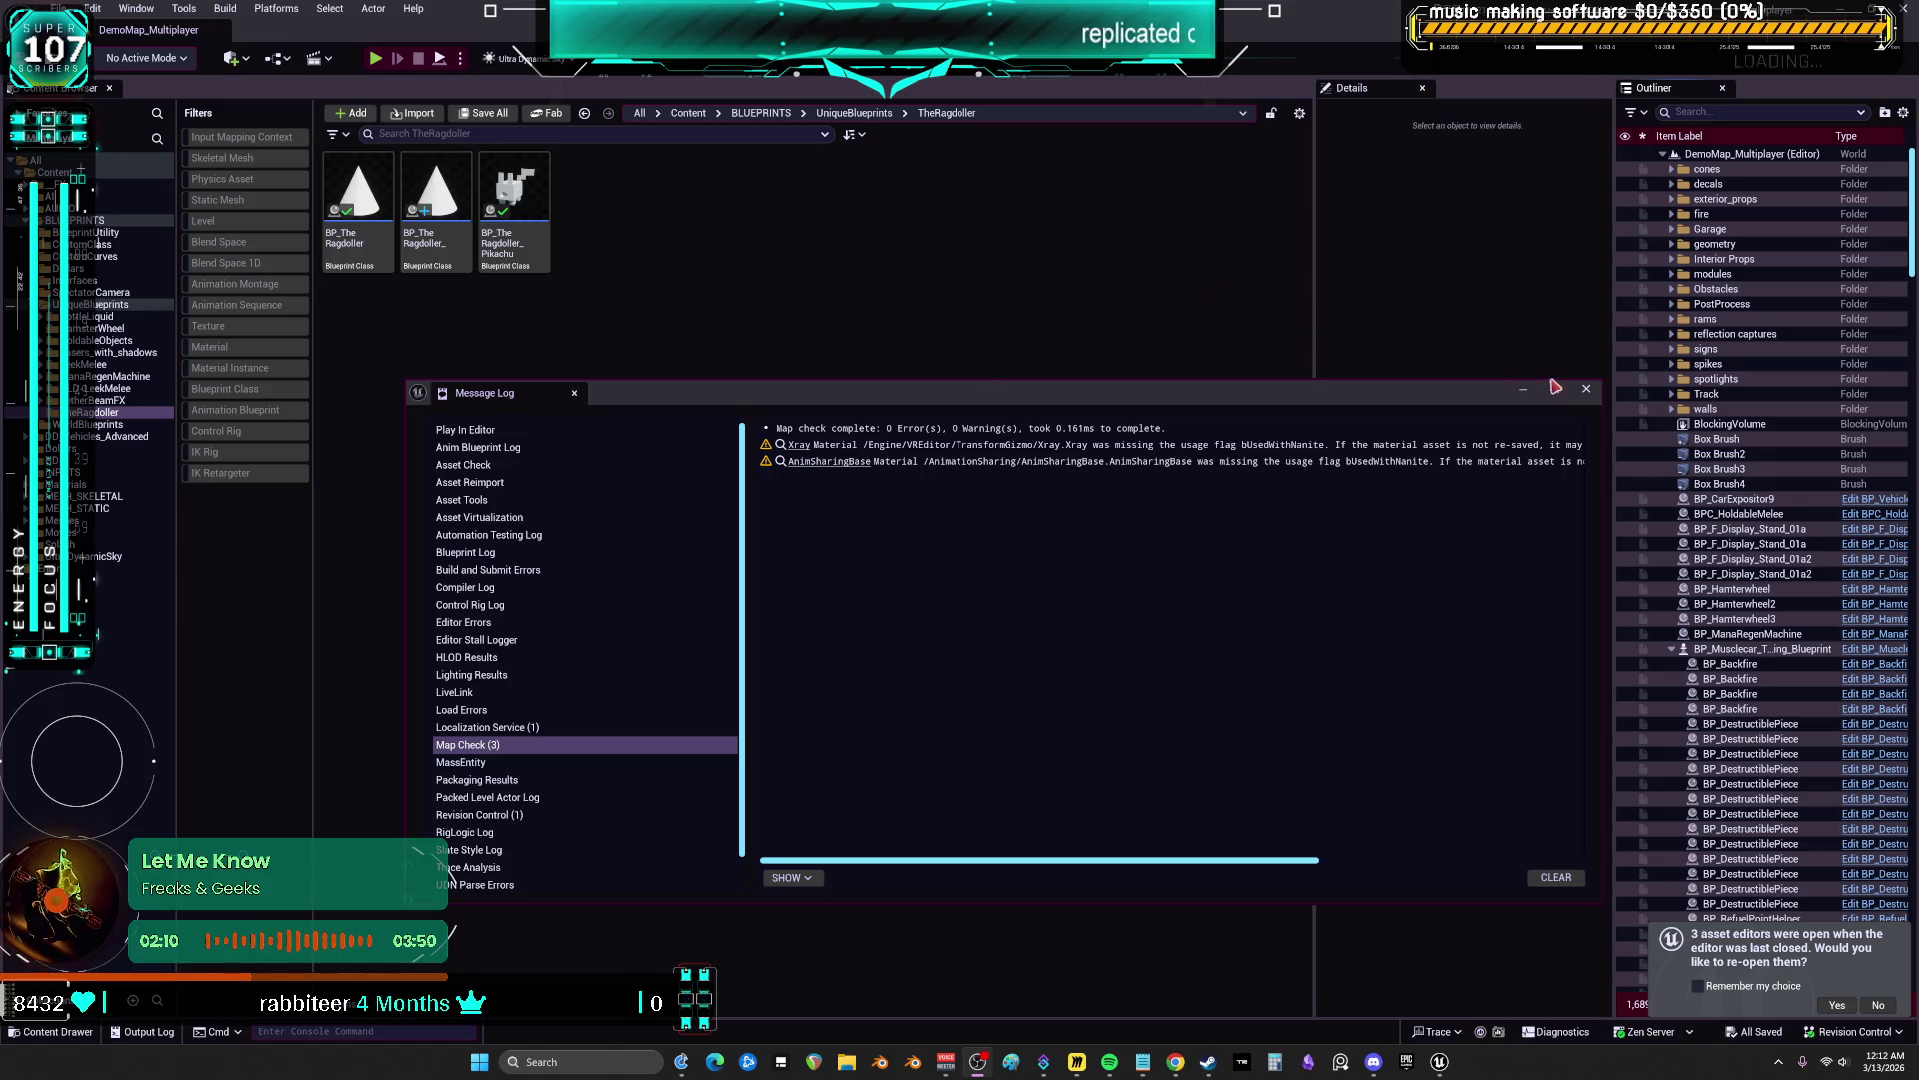
# Close the Message Log to reveal the TheRagdoller folder's three Blueprint classes
pyautogui.click(1585, 389)
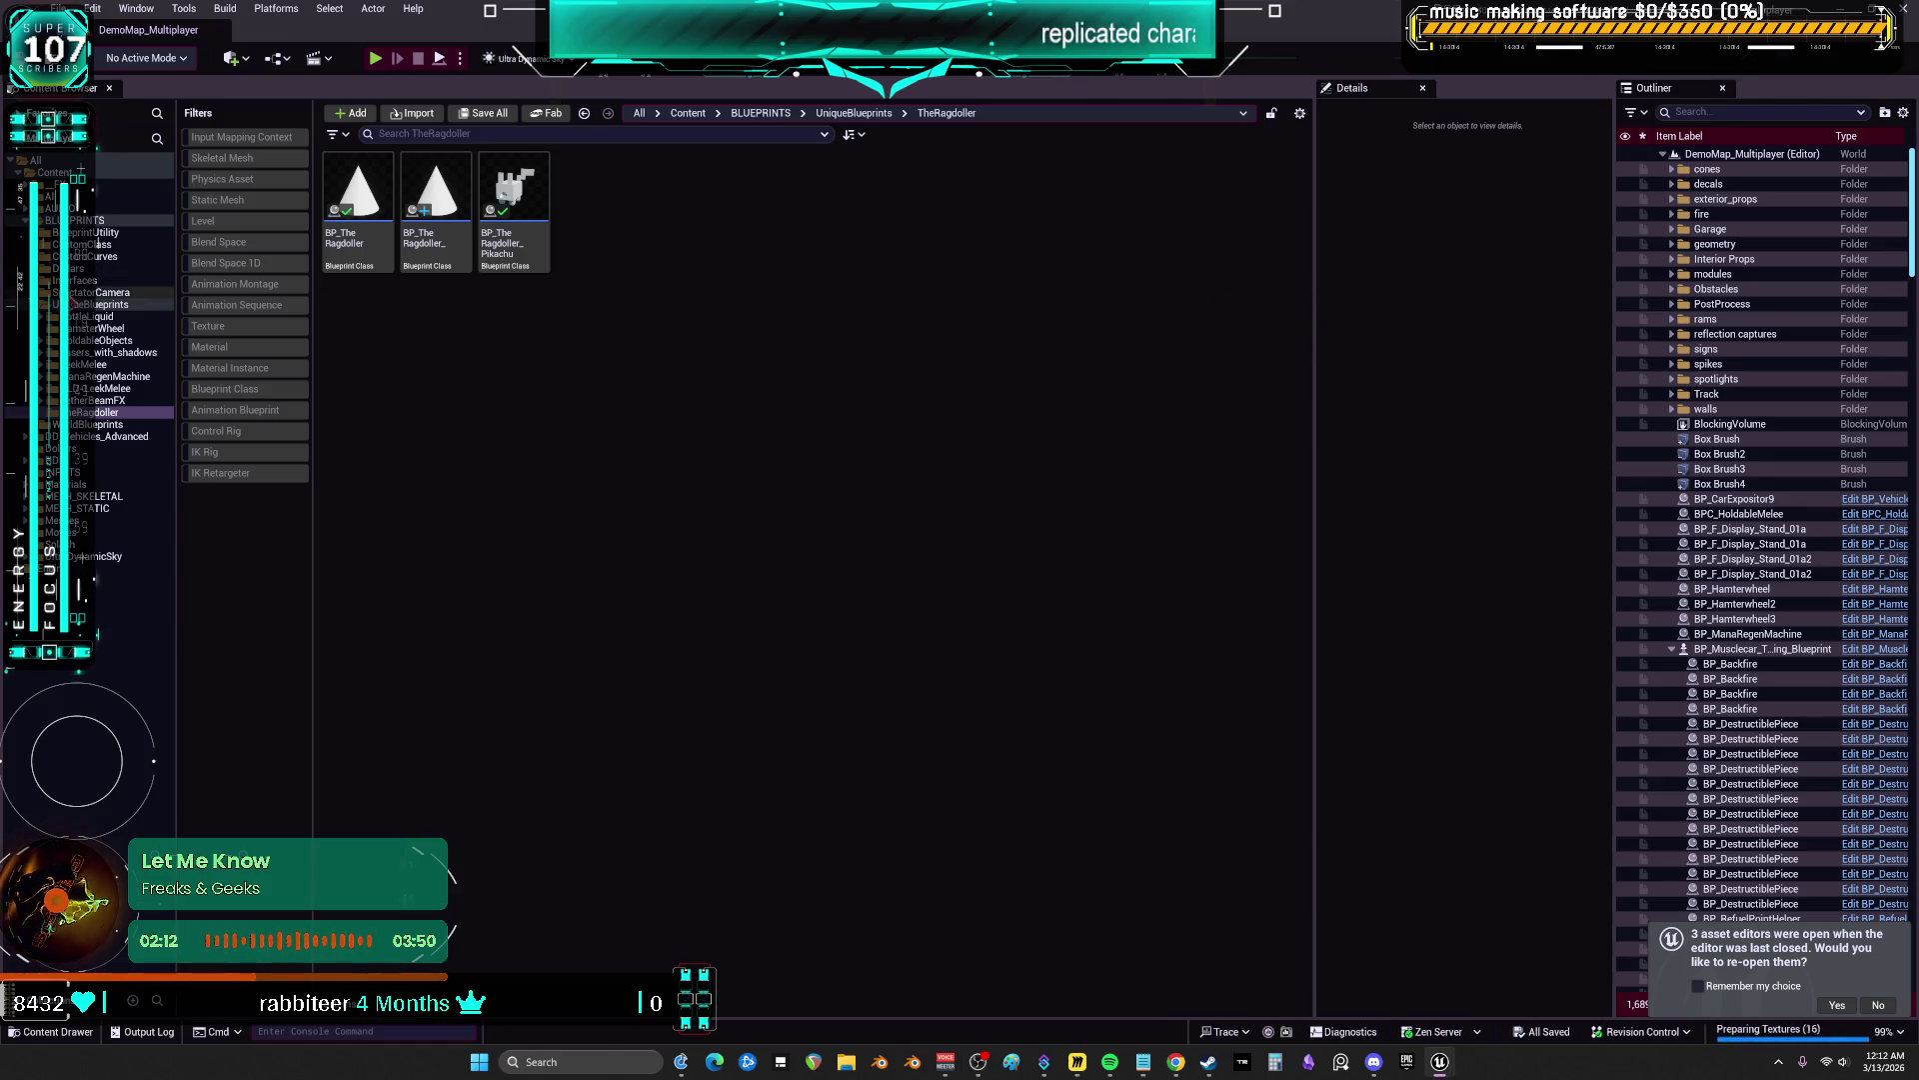
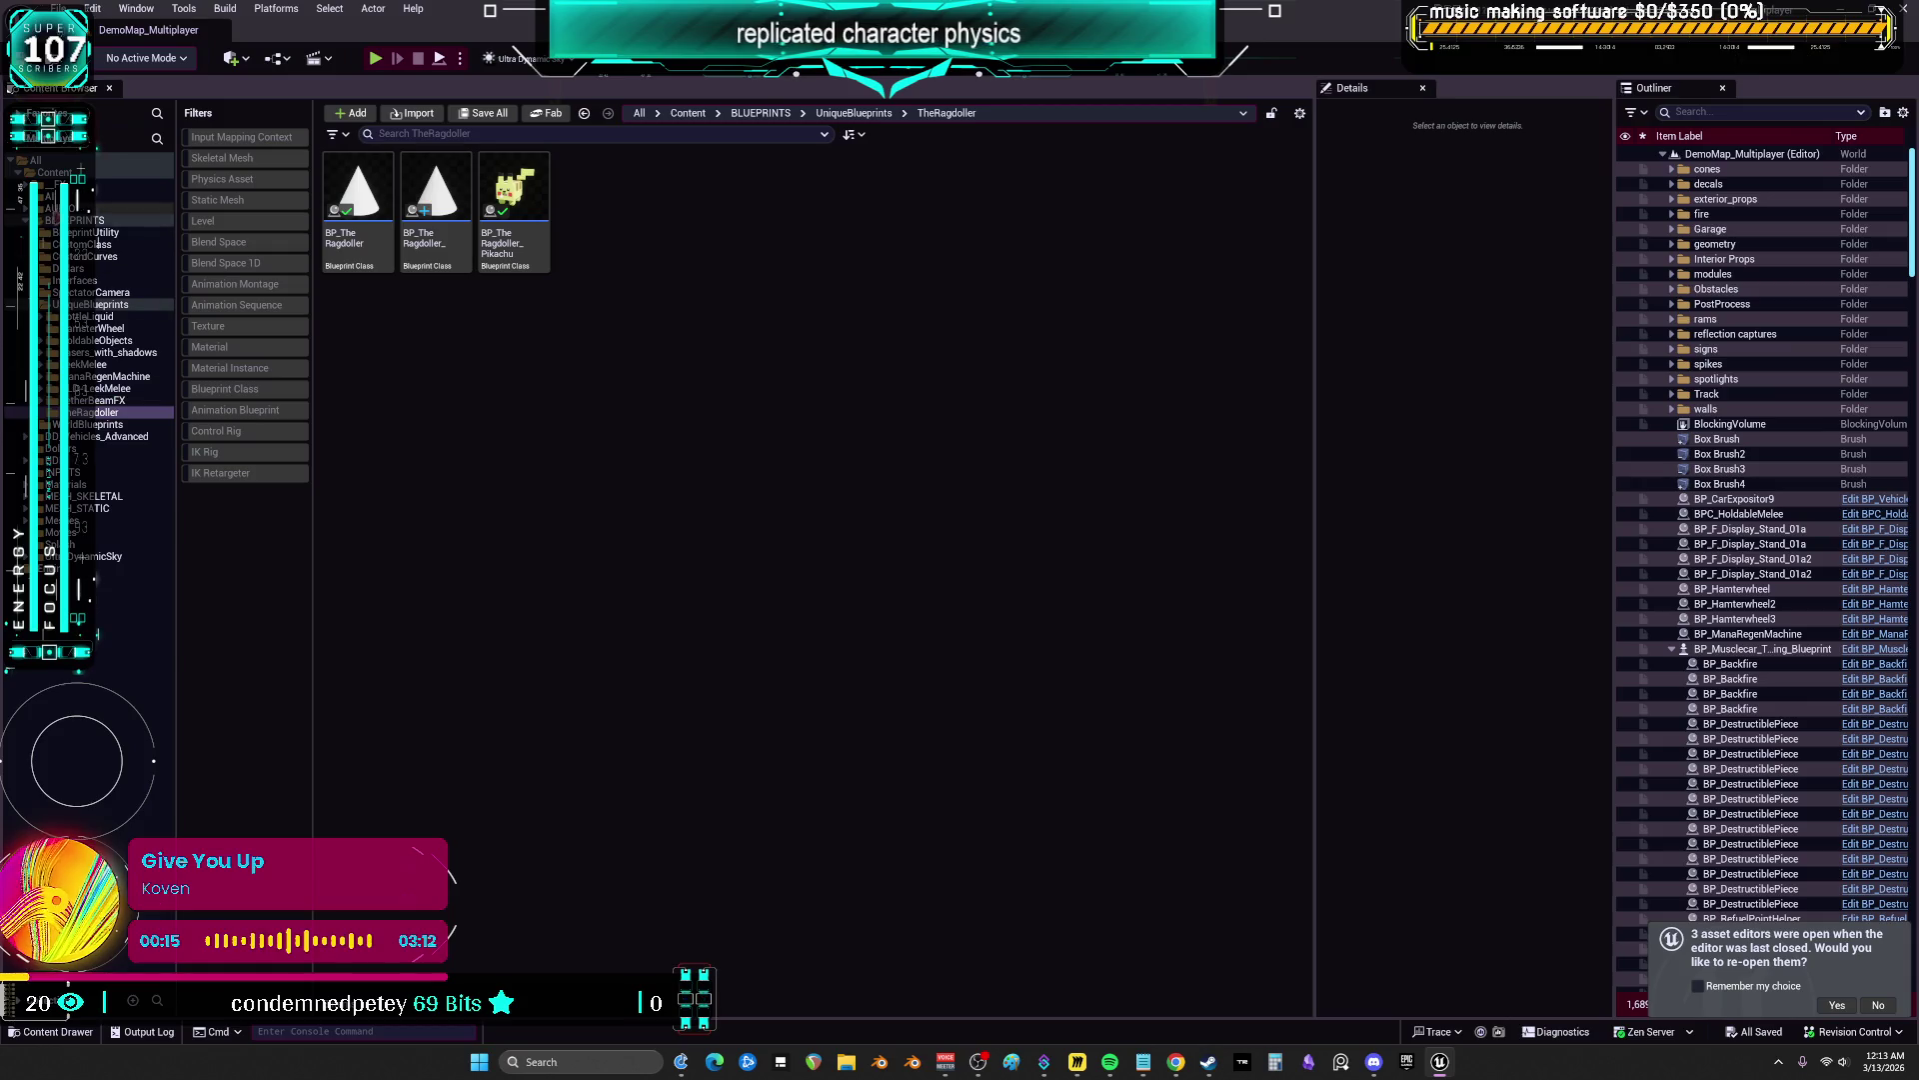
# Browse the Content Browser to BLUEPRINTS > CustomClass > CustomMultiSpawn
pyautogui.click(110, 173)
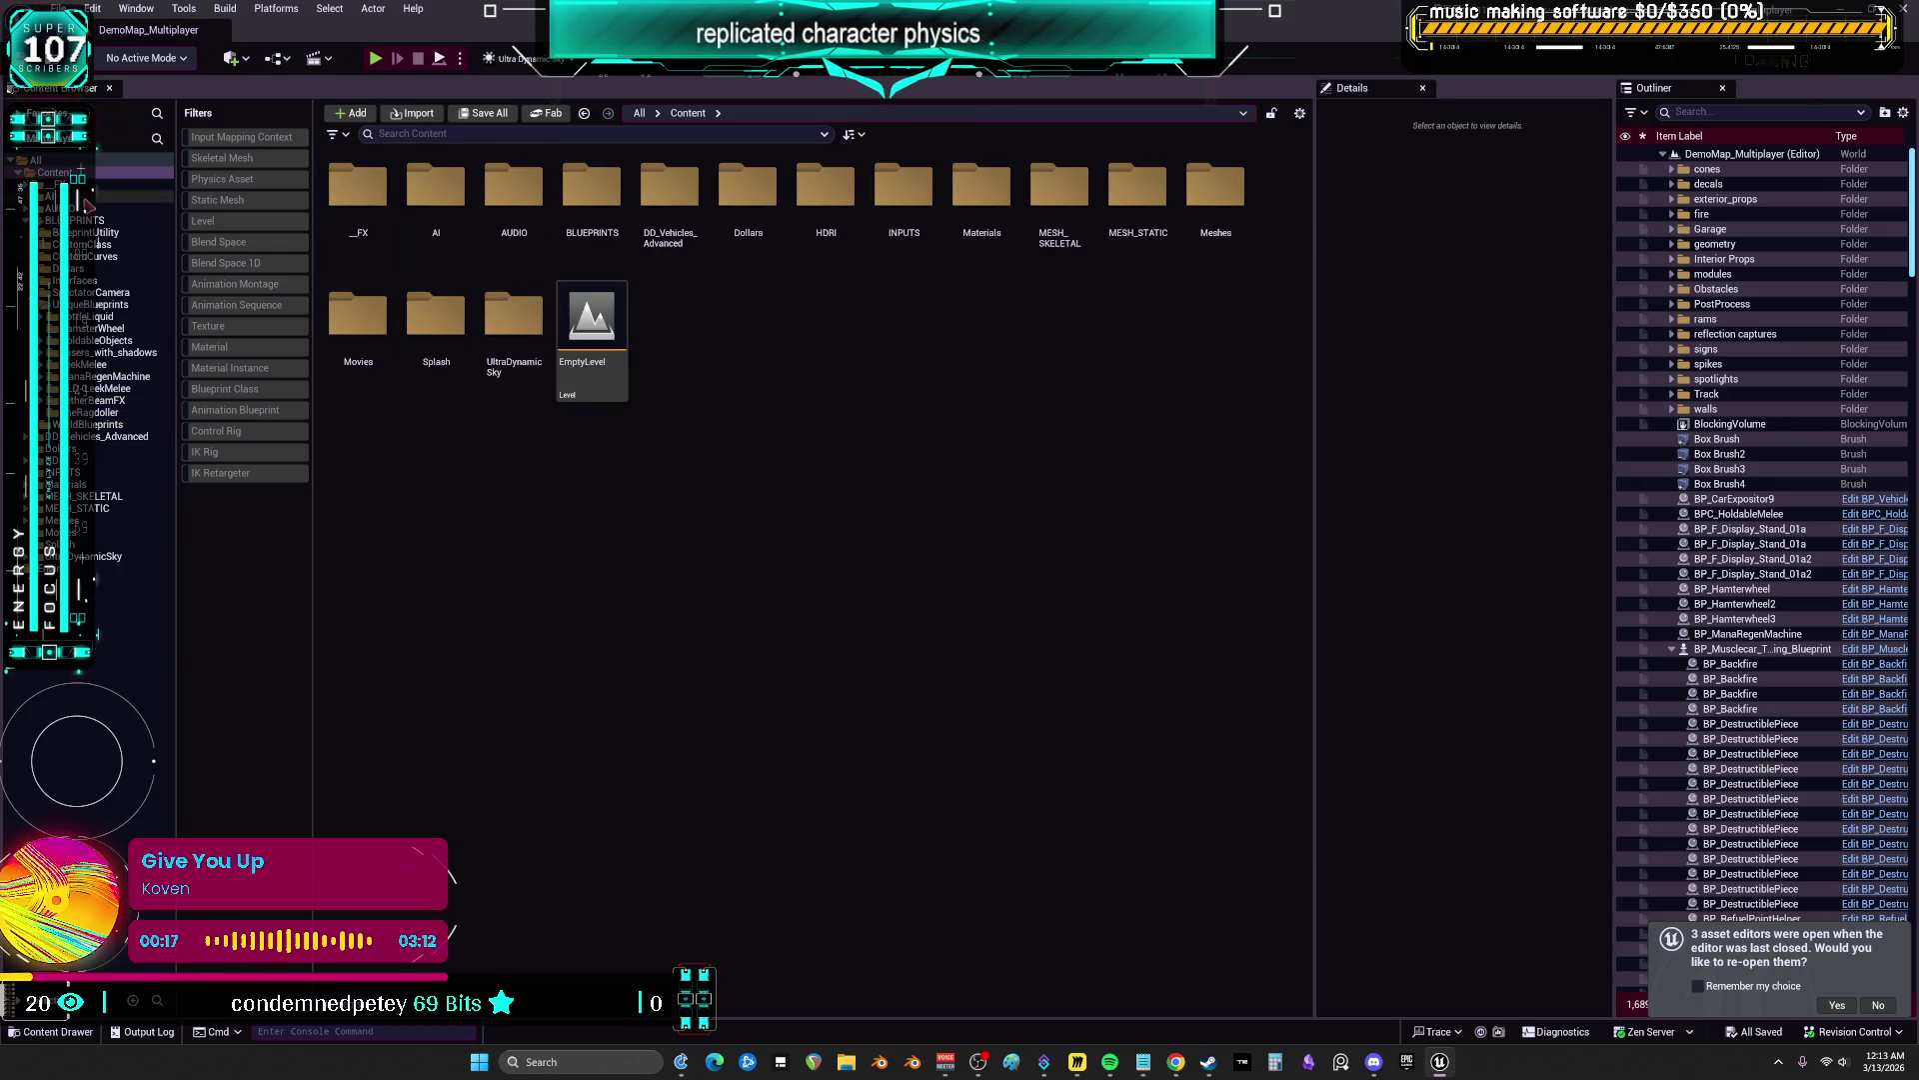
pyautogui.click(88, 212)
pyautogui.click(100, 173)
pyautogui.click(70, 208)
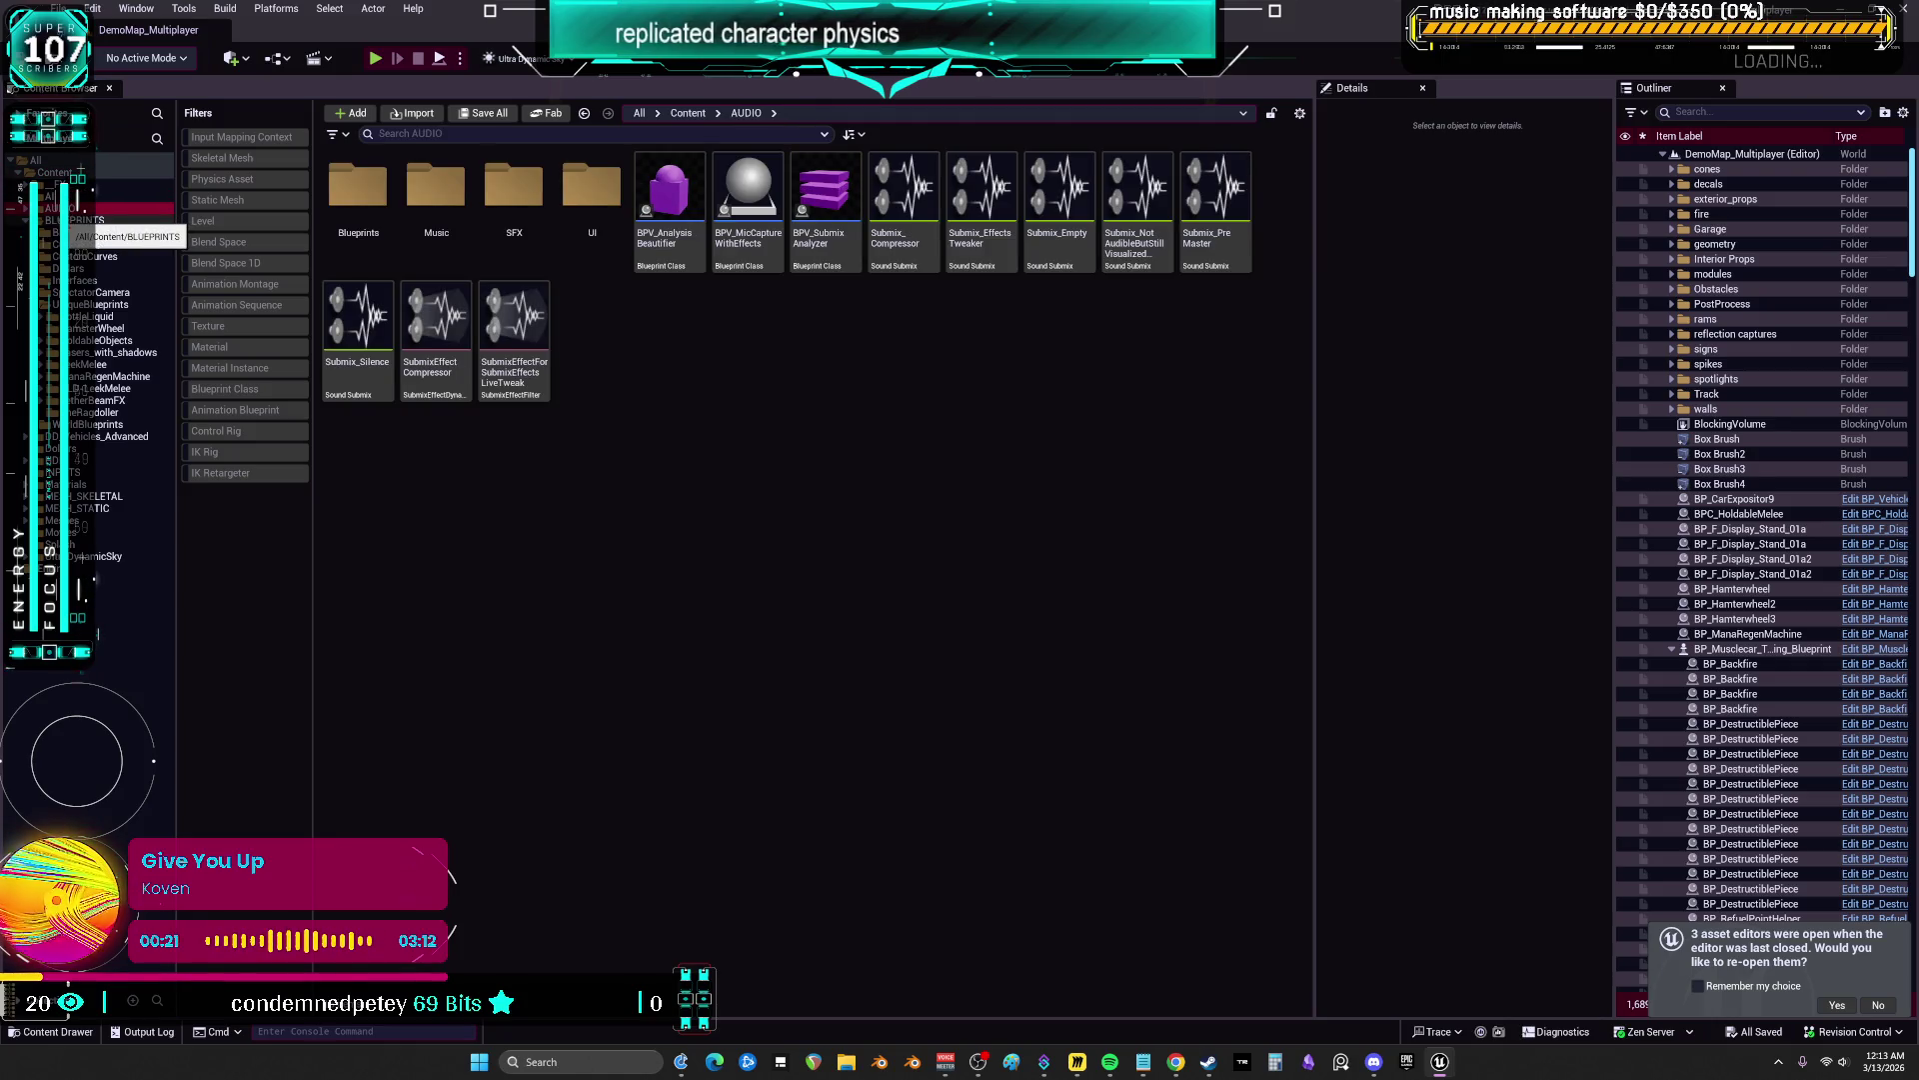
pyautogui.click(98, 256)
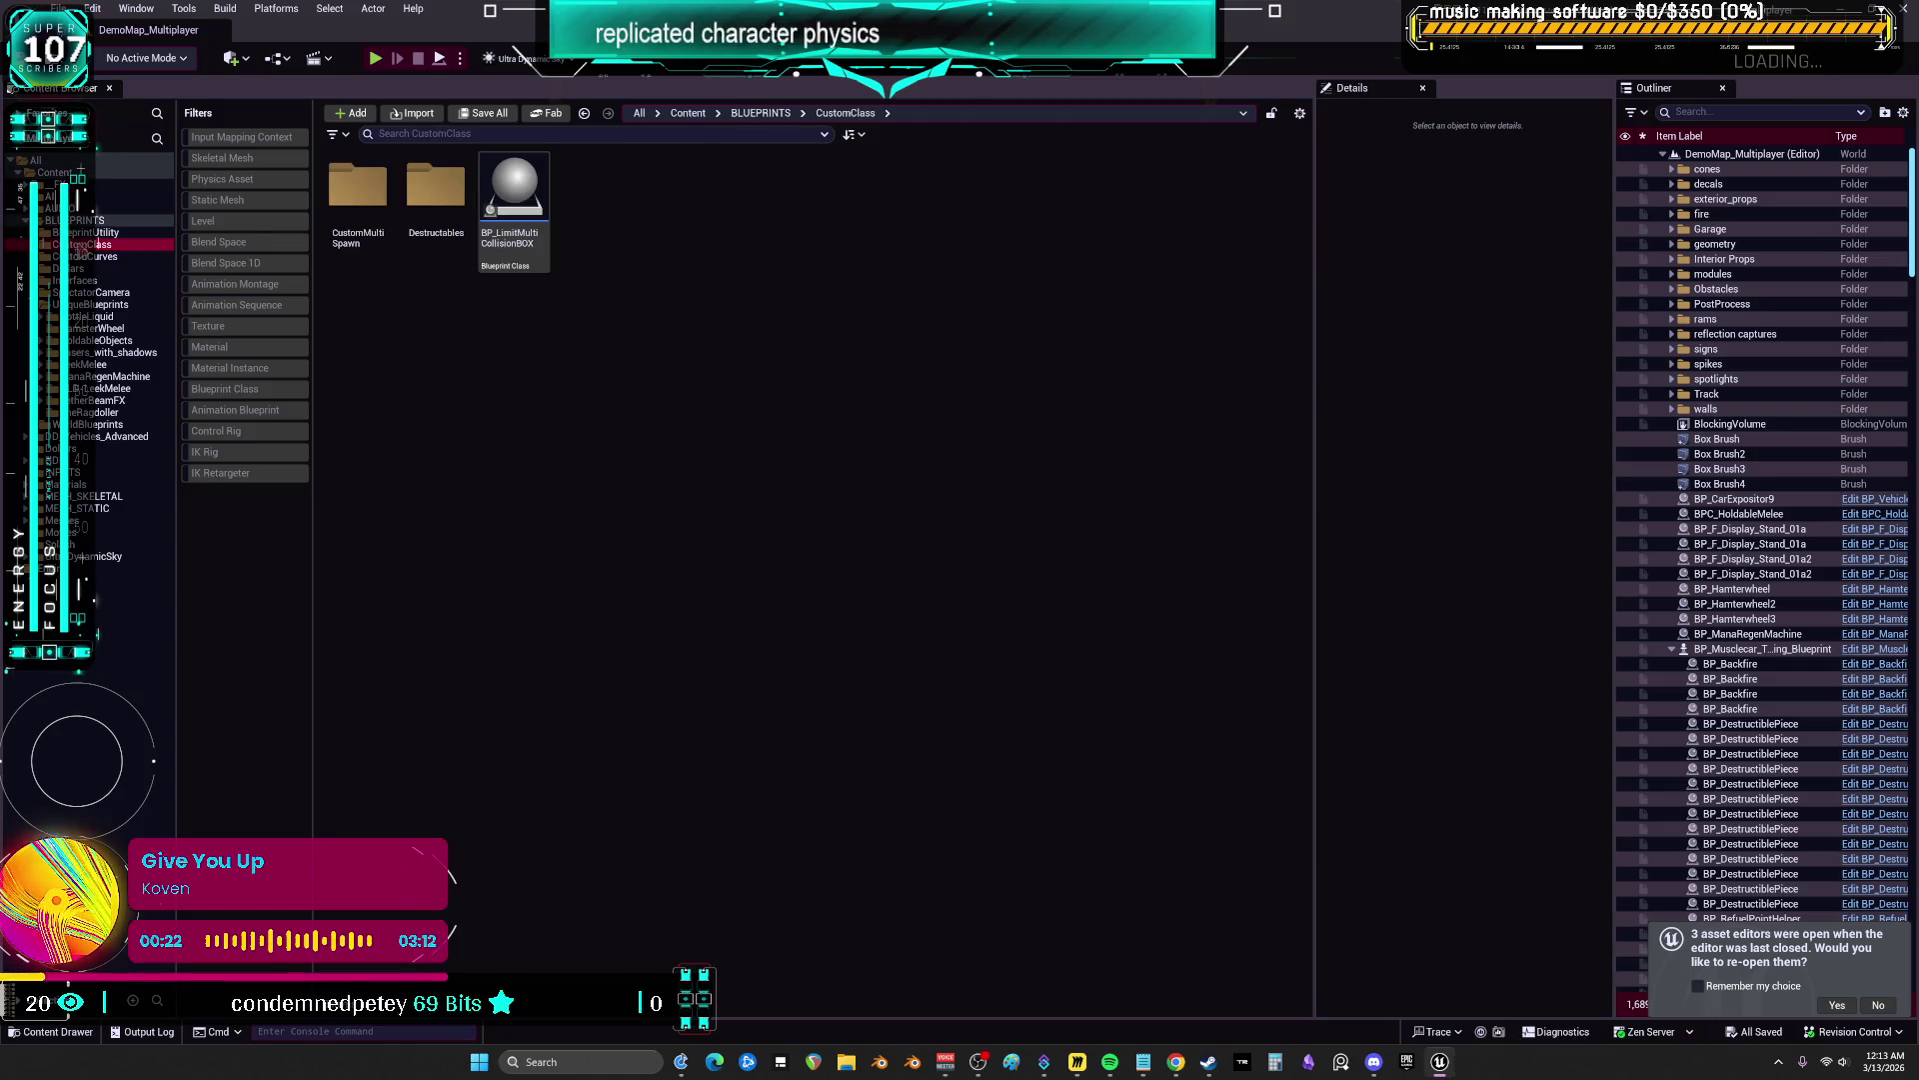
pyautogui.click(95, 245)
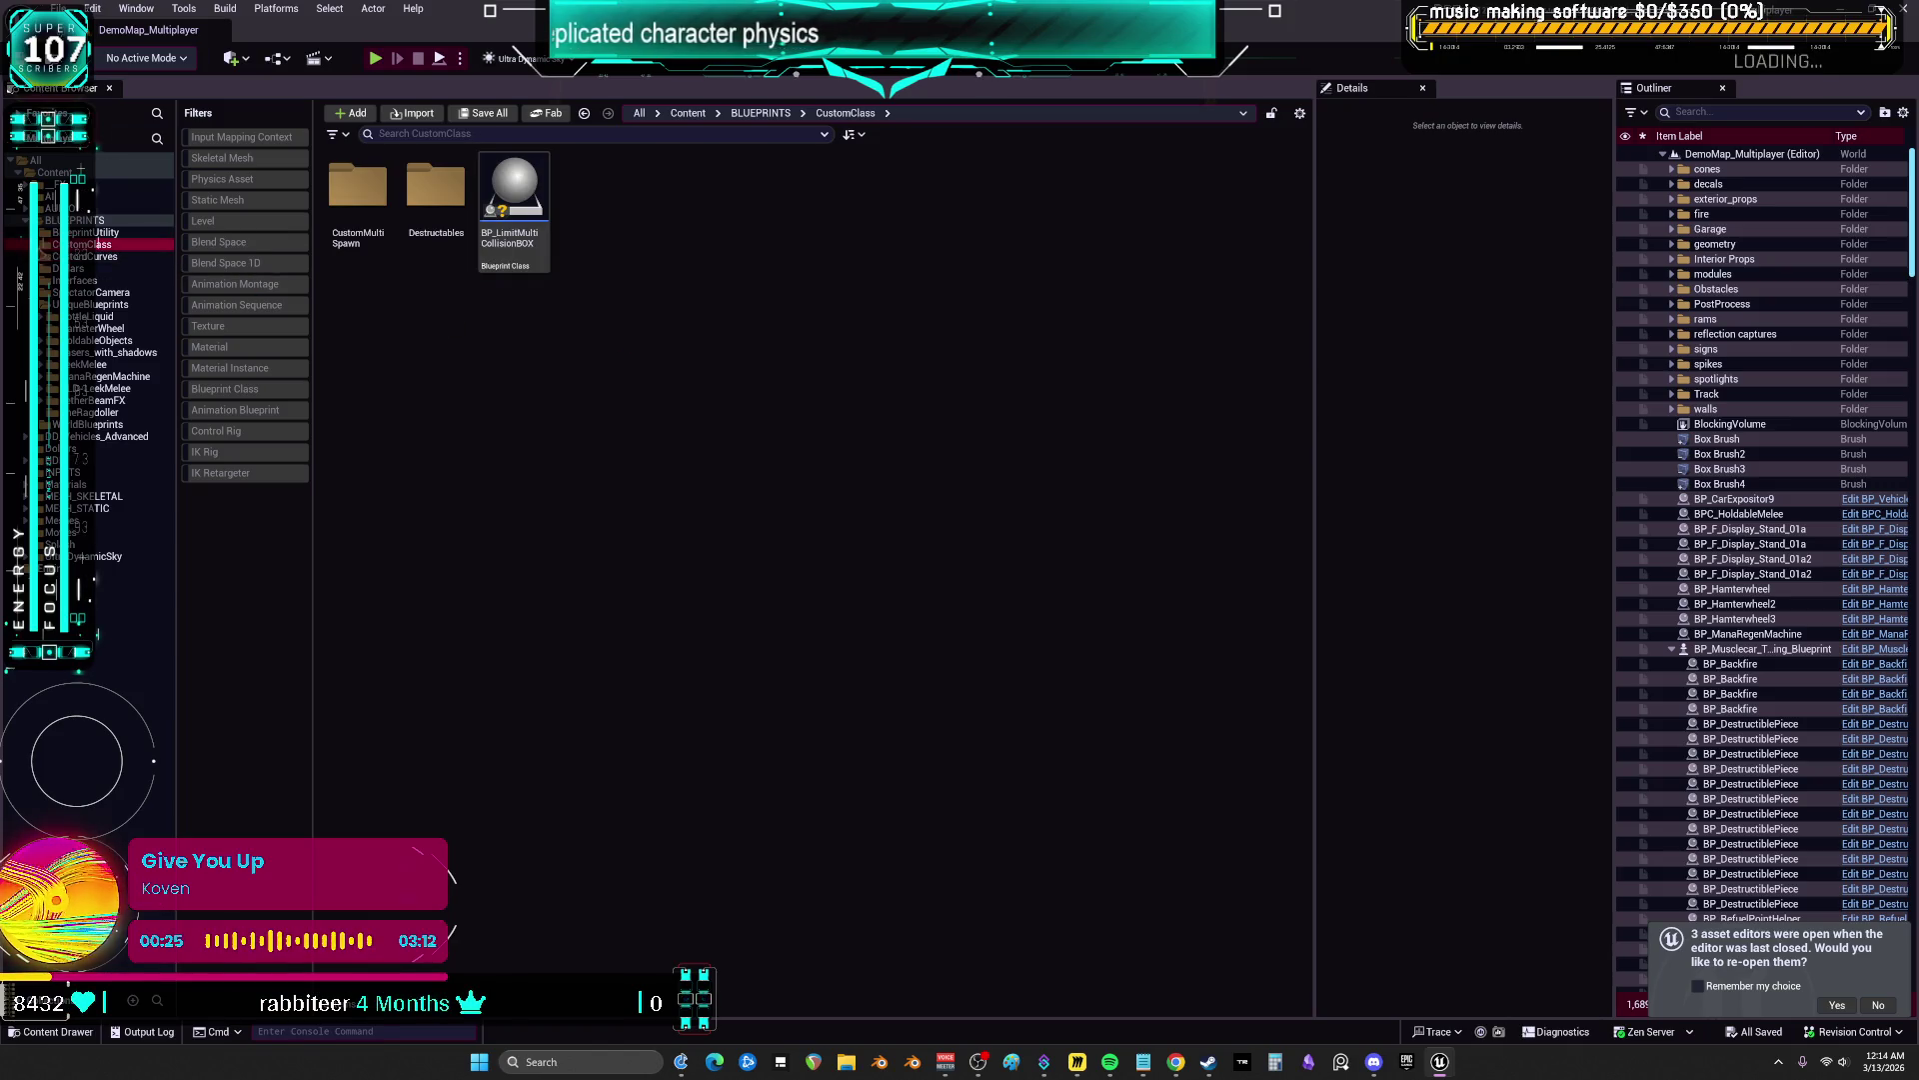
pyautogui.click(41, 245)
pyautogui.click(105, 256)
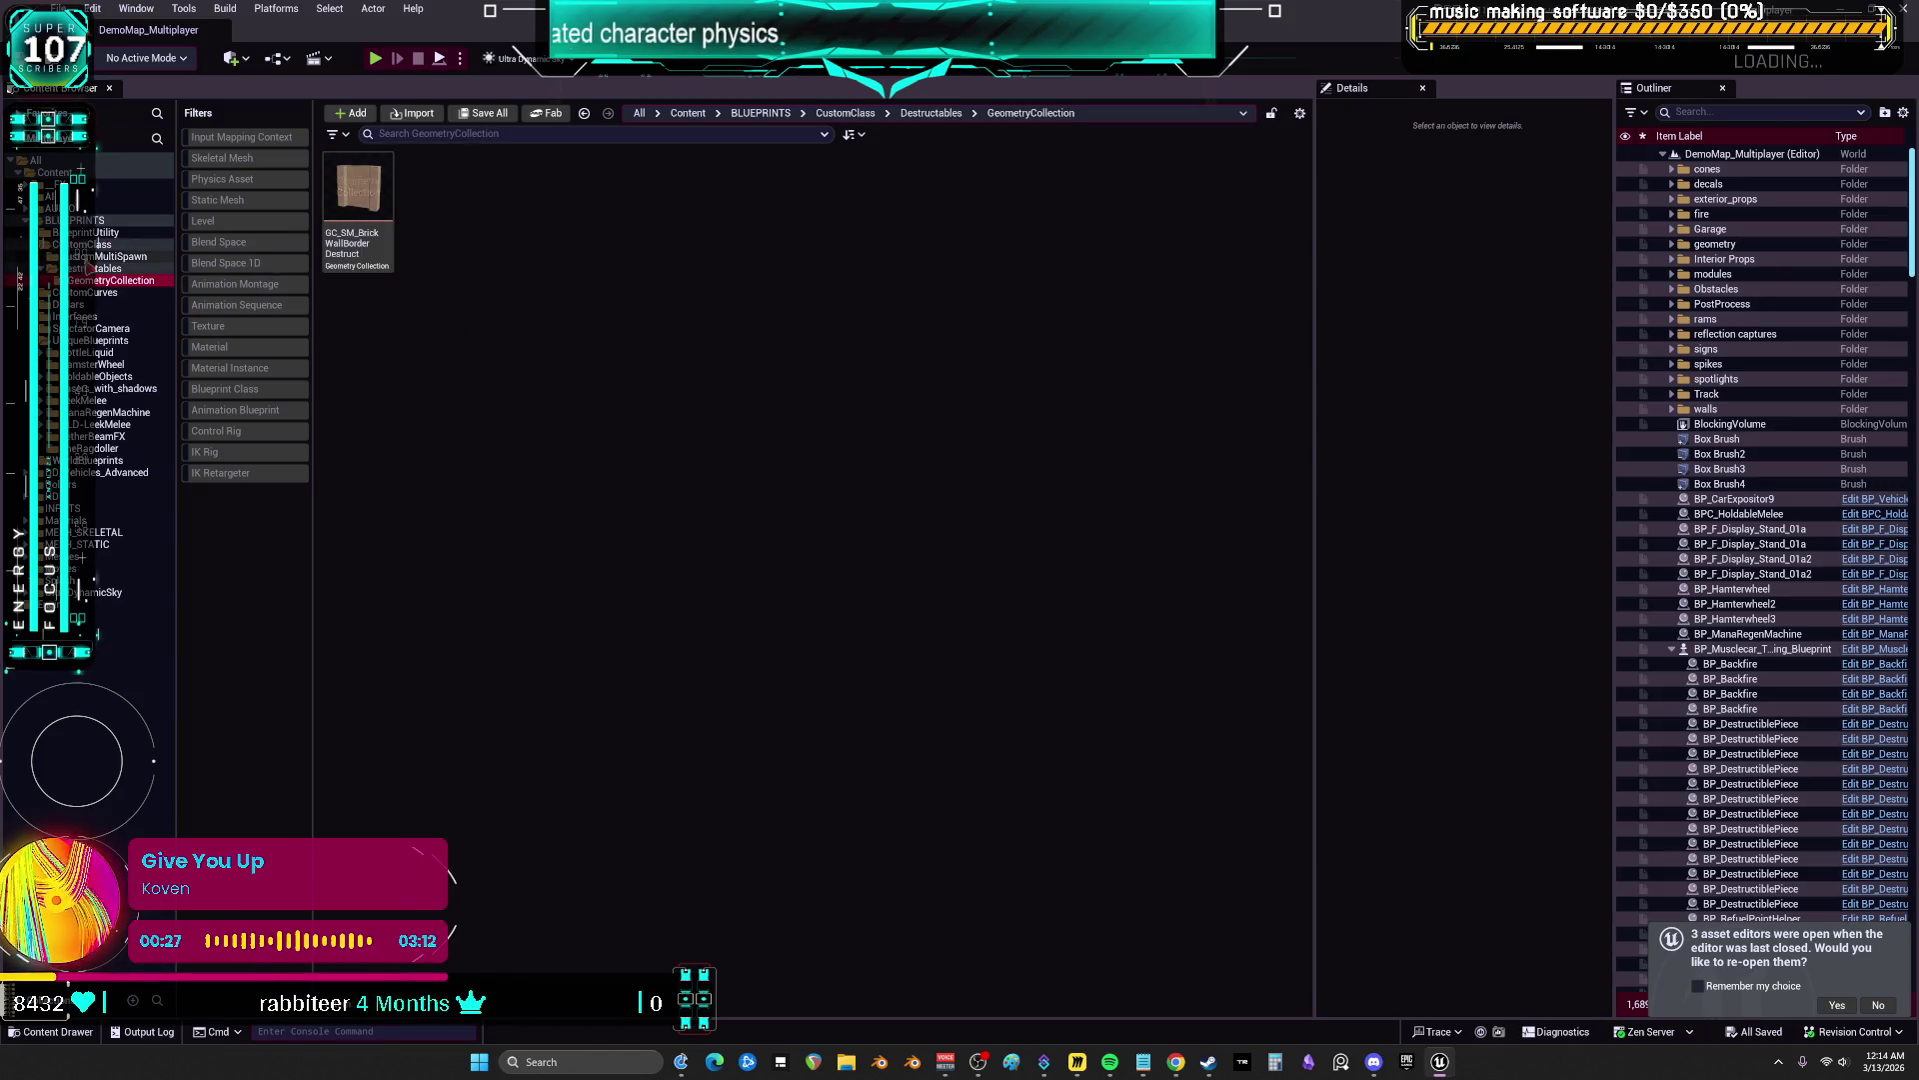
# Open BP_LimitMultiBrickWall, zoom over its EventGraph, and show its Viewport
pyautogui.click(376, 195)
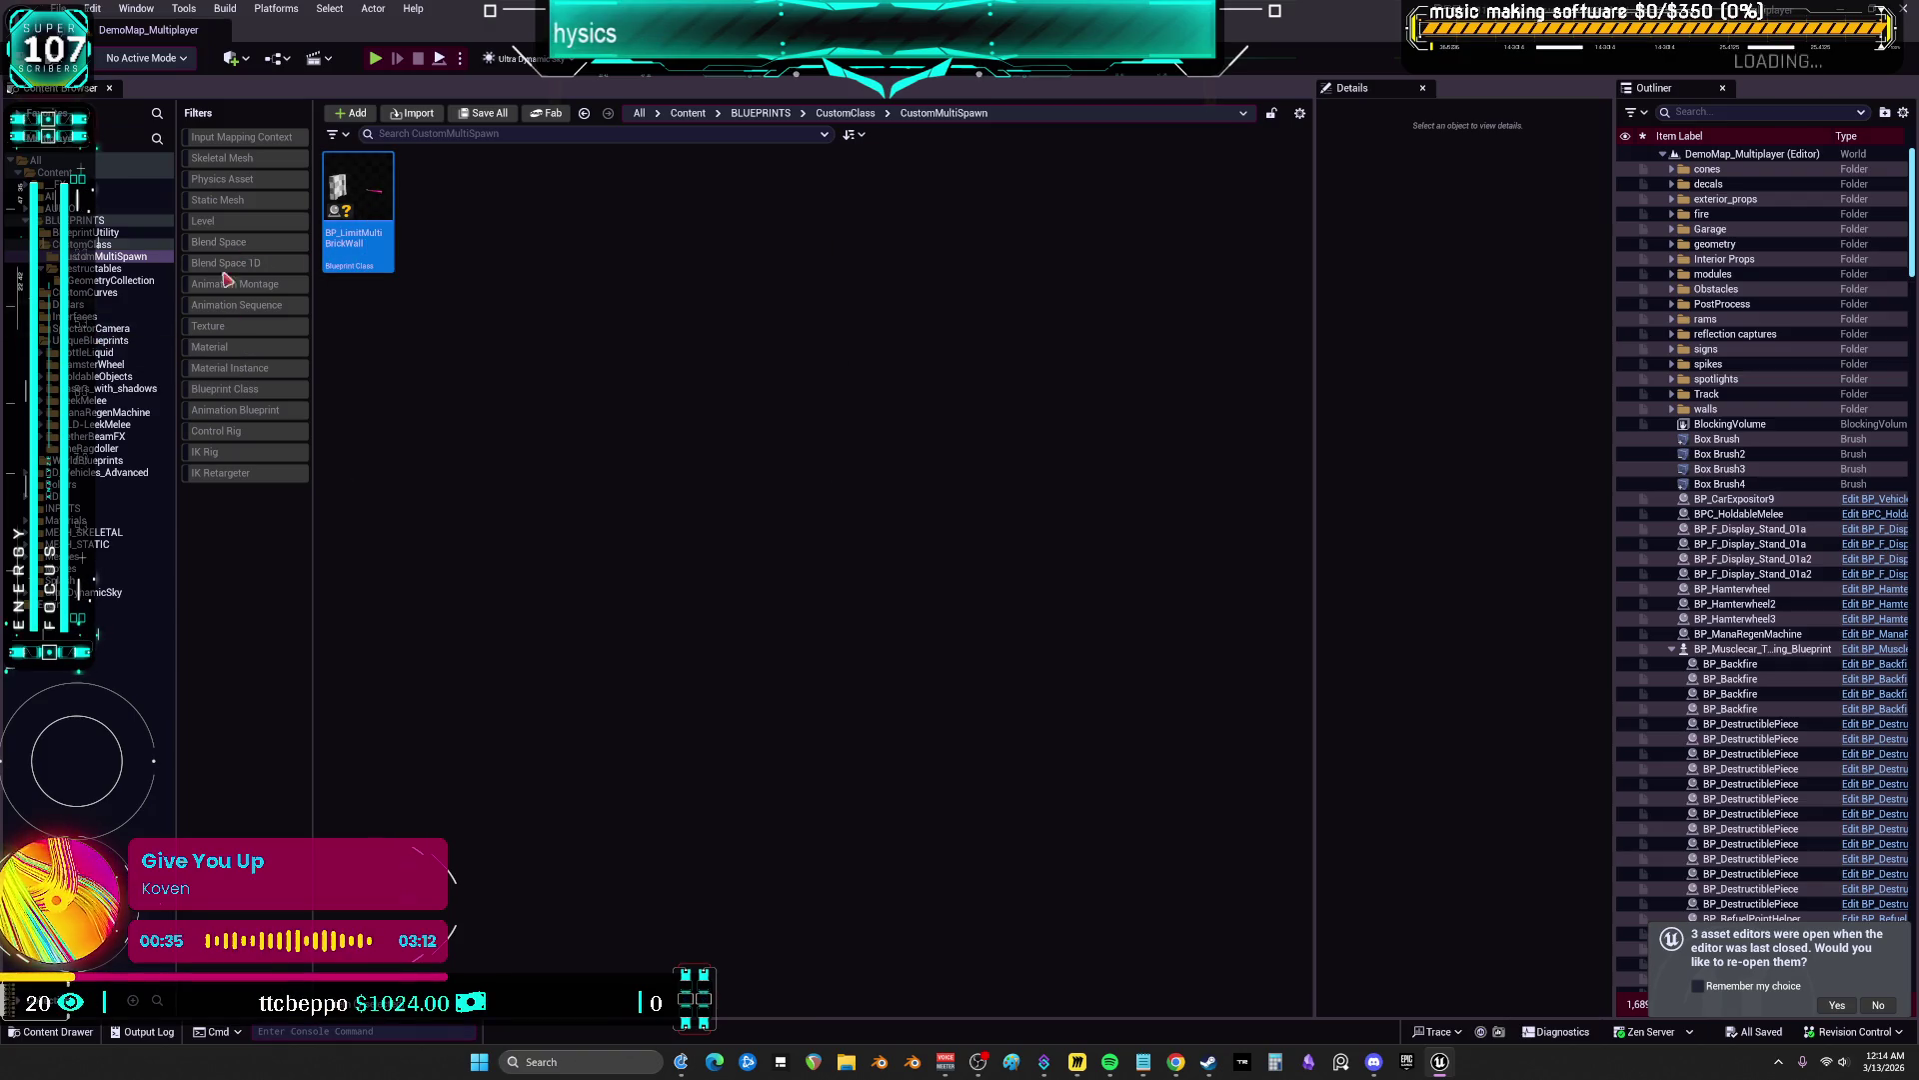
pyautogui.doubleClick(369, 194)
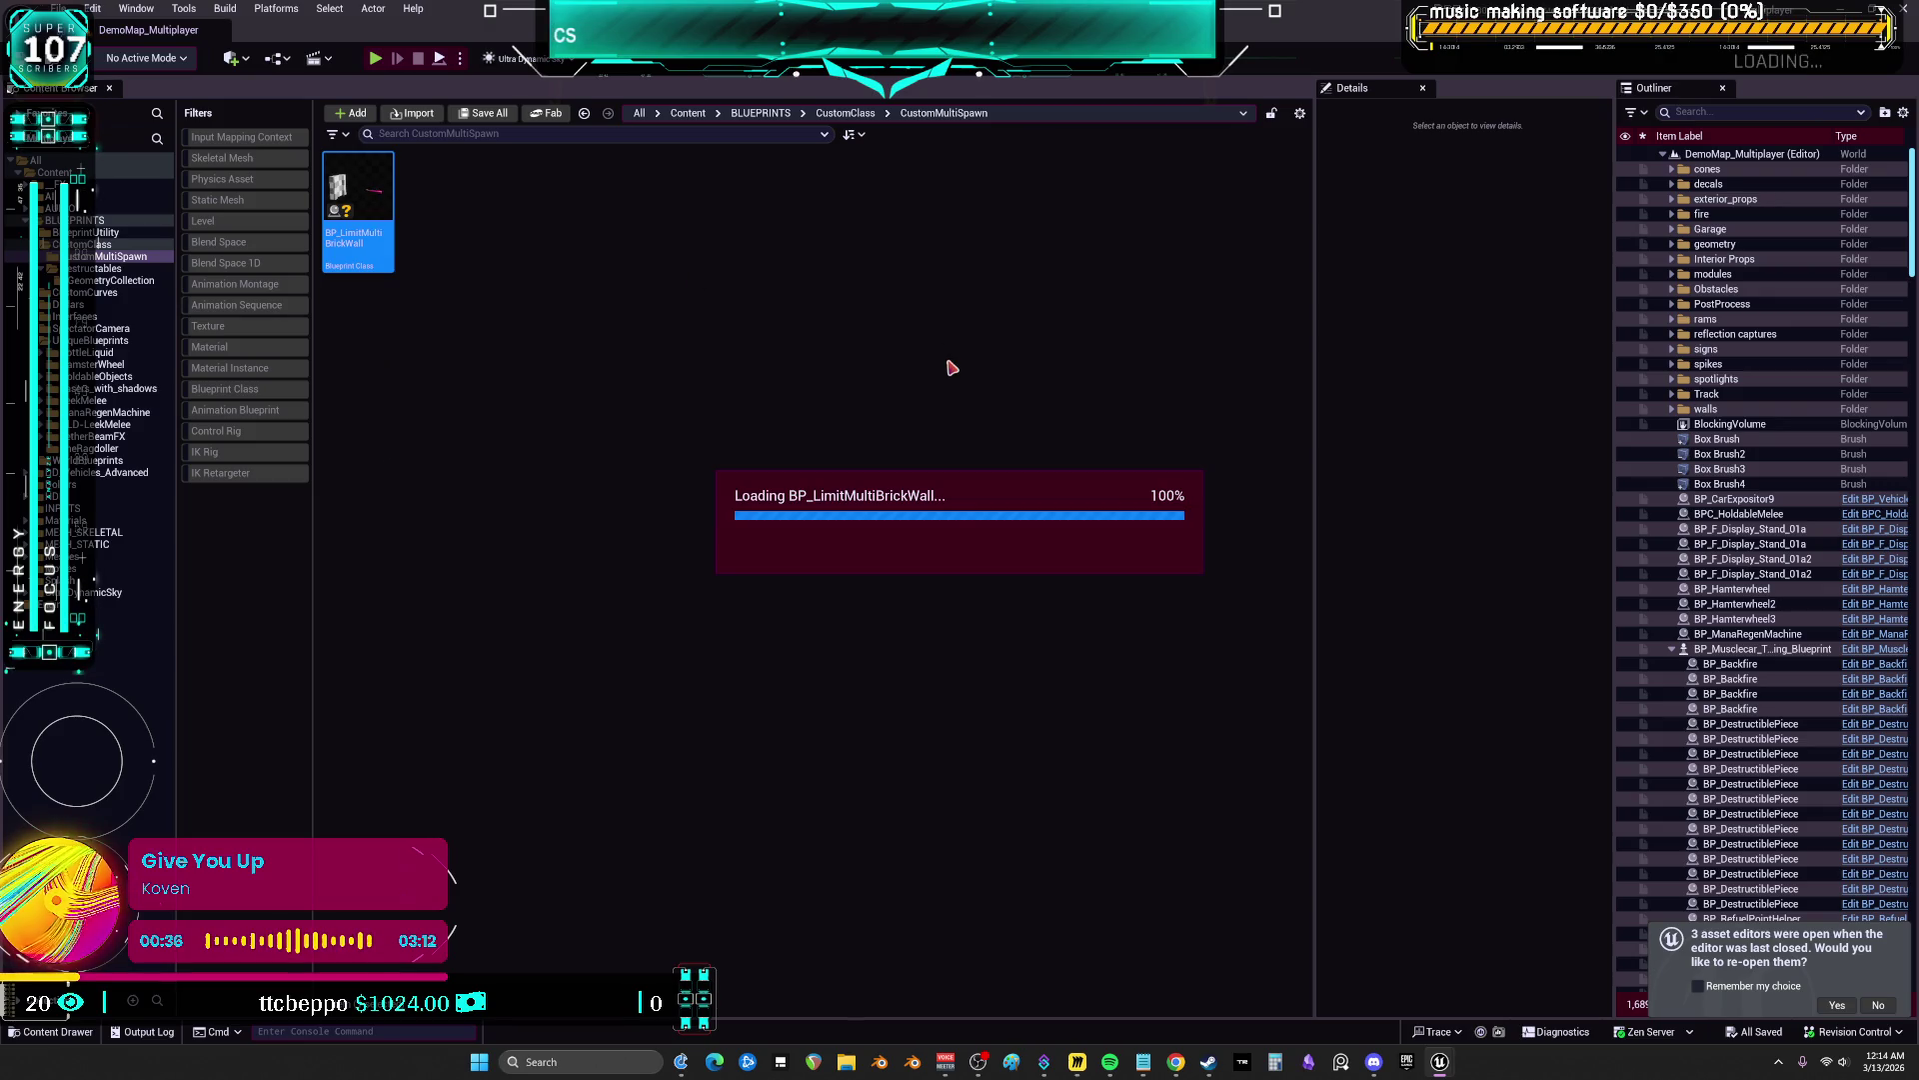
pyautogui.scroll(-8, 785, 376)
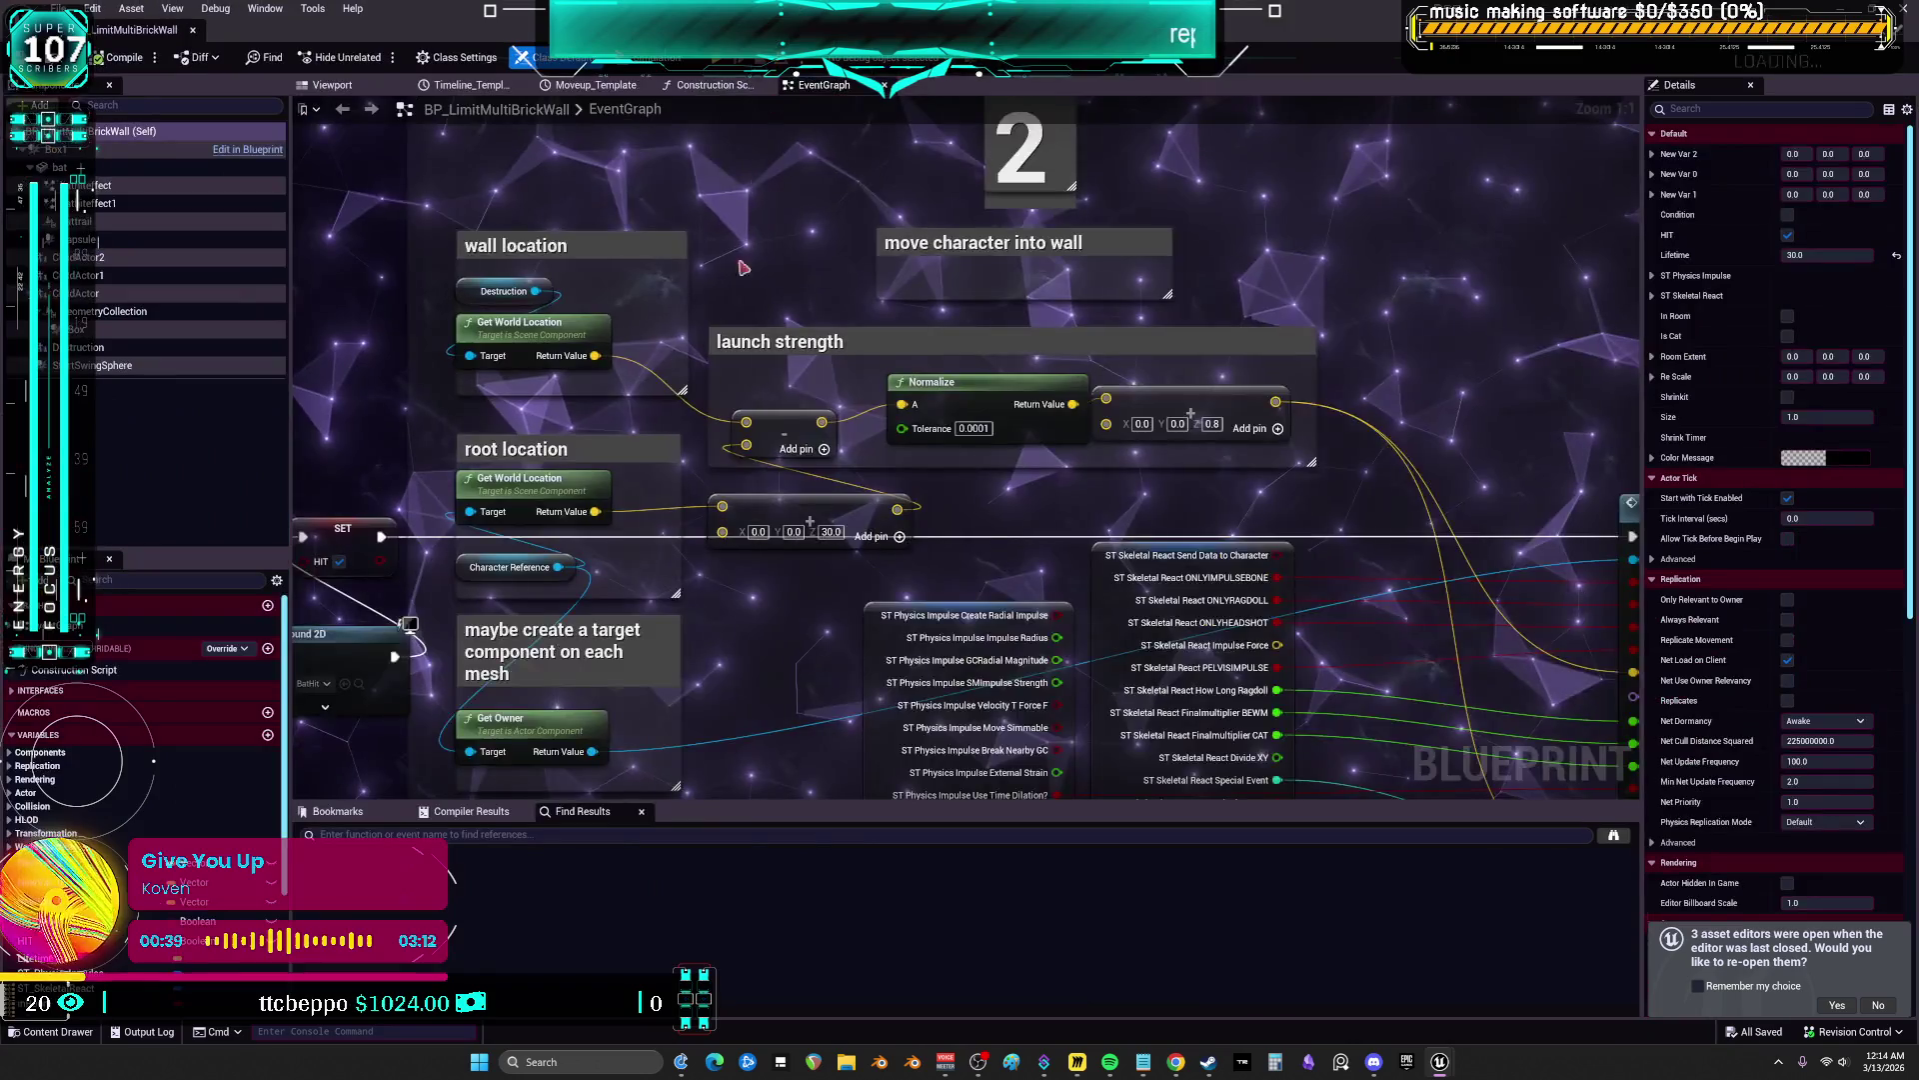
pyautogui.scroll(3, 786, 376)
pyautogui.scroll(-2, 785, 376)
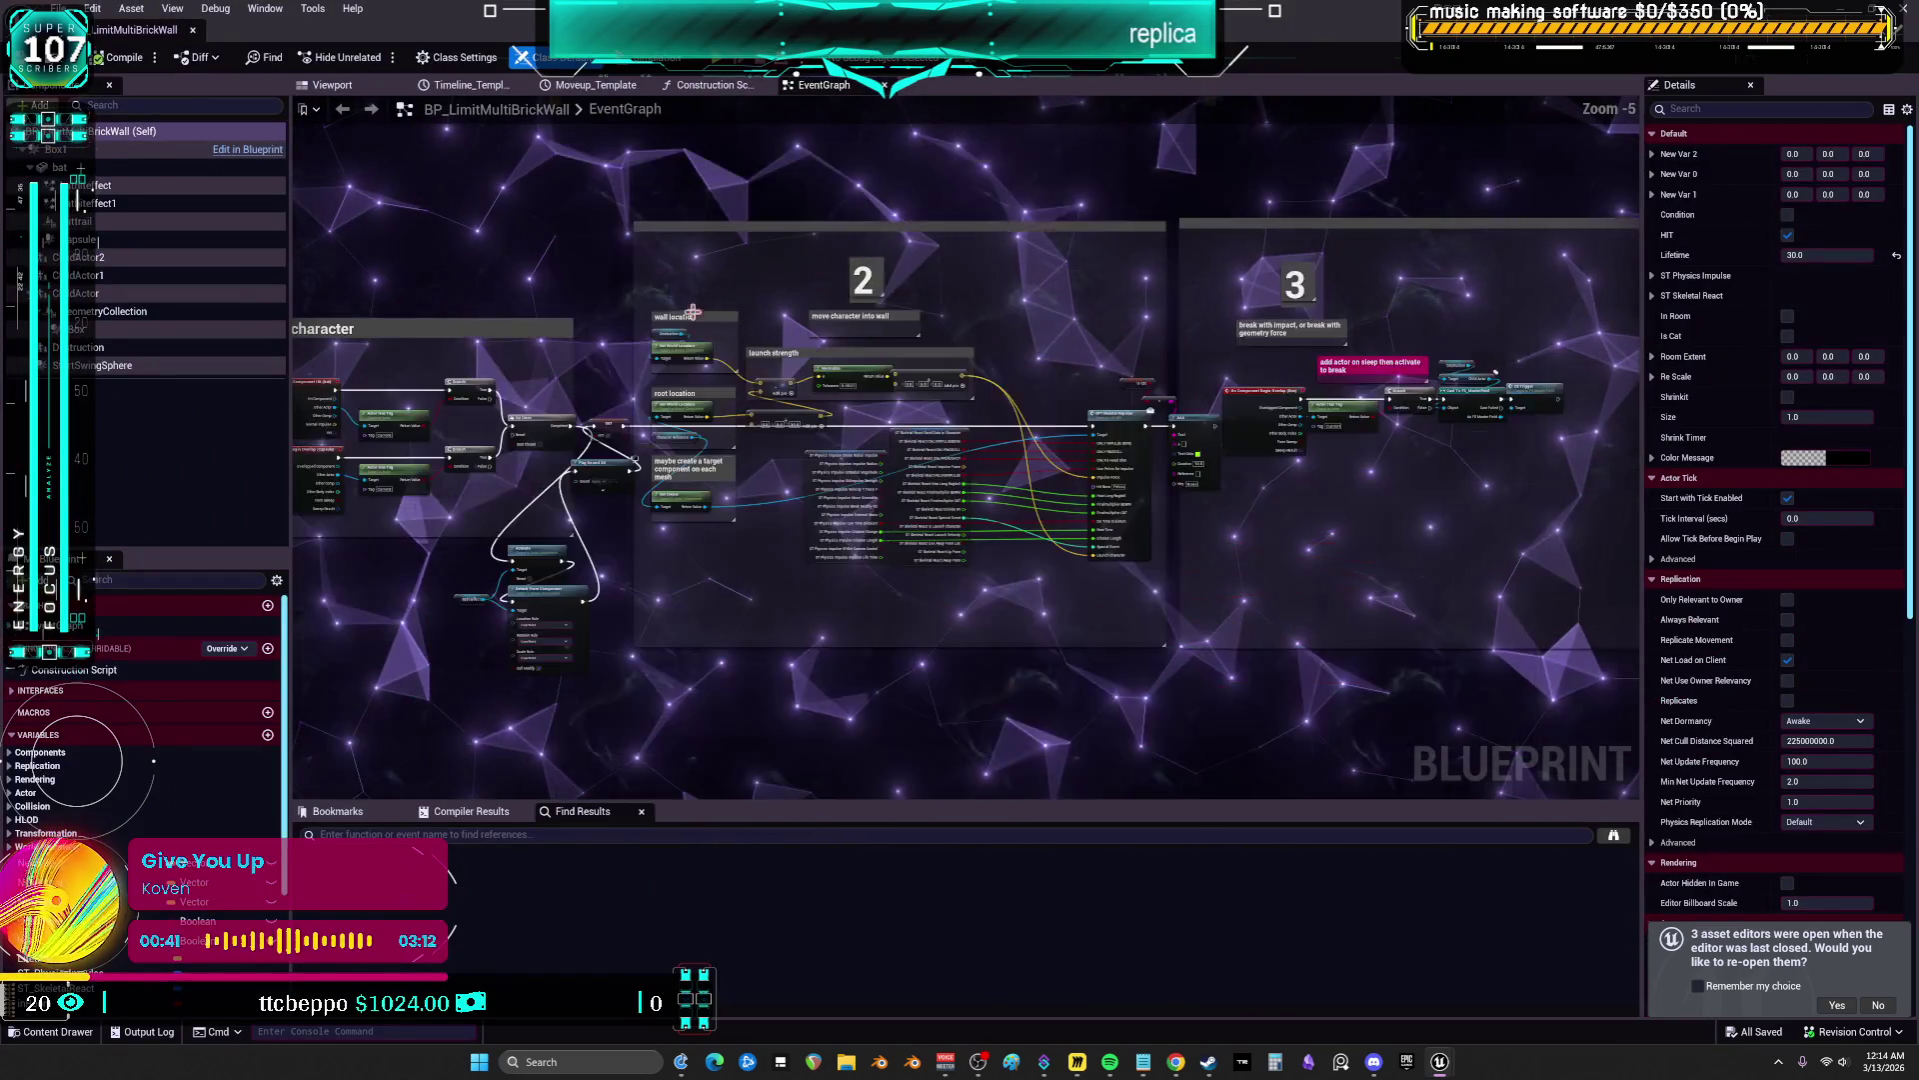
pyautogui.click(370, 88)
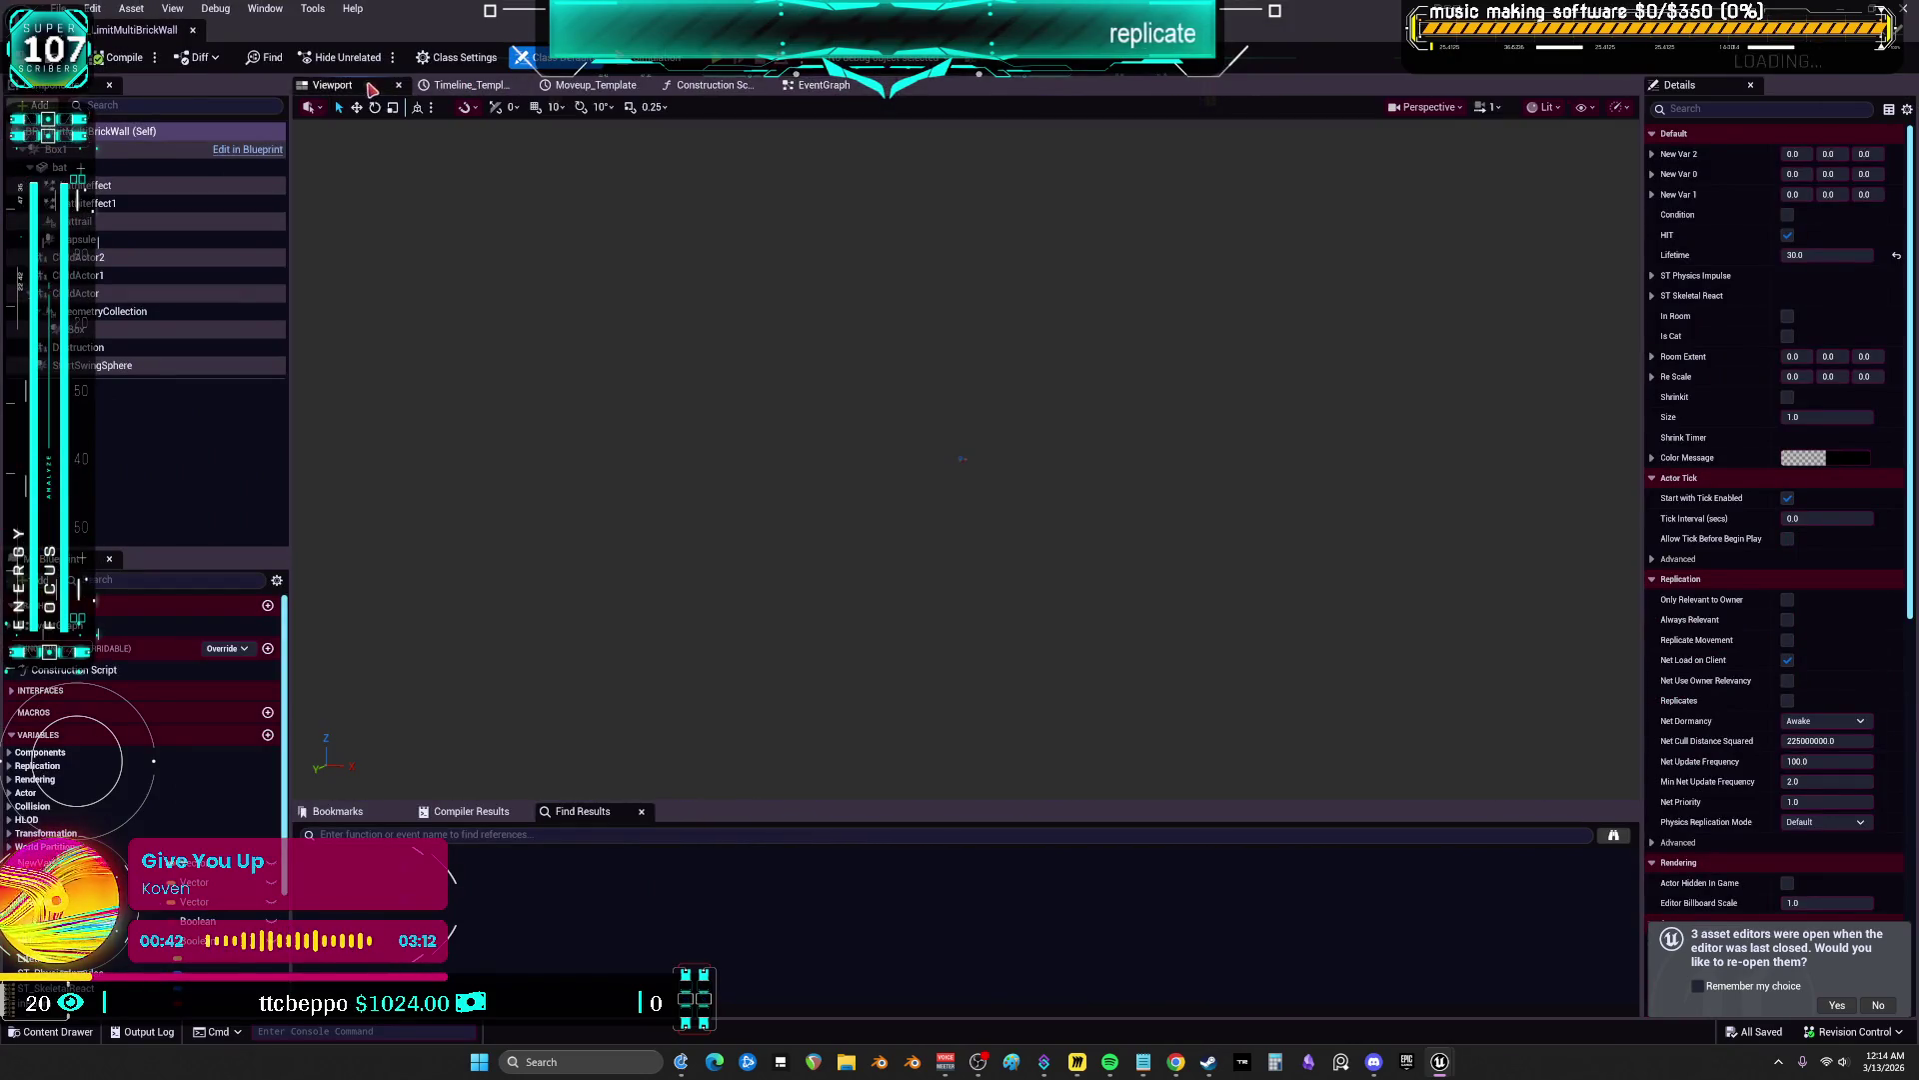
# Inspect the ChildActor1, Destruction and GeometryCollection components in a widened Details panel
pyautogui.click(182, 276)
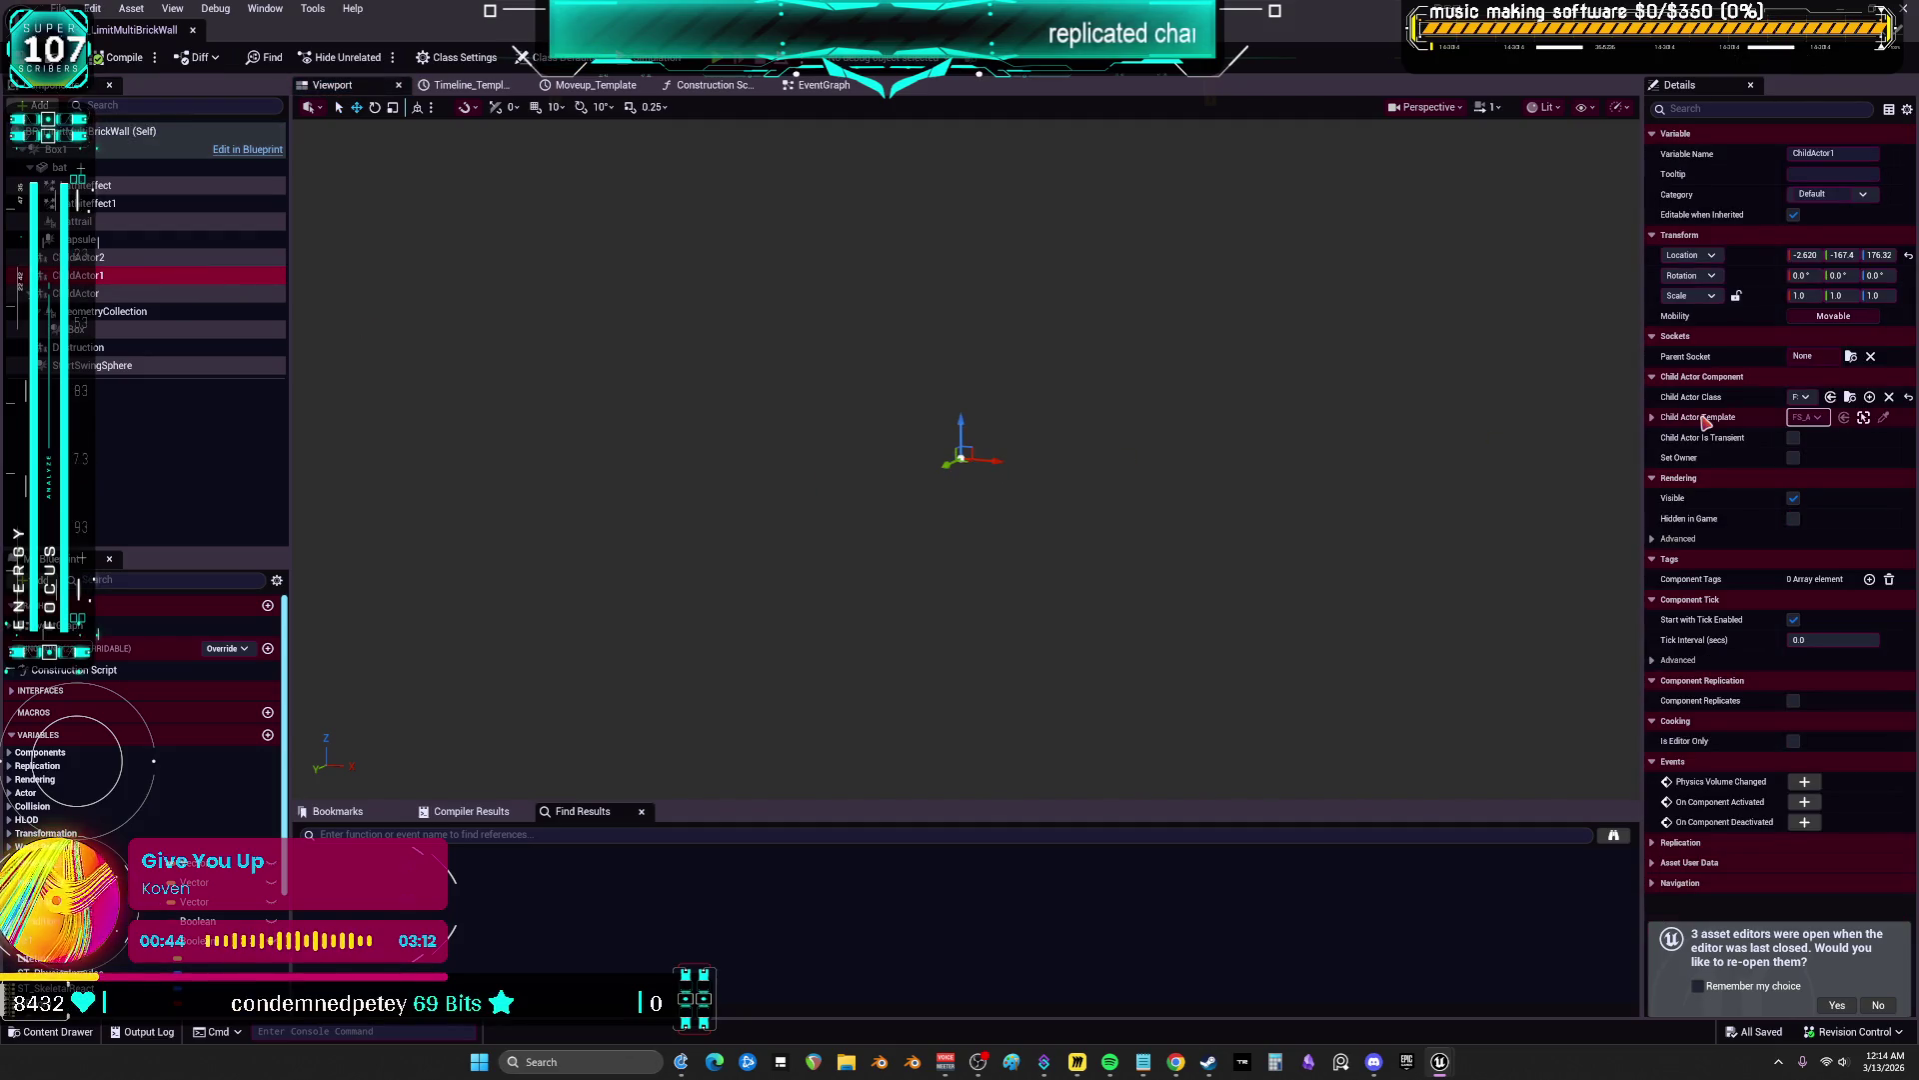
pyautogui.click(1643, 446)
pyautogui.moveTo(1642, 446); pyautogui.dragTo(1299, 446)
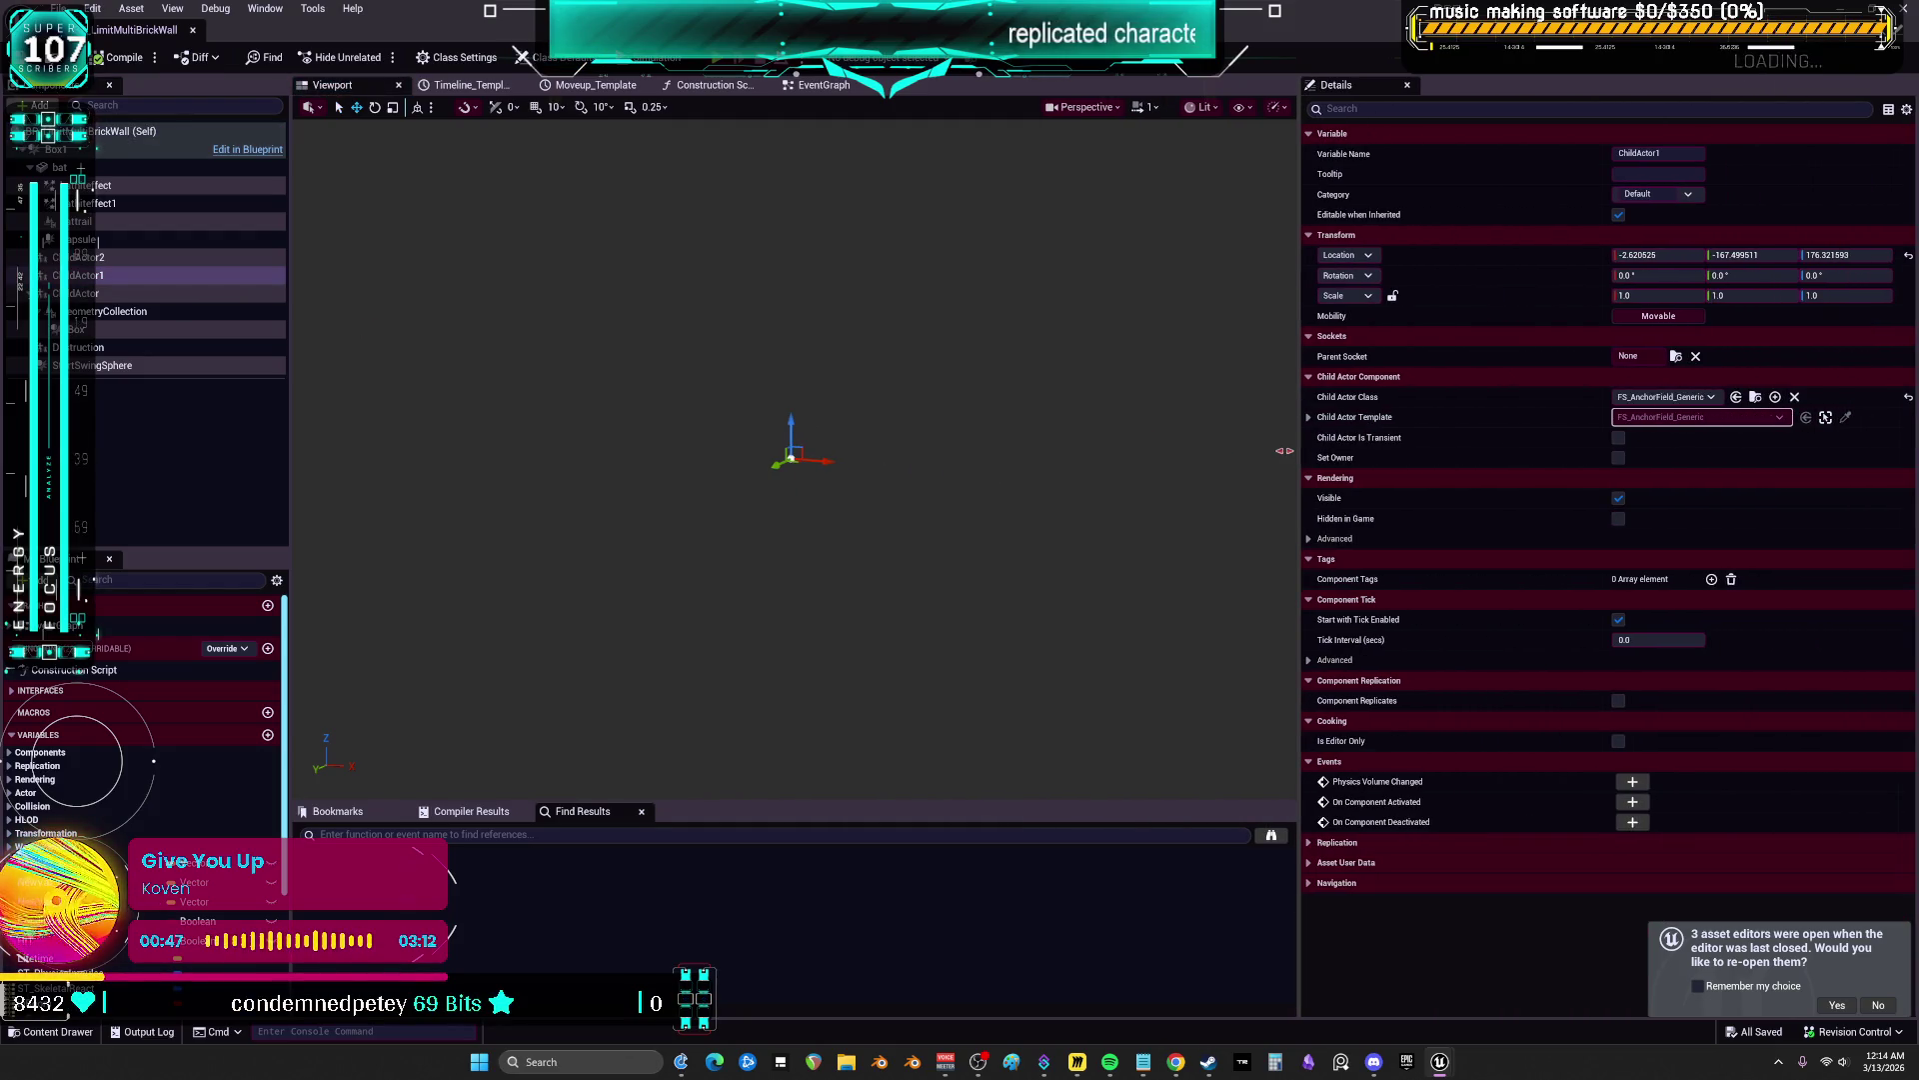
pyautogui.click(120, 347)
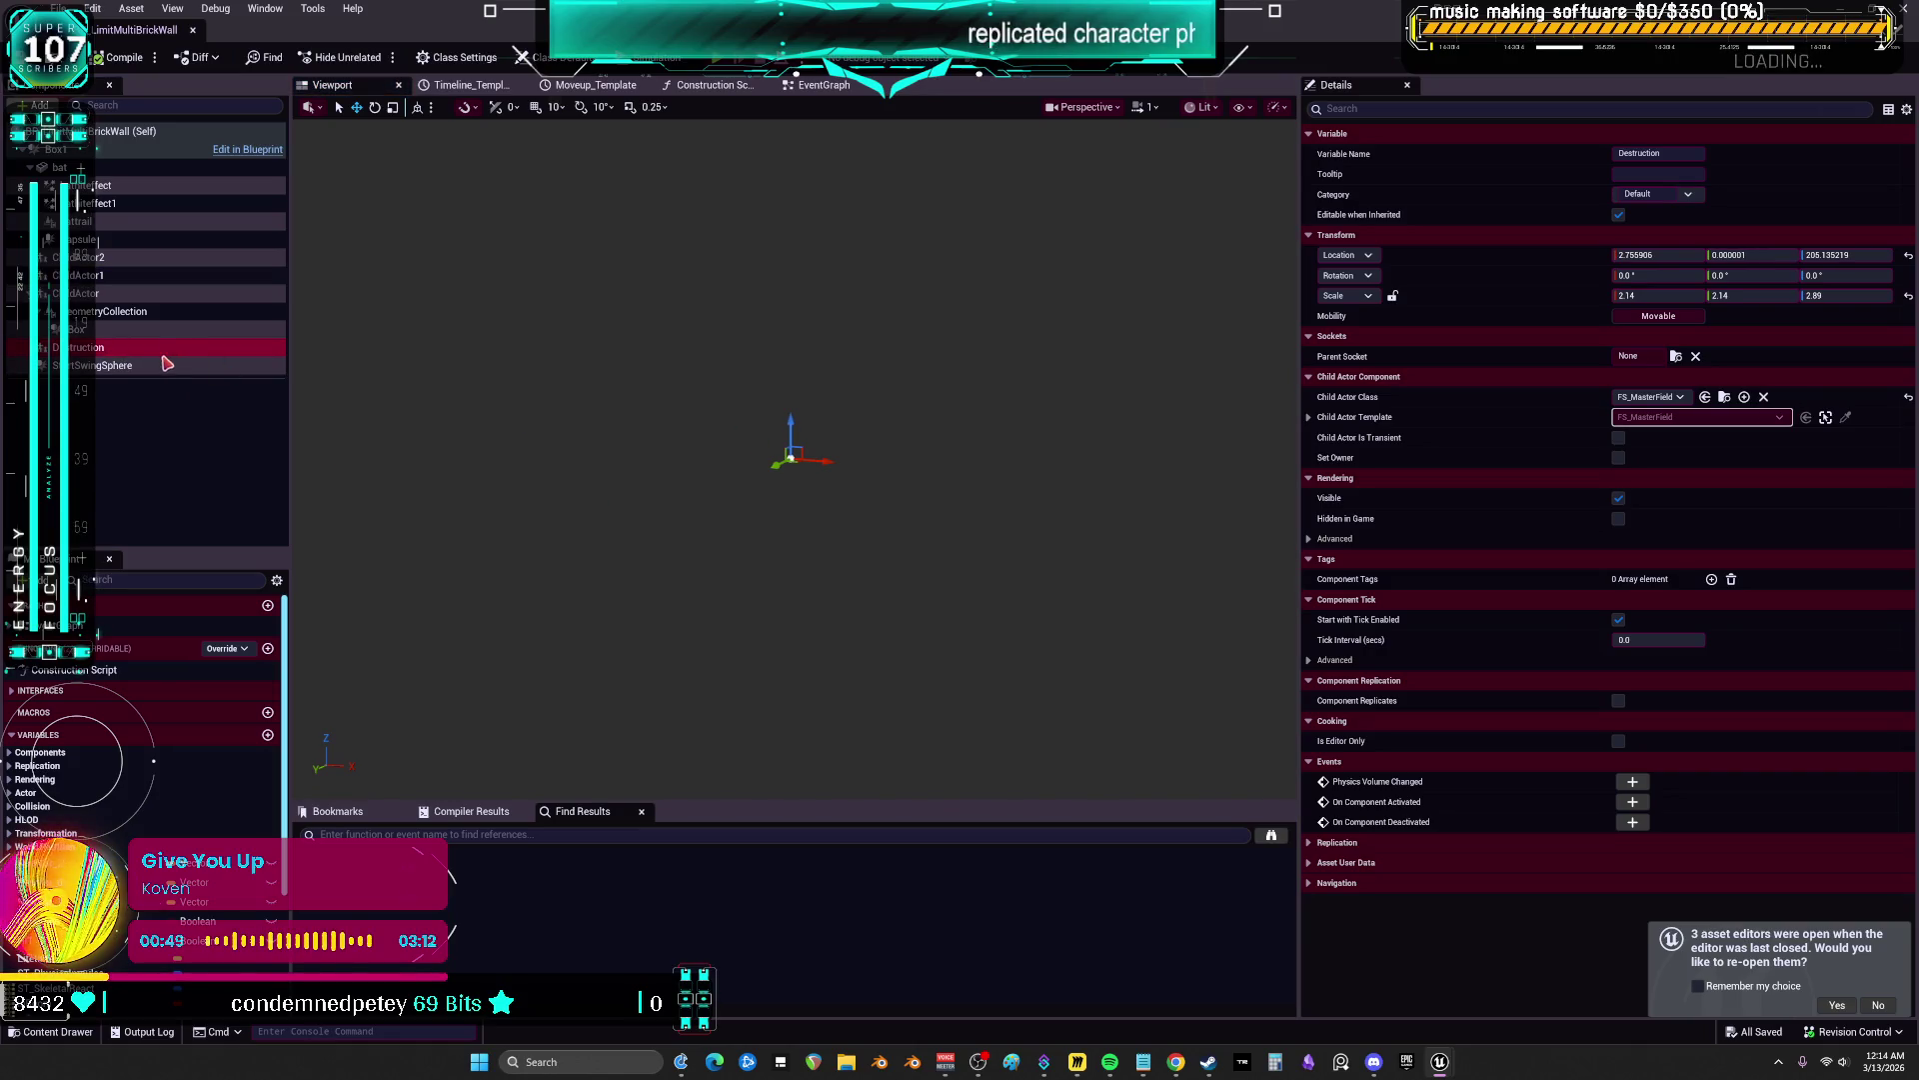
pyautogui.click(150, 311)
# Fly the viewport camera toward the brick wall, then switch to Twitch Stream Manager
pyautogui.rightClick(707, 423)
pyautogui.scroll(3, 706, 423)
pyautogui.scroll(3, 795, 450)
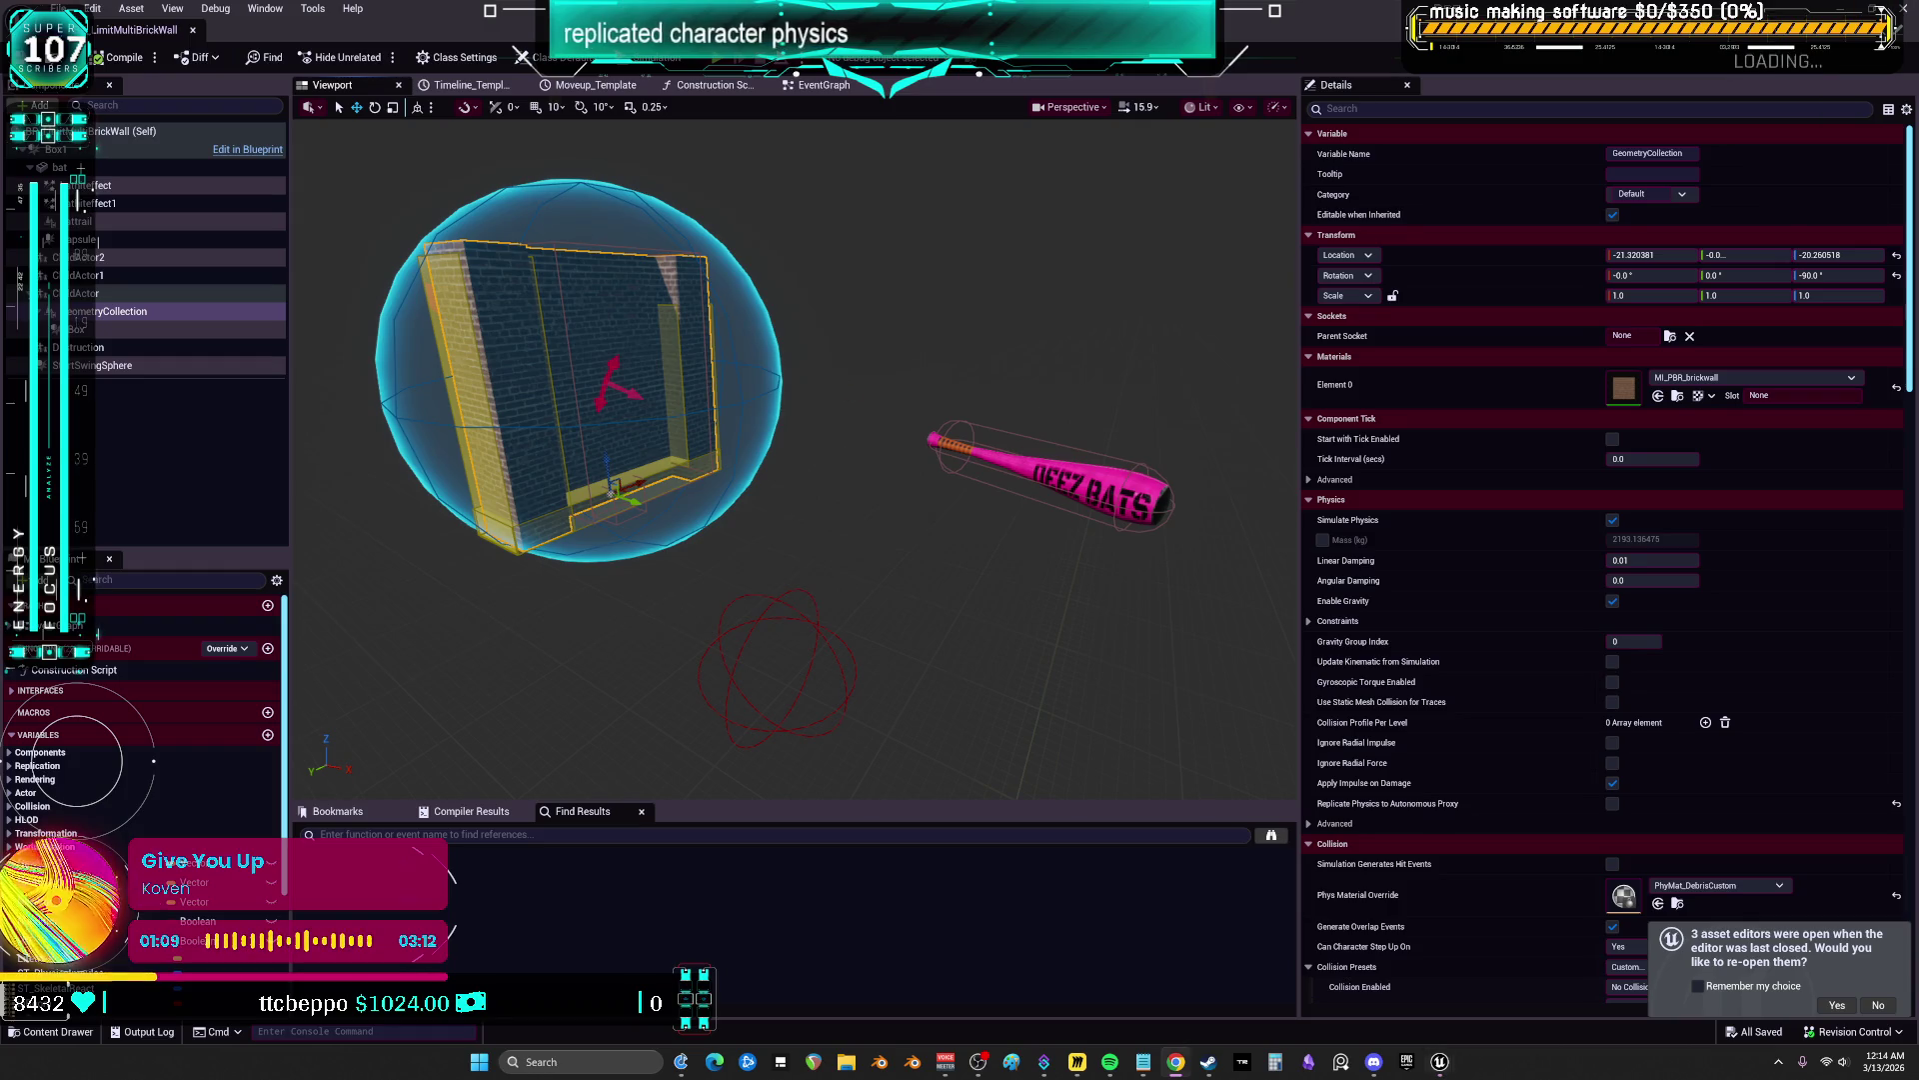
pyautogui.click(1176, 1062)
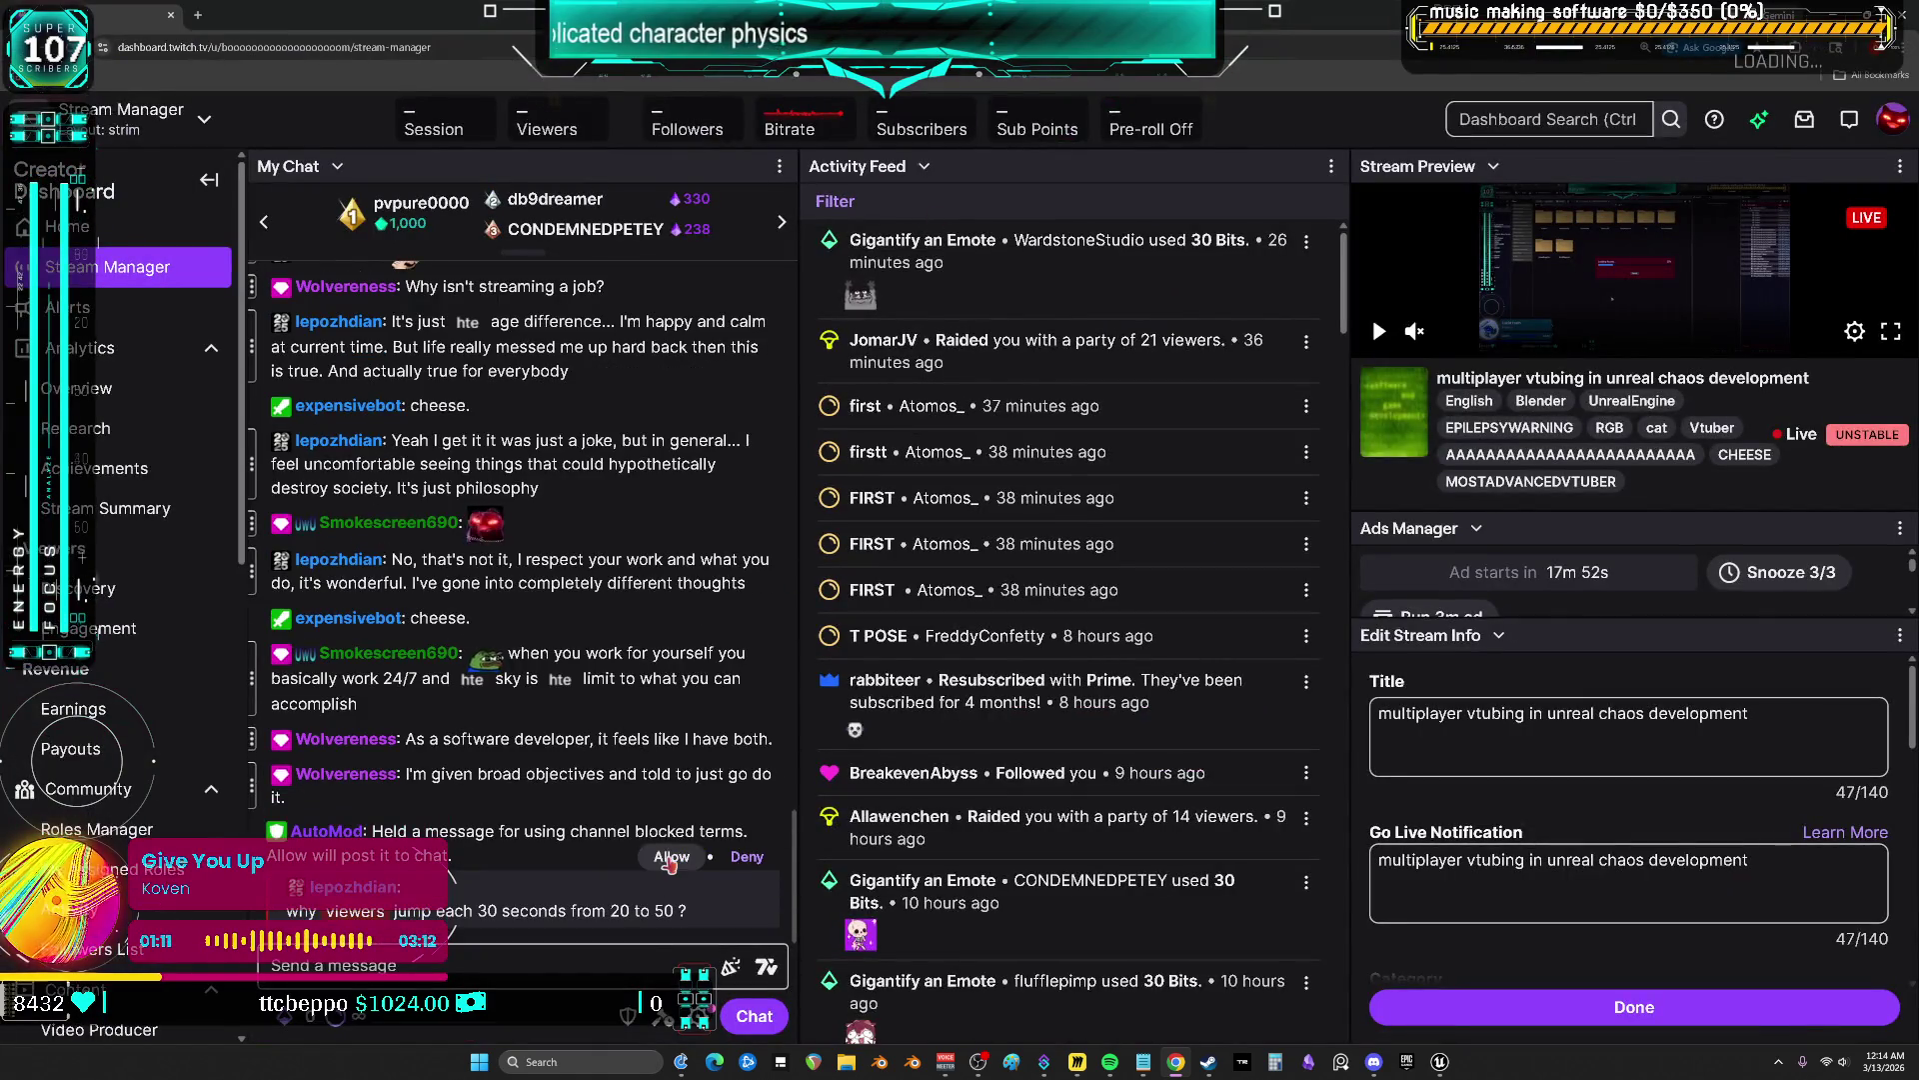
# Allow the AutoMod-held chat message and show the Users in Chat list
pyautogui.click(669, 858)
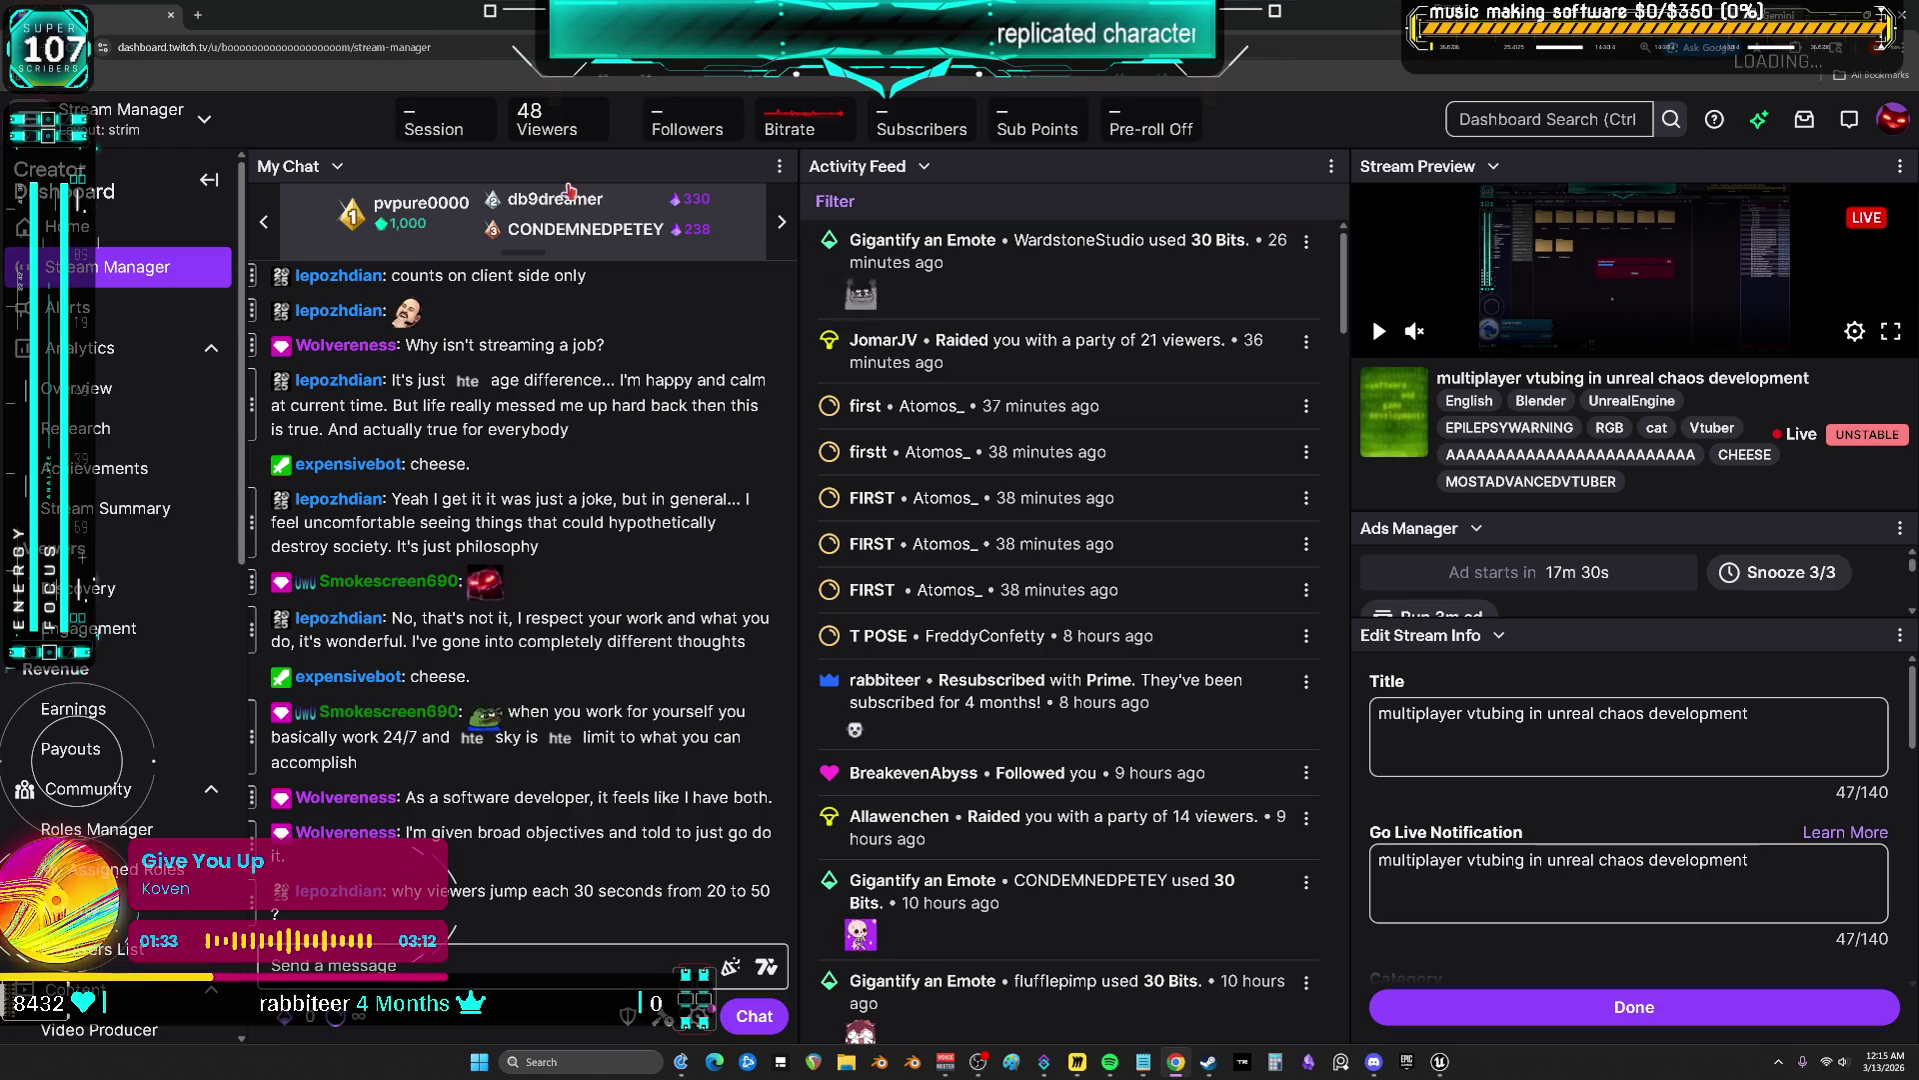
pyautogui.click(778, 168)
pyautogui.click(620, 200)
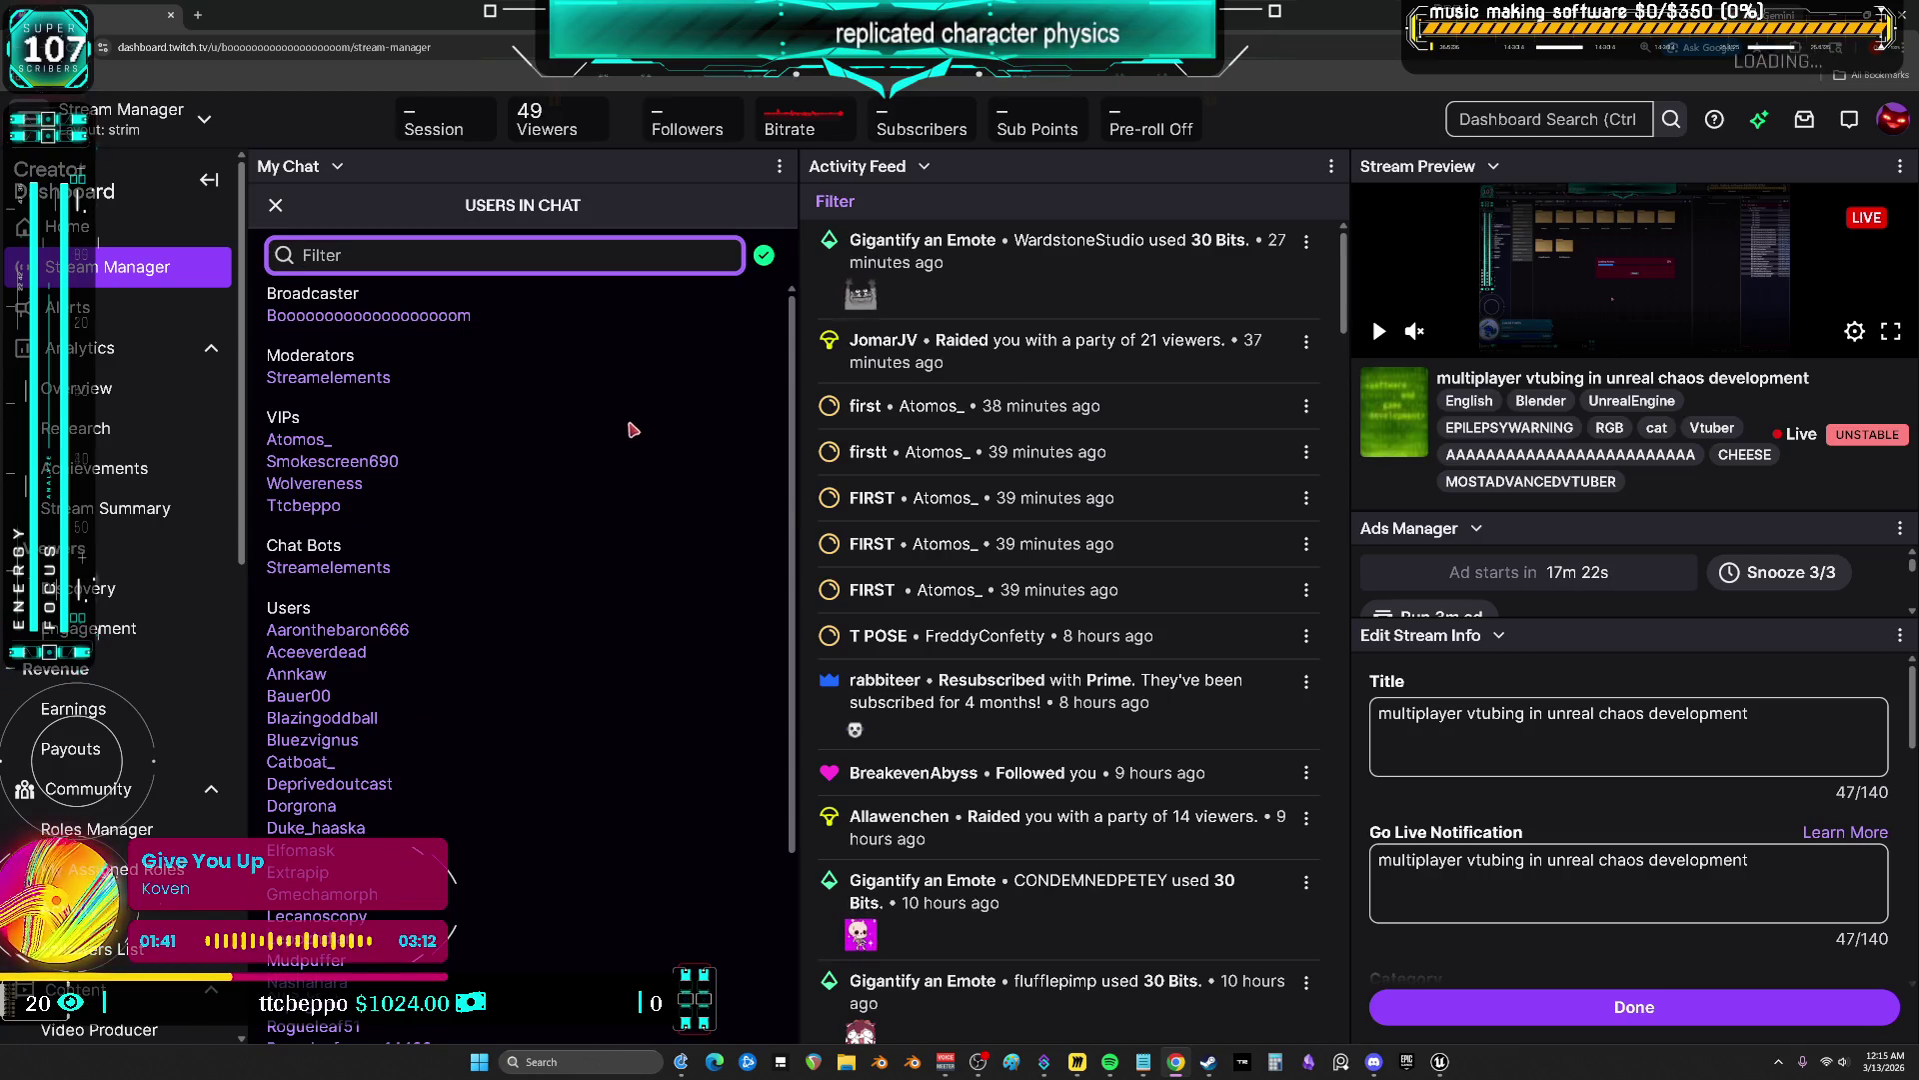
# Scroll the Users in Chat list, then close it to return to chat
pyautogui.scroll(-3, 637, 428)
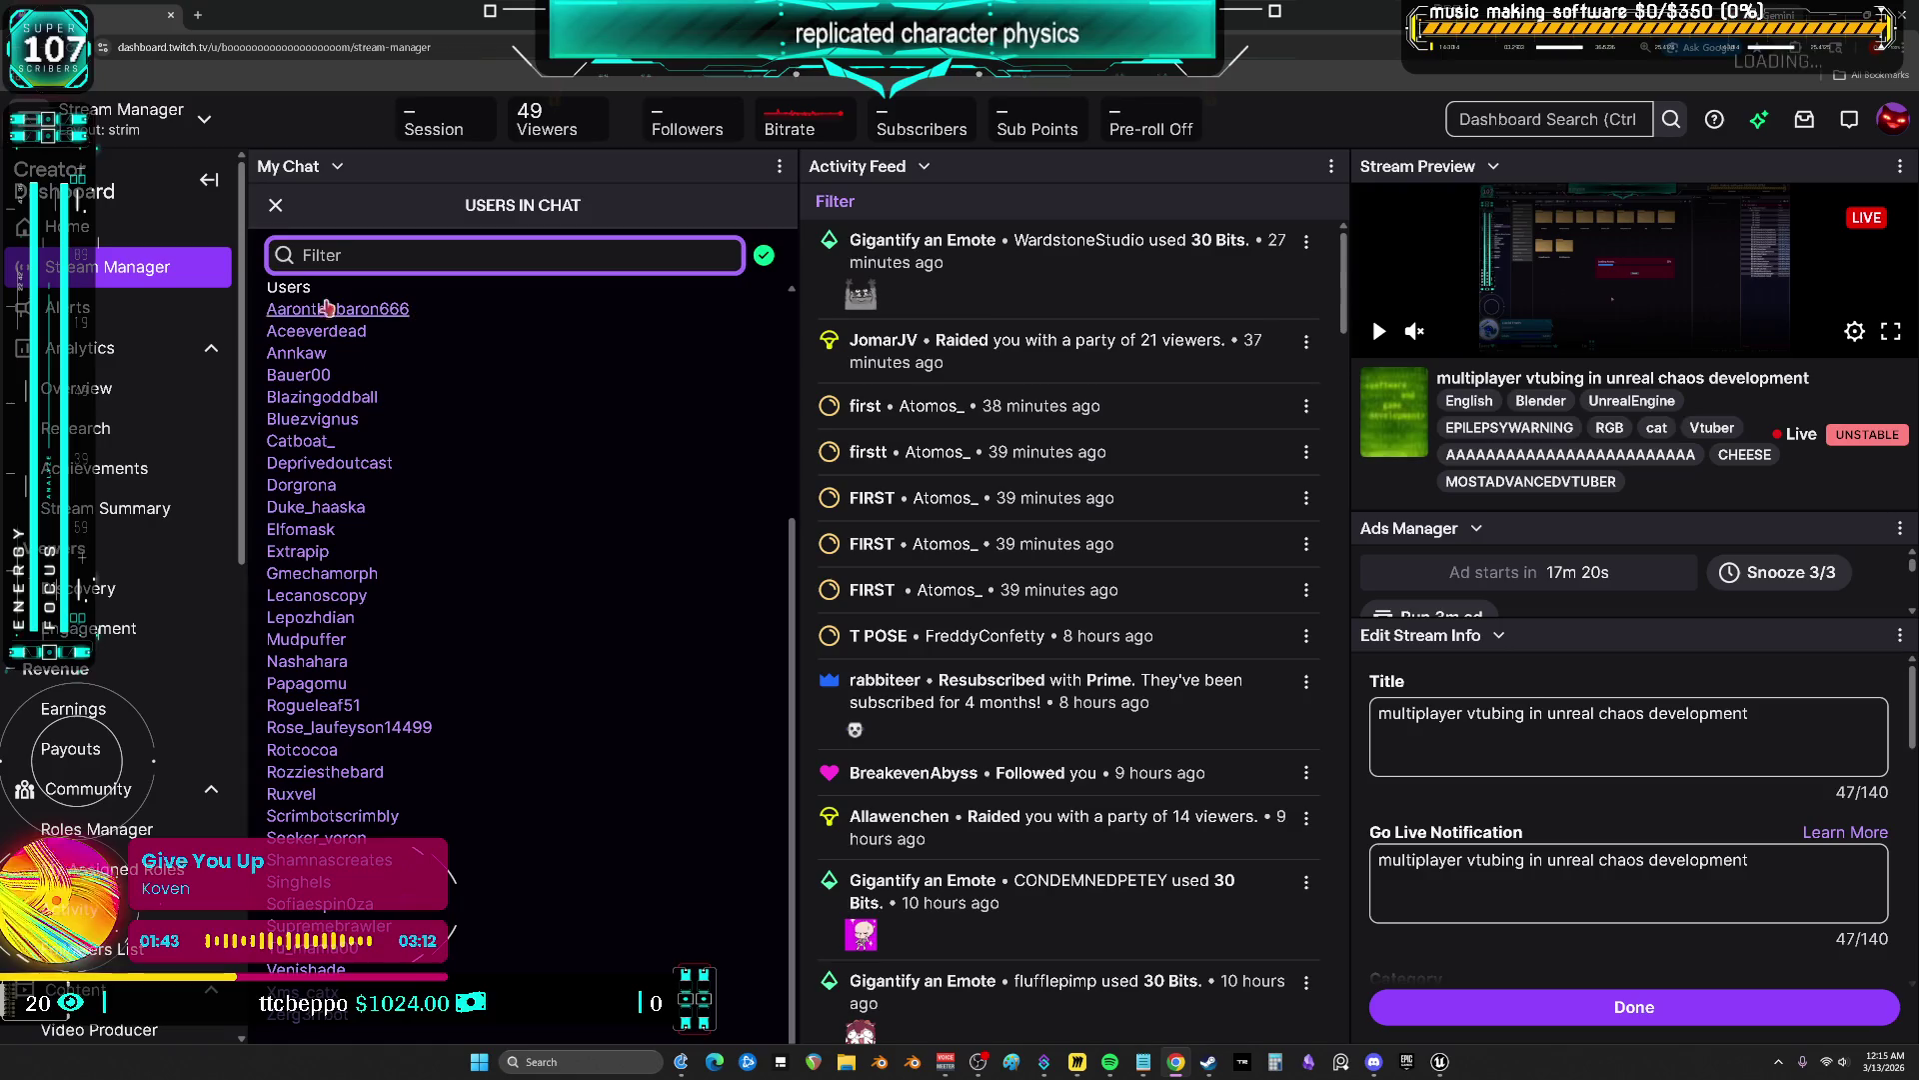
pyautogui.click(275, 205)
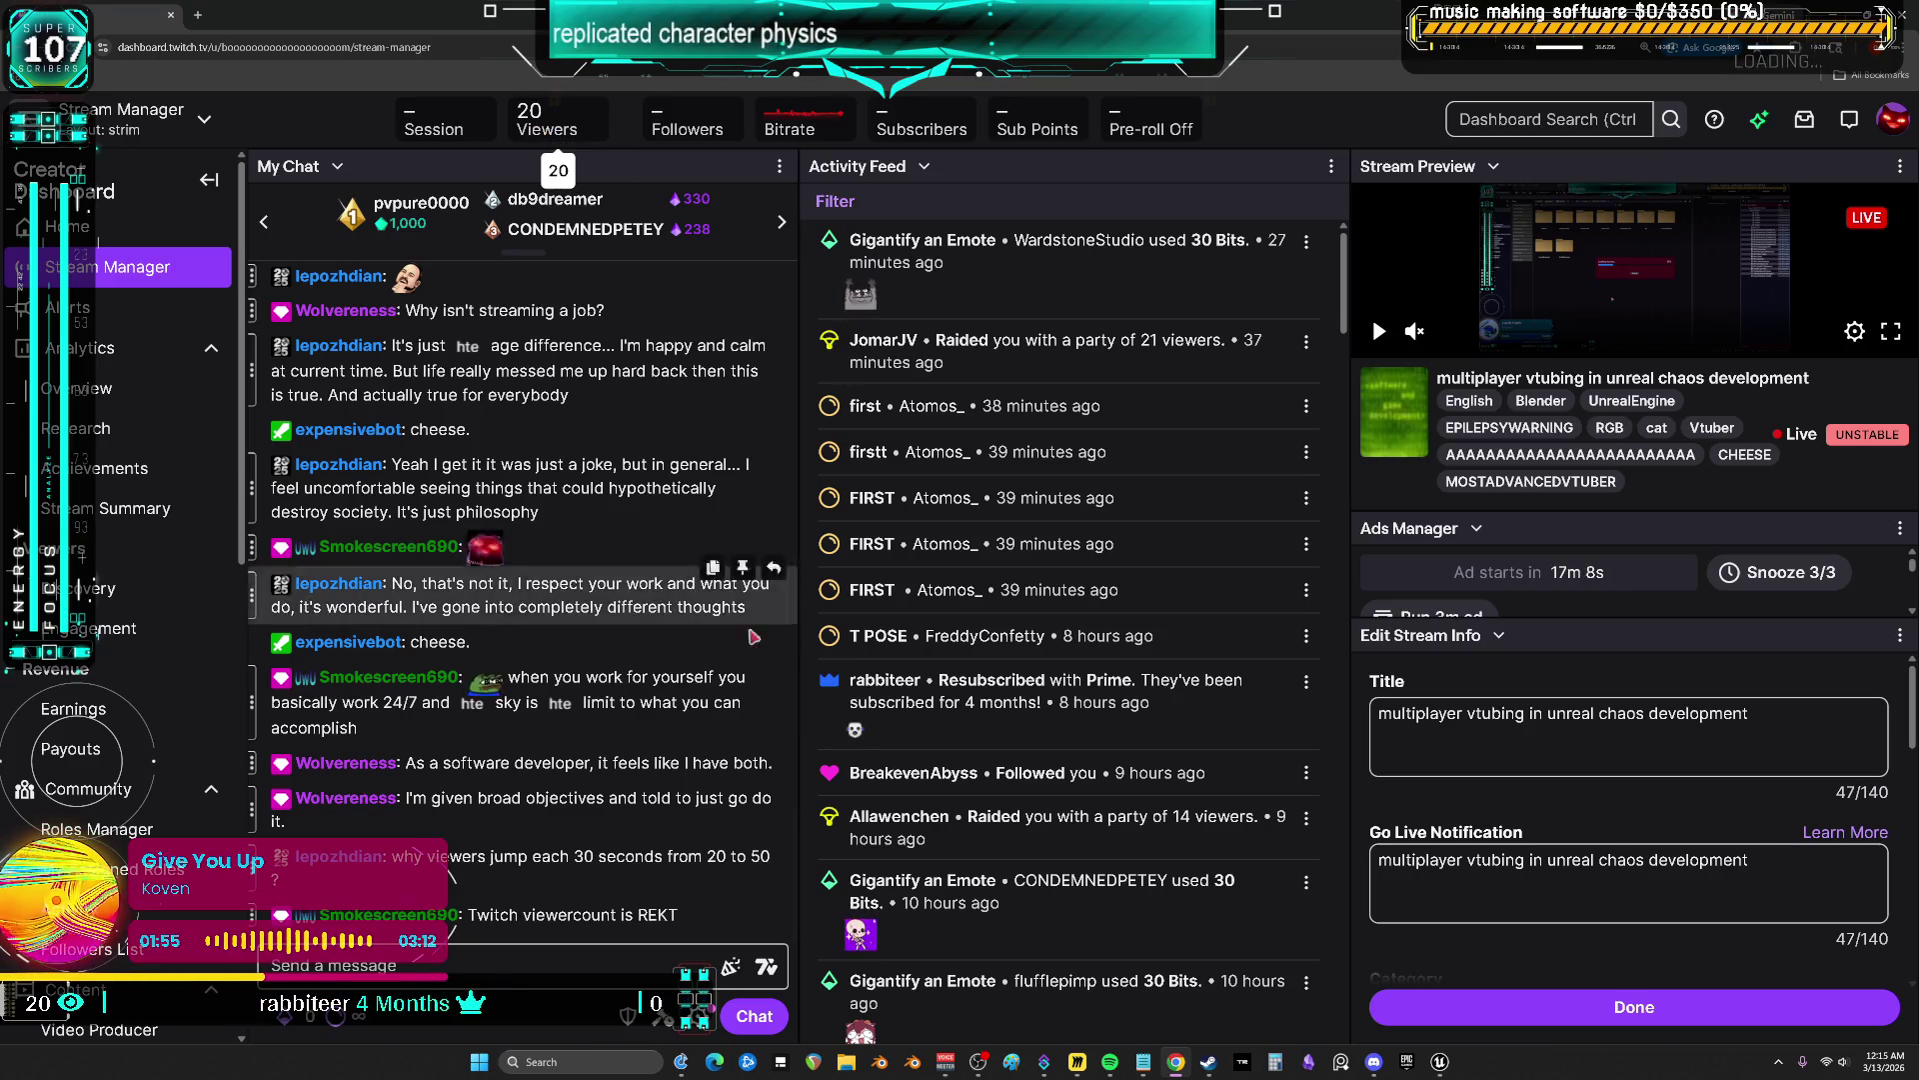
pyautogui.click(741, 844)
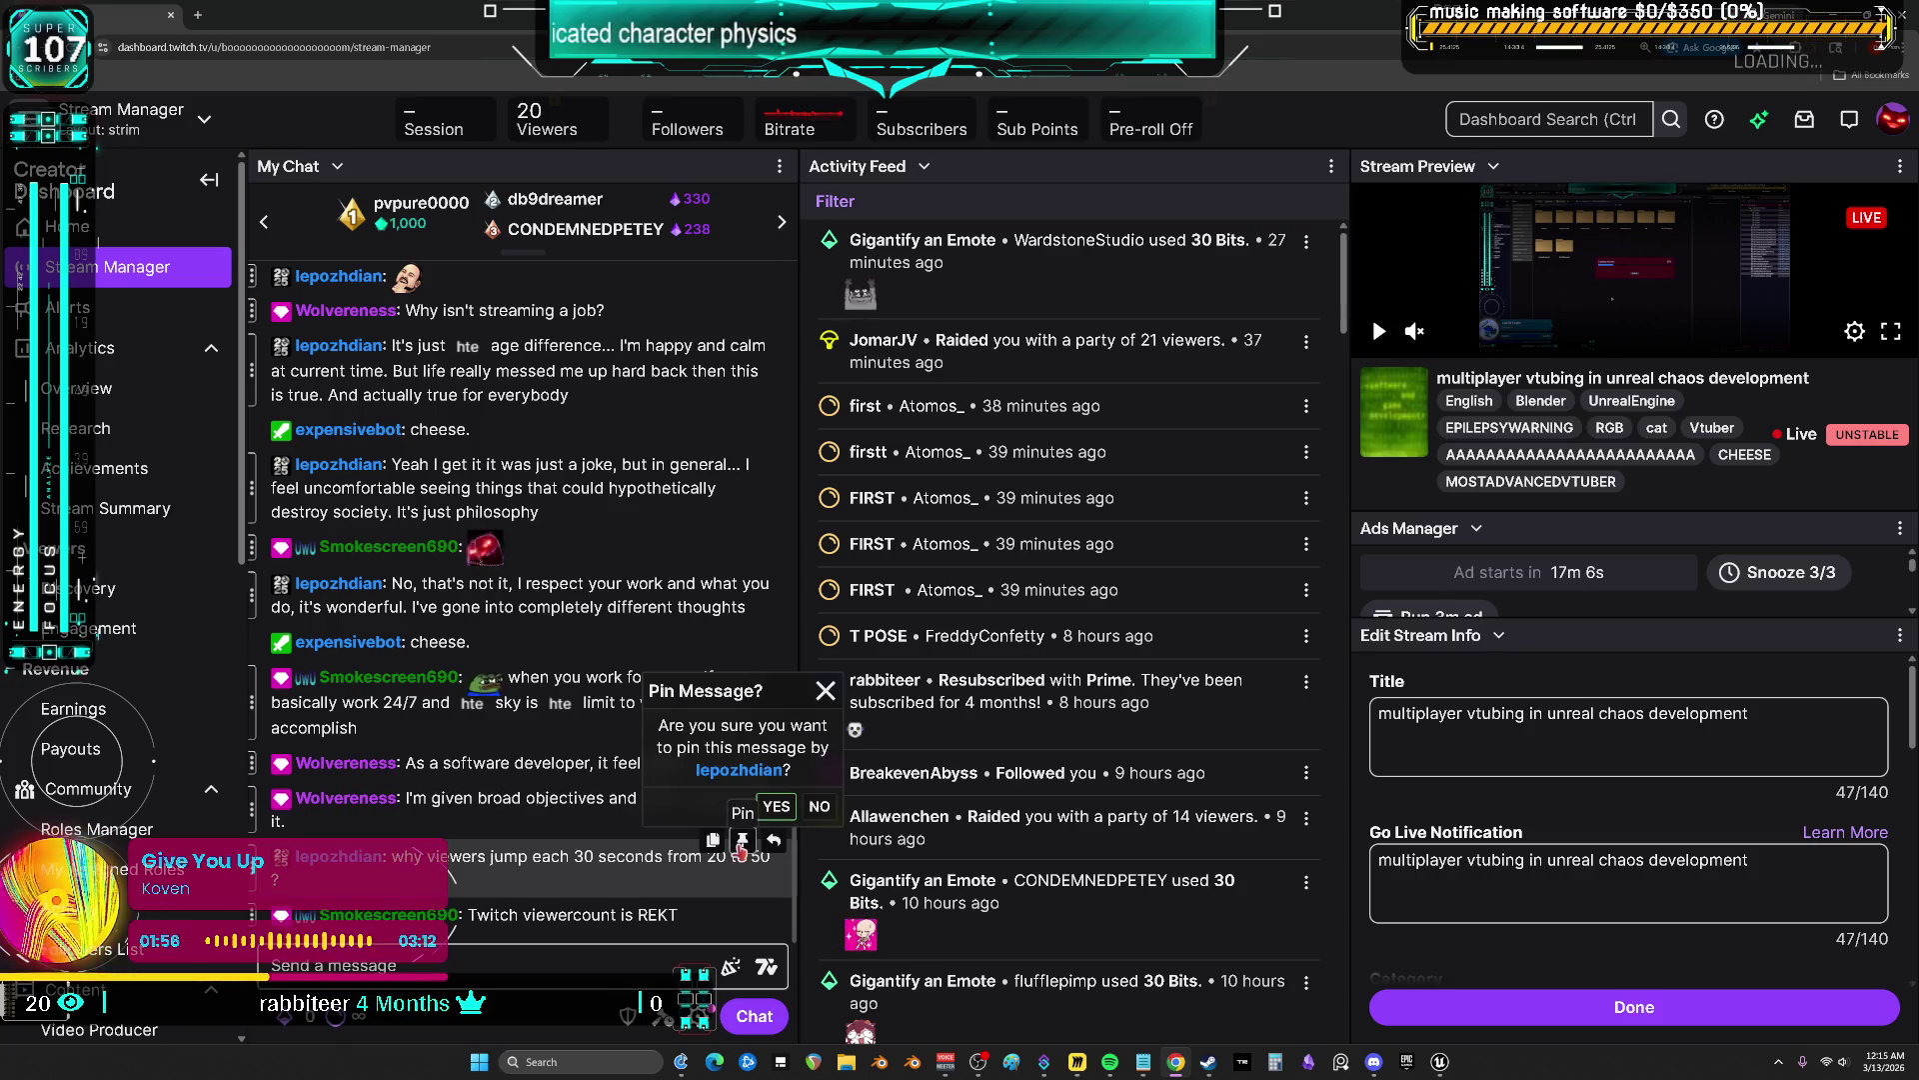
pyautogui.click(441, 971)
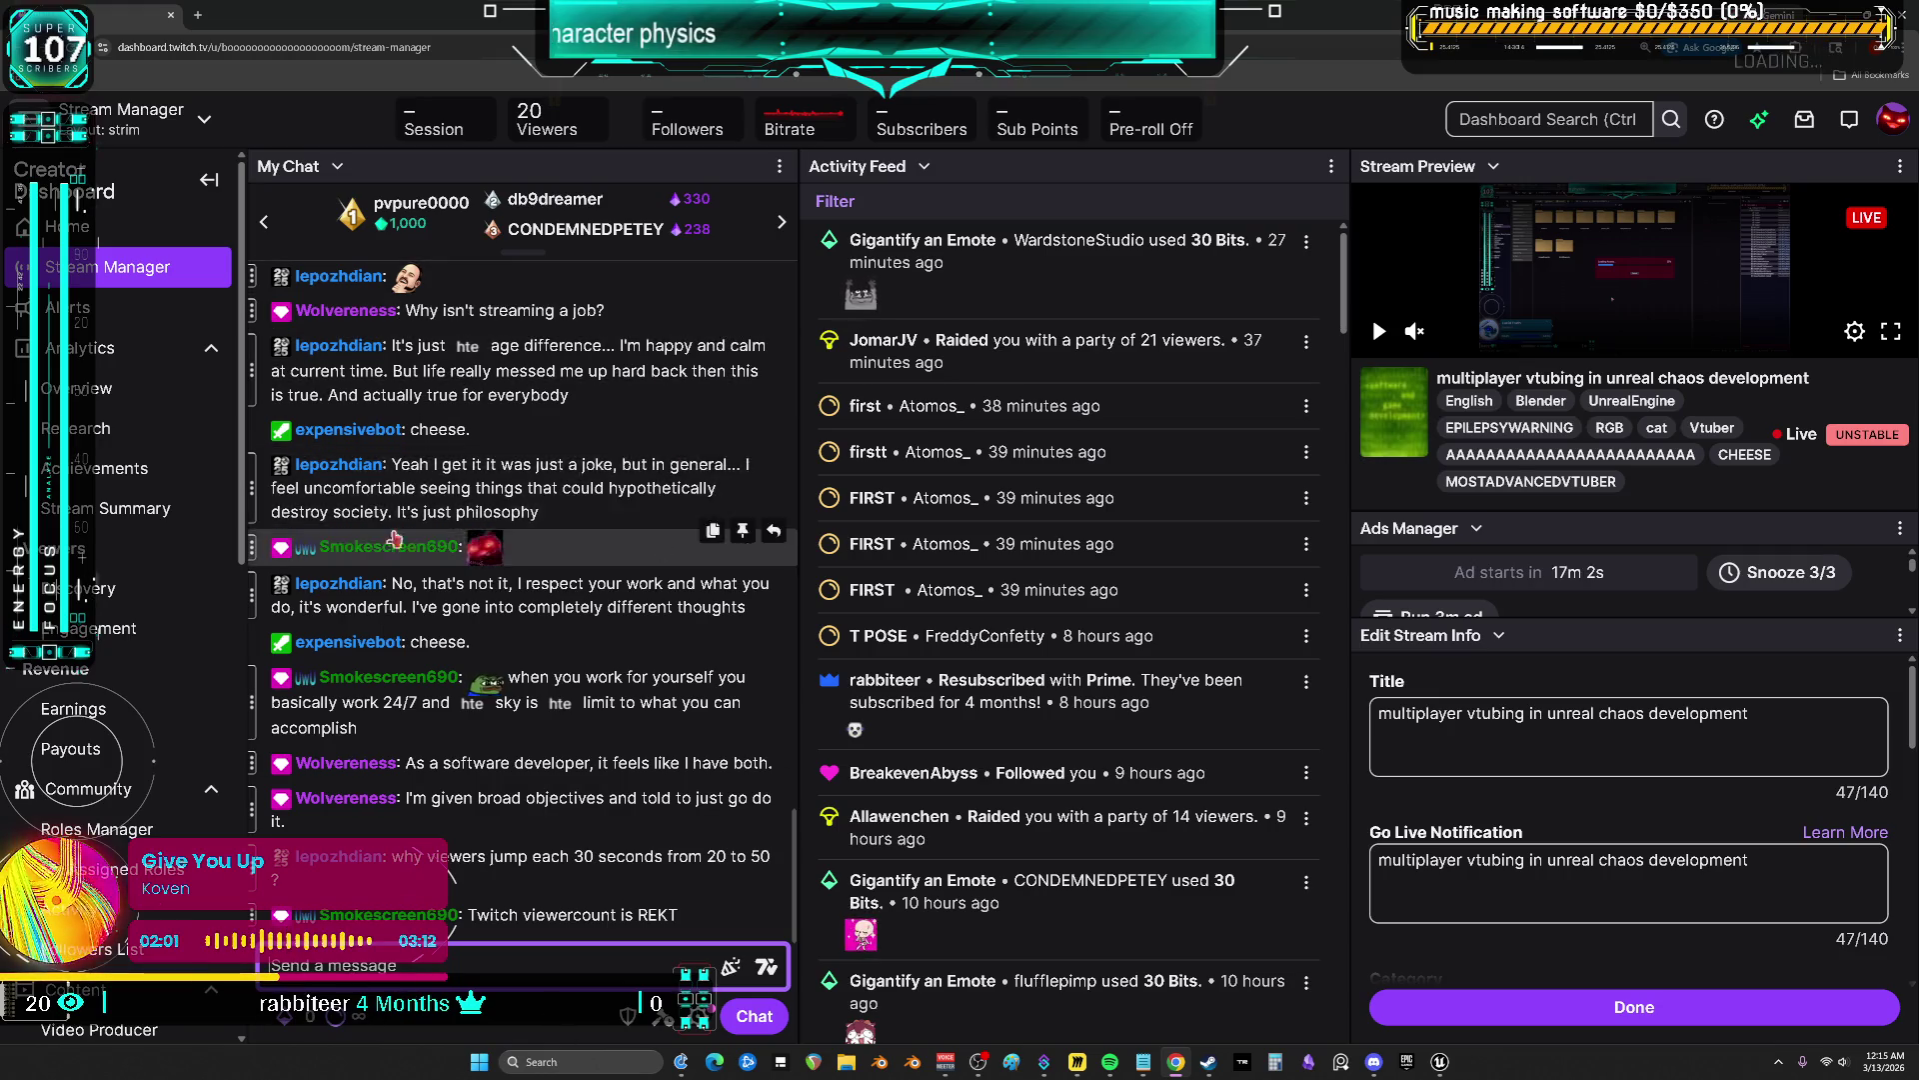
pyautogui.hotkey('alt', 'Tab')
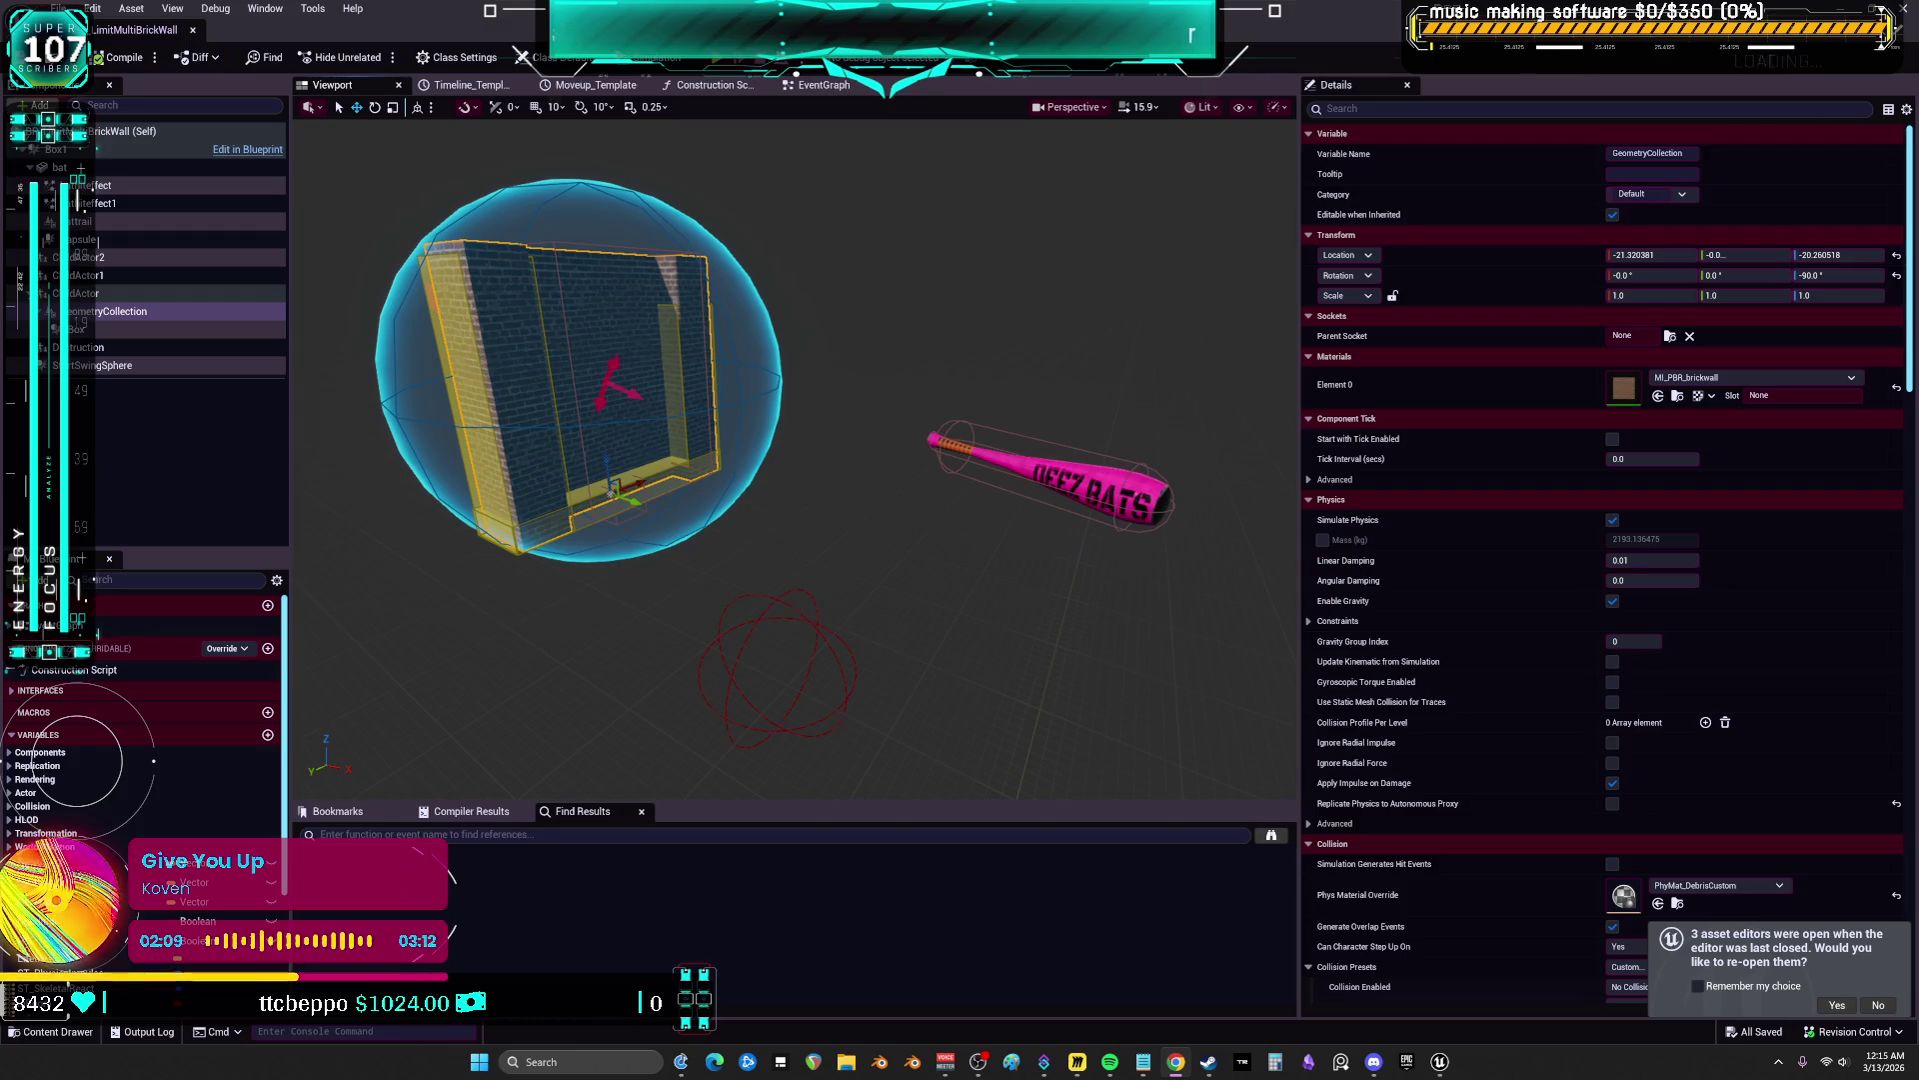
pyautogui.hotkey('alt', 'Tab')
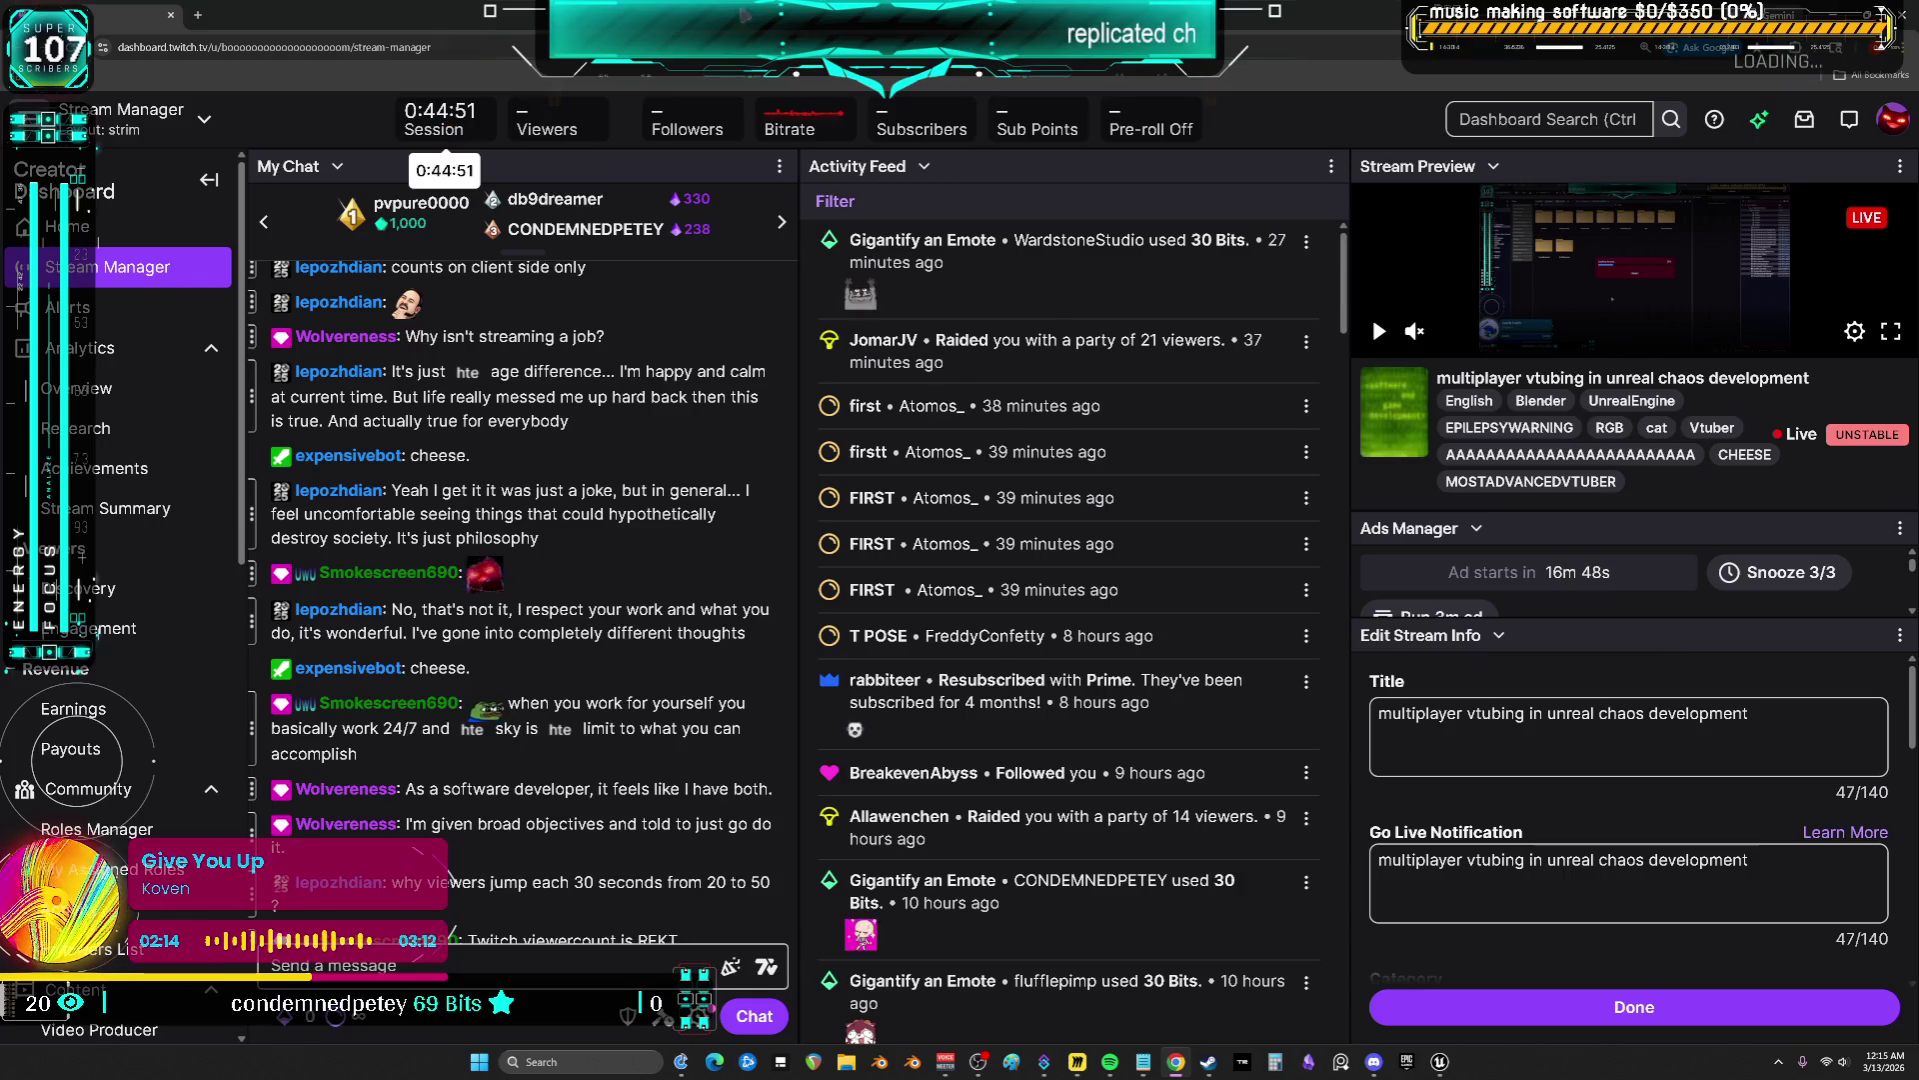
# Alt+Tab from the Twitch dashboard back to the Unreal blueprint viewport
pyautogui.hotkey('alt', 'Tab')
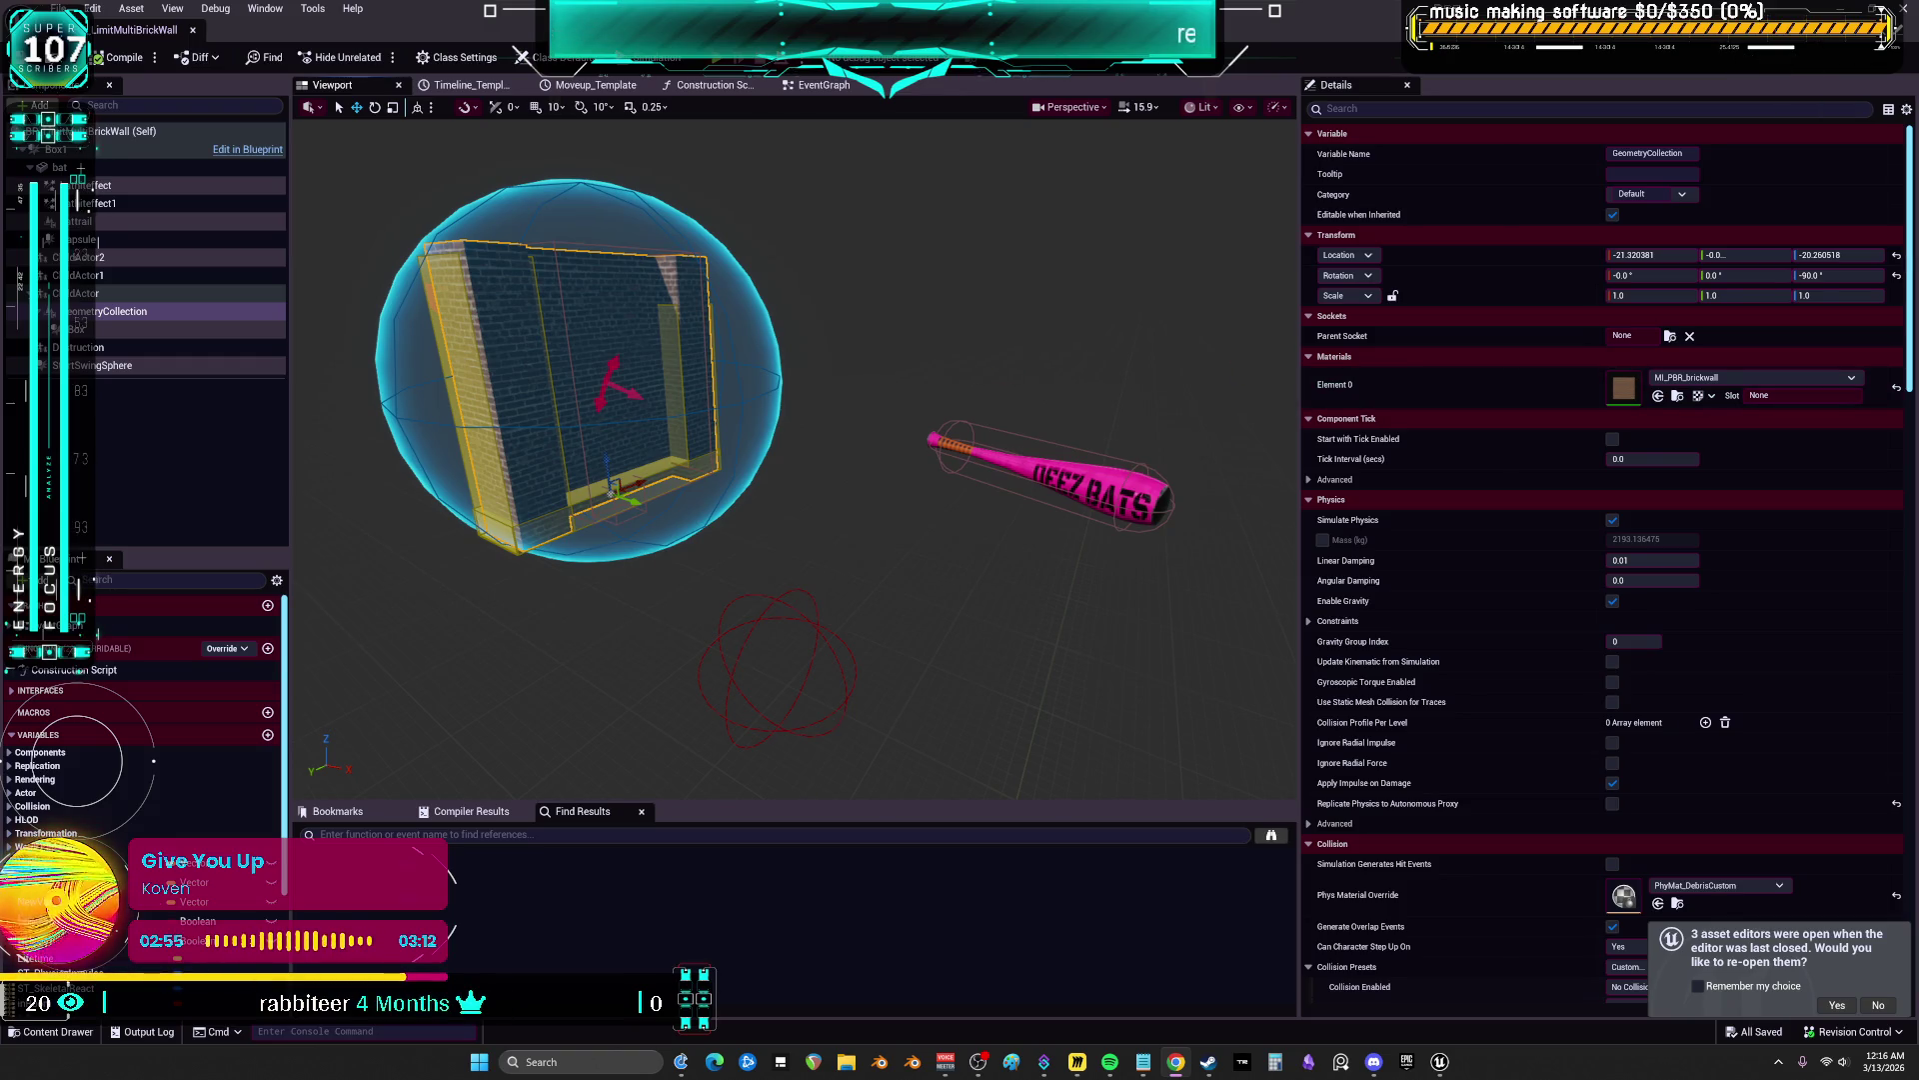
# Frame the brick wall, bat and red sphere, and select the StartSwingSphere component
pyautogui.moveTo(800, 449)
pyautogui.mouseDown()
pyautogui.moveTo(699, 440)
pyautogui.moveTo(899, 430)
pyautogui.moveTo(820, 469)
pyautogui.mouseUp()
pyautogui.moveTo(926, 364)
pyautogui.mouseDown()
pyautogui.moveTo(880, 370)
pyautogui.moveTo(960, 360)
pyautogui.moveTo(926, 364)
pyautogui.mouseUp()
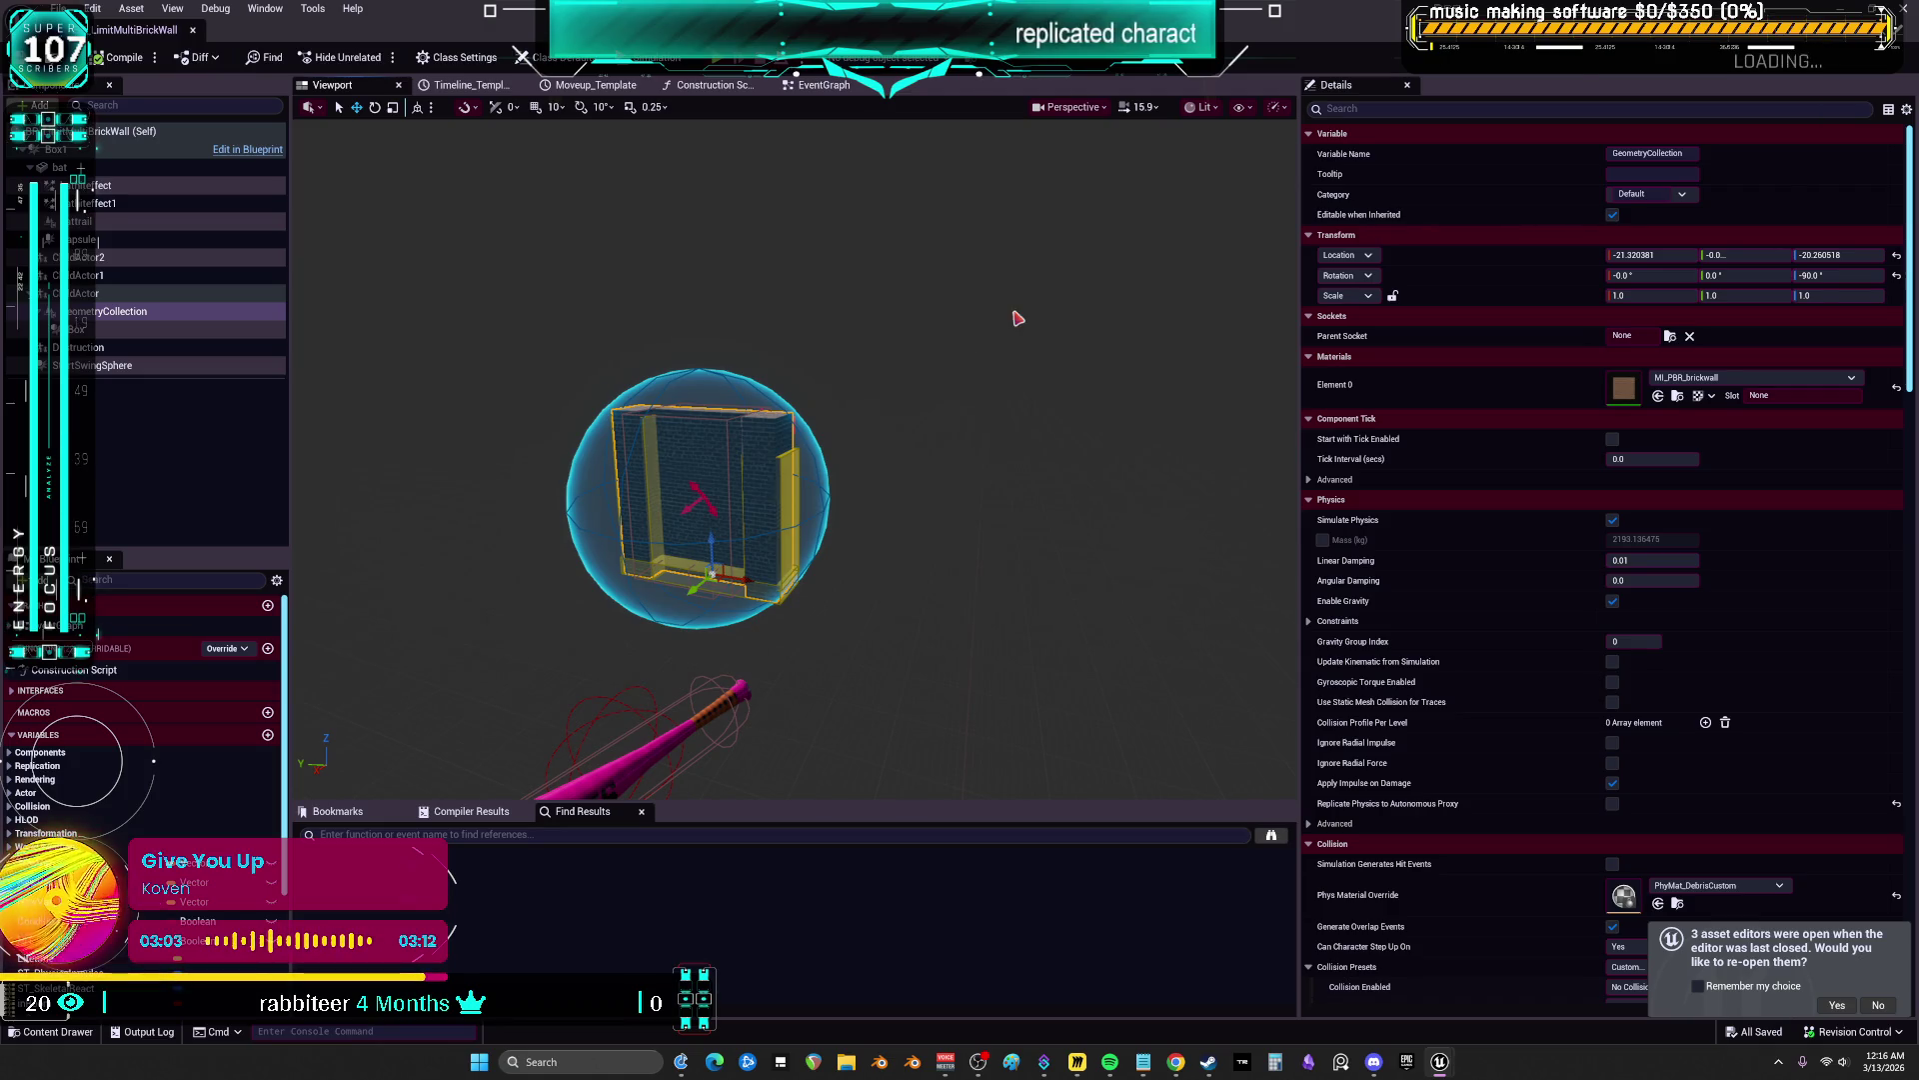
pyautogui.press('f')
pyautogui.moveTo(927, 364)
pyautogui.mouseDown()
pyautogui.moveTo(927, 420)
pyautogui.moveTo(866, 457)
pyautogui.moveTo(929, 499)
pyautogui.moveTo(959, 492)
pyautogui.mouseUp()
pyautogui.click(848, 591)
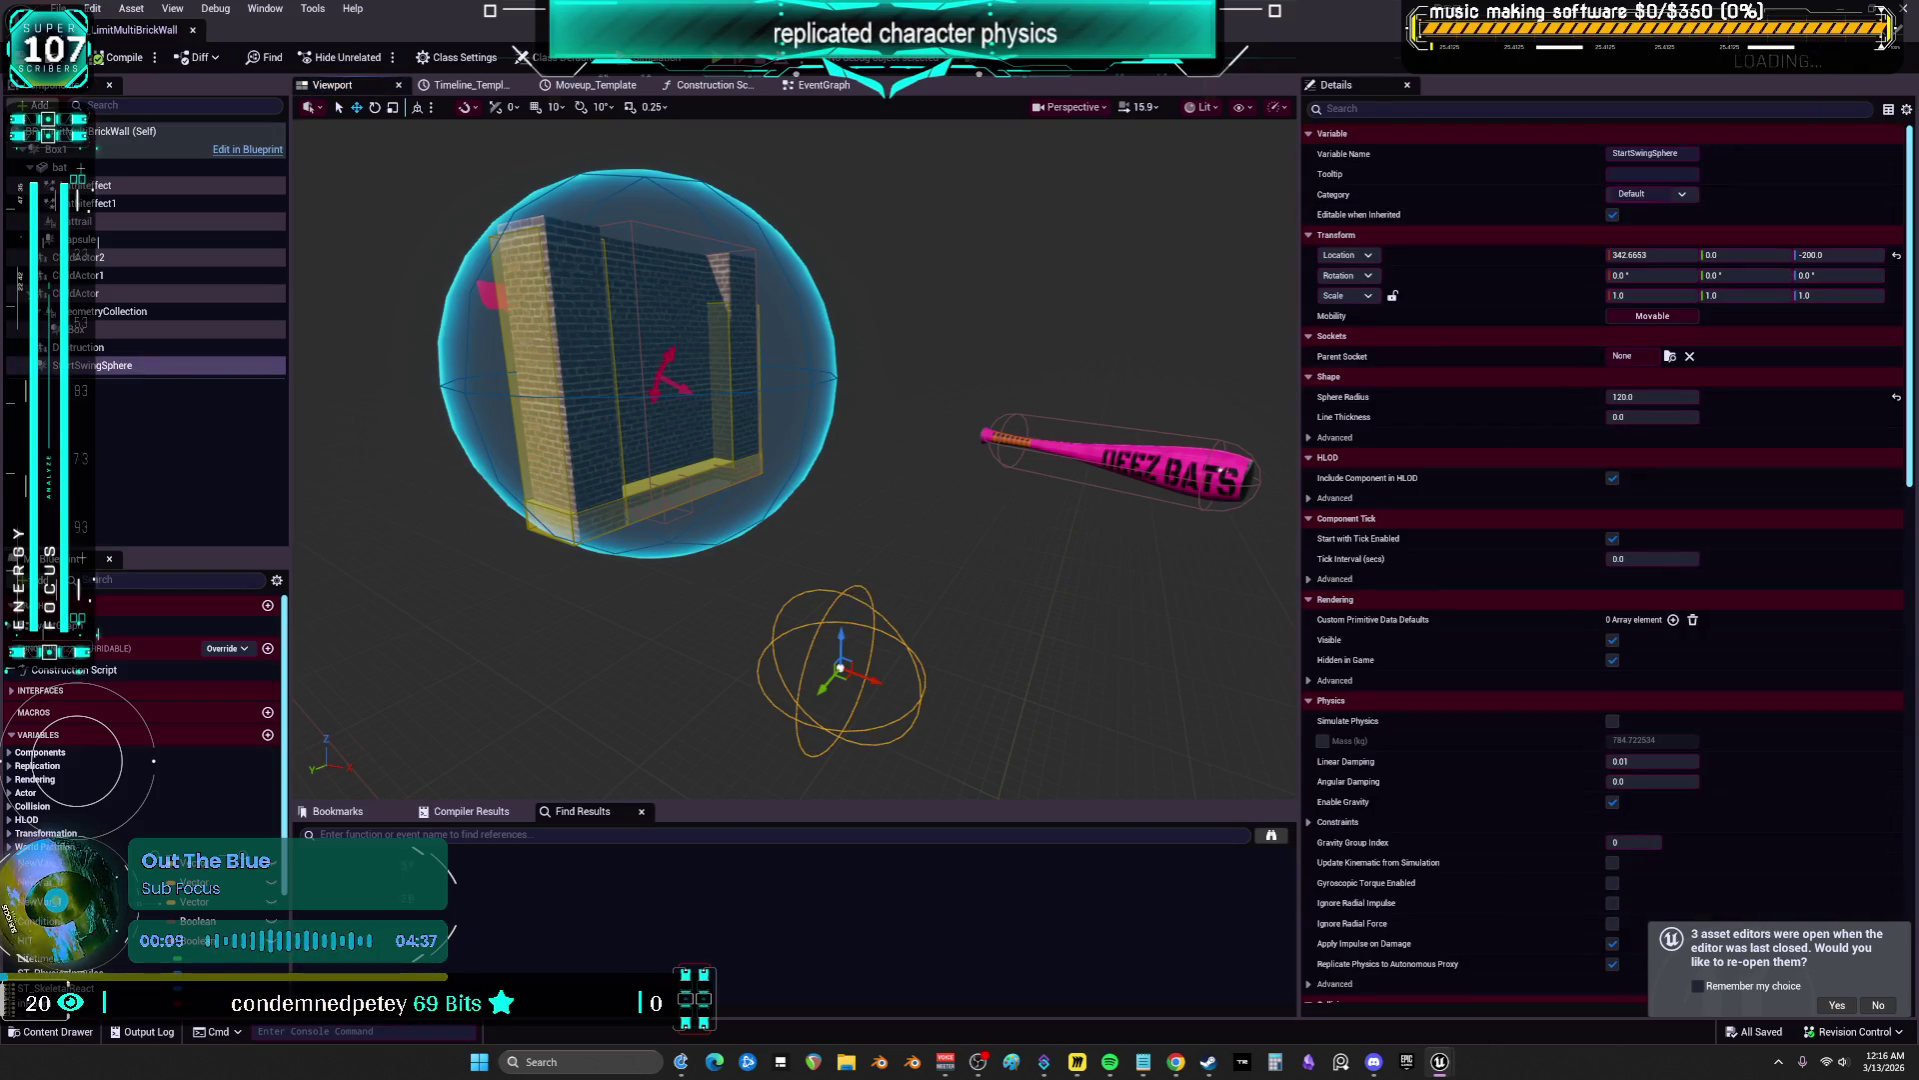
pyautogui.click(870, 609)
pyautogui.click(872, 606)
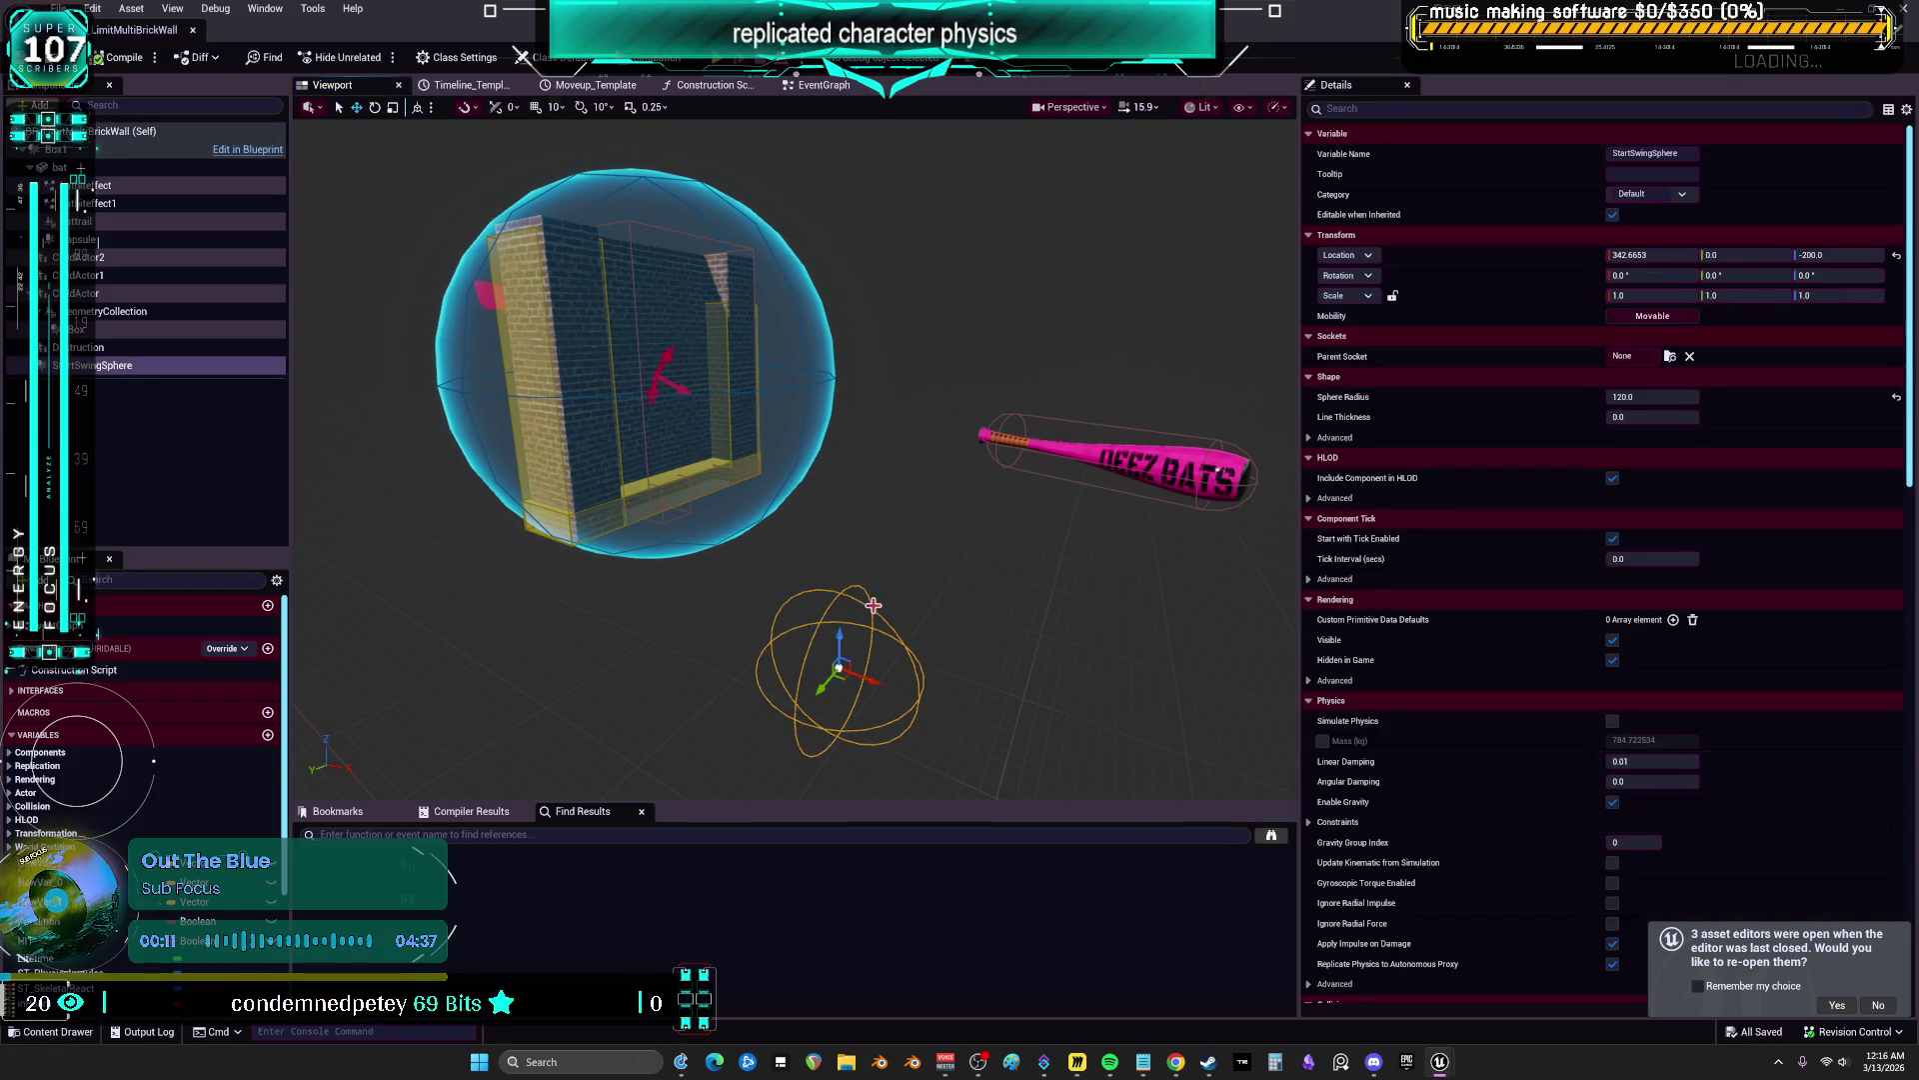
# Search for StartSwingSphere references by name from its component context menu
pyautogui.rightClick(120, 368)
pyautogui.moveTo(240, 419)
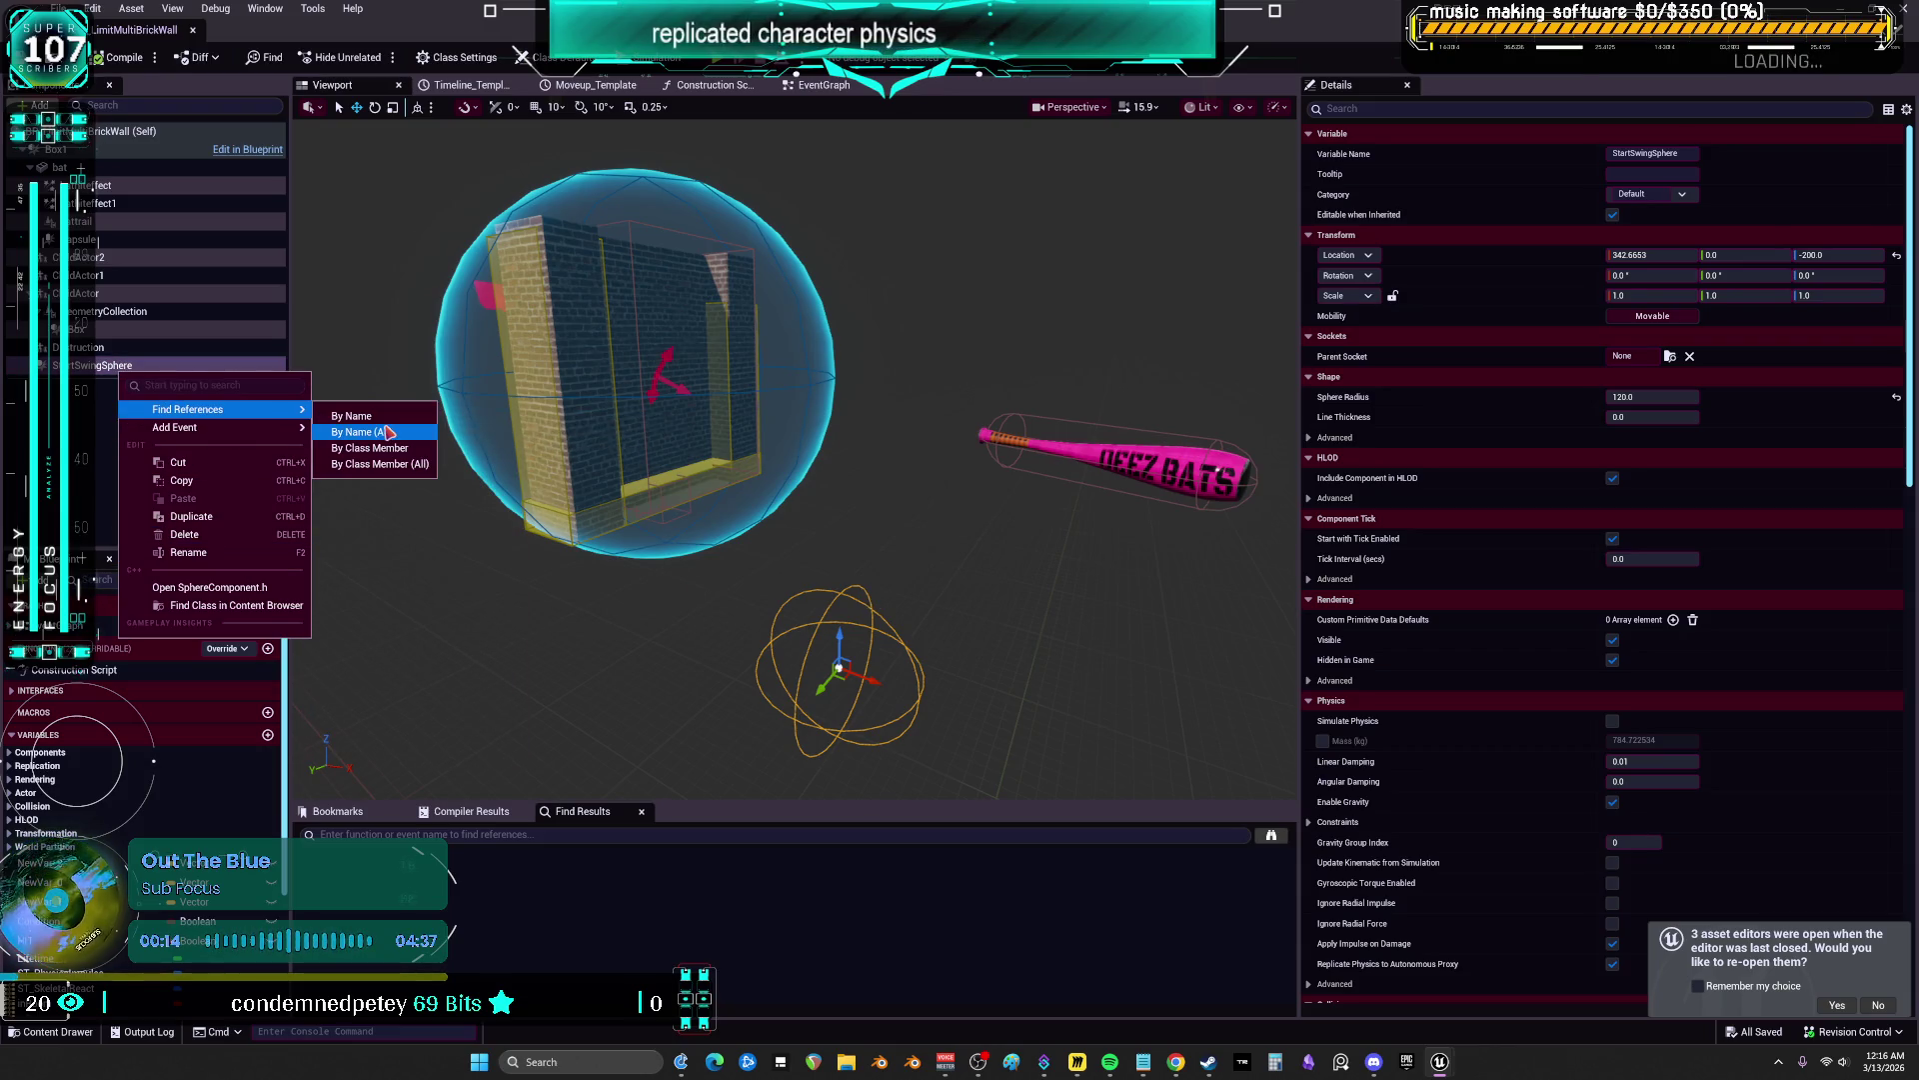
pyautogui.click(378, 418)
# Jump to the StartSwingSphere node and look over the SWING BAT group in the EventGraph
pyautogui.click(382, 890)
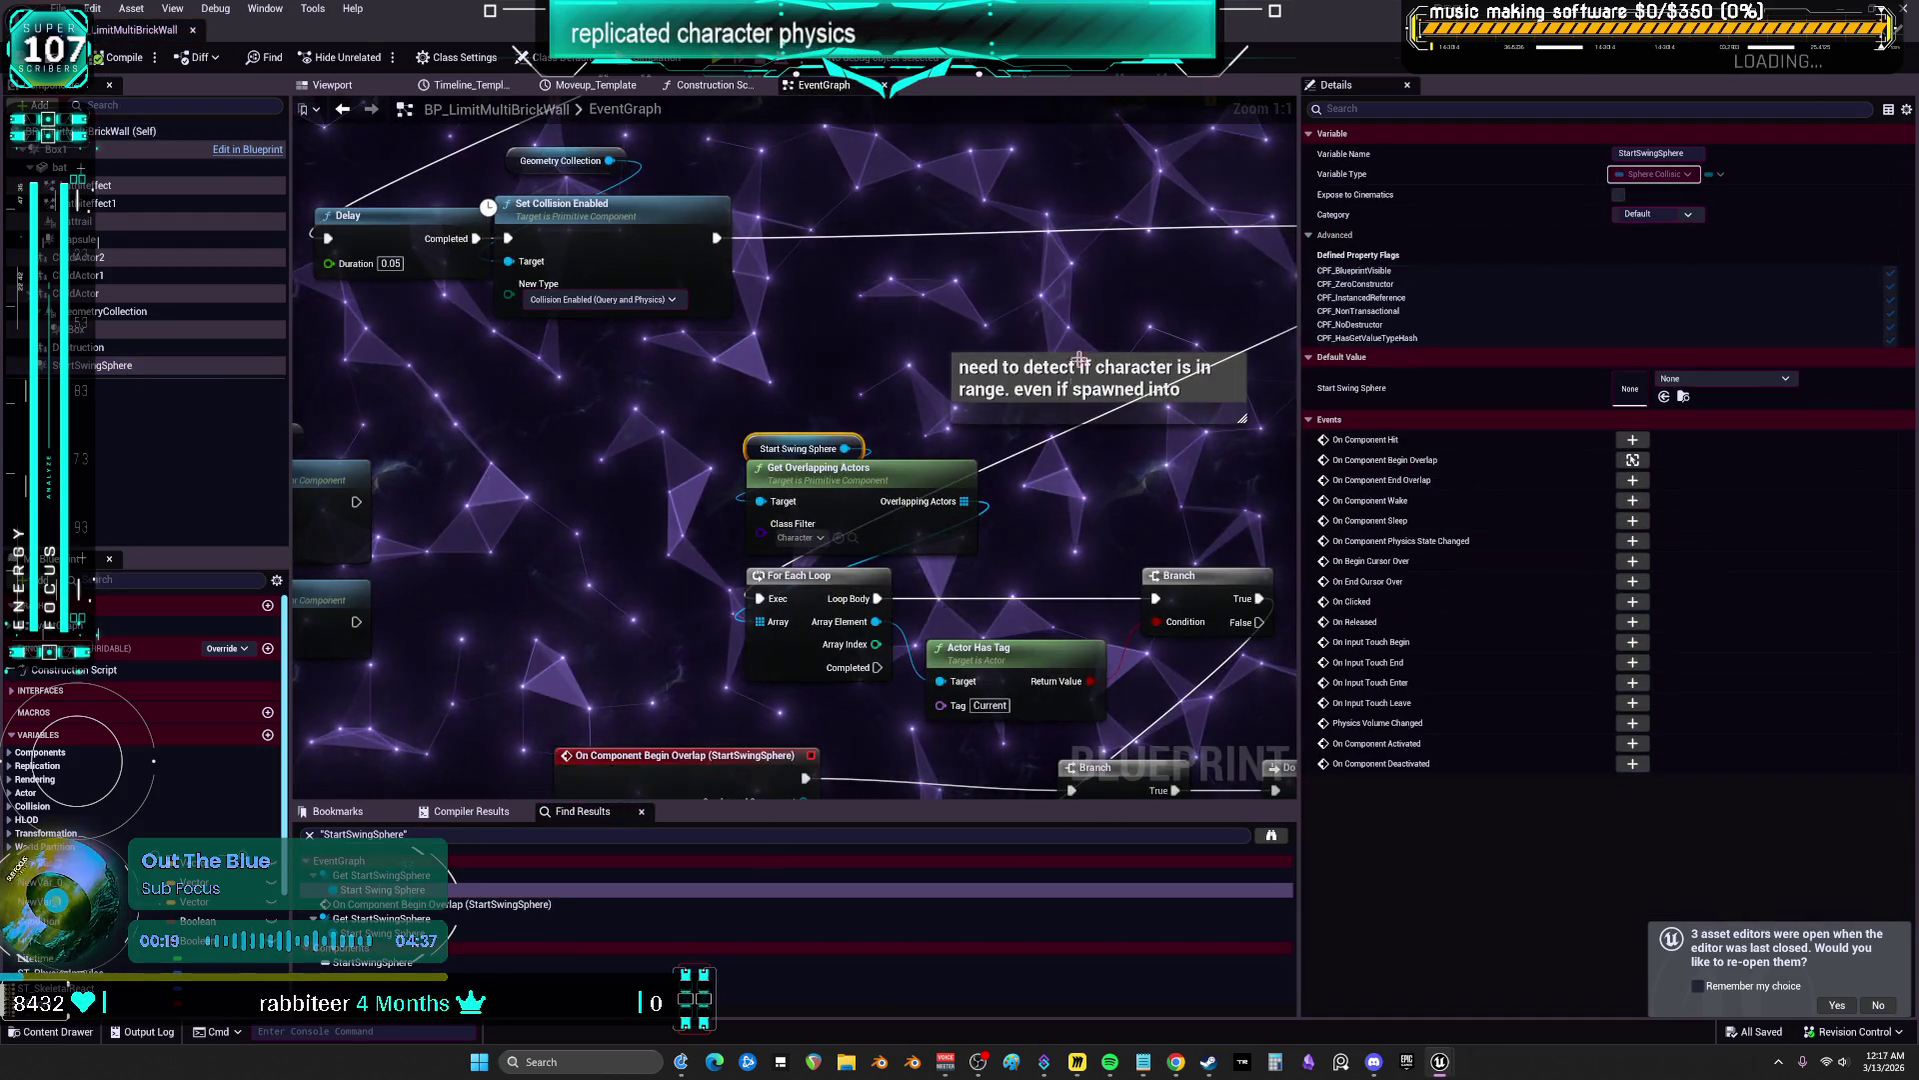
pyautogui.scroll(-1, 1086, 307)
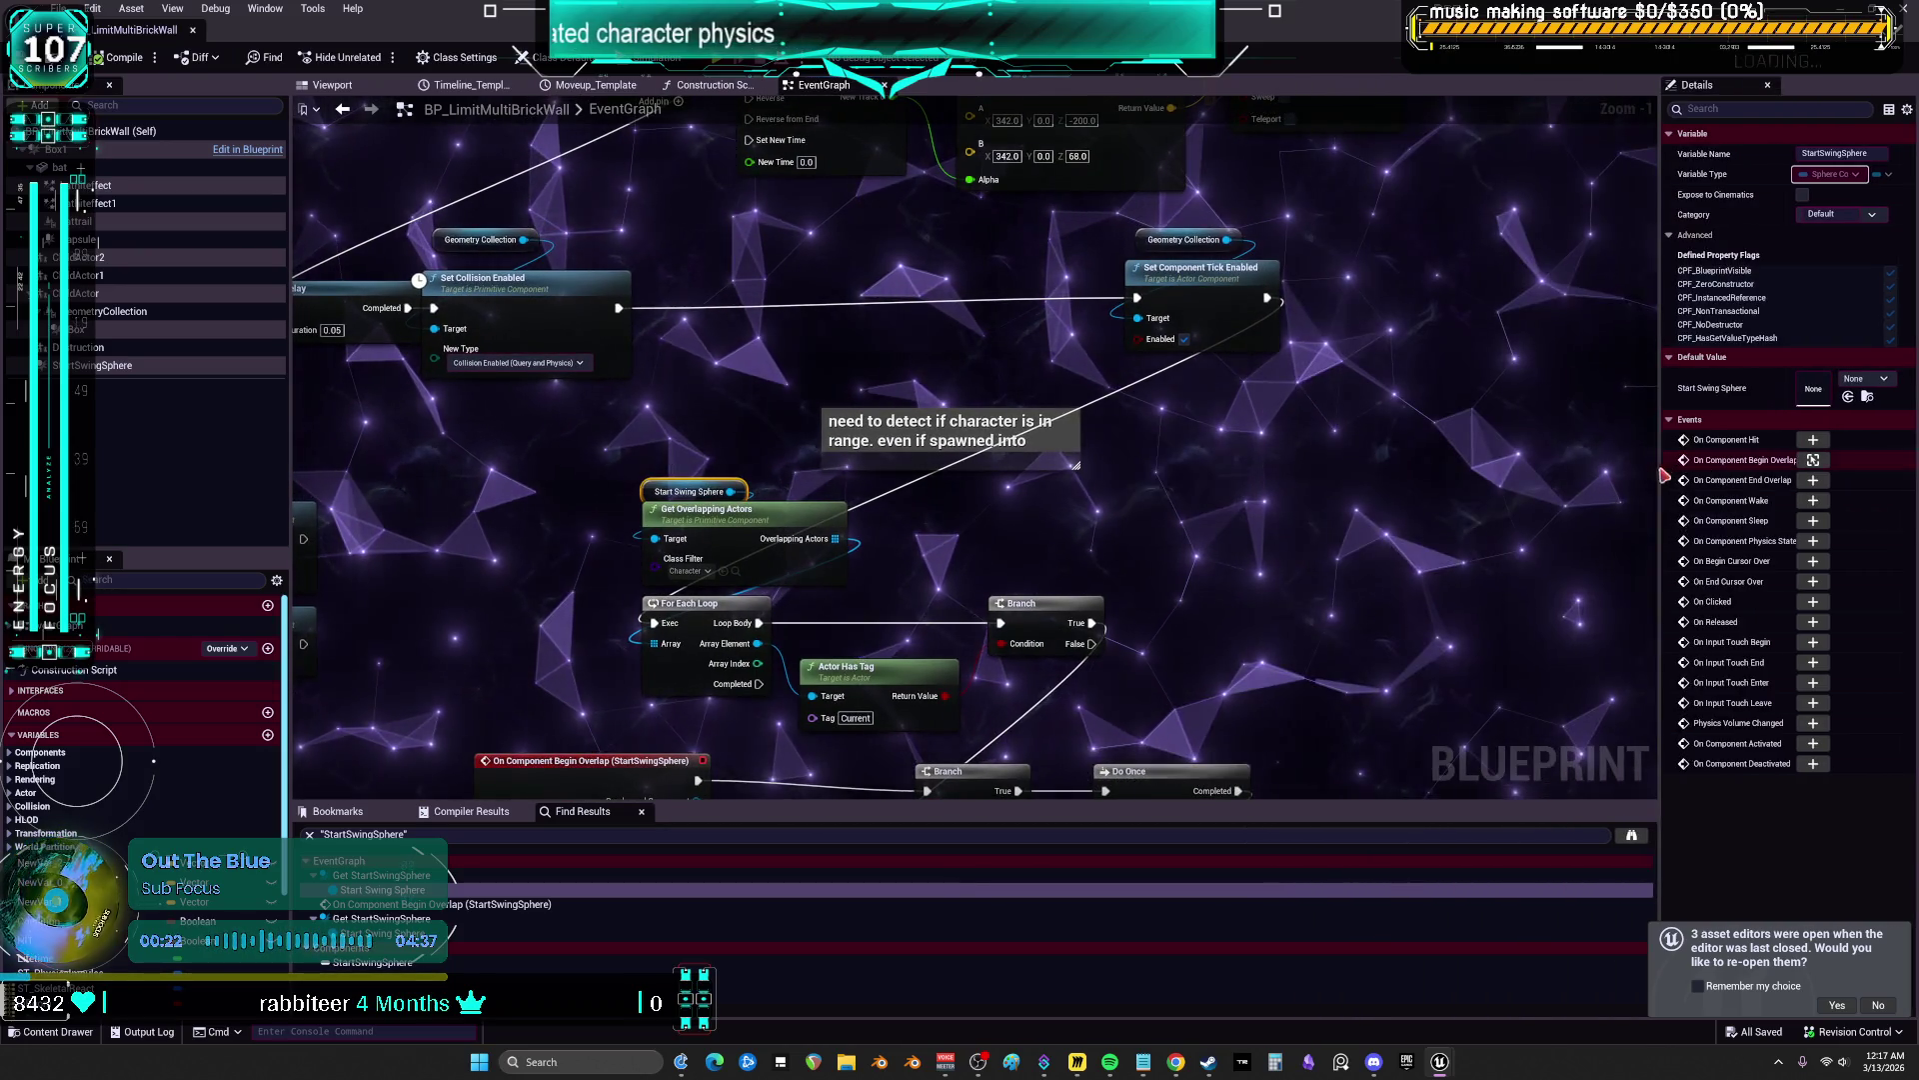
pyautogui.moveTo(740, 403)
pyautogui.mouseDown()
pyautogui.moveTo(1062, 556)
pyautogui.moveTo(1013, 661)
pyautogui.mouseUp()
pyautogui.scroll(-3, 1013, 660)
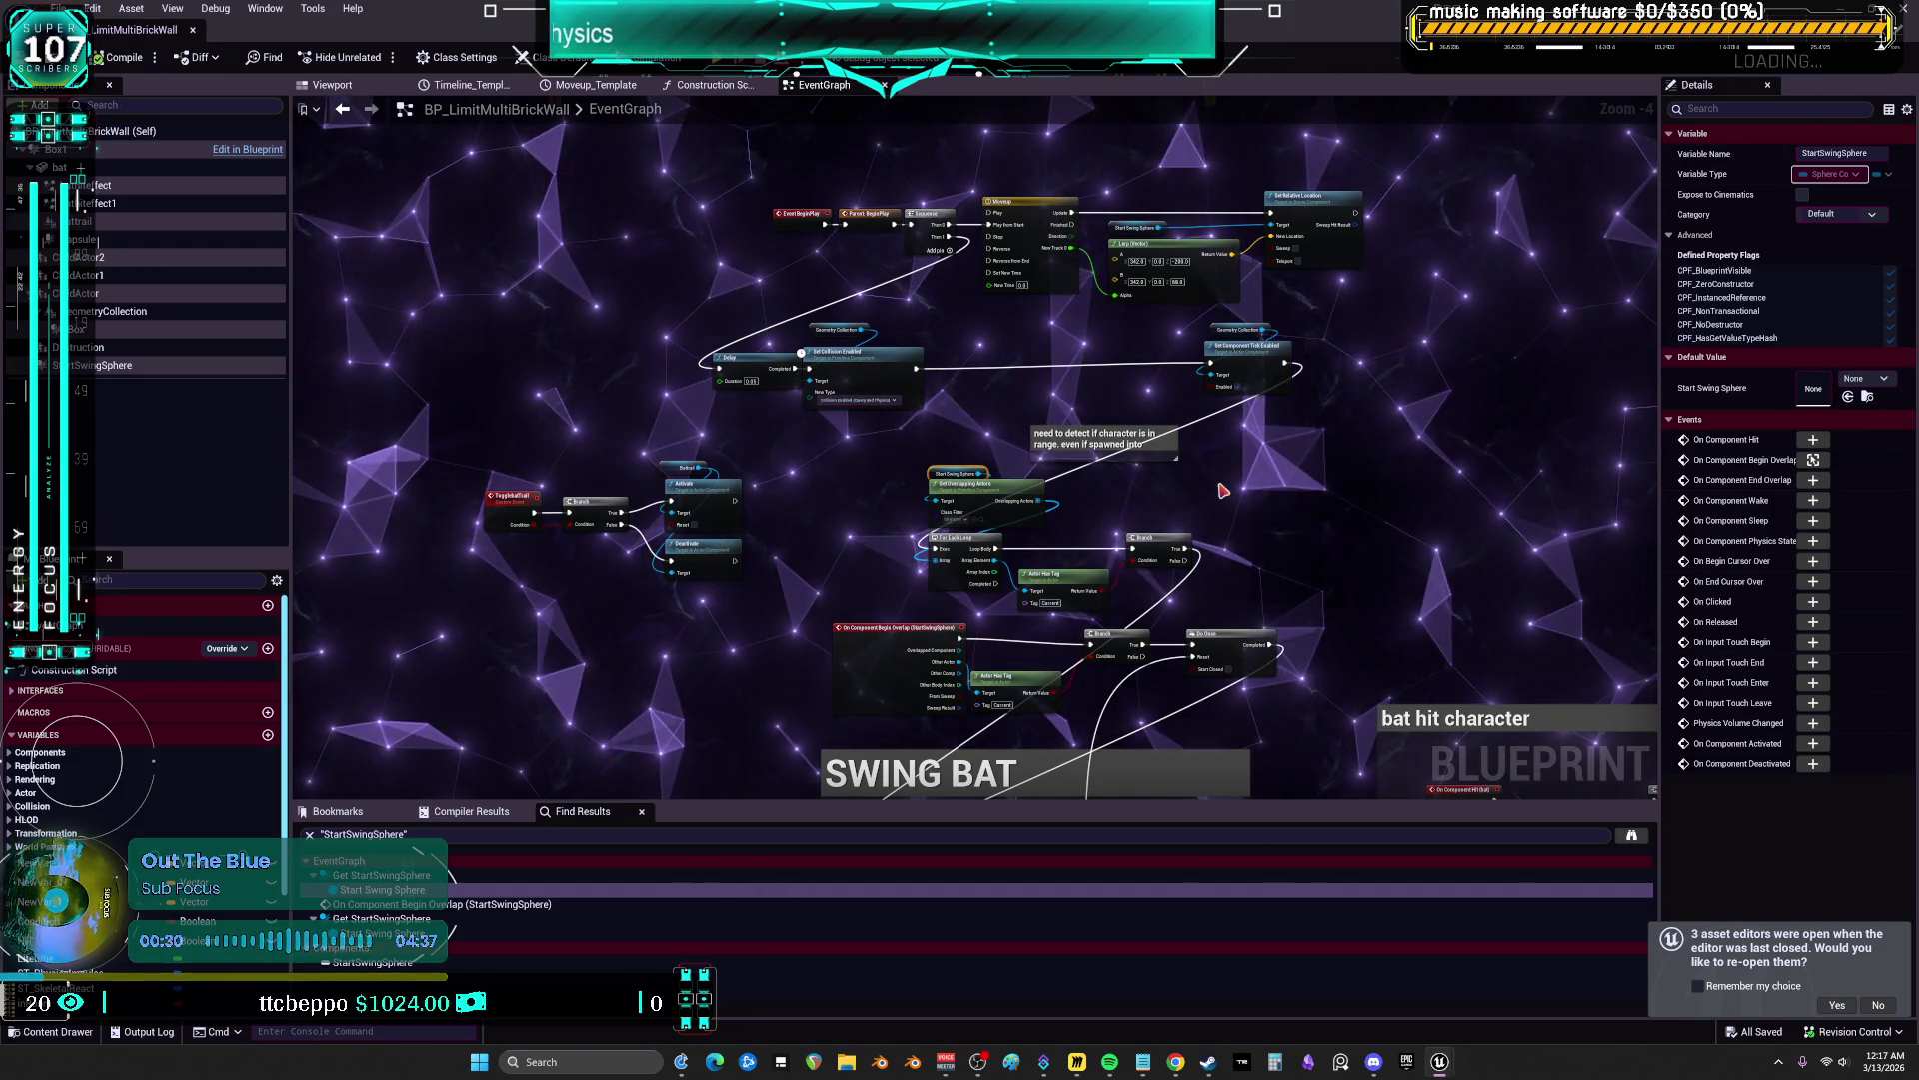
pyautogui.scroll(-3, 1270, 425)
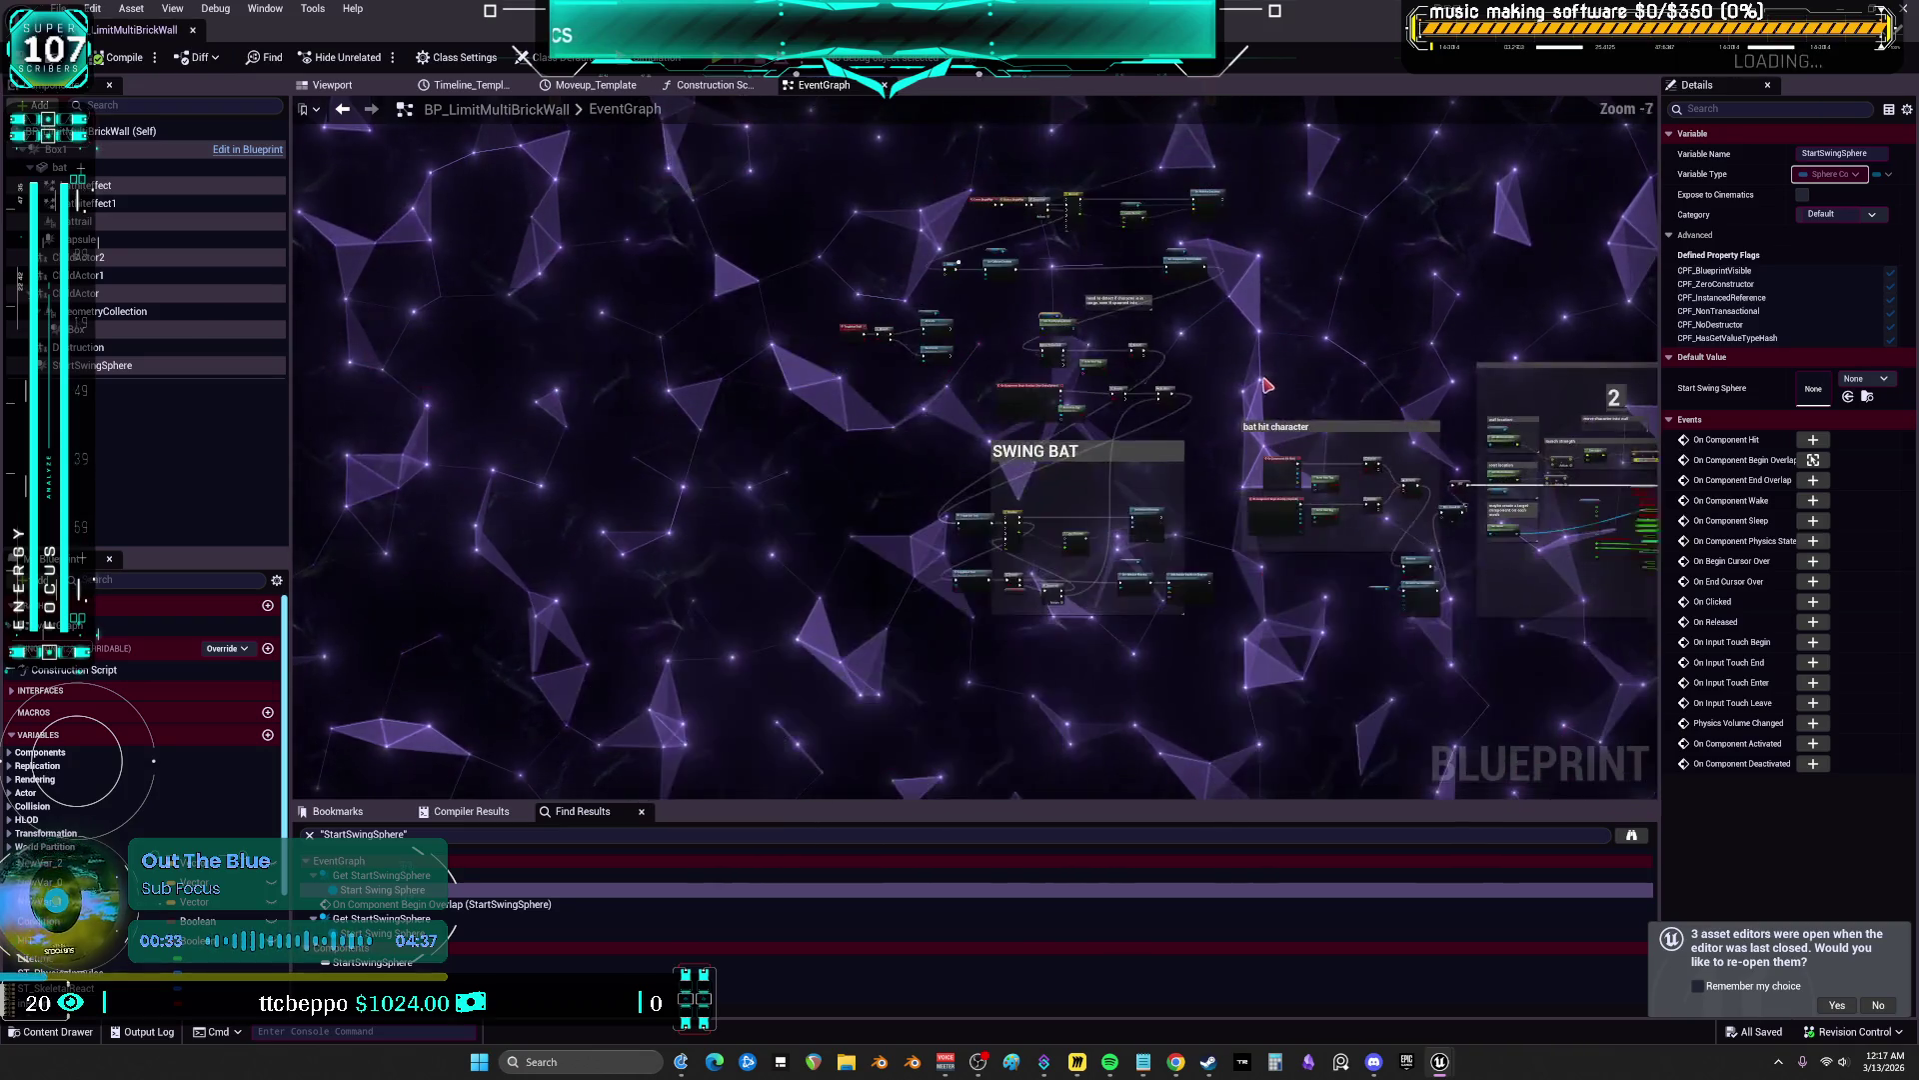
pyautogui.moveTo(1157, 421)
pyautogui.mouseDown()
pyautogui.moveTo(903, 405)
pyautogui.moveTo(607, 516)
pyautogui.moveTo(242, 516)
pyautogui.moveTo(1026, 378)
pyautogui.mouseUp()
pyautogui.scroll(7, 1027, 378)
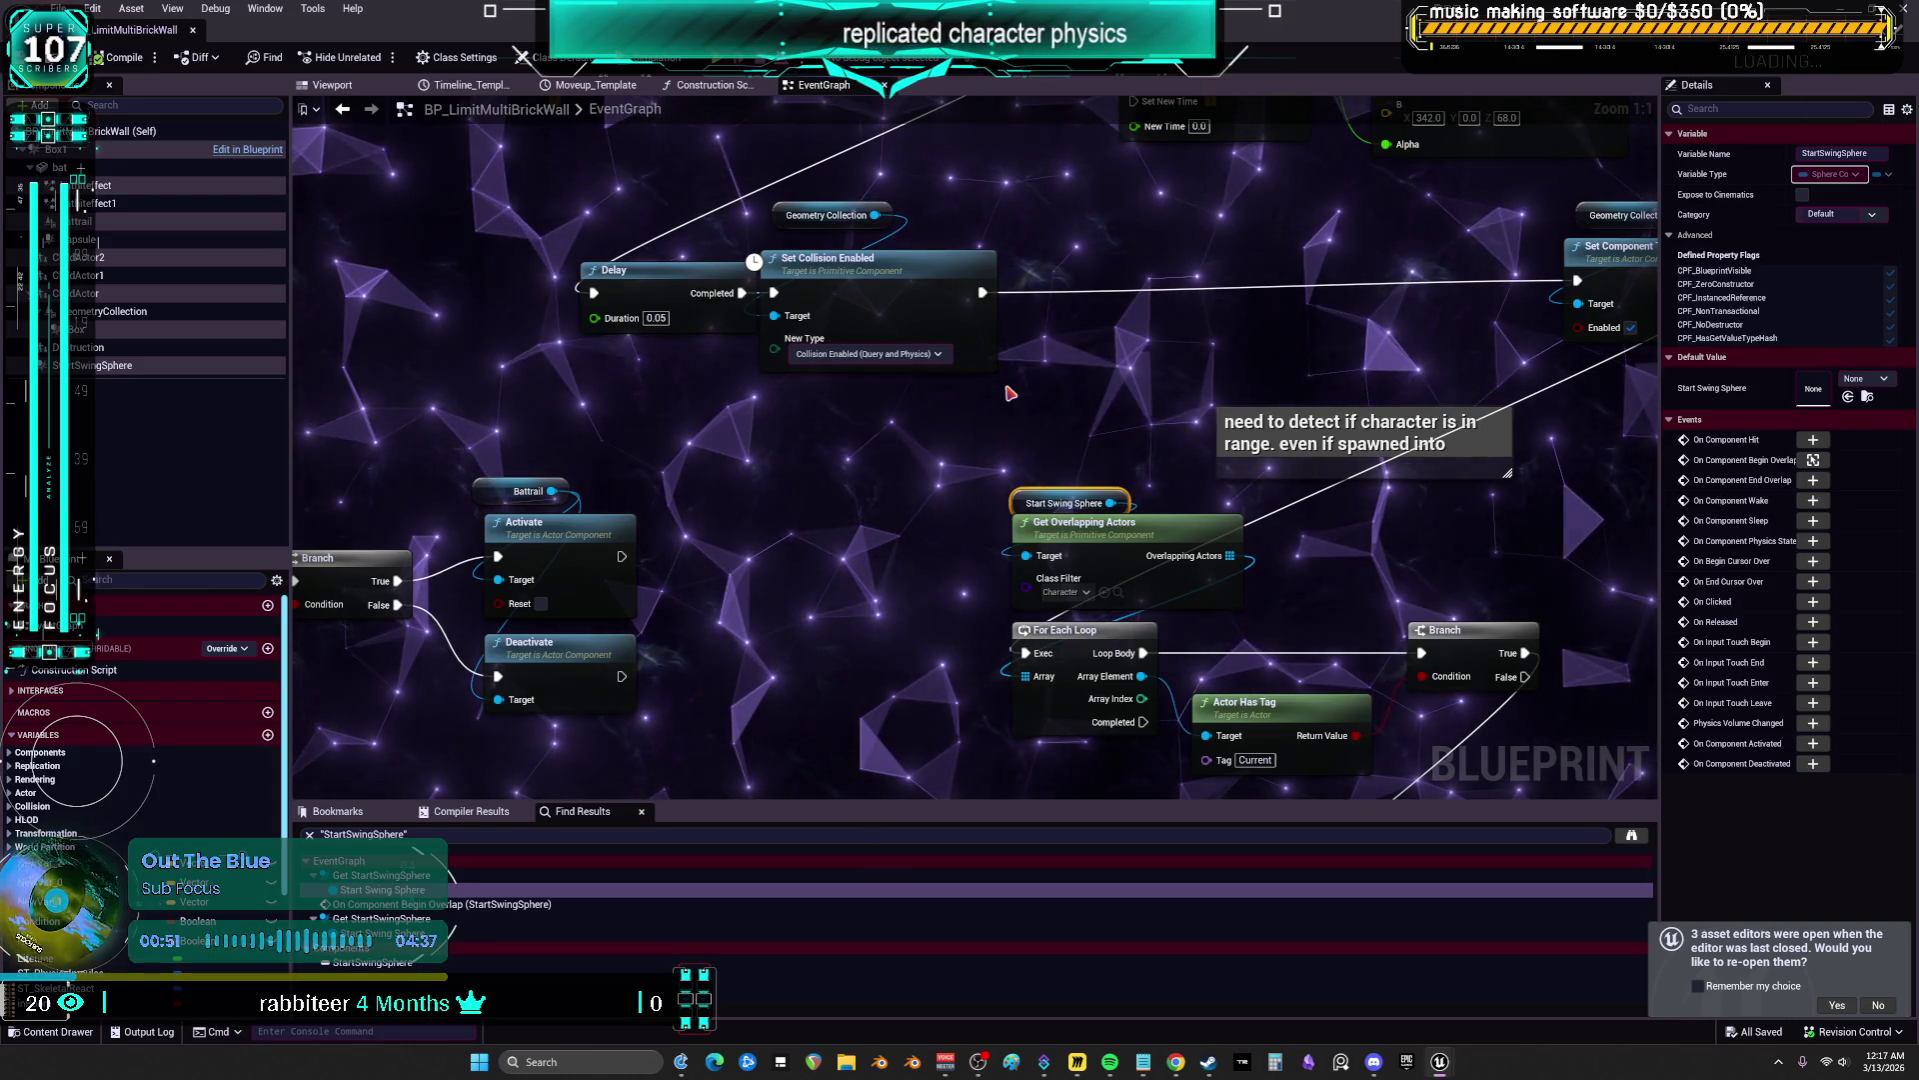
pyautogui.moveTo(1349, 307); pyautogui.dragTo(1269, 327)
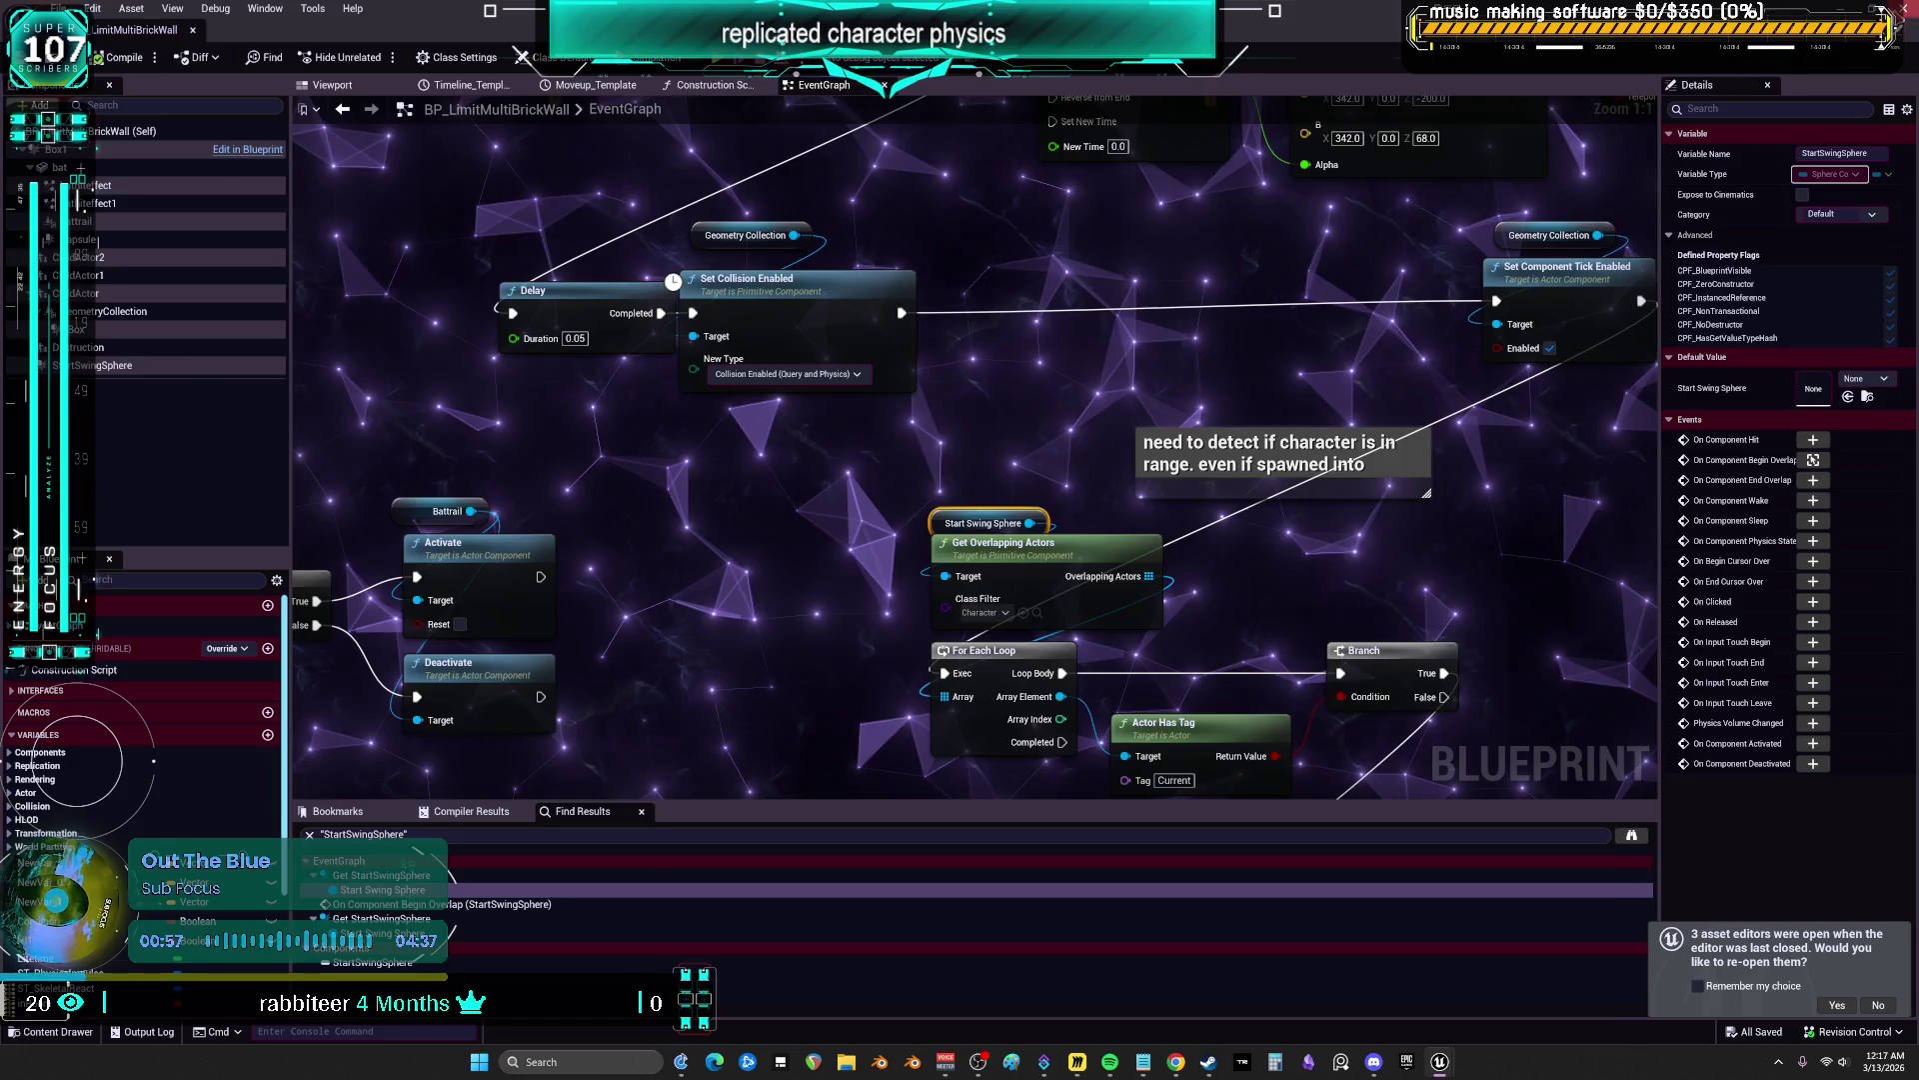
# Reopen BP_LimitMultiBrickWall from the Content Browser as a floating window moved aside
pyautogui.hotkey('ctrl', 'b')
pyautogui.doubleClick(356, 199)
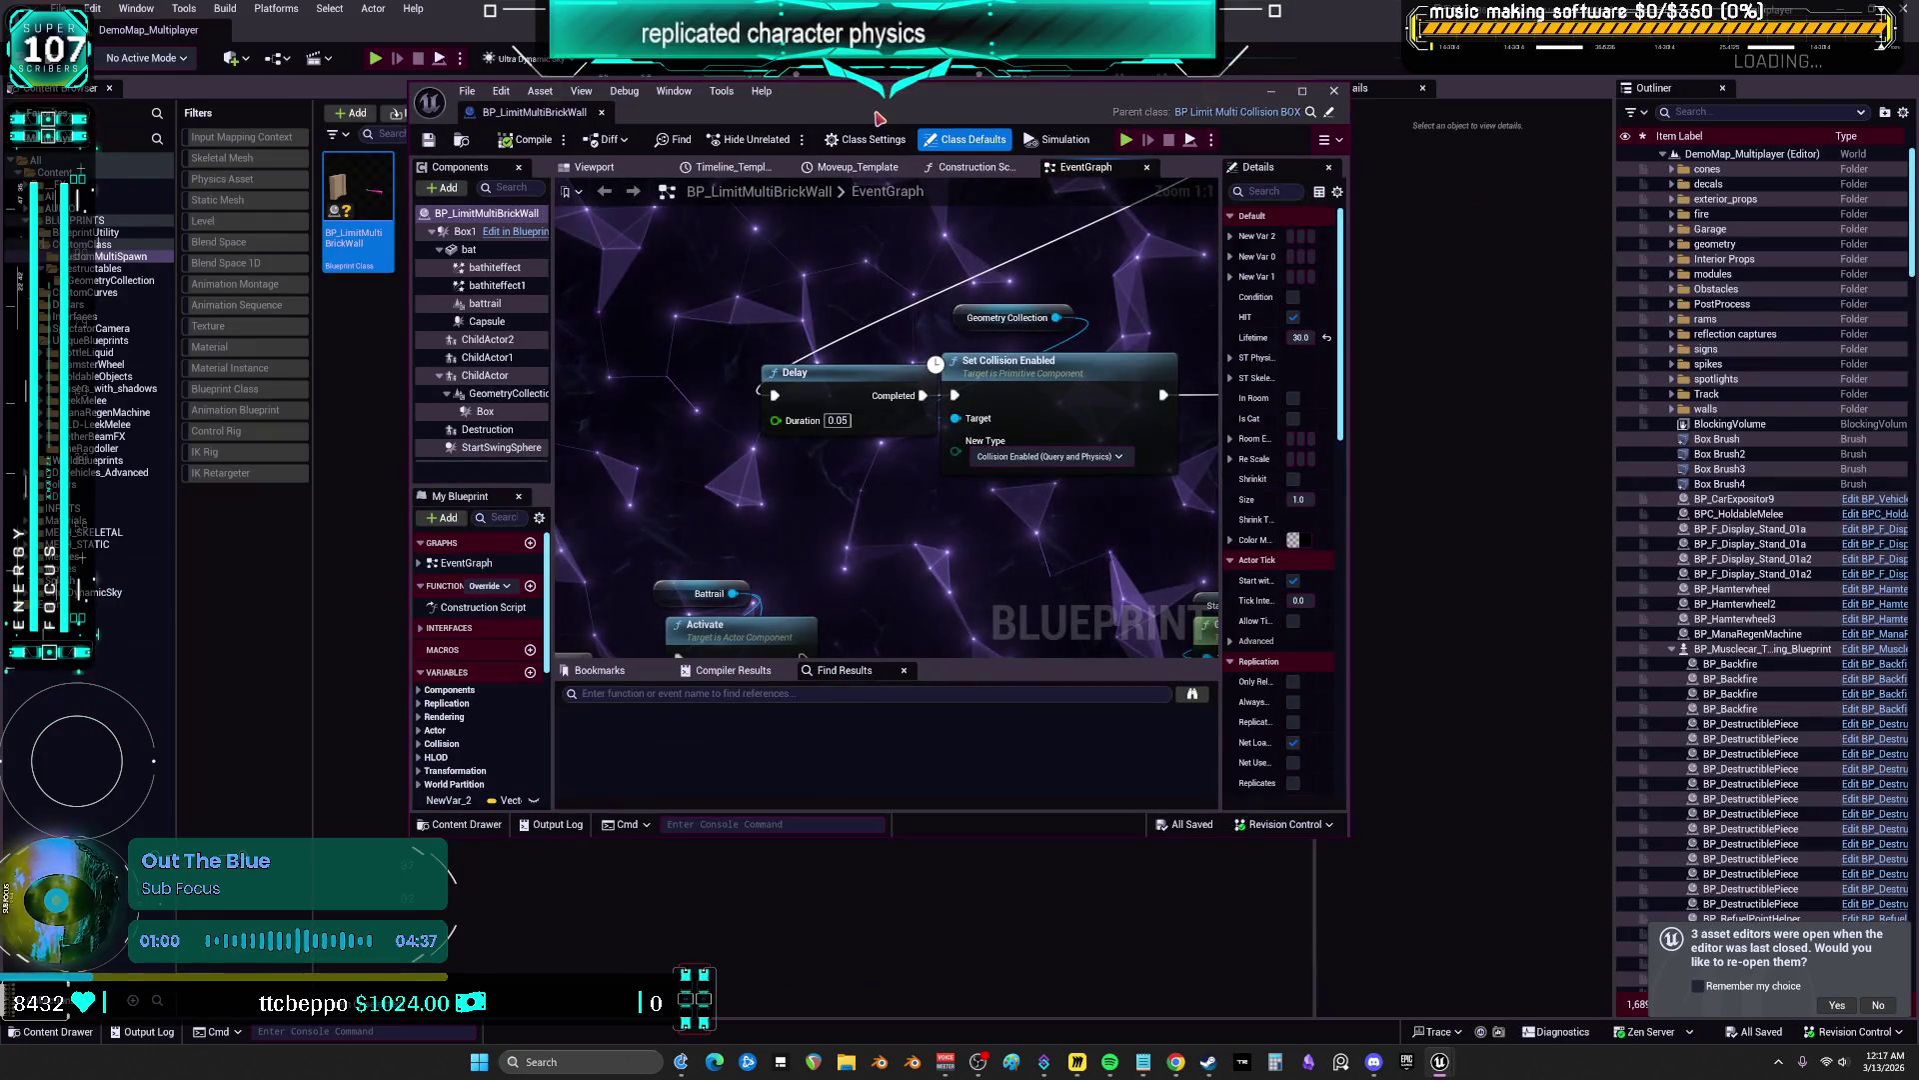
pyautogui.moveTo(591, 167)
pyautogui.mouseDown()
pyautogui.moveTo(815, 258)
pyautogui.moveTo(818, 220)
pyautogui.mouseUp()
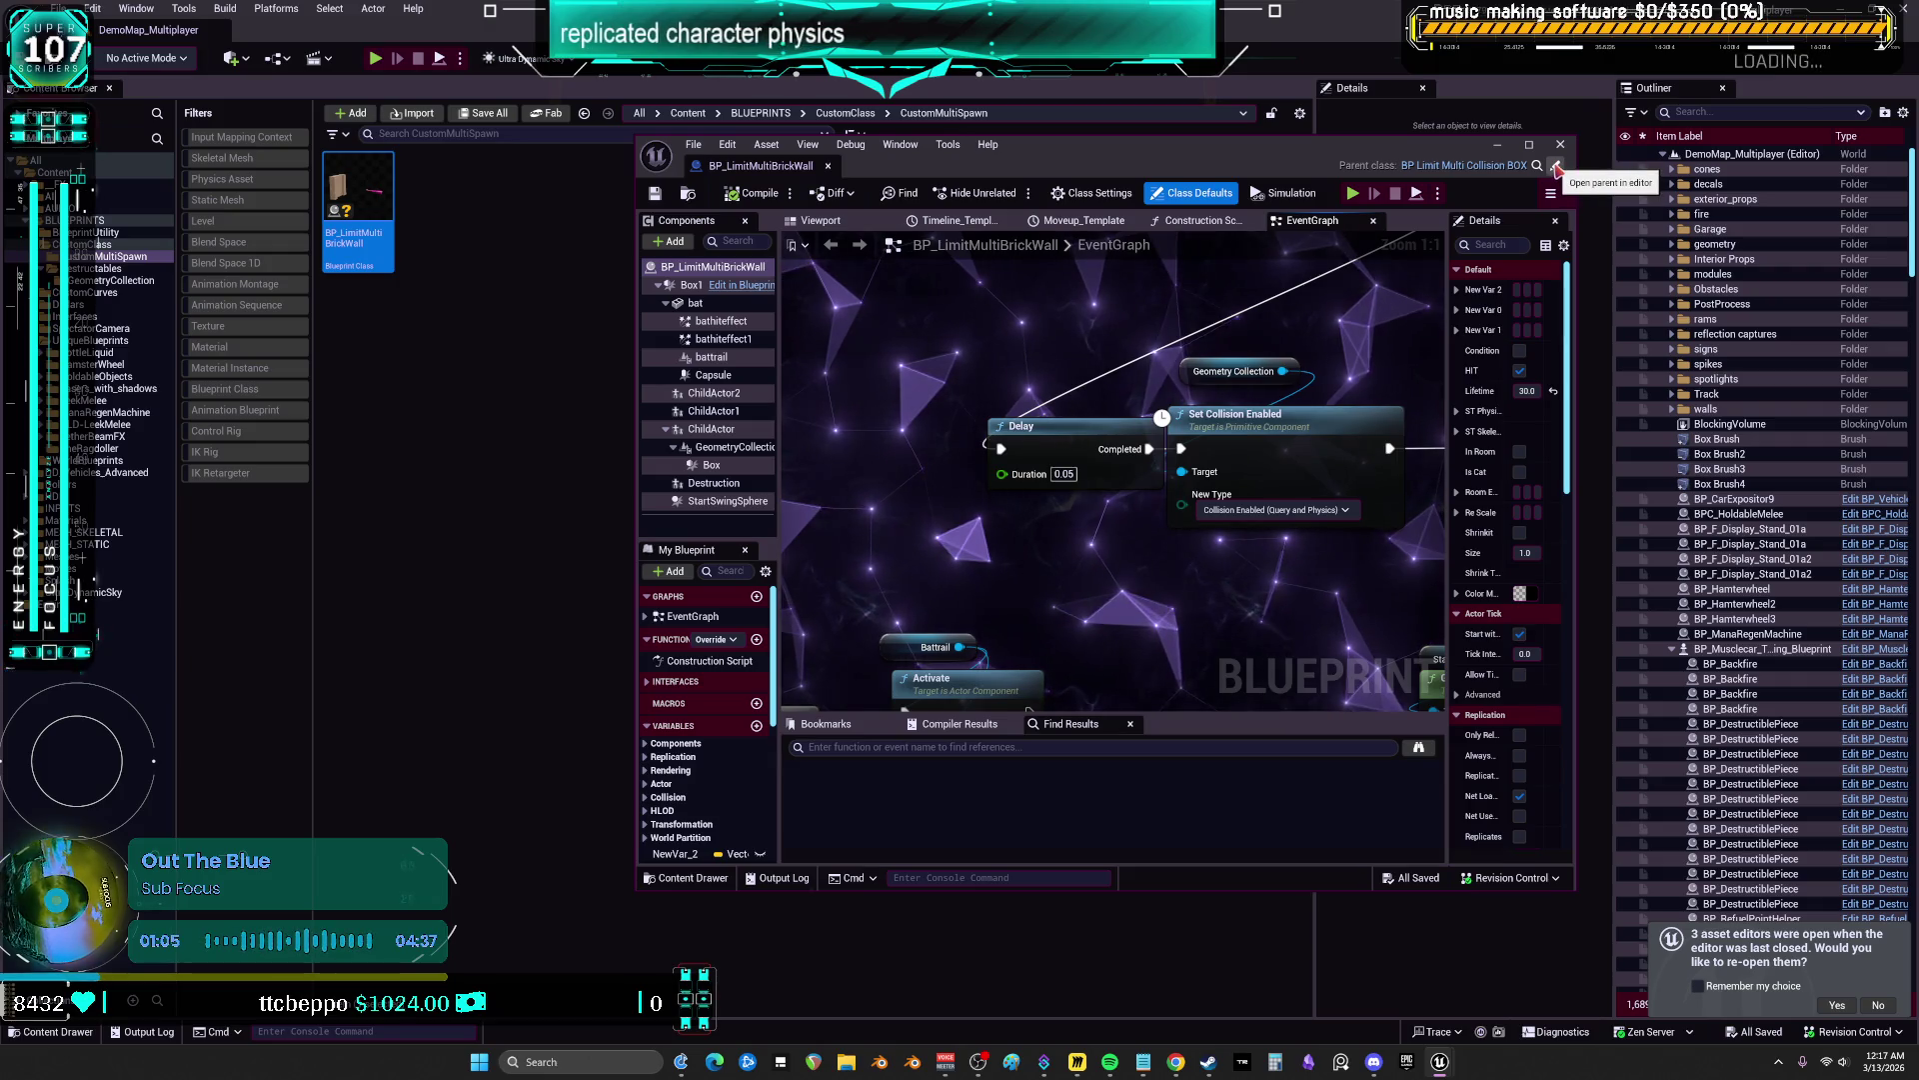
# Open parent BP_LimitMultiCollisionBOX and bring its shrinking and Event Tick nodes into view
pyautogui.click(1557, 166)
pyautogui.scroll(-5, 1101, 343)
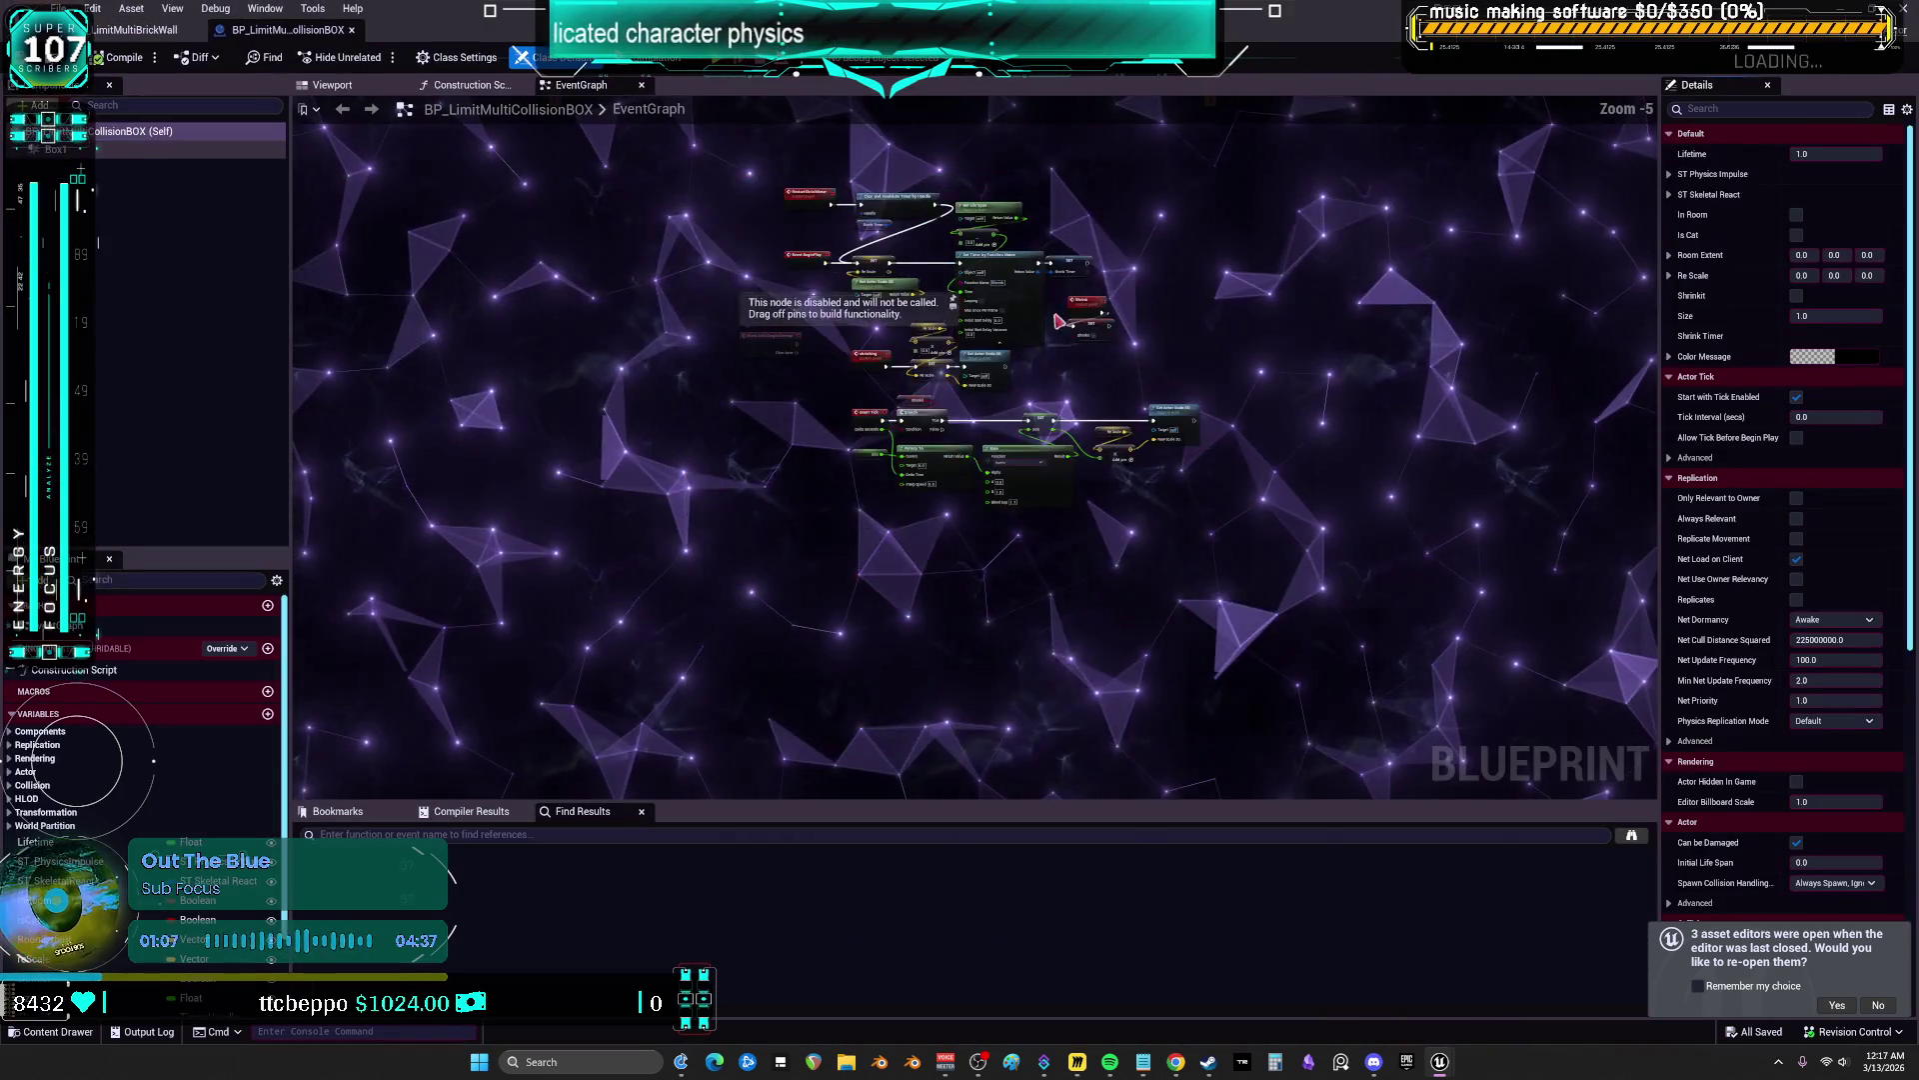
pyautogui.scroll(5, 1101, 343)
pyautogui.moveTo(1315, 386); pyautogui.dragTo(1338, 406)
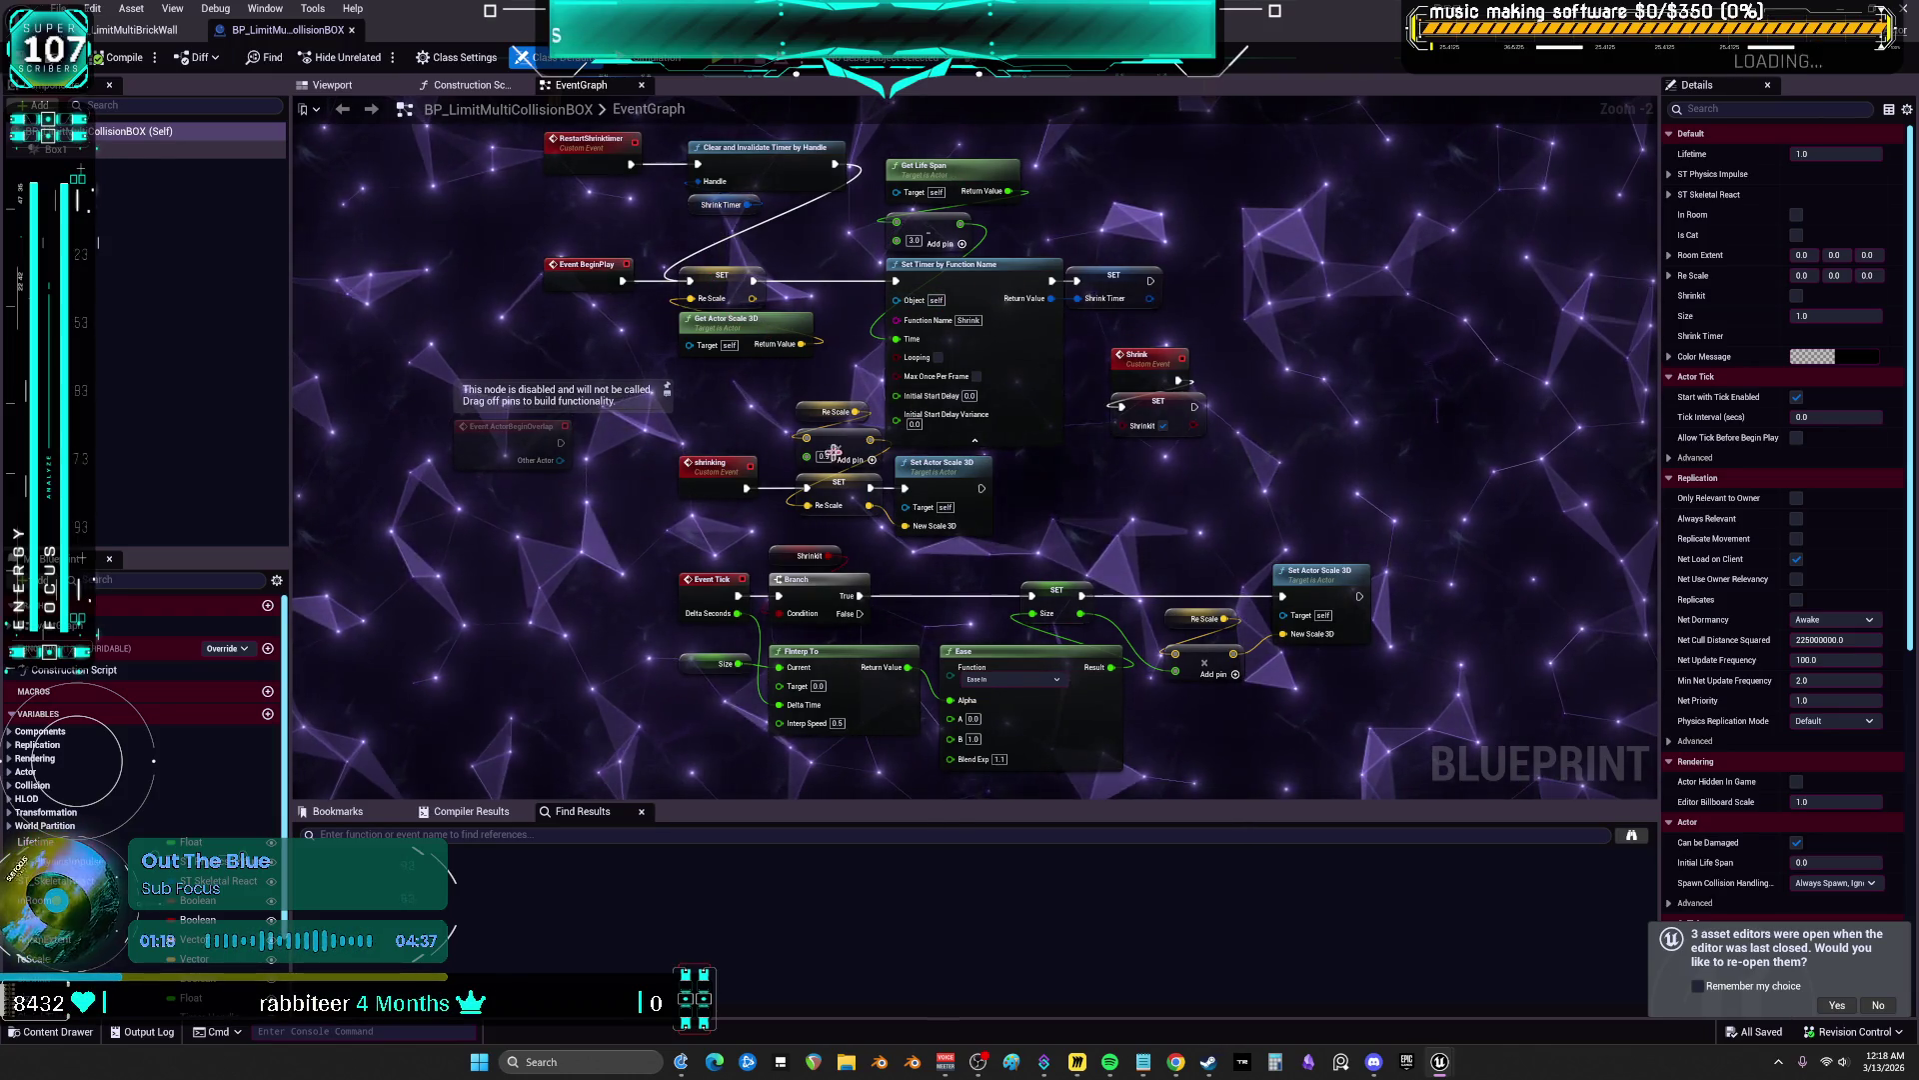
pyautogui.scroll(1, 842, 446)
pyautogui.moveTo(1148, 521); pyautogui.dragTo(1096, 344)
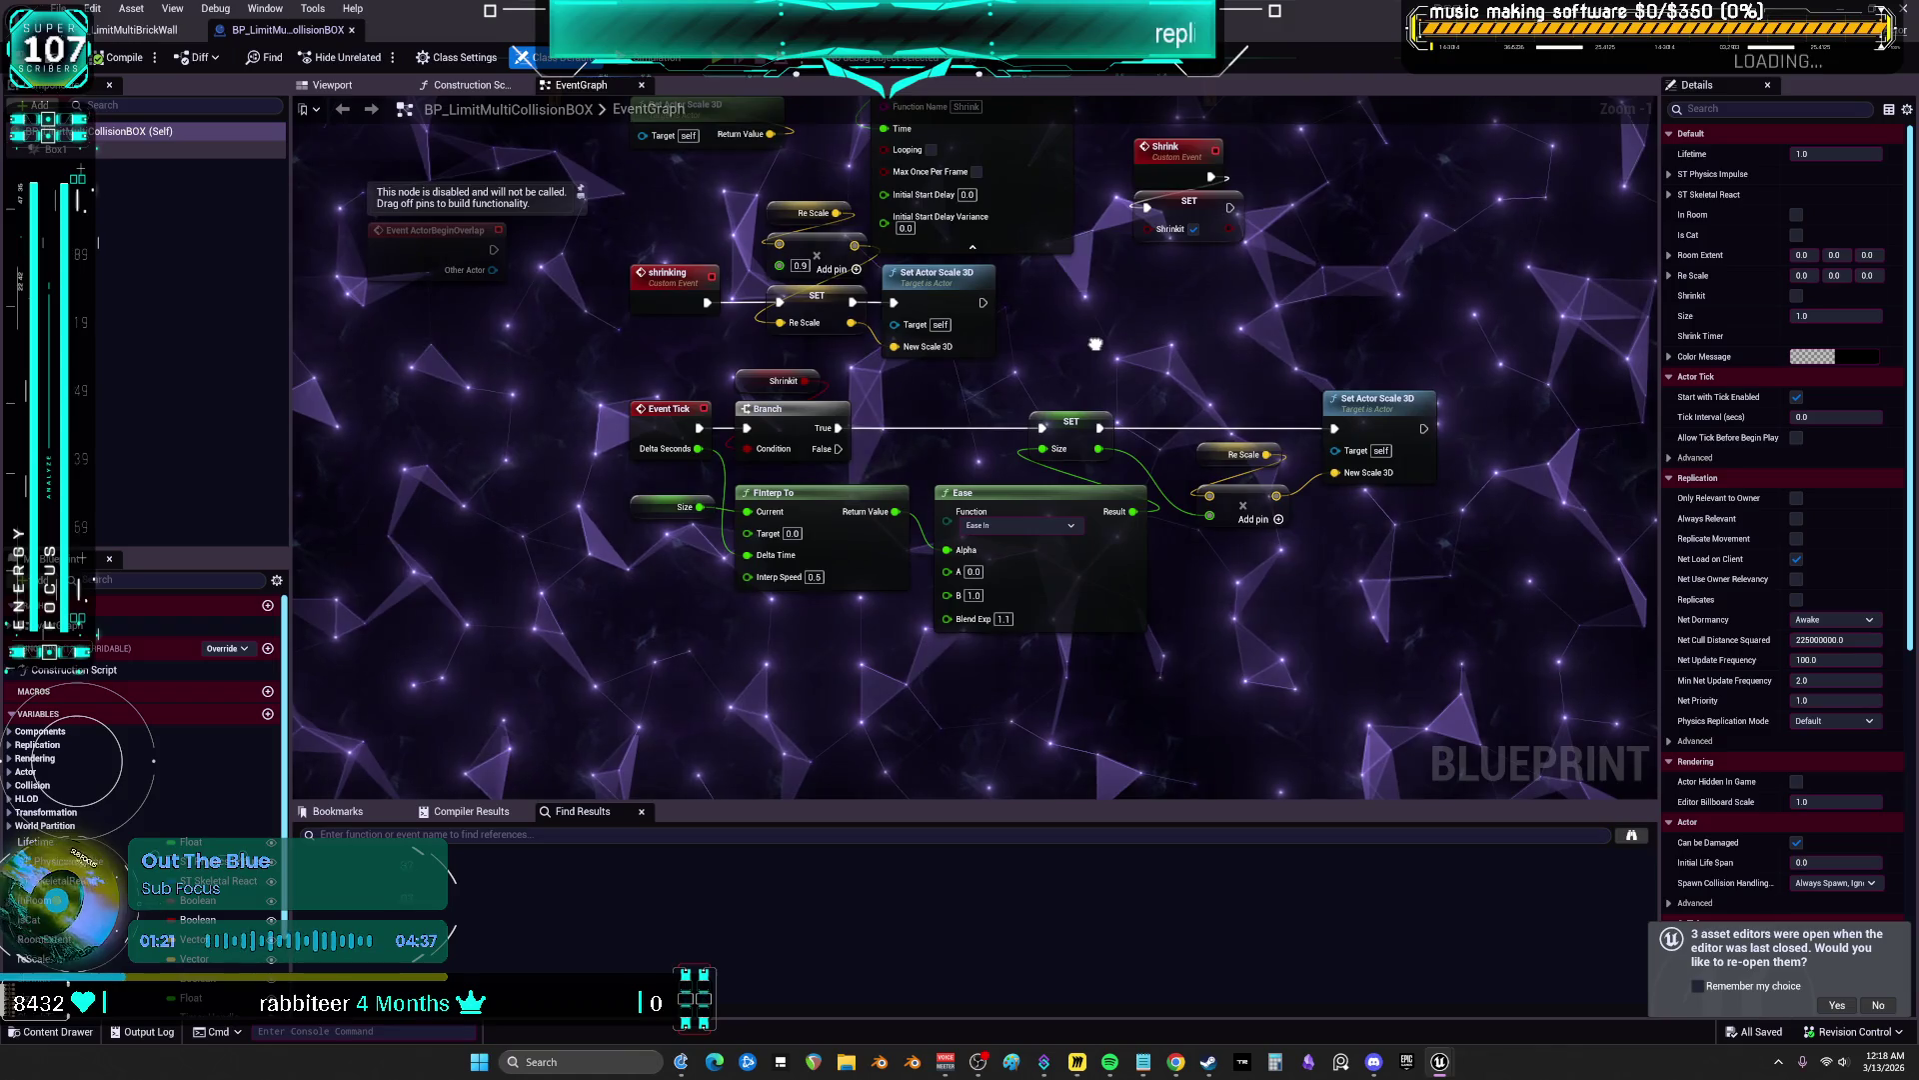
pyautogui.scroll(-3, 150, 720)
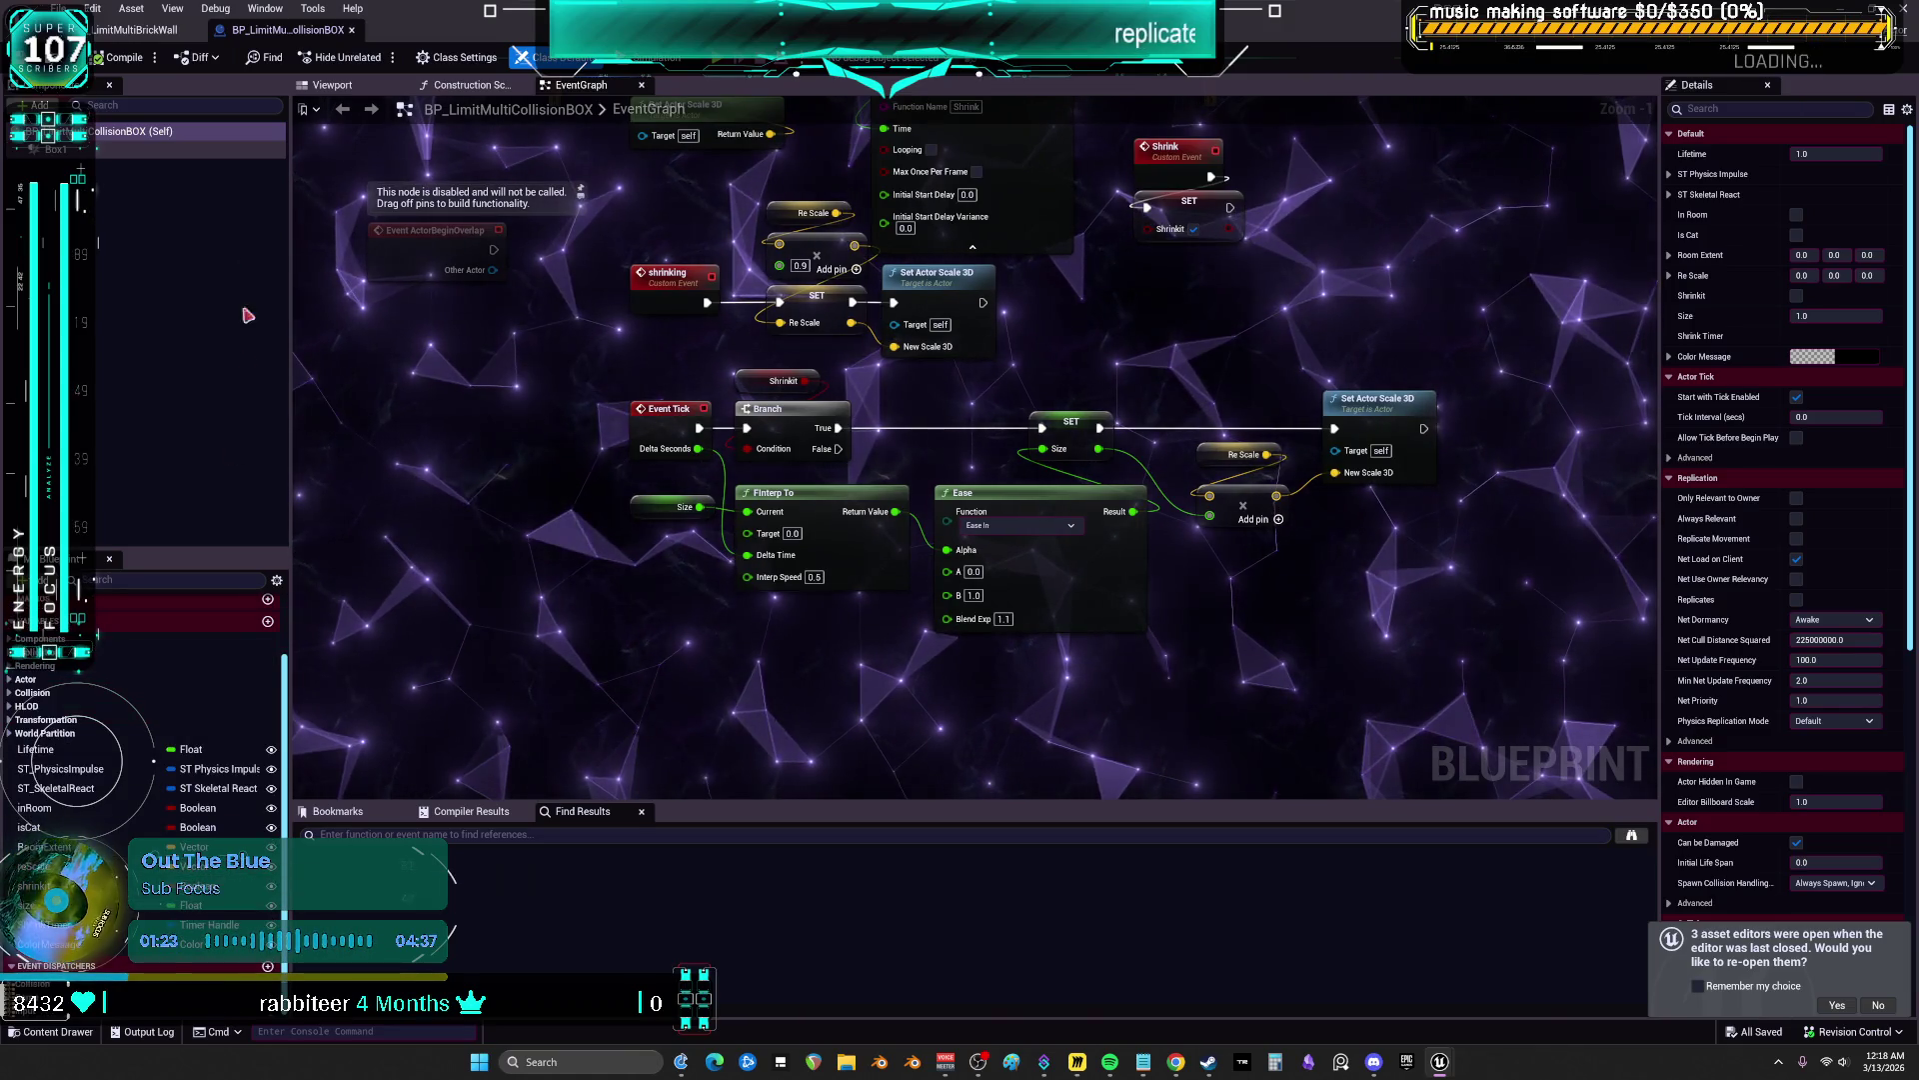
# Compare the two event graphs, ending on BP_LimitMultiBrickWall's EventGraph
pyautogui.click(158, 38)
pyautogui.scroll(-5, 980, 525)
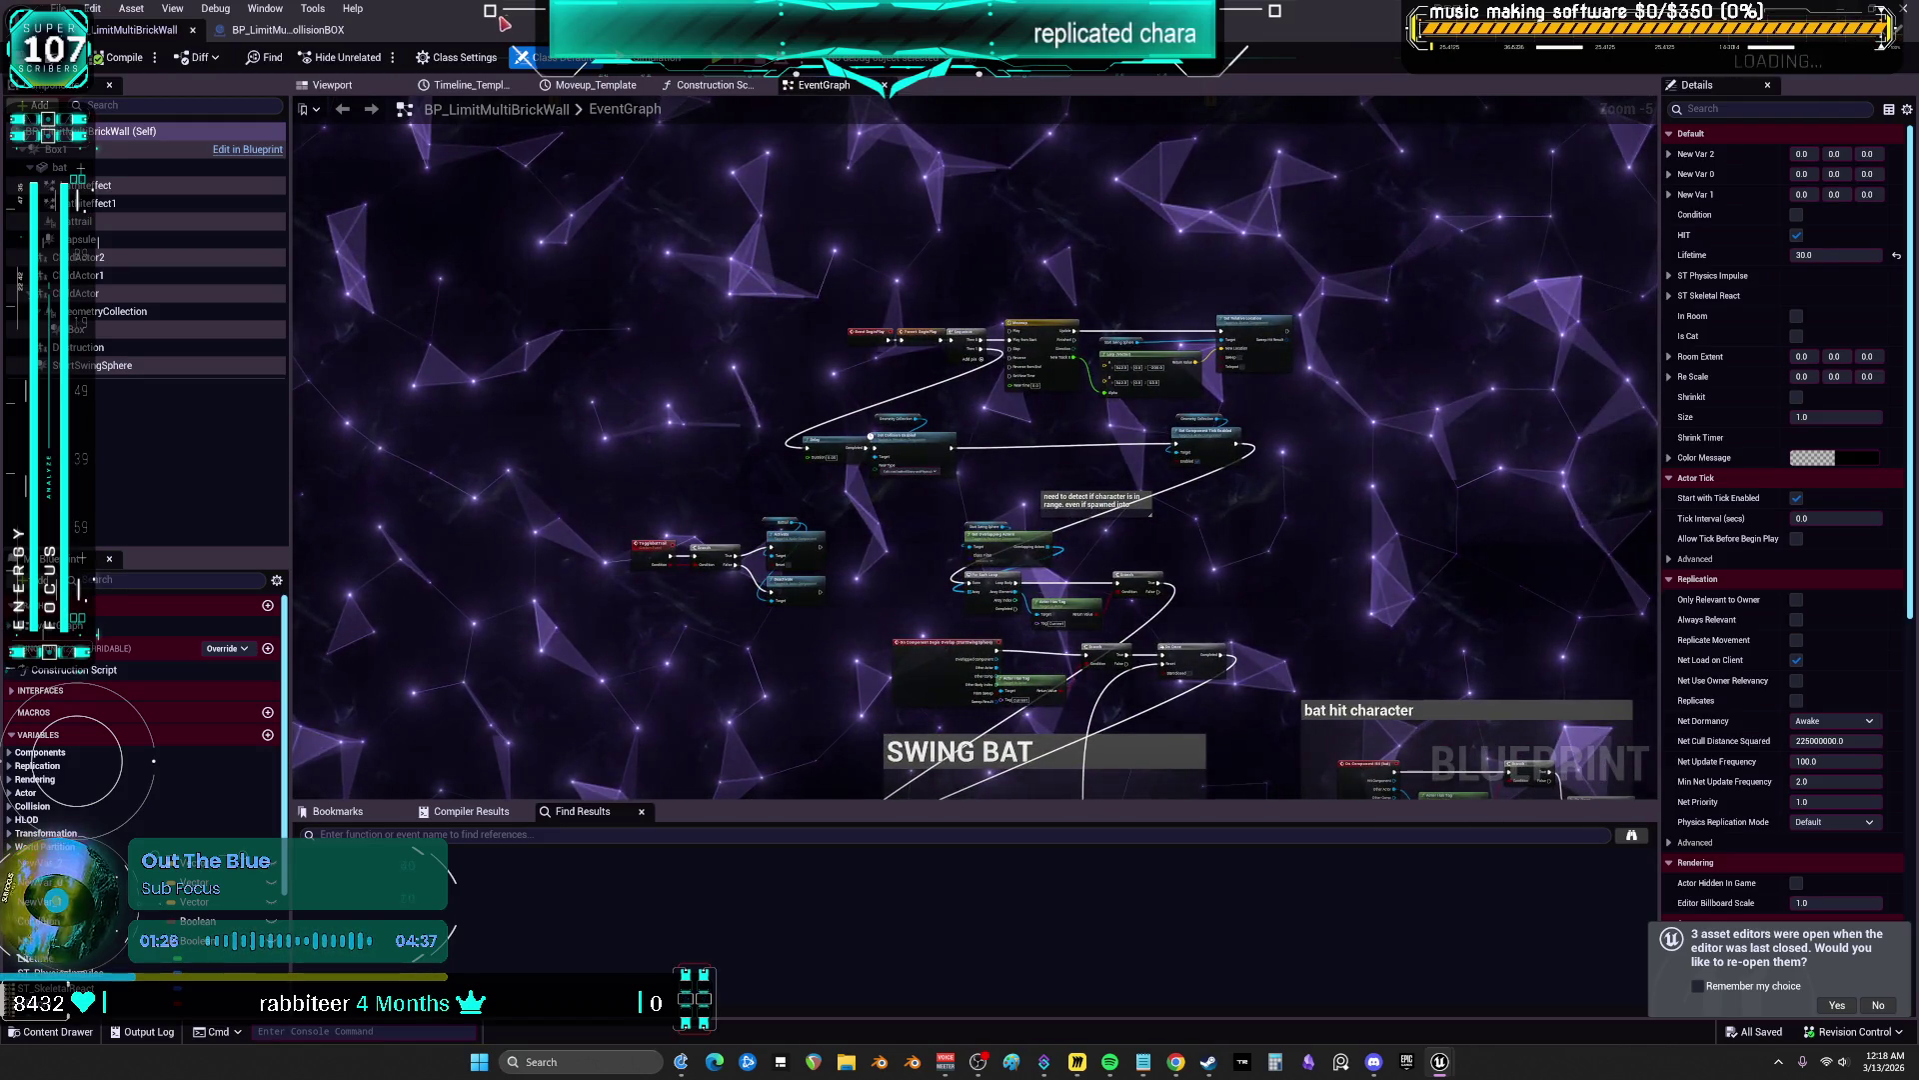
pyautogui.click(288, 30)
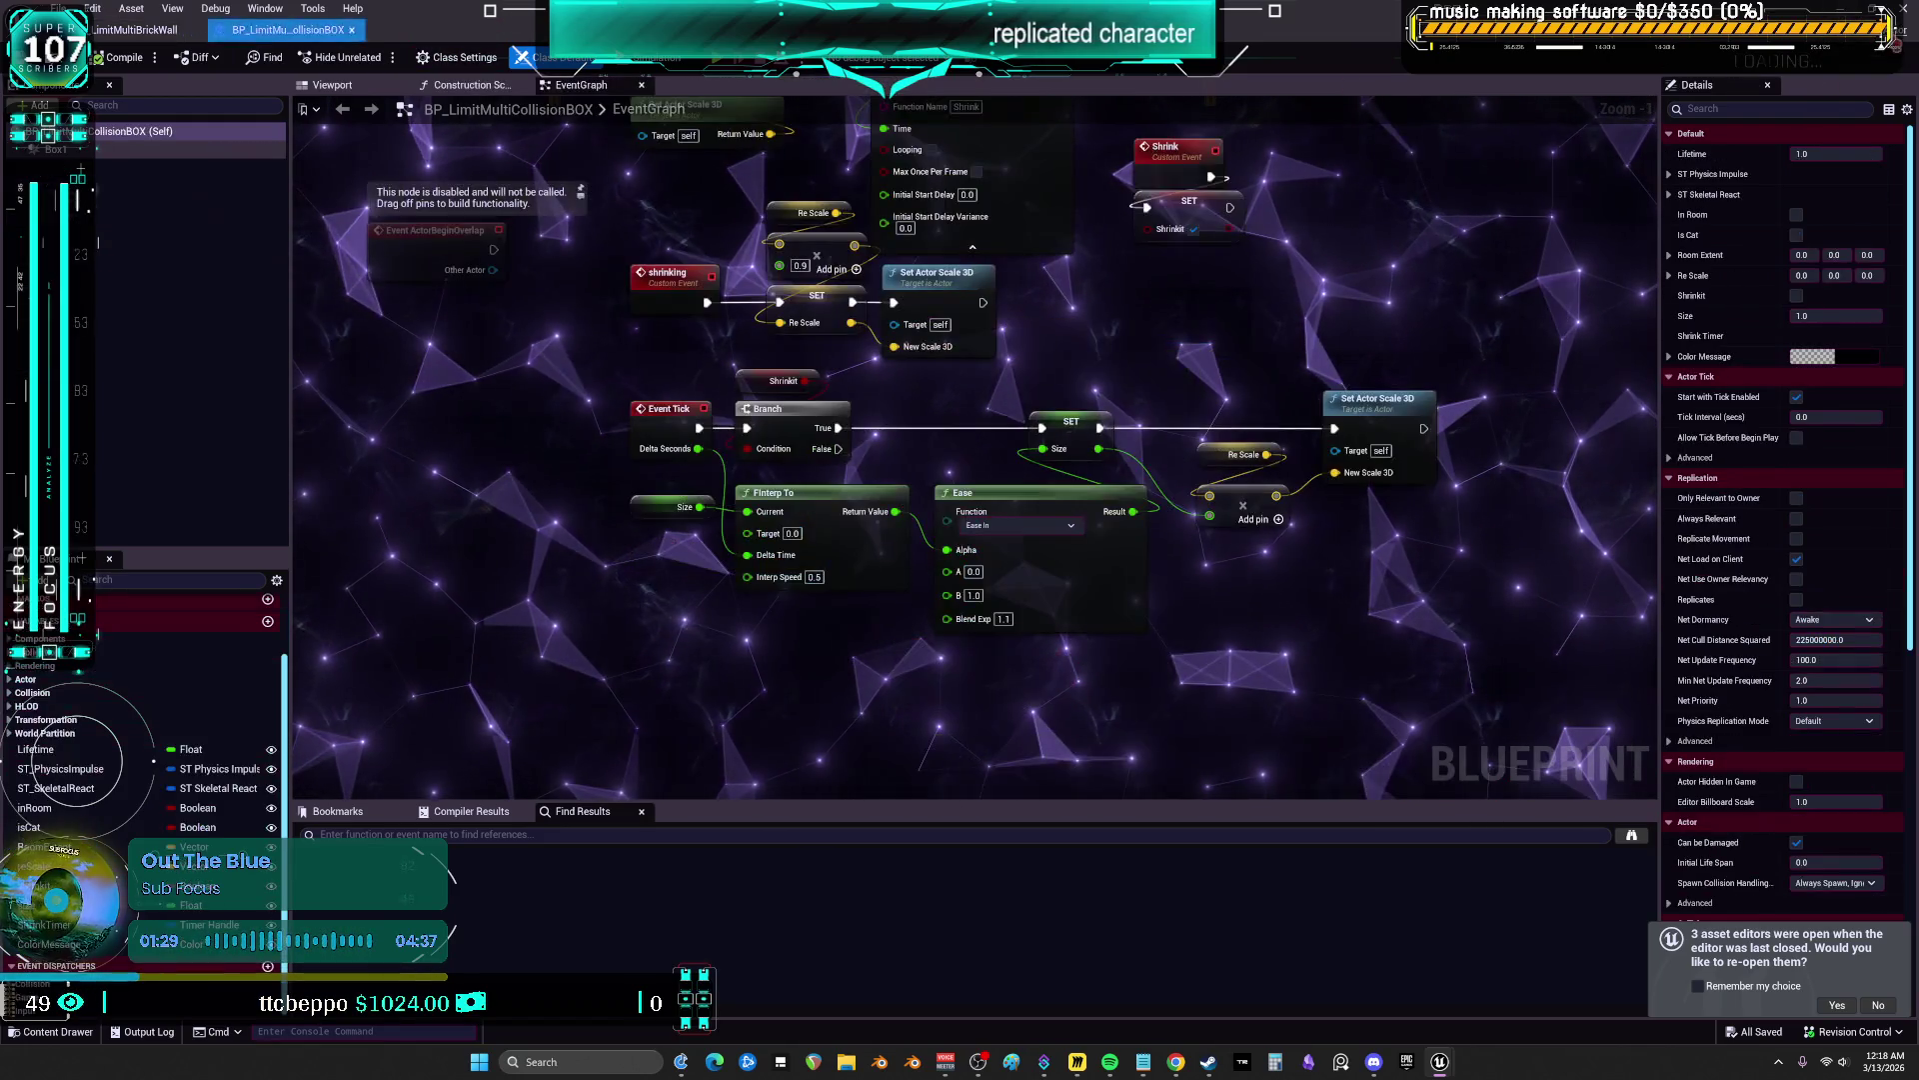
pyautogui.click(128, 31)
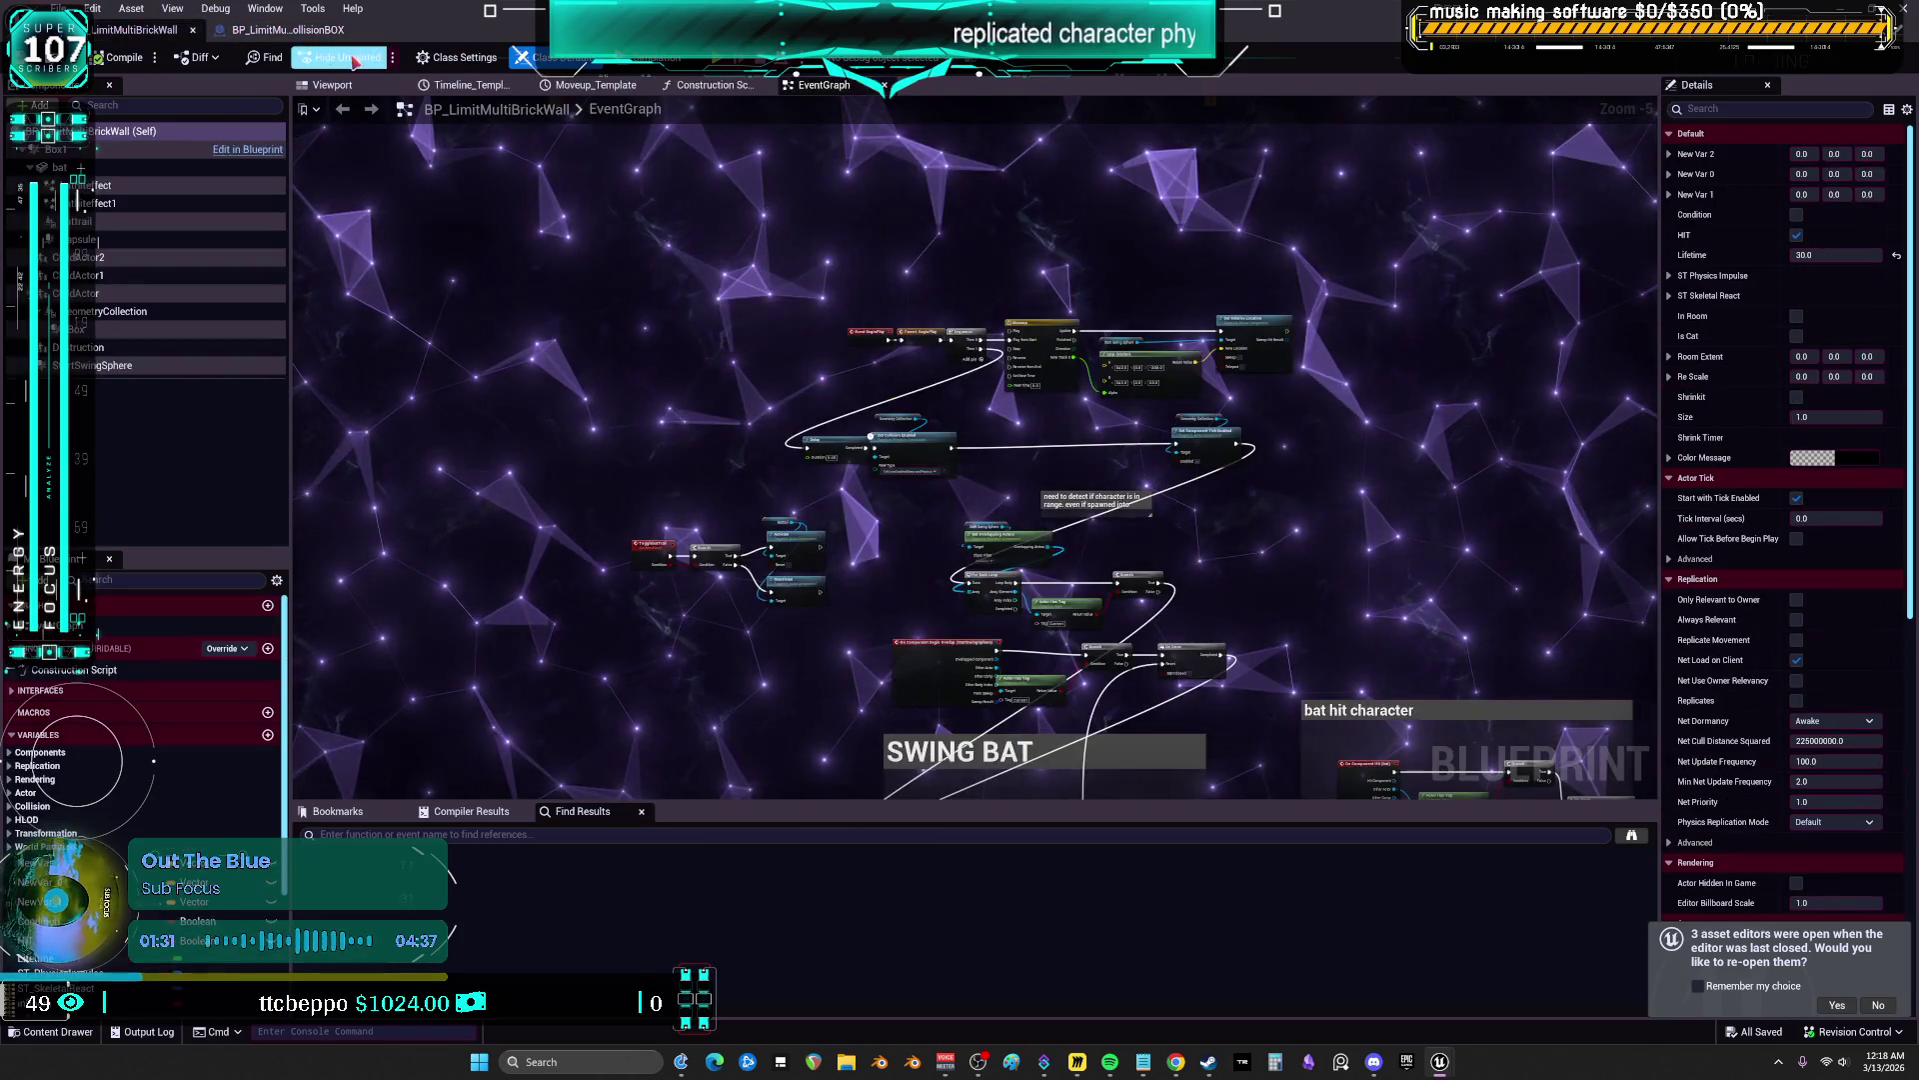
# Start reparenting in Class Settings but cancel, then maximize and restore the editor window
pyautogui.click(470, 58)
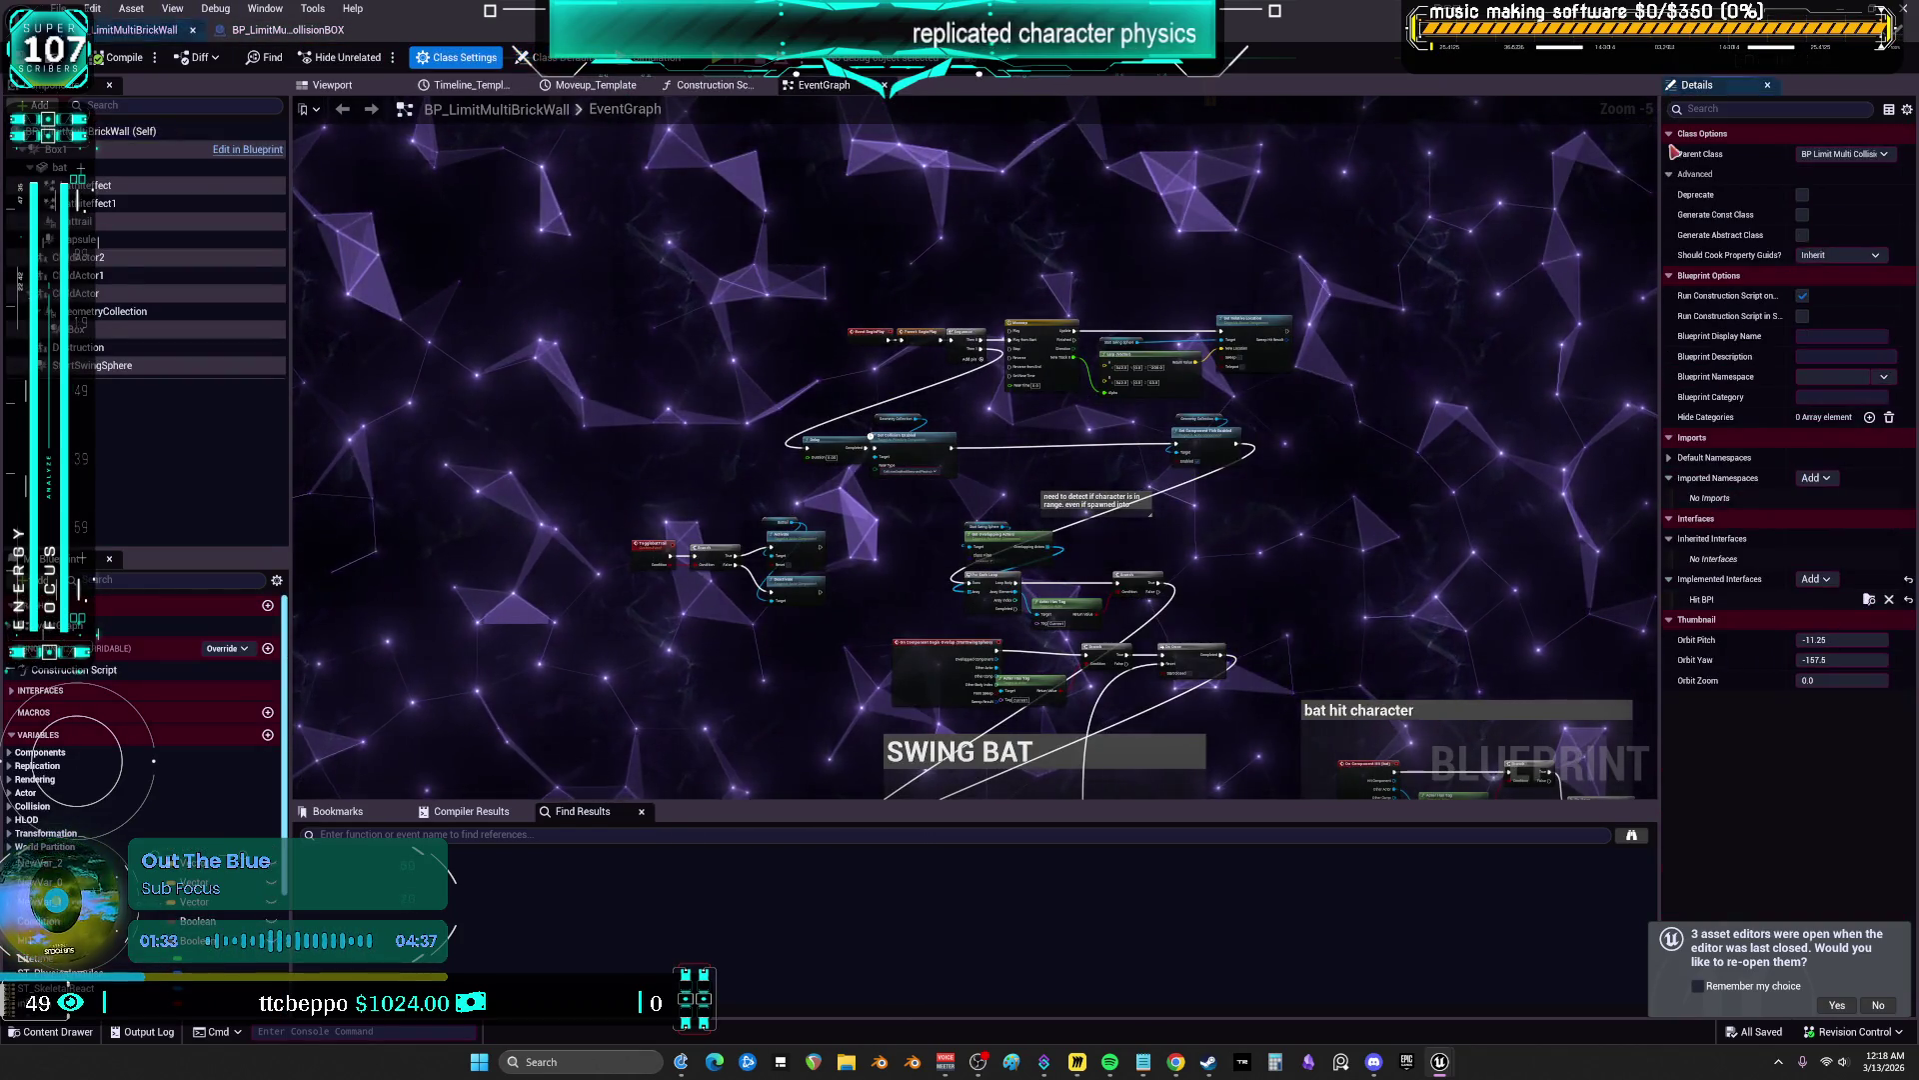
pyautogui.click(1845, 154)
pyautogui.click(1768, 203)
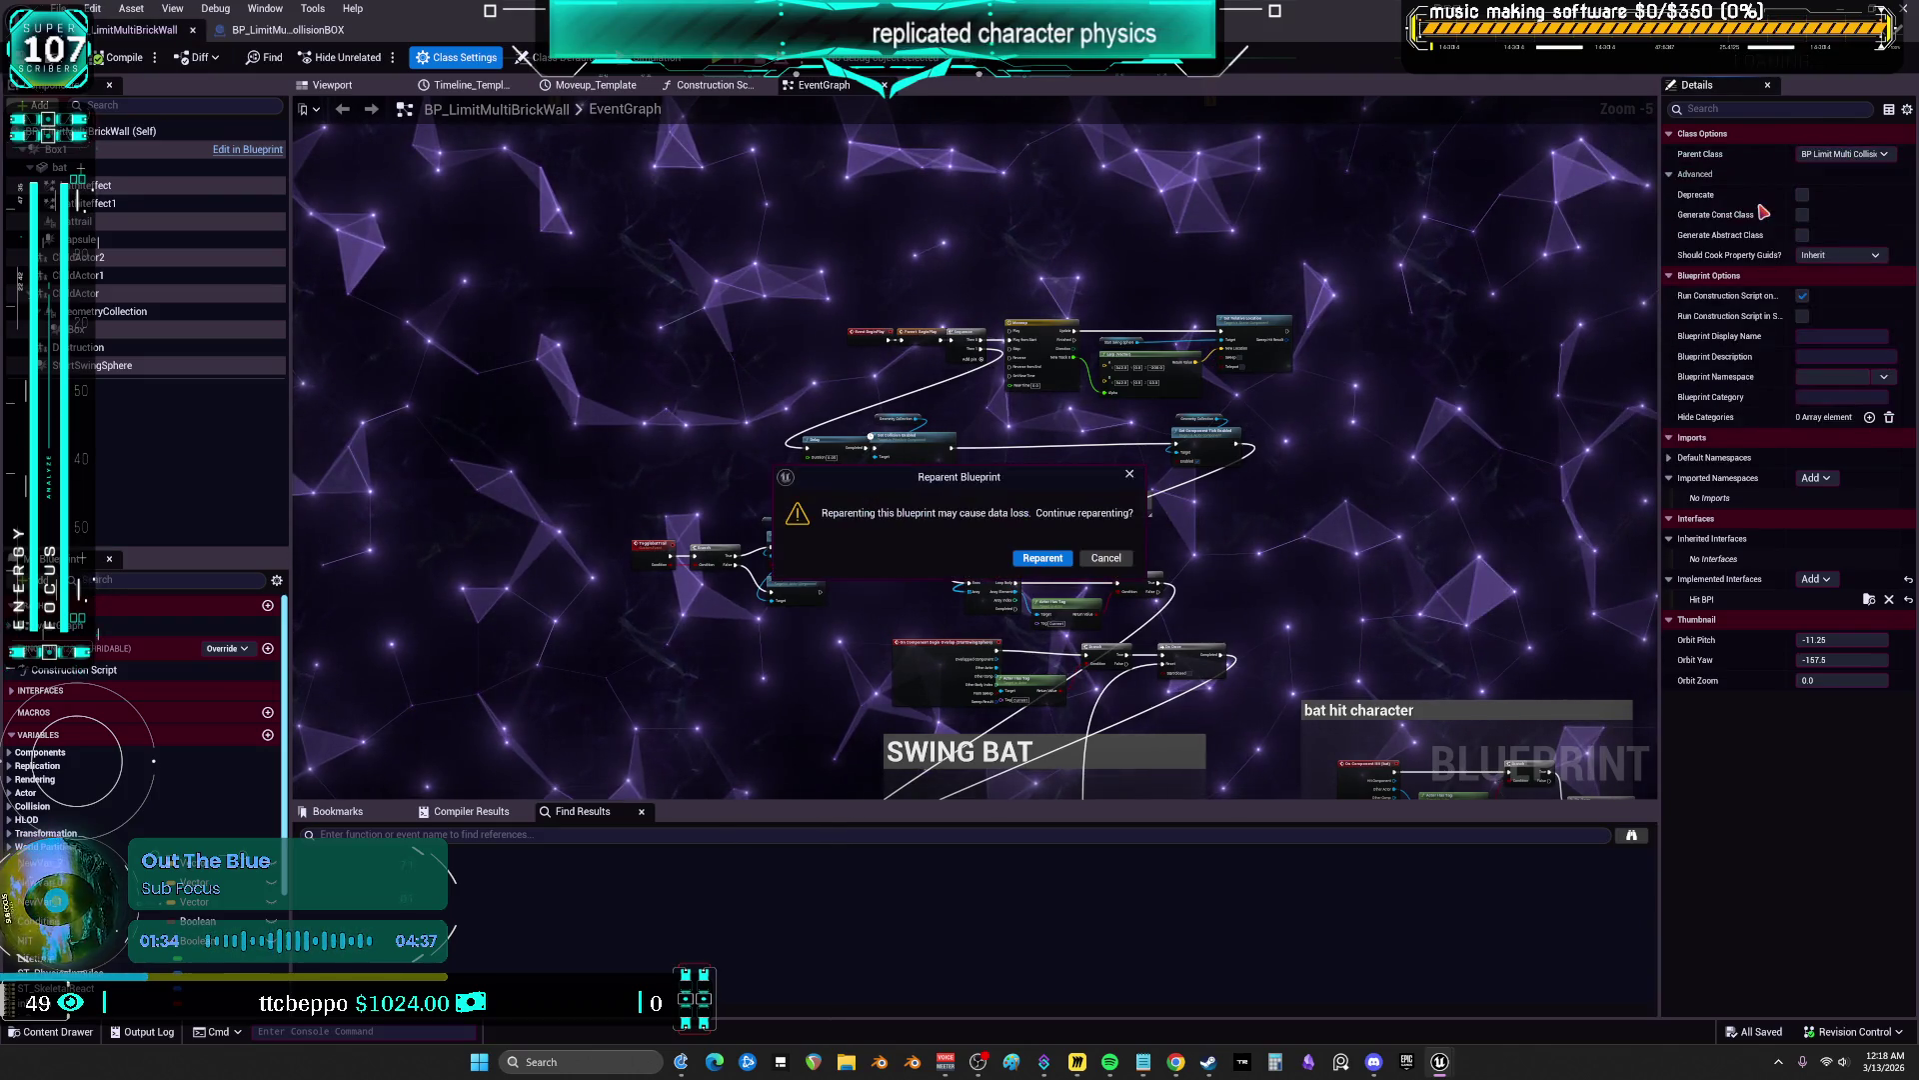
pyautogui.click(1117, 563)
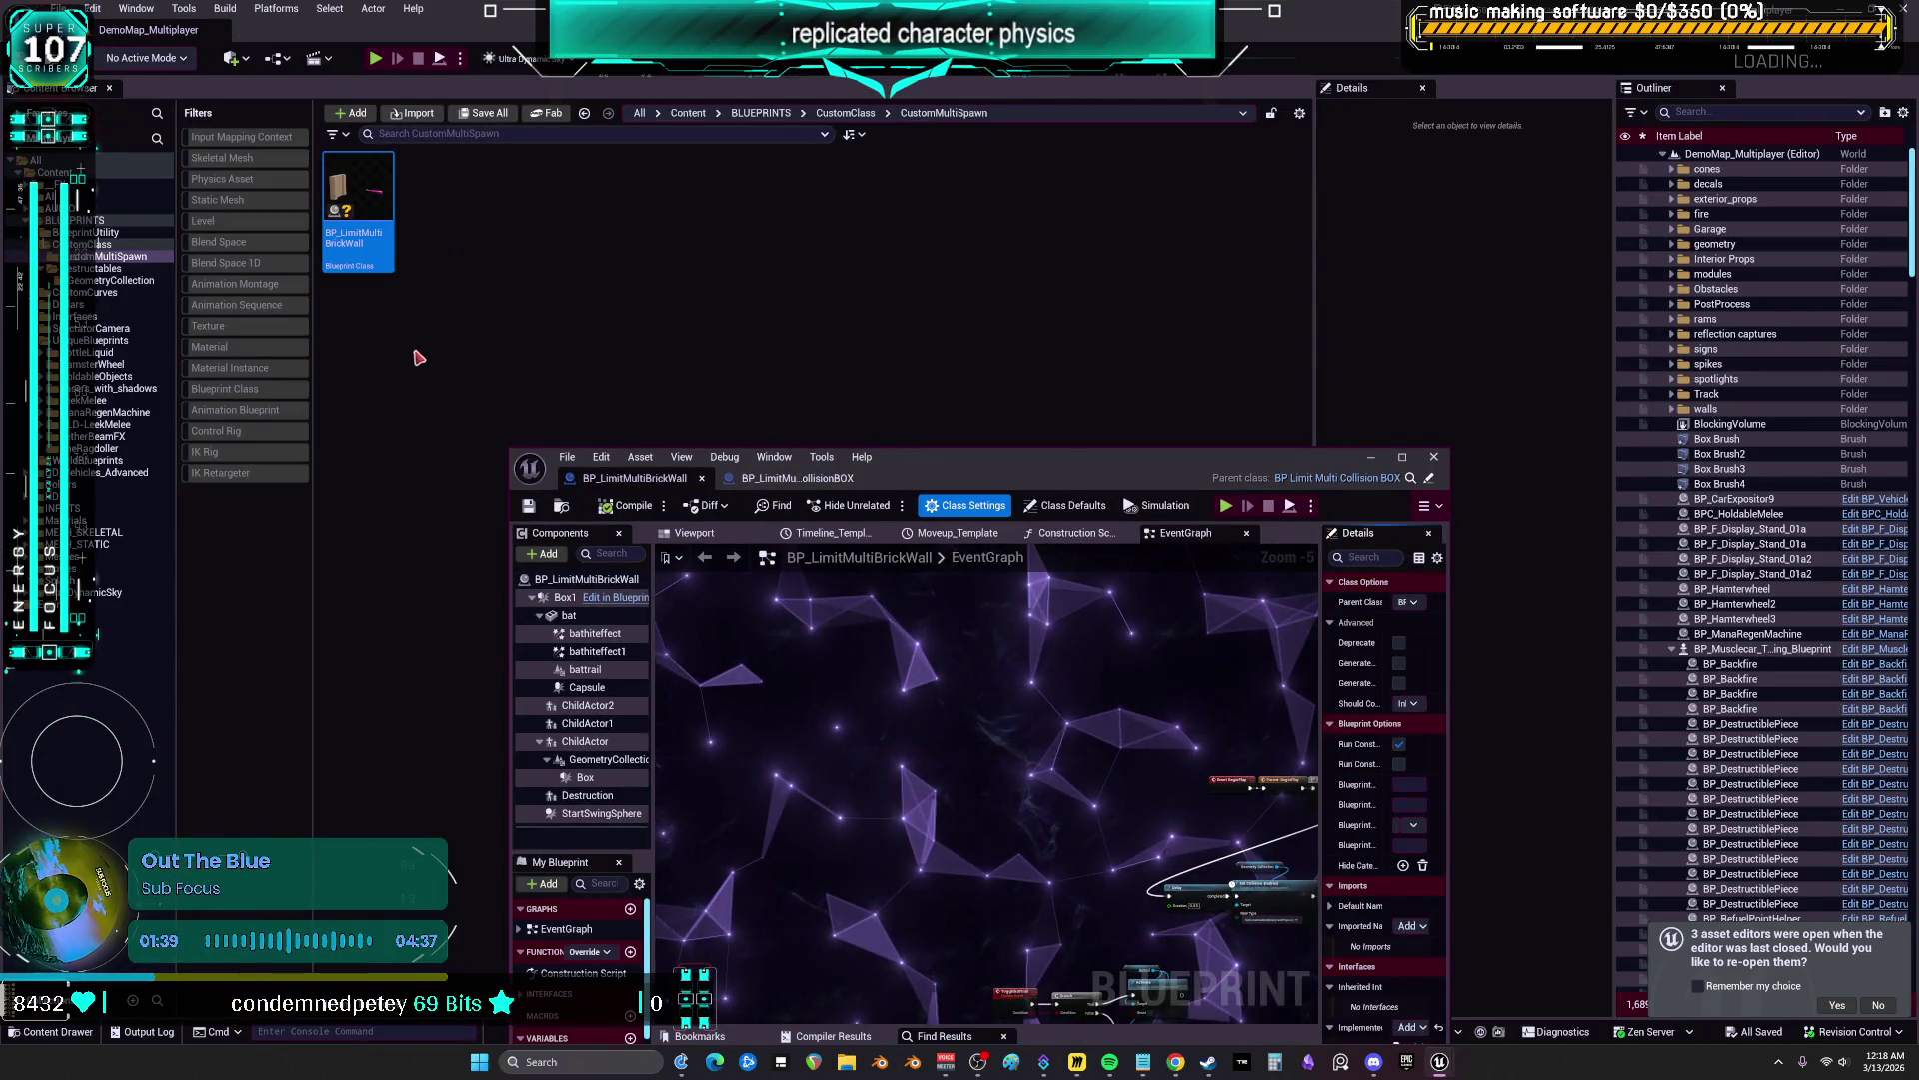
pyautogui.doubleClick(896, 457)
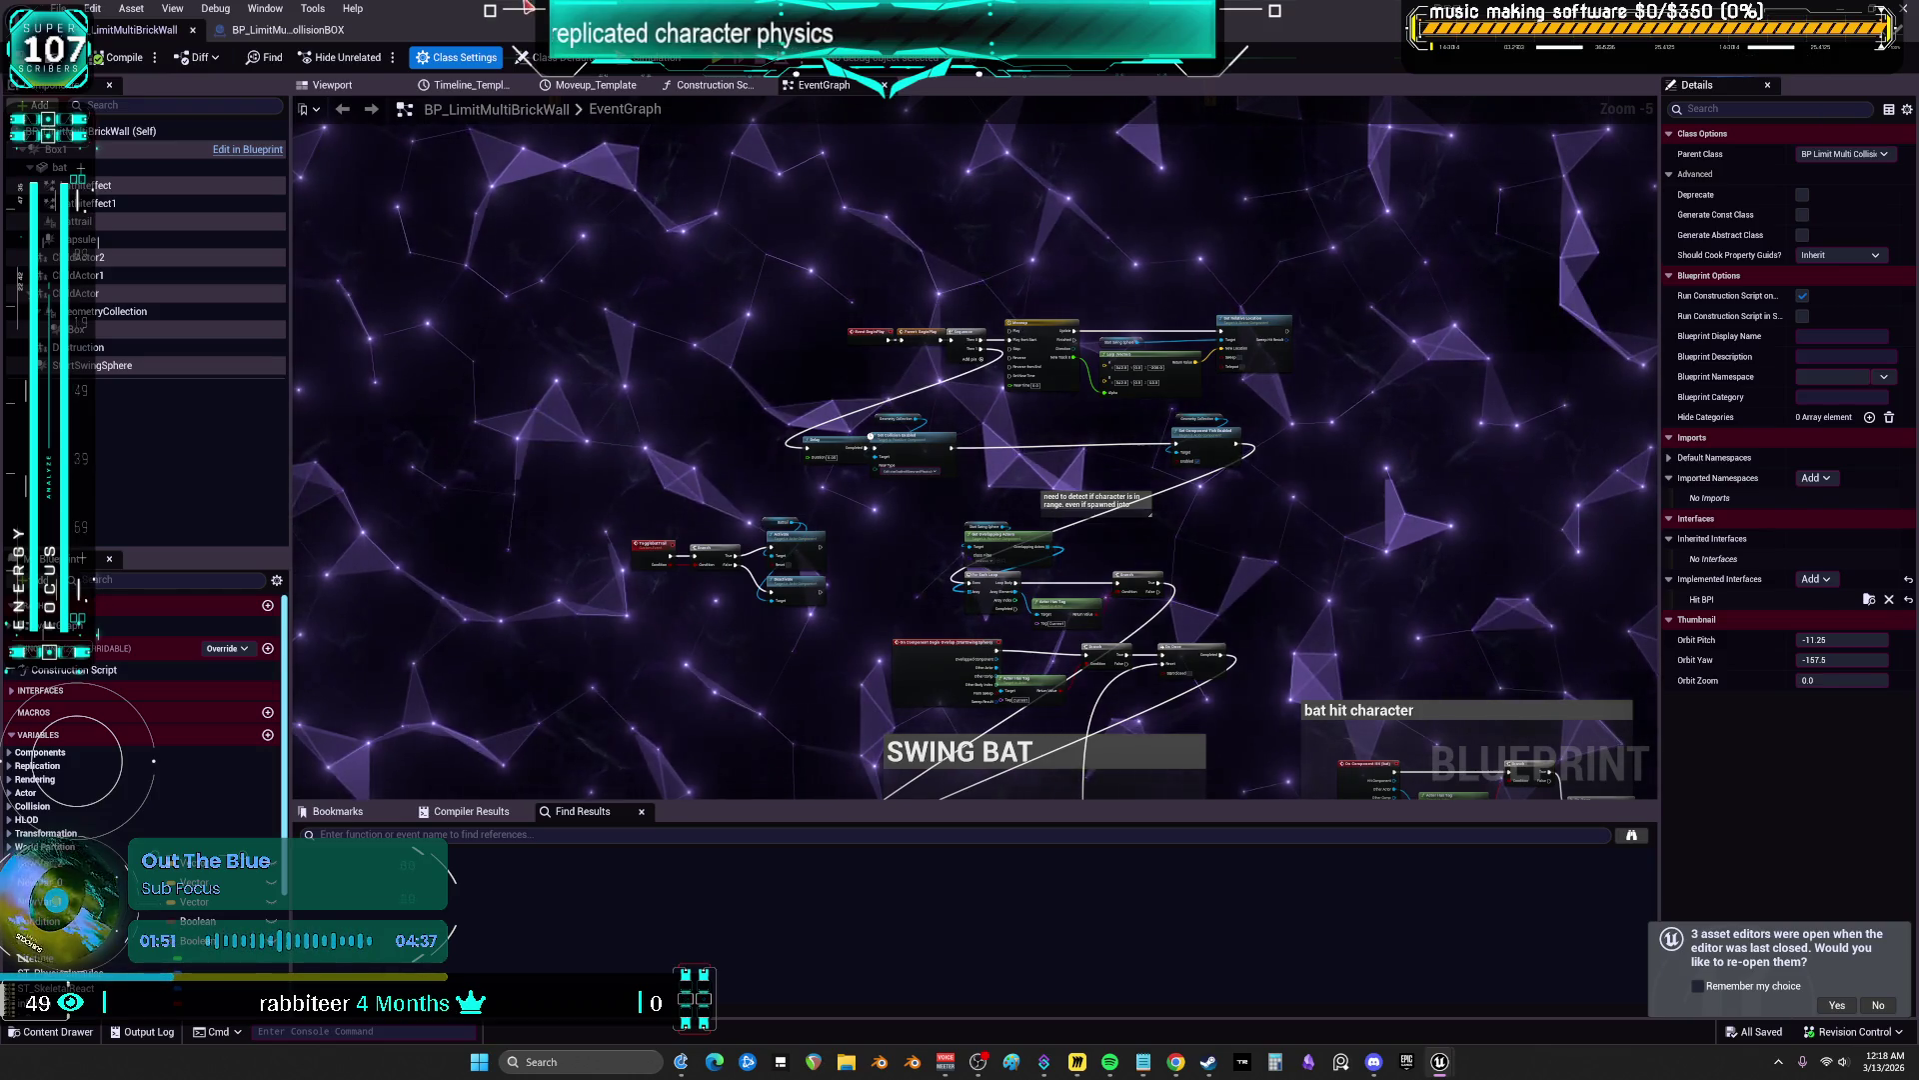
pyautogui.press('super+Down')
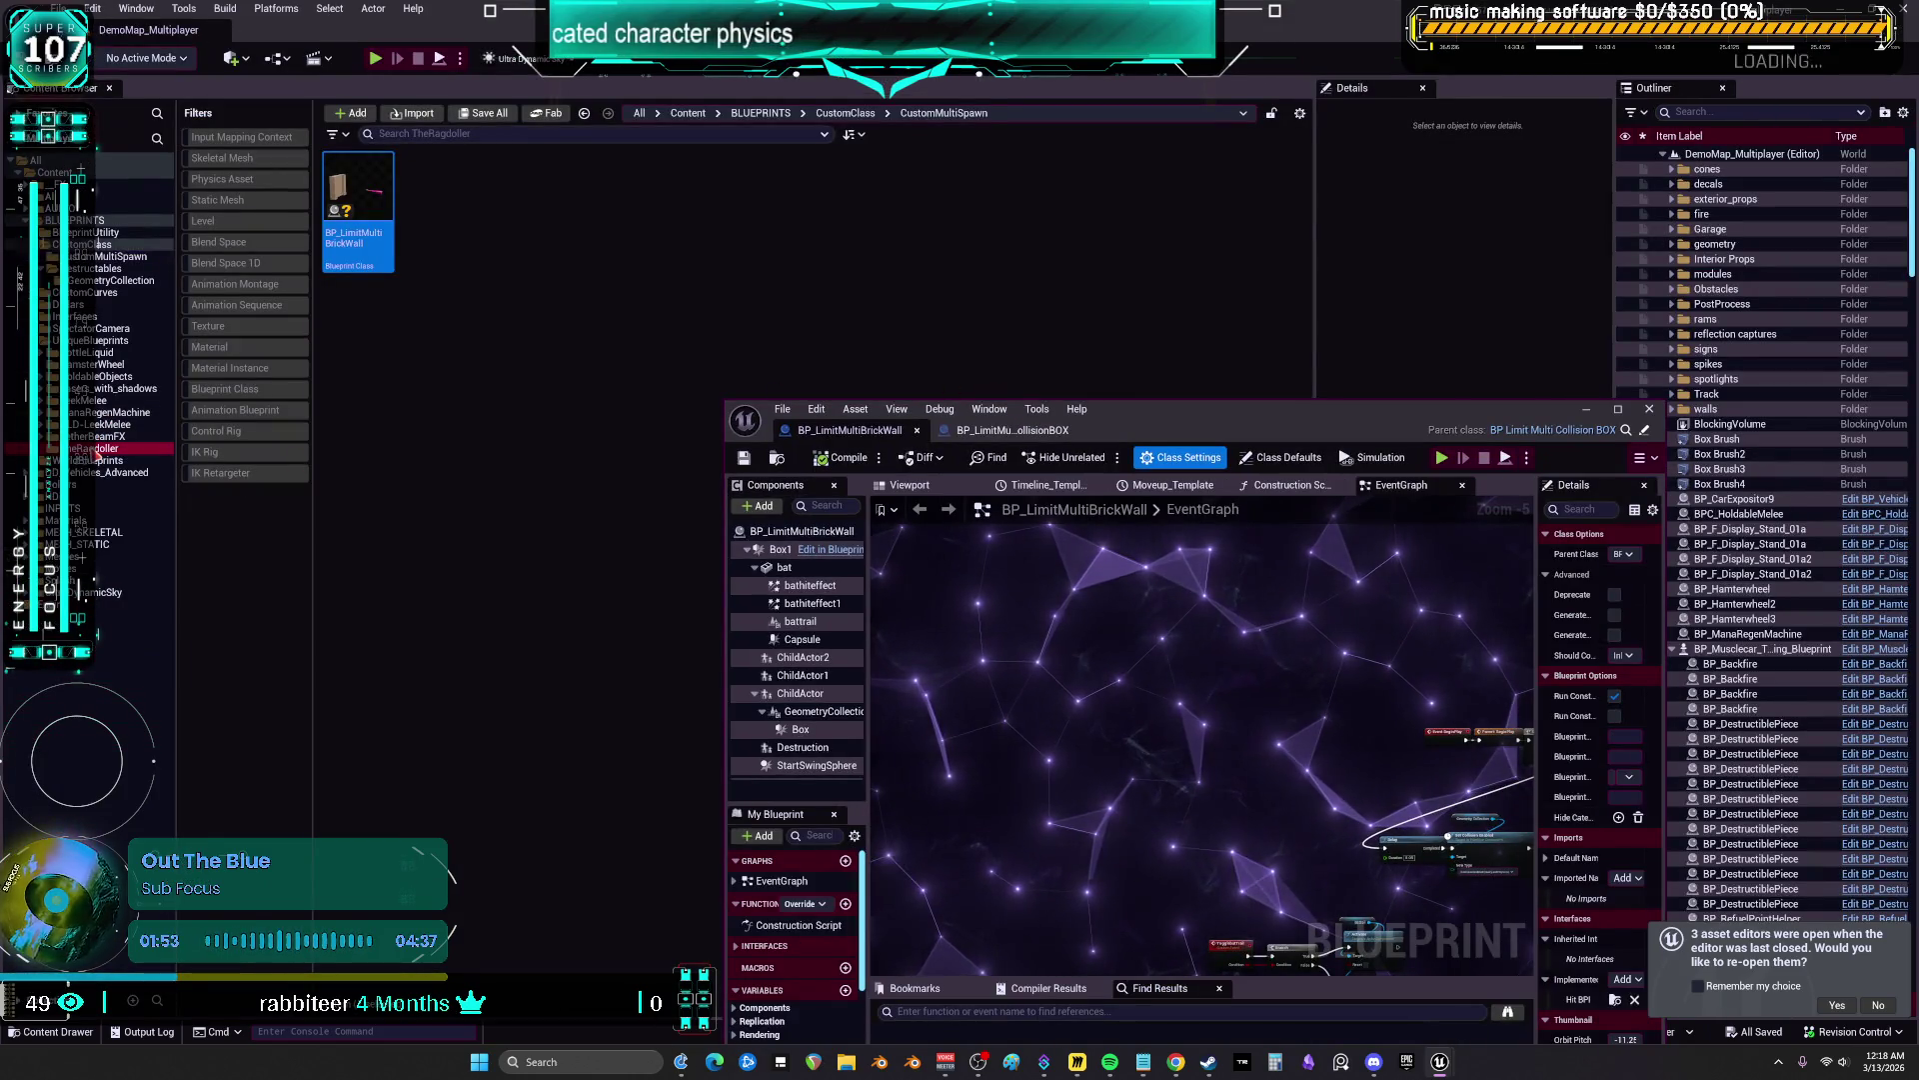
# Select the Pikachu blueprint in TheRagdoller folder, then maximize the Blueprint editor
pyautogui.click(106, 446)
pyautogui.click(513, 255)
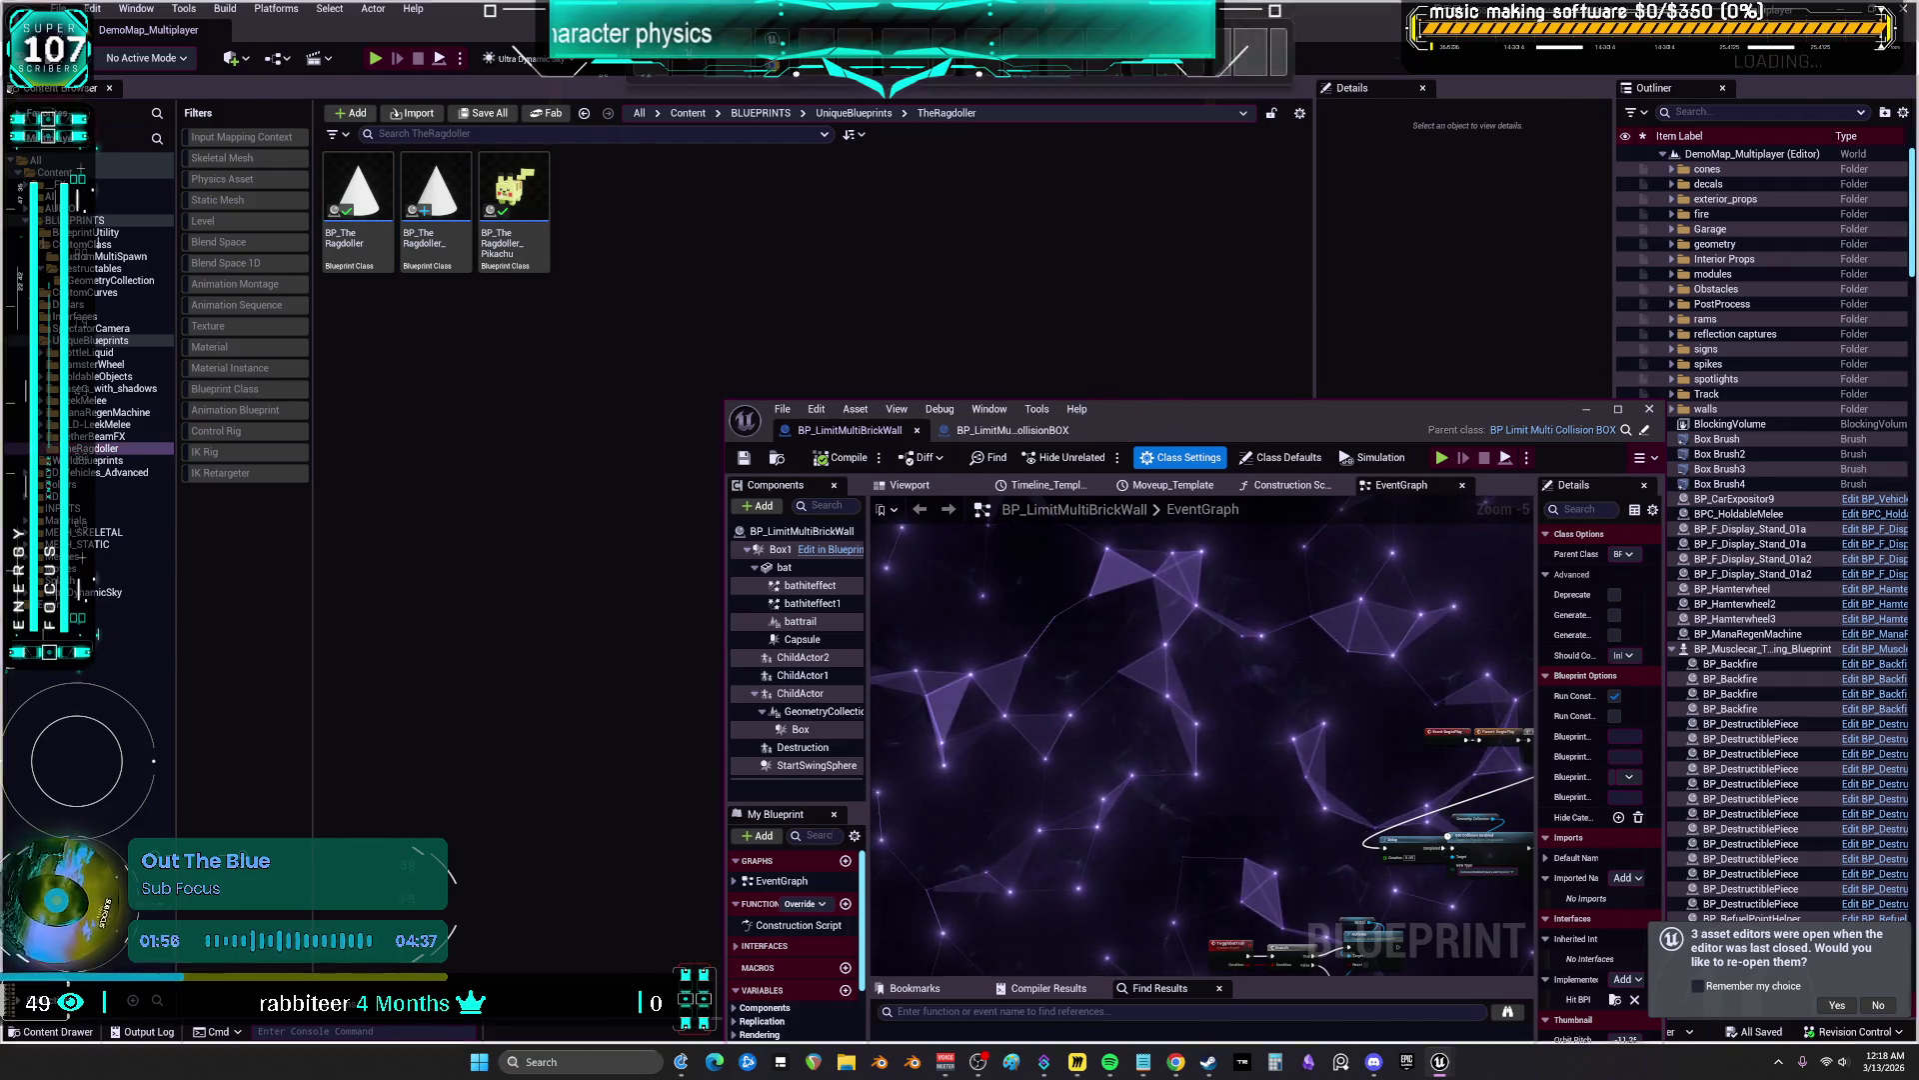
pyautogui.press('super+Up')
# Open the Ease node's source from BP_LimitMultiCollisionBOX, then return to BP_LimitMultiBrickWall
pyautogui.click(320, 31)
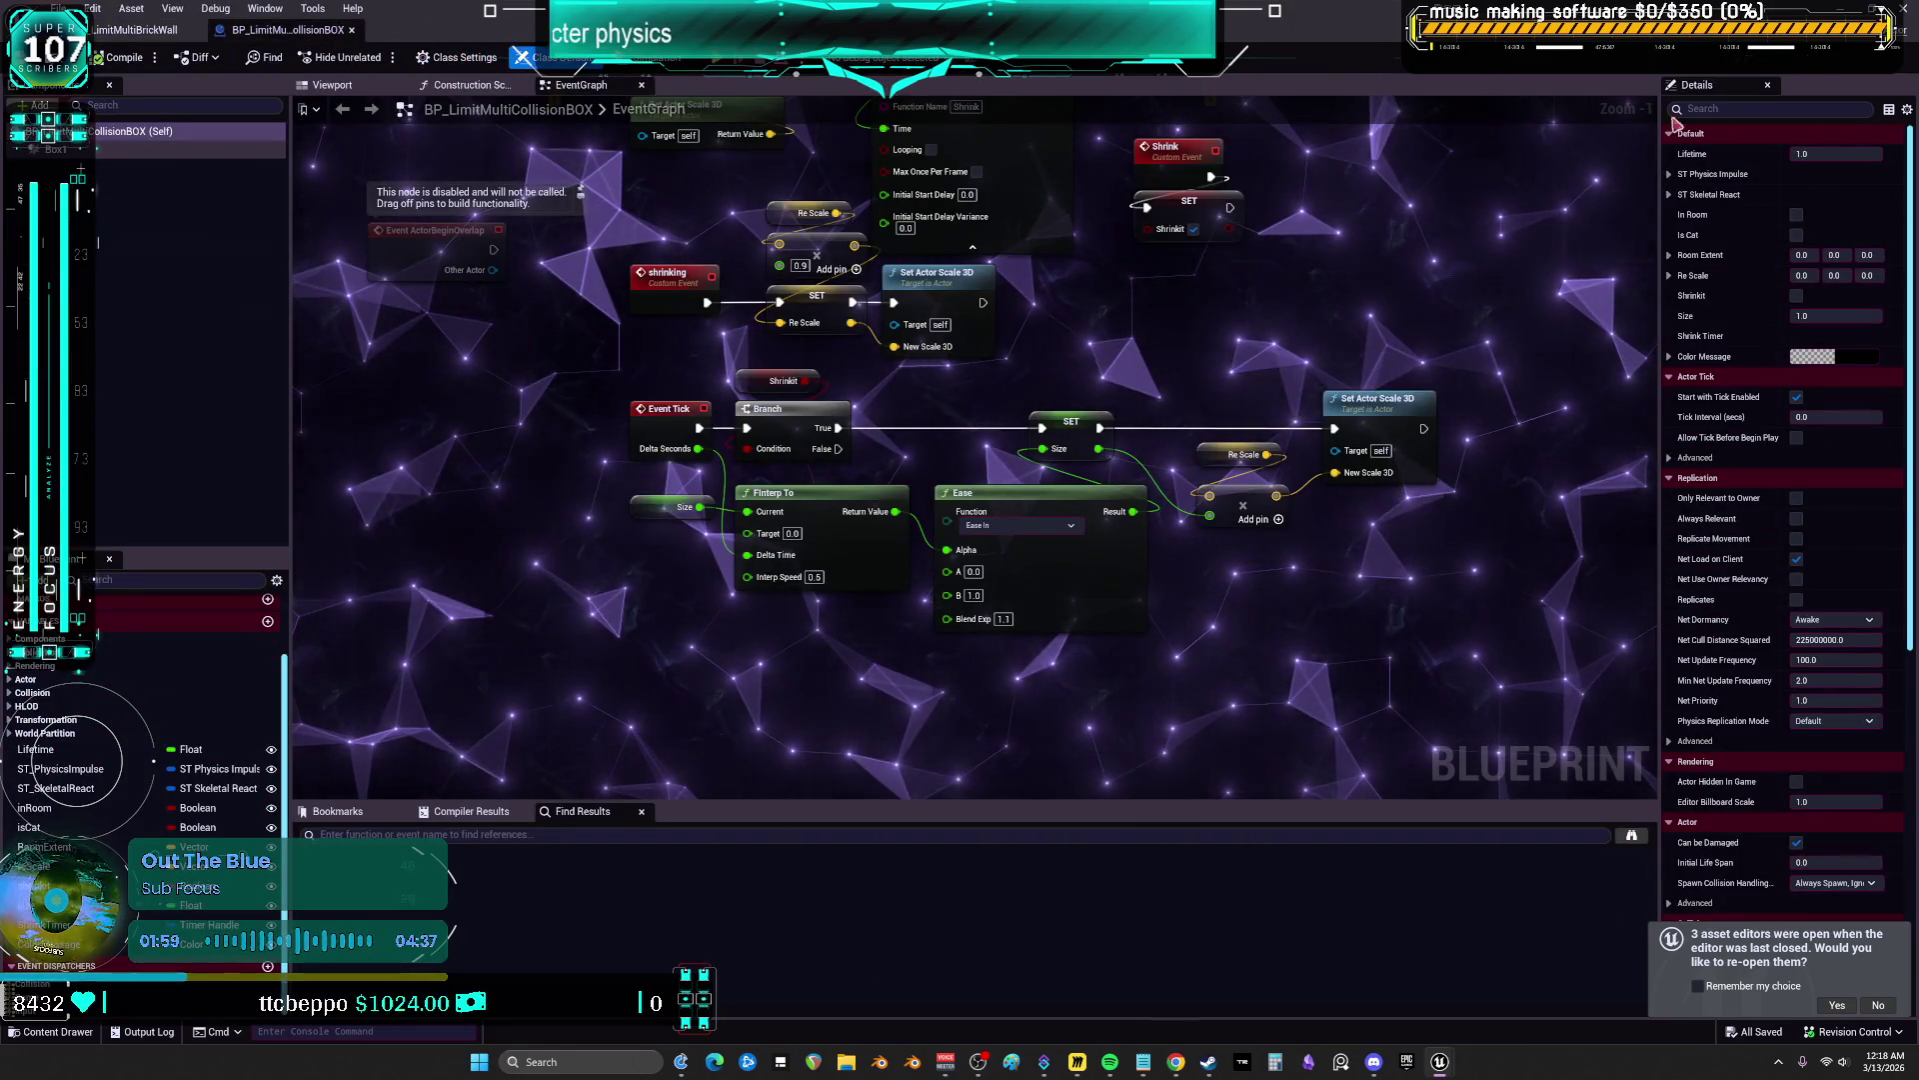
pyautogui.doubleClick(1025, 545)
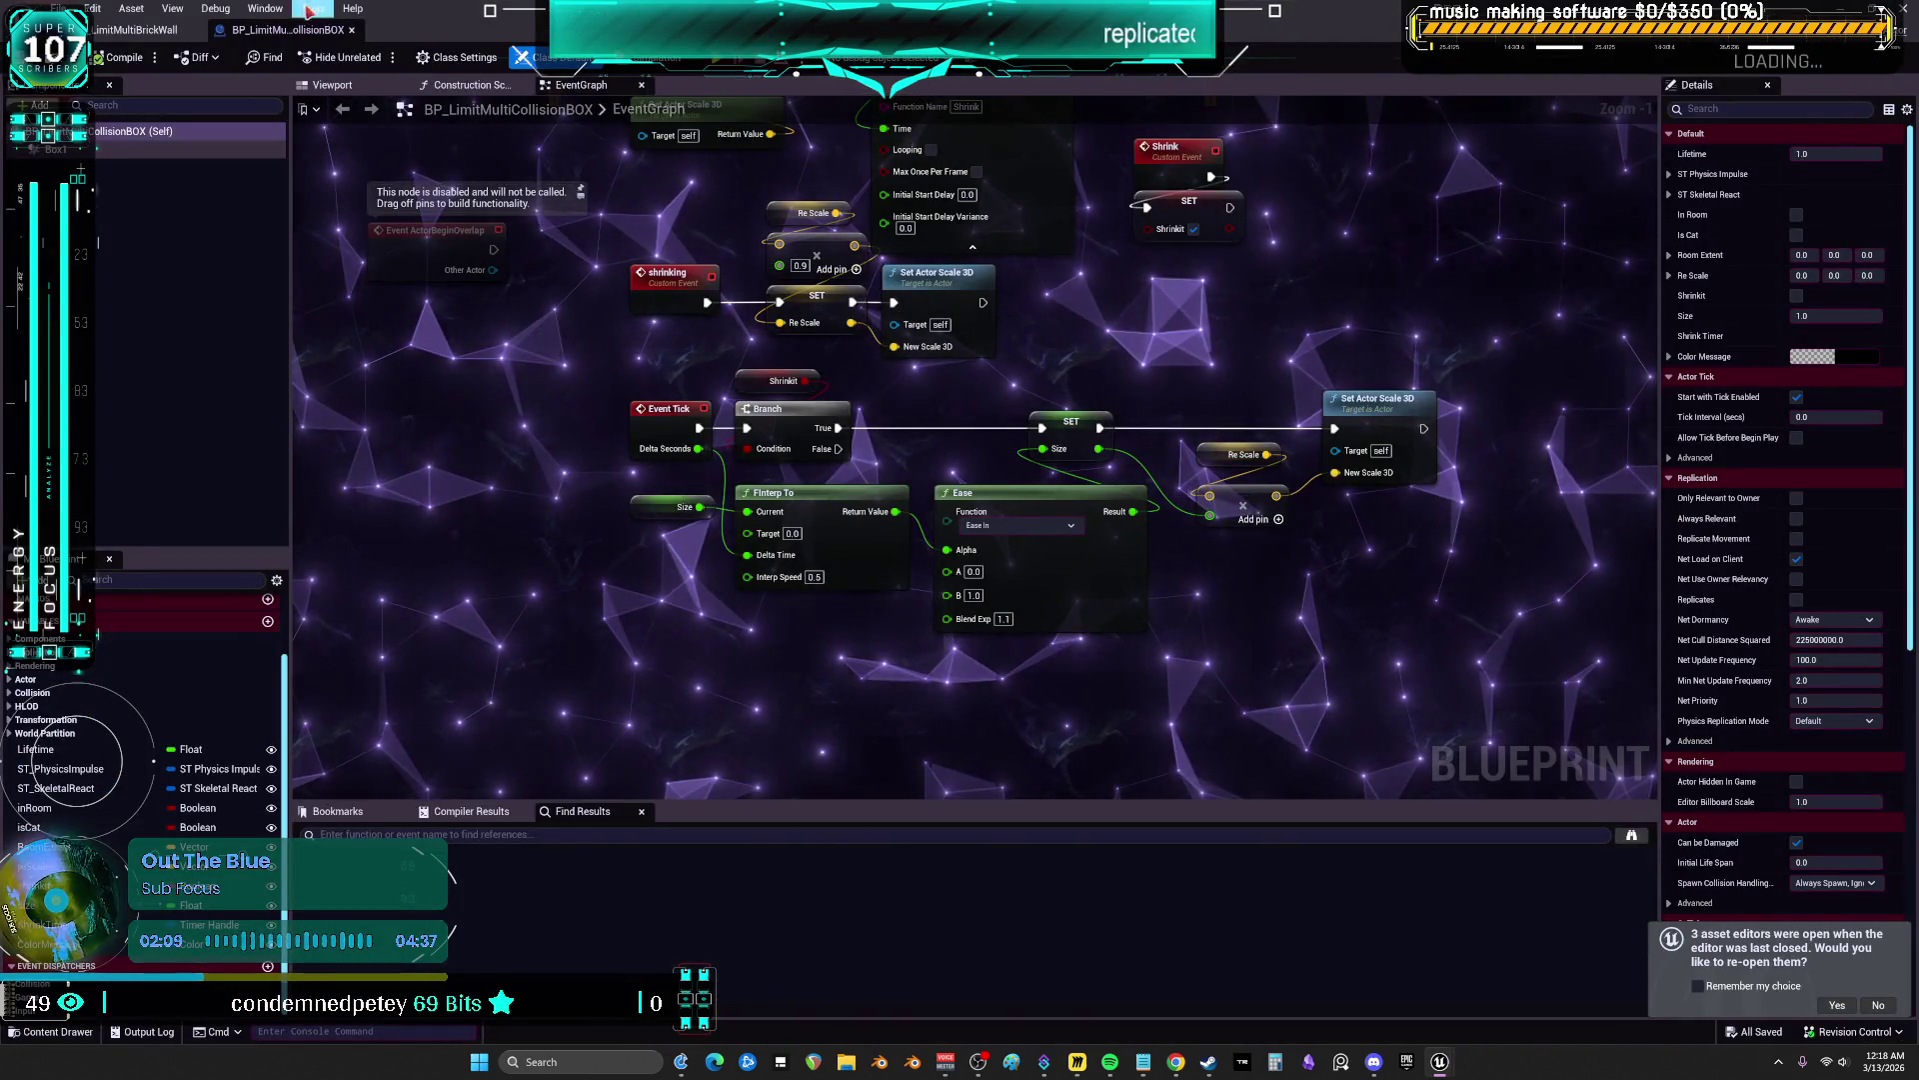
pyautogui.click(148, 33)
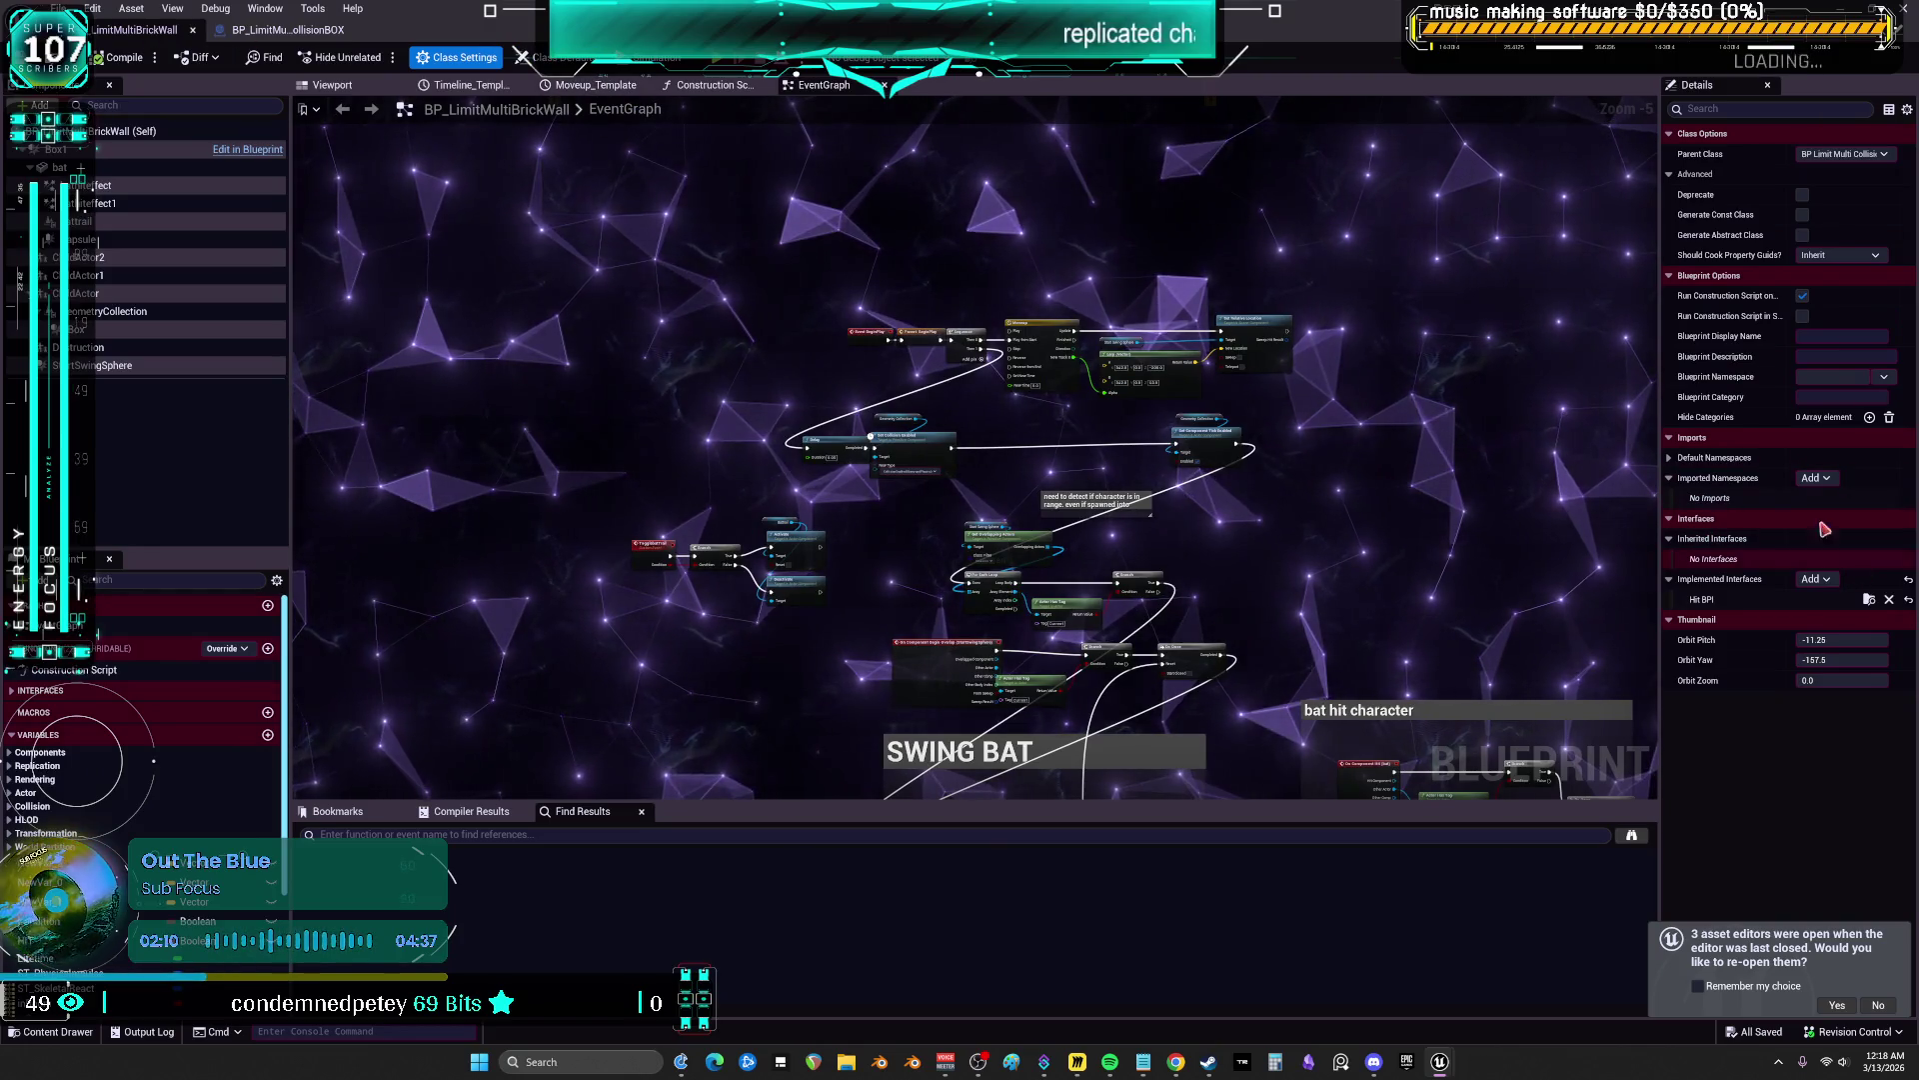
# Reparent BP_LimitMultiBrickWall to BP_TheRagdoller, accept both warnings, and enlarge the Compiler Results panel
pyautogui.click(1872, 154)
pyautogui.write('bp_limit')
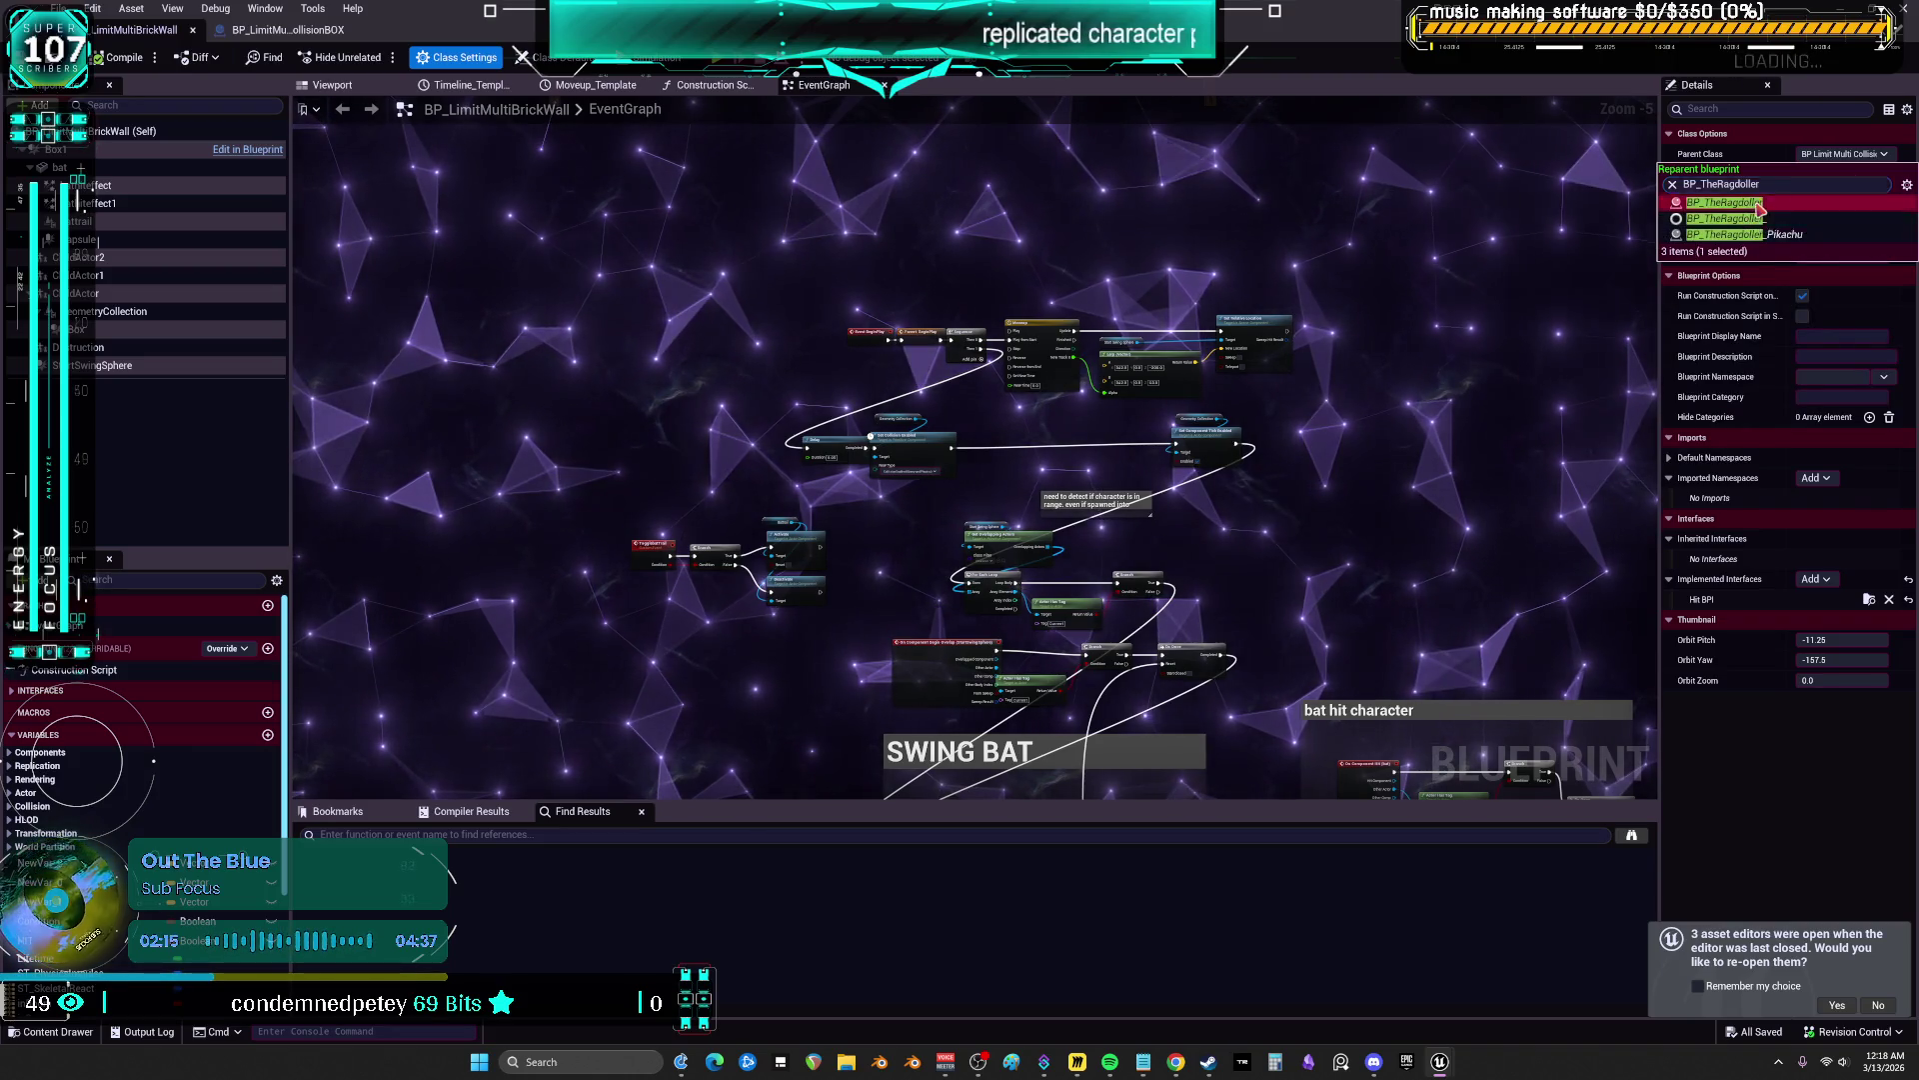
pyautogui.click(1739, 202)
pyautogui.click(1039, 564)
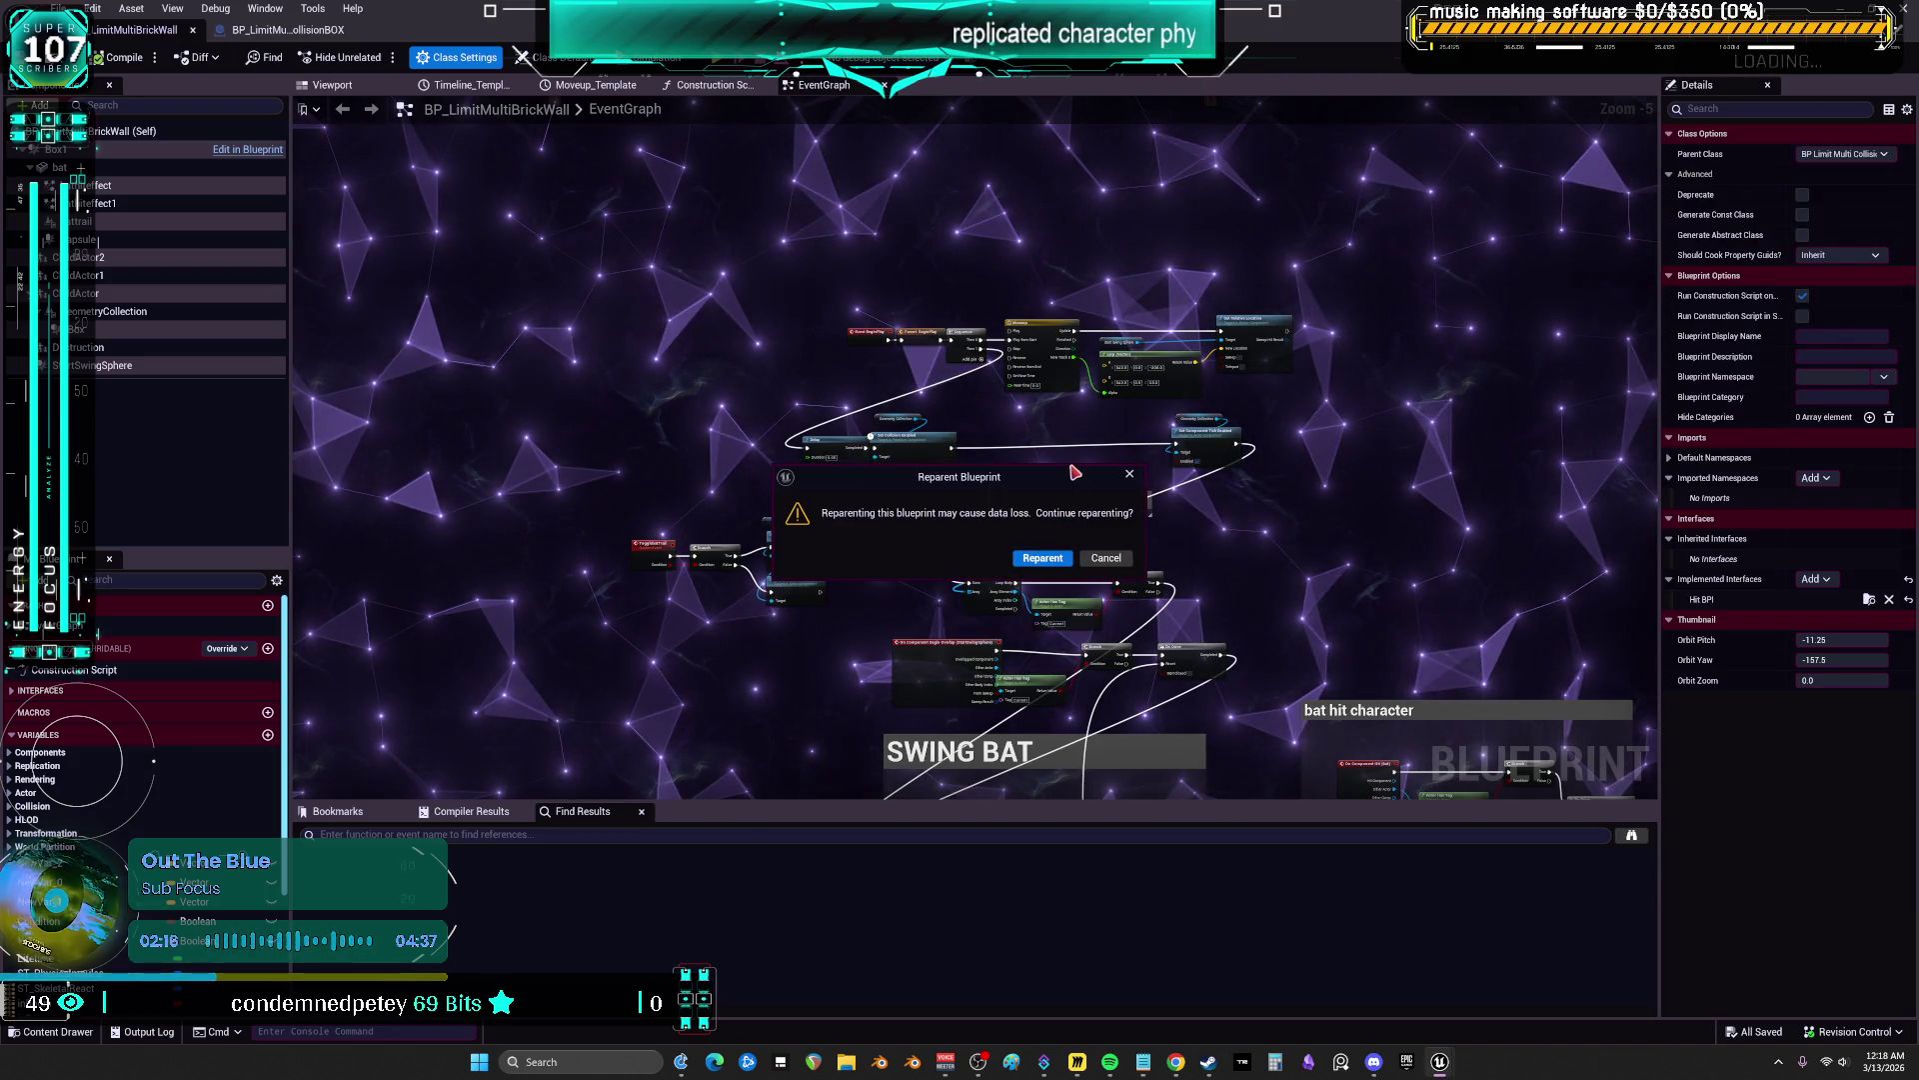
pyautogui.click(1022, 563)
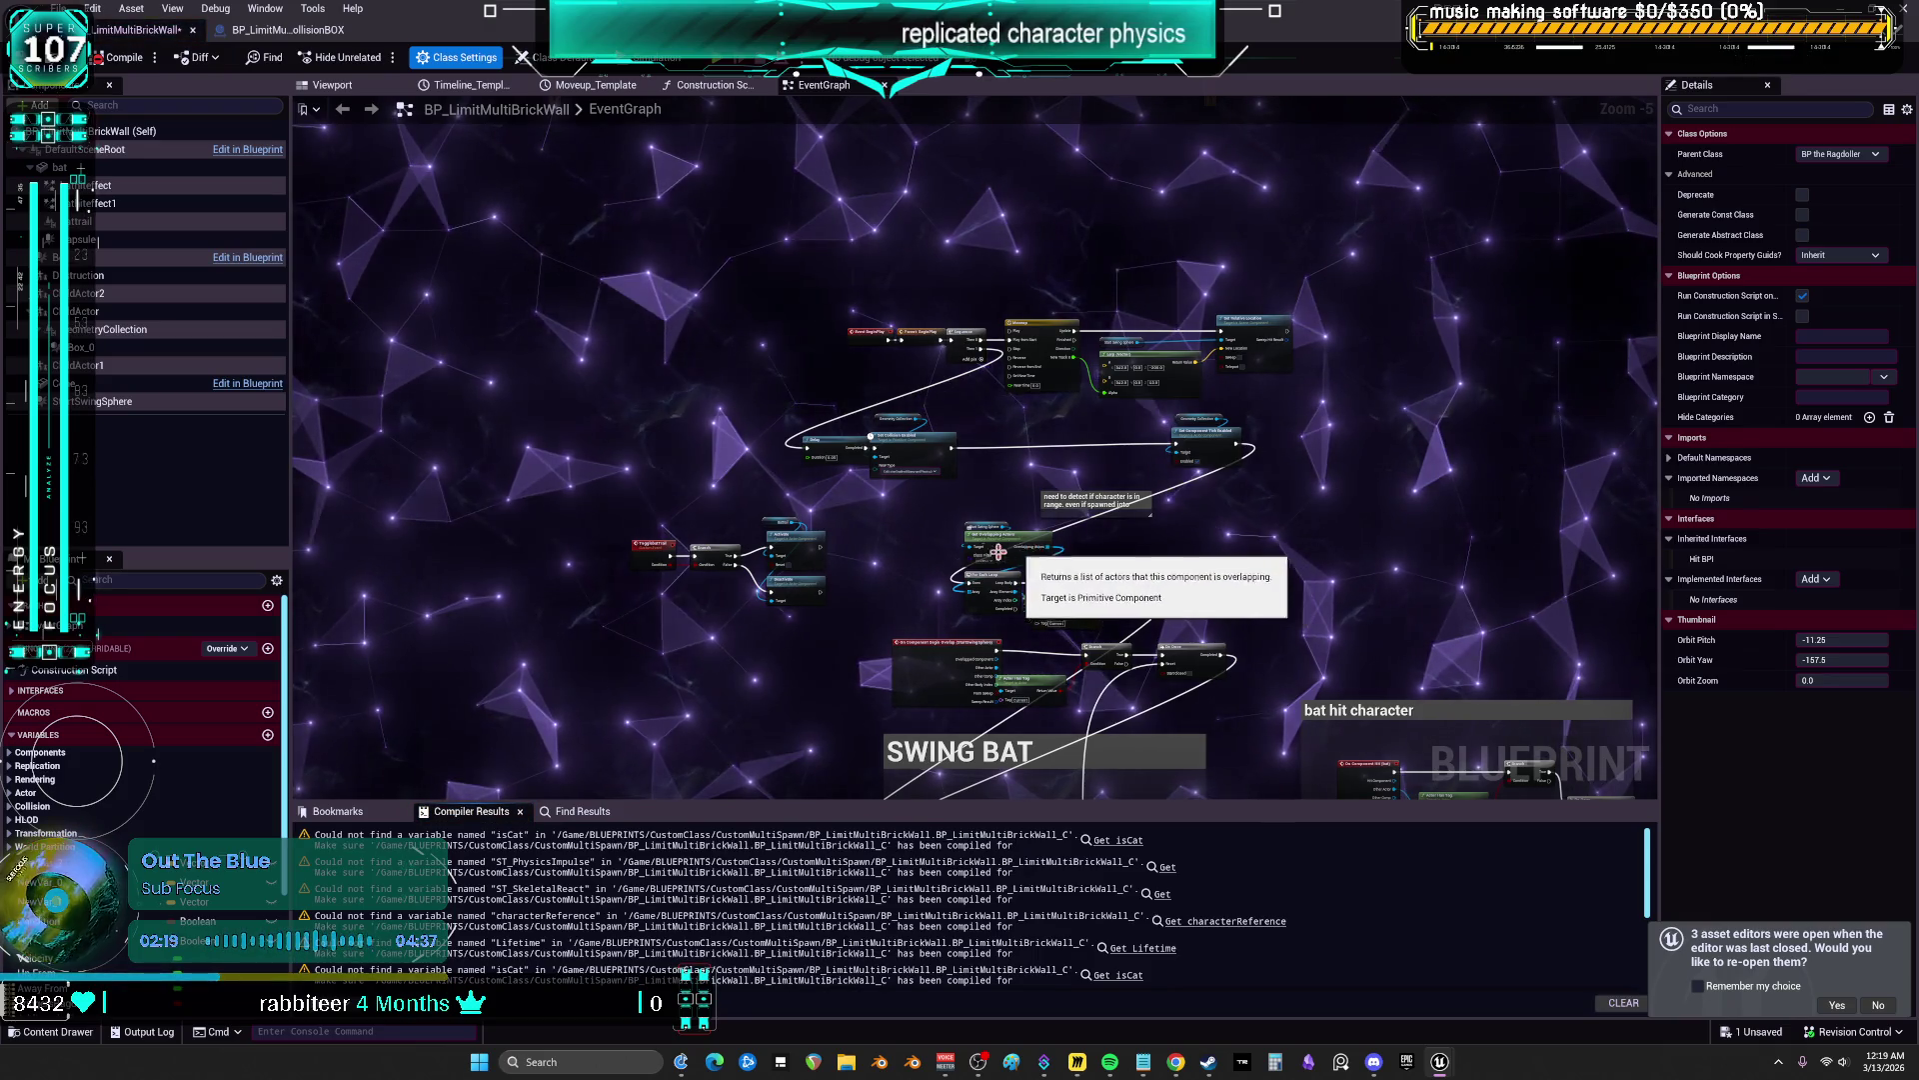
pyautogui.moveTo(655, 803)
pyautogui.mouseDown()
pyautogui.moveTo(686, 553)
pyautogui.moveTo(705, 748)
pyautogui.mouseUp()
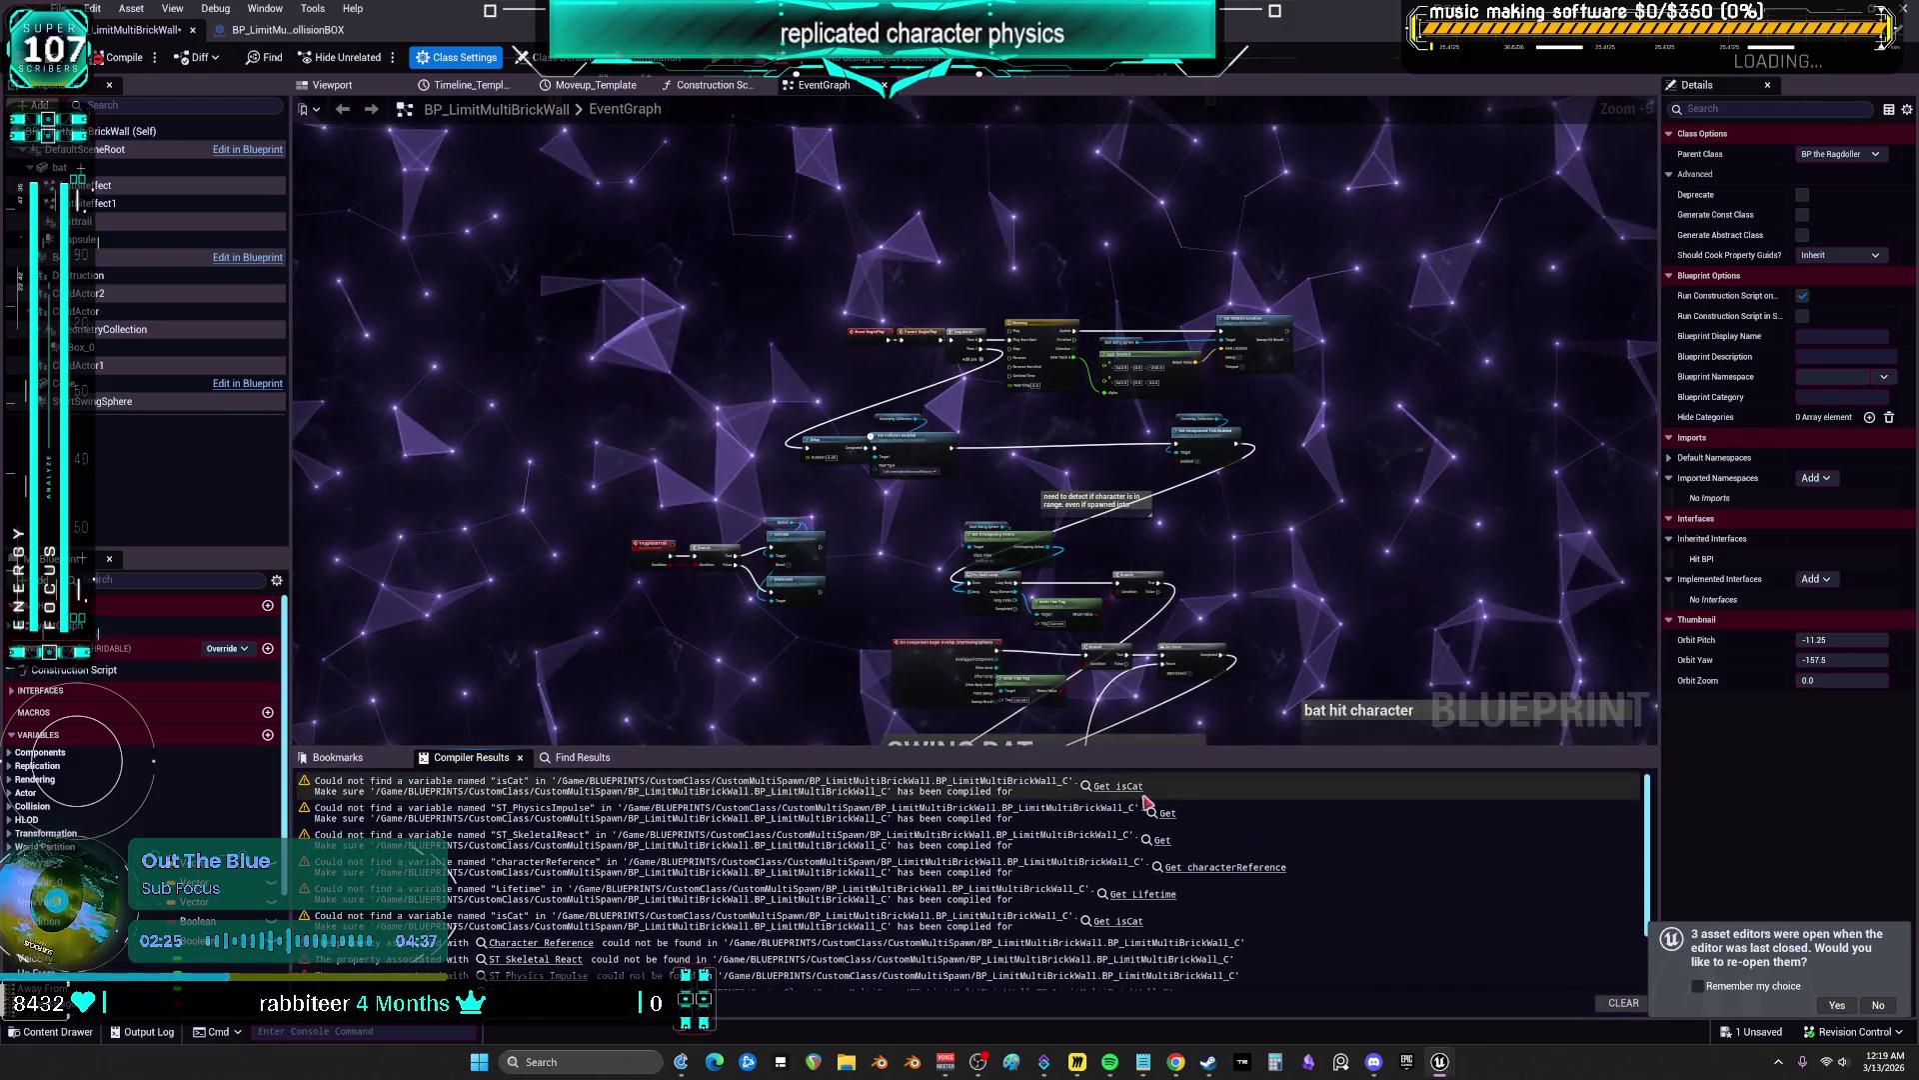
# Jump to the ST_PhysicsImpulse error and delete the two broken struct break nodes
pyautogui.click(1125, 787)
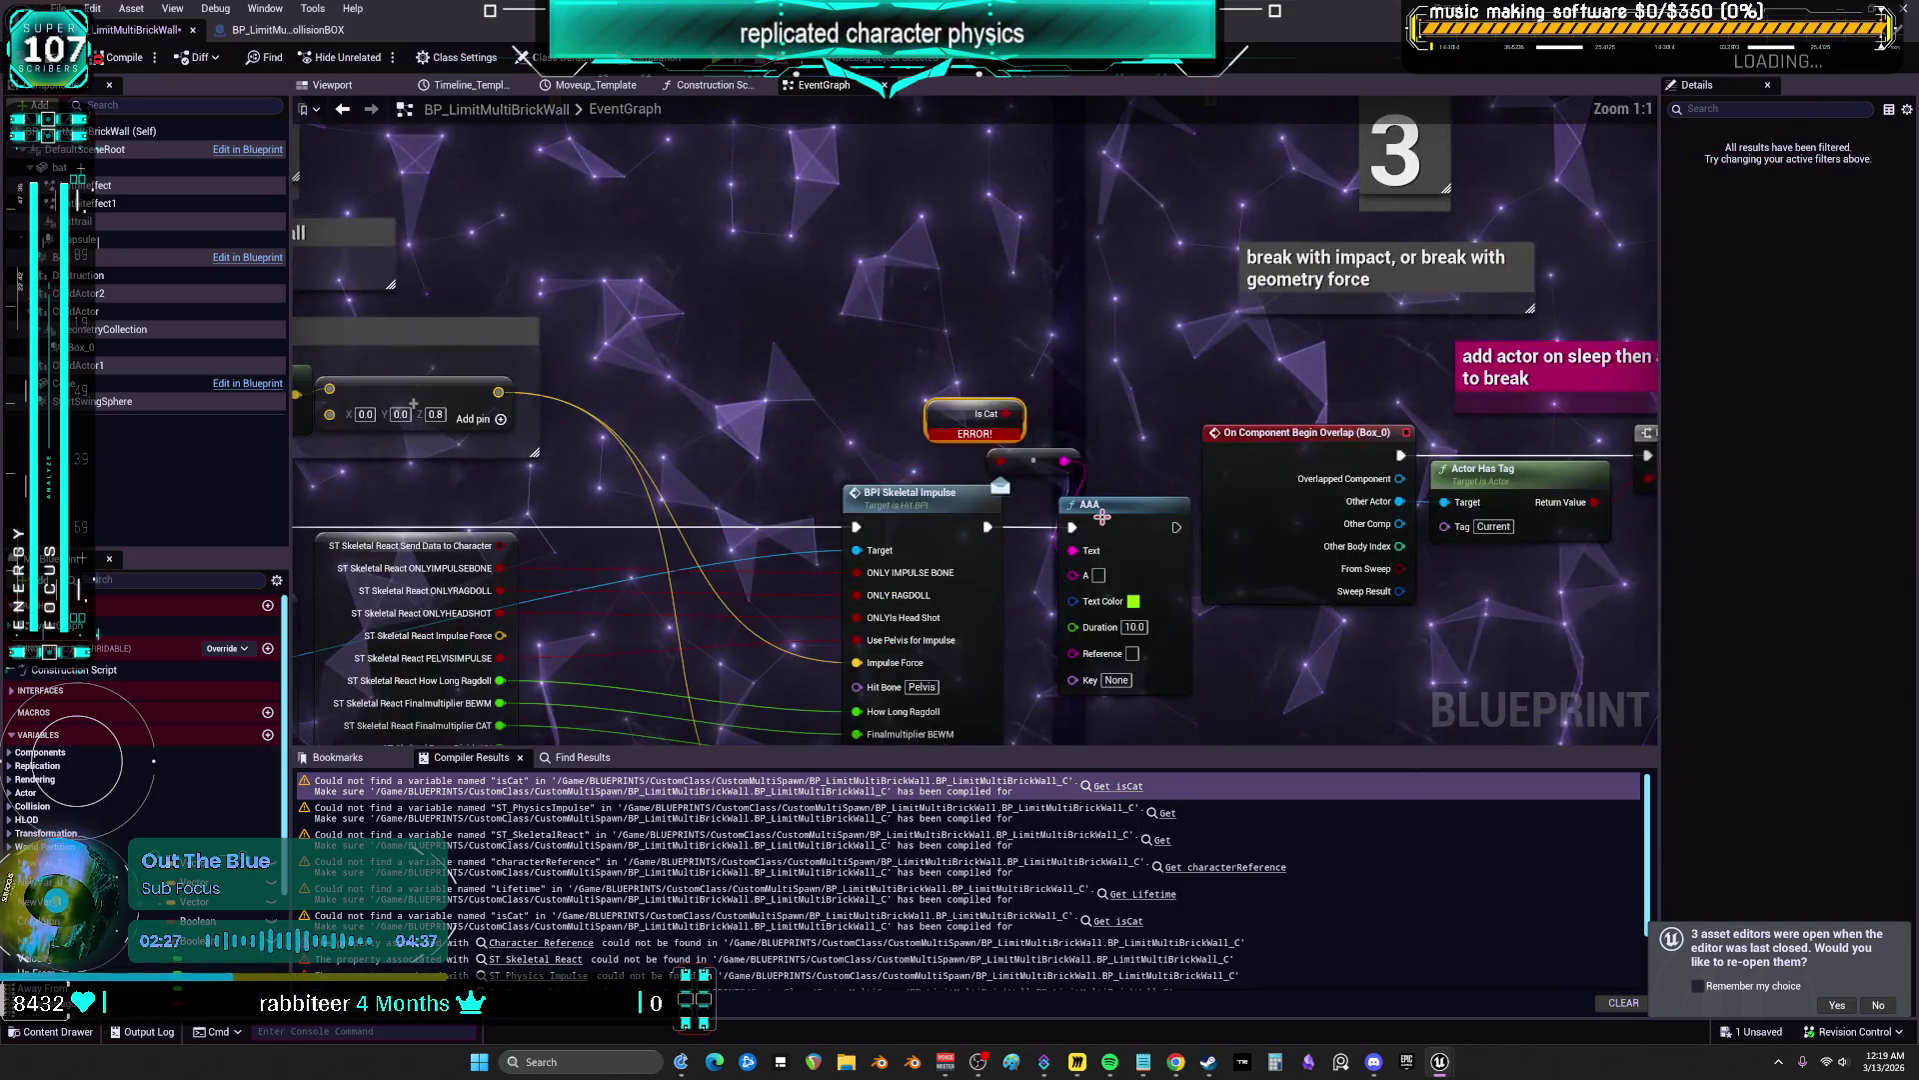
pyautogui.moveTo(1132, 536); pyautogui.dragTo(1167, 560)
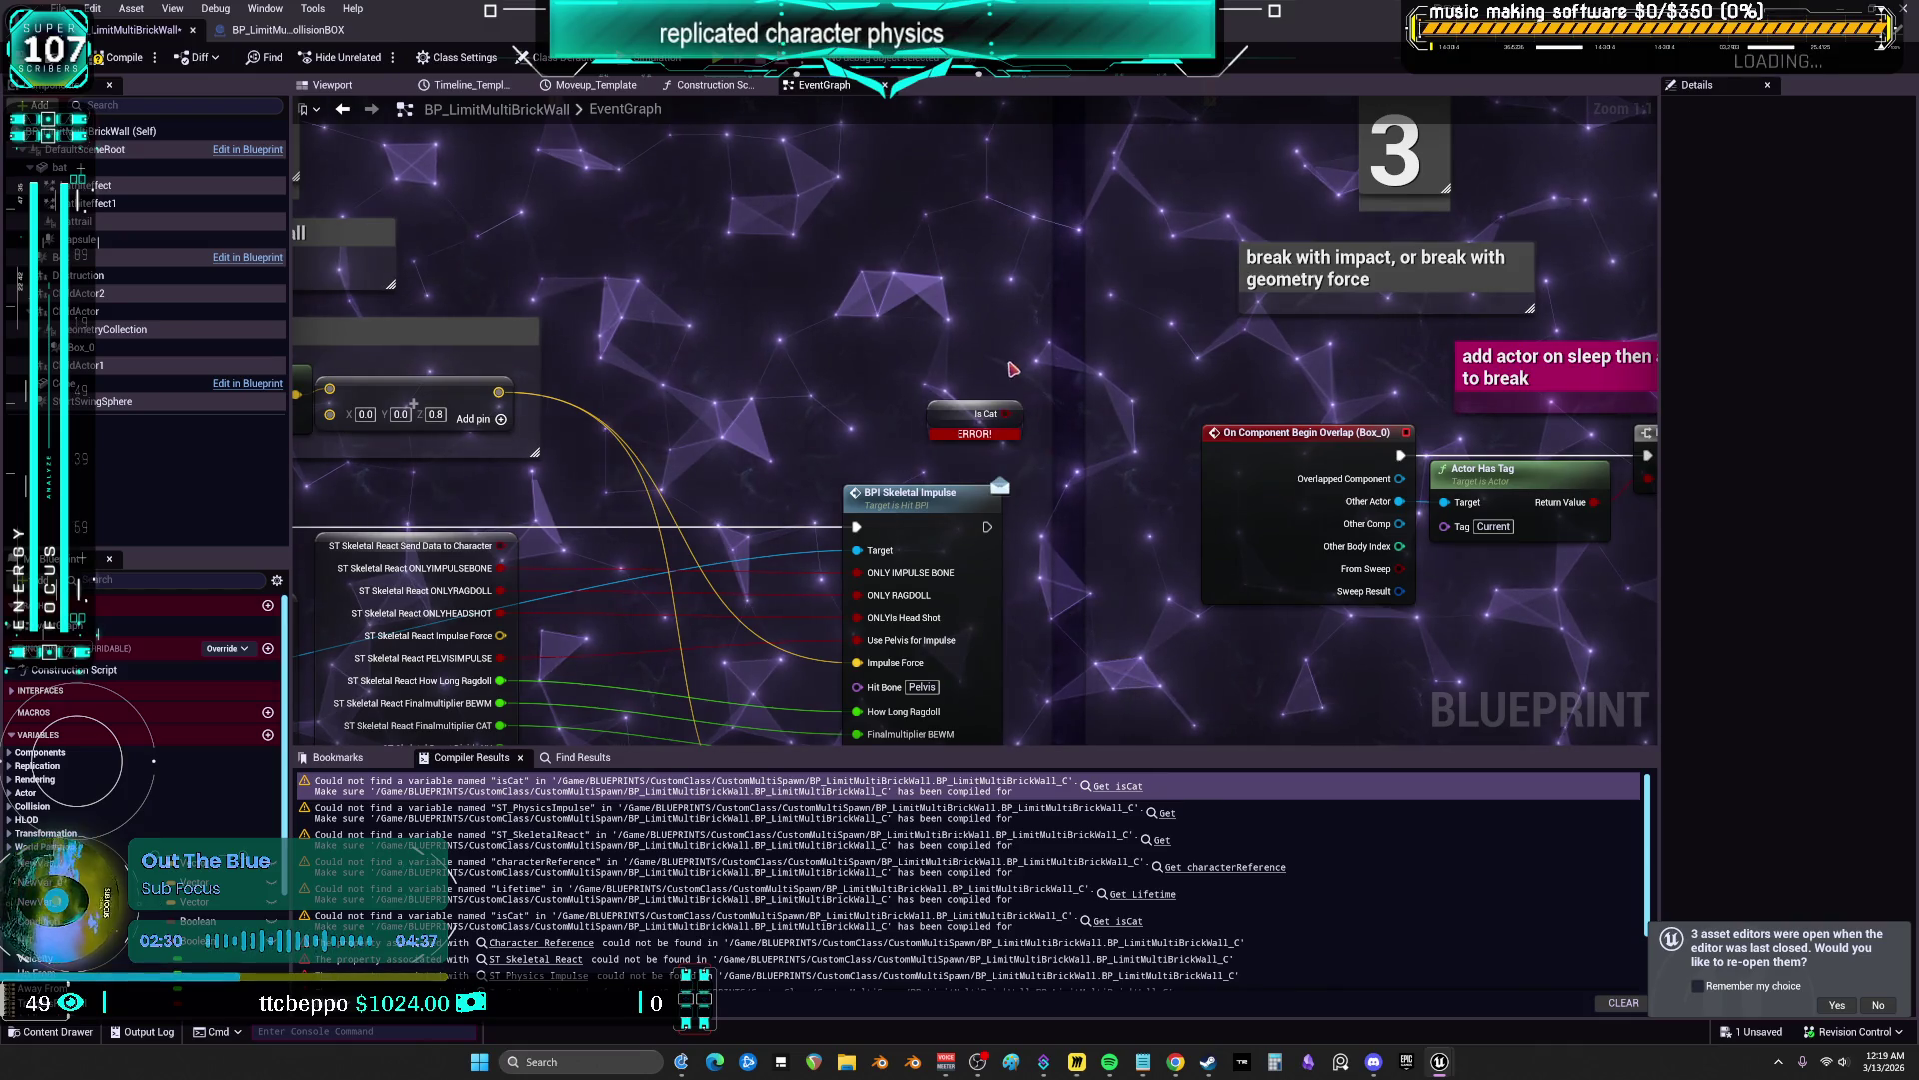
pyautogui.click(1166, 814)
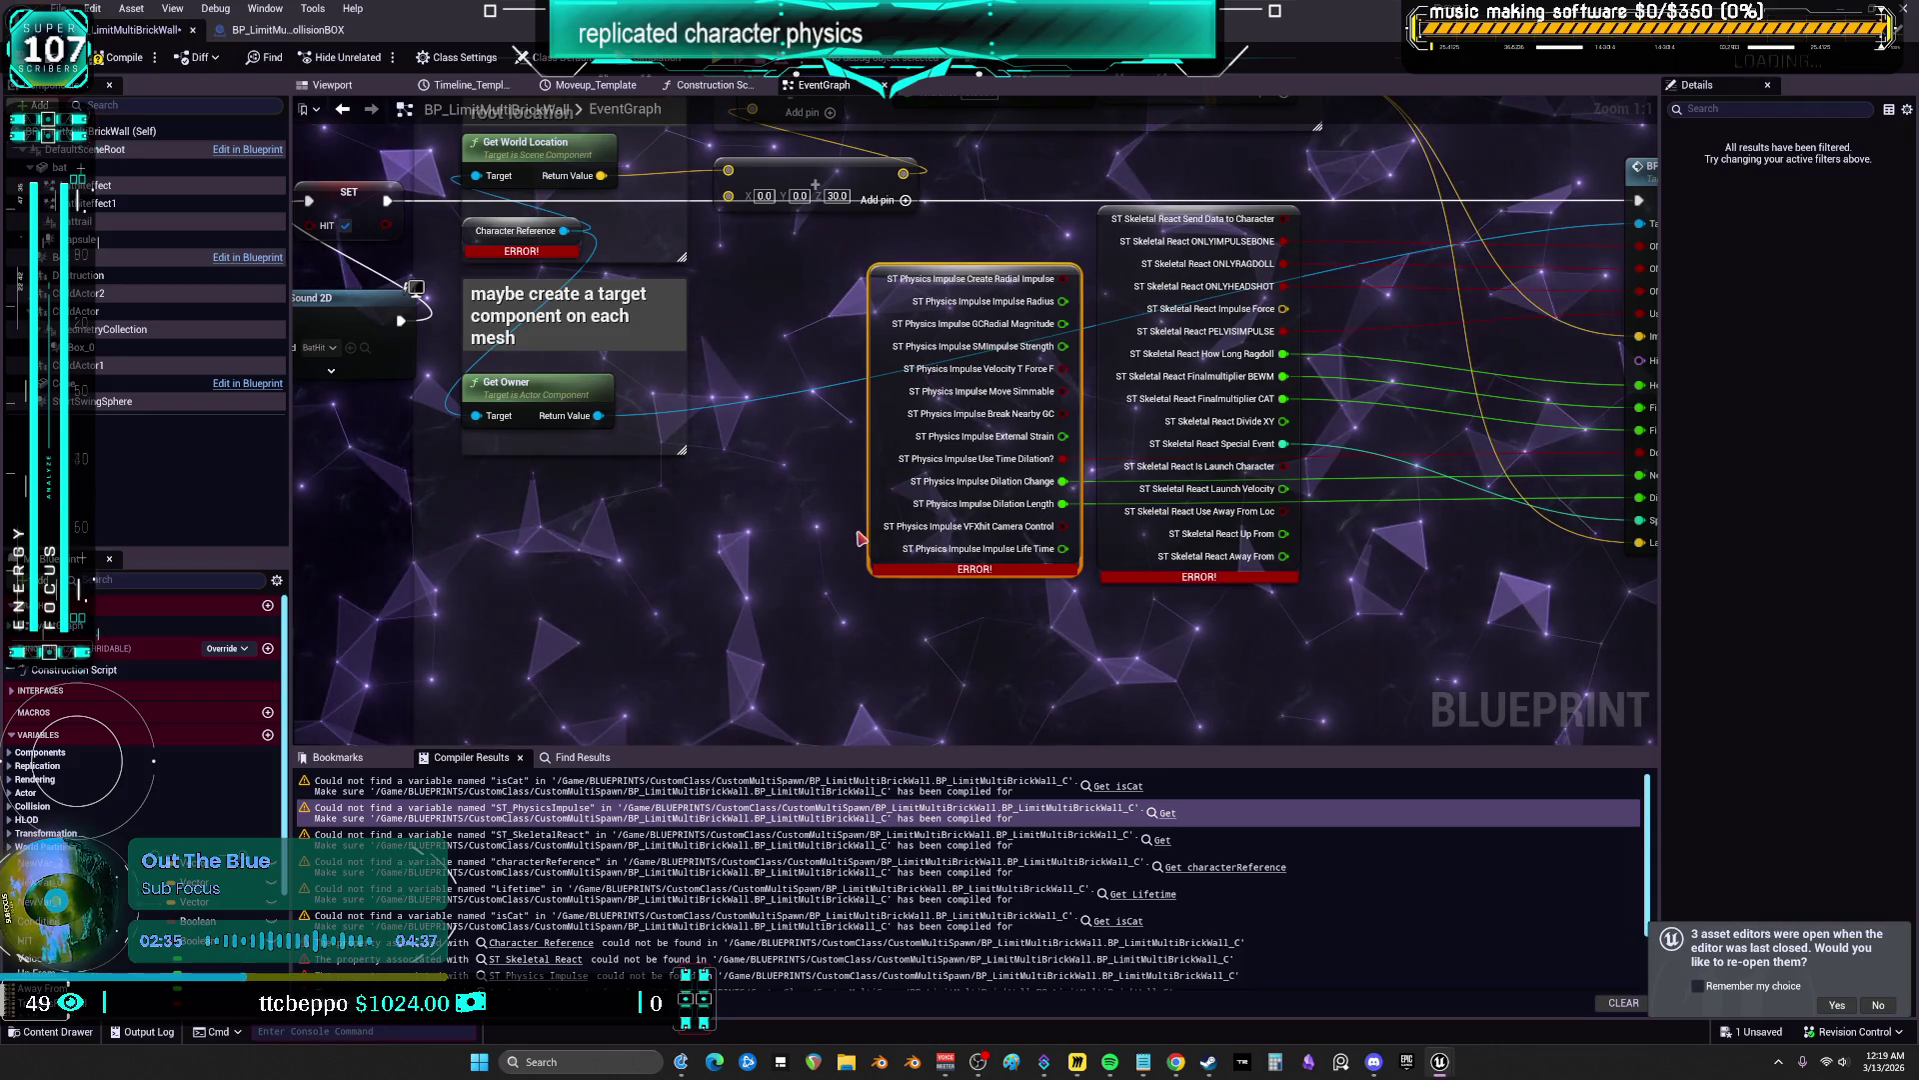
pyautogui.scroll(-1, 858, 516)
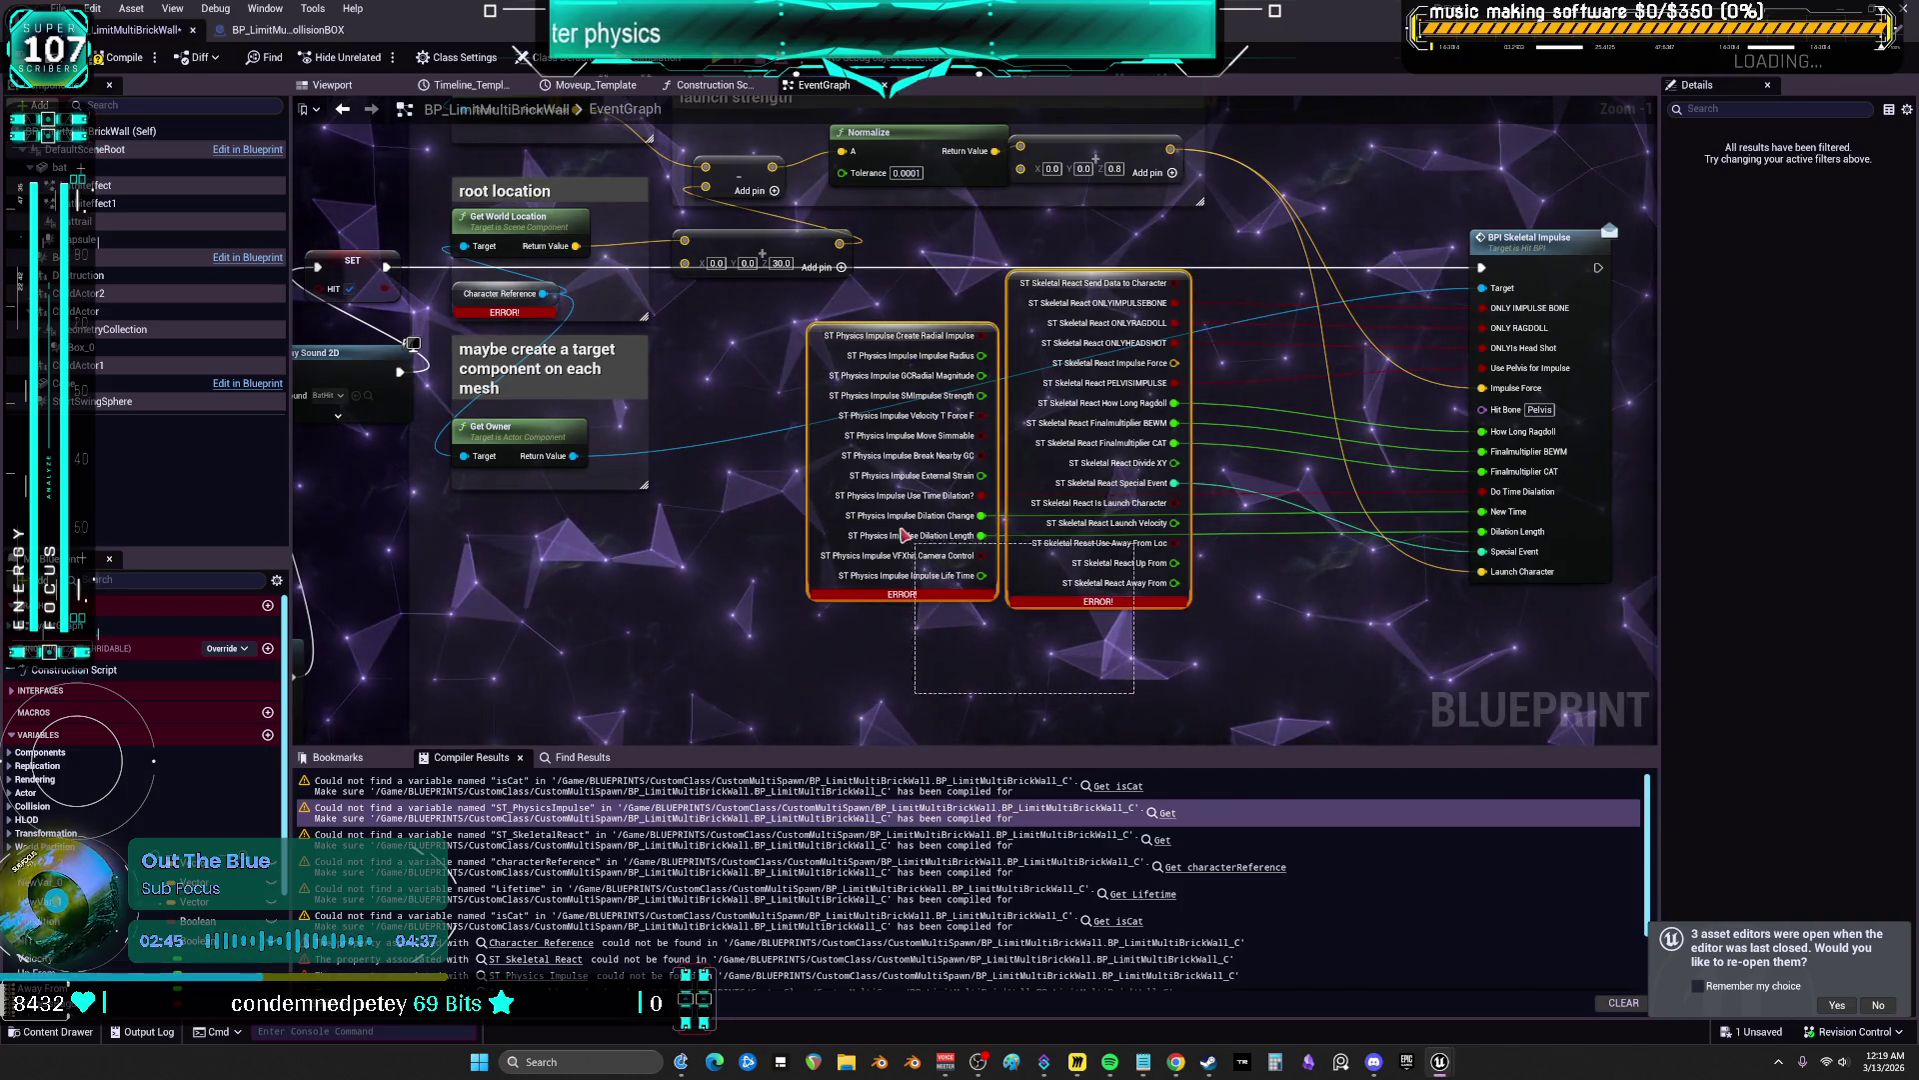
pyautogui.press('Delete')
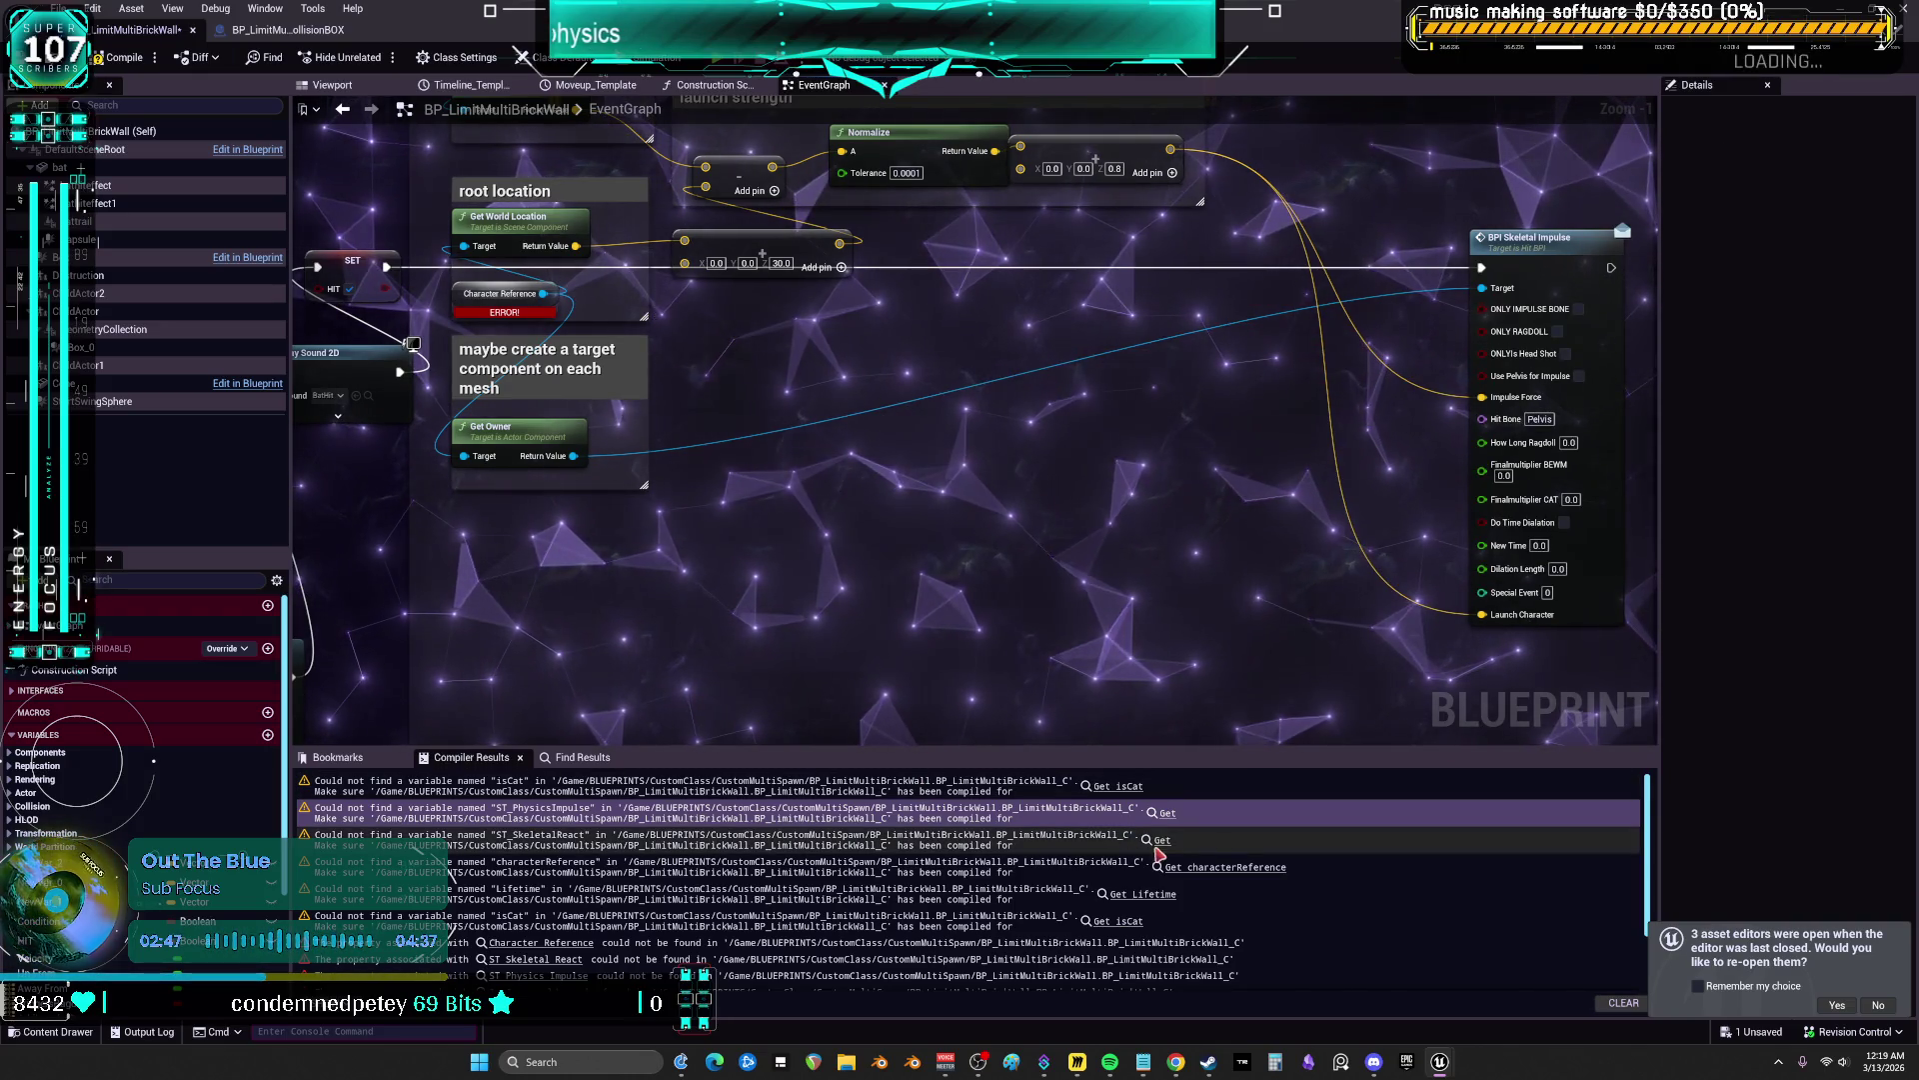
# Check the ST_SkeletalReact error, survey the EventGraph, then jump to the missing isCat error
pyautogui.click(940, 837)
pyautogui.moveTo(577, 366); pyautogui.dragTo(903, 507)
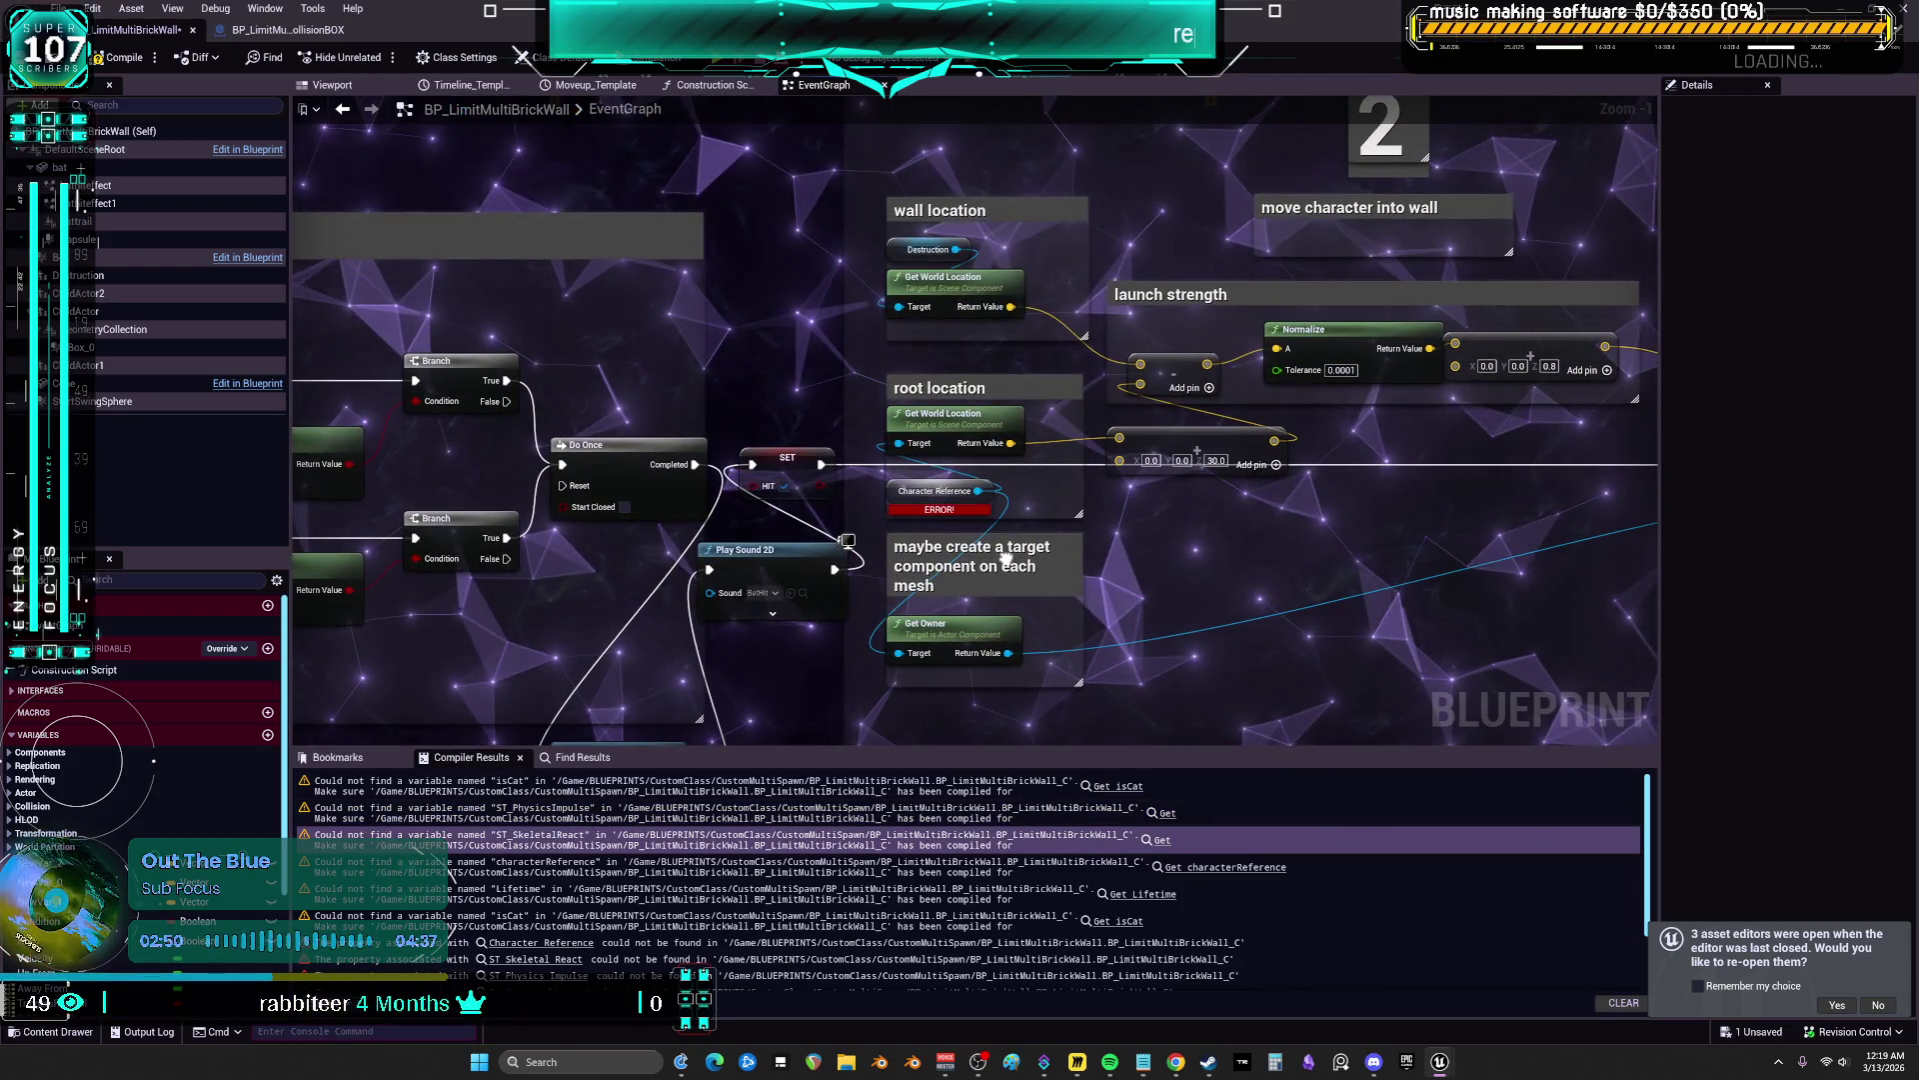
pyautogui.moveTo(965, 492); pyautogui.dragTo(1113, 597)
pyautogui.scroll(-2, 1113, 598)
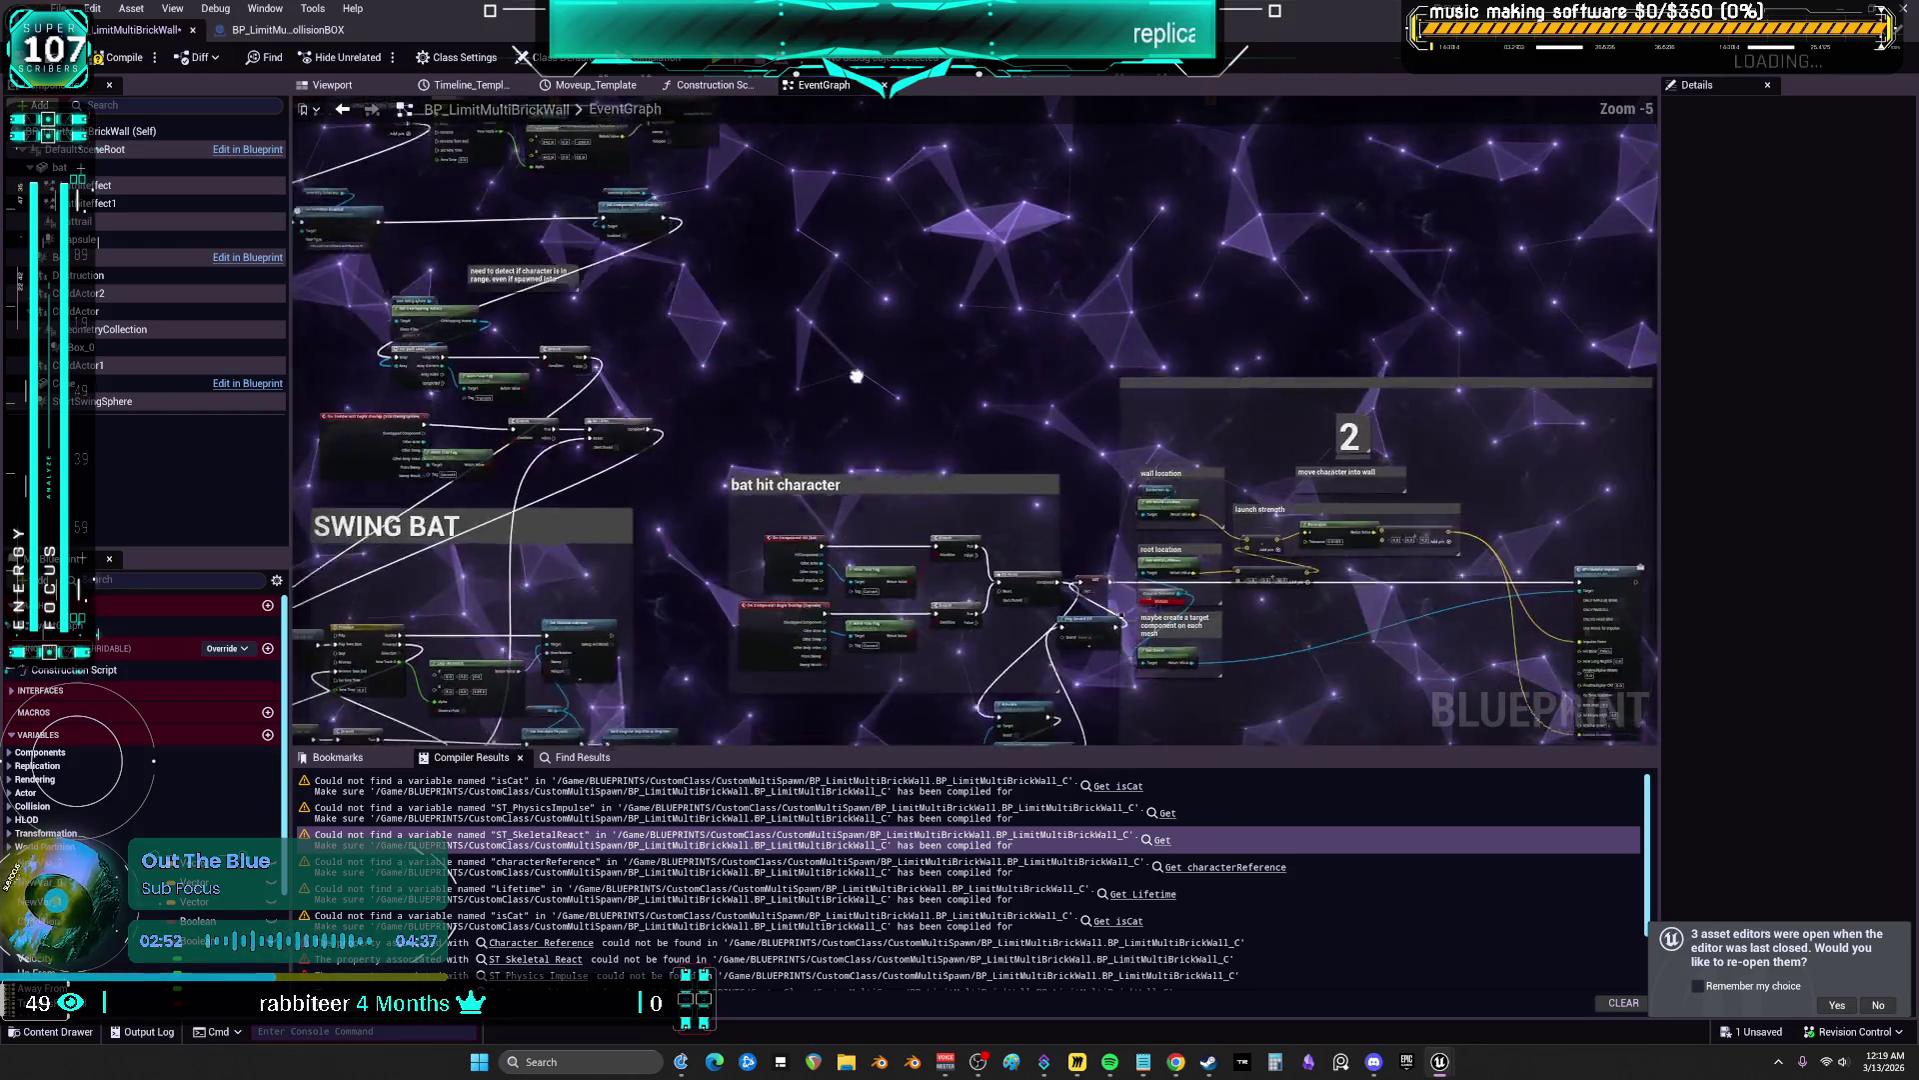
pyautogui.moveTo(860, 380); pyautogui.dragTo(1010, 428)
pyautogui.moveTo(838, 455)
pyautogui.mouseDown()
pyautogui.moveTo(1240, 413)
pyautogui.moveTo(1160, 312)
pyautogui.mouseUp()
pyautogui.scroll(-2, 1239, 413)
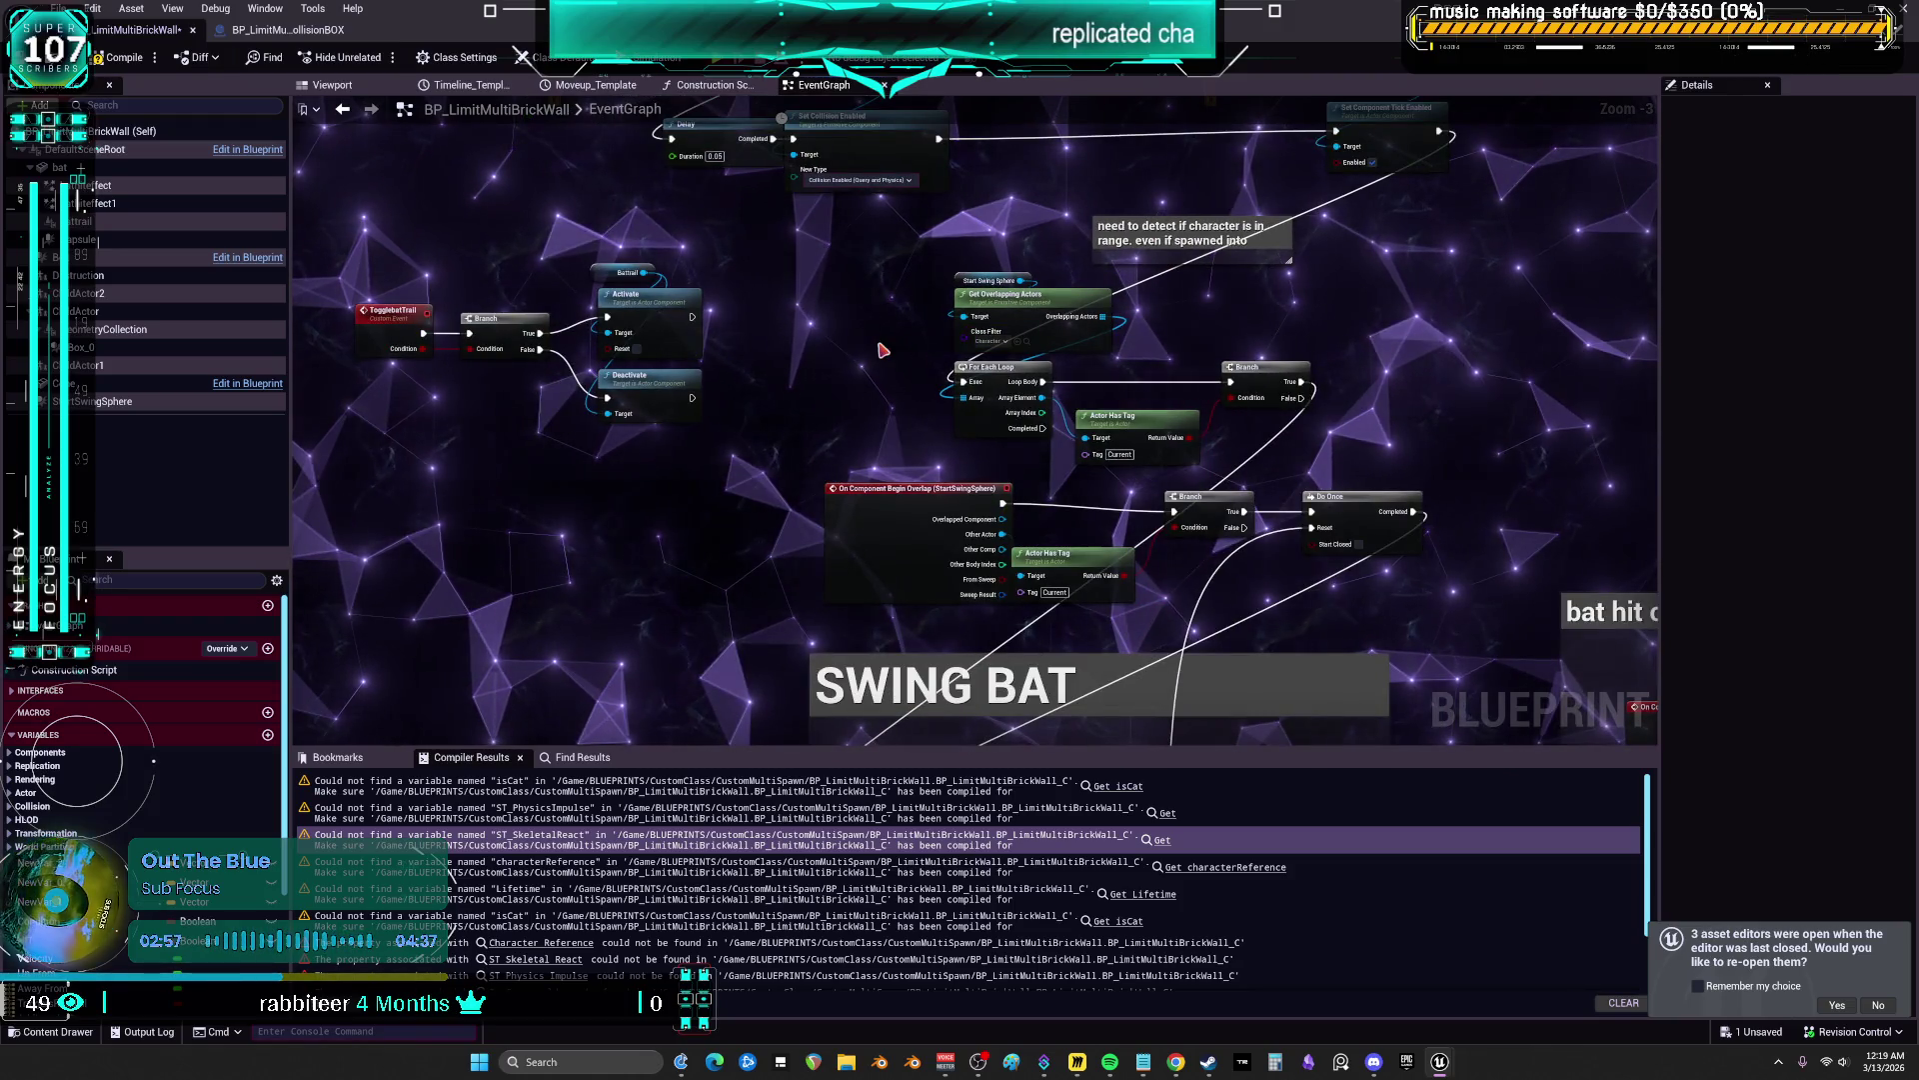
pyautogui.click(1118, 920)
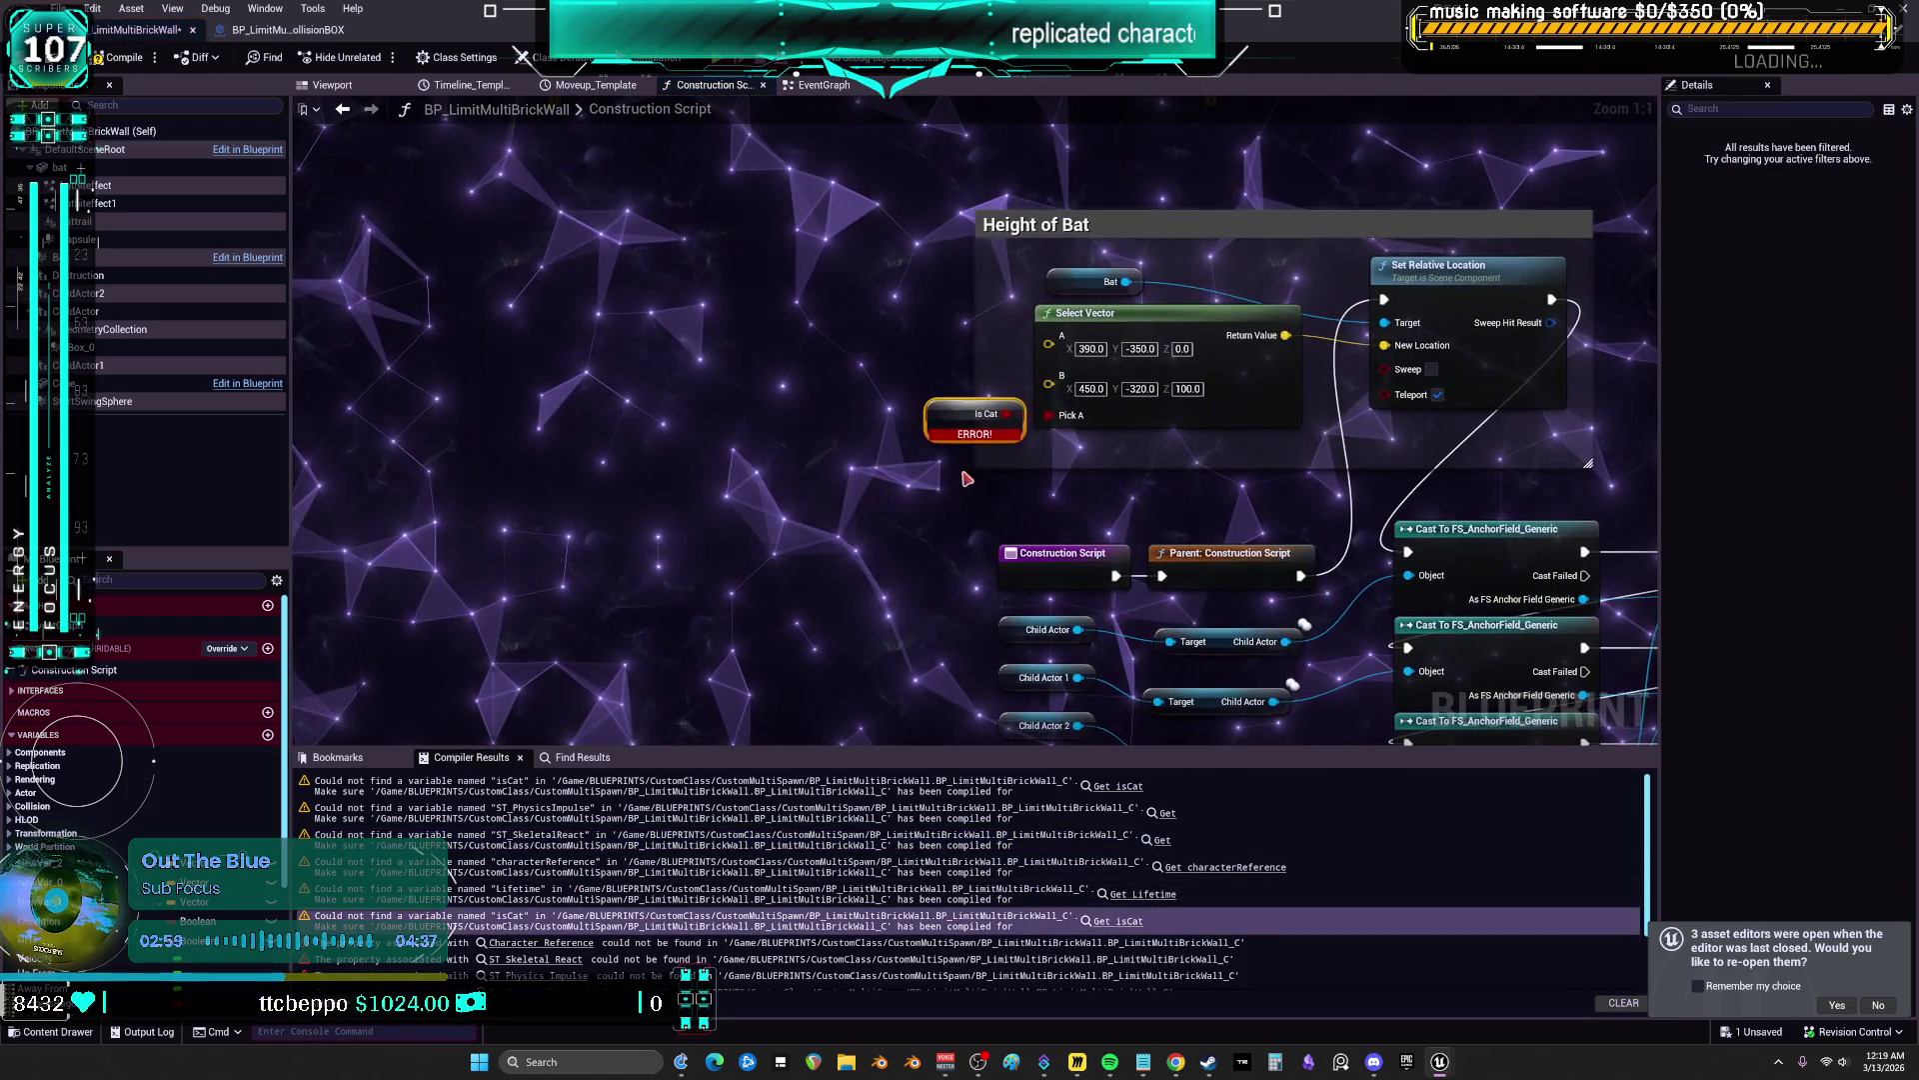
# Delete the broken Is Cat getter and the broken Character Reference node
pyautogui.press('Delete')
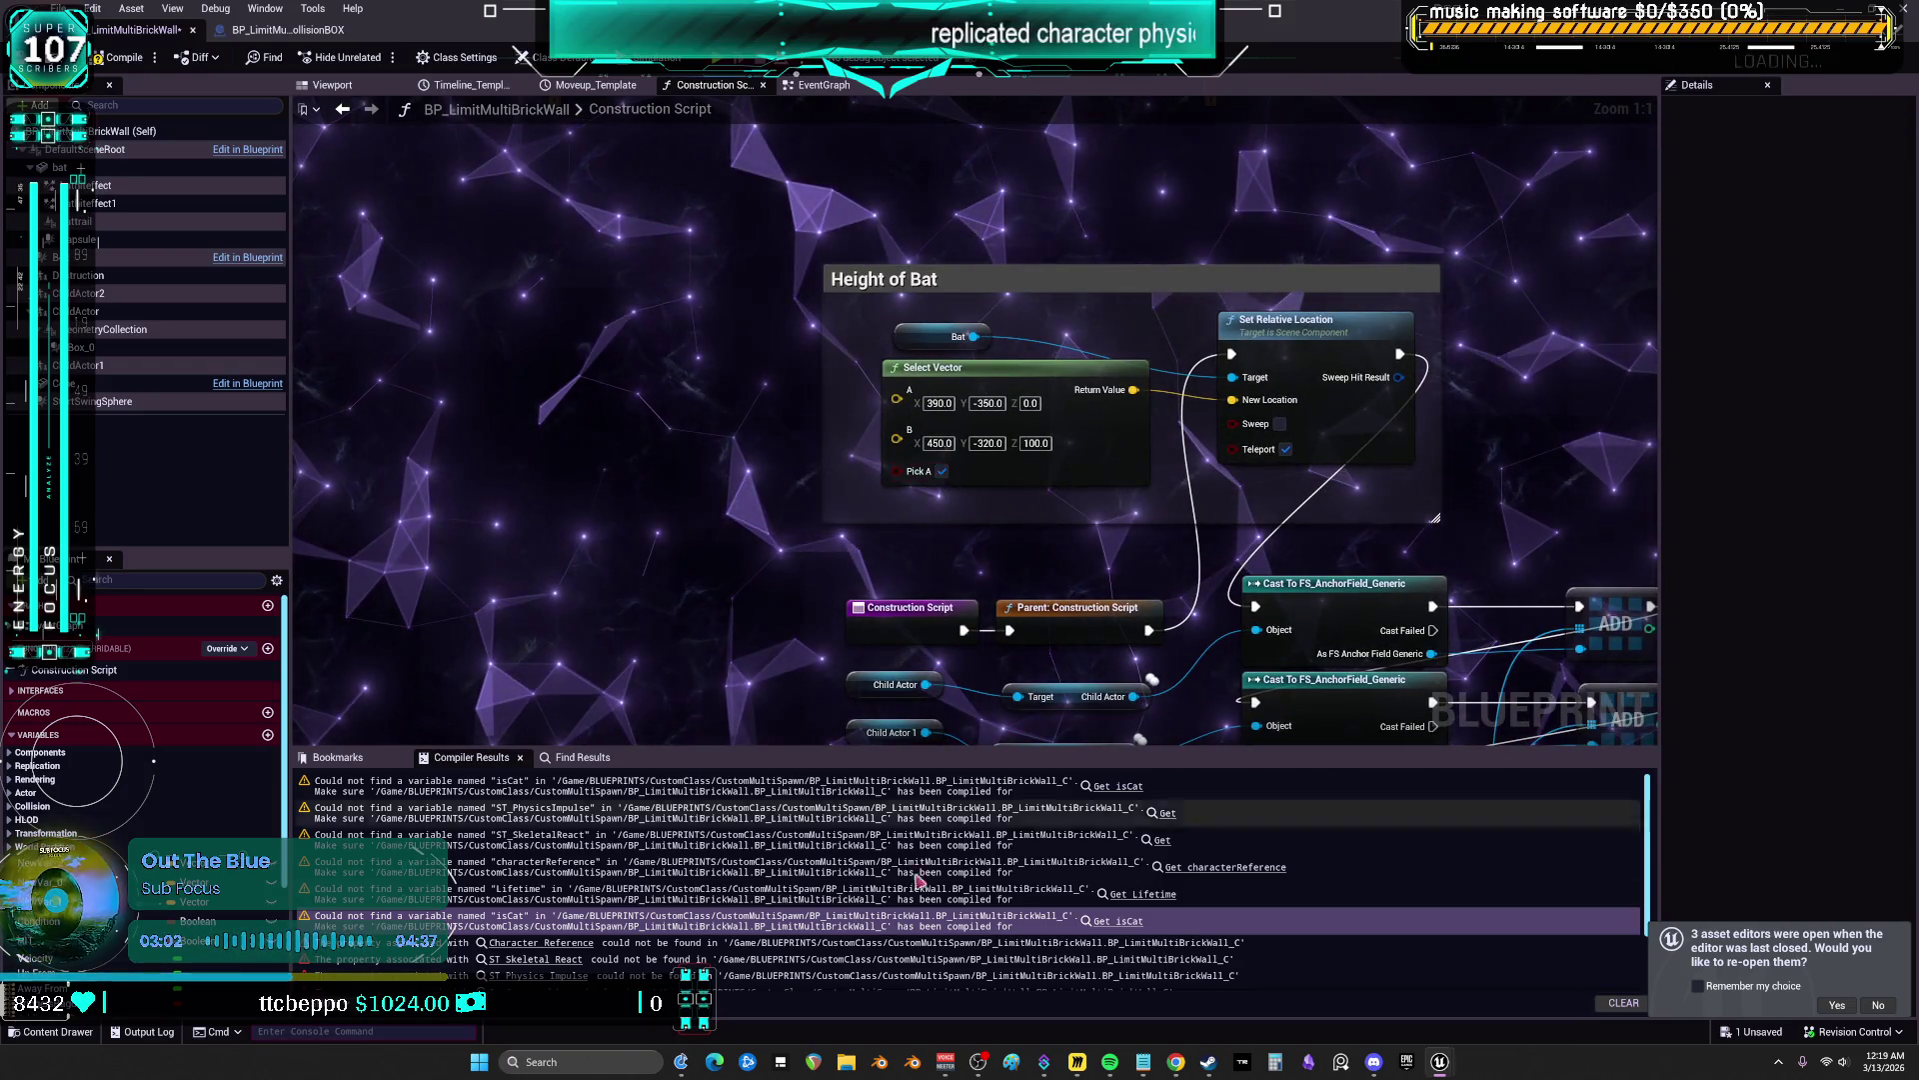
pyautogui.scroll(-2, 740, 870)
pyautogui.click(541, 884)
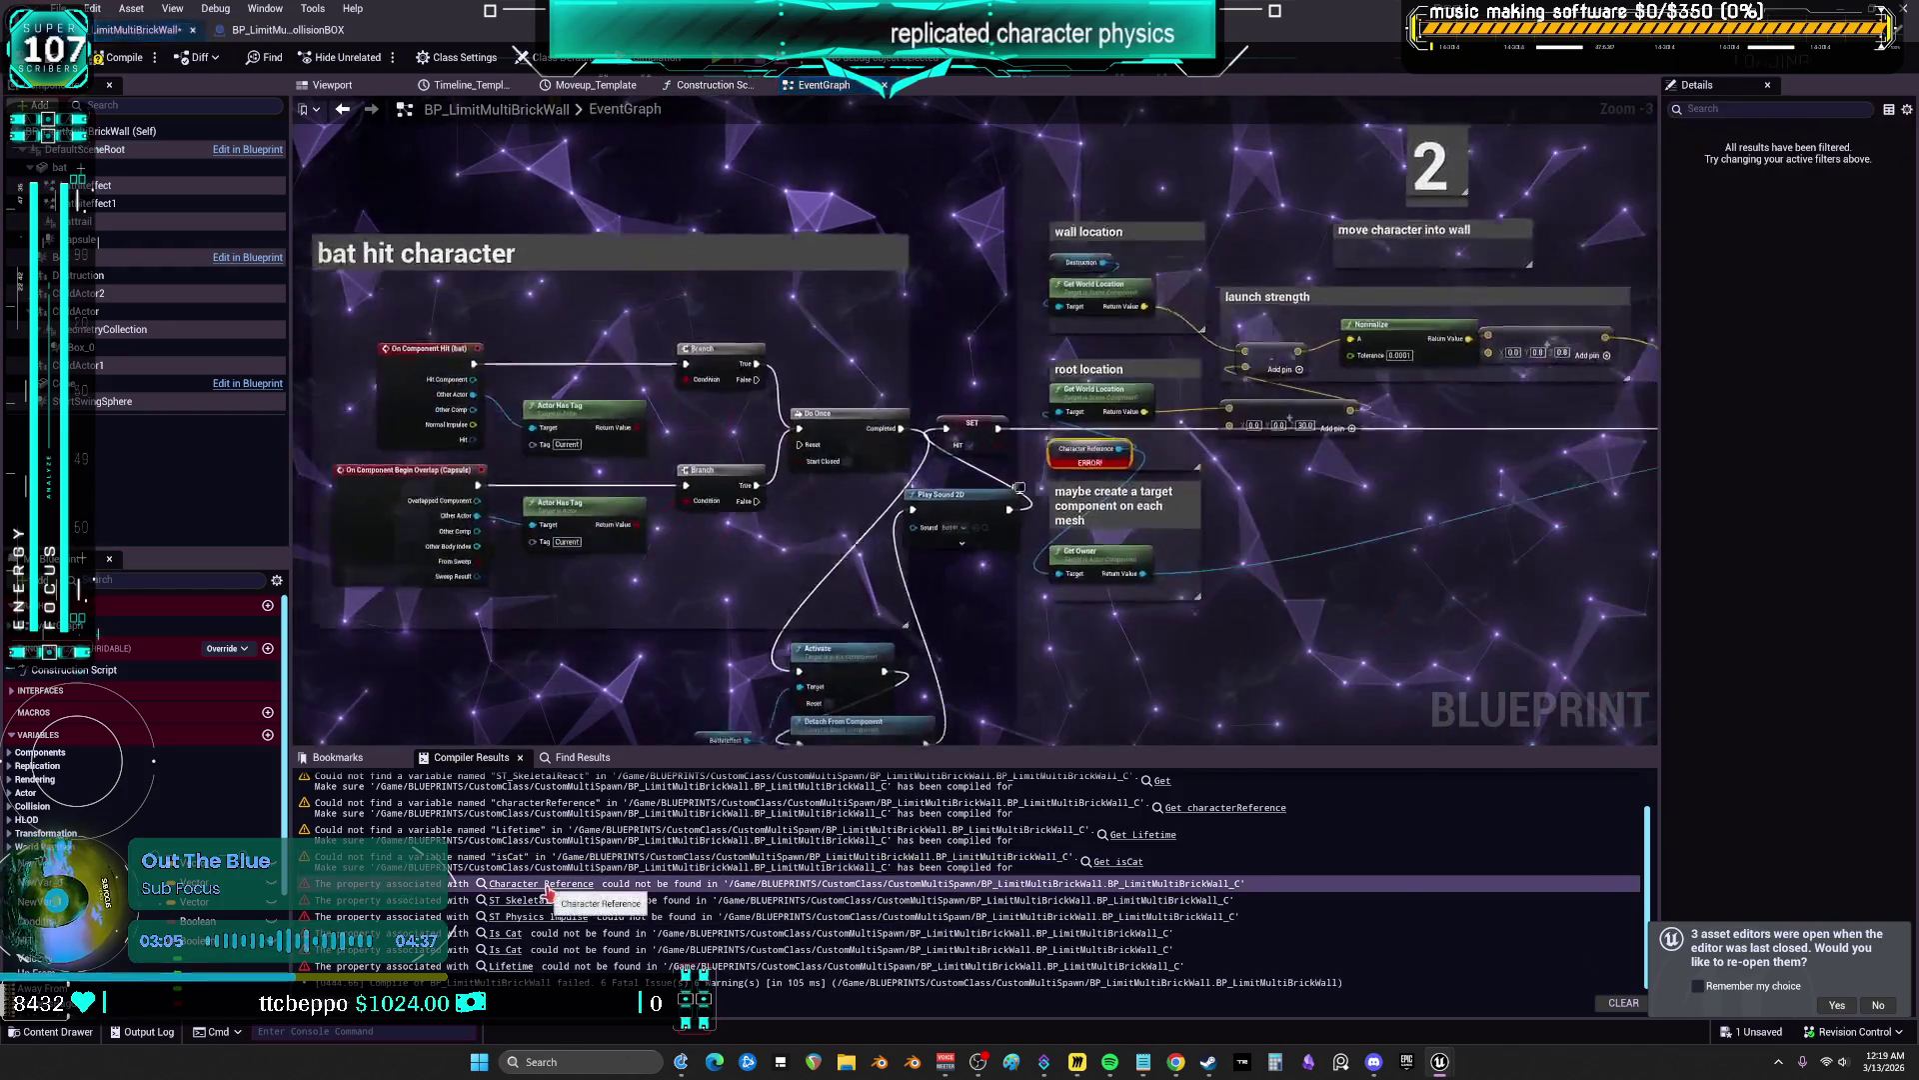
pyautogui.press('Delete')
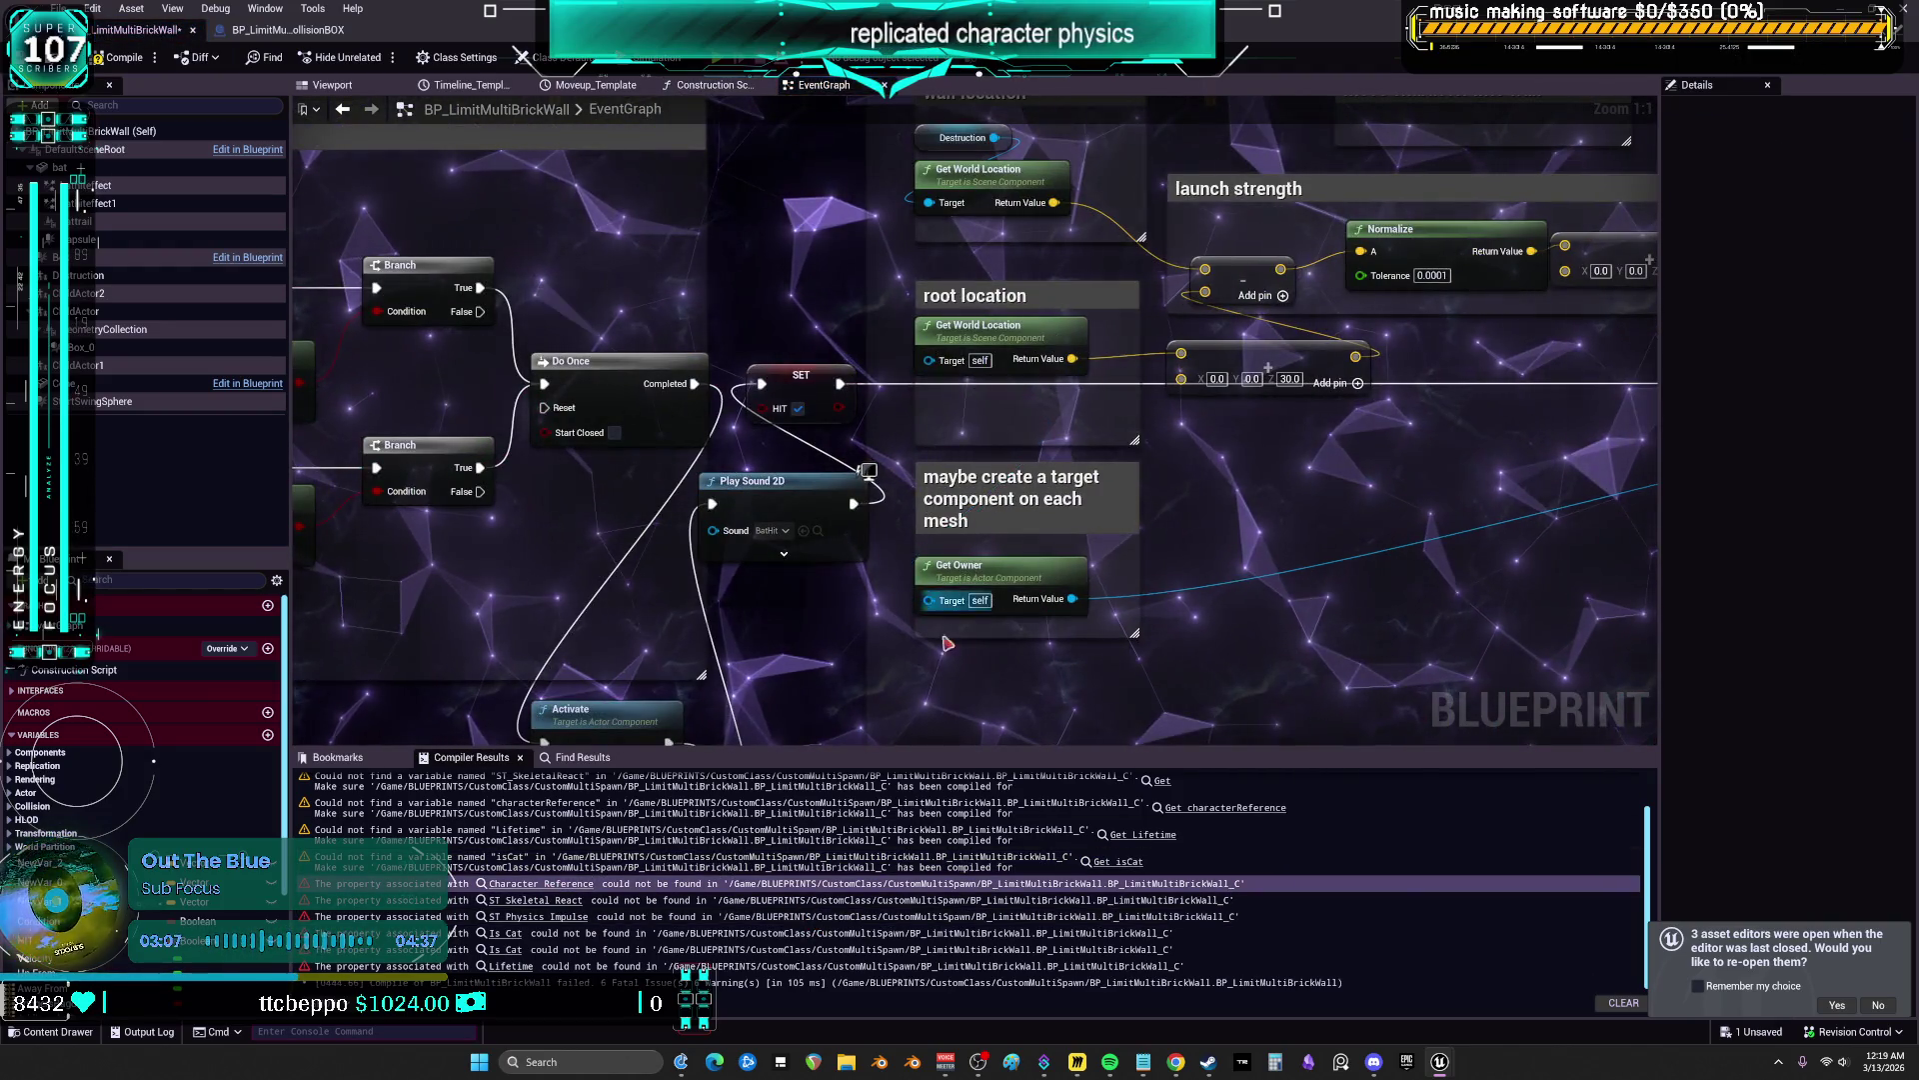
# Inspect the remaining ST Skeletal React, Lifetime and Get Owner missing-target errors, then go to the Construction Script
pyautogui.click(535, 901)
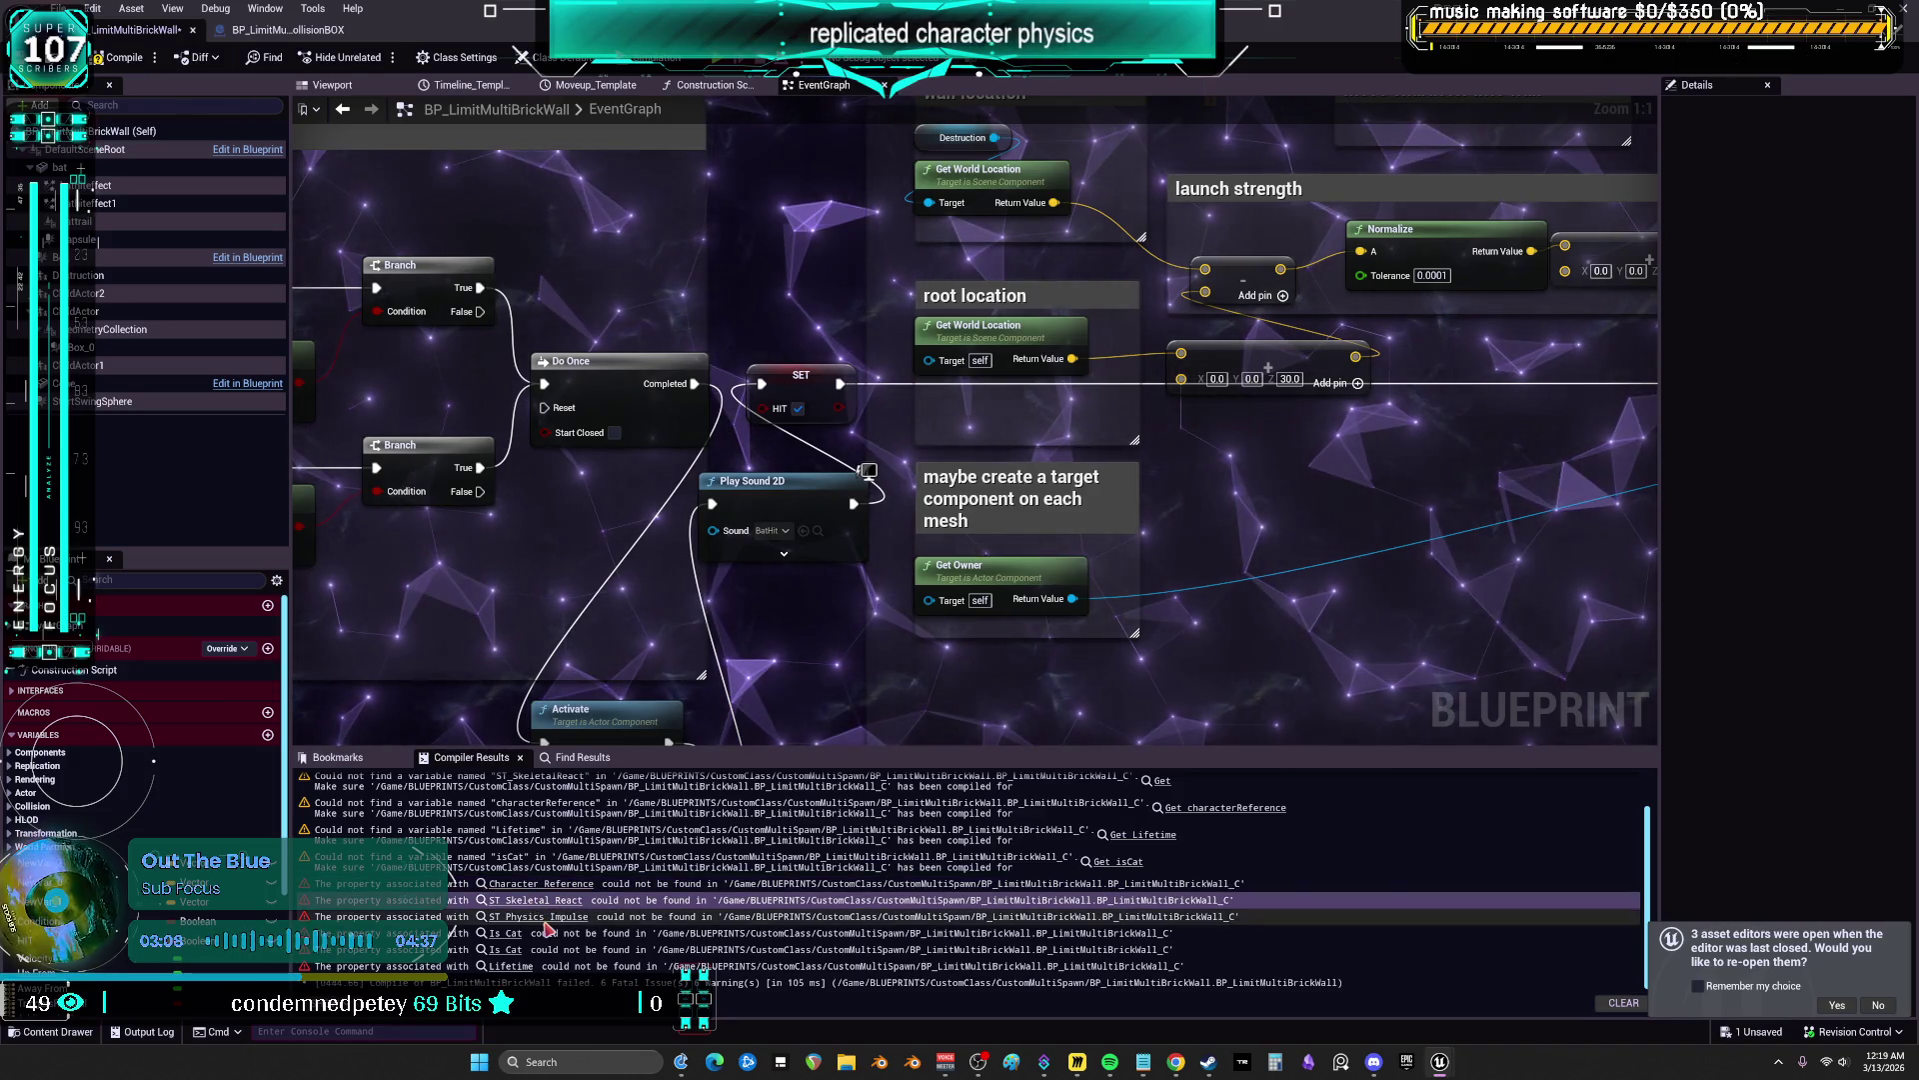
pyautogui.click(511, 966)
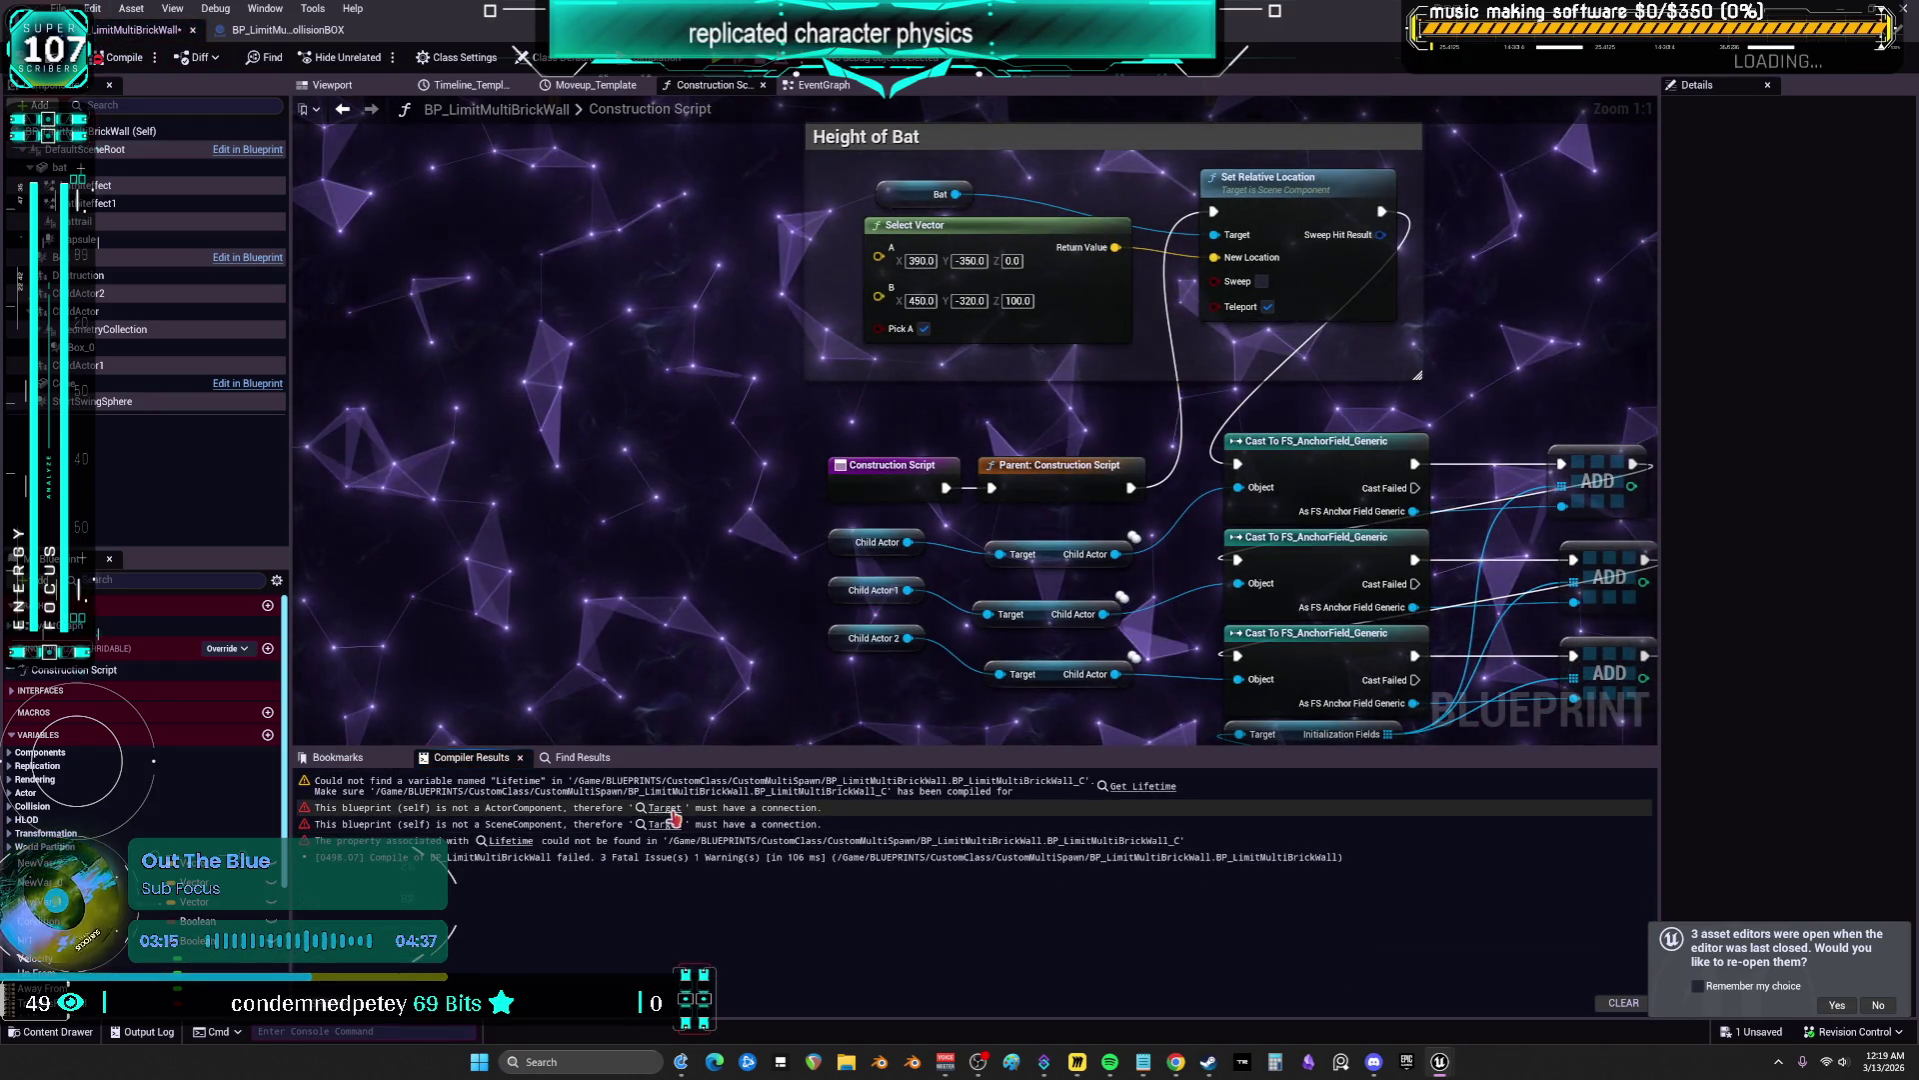
pyautogui.click(668, 810)
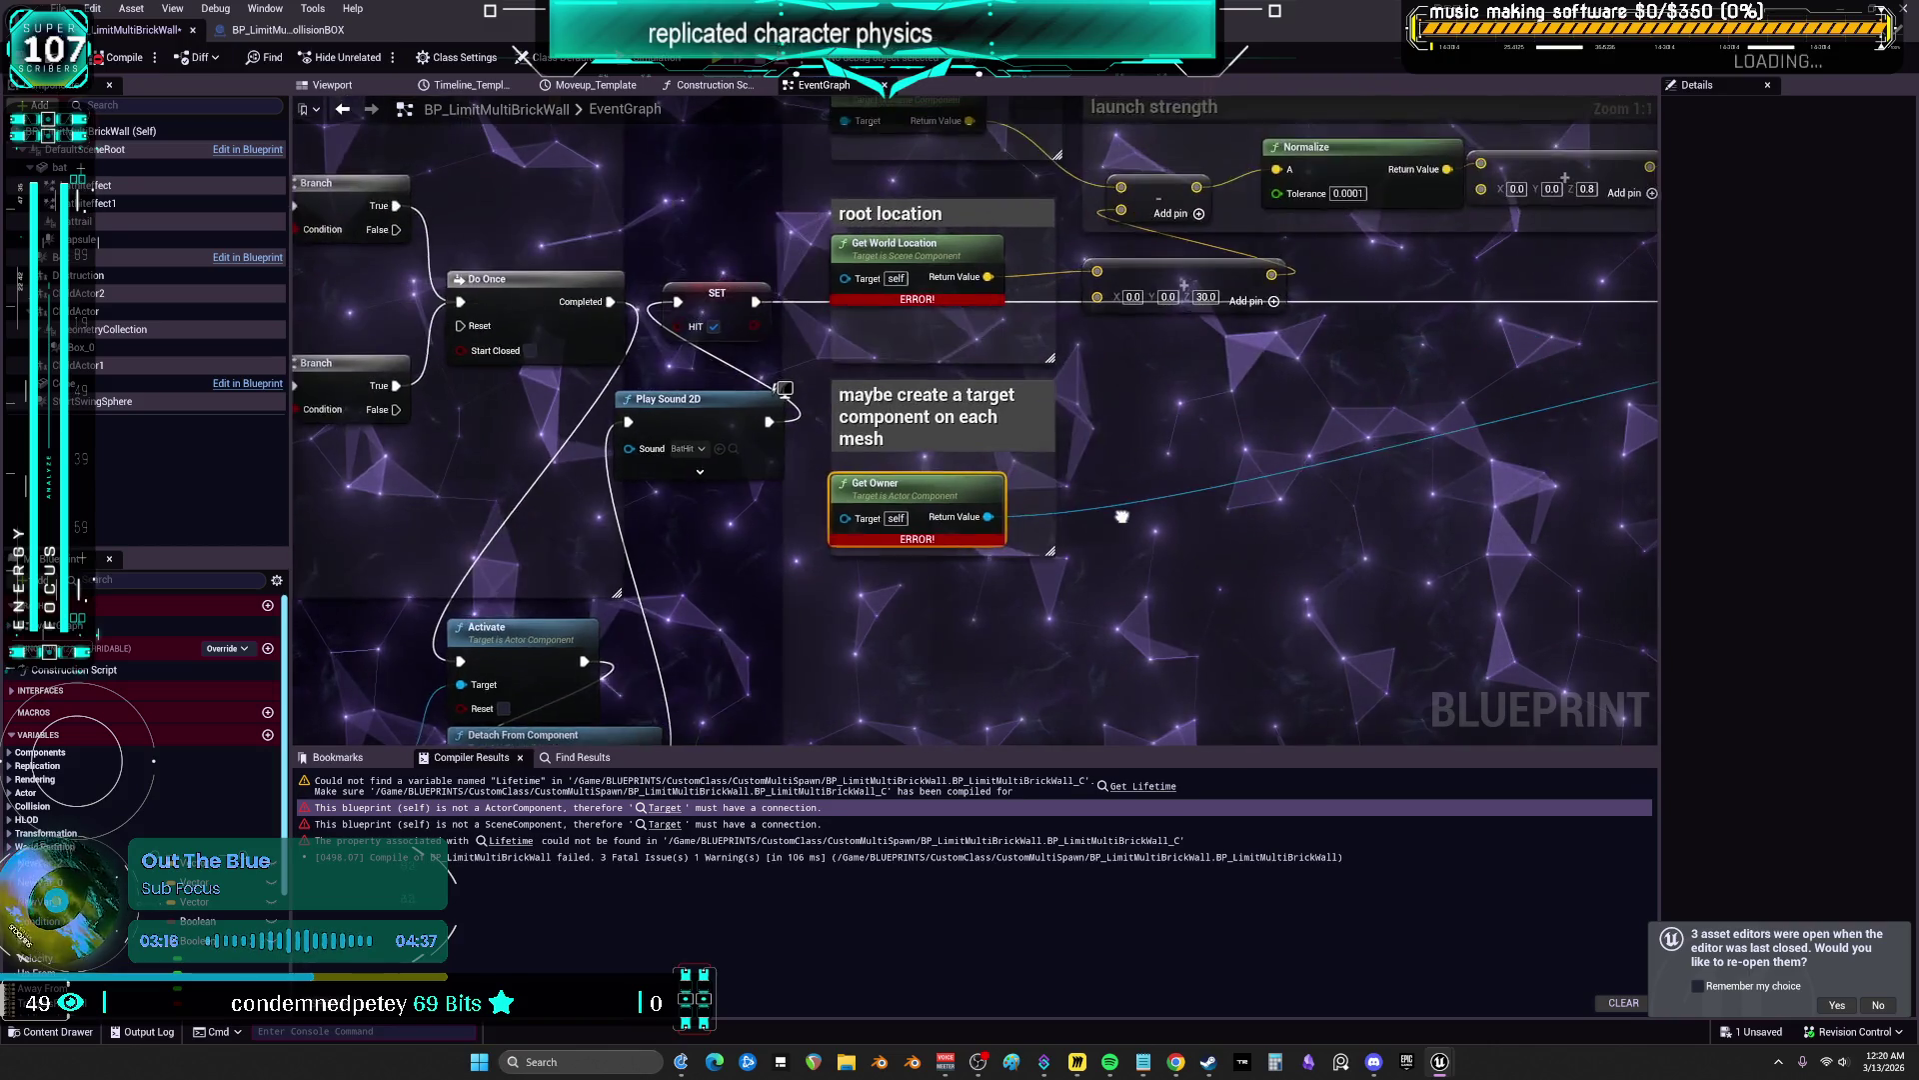
pyautogui.rightClick(894, 564)
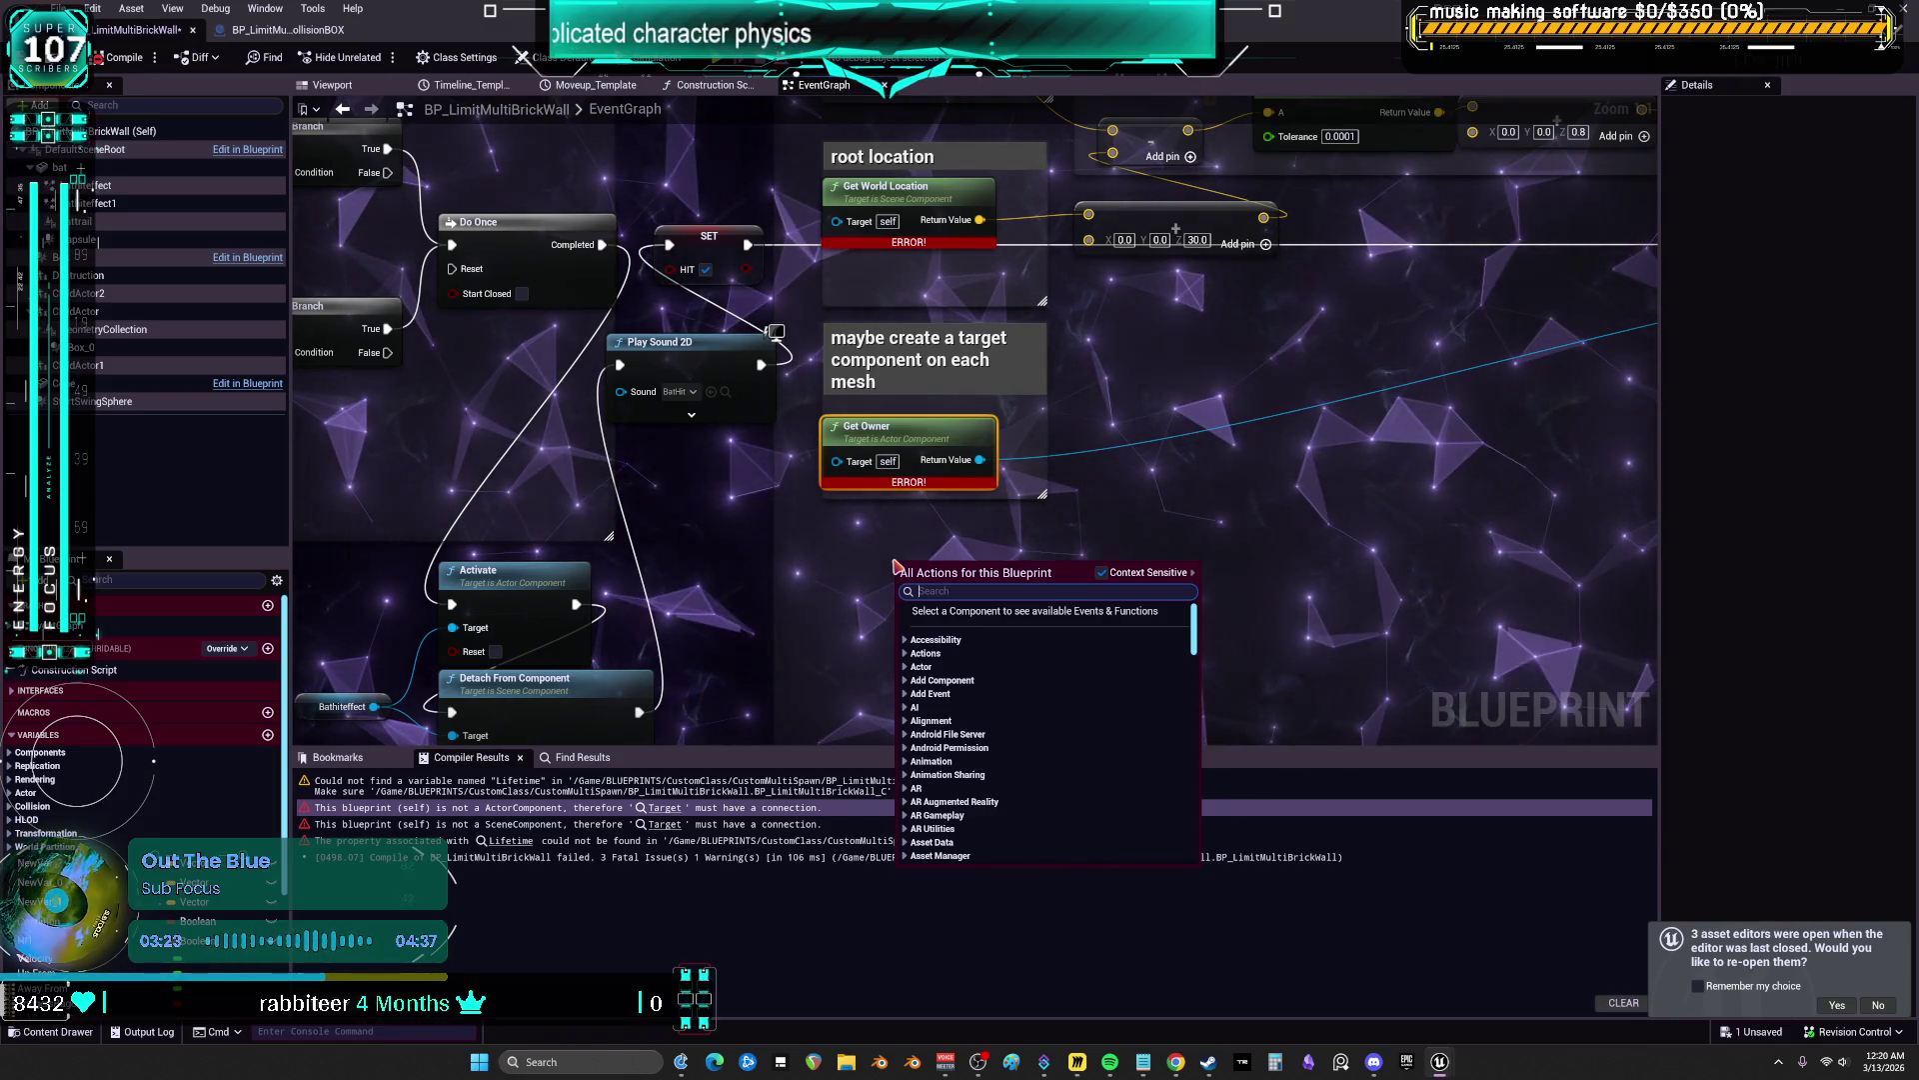
pyautogui.press('Escape')
pyautogui.scroll(-5, 755, 392)
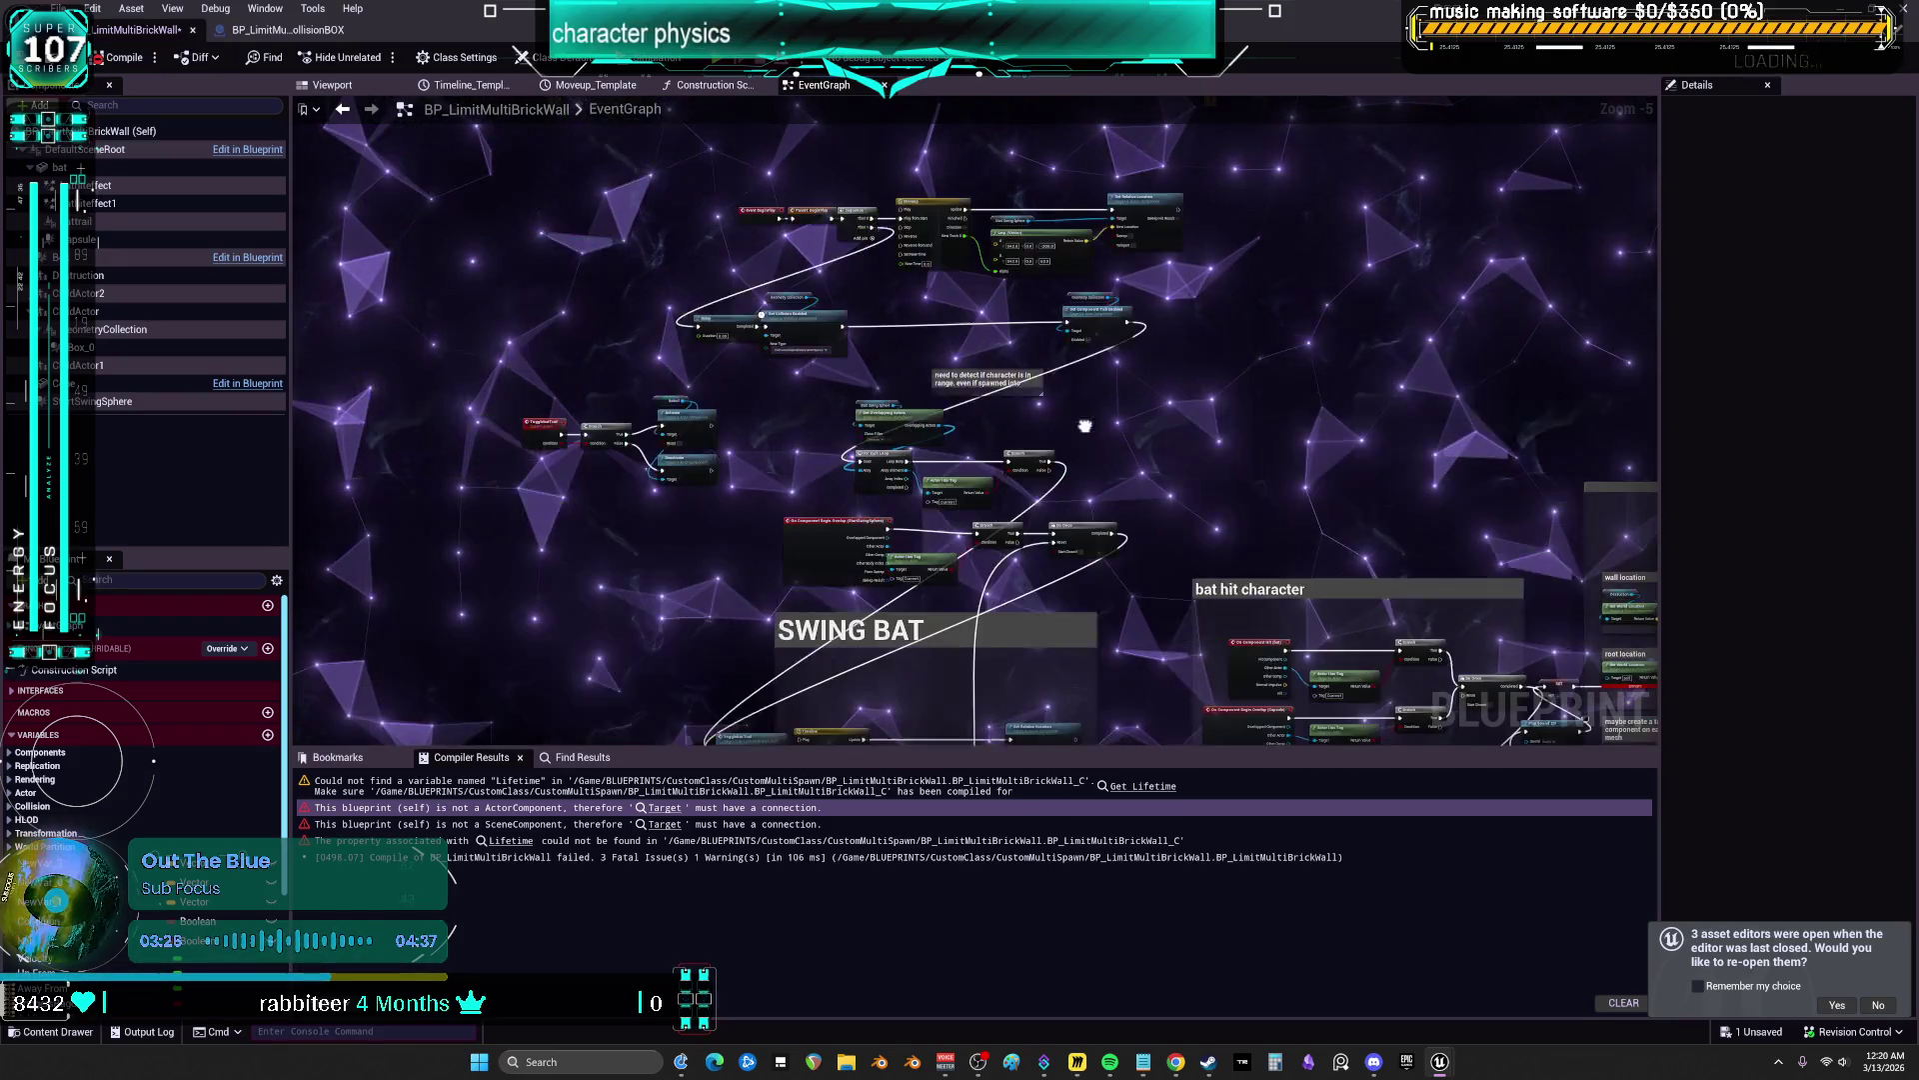
pyautogui.click(705, 86)
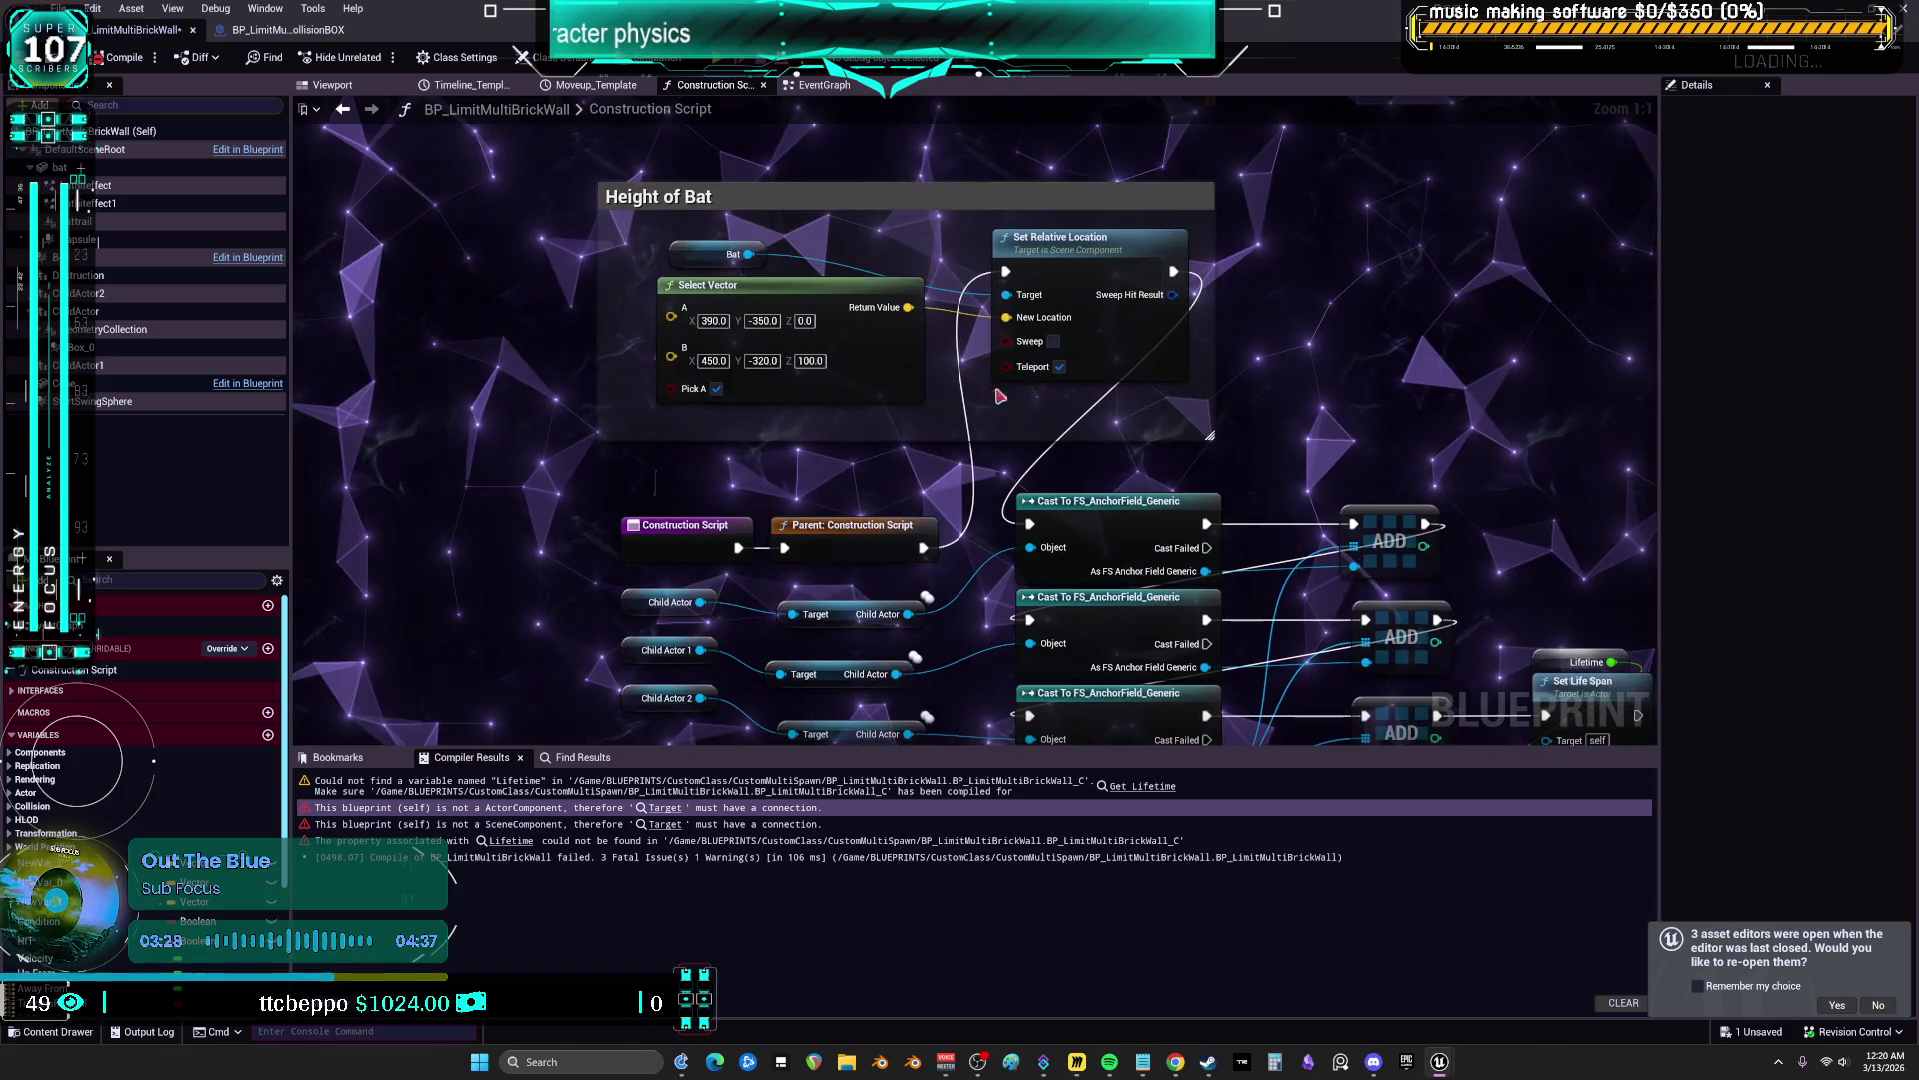
# Delete the Set Life Span node and its Lifetime getter from the Construction Script
pyautogui.moveTo(1094, 431); pyautogui.dragTo(1068, 347)
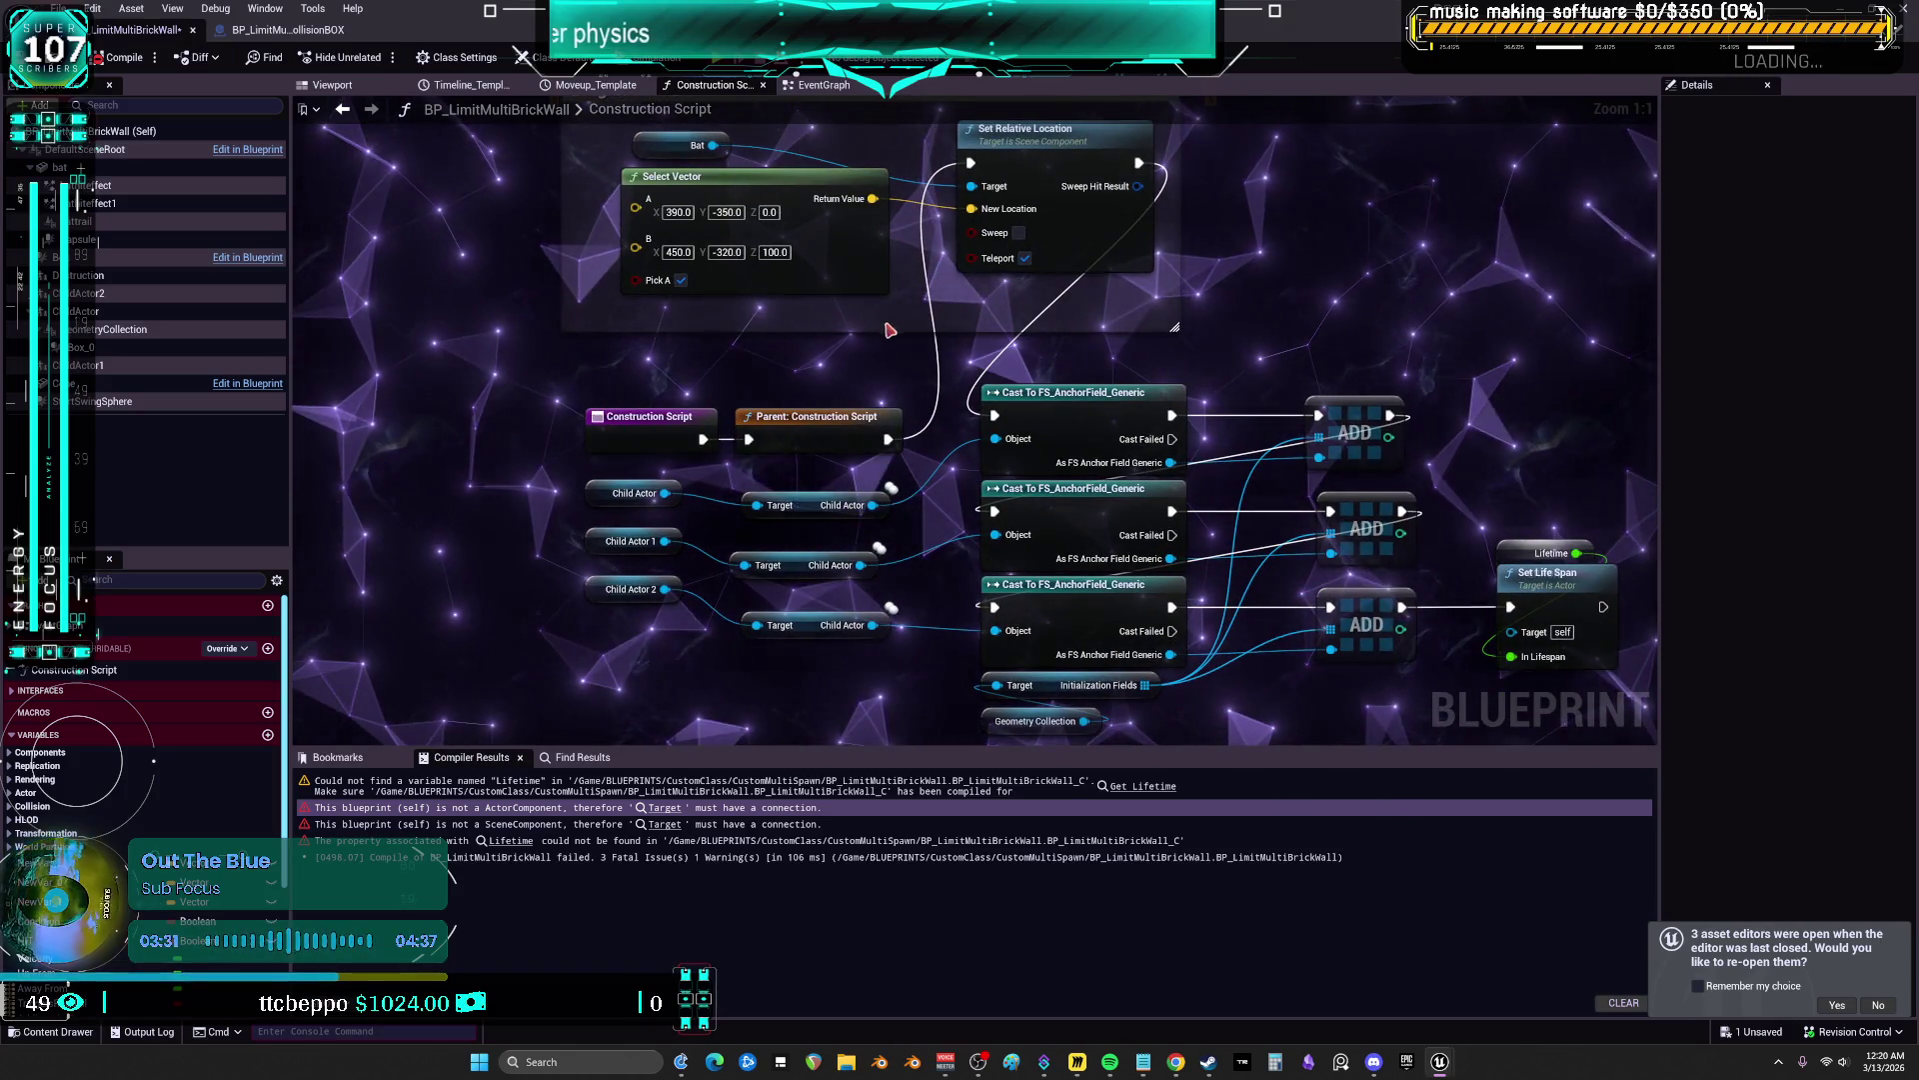
pyautogui.moveTo(1113, 265); pyautogui.dragTo(1132, 338)
pyautogui.moveTo(1267, 420)
pyautogui.mouseDown()
pyautogui.moveTo(1193, 228)
pyautogui.moveTo(1171, 229)
pyautogui.mouseUp()
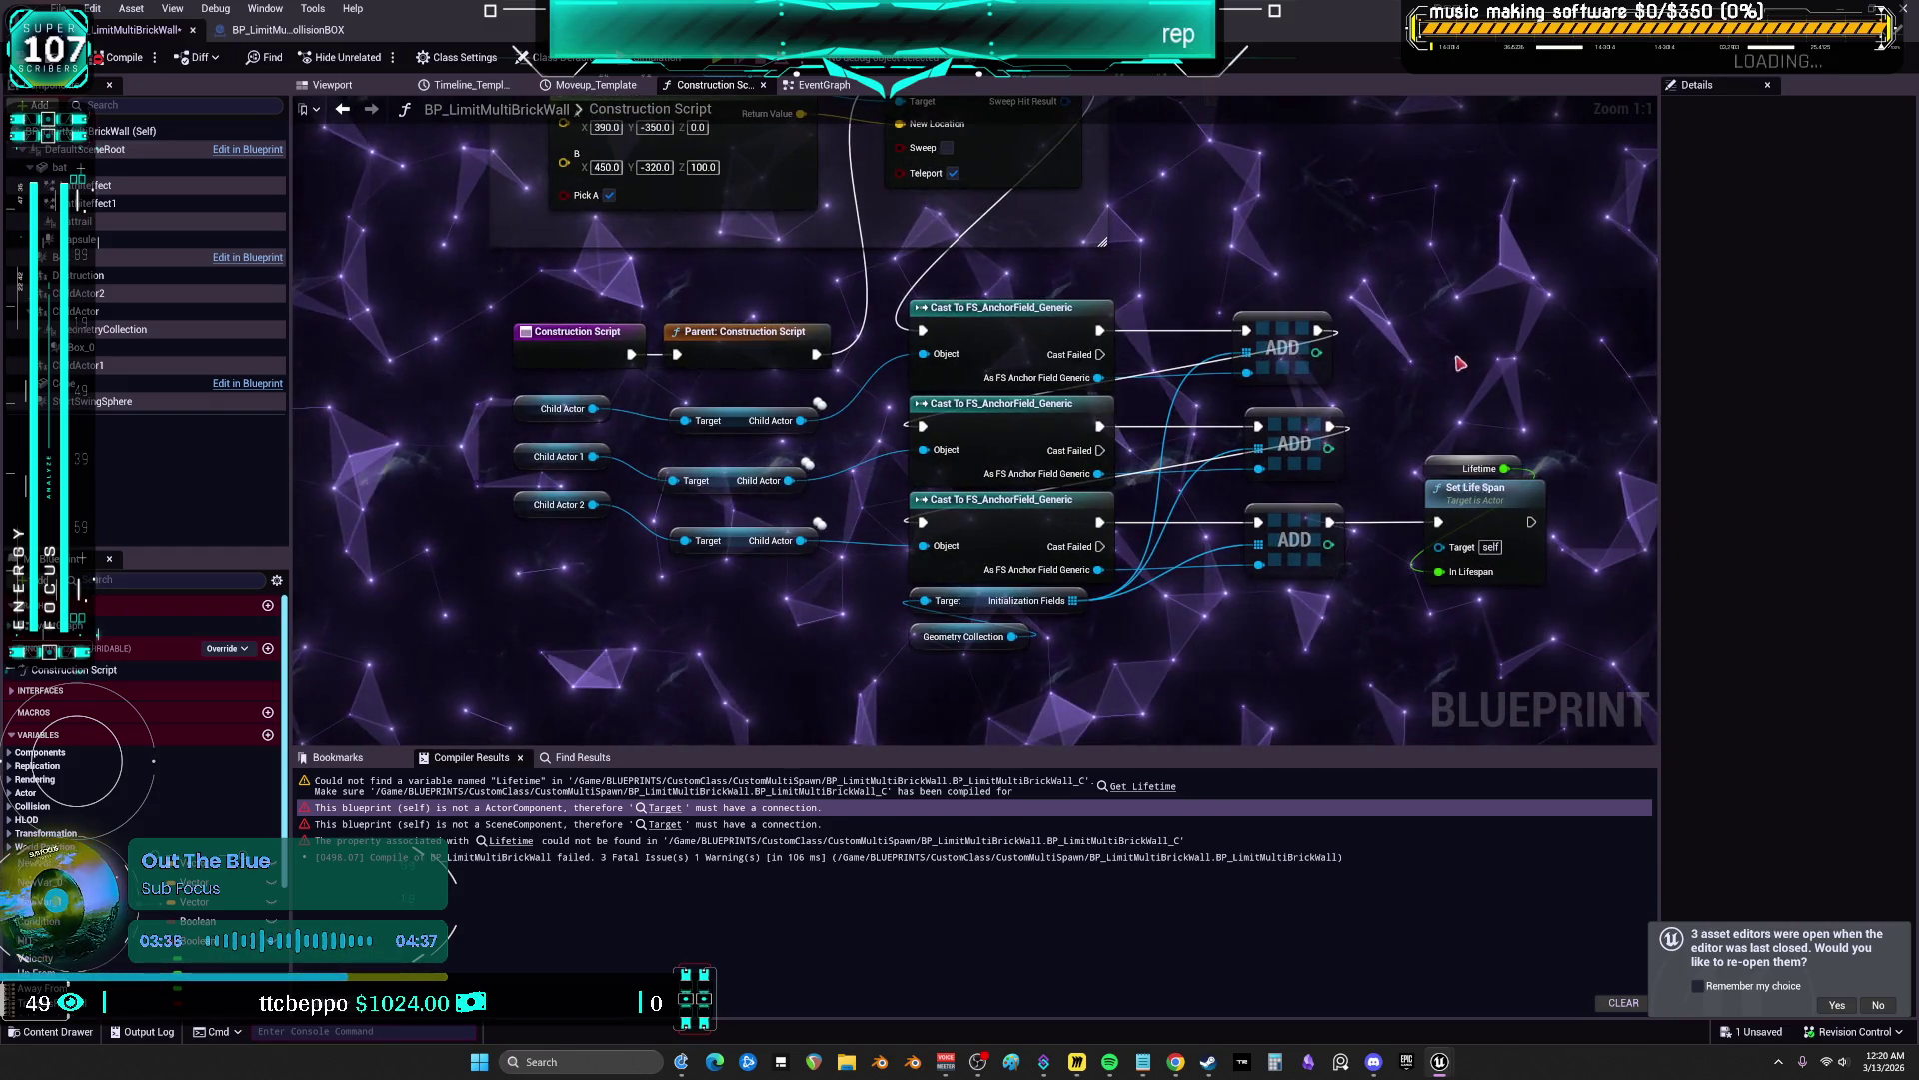
pyautogui.click(1436, 466)
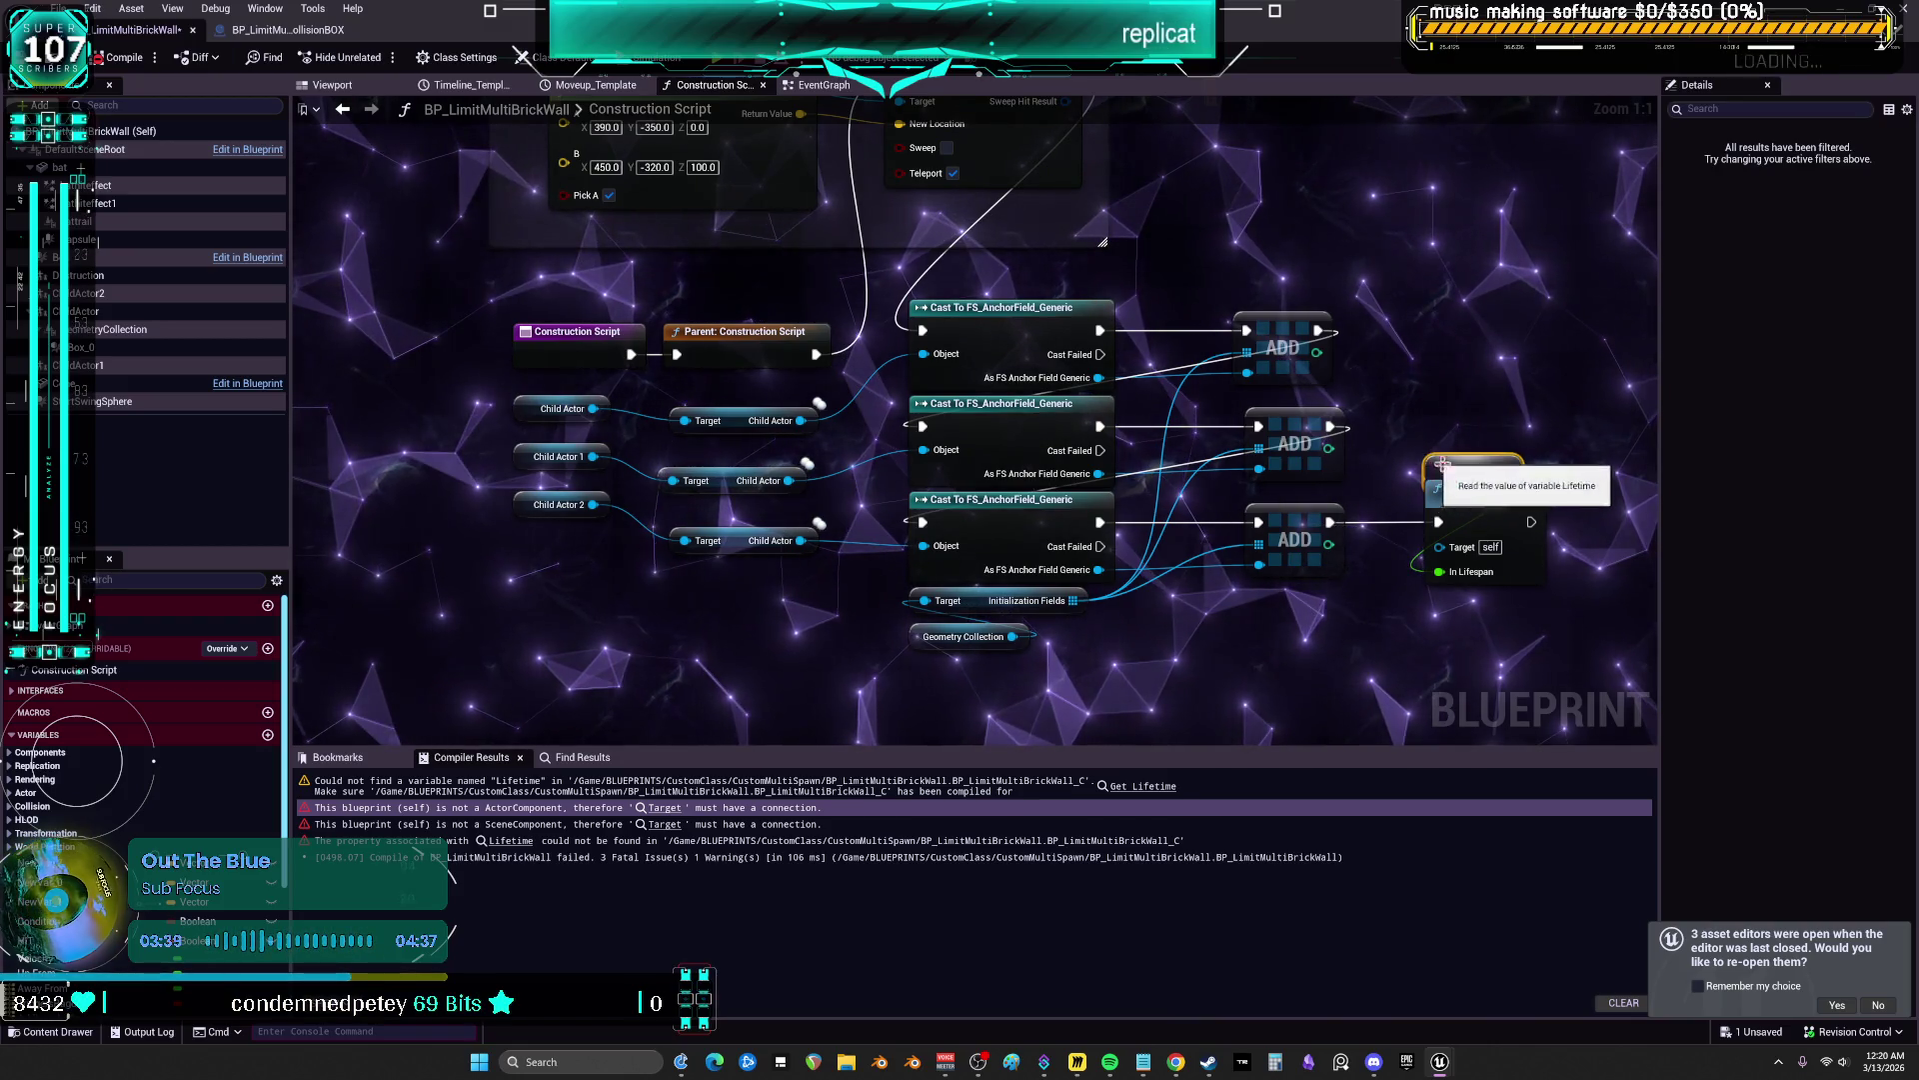
pyautogui.press('Delete')
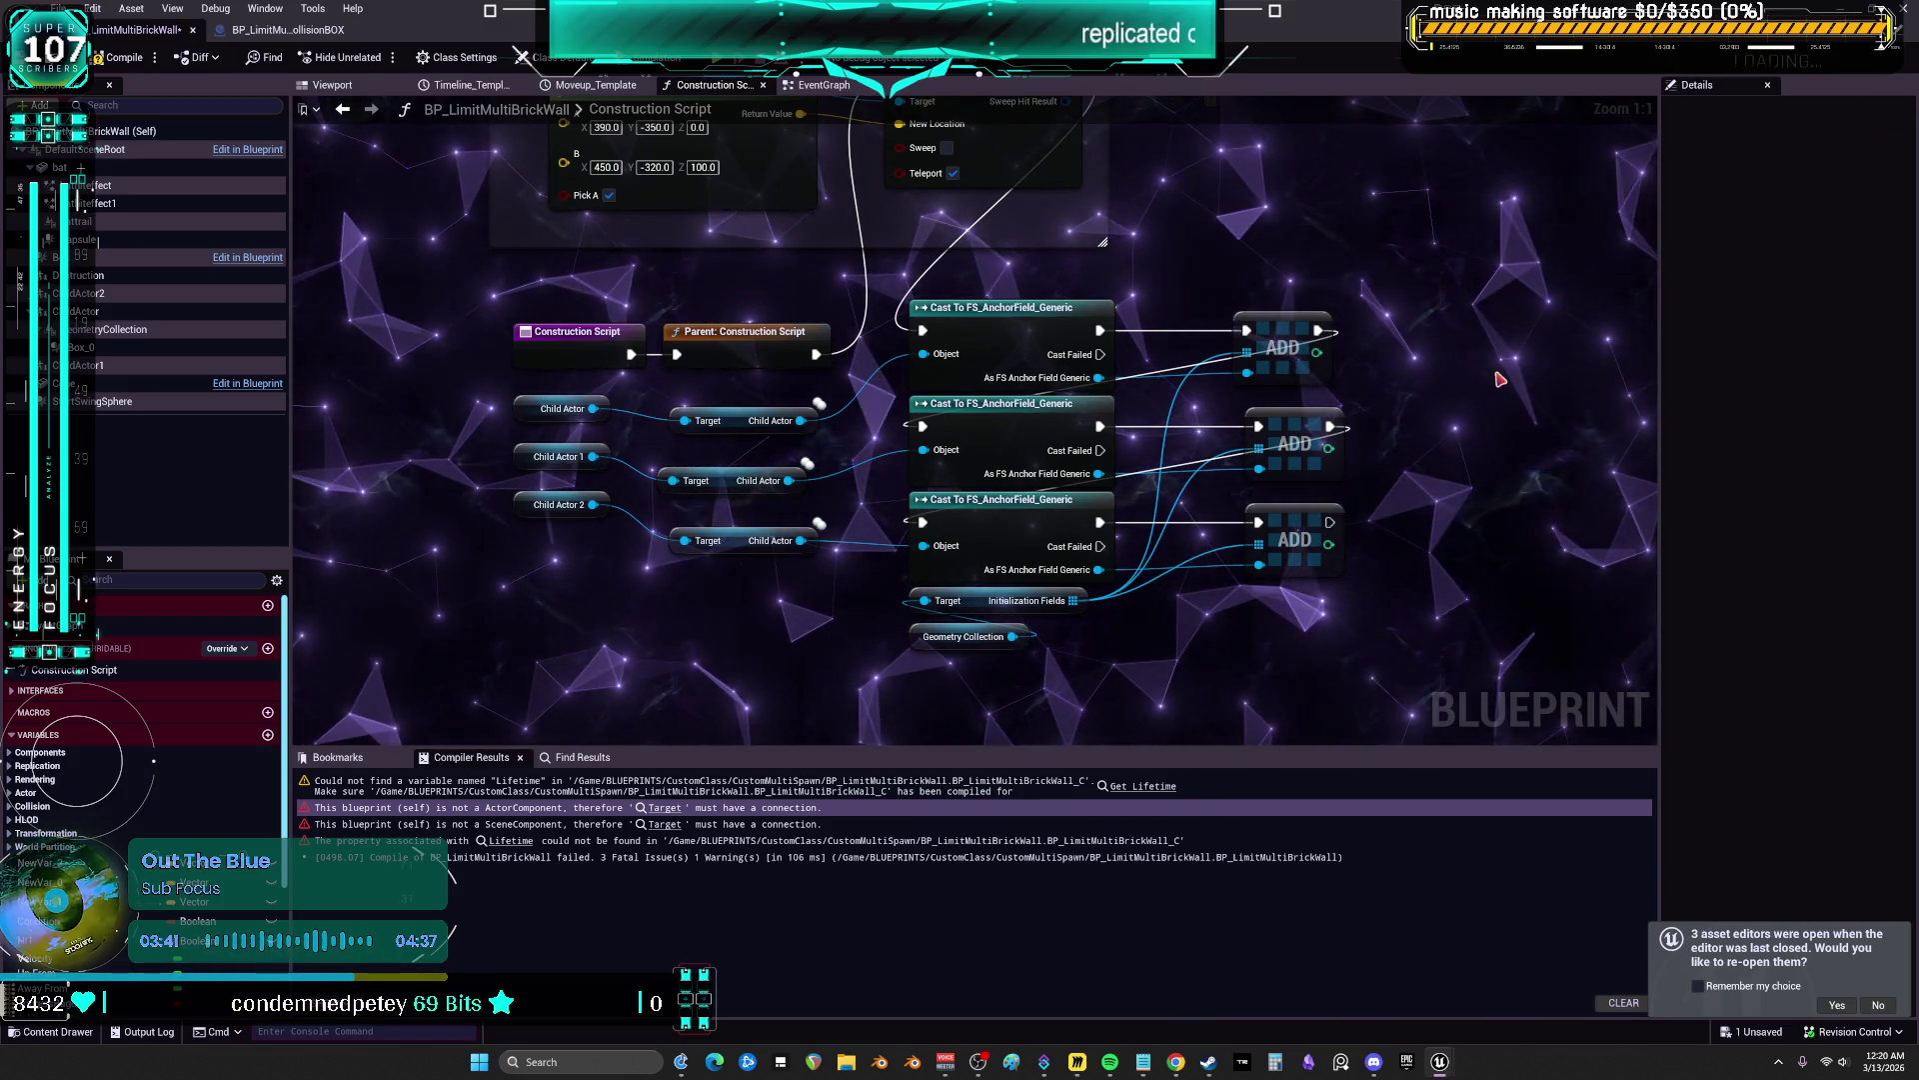
# Wire Parent: Construction Script to the first anchor field cast and delete the Height of Bat group
pyautogui.moveTo(978, 300)
pyautogui.mouseDown()
pyautogui.moveTo(1005, 310)
pyautogui.moveTo(1050, 502)
pyautogui.moveTo(809, 313)
pyautogui.moveTo(1015, 468)
pyautogui.moveTo(959, 527)
pyautogui.mouseUp()
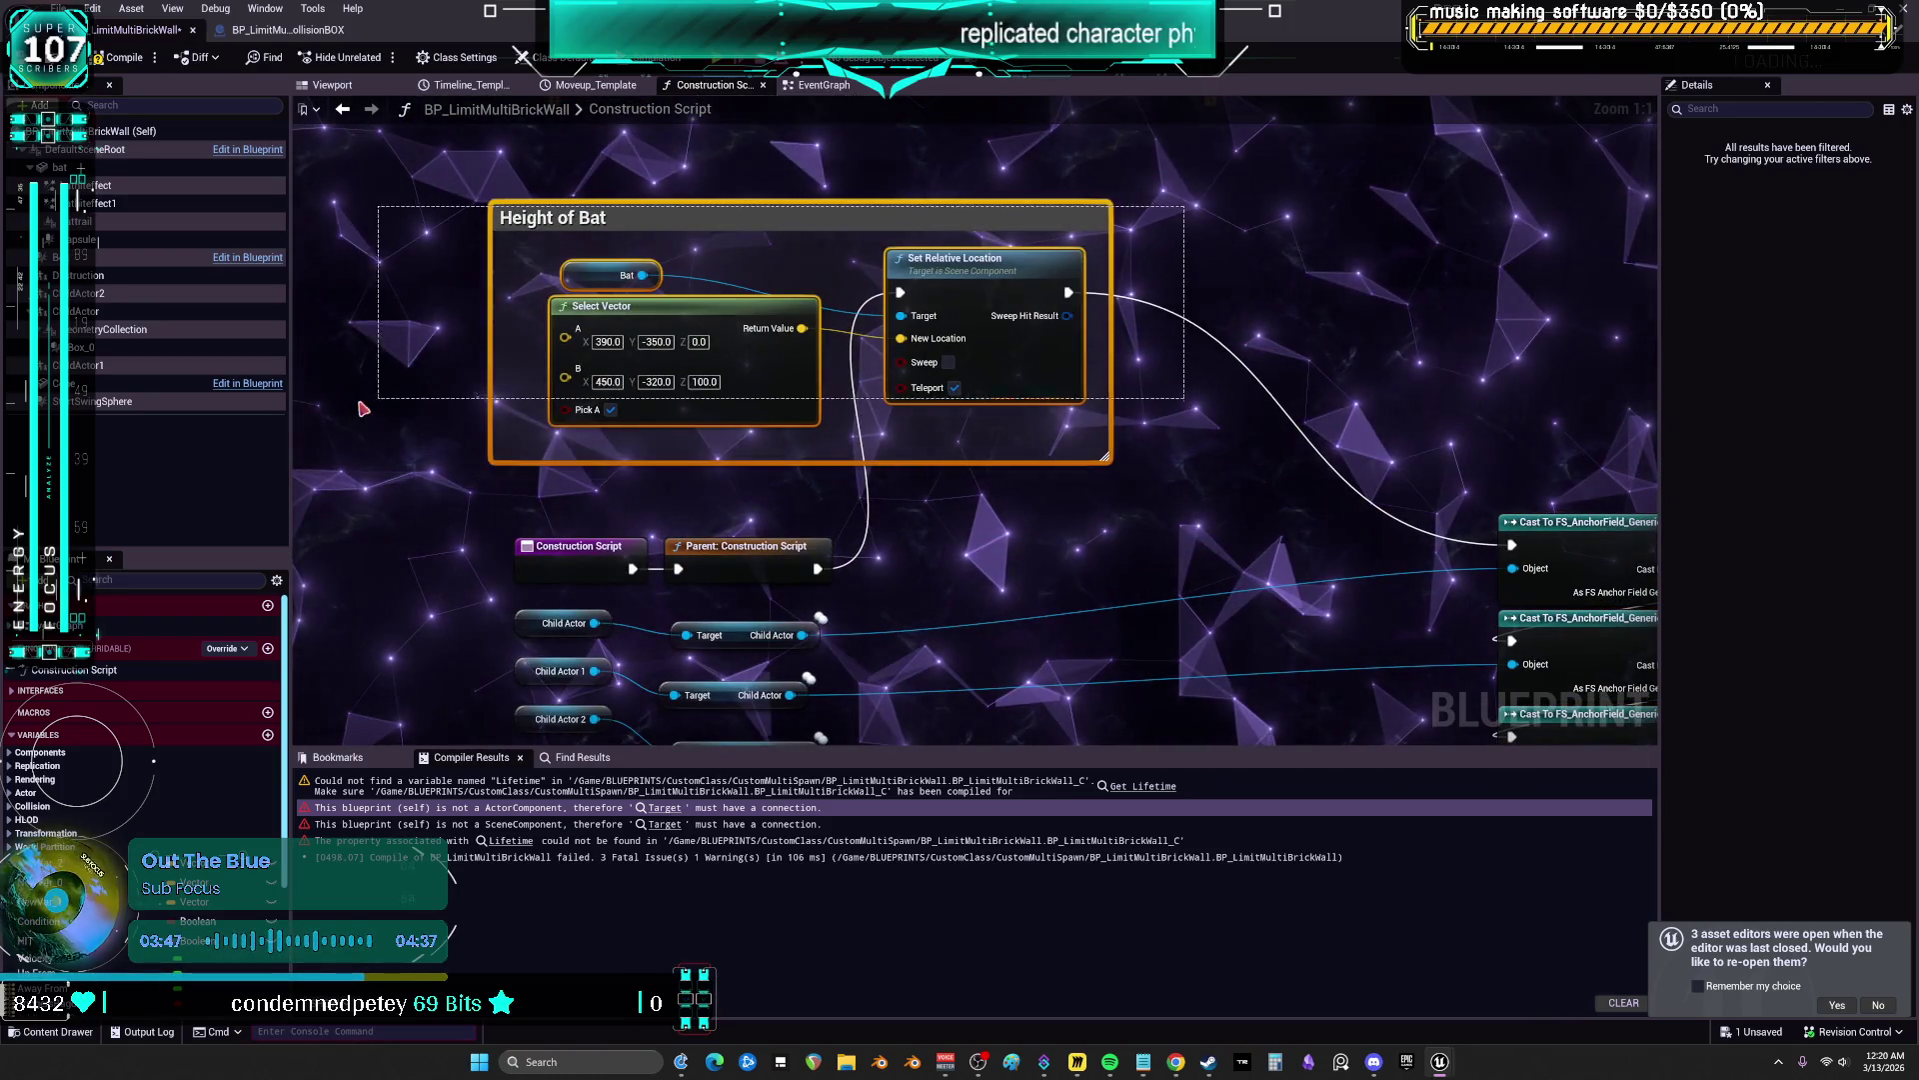
pyautogui.moveTo(368, 404); pyautogui.dragTo(370, 406)
pyautogui.moveTo(1010, 291); pyautogui.dragTo(1190, 315)
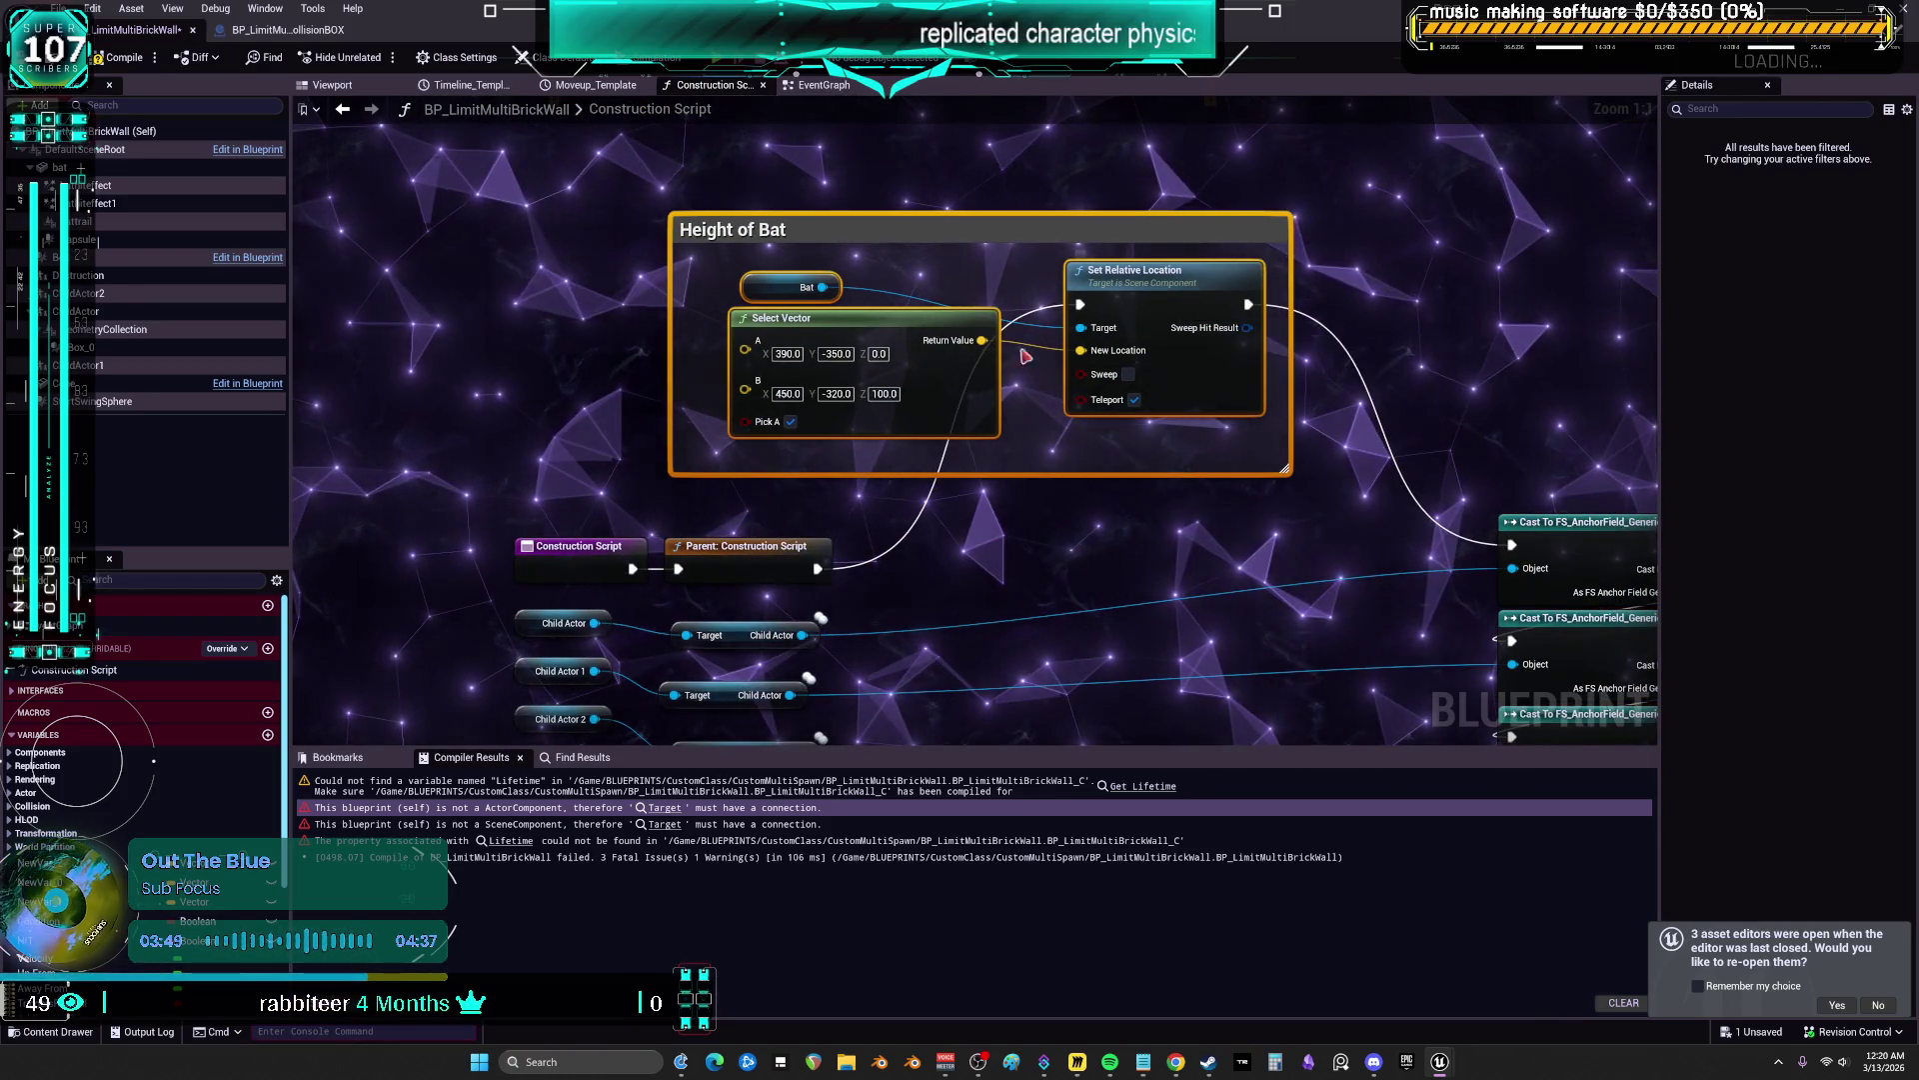
pyautogui.moveTo(953, 316); pyautogui.dragTo(958, 316)
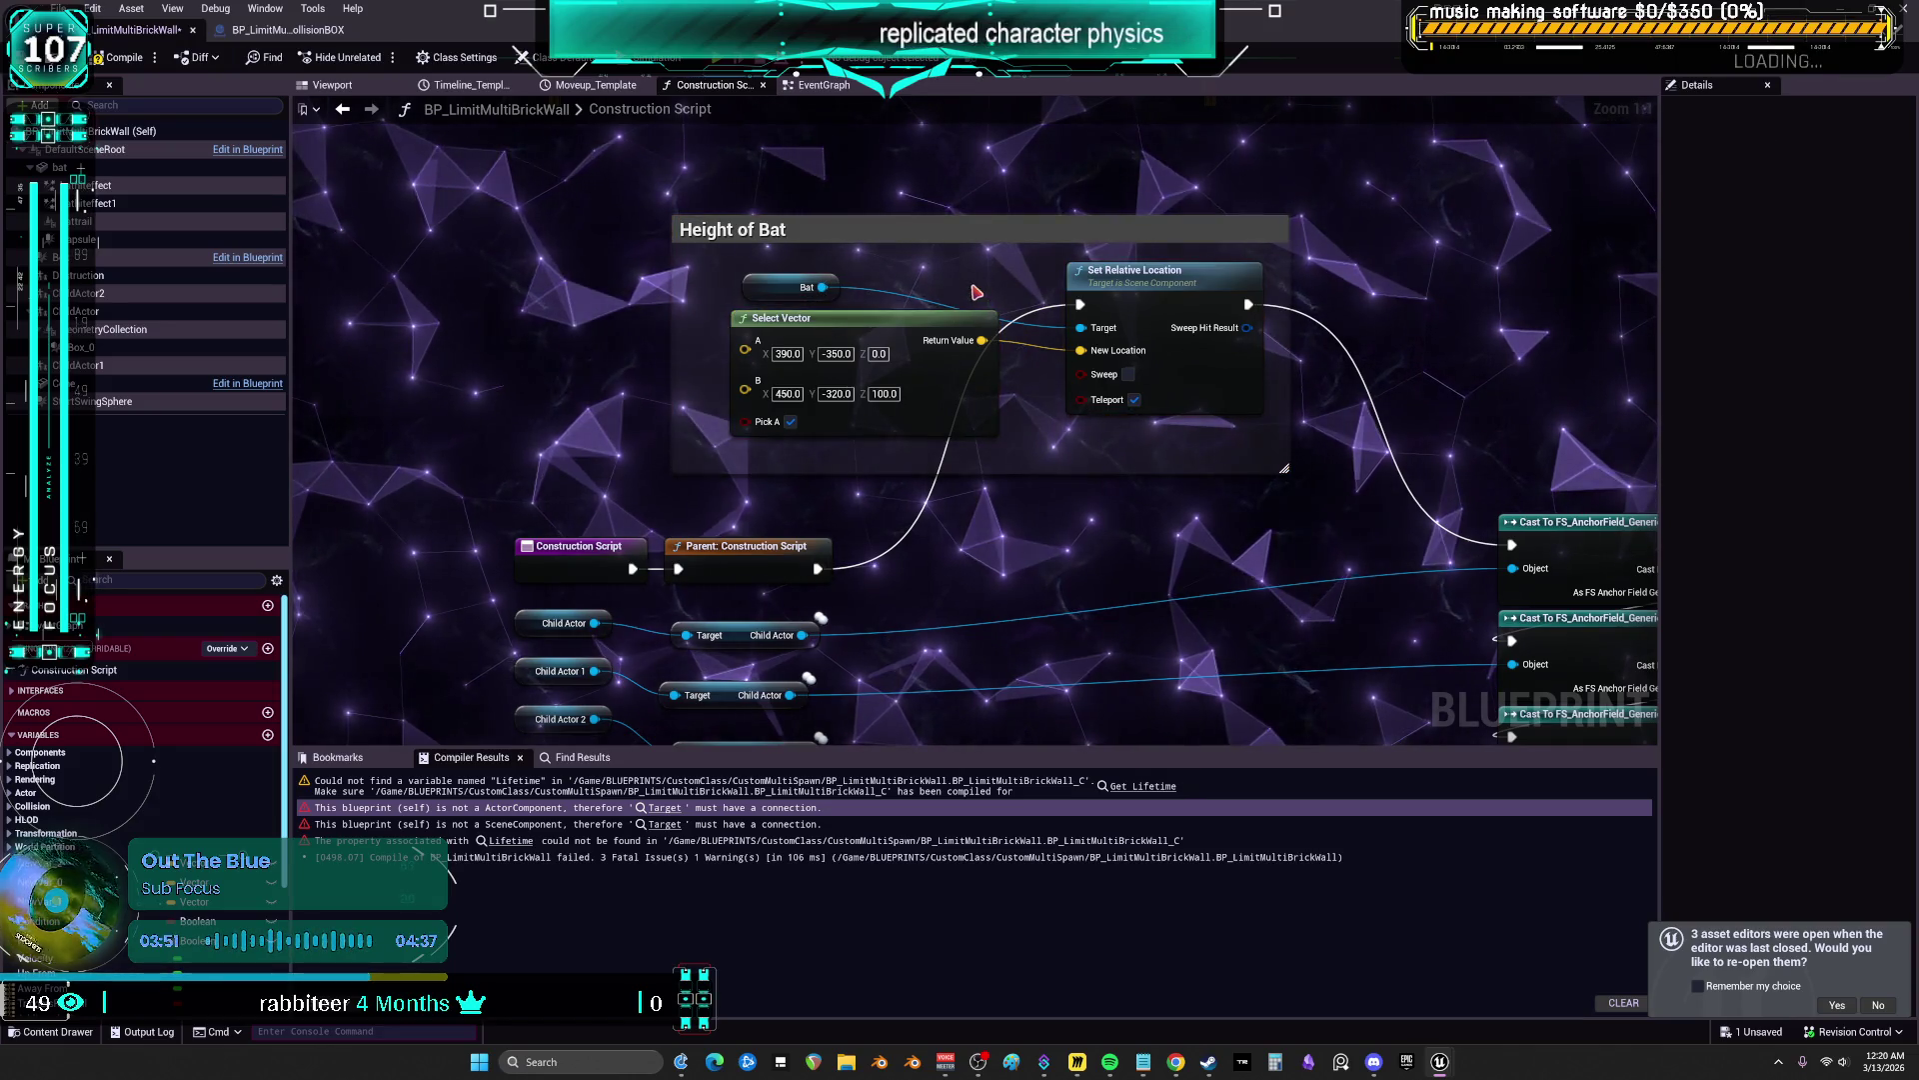
pyautogui.moveTo(818, 569); pyautogui.dragTo(1511, 545)
pyautogui.click(1239, 310)
pyautogui.press('Delete')
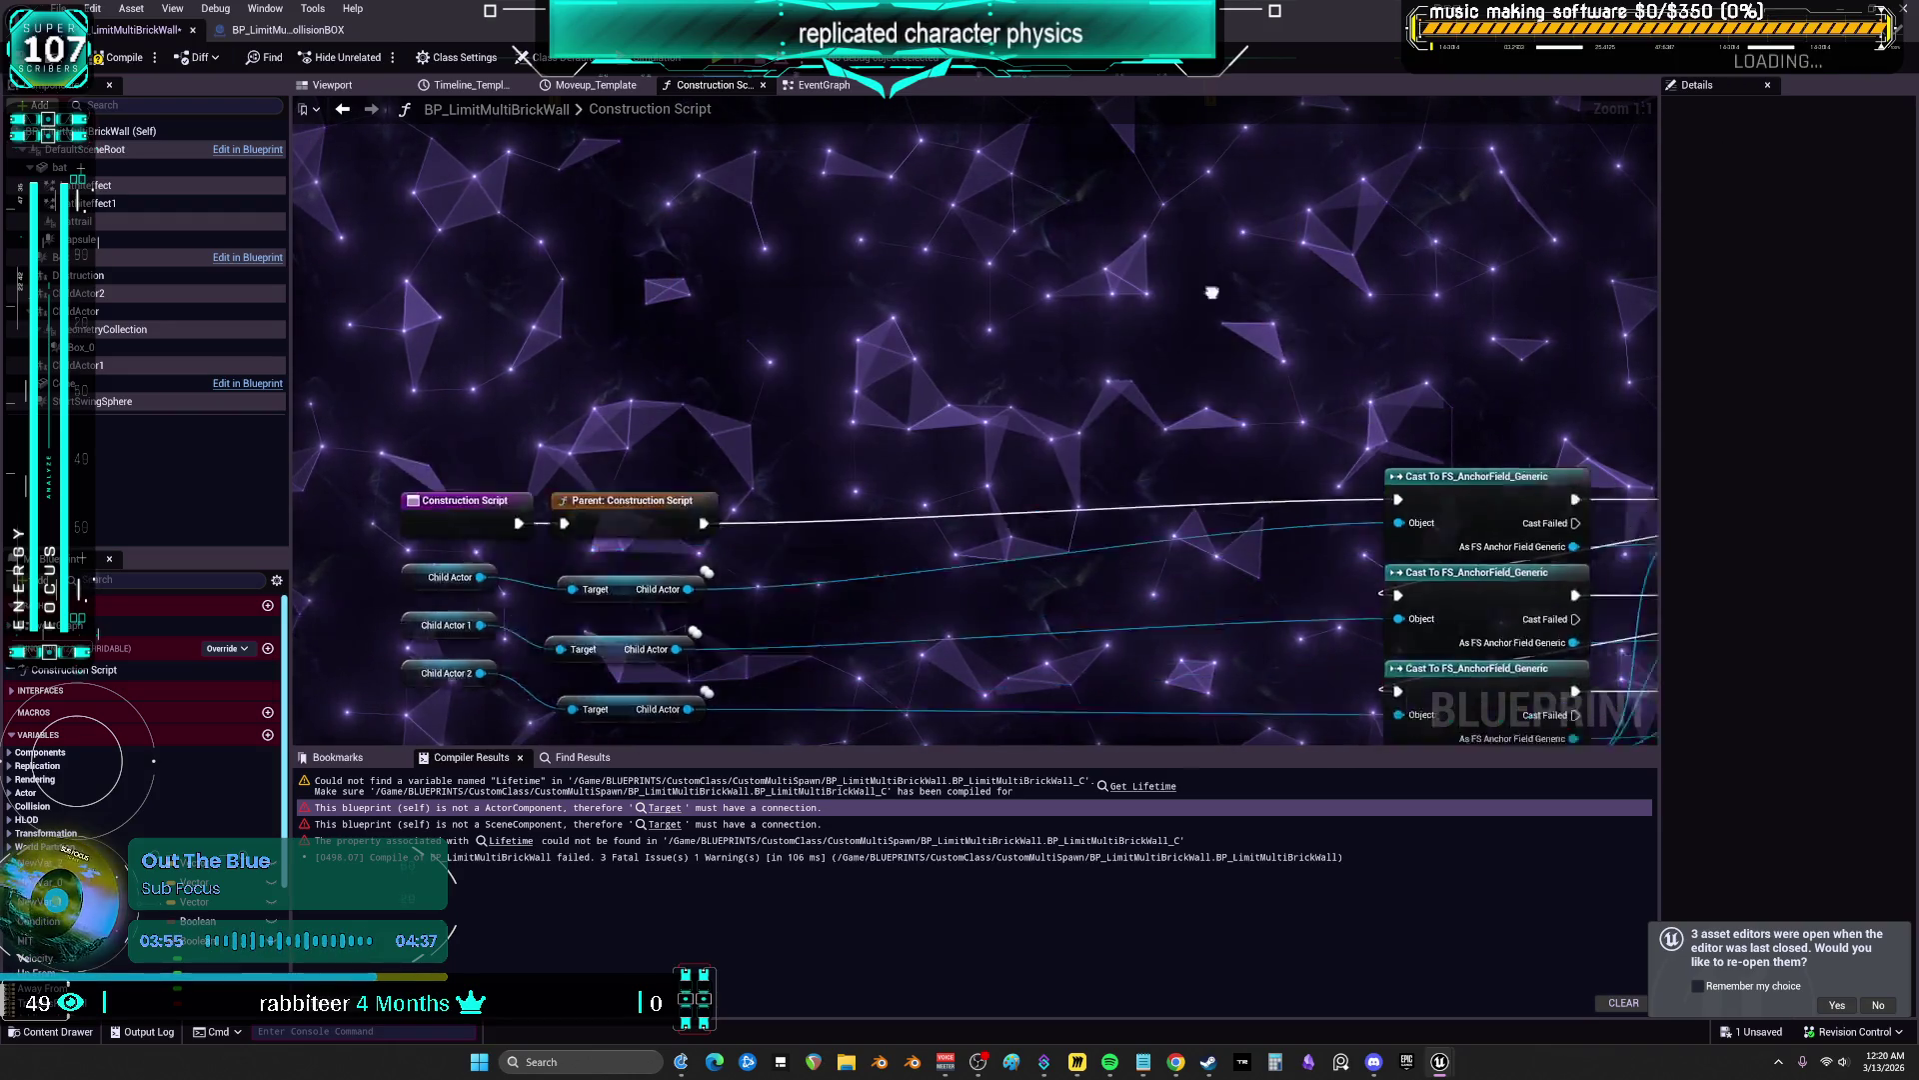
# Move the cast and ADD nodes left beside the construction nodes and recompile
pyautogui.scroll(-3, 1237, 308)
pyautogui.moveTo(959, 244)
pyautogui.mouseDown()
pyautogui.moveTo(977, 266)
pyautogui.moveTo(680, 270)
pyautogui.mouseUp()
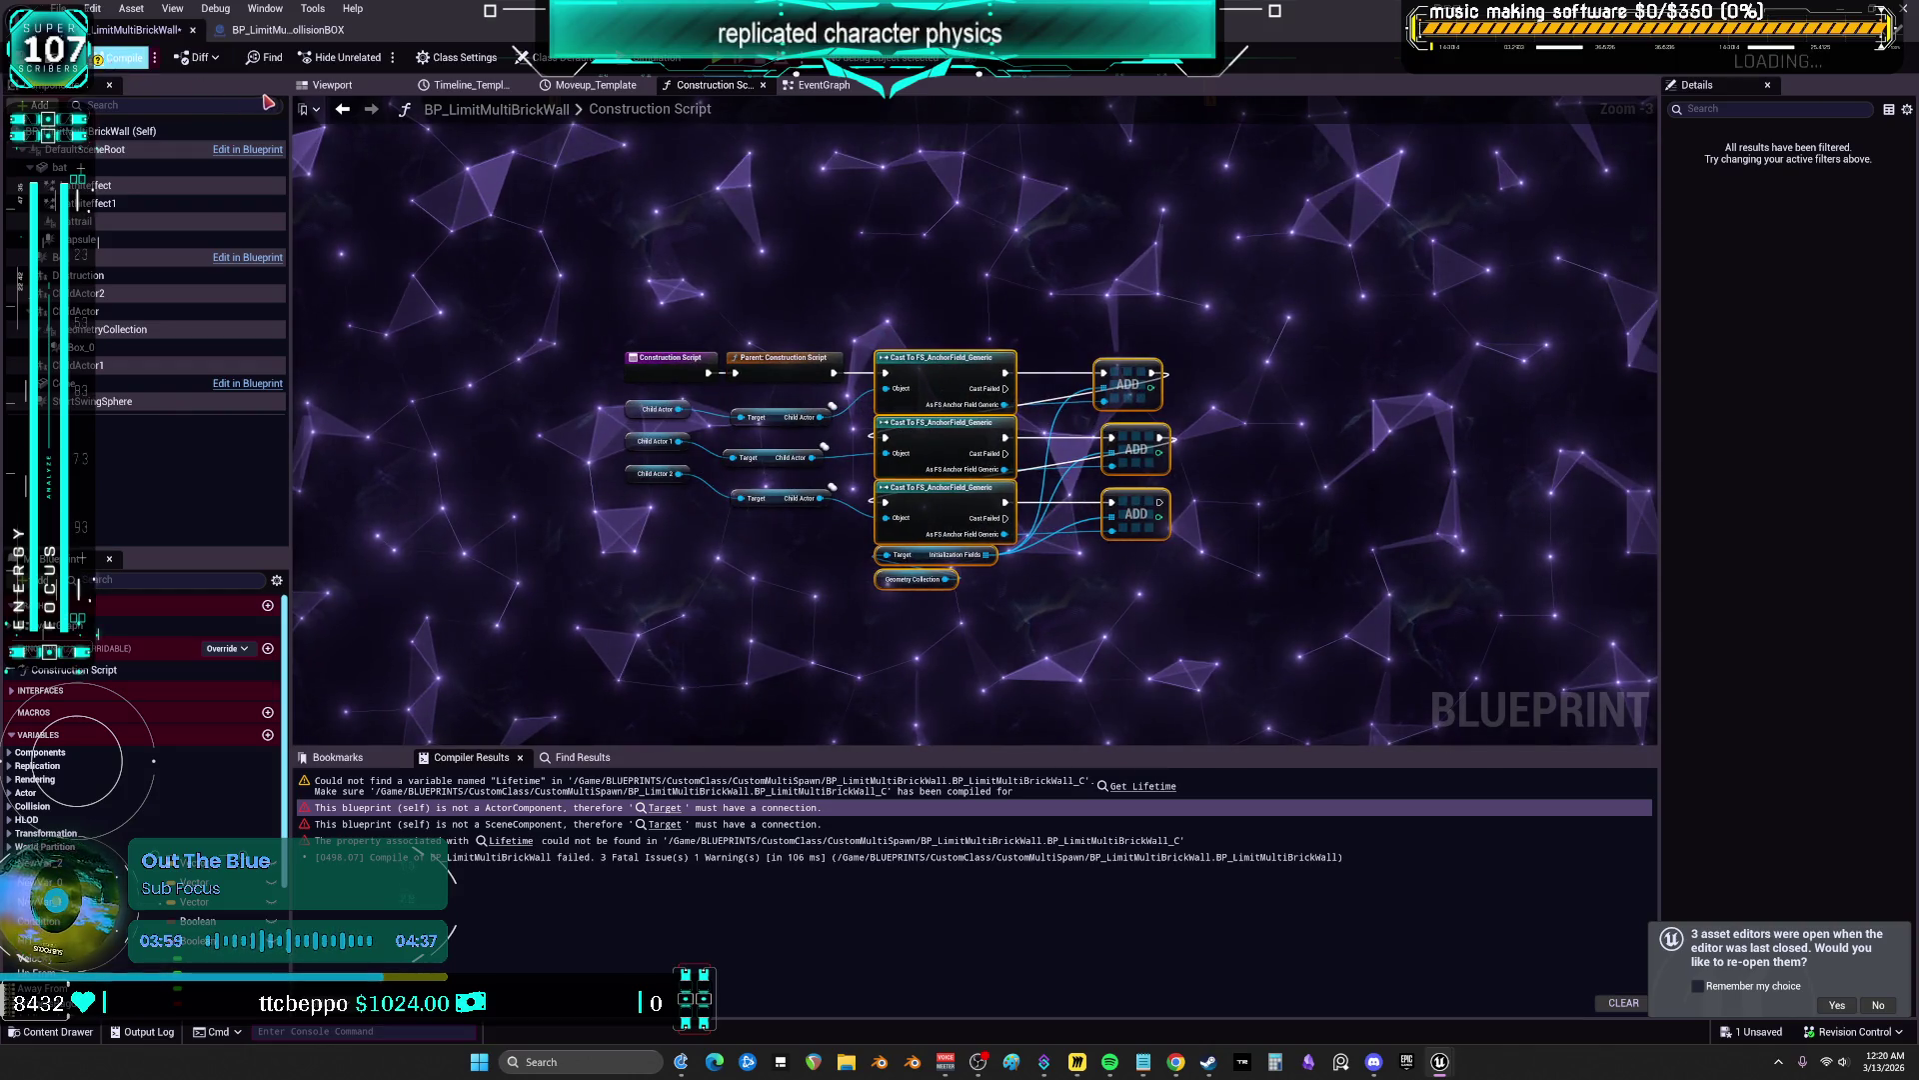
pyautogui.press('F7')
pyautogui.click(332, 86)
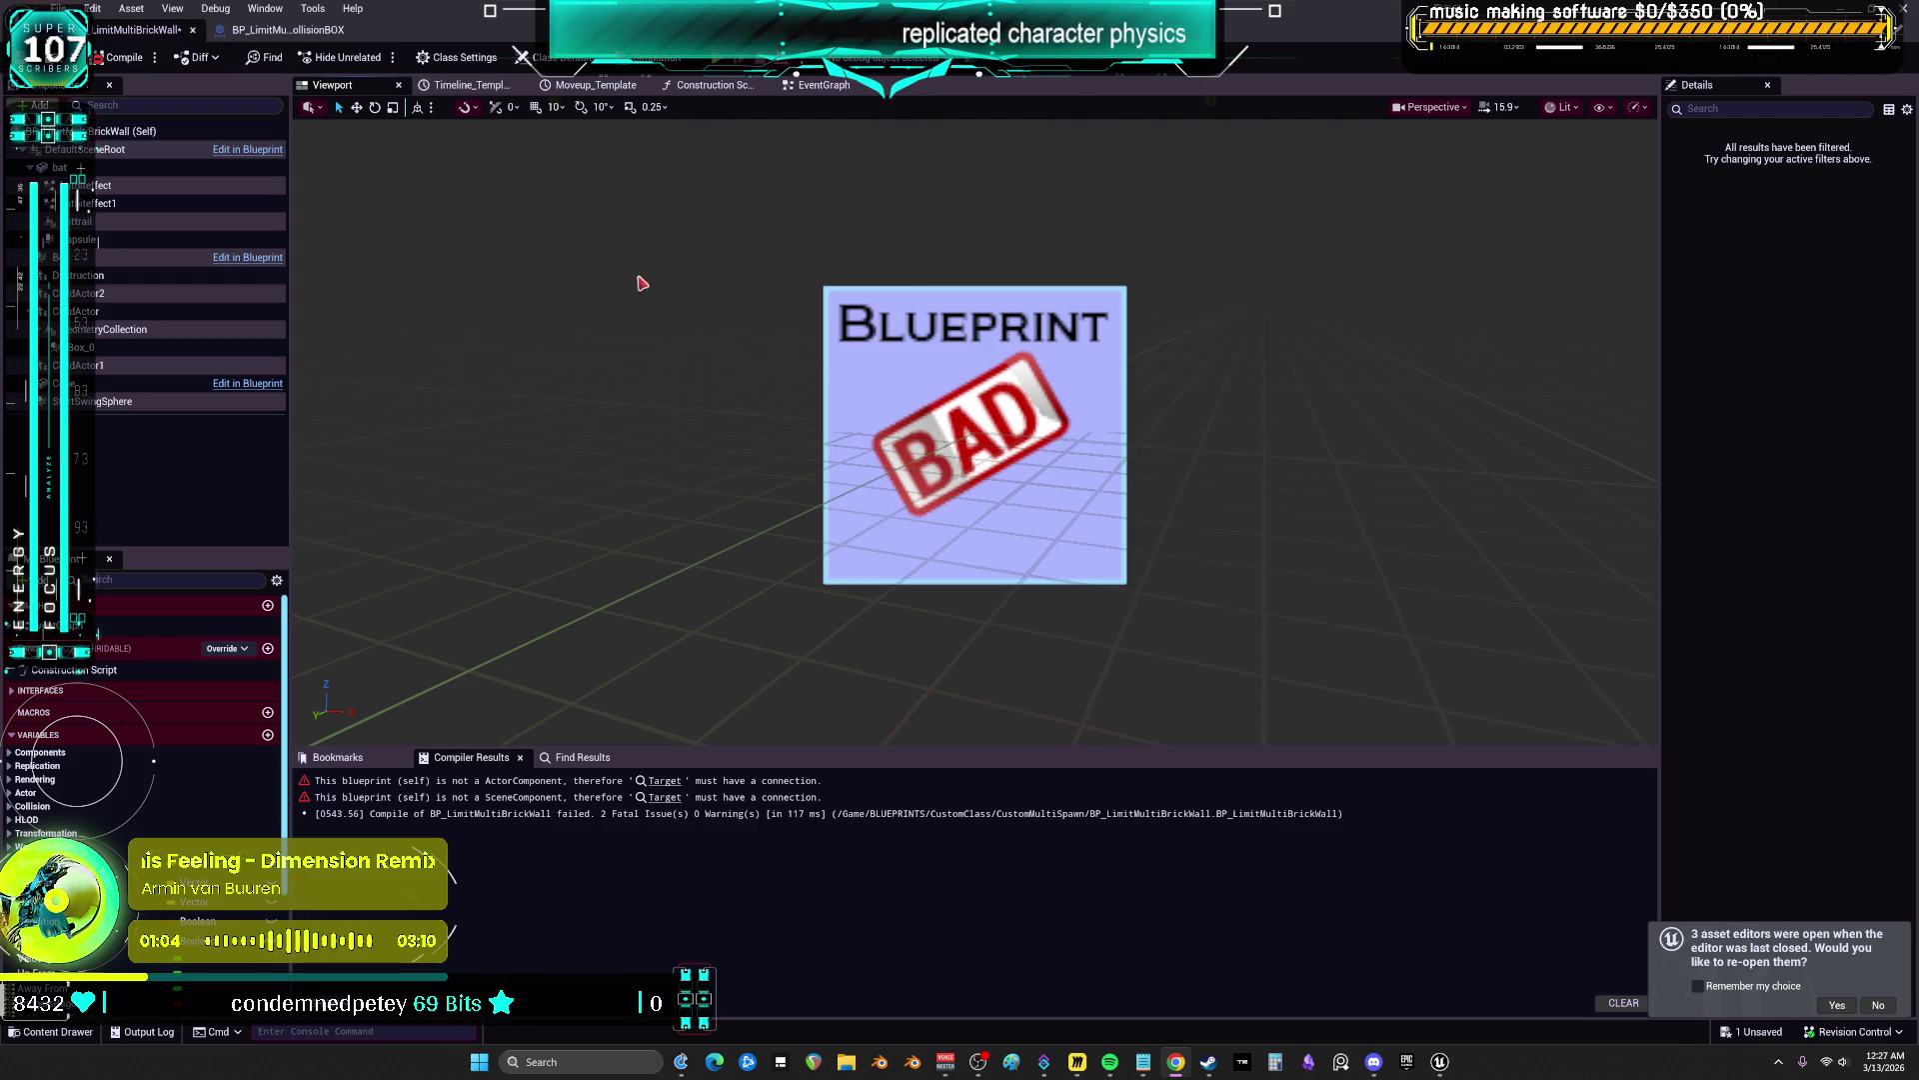
# Jump from the first compile error to the failing Get Owner node in the EventGraph
pyautogui.click(665, 782)
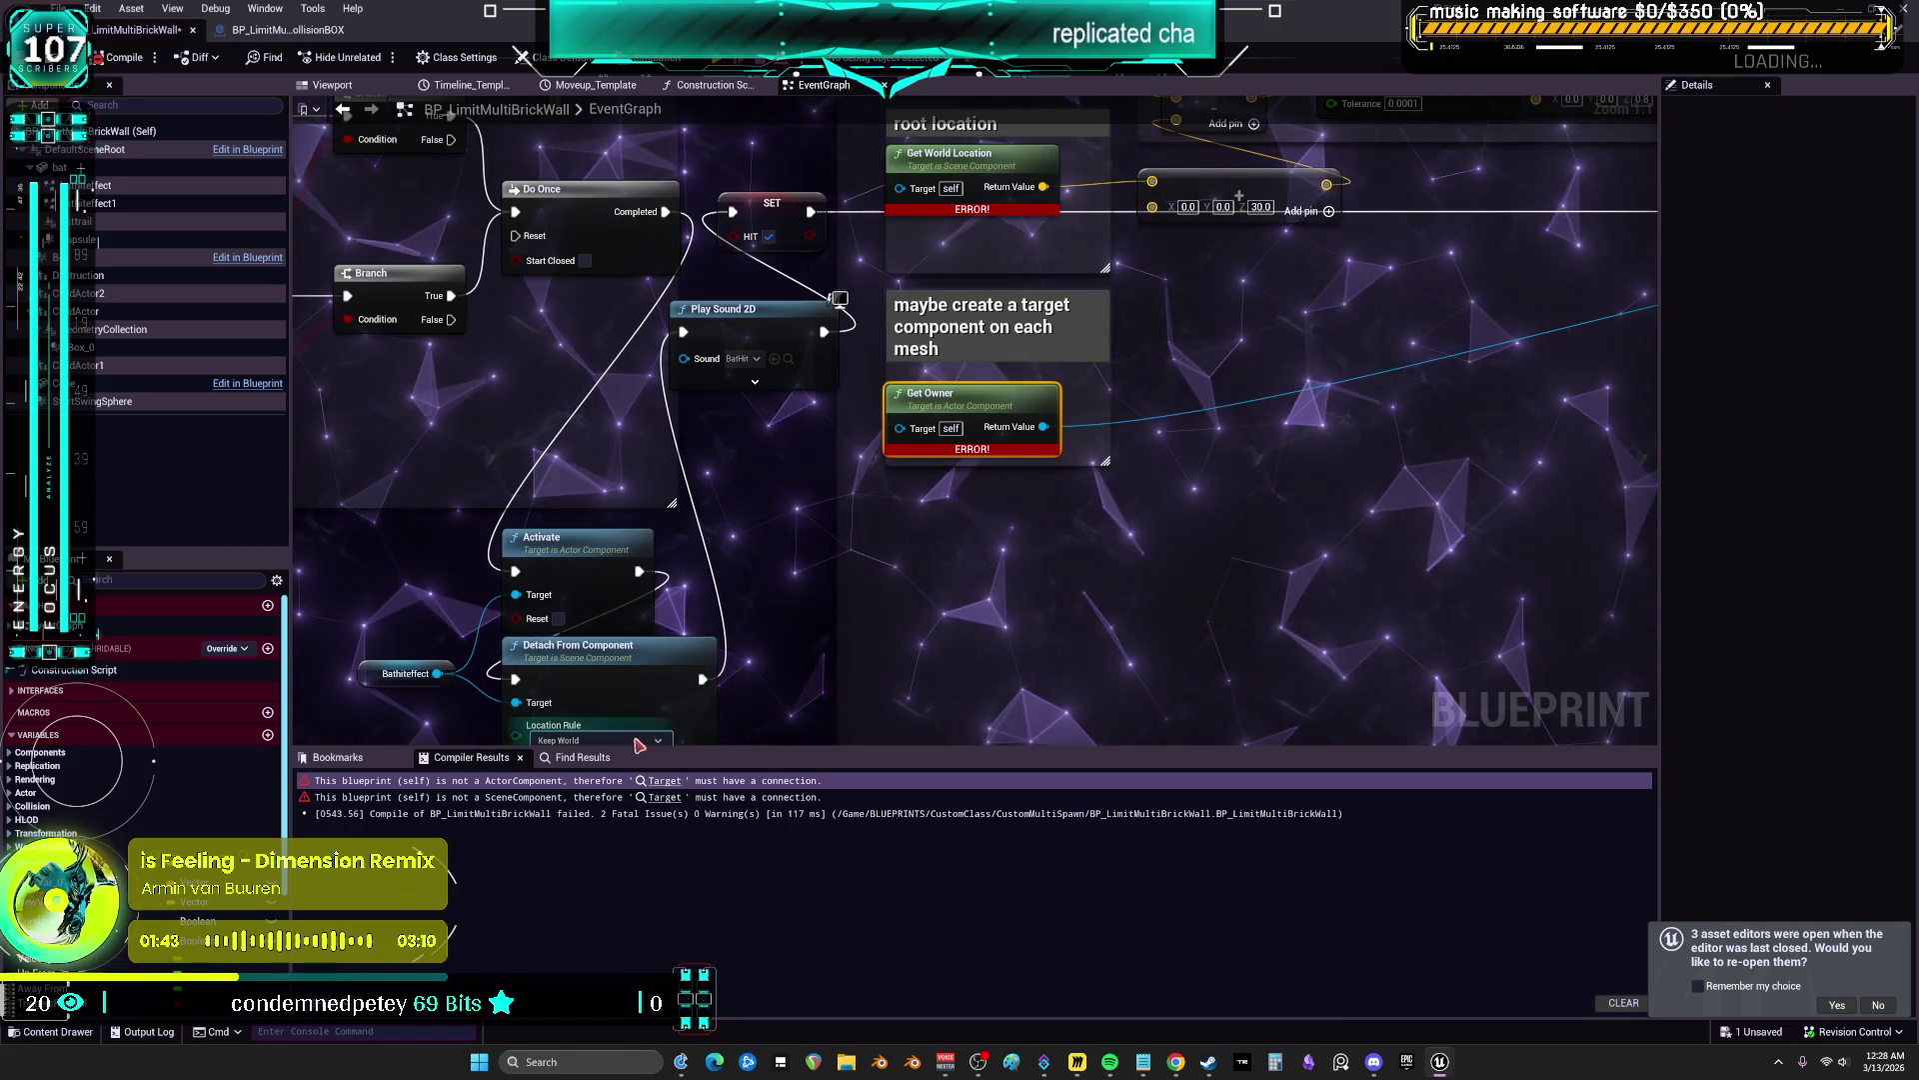
# Deselect Get Owner and pan and zoom across the EventGraph to the BeginPlay and Swing Bat area
pyautogui.click(1083, 406)
pyautogui.moveTo(1083, 406)
pyautogui.mouseDown()
pyautogui.moveTo(899, 548)
pyautogui.moveTo(880, 300)
pyautogui.moveTo(855, 296)
pyautogui.mouseUp()
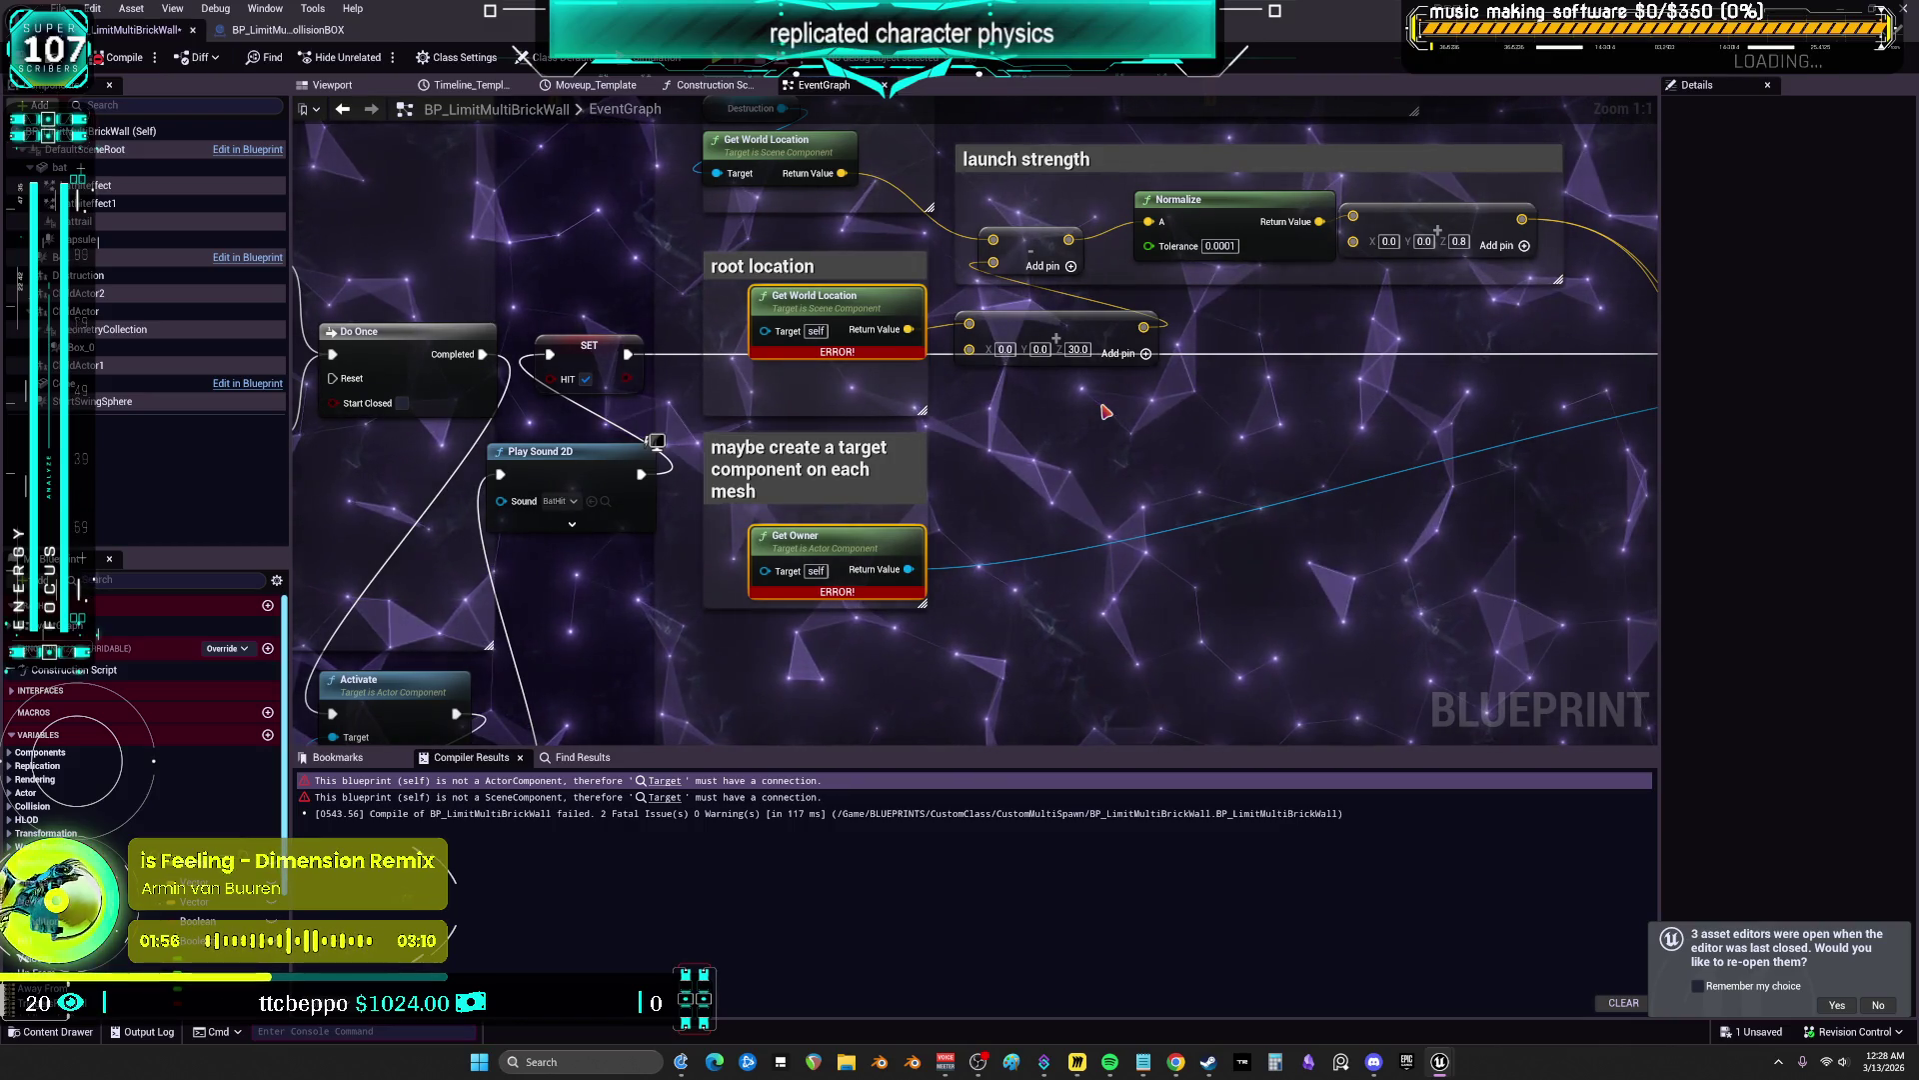
pyautogui.scroll(-5, 1105, 411)
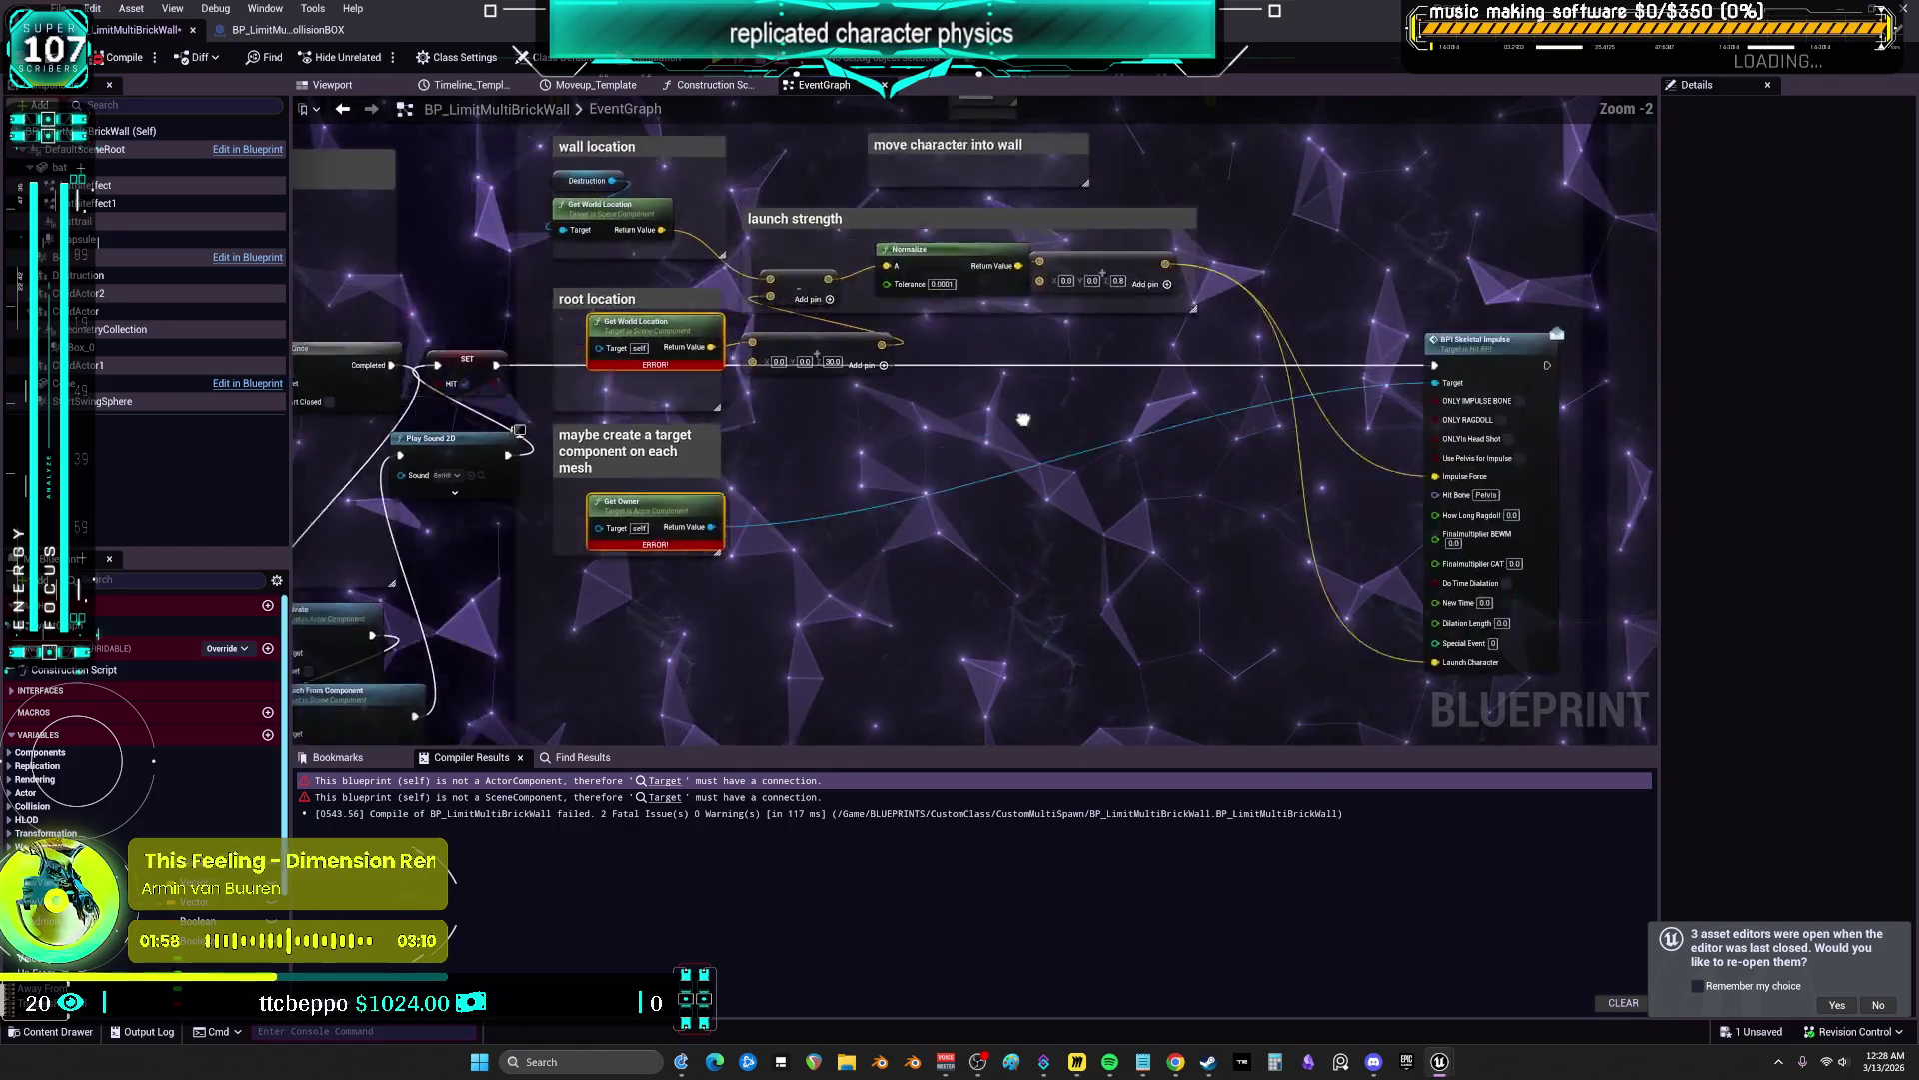
pyautogui.moveTo(884, 463)
pyautogui.mouseDown()
pyautogui.moveTo(866, 267)
pyautogui.moveTo(1308, 535)
pyautogui.mouseUp()
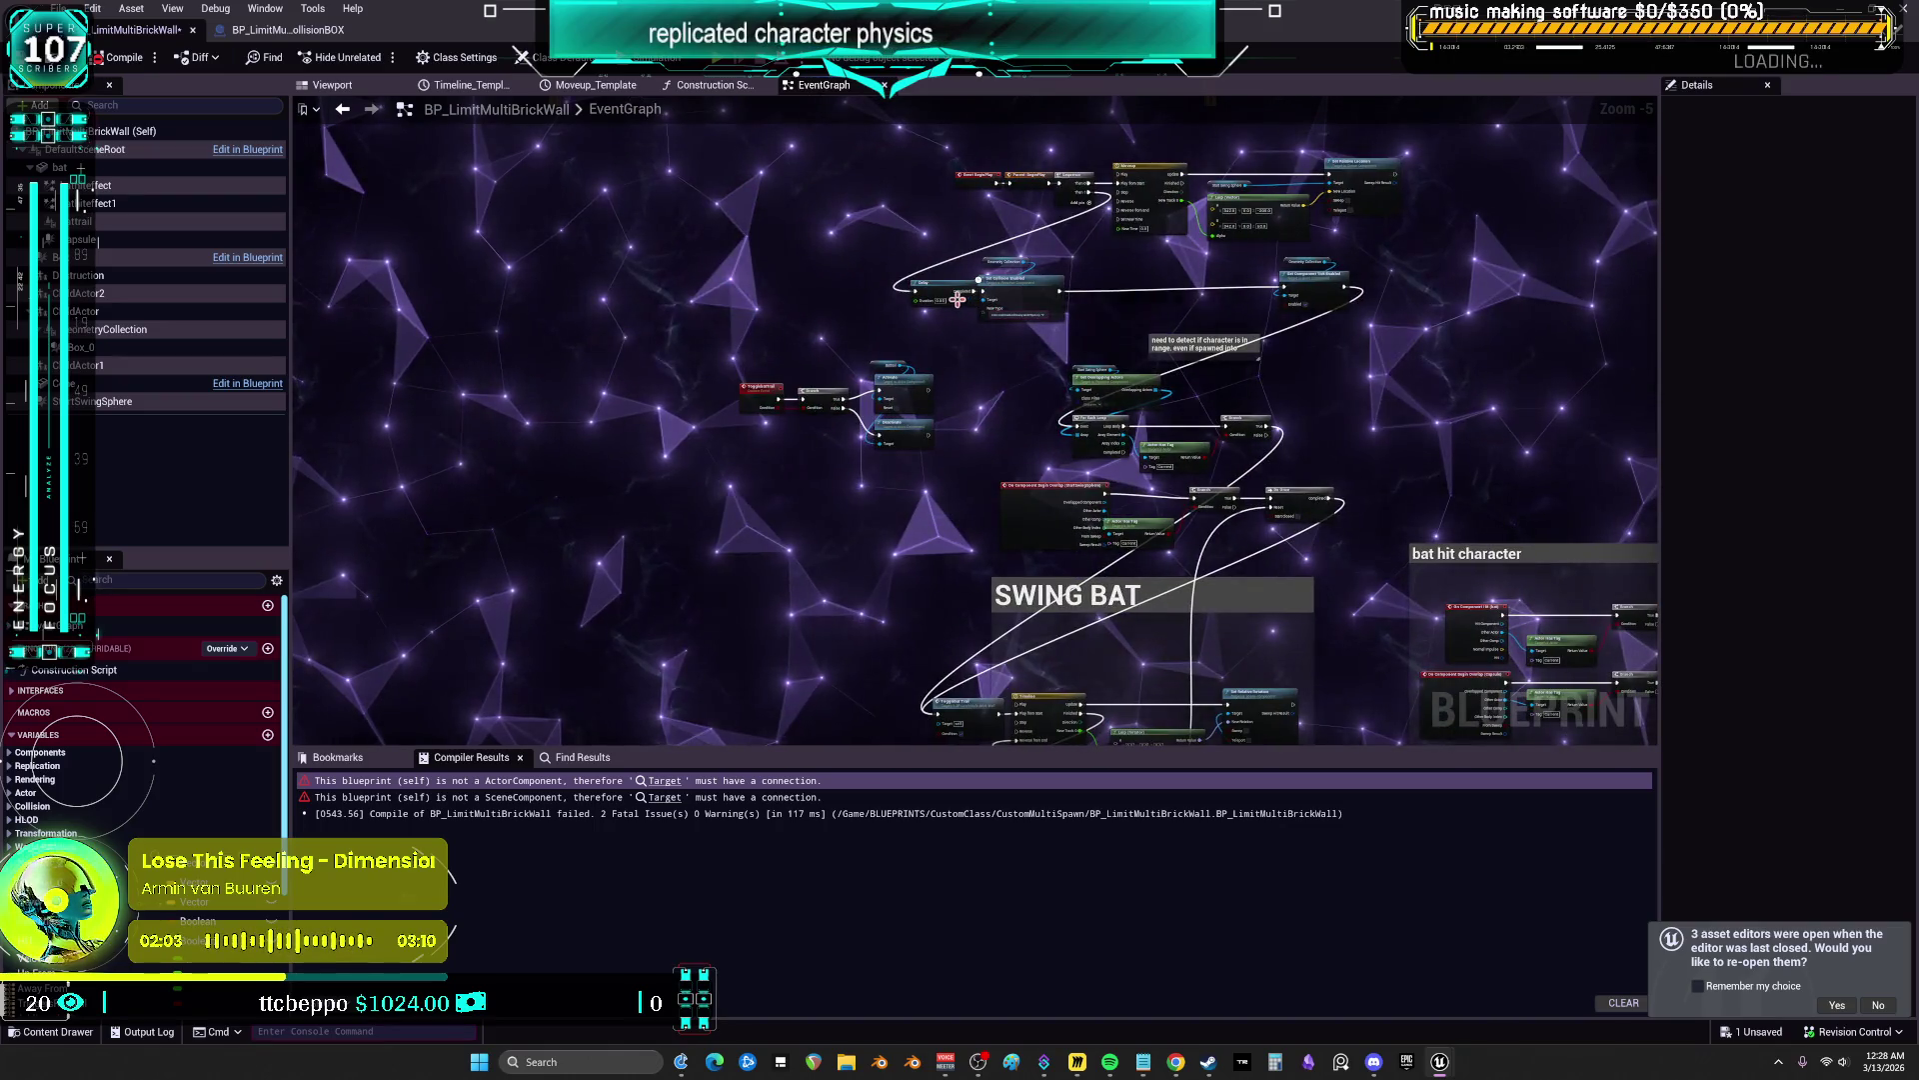
pyautogui.scroll(4, 1179, 150)
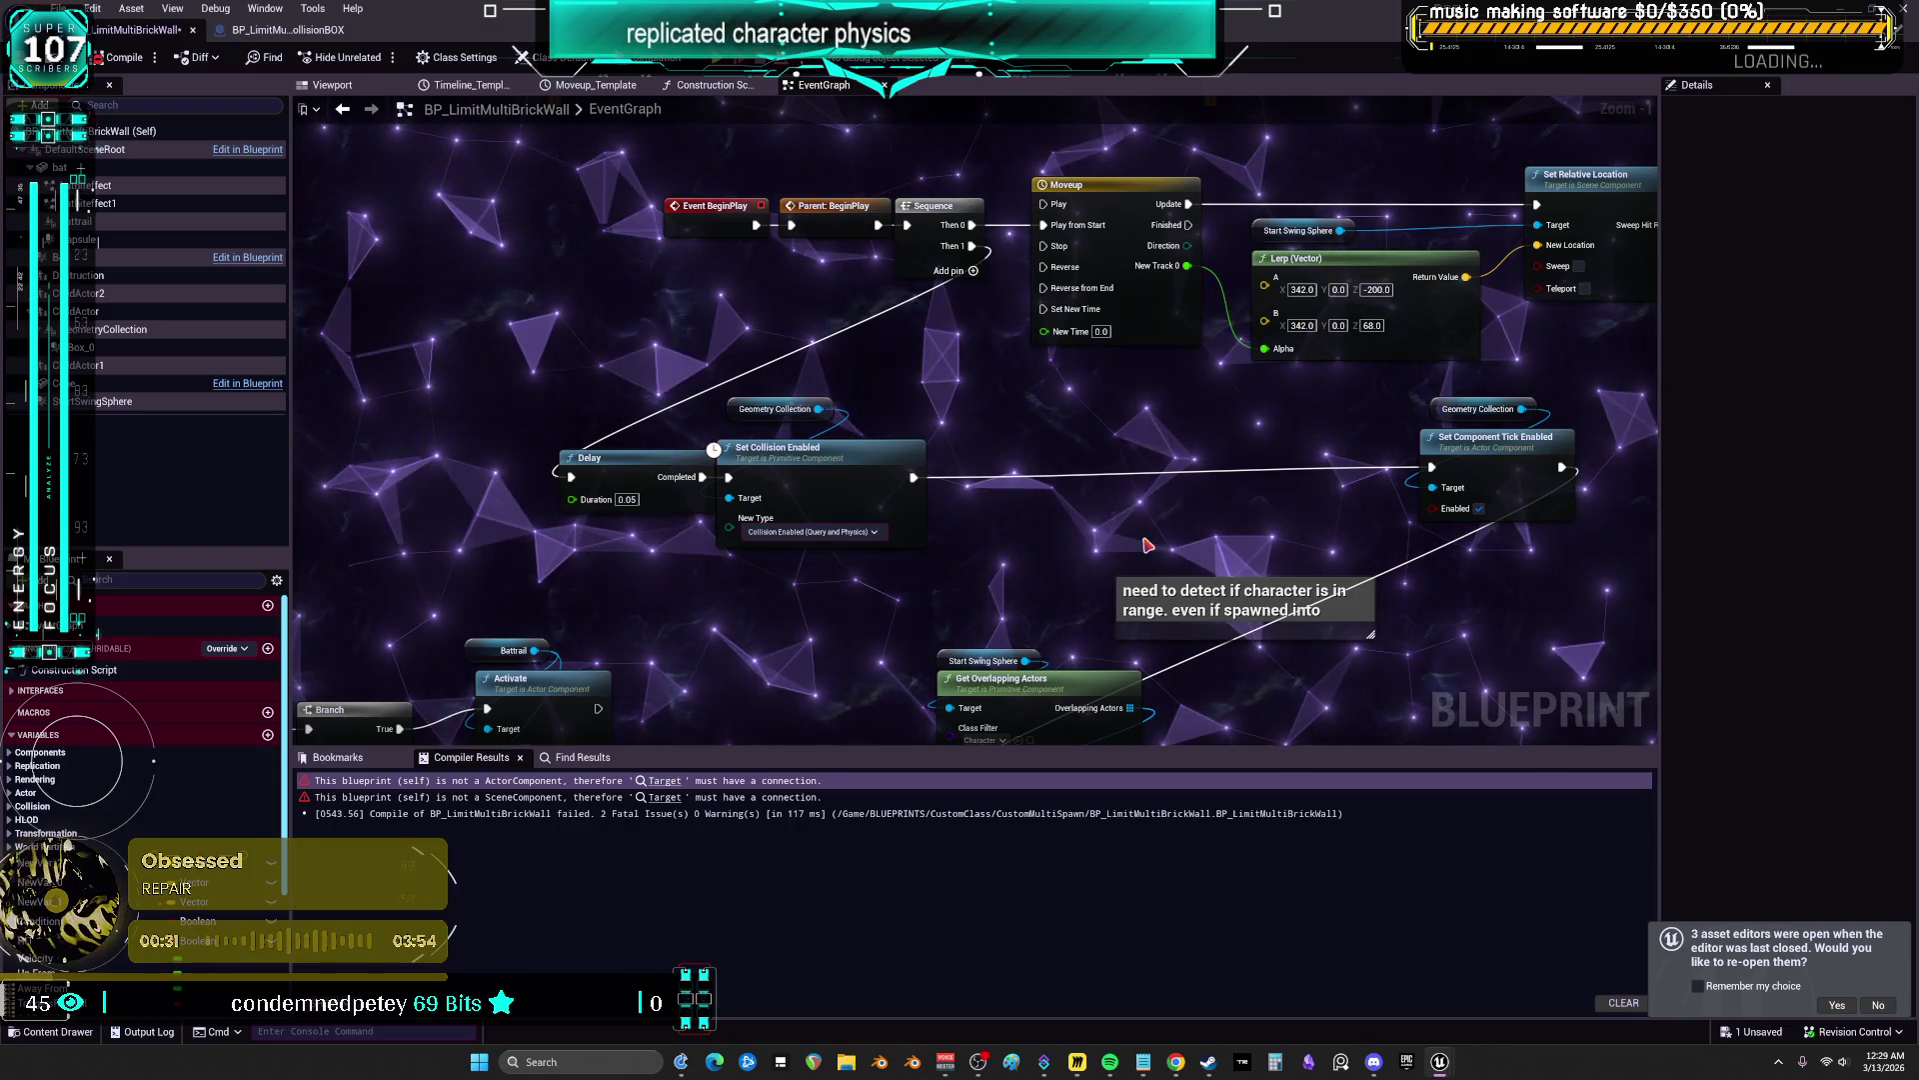
# Shift both BeginPlay nodes and Sequence left, and Delay and Set Collision Enabled right
pyautogui.moveTo(905, 250); pyautogui.dragTo(650, 190)
pyautogui.moveTo(720, 206); pyautogui.dragTo(518, 206)
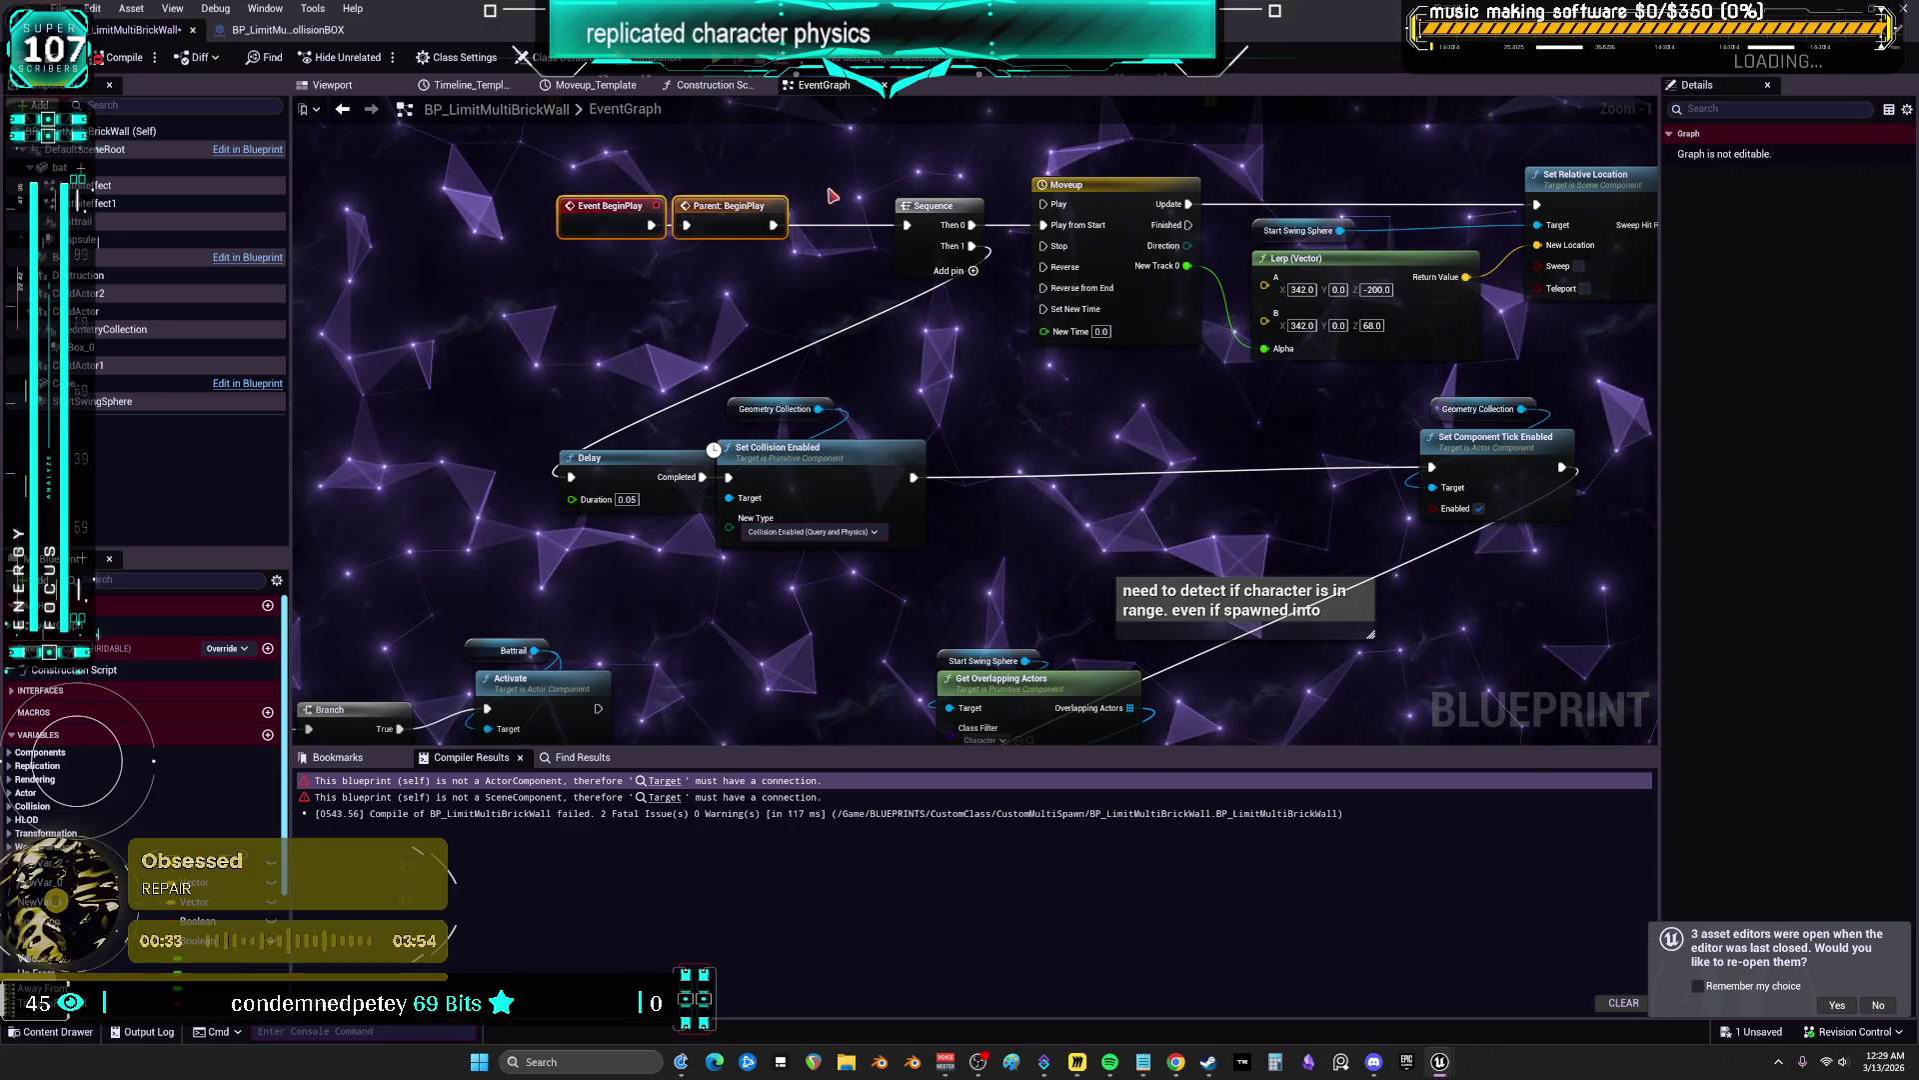
pyautogui.click(599, 260)
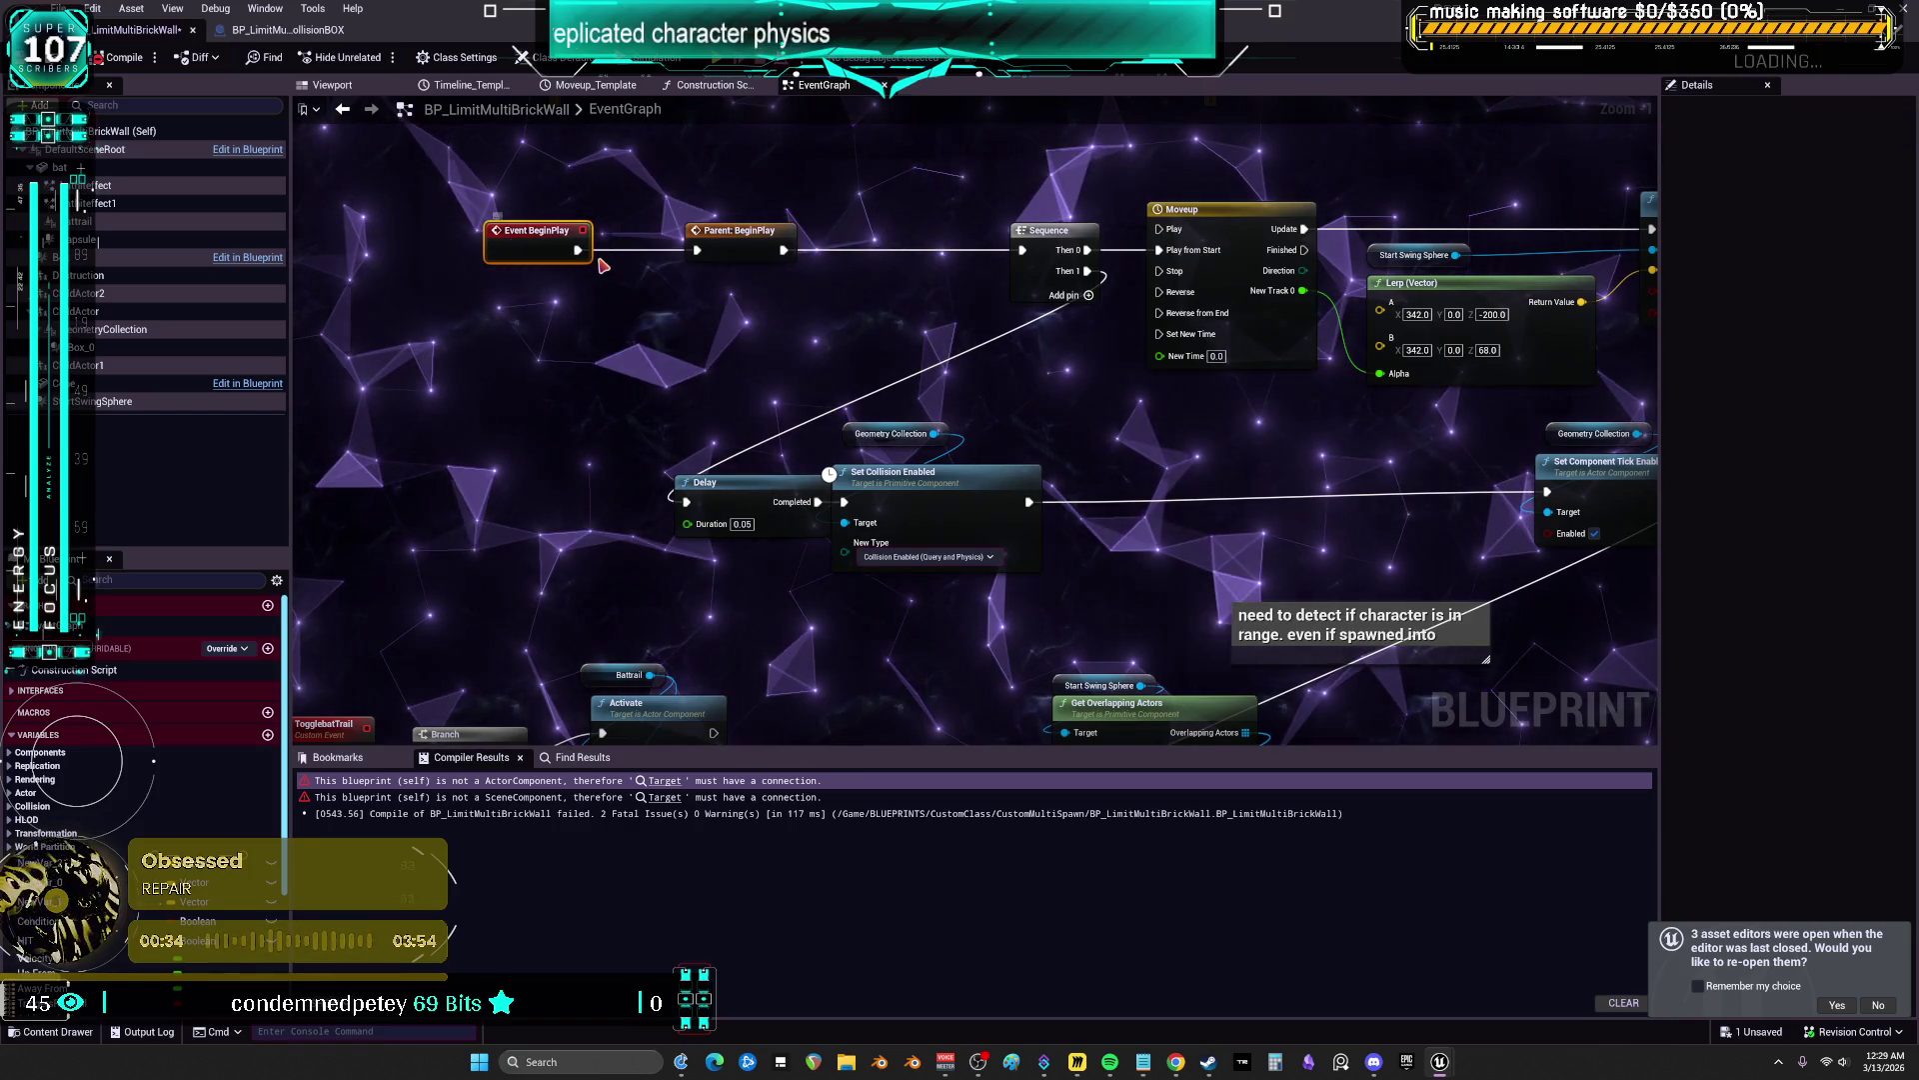
pyautogui.moveTo(735, 311); pyautogui.dragTo(587, 229)
pyautogui.moveTo(720, 240); pyautogui.dragTo(687, 240)
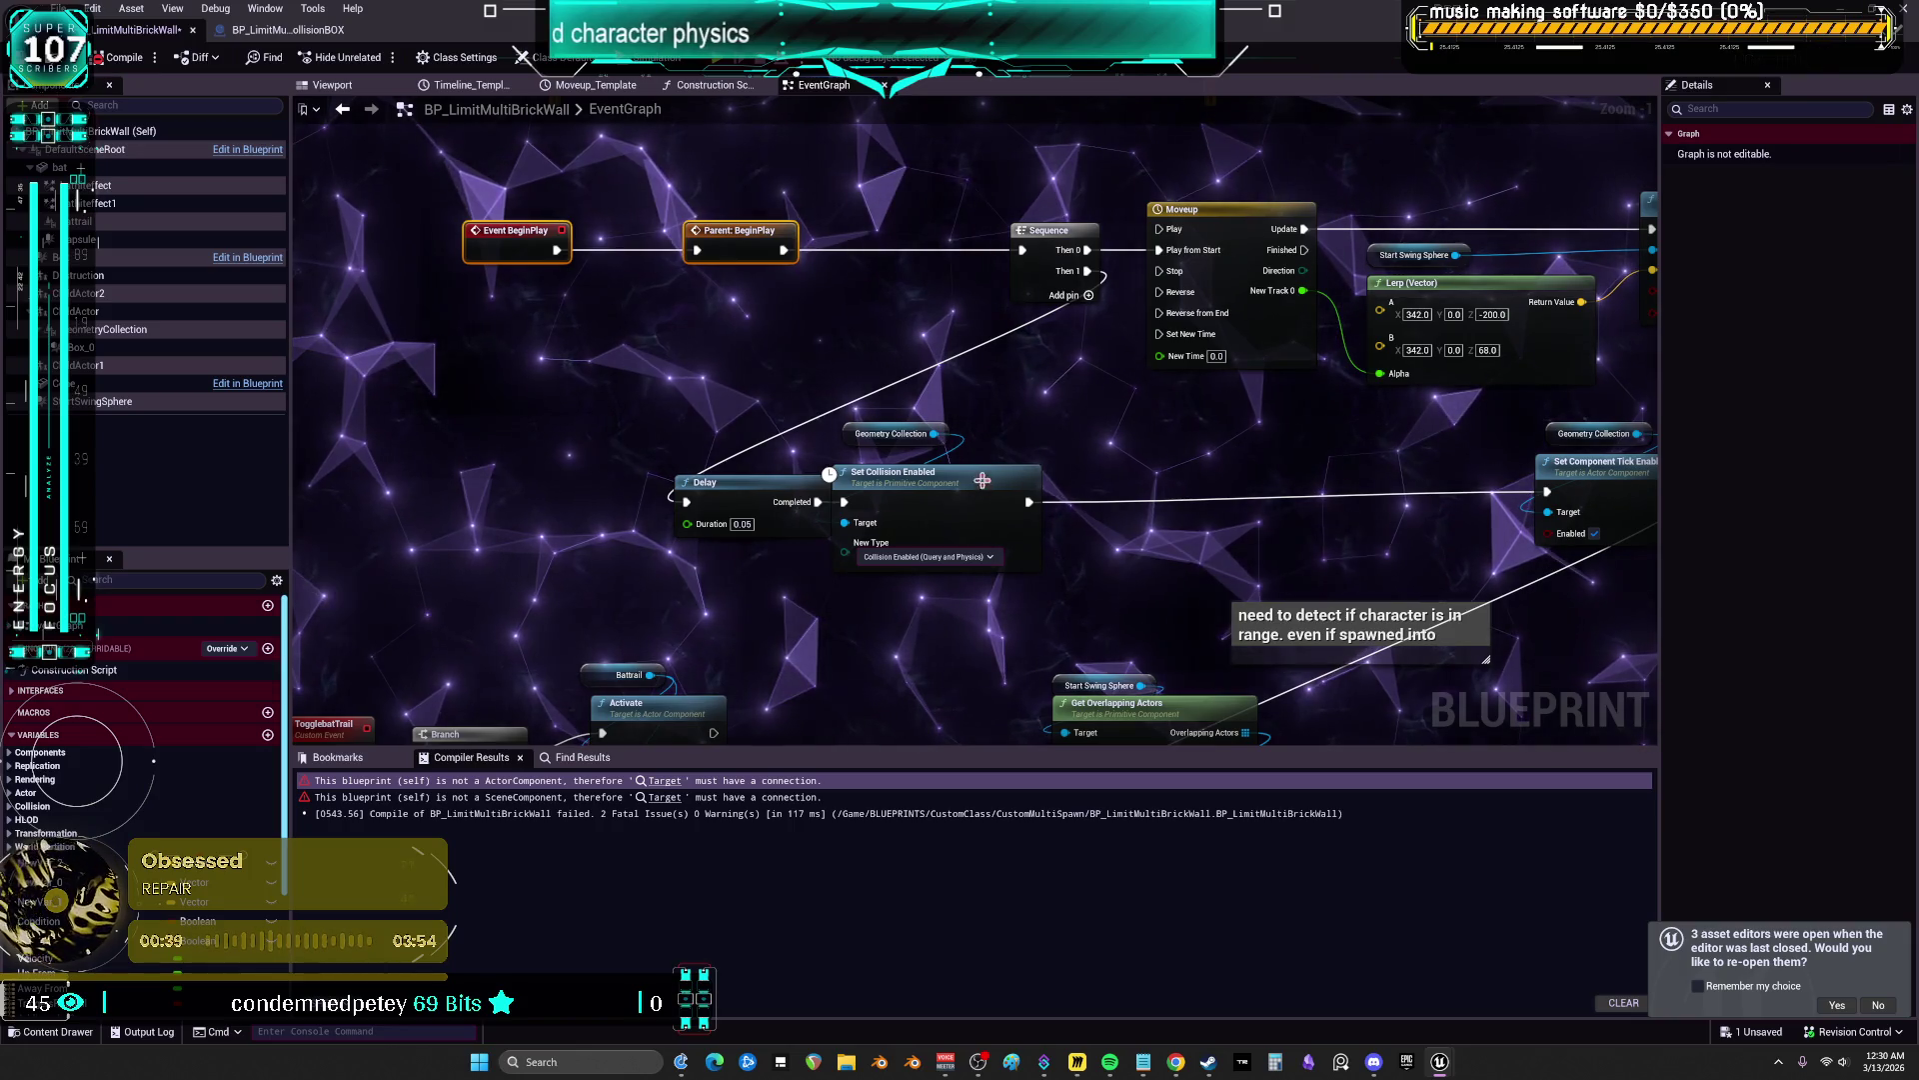
pyautogui.moveTo(777, 570)
pyautogui.mouseDown()
pyautogui.moveTo(905, 428)
pyautogui.moveTo(984, 472)
pyautogui.mouseUp()
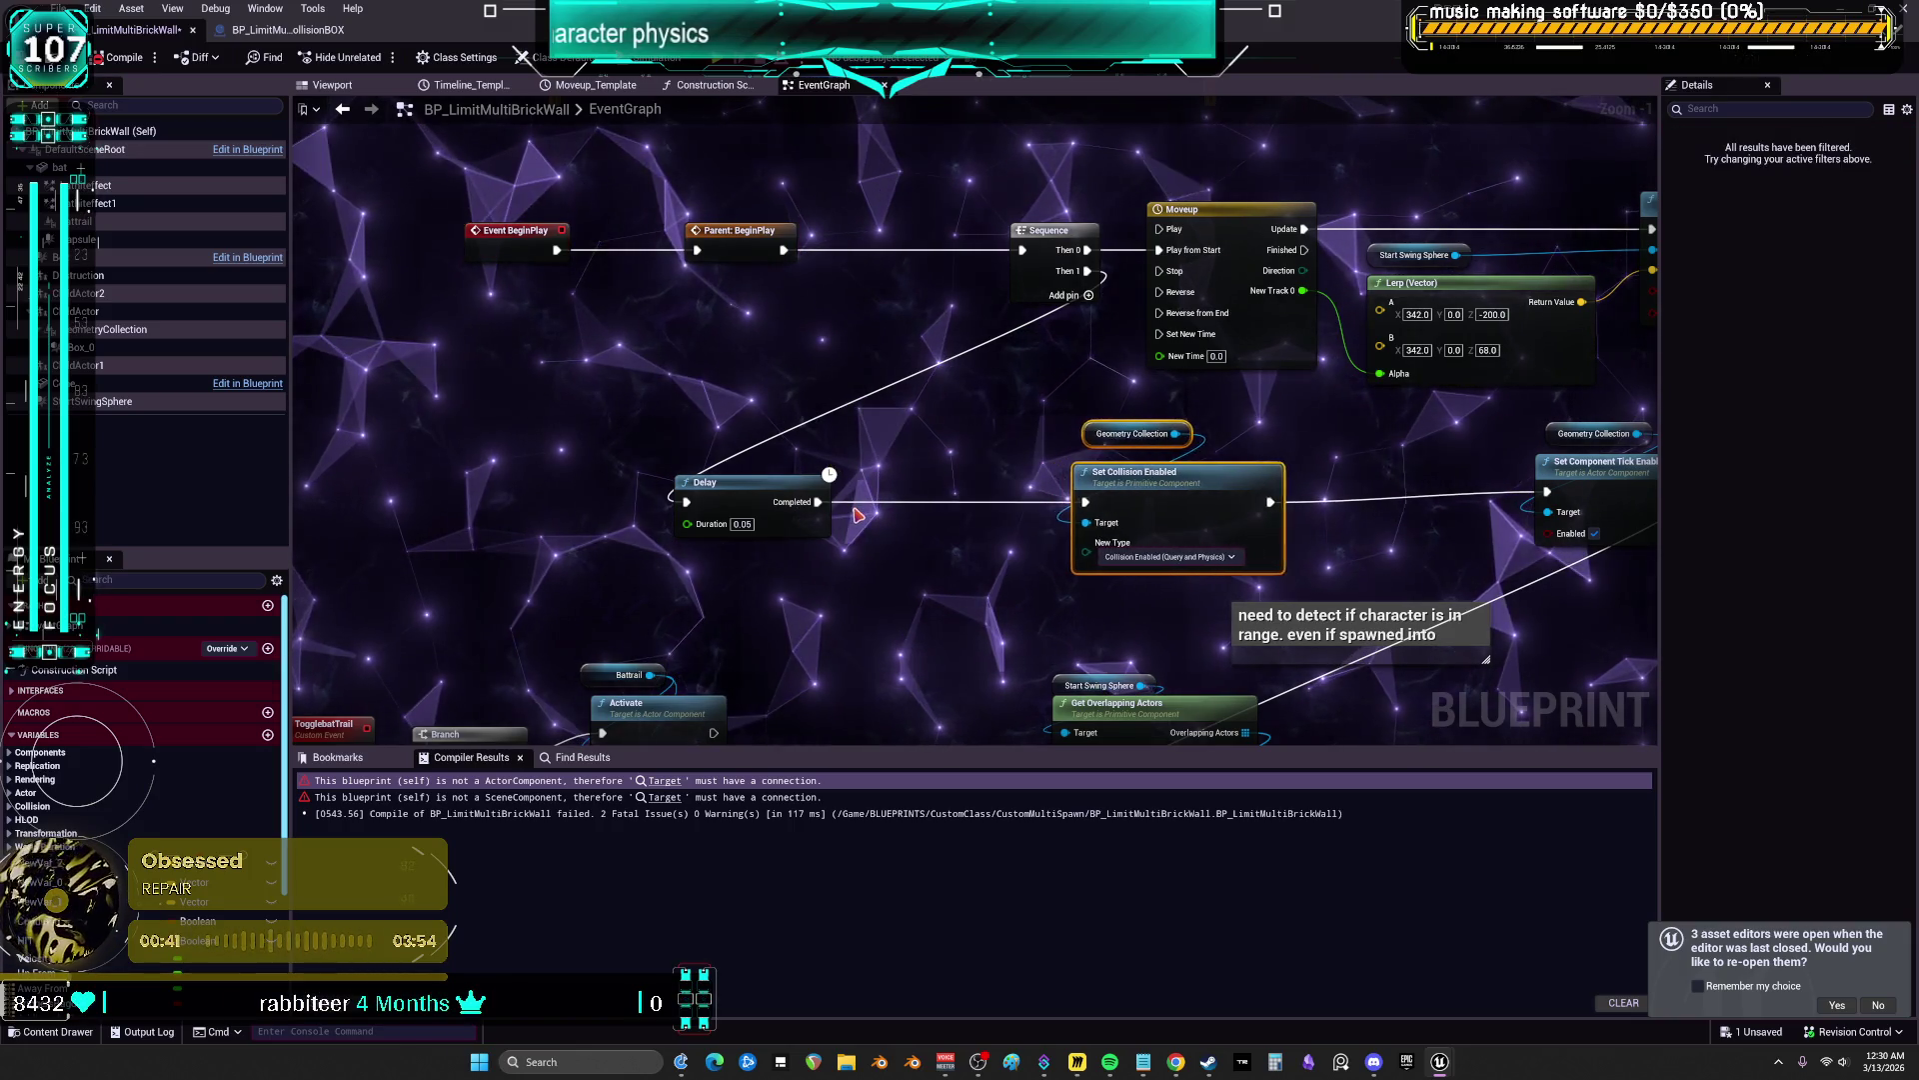
pyautogui.moveTo(705, 483); pyautogui.dragTo(893, 483)
pyautogui.moveTo(1062, 251); pyautogui.dragTo(950, 257)
# Left-align Moveup with Set Collision Enabled and move Set Component Tick Enabled onto the straight line
pyautogui.moveTo(1129, 480); pyautogui.dragTo(1199, 229)
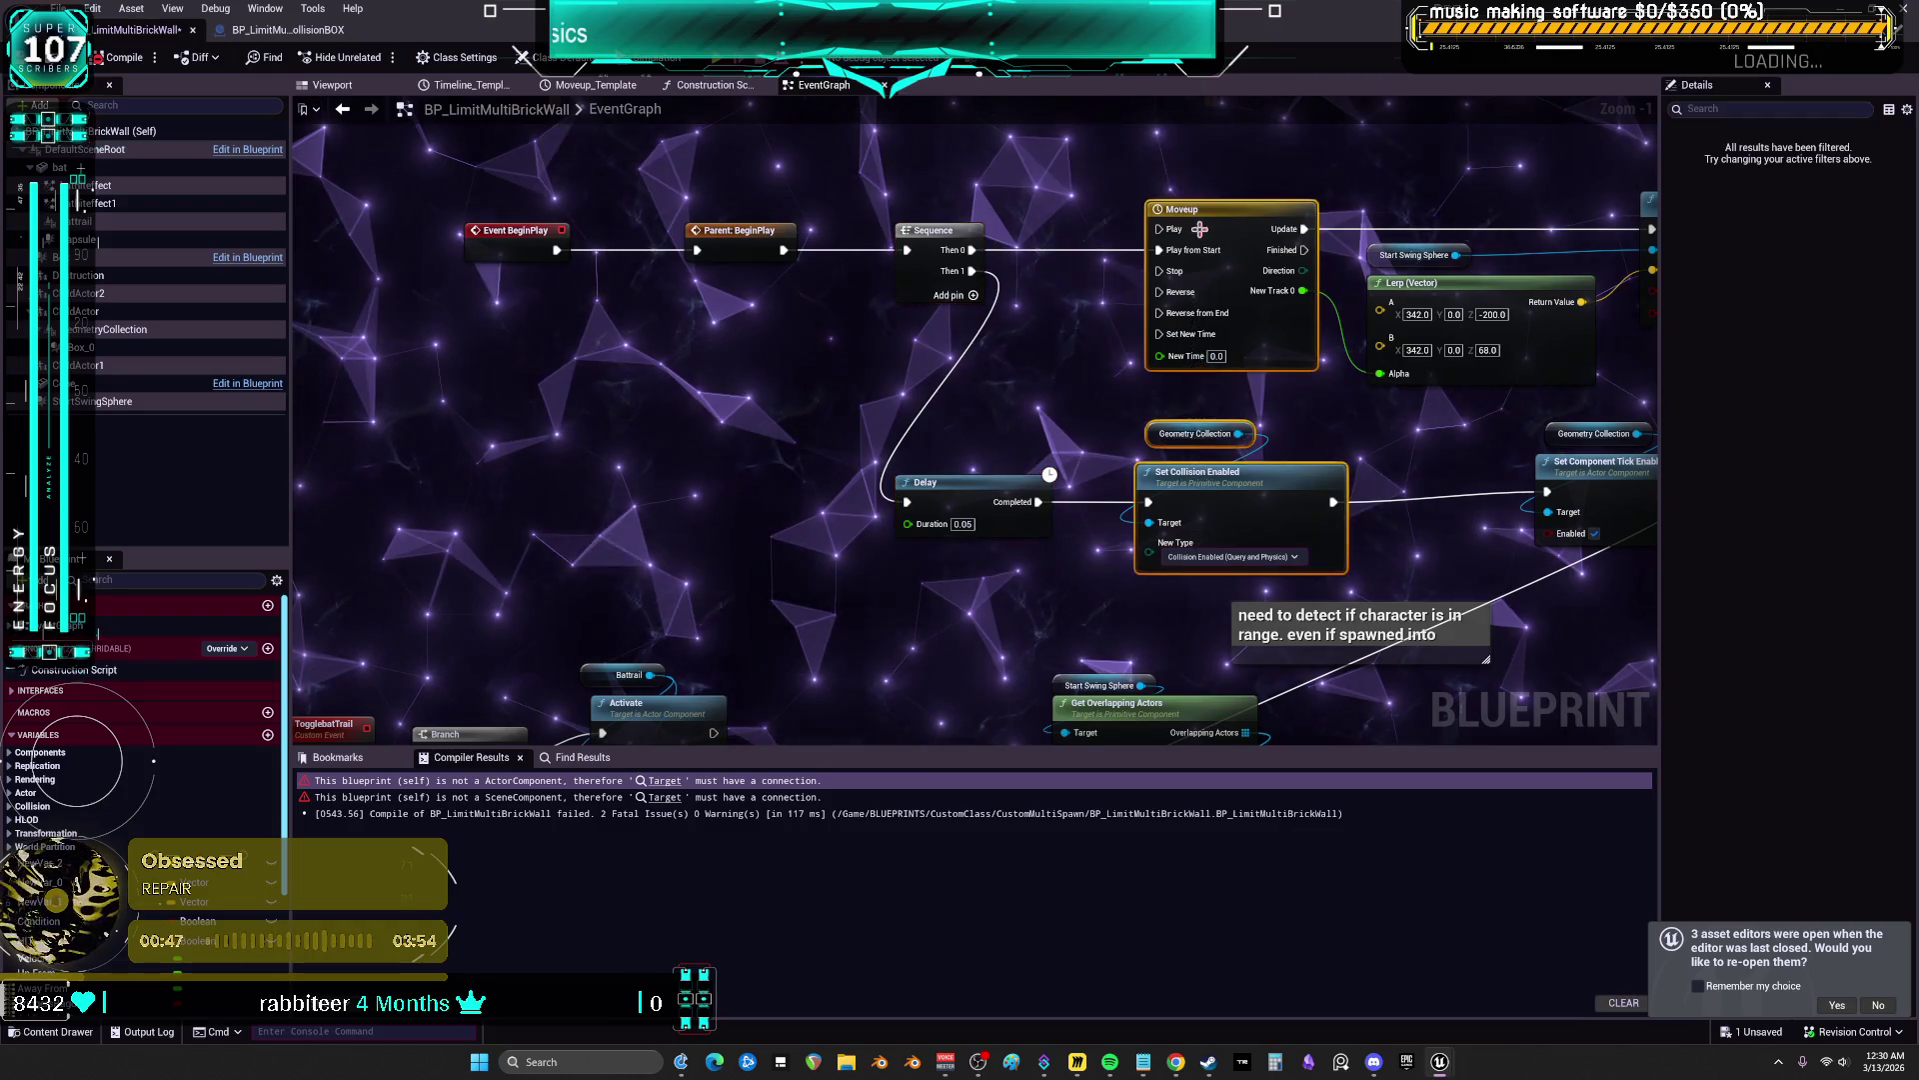
pyautogui.hotkey('shift', 'a')
pyautogui.click(1140, 530)
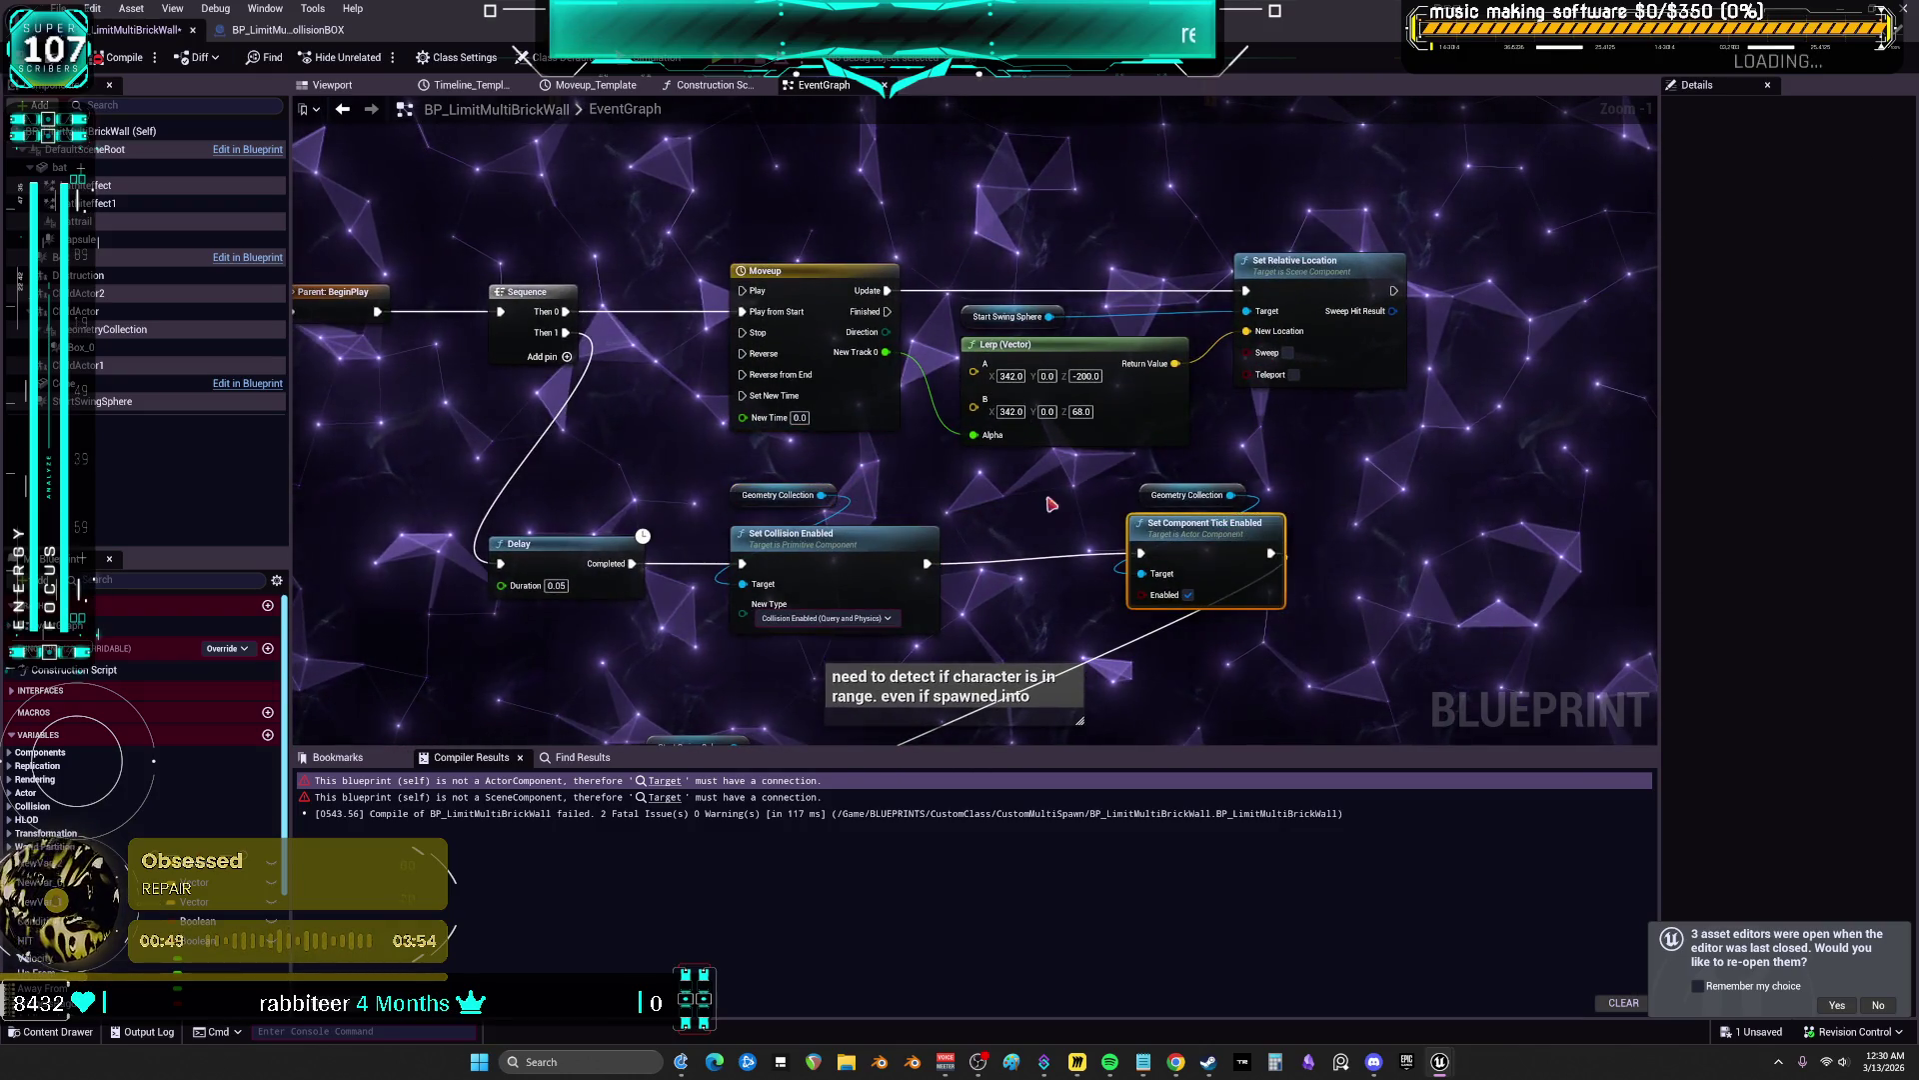
pyautogui.keyDown('shift'); pyautogui.click(1190, 495); pyautogui.keyUp('shift')
pyautogui.moveTo(1461, 580); pyautogui.dragTo(1327, 243)
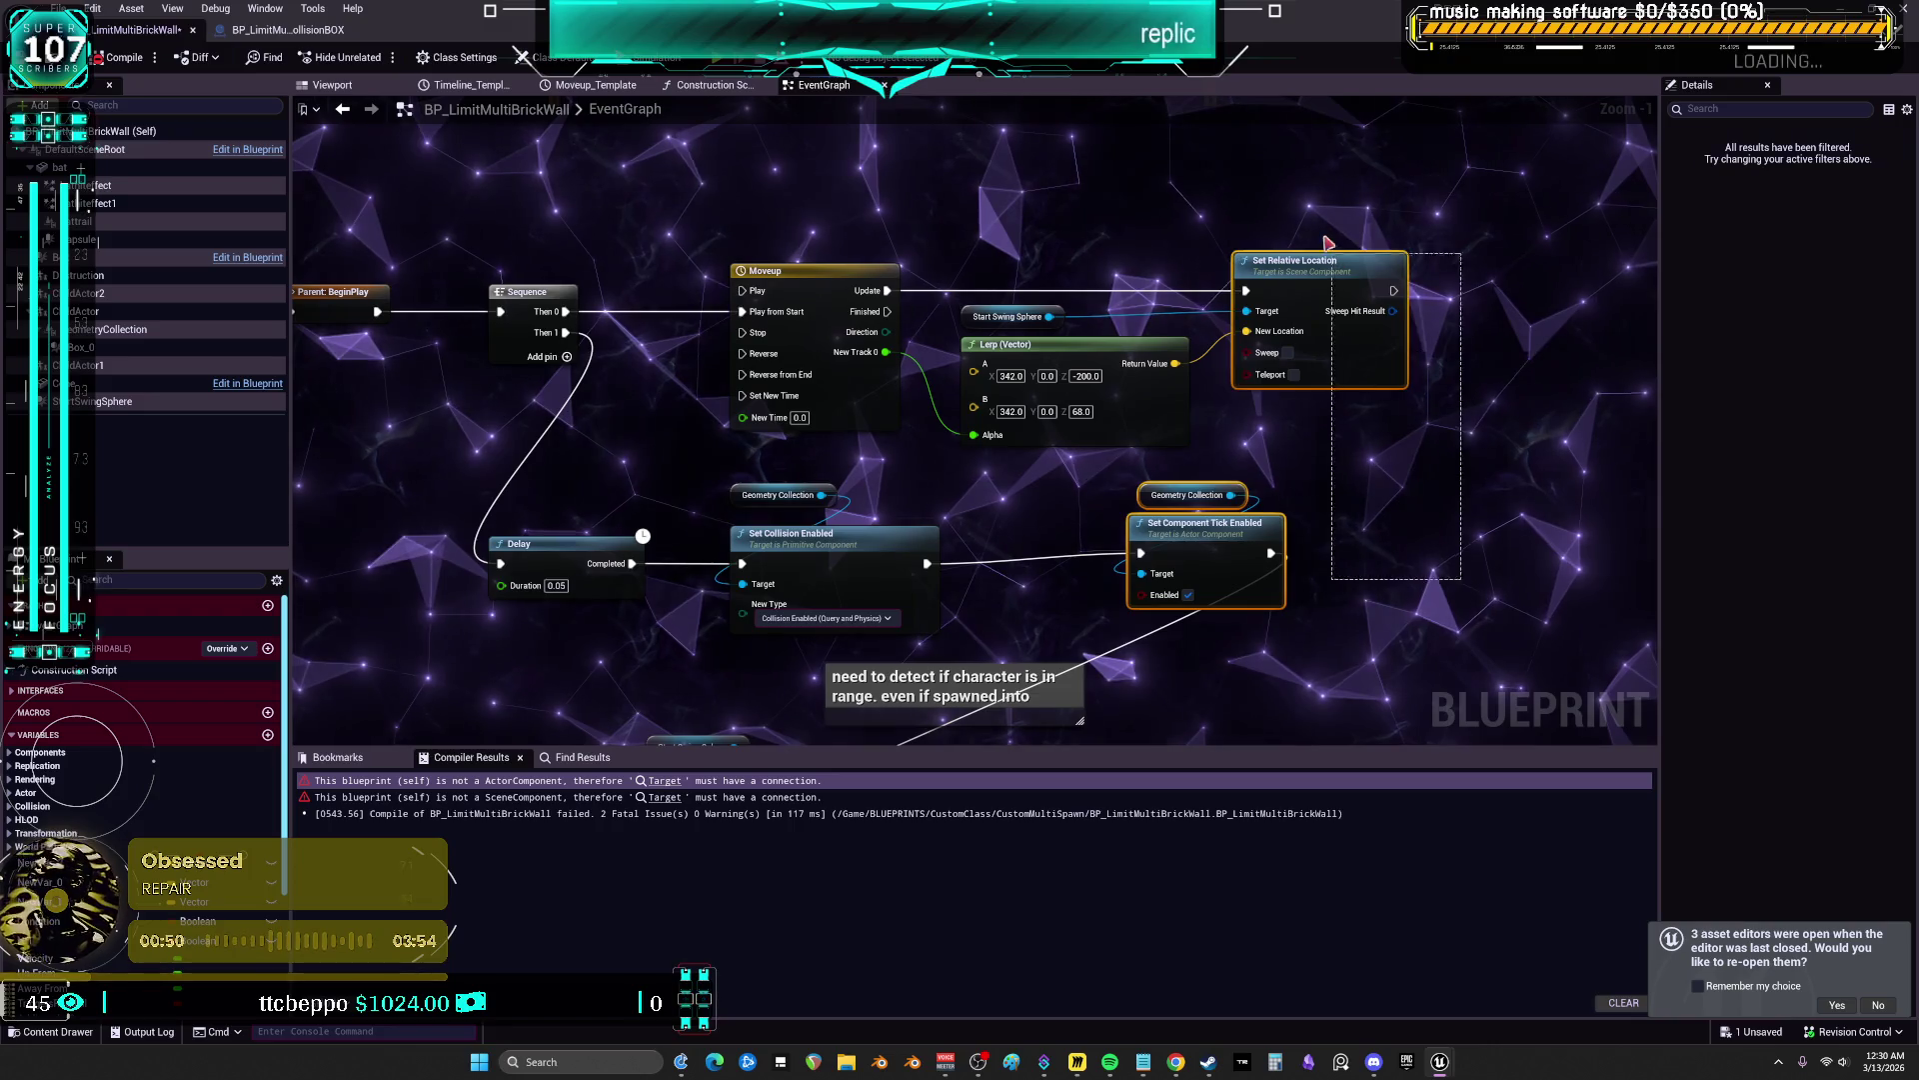
pyautogui.moveTo(1161, 494); pyautogui.dragTo(1175, 413)
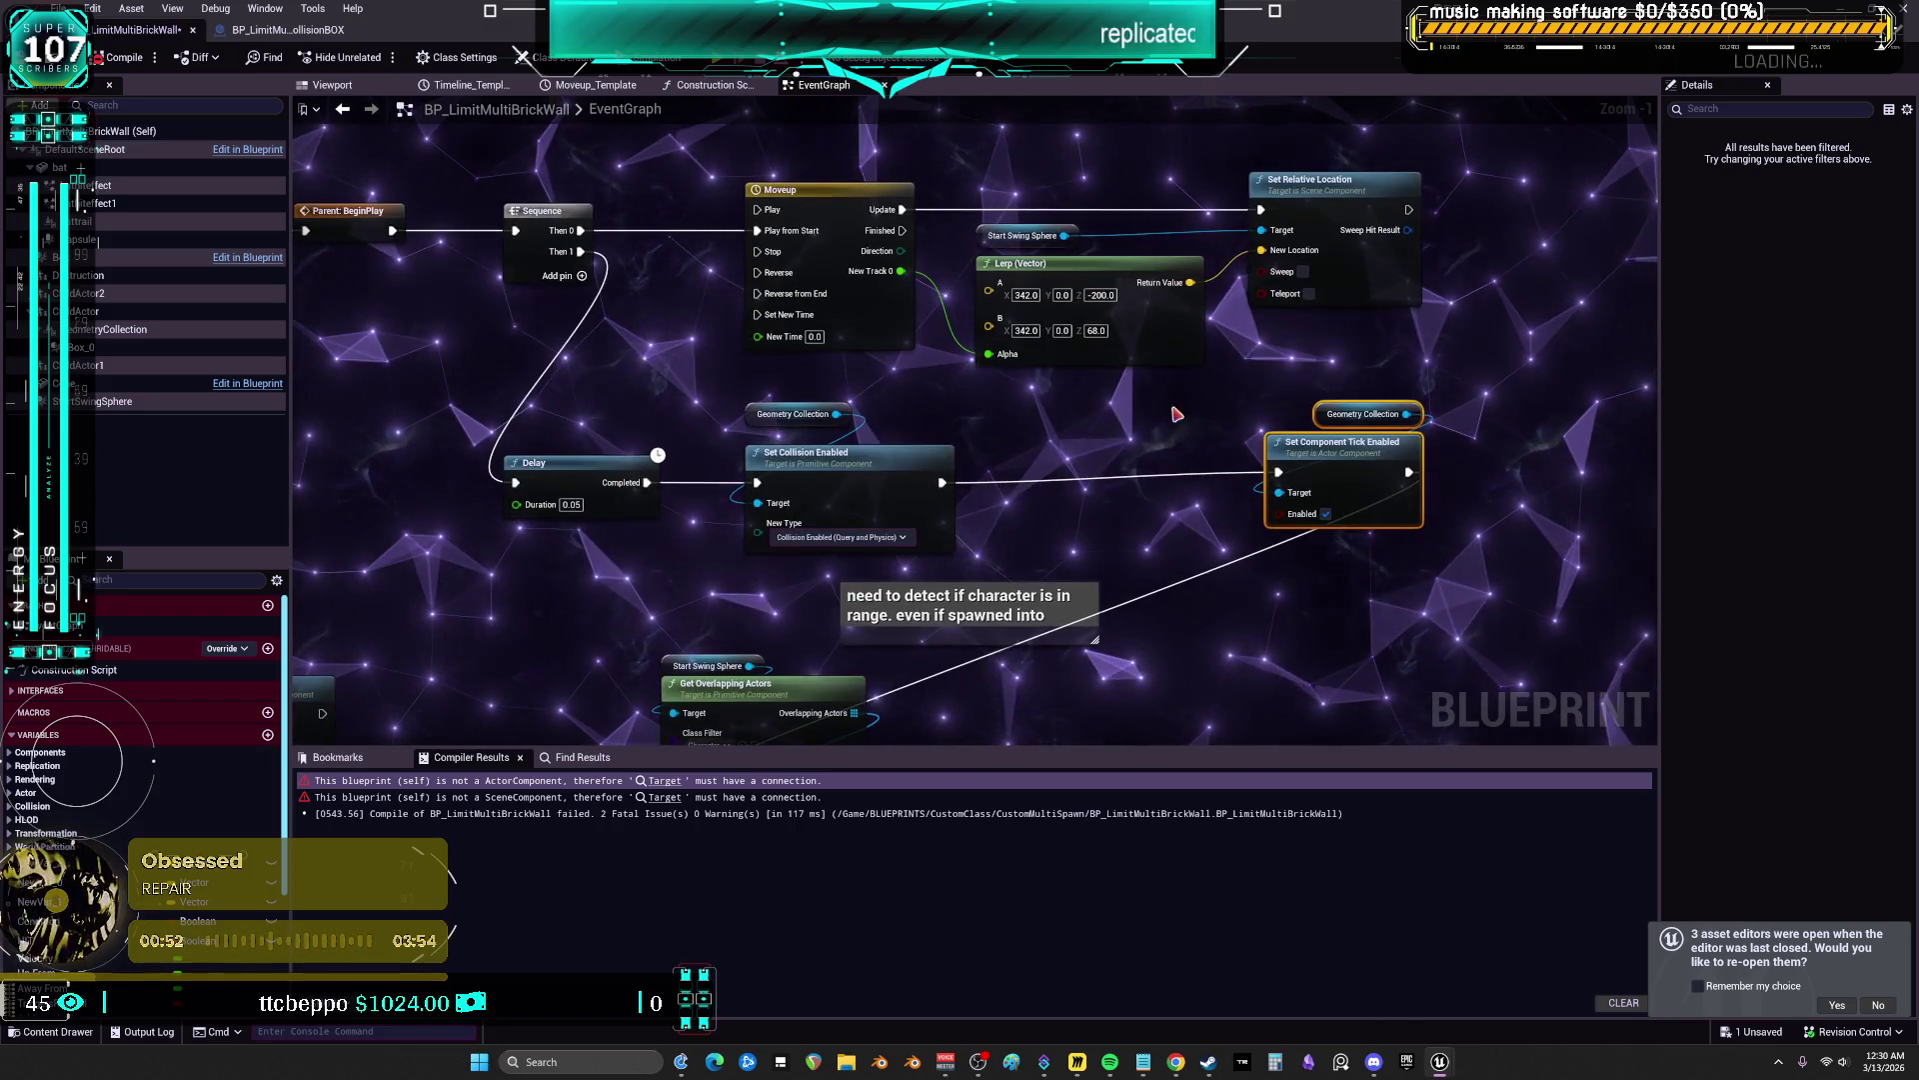
pyautogui.moveTo(1339, 441); pyautogui.dragTo(1087, 453)
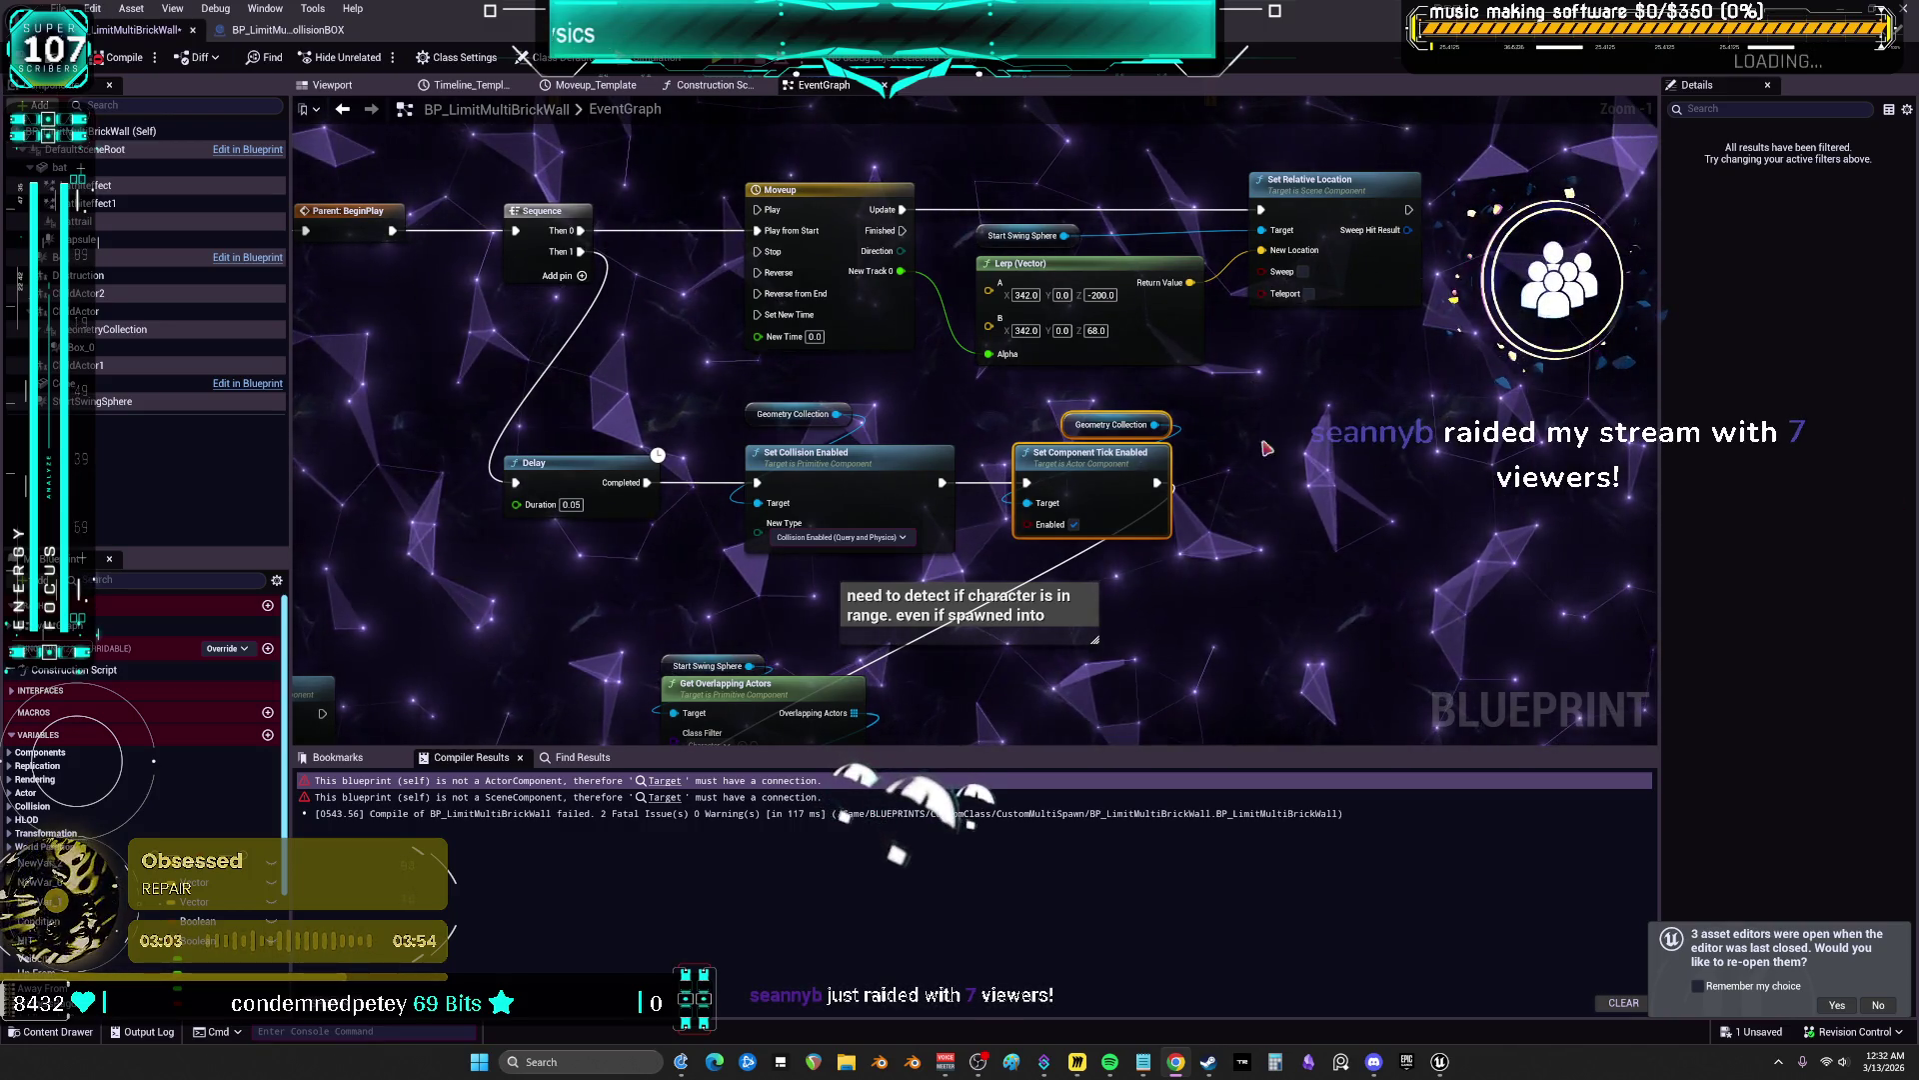
# Zoom out and pan to frame all node groups, nudging the character-range comment right
pyautogui.scroll(-2, 1166, 373)
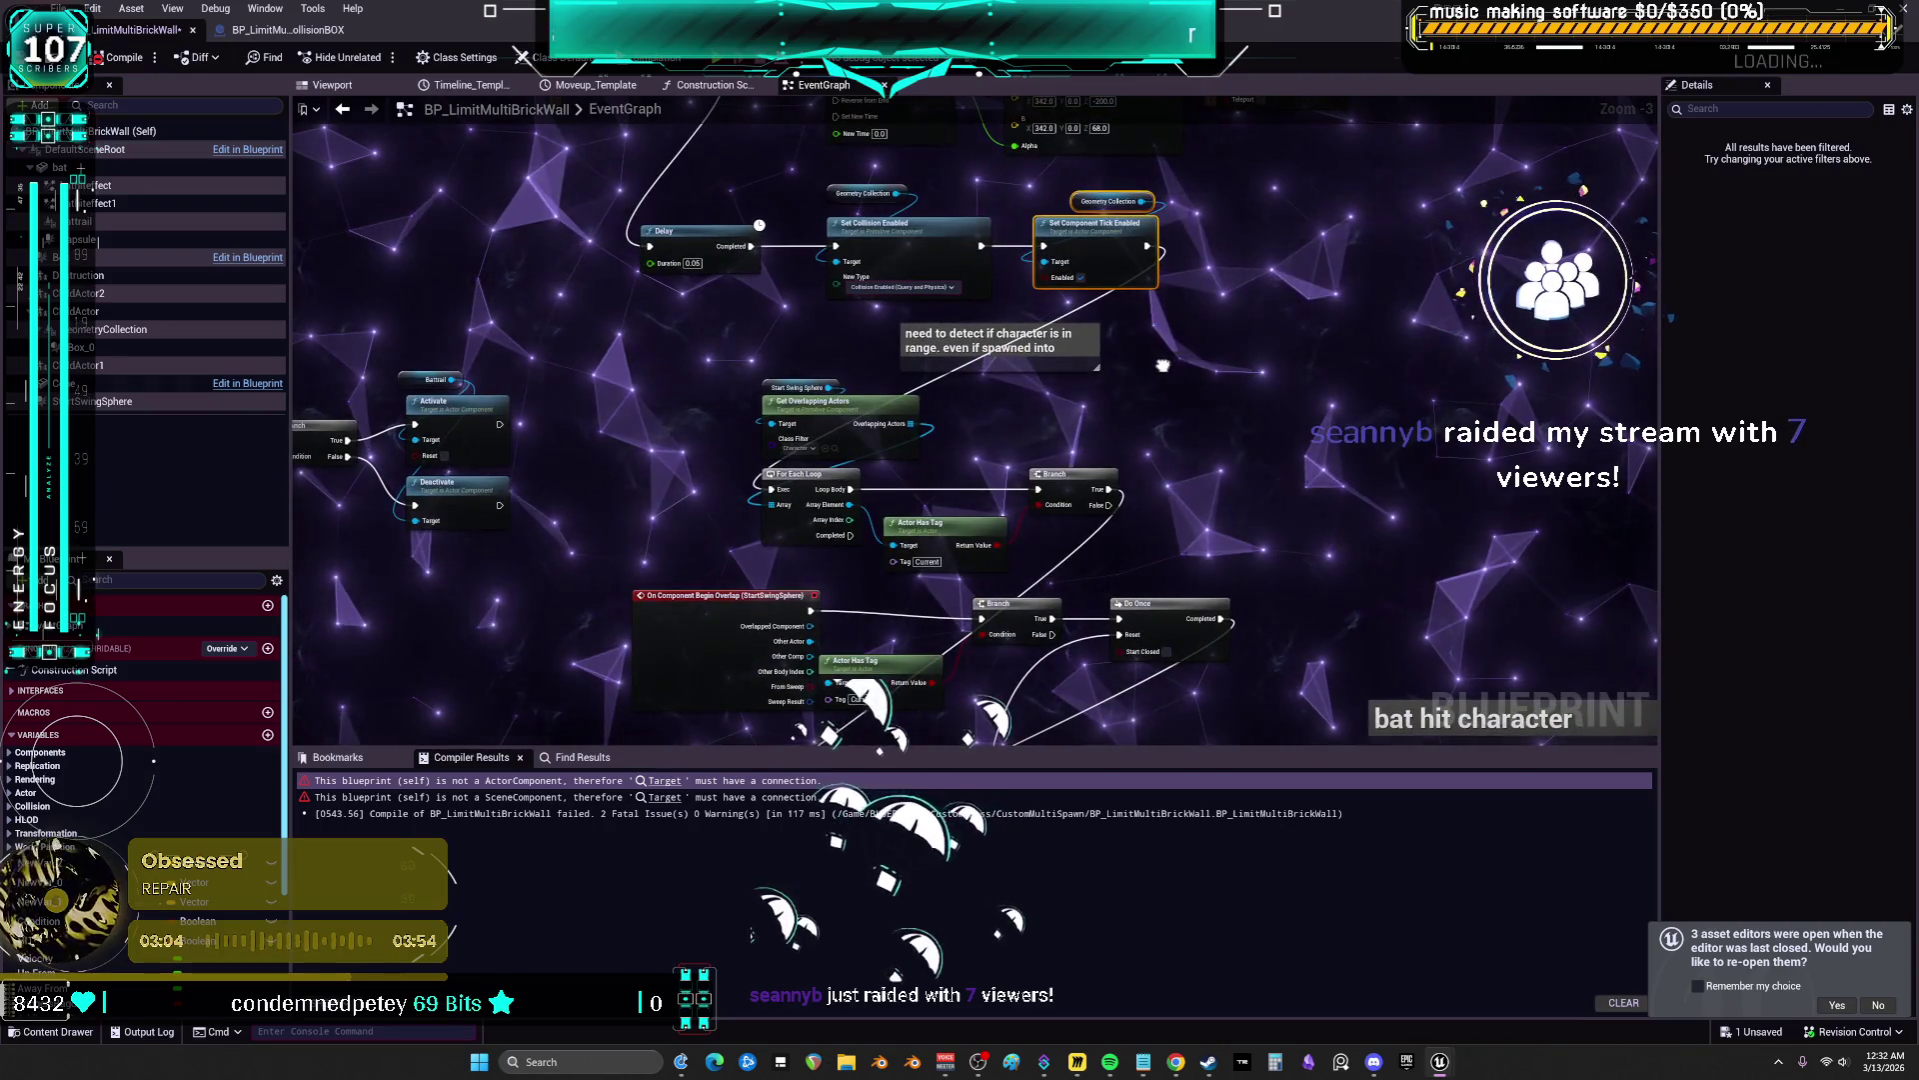
pyautogui.moveTo(1177, 571)
pyautogui.mouseDown()
pyautogui.moveTo(1091, 635)
pyautogui.moveTo(680, 455)
pyautogui.moveTo(697, 489)
pyautogui.moveTo(772, 466)
pyautogui.mouseUp()
pyautogui.moveTo(973, 418)
pyautogui.mouseDown()
pyautogui.moveTo(1152, 418)
pyautogui.moveTo(1001, 418)
pyautogui.mouseUp()
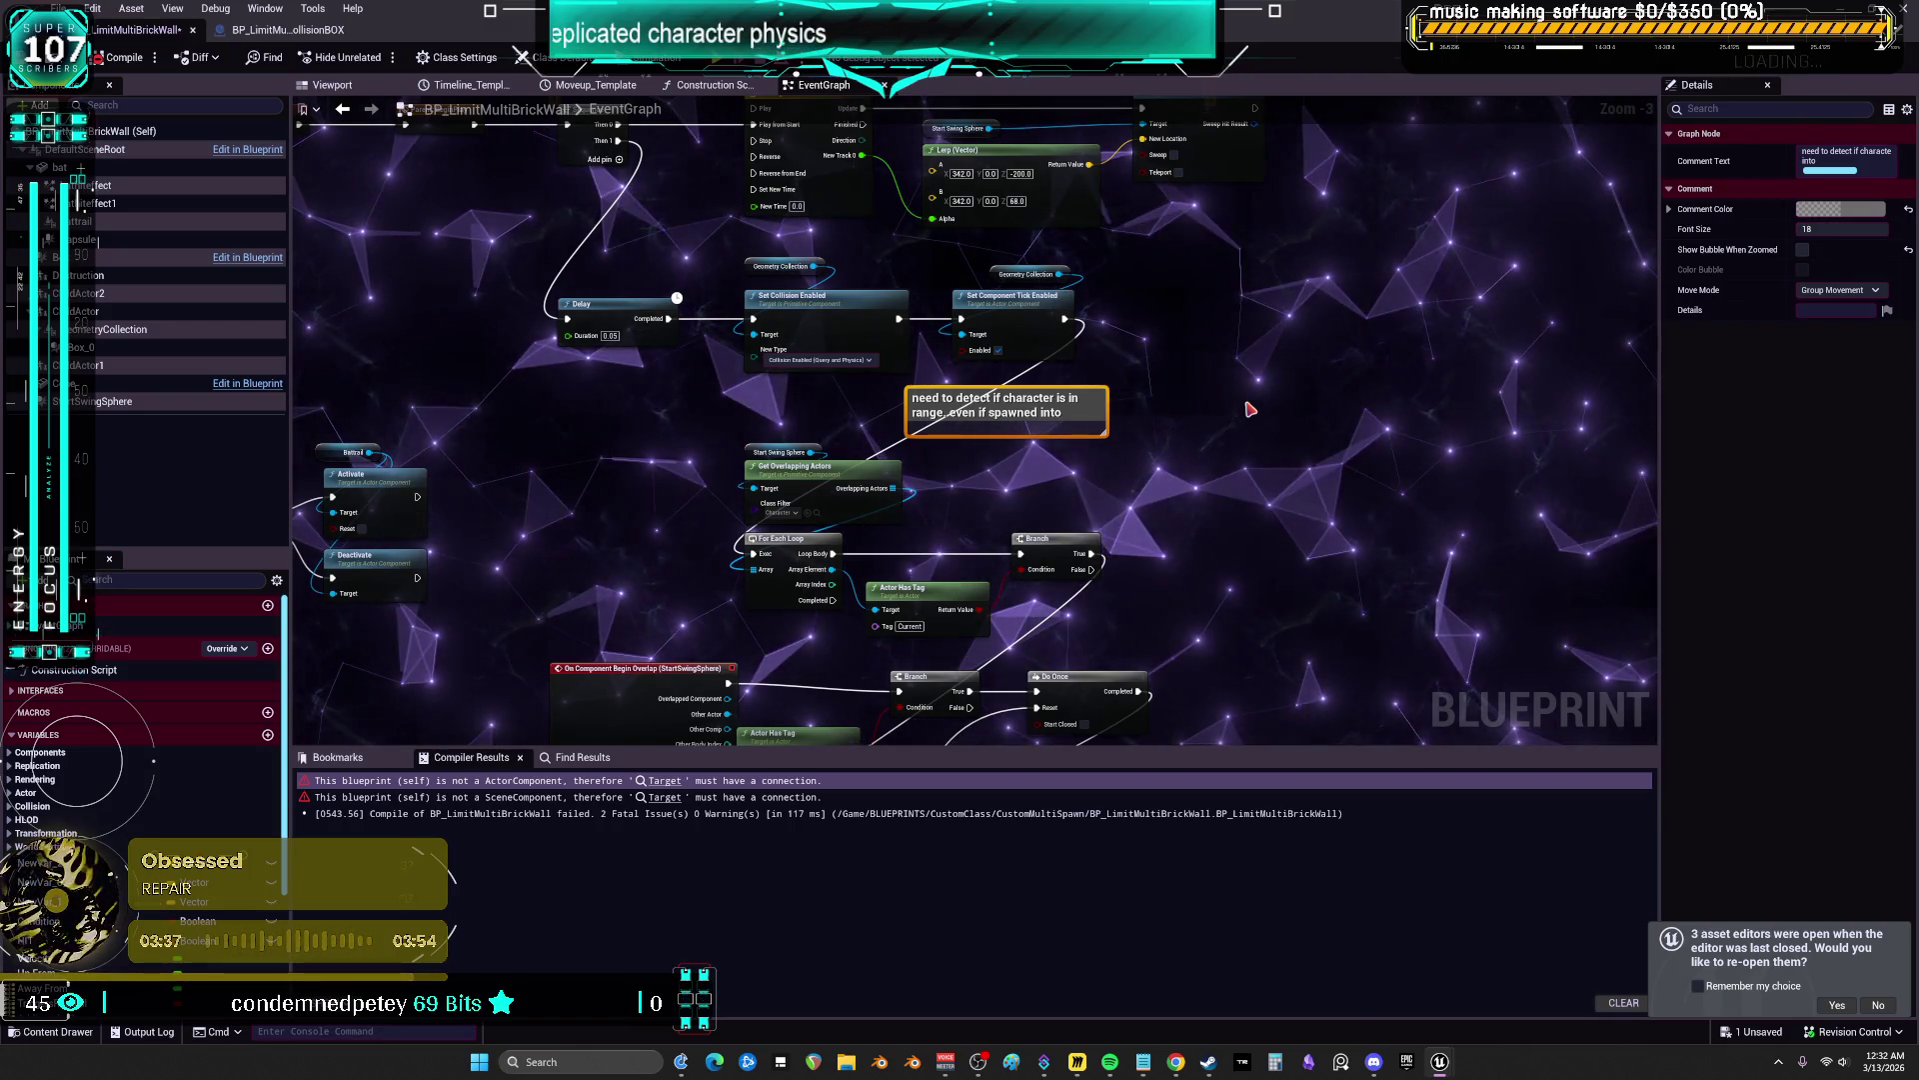
pyautogui.scroll(-1, 977, 378)
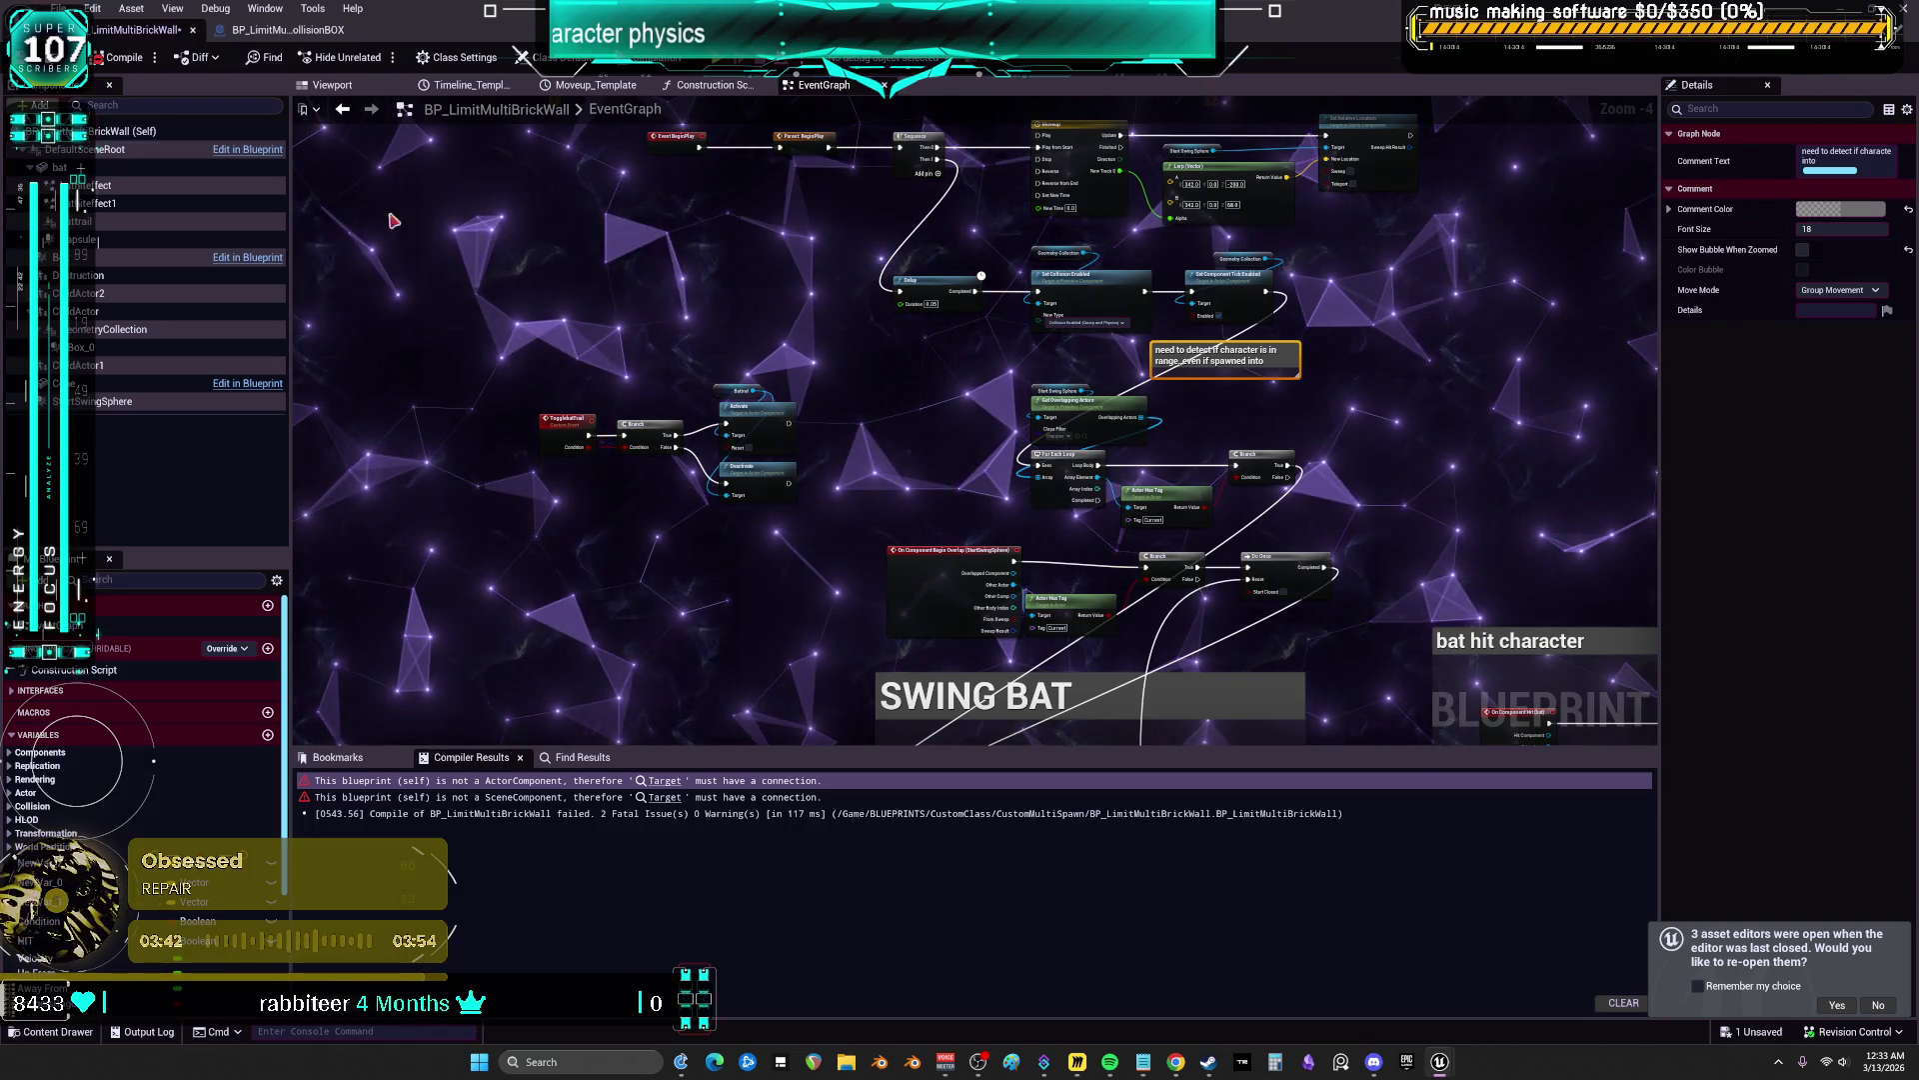
pyautogui.moveTo(1324, 346)
pyautogui.mouseDown()
pyautogui.moveTo(1184, 359)
pyautogui.moveTo(1139, 527)
pyautogui.moveTo(1152, 399)
pyautogui.mouseUp()
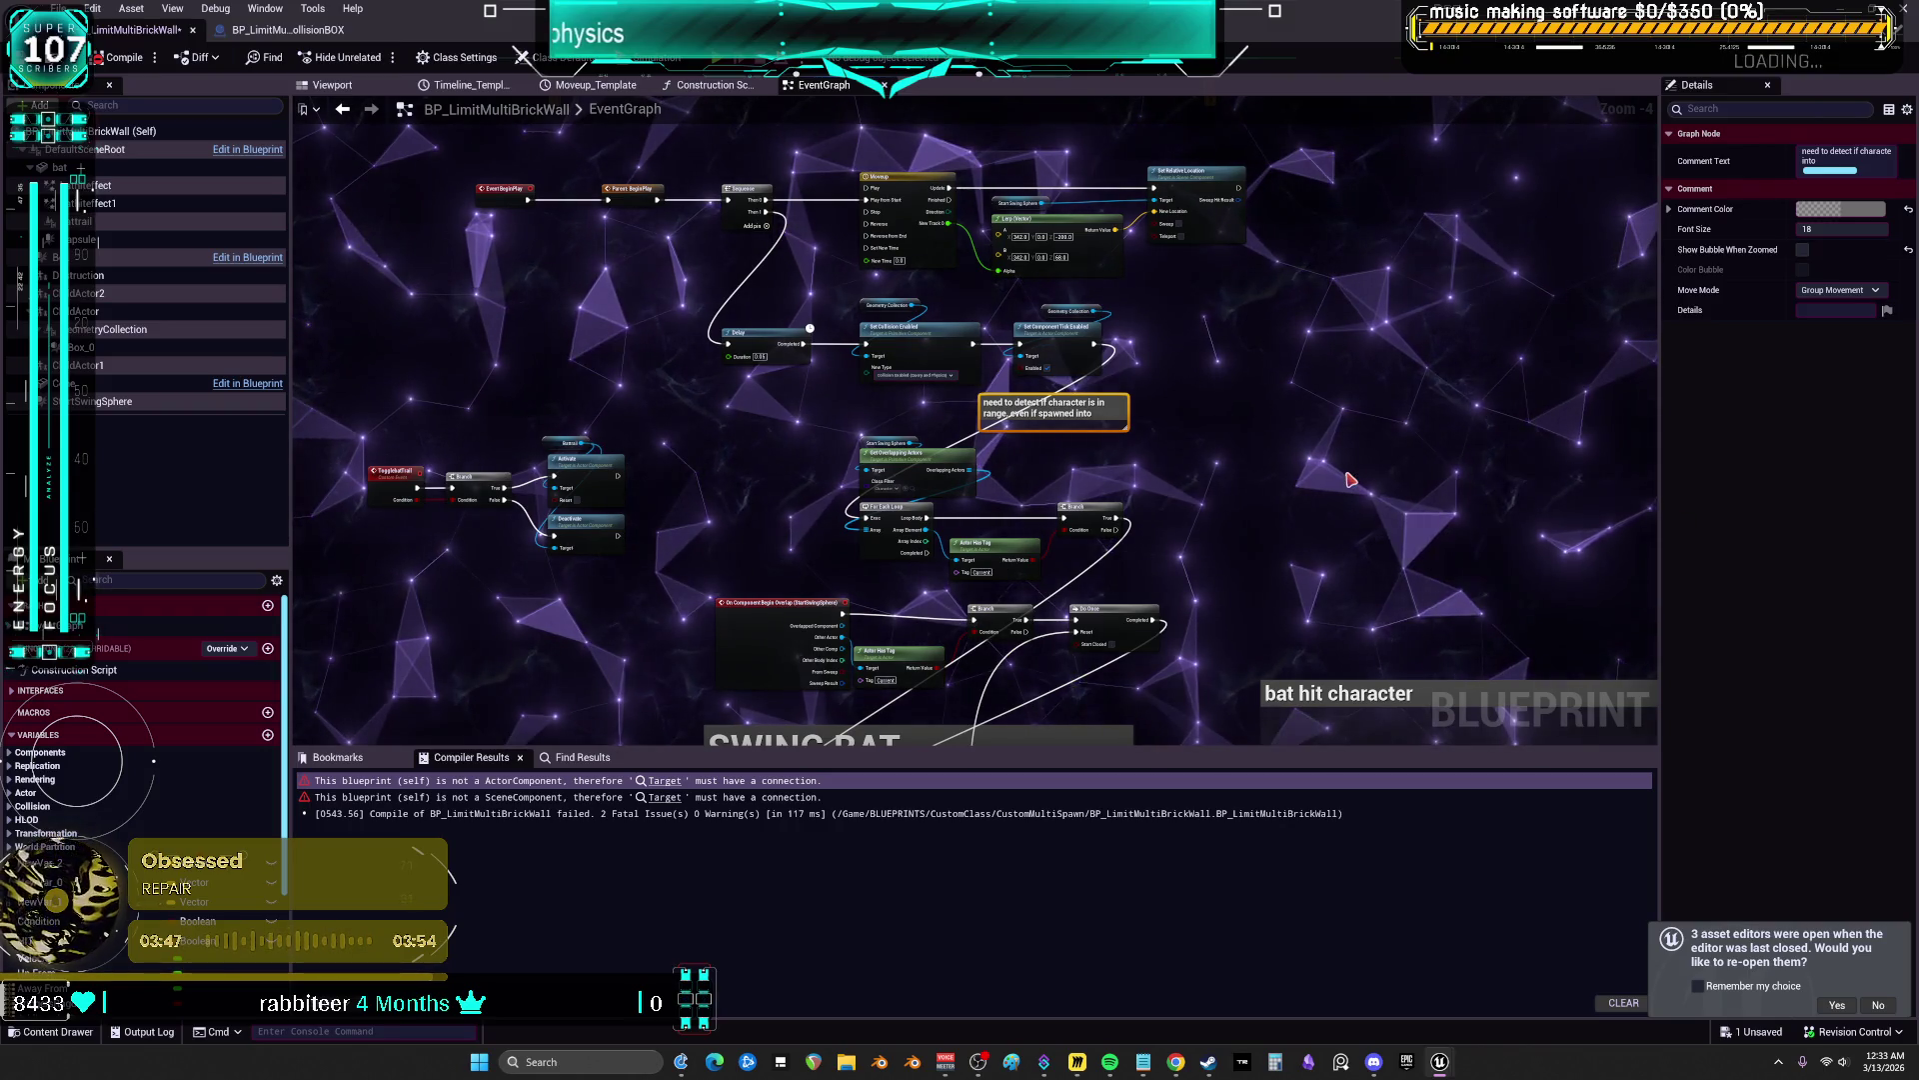
# Clear the comment selection, then switch to Chrome and enlarge the X post's angel model image
pyautogui.rightClick(1367, 355)
pyautogui.click(1363, 354)
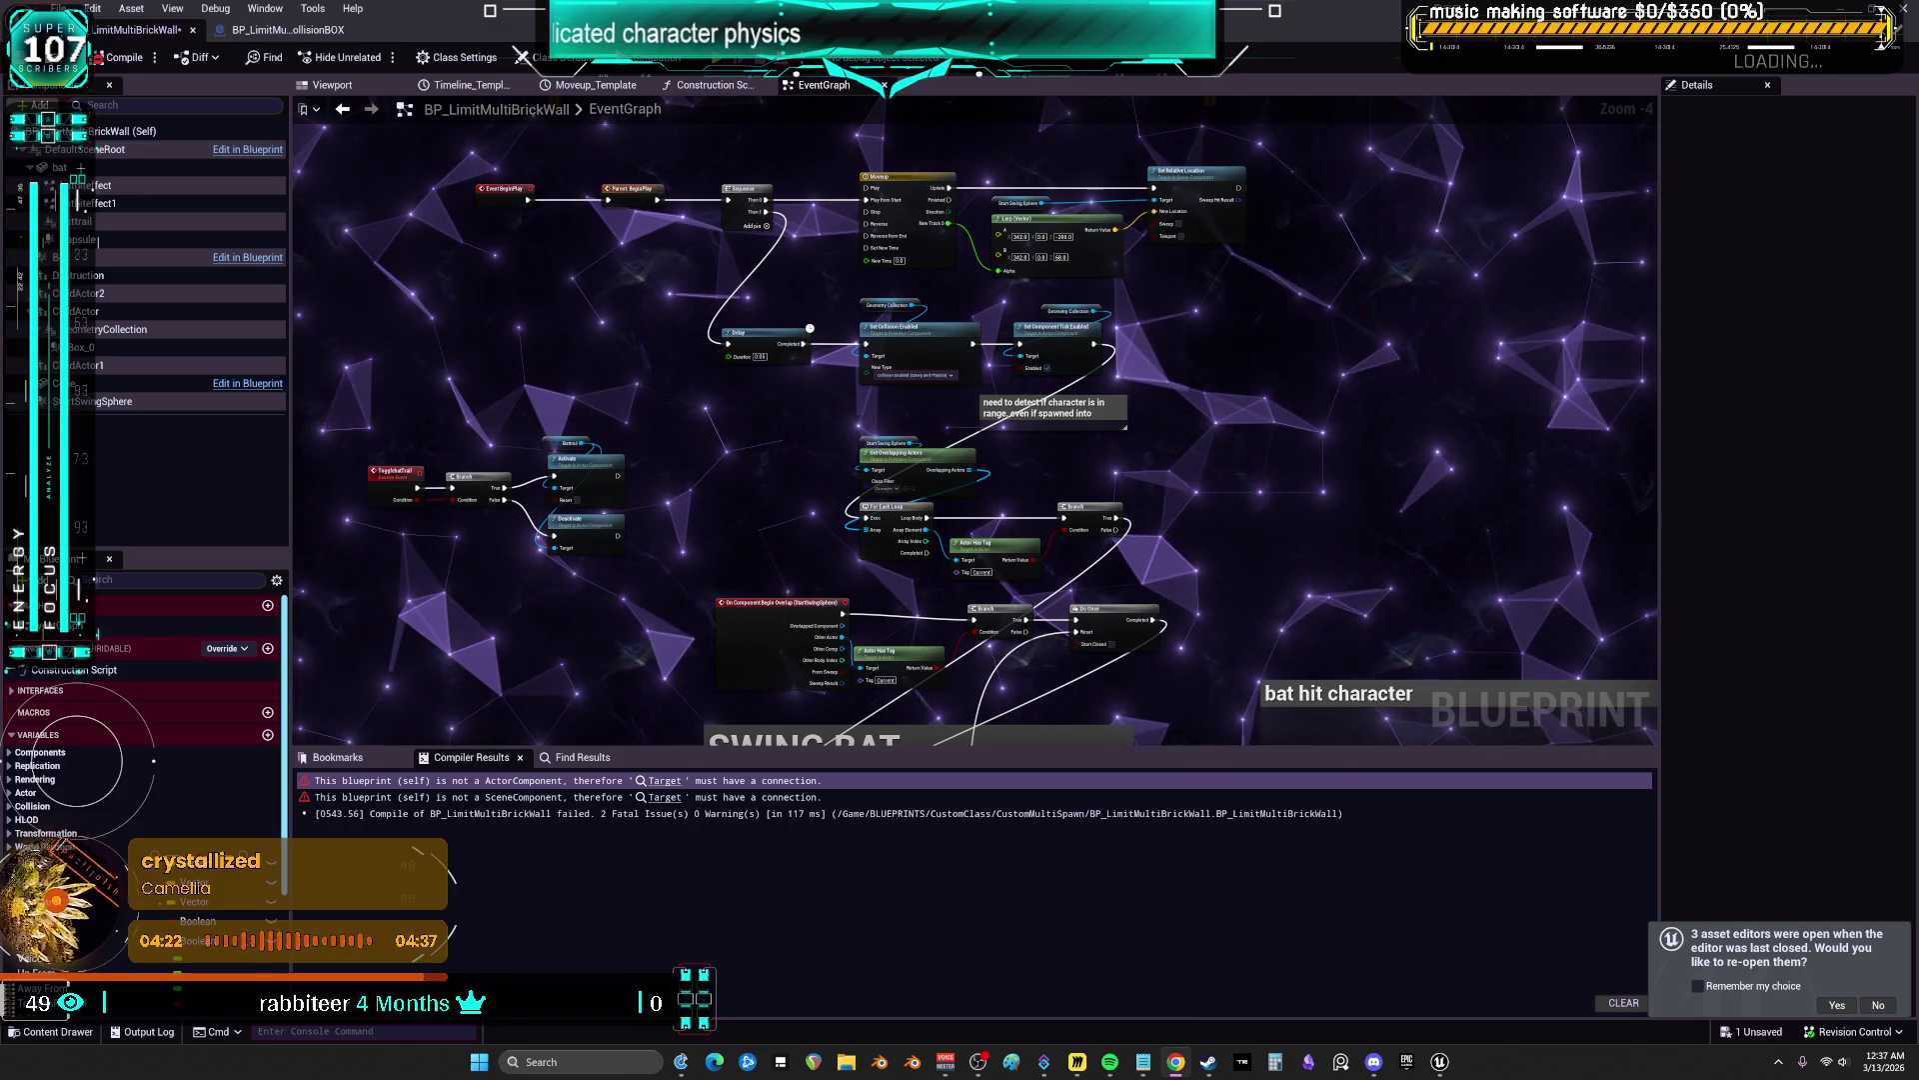
pyautogui.hotkey('alt', 'Tab')
pyautogui.click(866, 490)
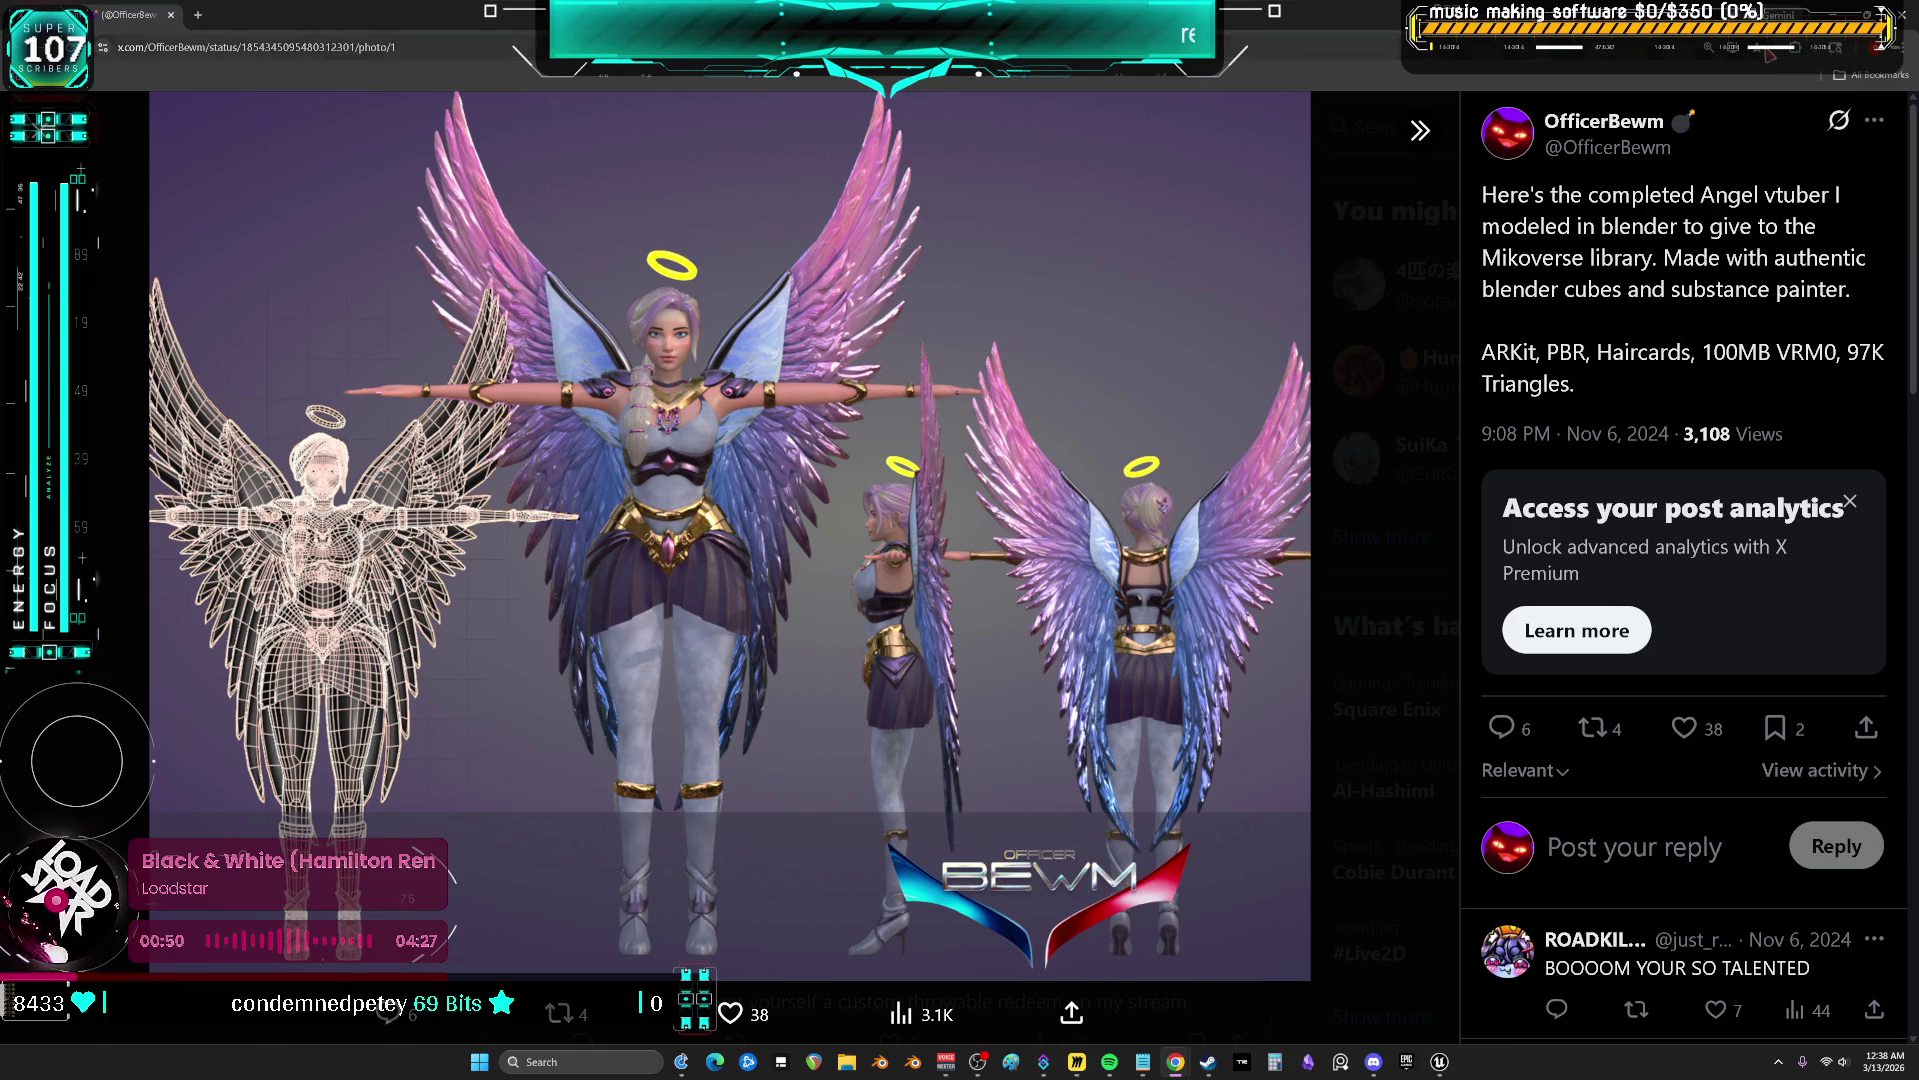
# Close the browser's photo view to return to the BP_LimitMultiBrickWall EventGraph
pyautogui.click(1905, 16)
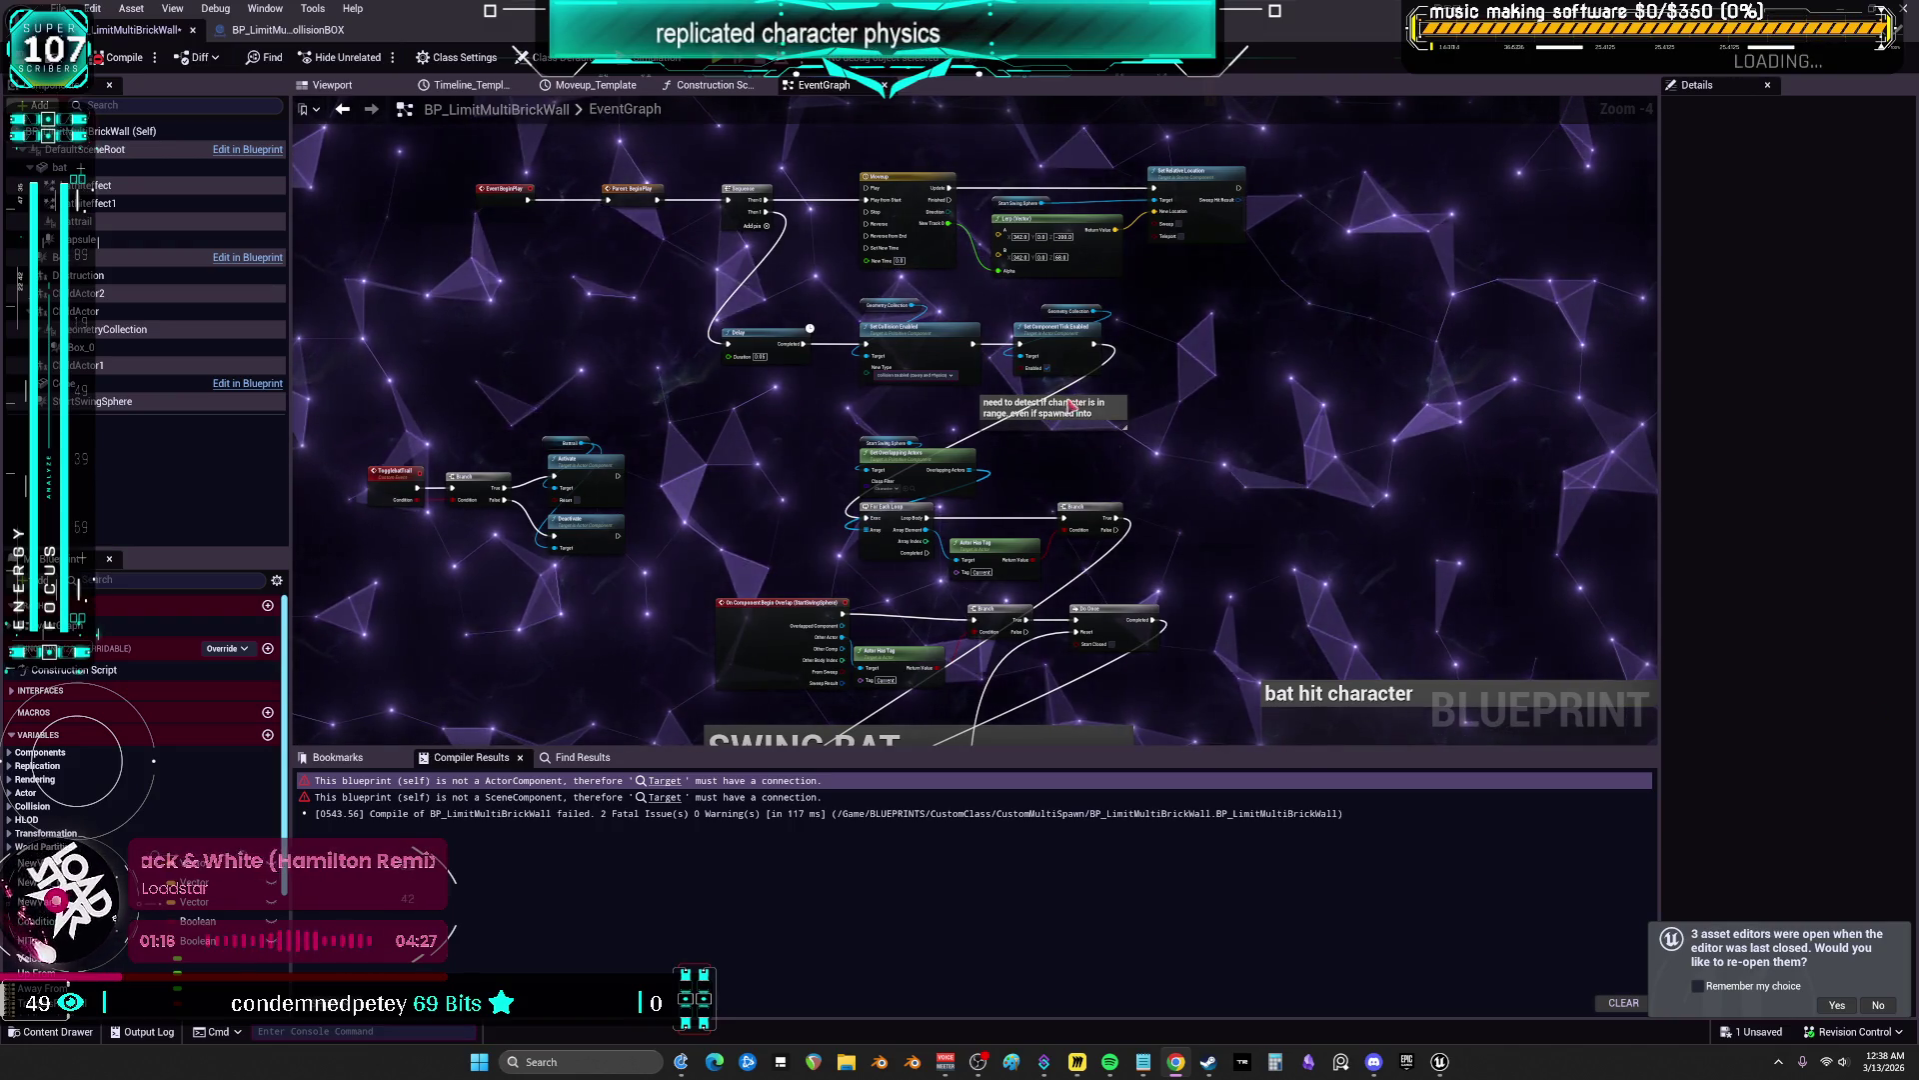
# Move the character-range comment down-right and restore the Blueprint editor to a floating window
pyautogui.scroll(4, 1092, 467)
pyautogui.moveTo(1023, 427)
pyautogui.mouseDown()
pyautogui.moveTo(1083, 445)
pyautogui.moveTo(1104, 533)
pyautogui.moveTo(1045, 557)
pyautogui.mouseUp()
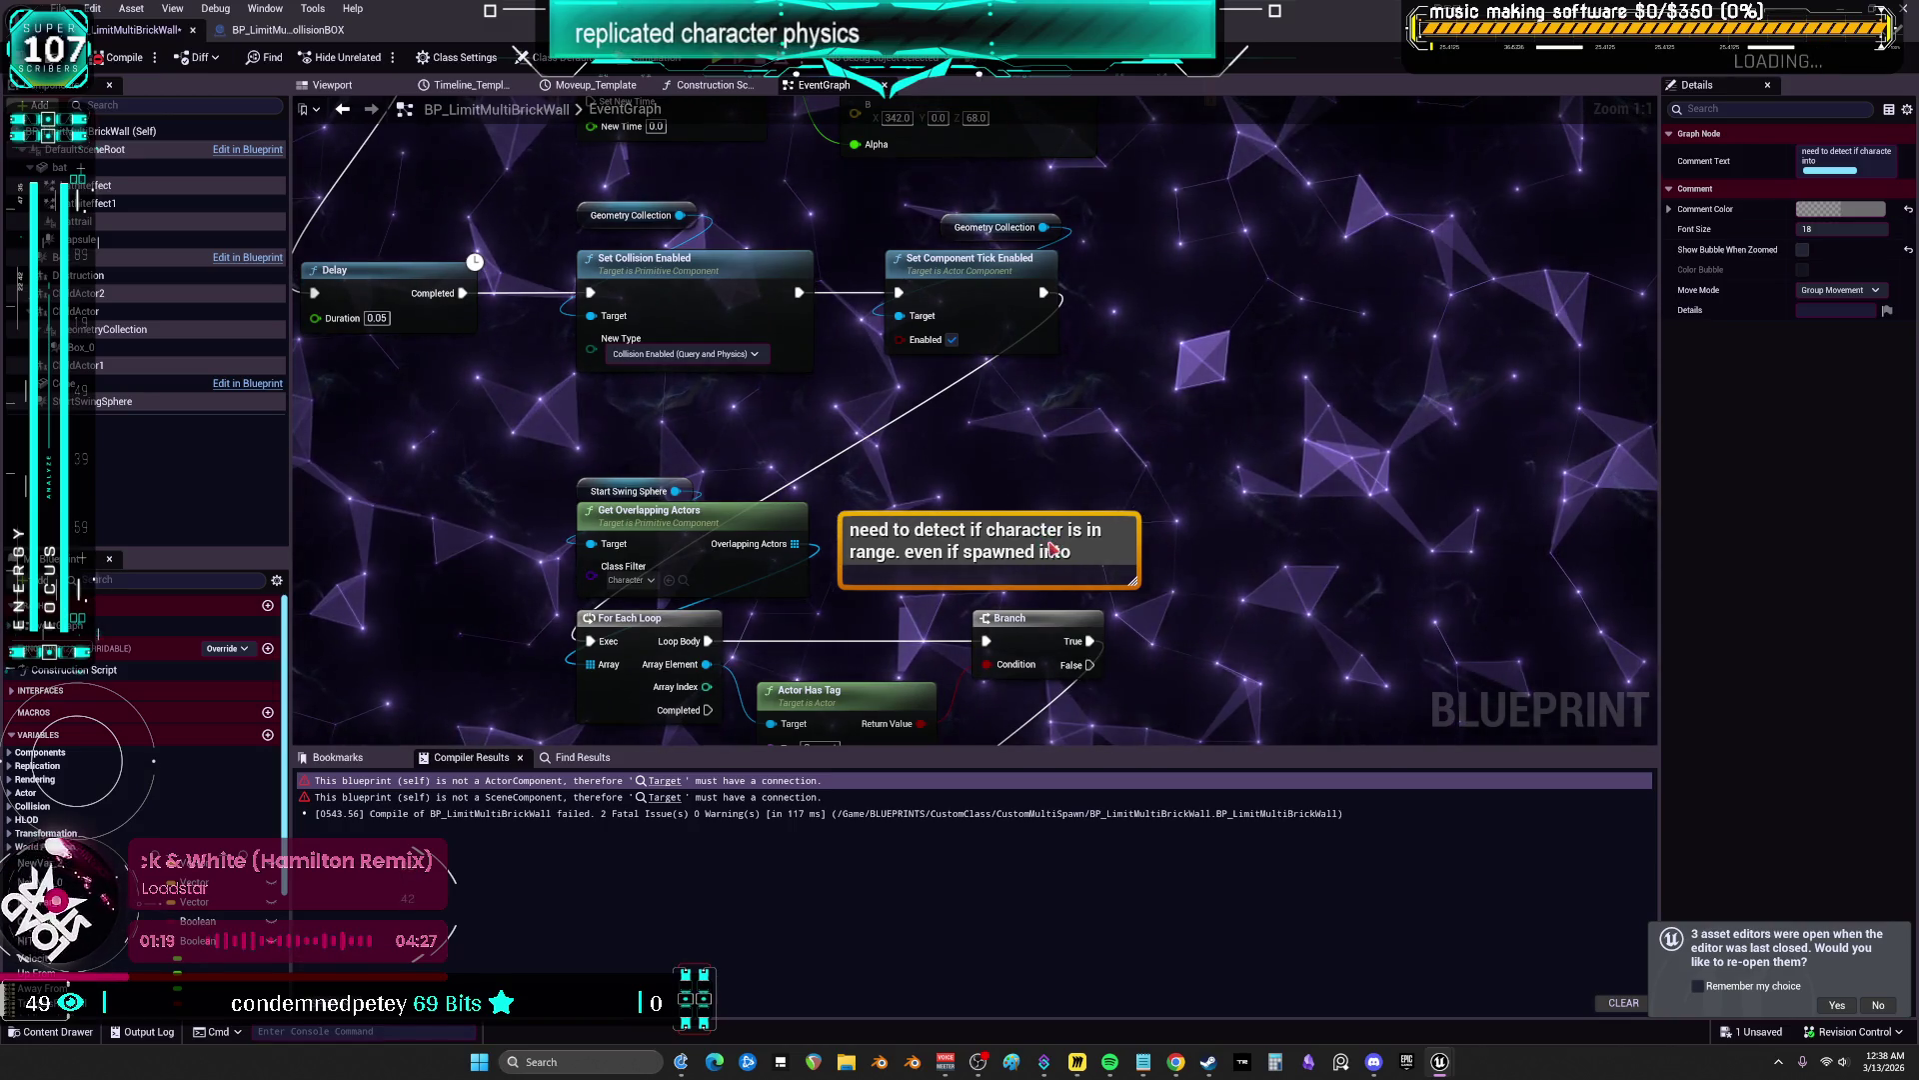
pyautogui.click(1078, 468)
pyautogui.scroll(-4, 1078, 468)
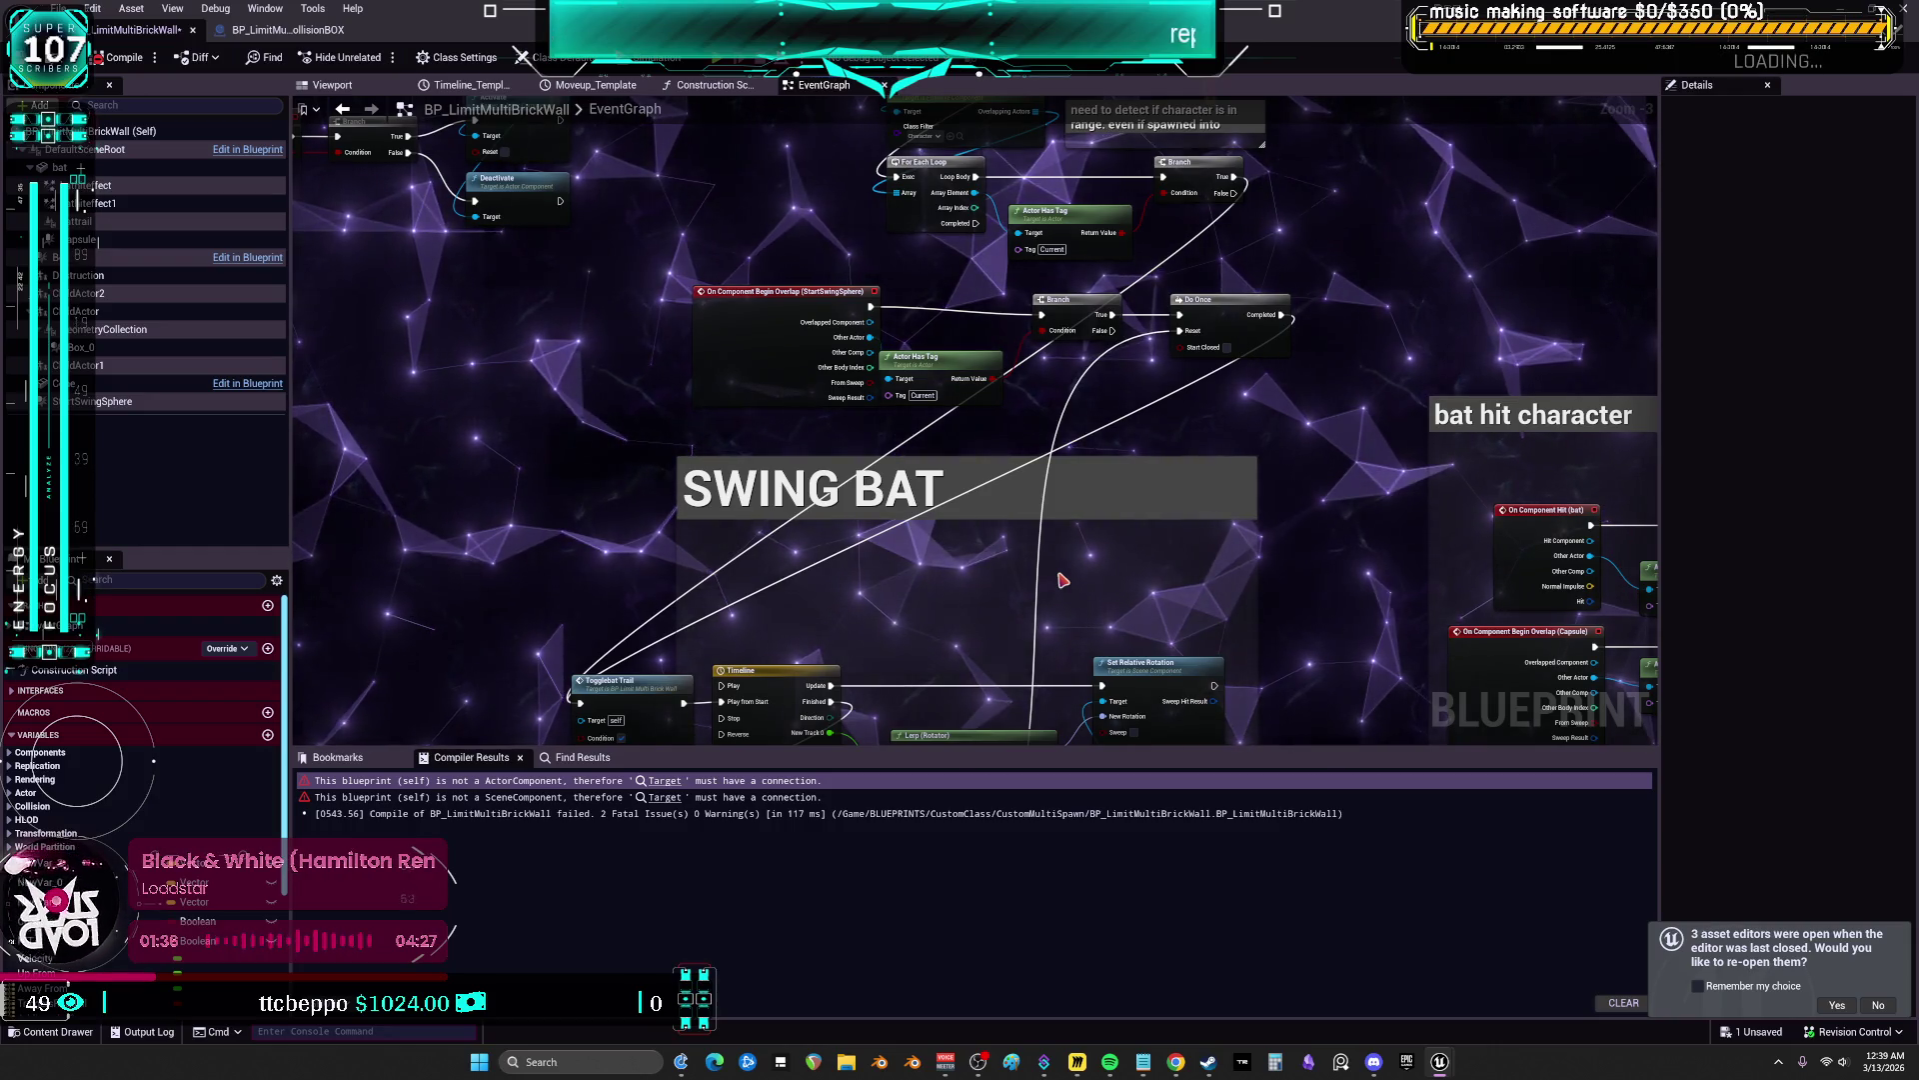
pyautogui.moveTo(817, 18)
pyautogui.mouseDown()
pyautogui.moveTo(828, 516)
pyautogui.moveTo(871, 286)
pyautogui.mouseUp()
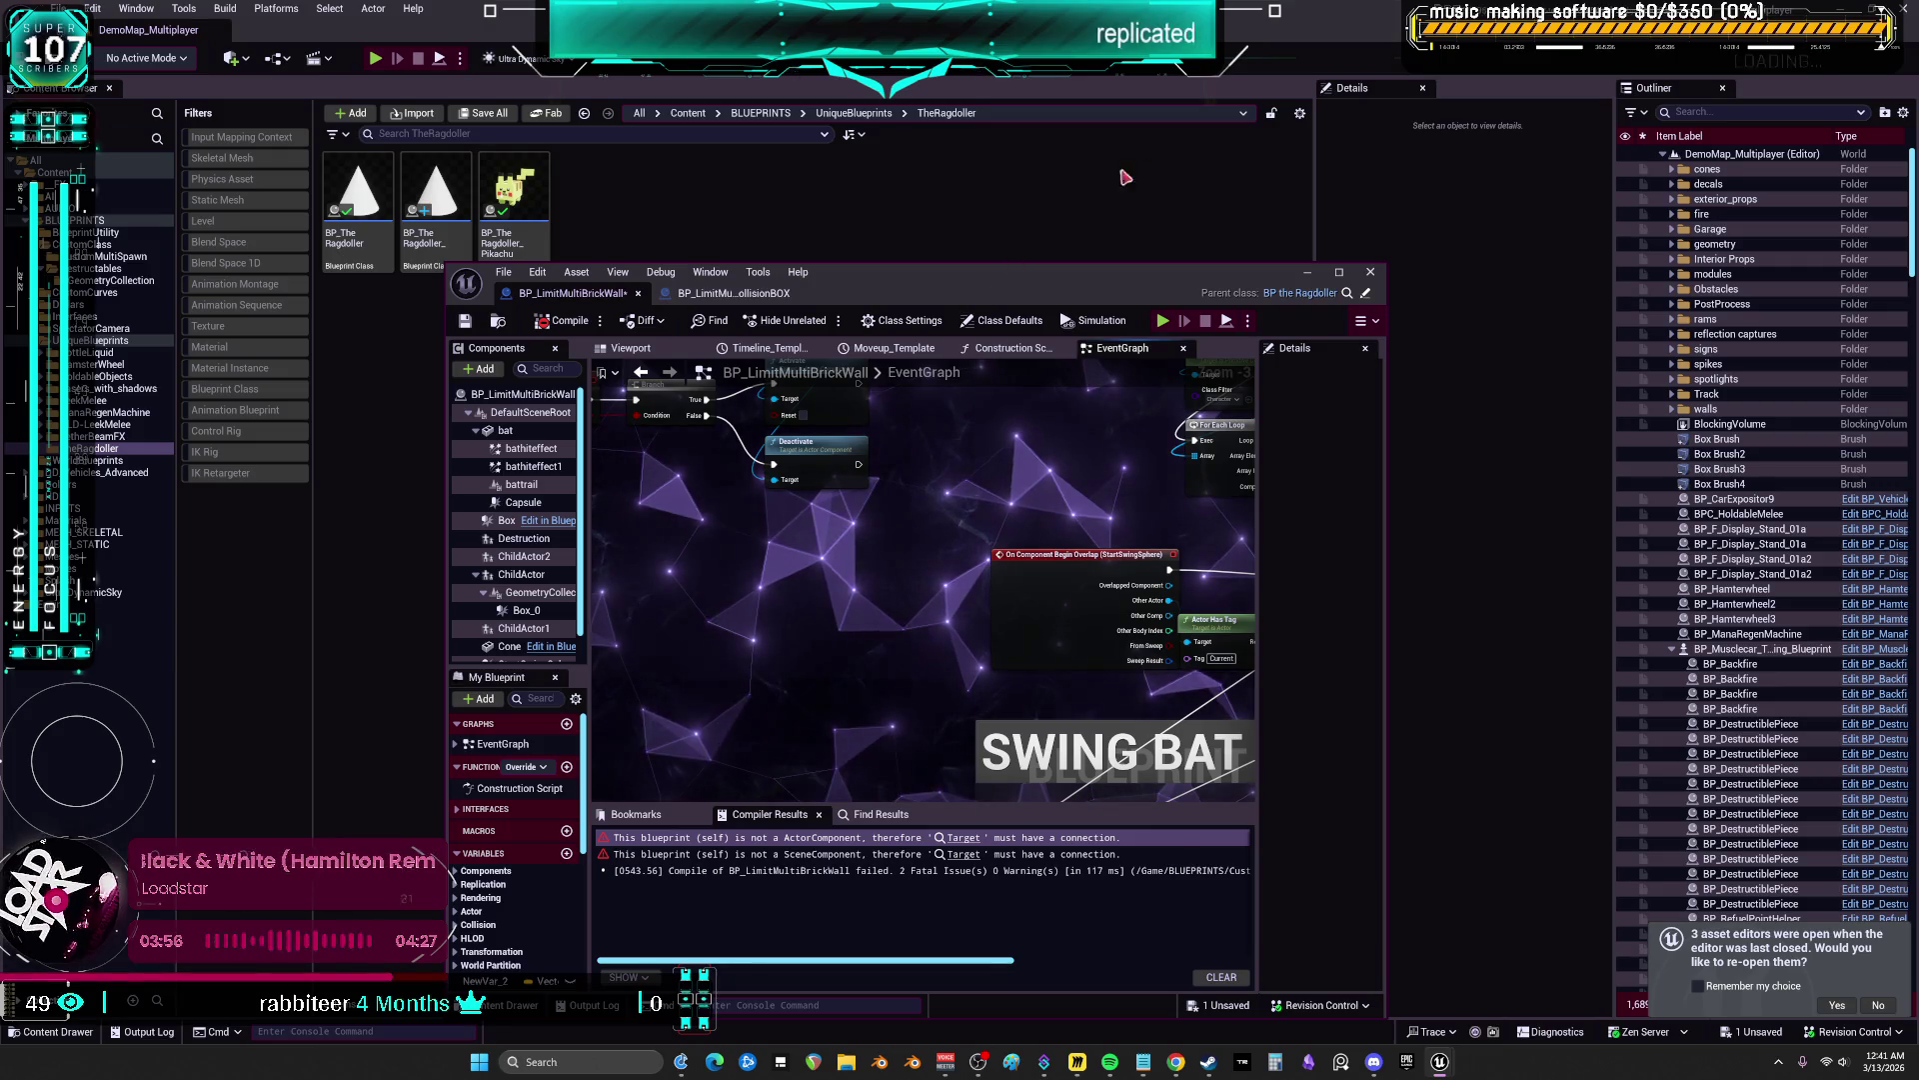
# Start a Play in Editor session despite the compile errors and focus the Client 1 view
pyautogui.click(136, 8)
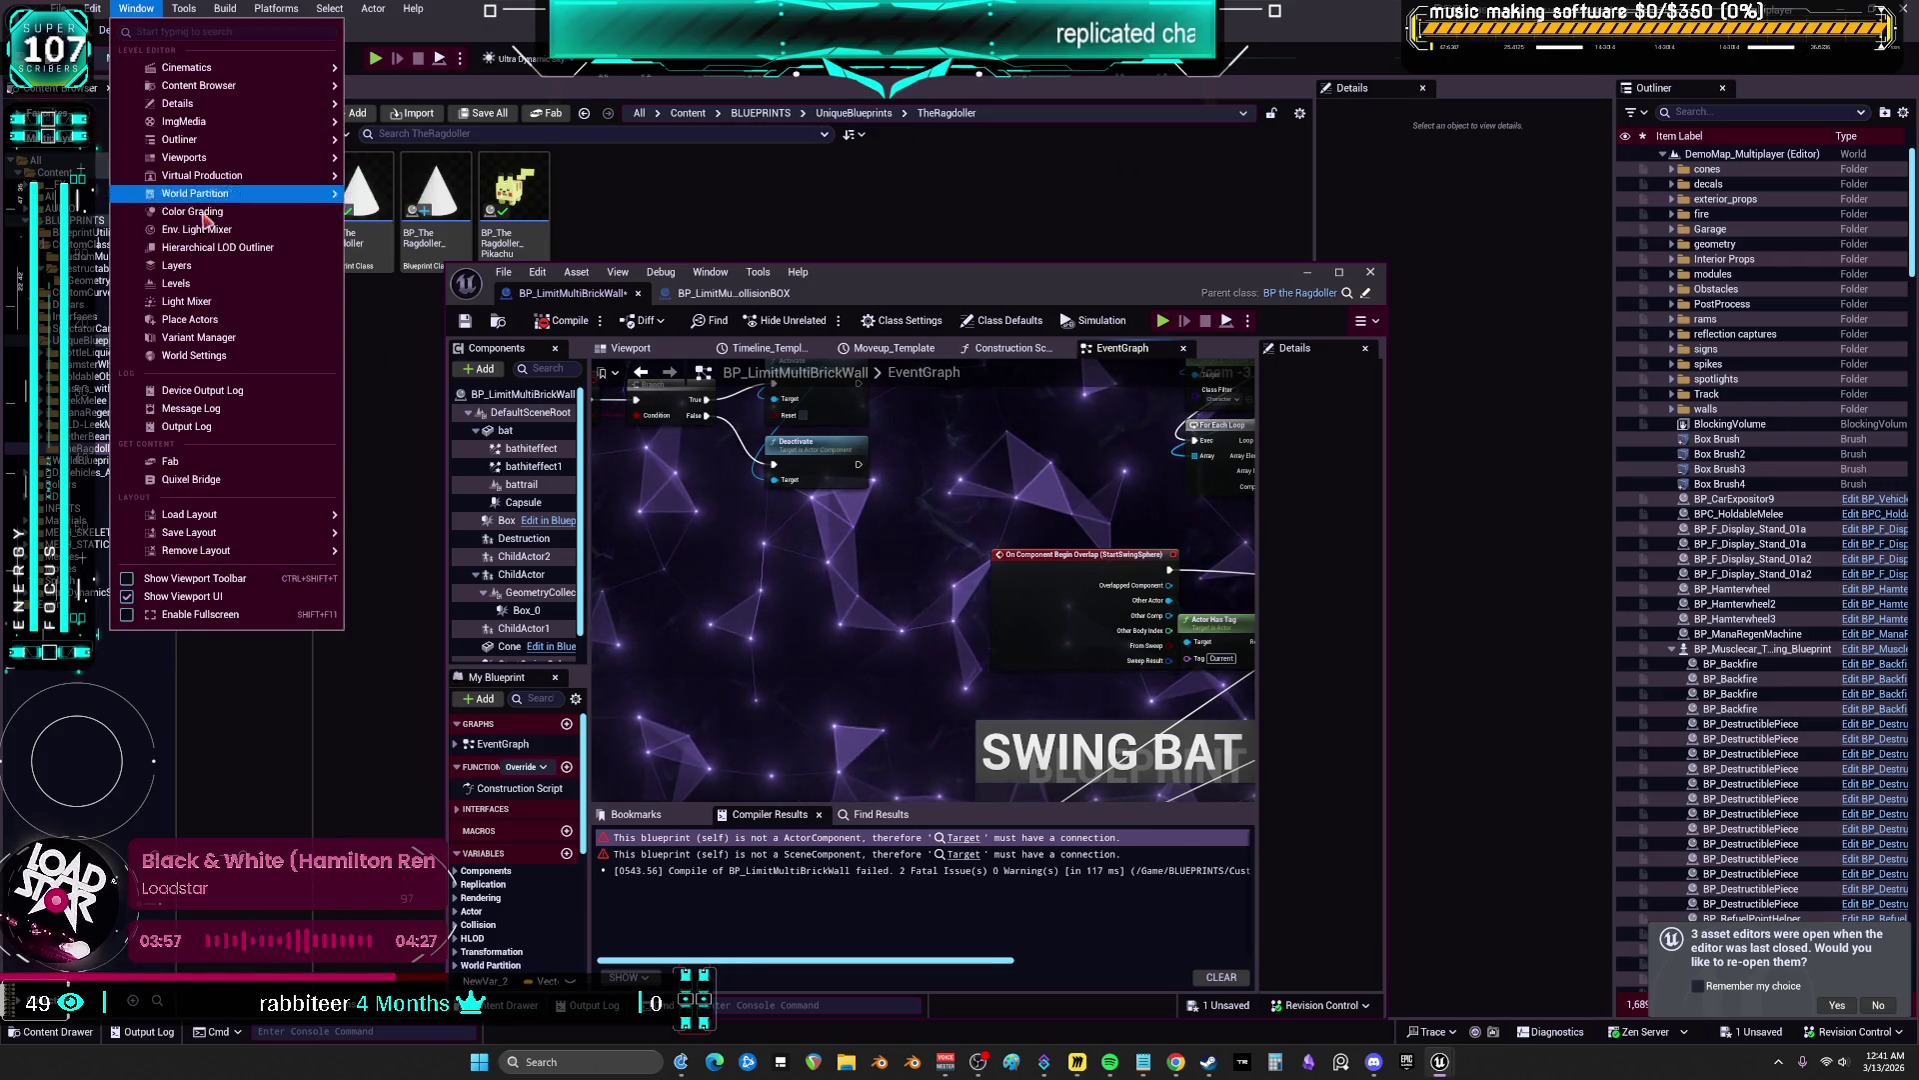
pyautogui.press('Escape')
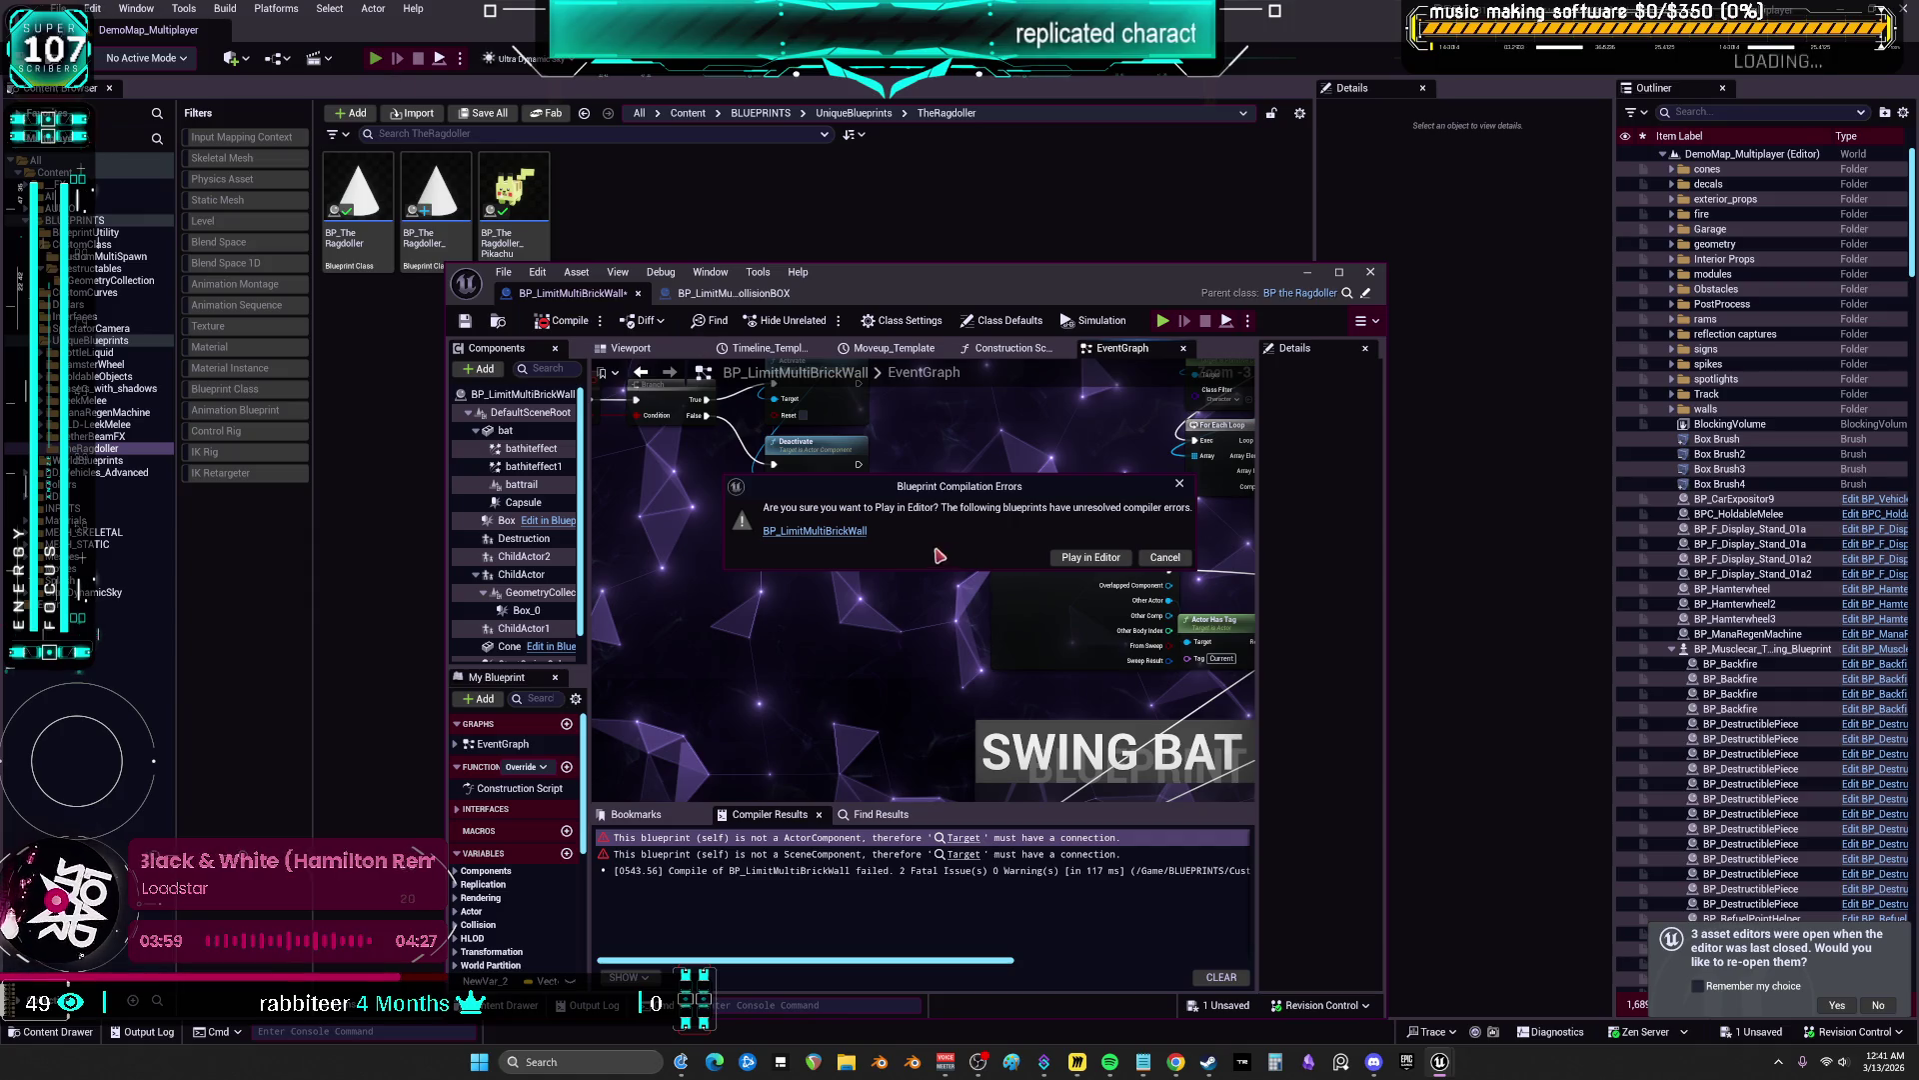
pyautogui.press('Escape')
pyautogui.hotkey('alt', 'p')
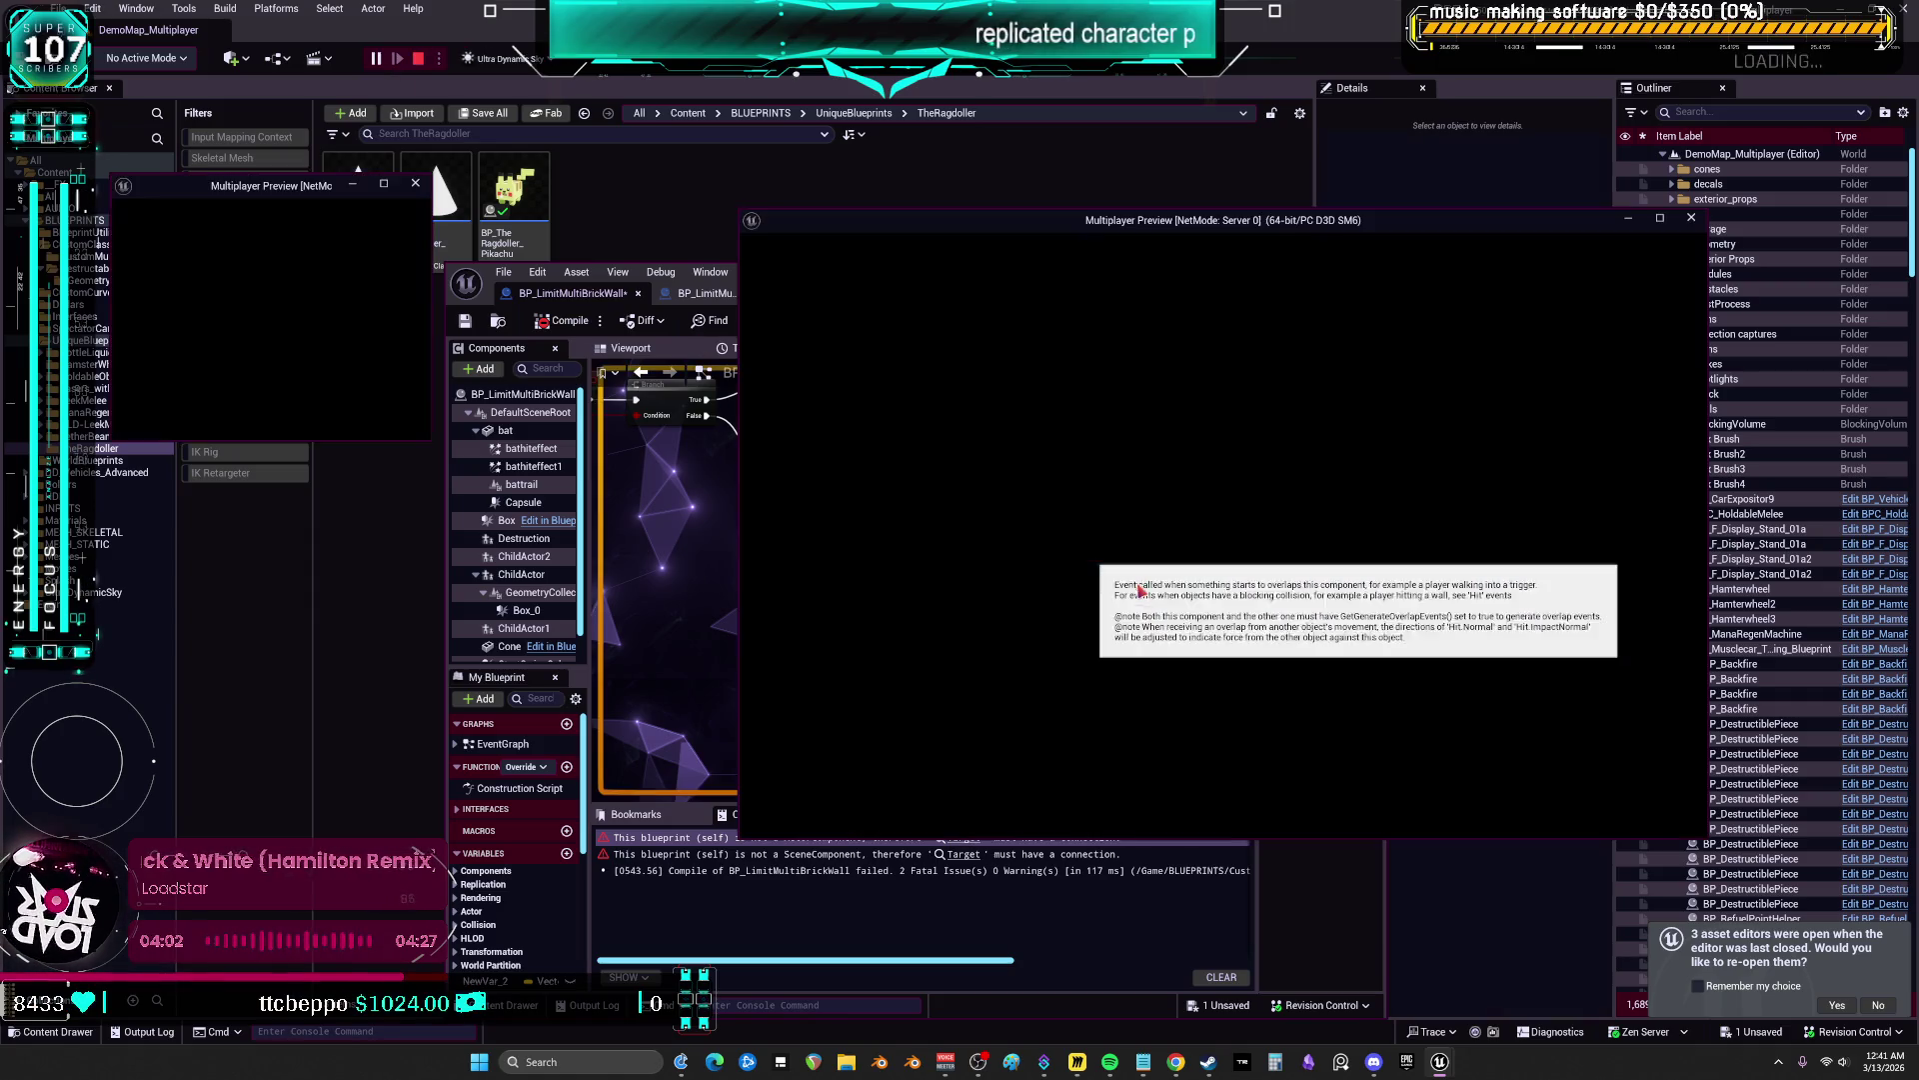
pyautogui.press('Return')
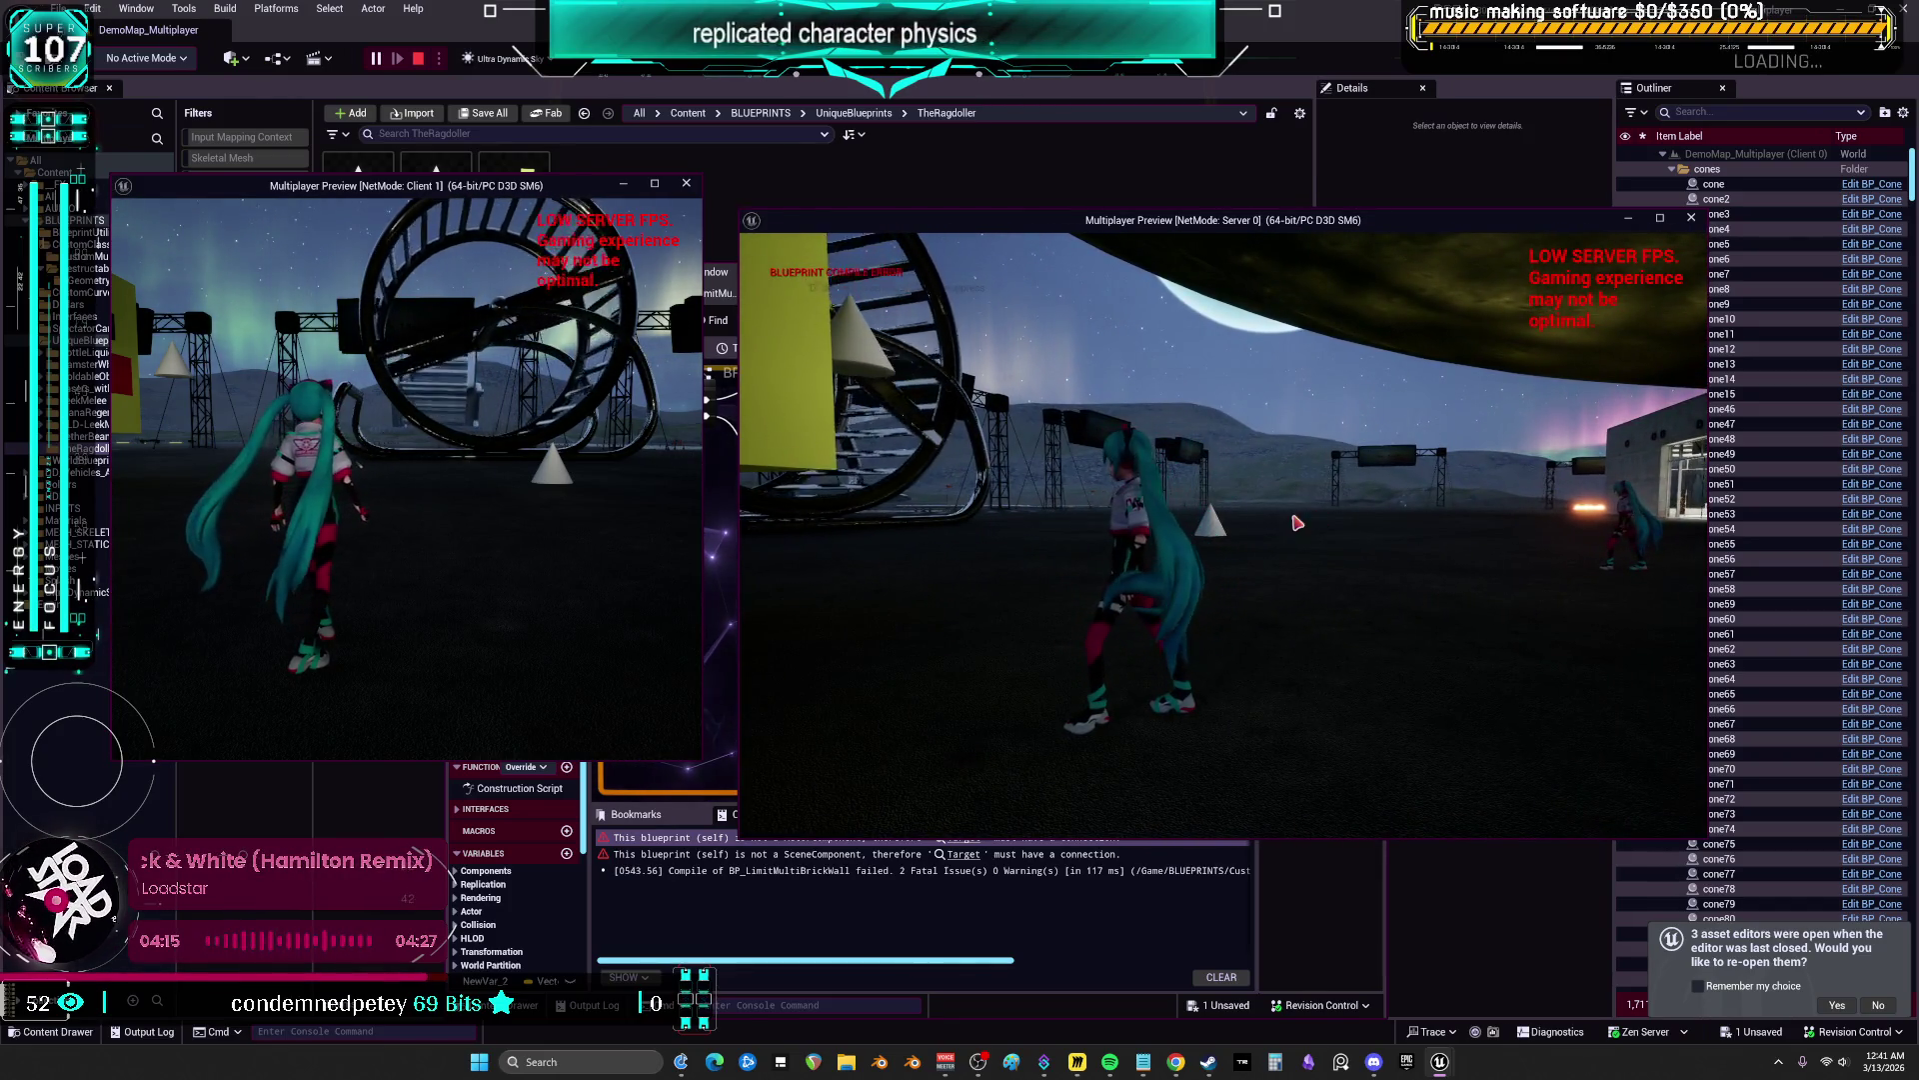
pyautogui.click(513, 495)
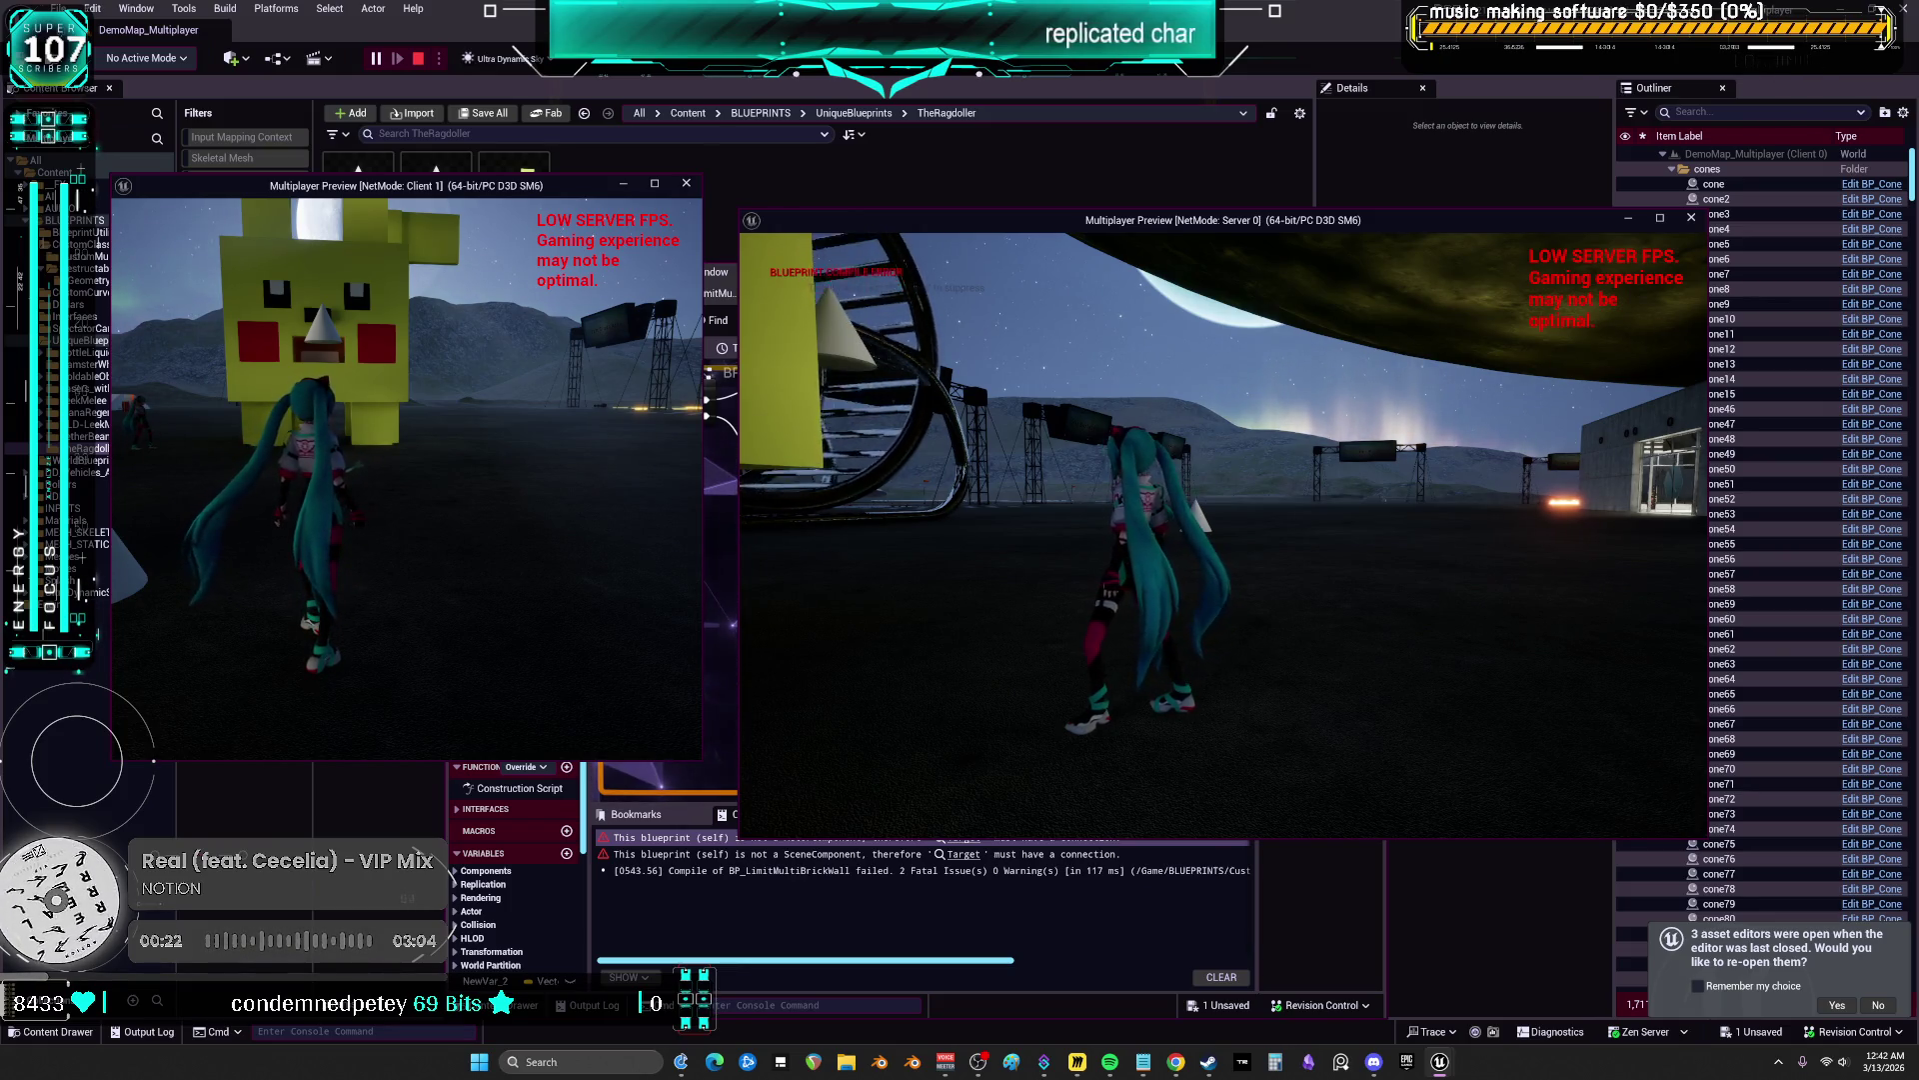
# Run the Client 1 character across the night map toward the Pikachu block
pyautogui.press('w')
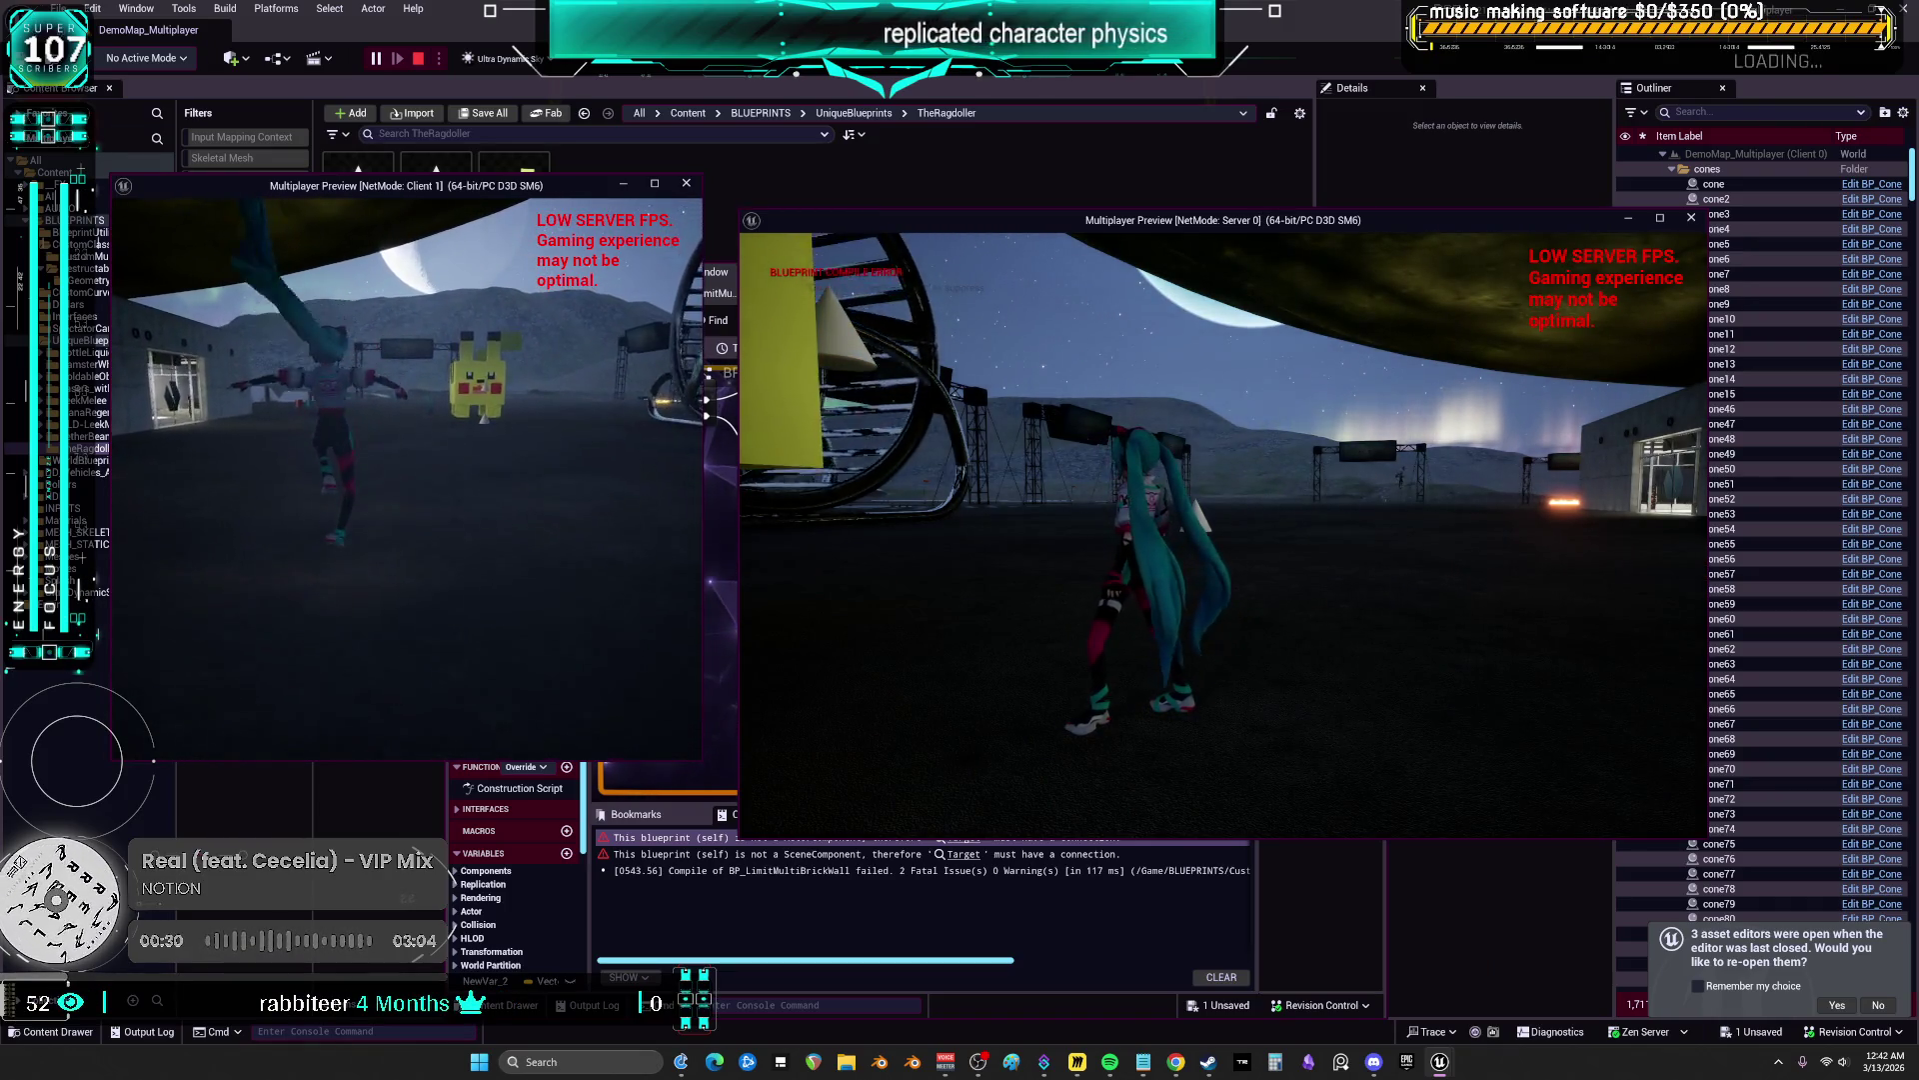
pyautogui.press('w')
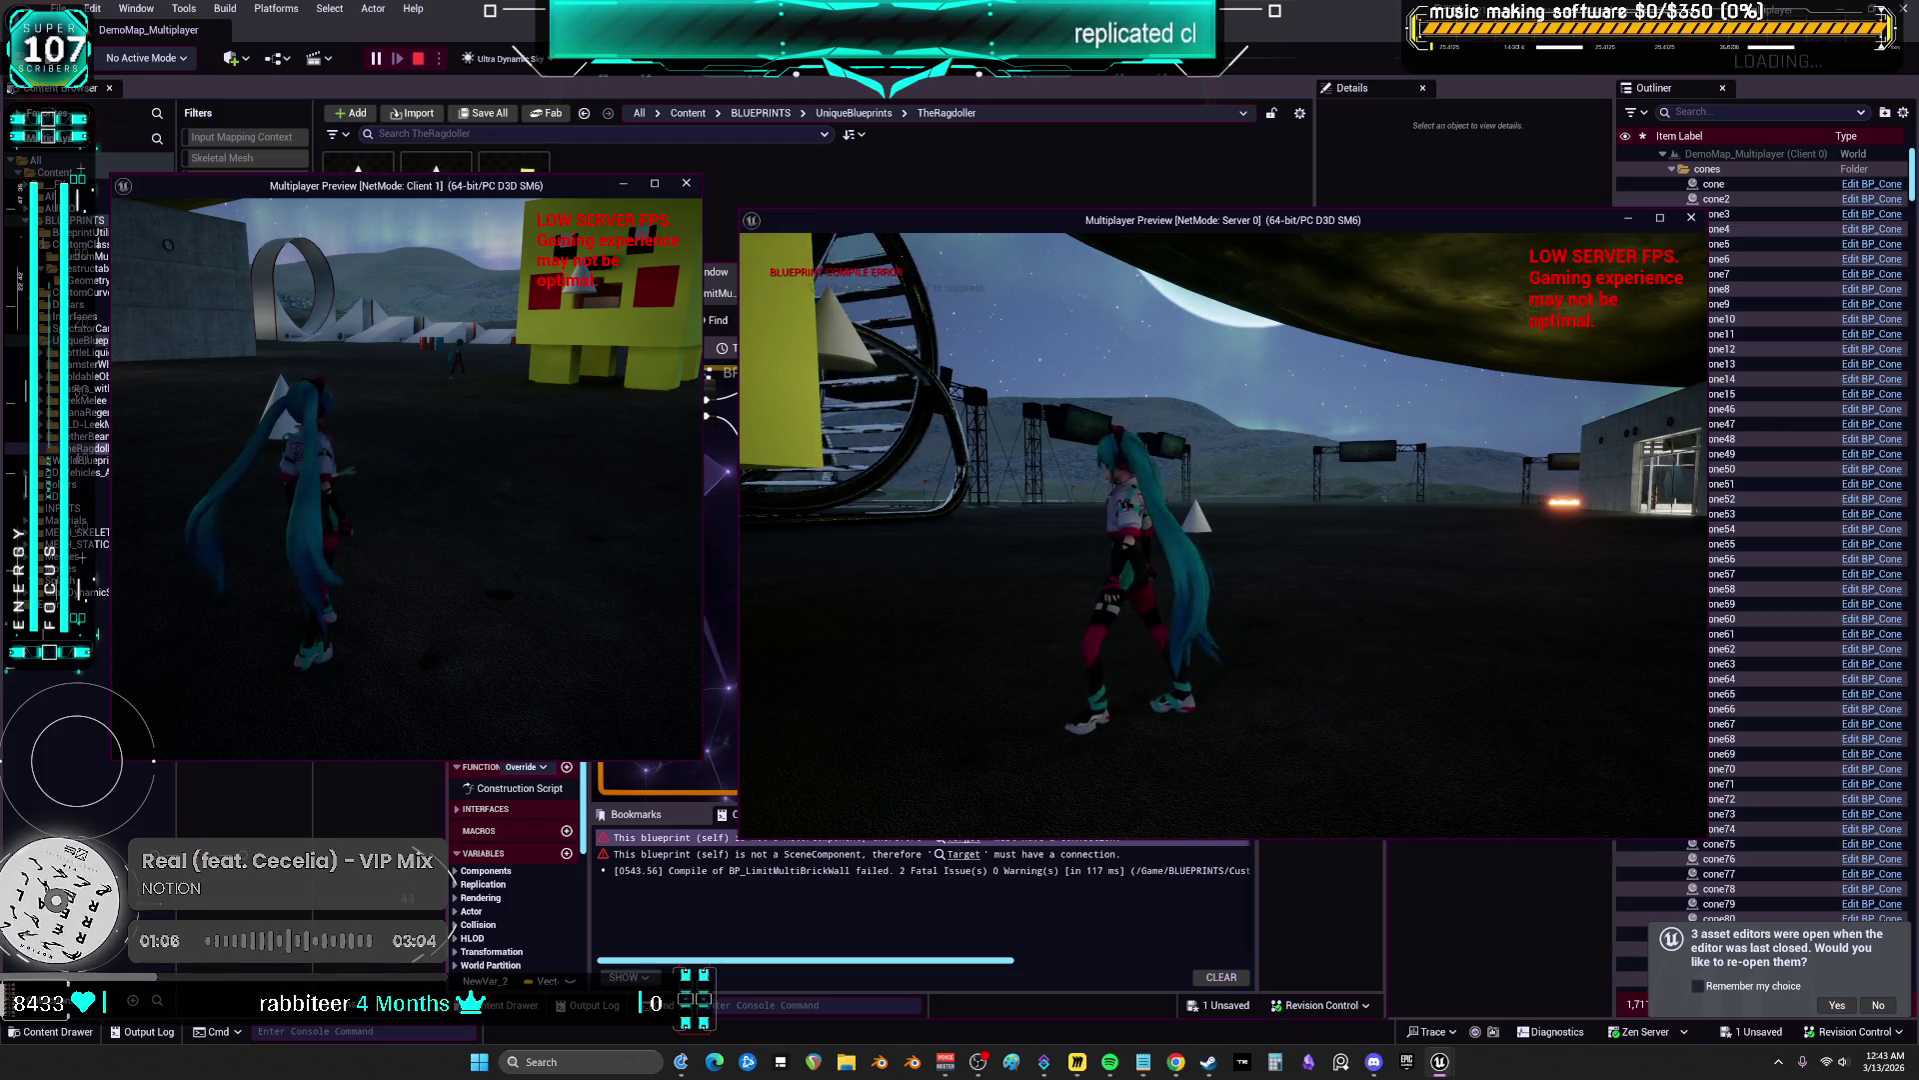
# Stop the multiplayer session and close the Play In Editor message log
pyautogui.press('Escape')
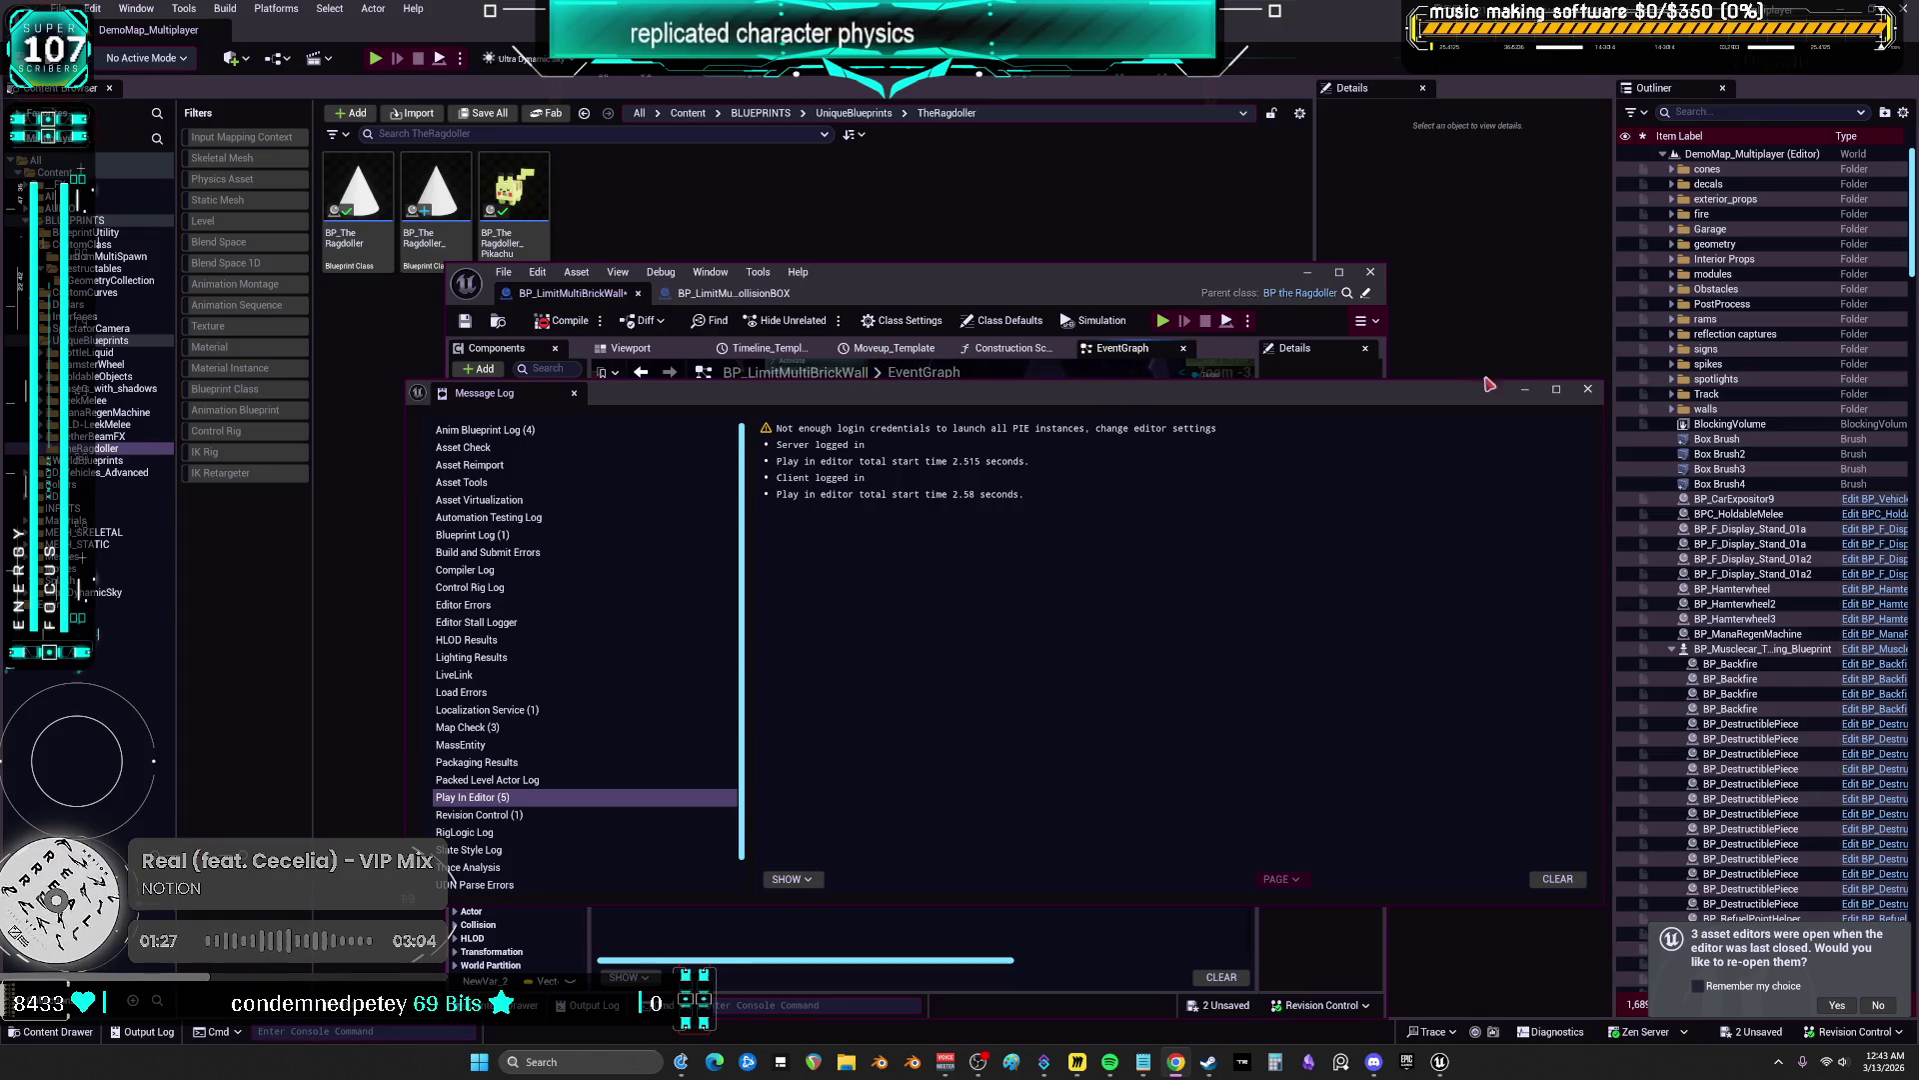
pyautogui.click(1588, 389)
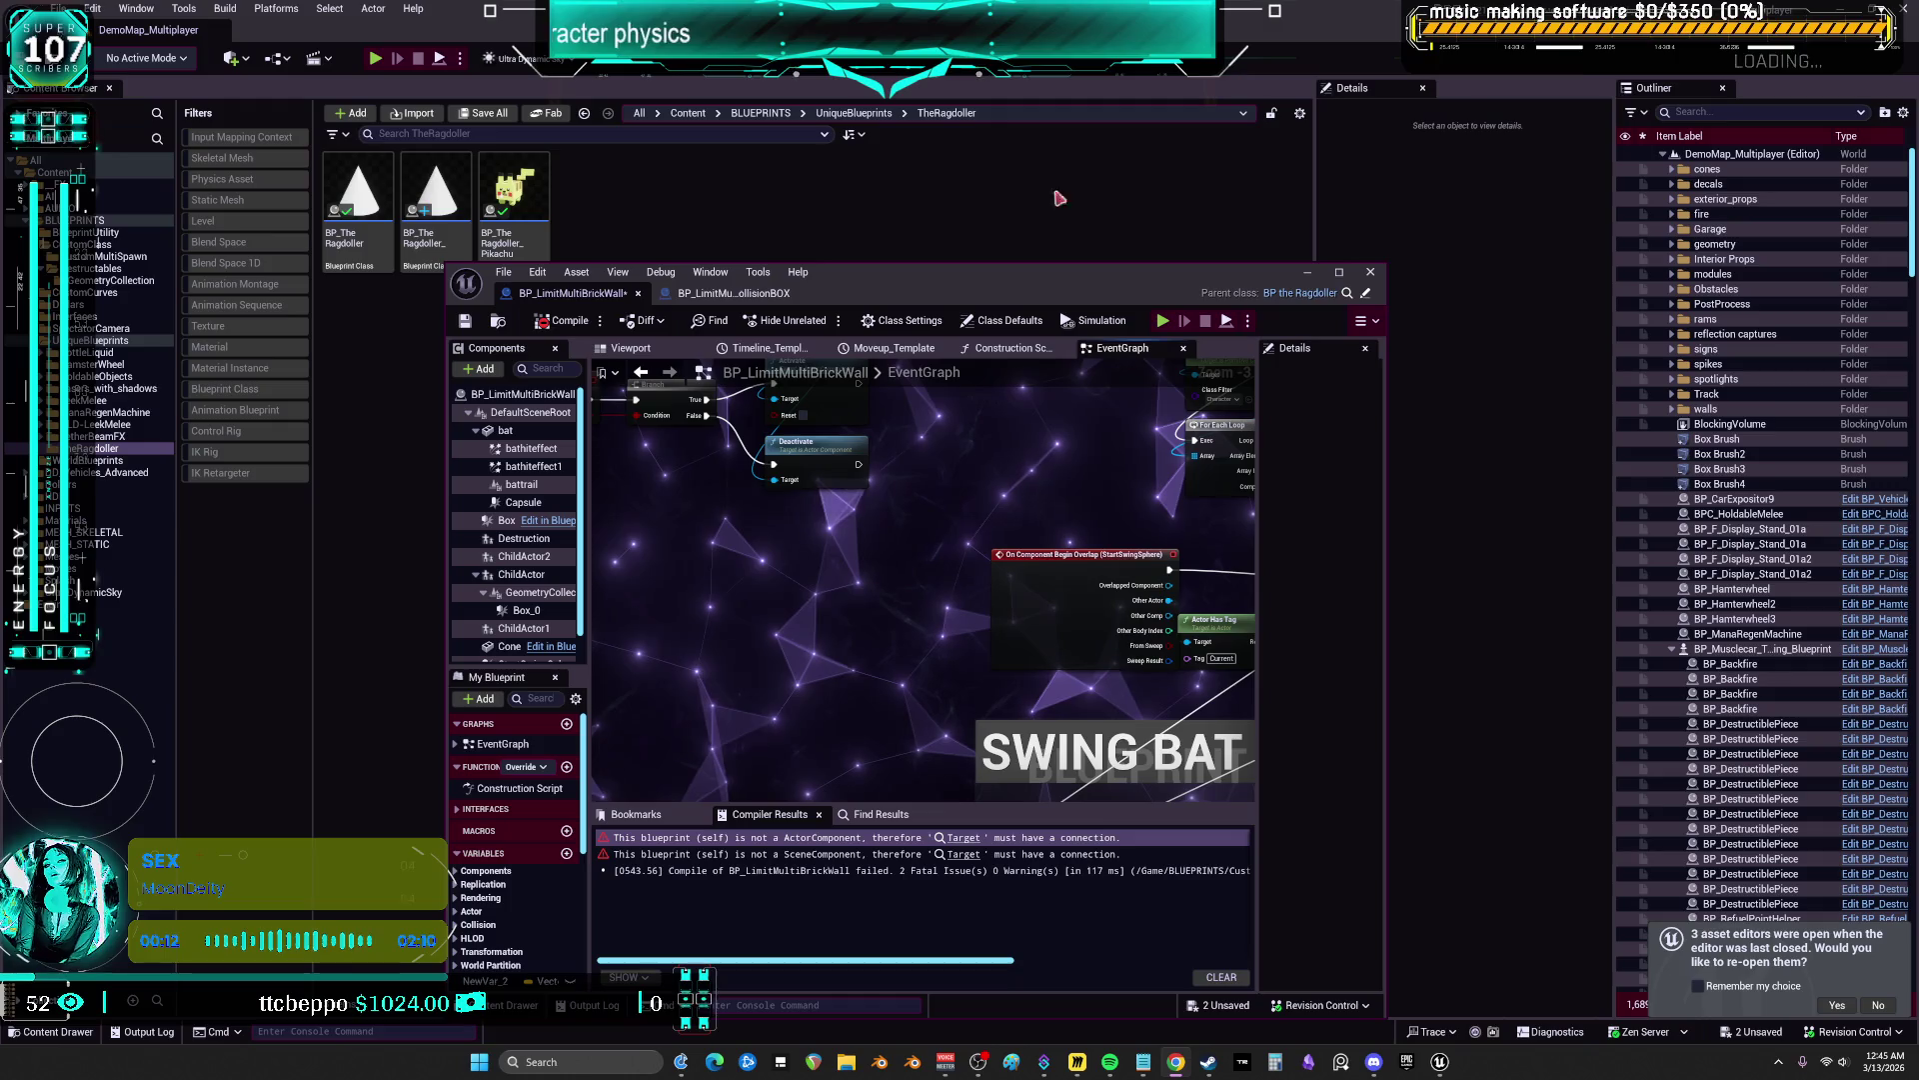
# Maximize the BP_LimitMultiBrickWall editor and frame the SWING BAT and bat hit character groups
pyautogui.doubleClick(1060, 272)
pyautogui.scroll(2, 943, 351)
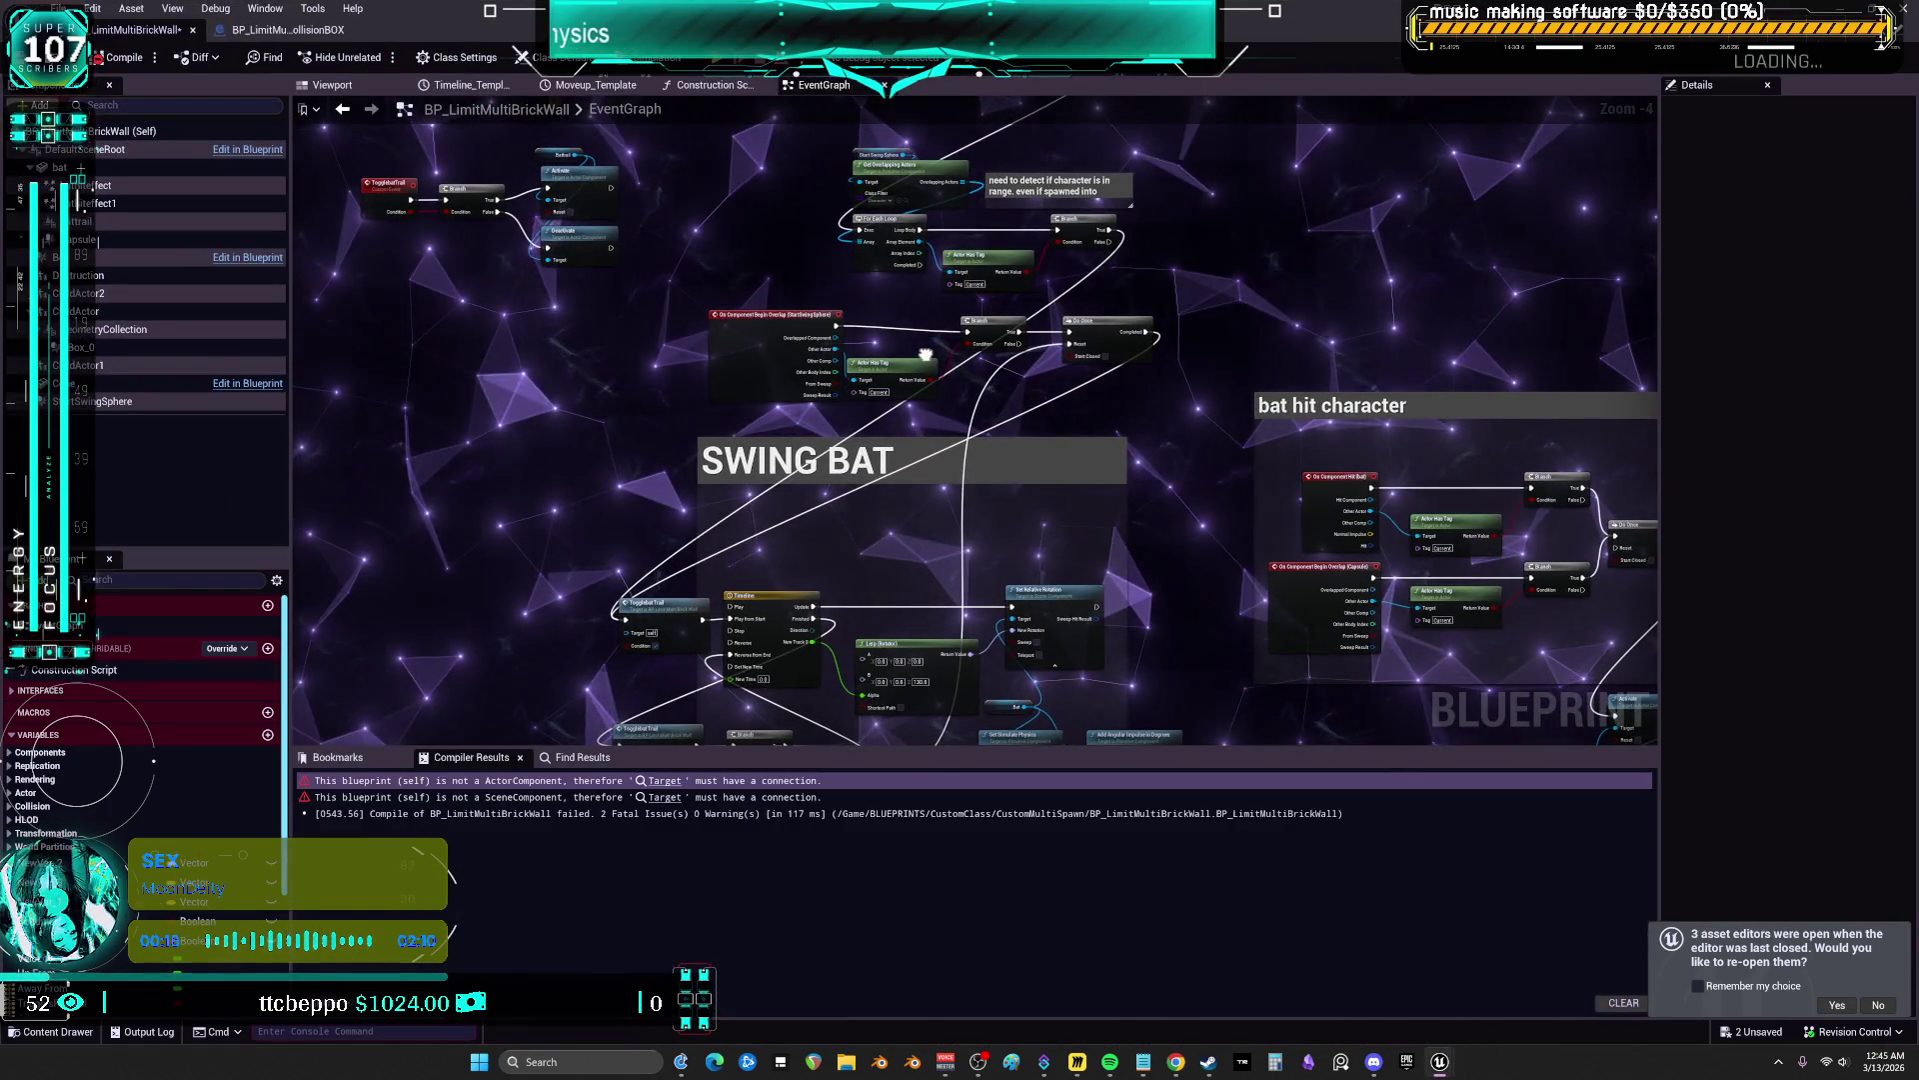
pyautogui.moveTo(926, 354)
pyautogui.mouseDown()
pyautogui.moveTo(936, 334)
pyautogui.moveTo(867, 336)
pyautogui.moveTo(1020, 366)
pyautogui.moveTo(919, 371)
pyautogui.mouseUp()
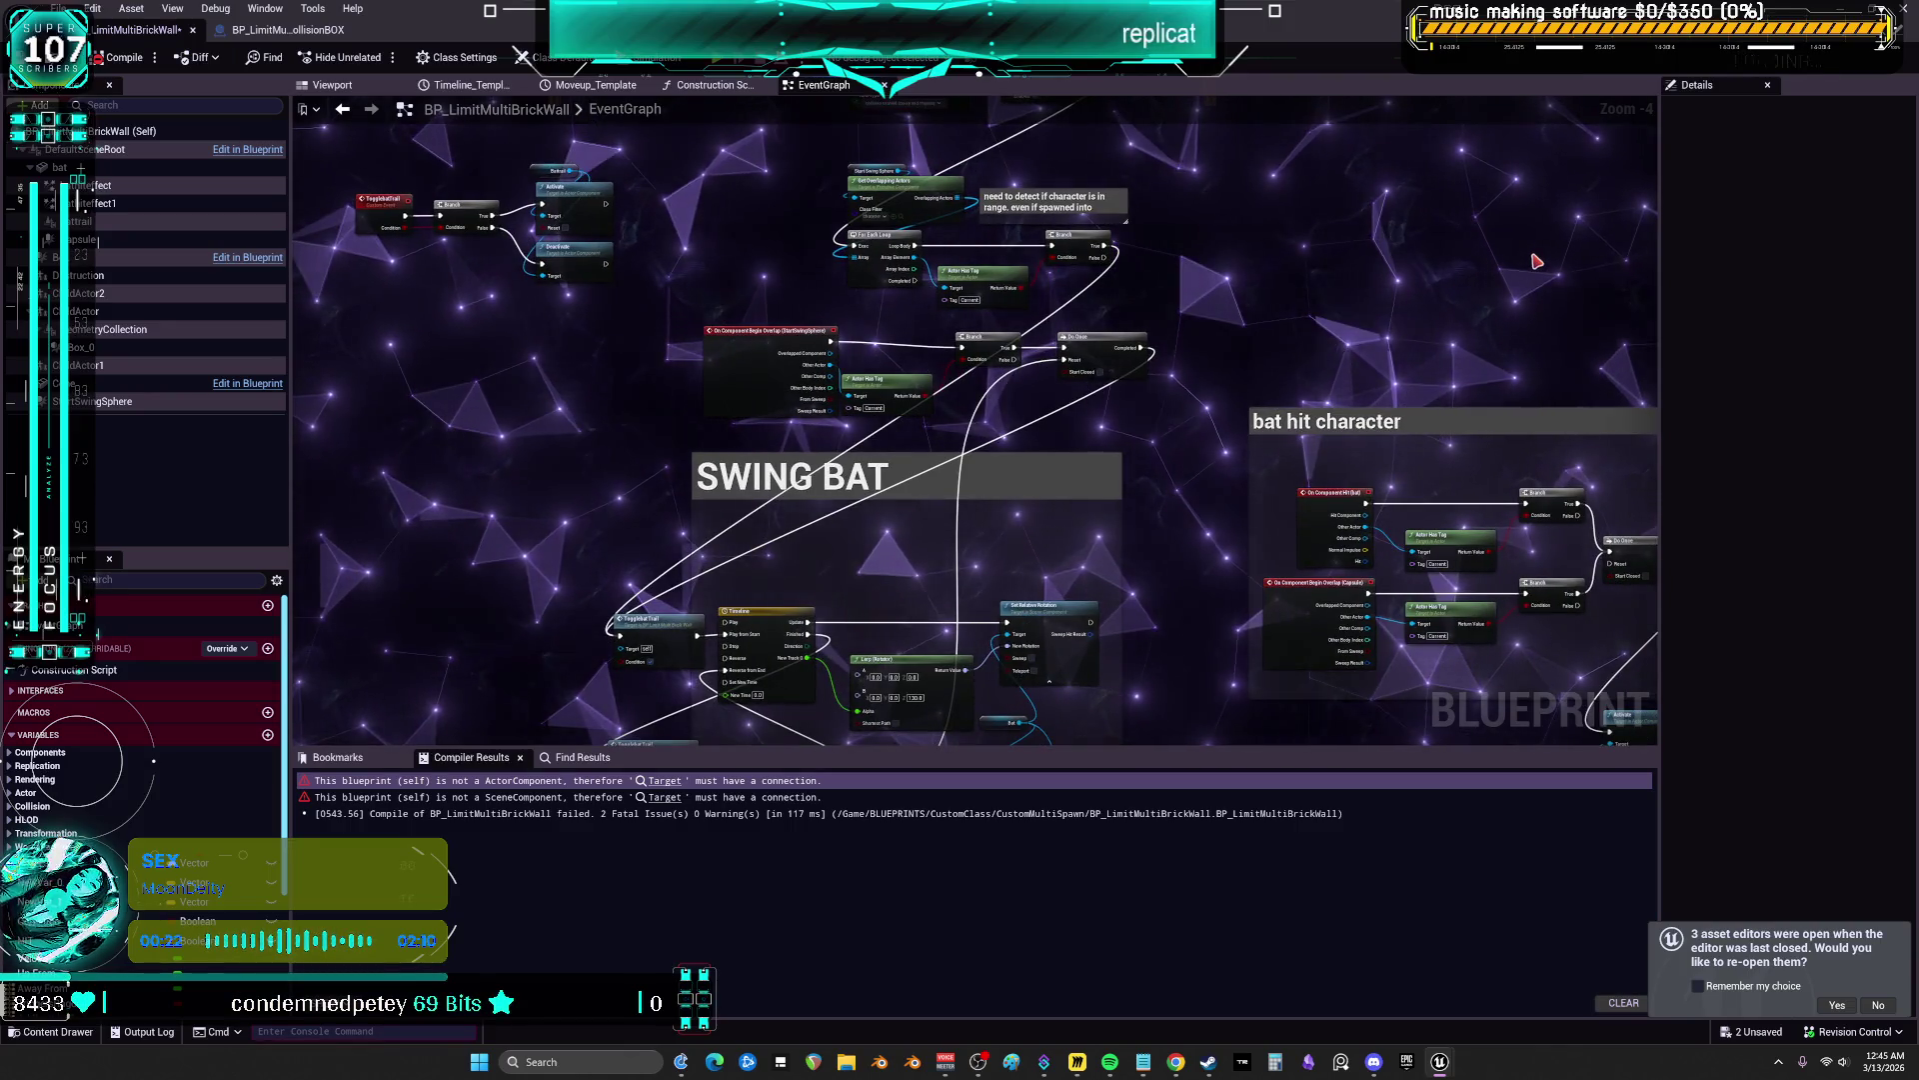
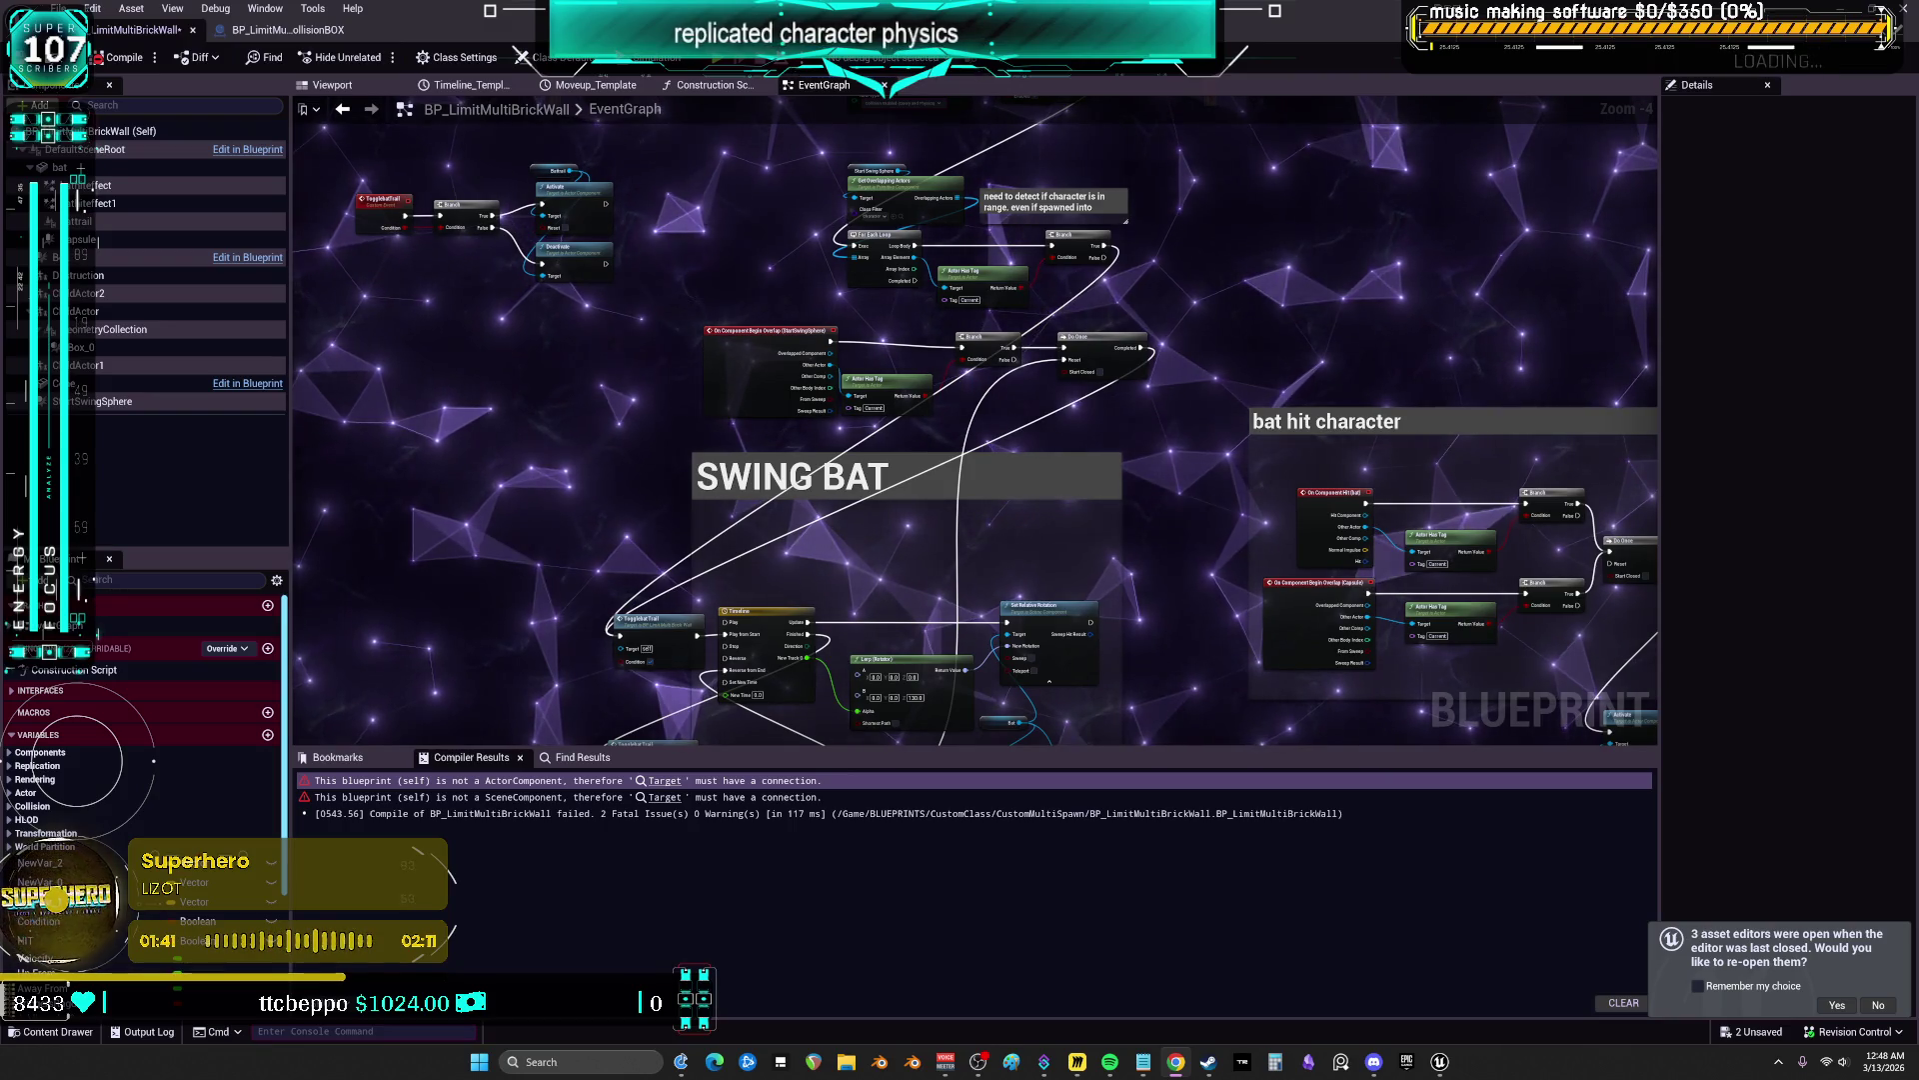
# Change the lower Actor Has Tag node's tag from Current to Miku
pyautogui.scroll(4, 871, 345)
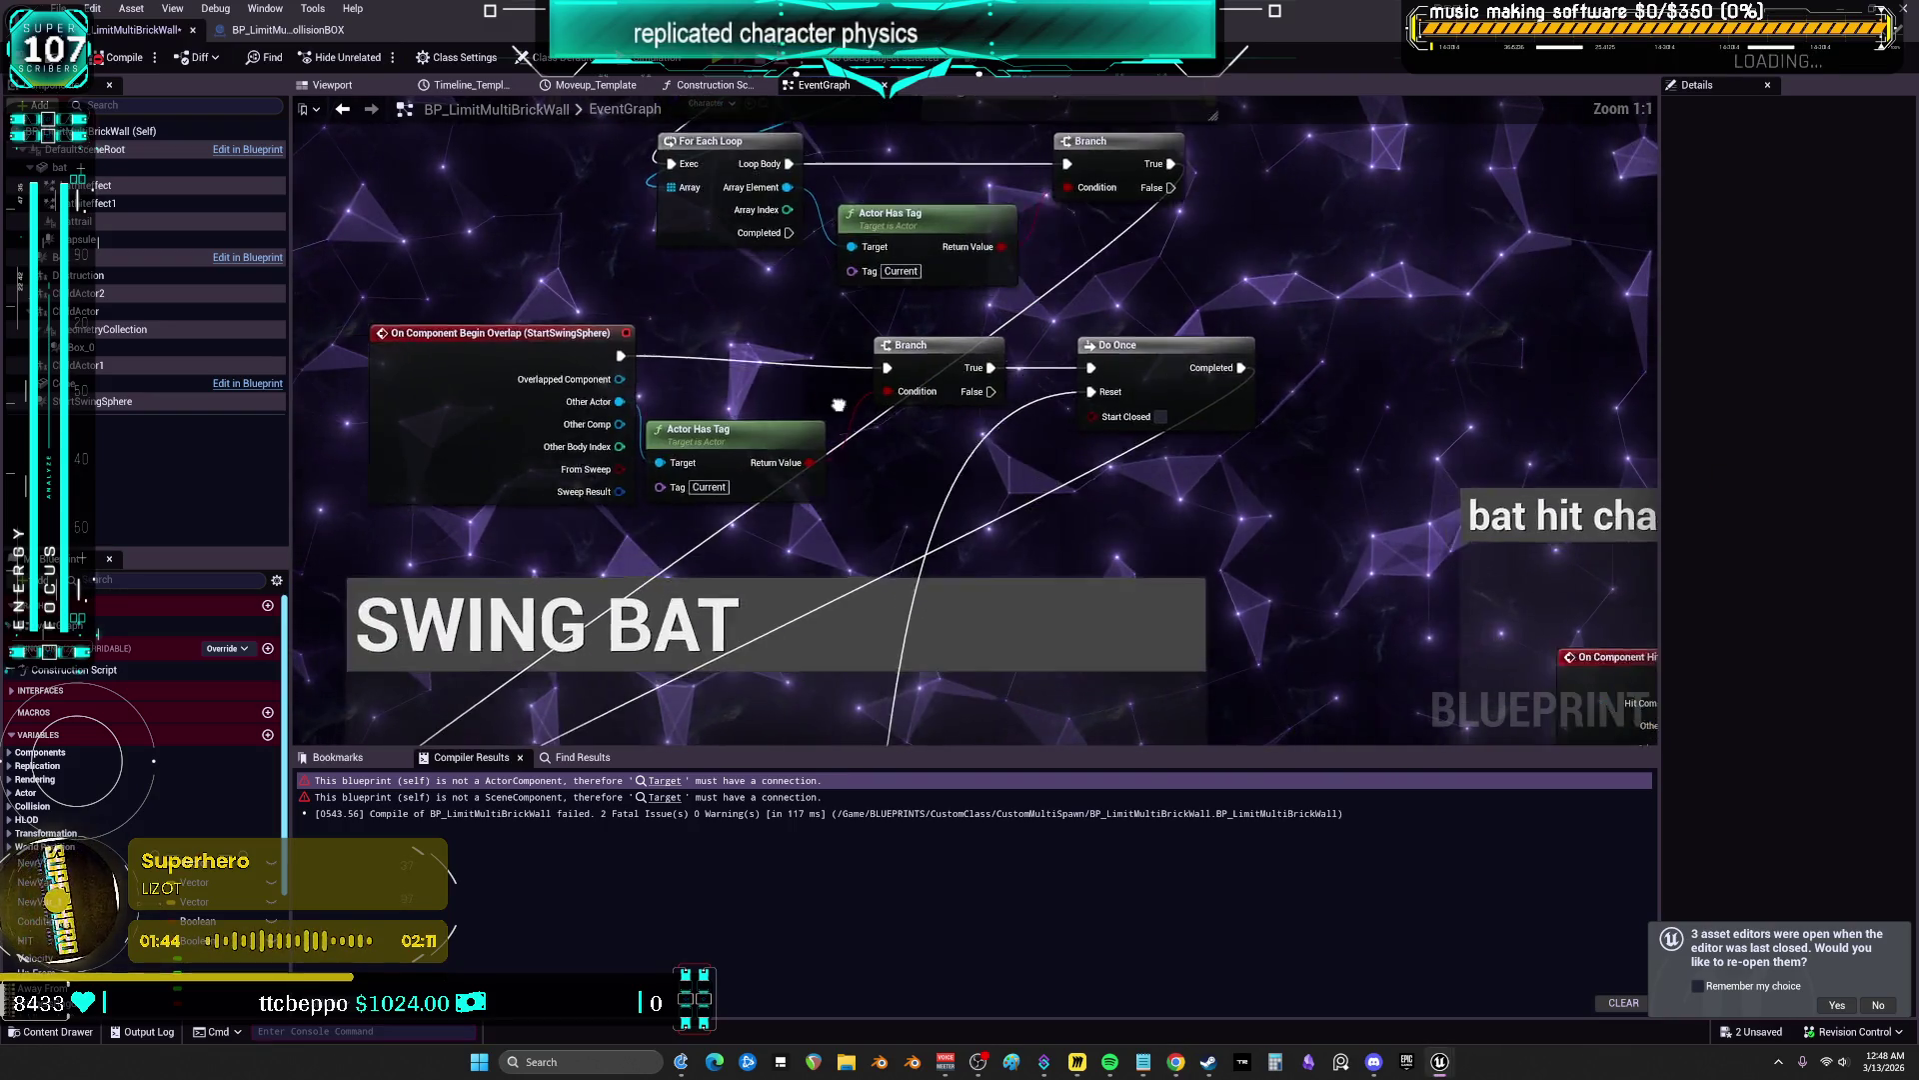
pyautogui.moveTo(597, 385); pyautogui.dragTo(524, 385)
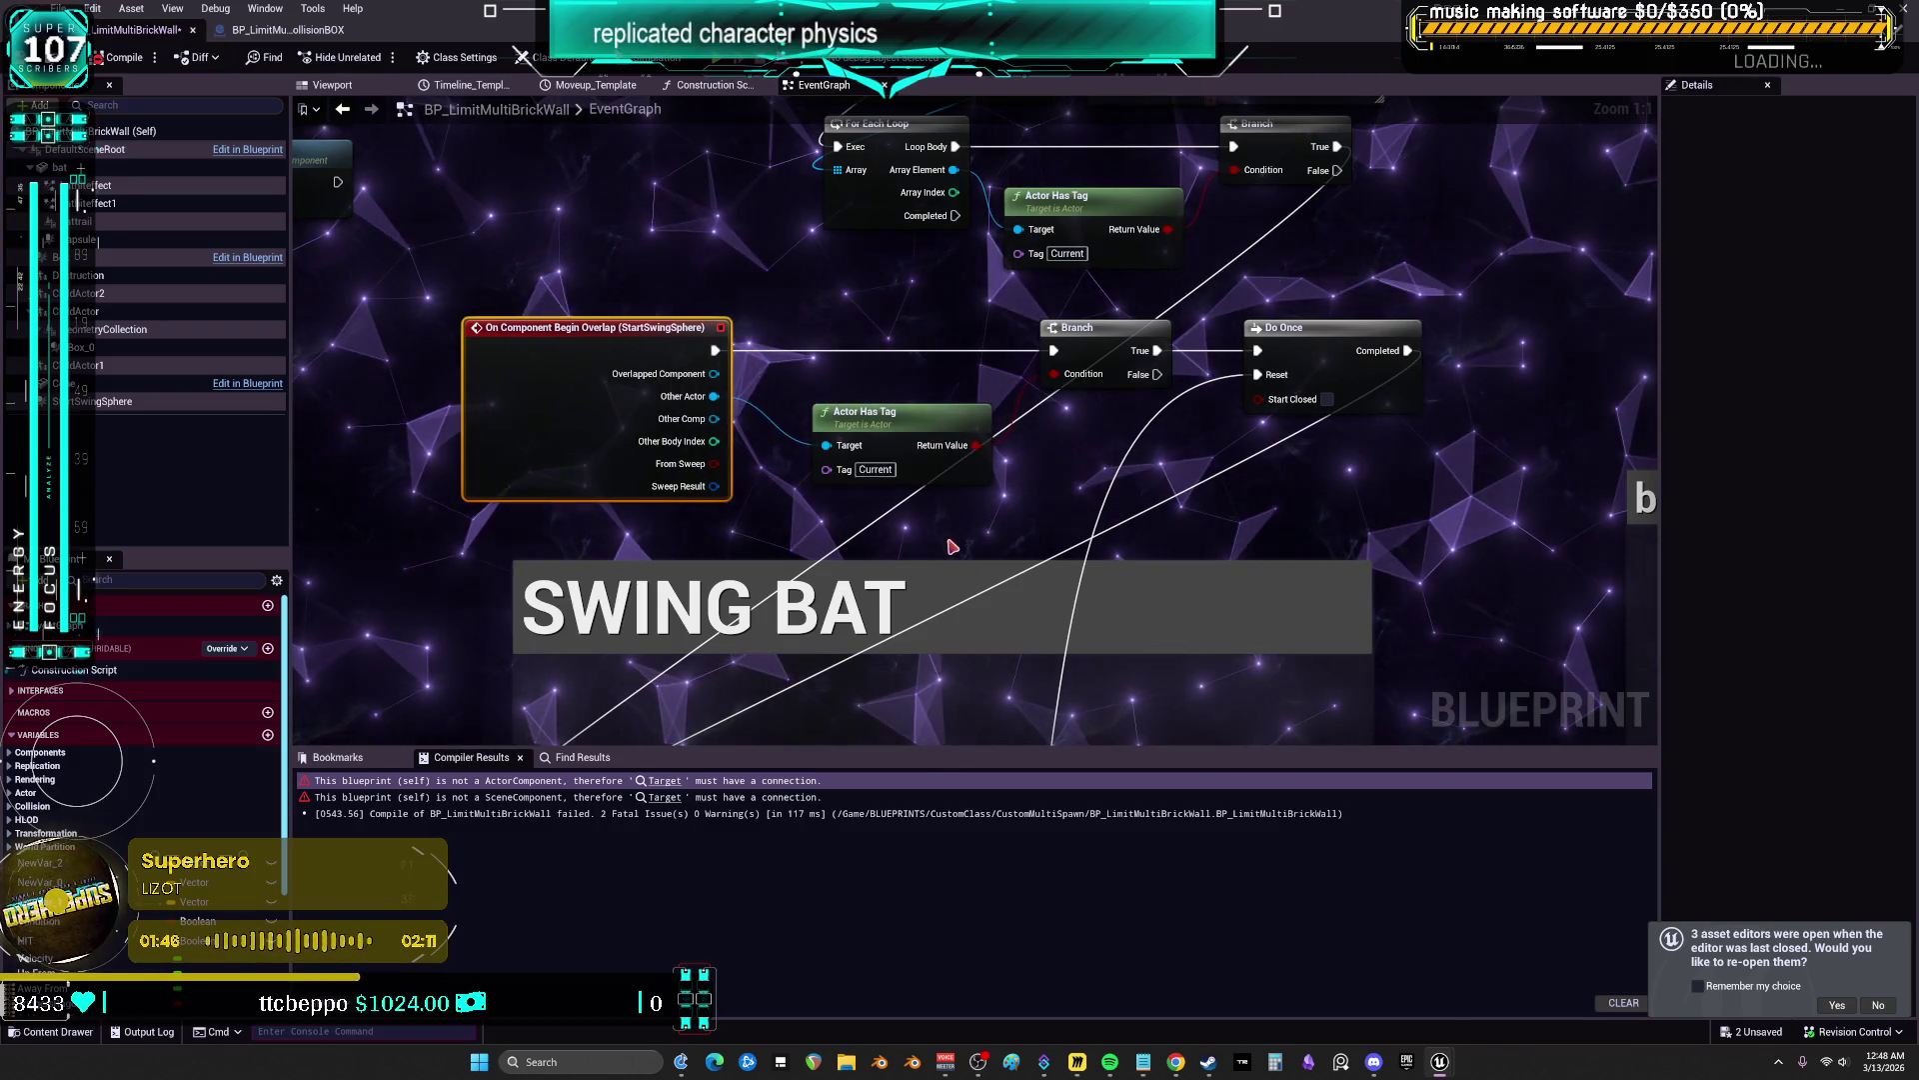
pyautogui.scroll(-1, 985, 385)
pyautogui.scroll(1, 985, 385)
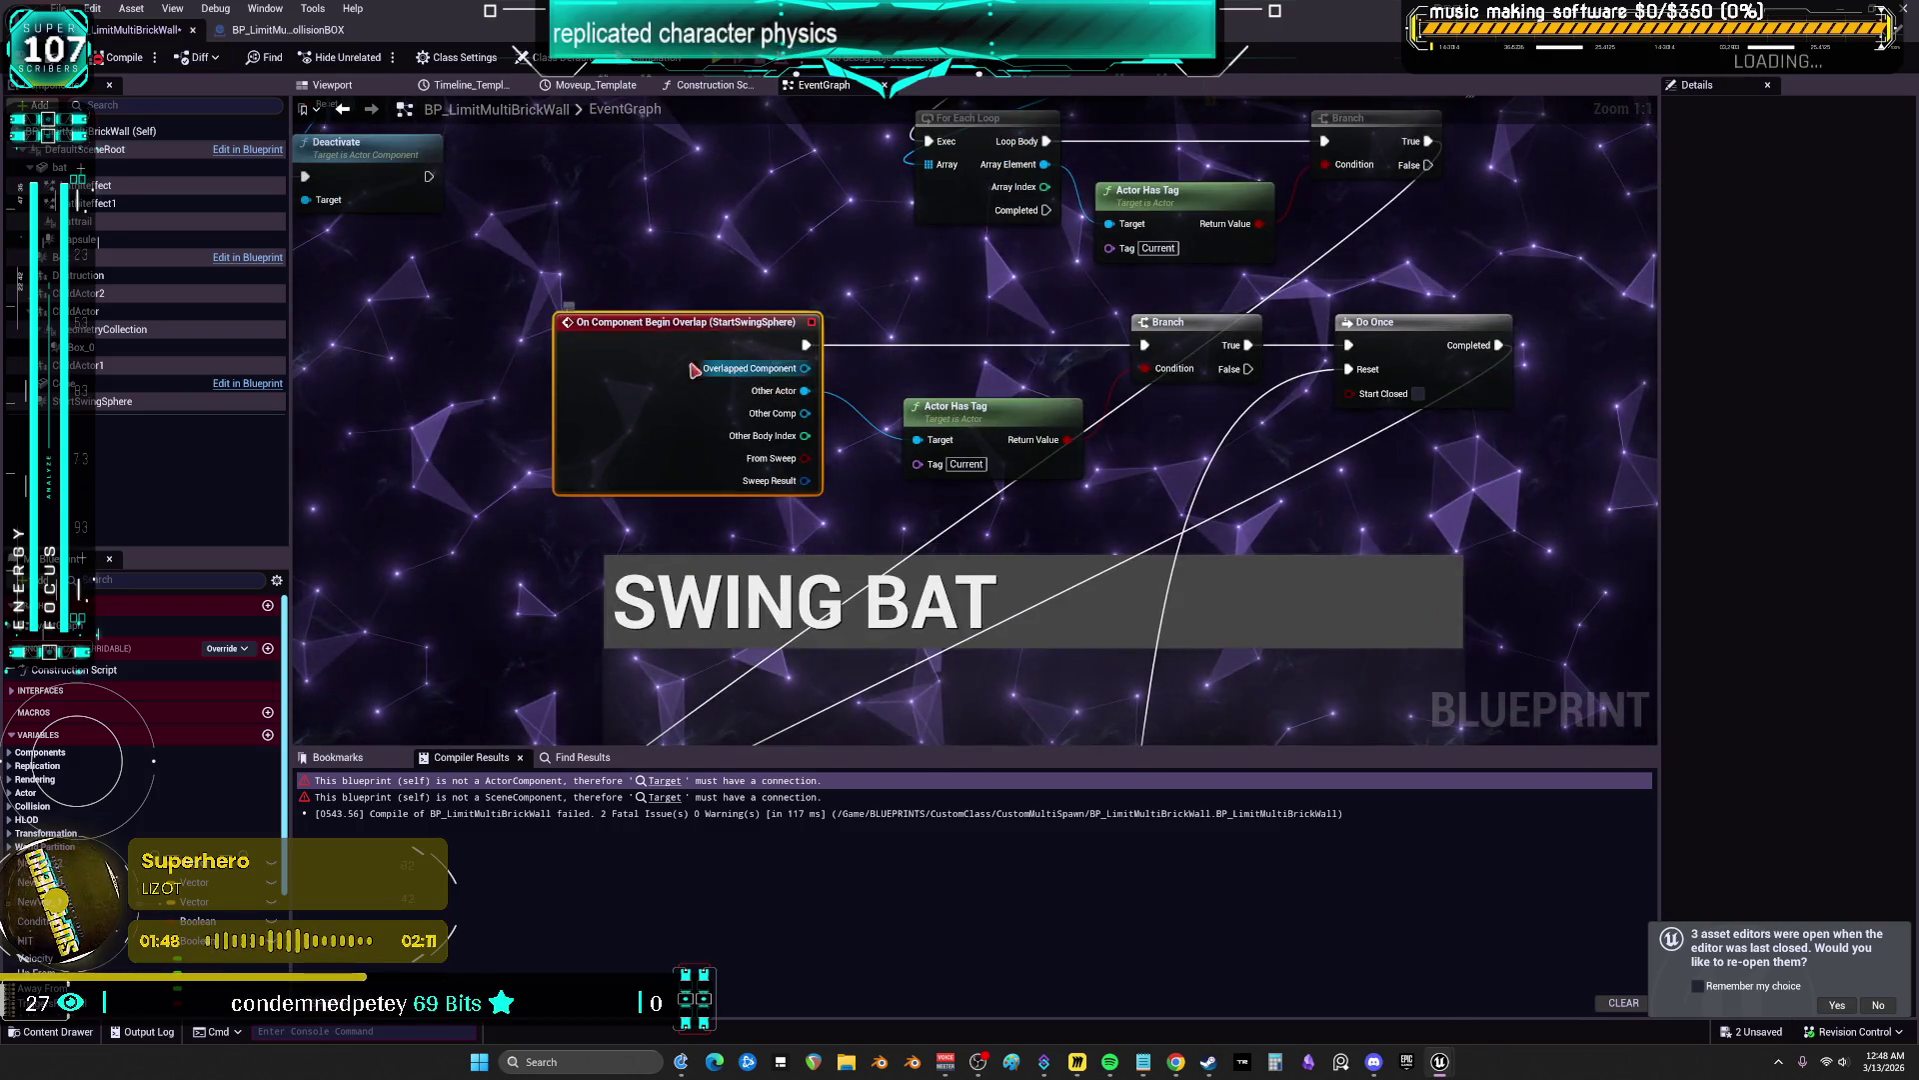
pyautogui.click(966, 464)
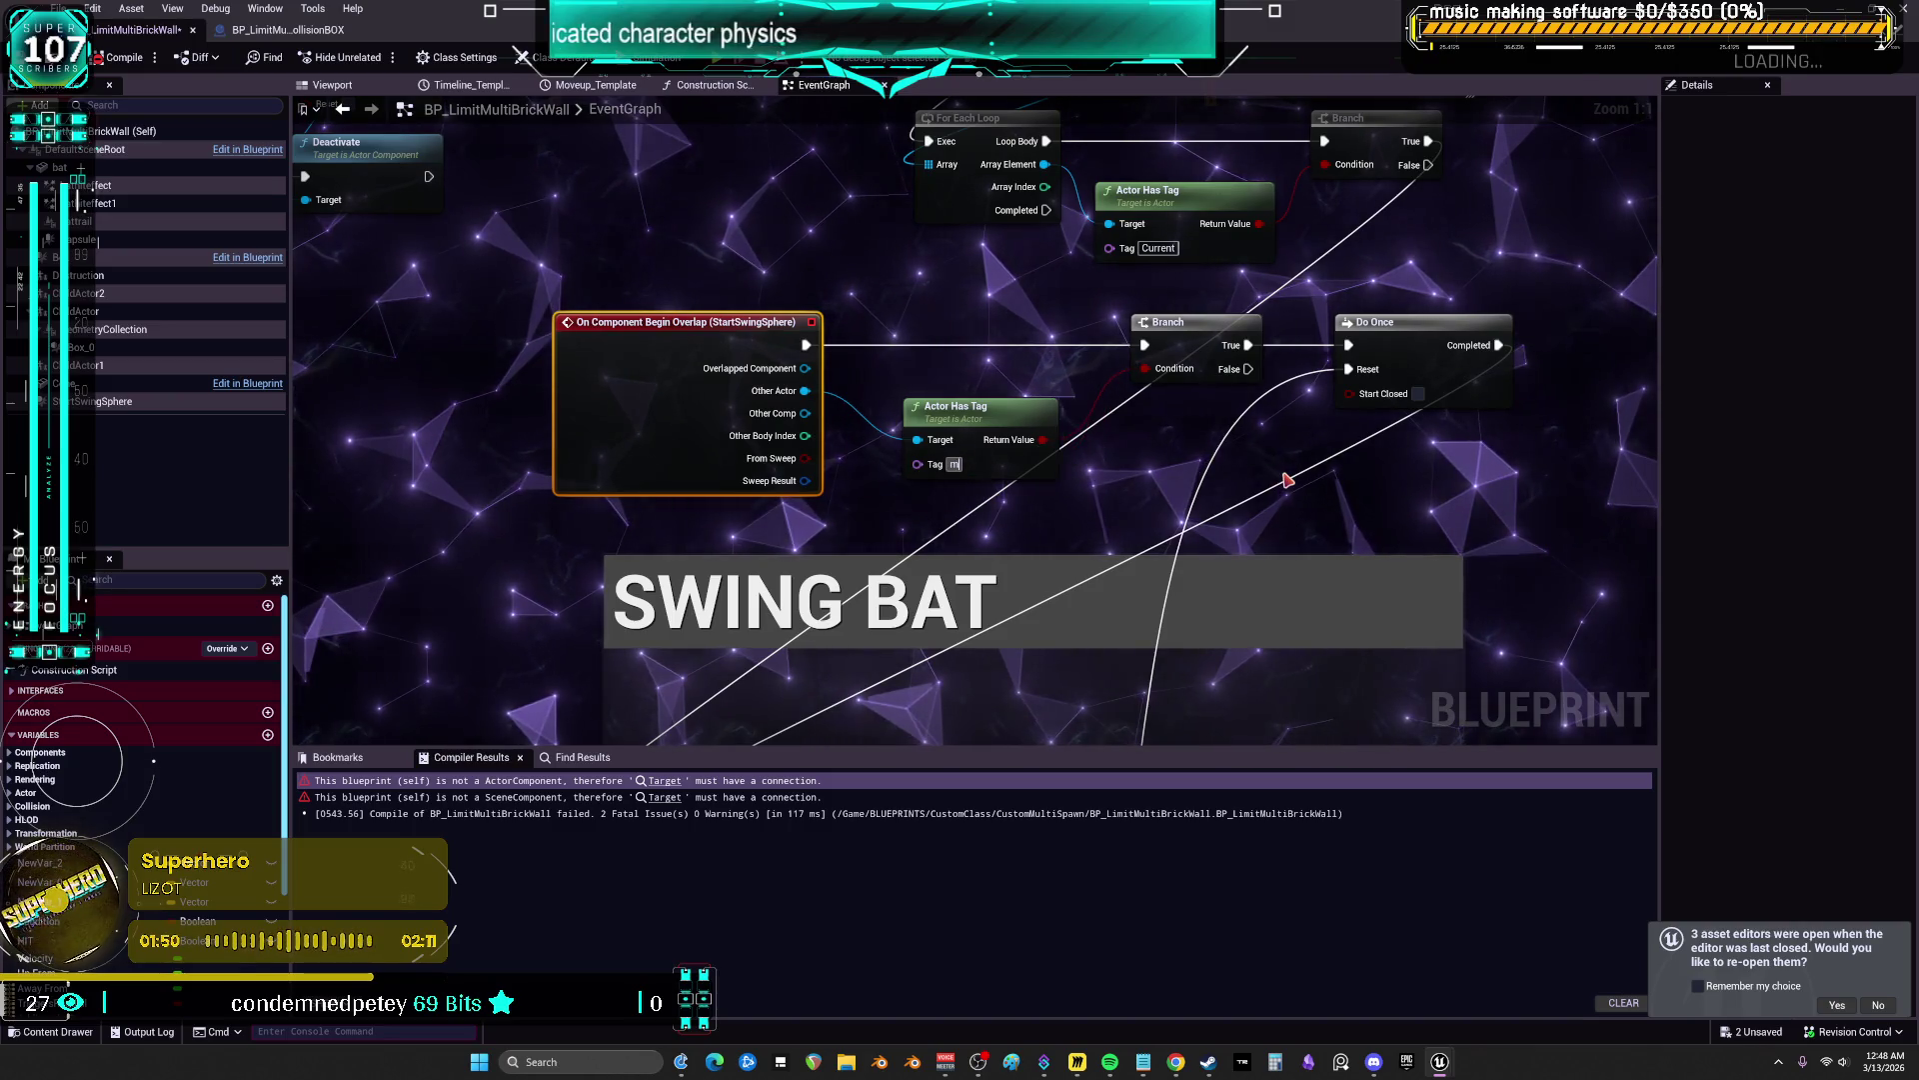
pyautogui.write('IKU')
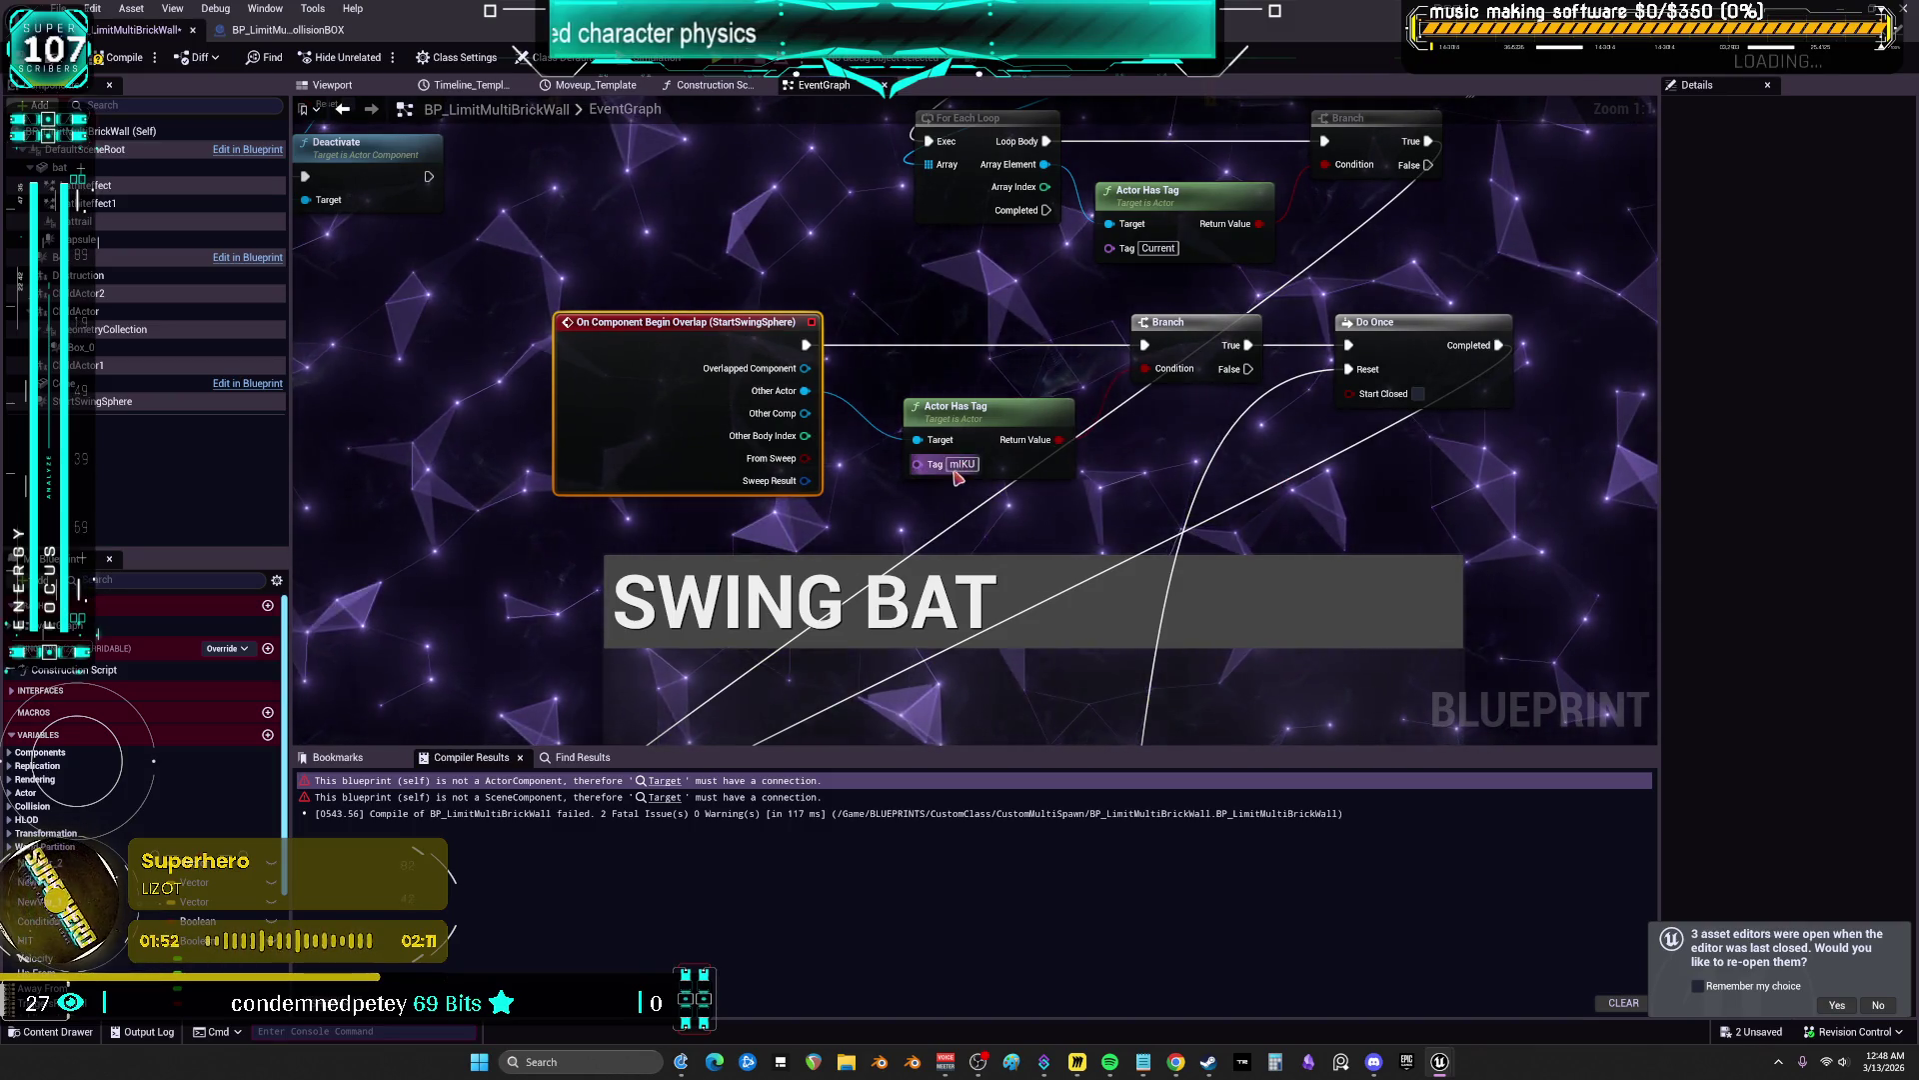
pyautogui.press('BackSpace')
pyautogui.press('BackSpace')
pyautogui.press('BackSpace')
pyautogui.write('Miku')
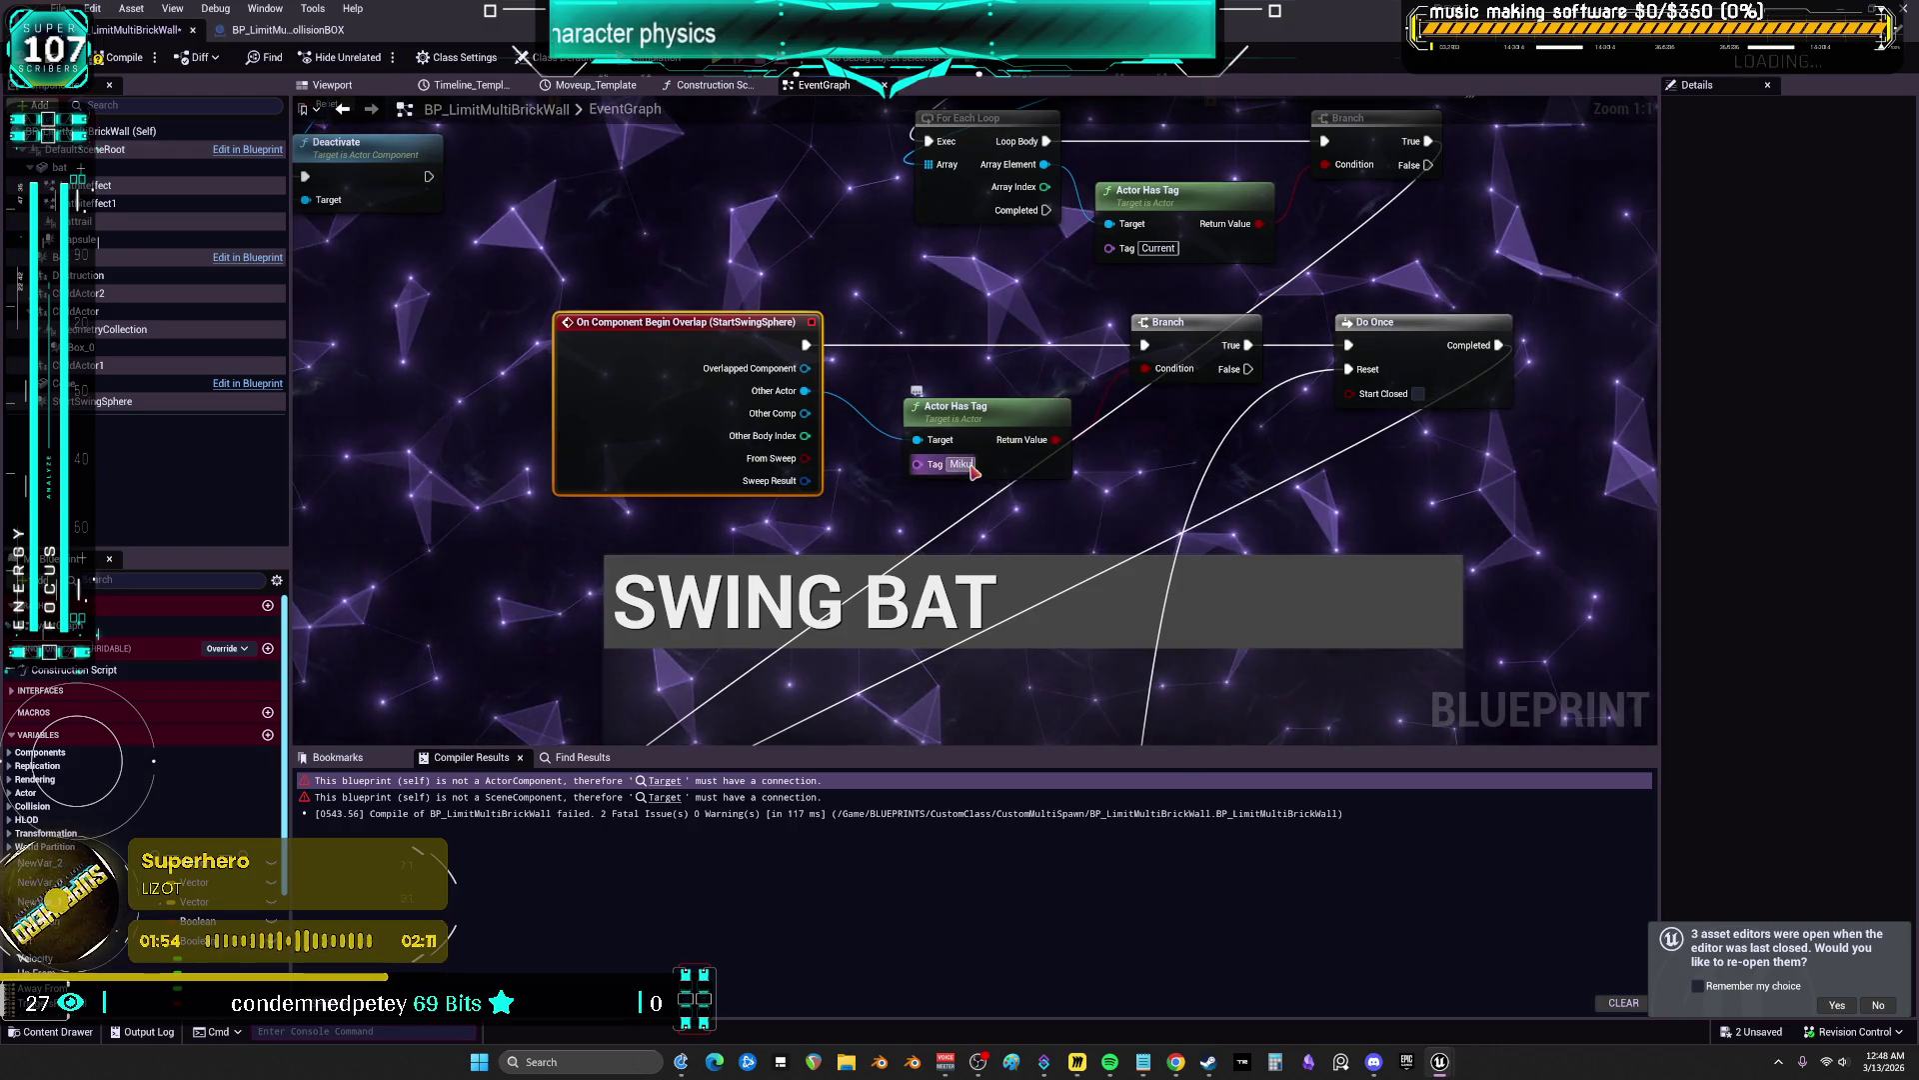
pyautogui.scroll(-2, 955, 375)
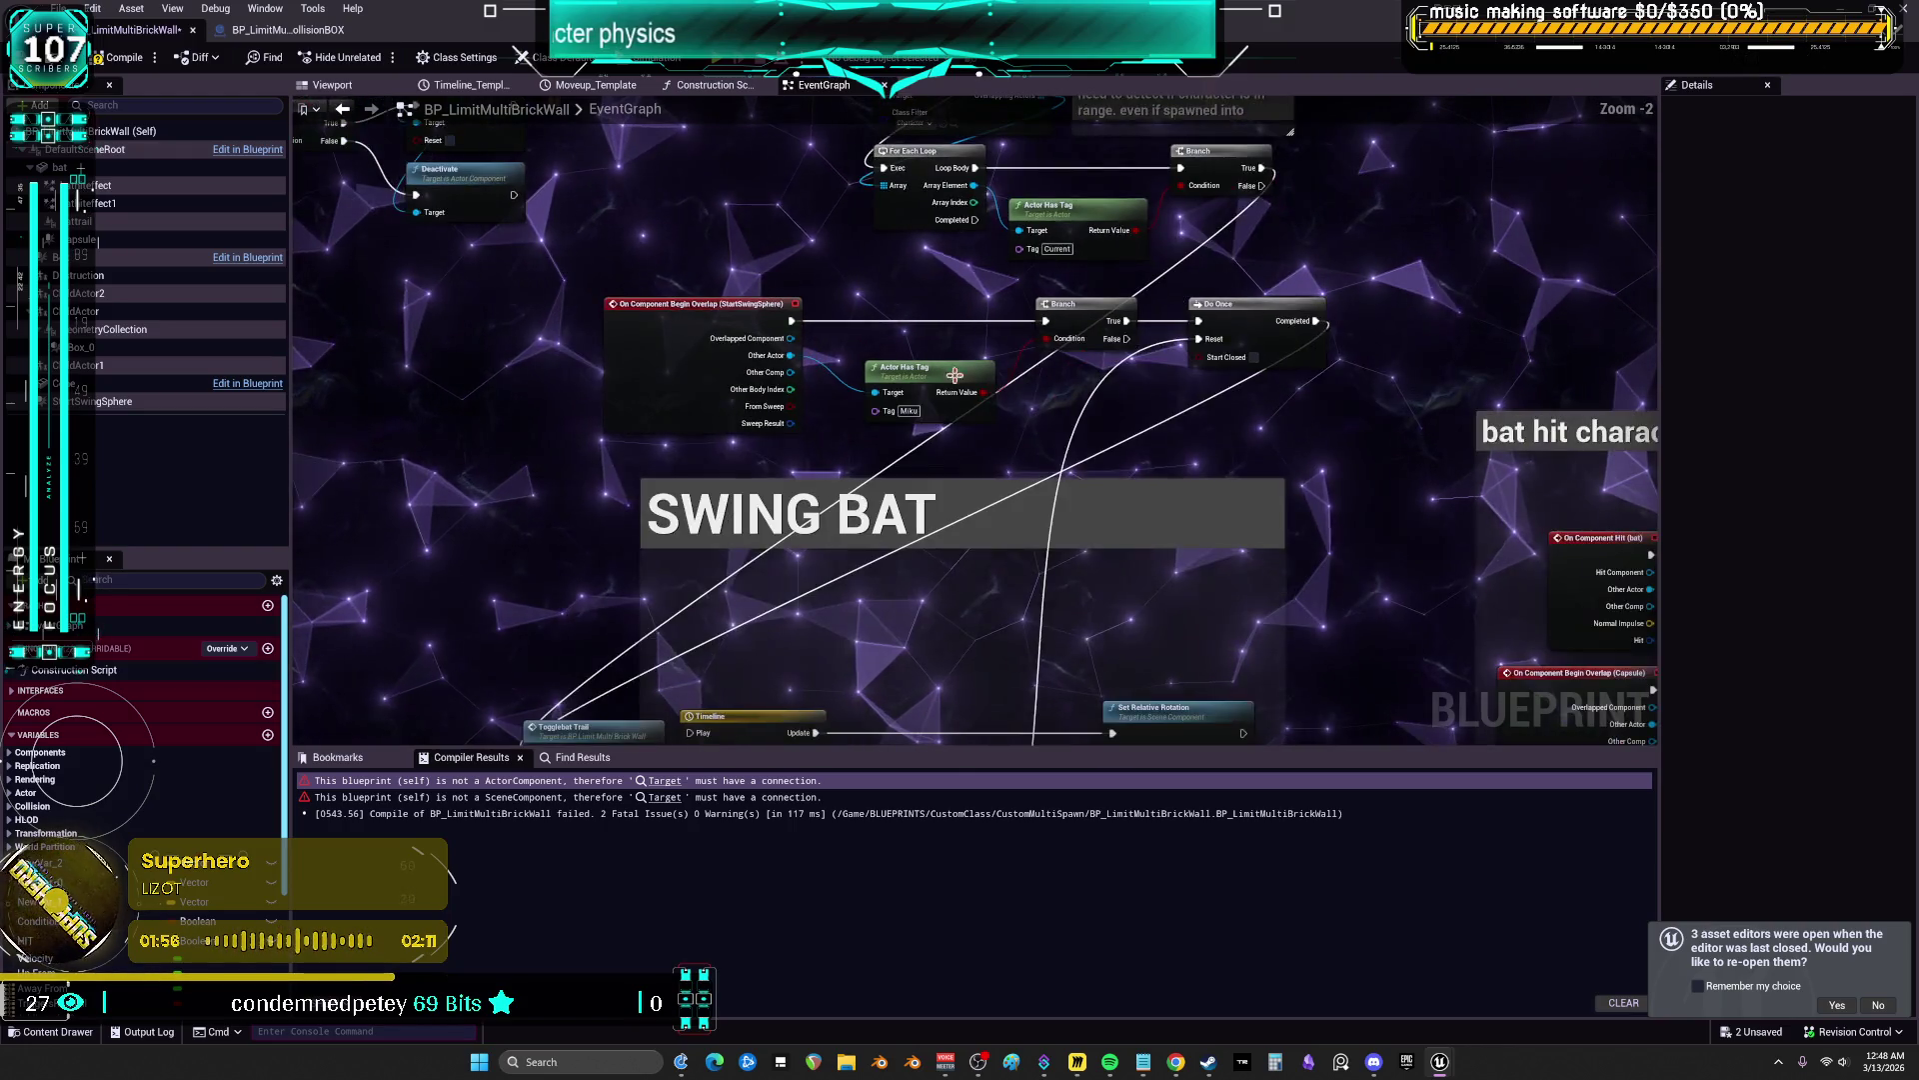
pyautogui.moveTo(955, 374); pyautogui.dragTo(983, 491)
pyautogui.scroll(-2, 983, 491)
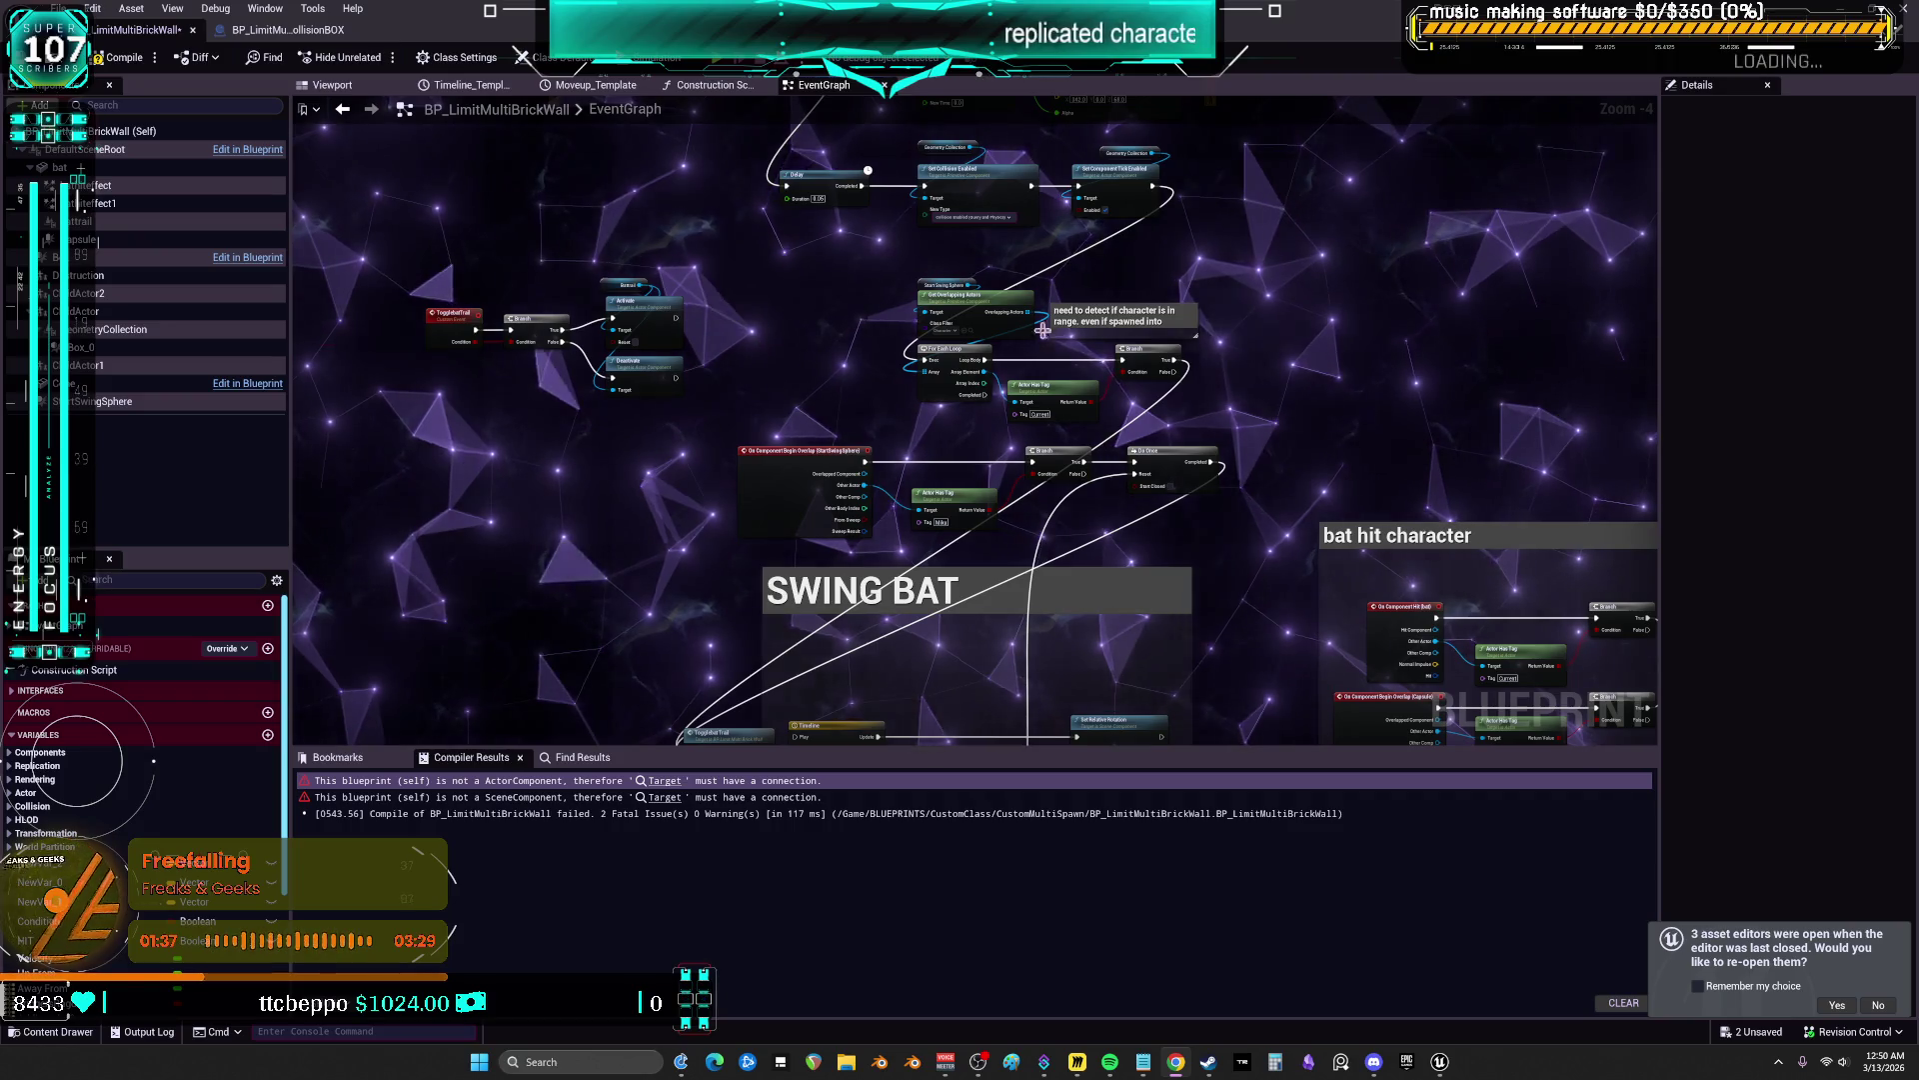
# Place the Start Swing Sphere getter node to the lower left of Get Overlapping Actors
pyautogui.scroll(3, 995, 226)
pyautogui.click(855, 366)
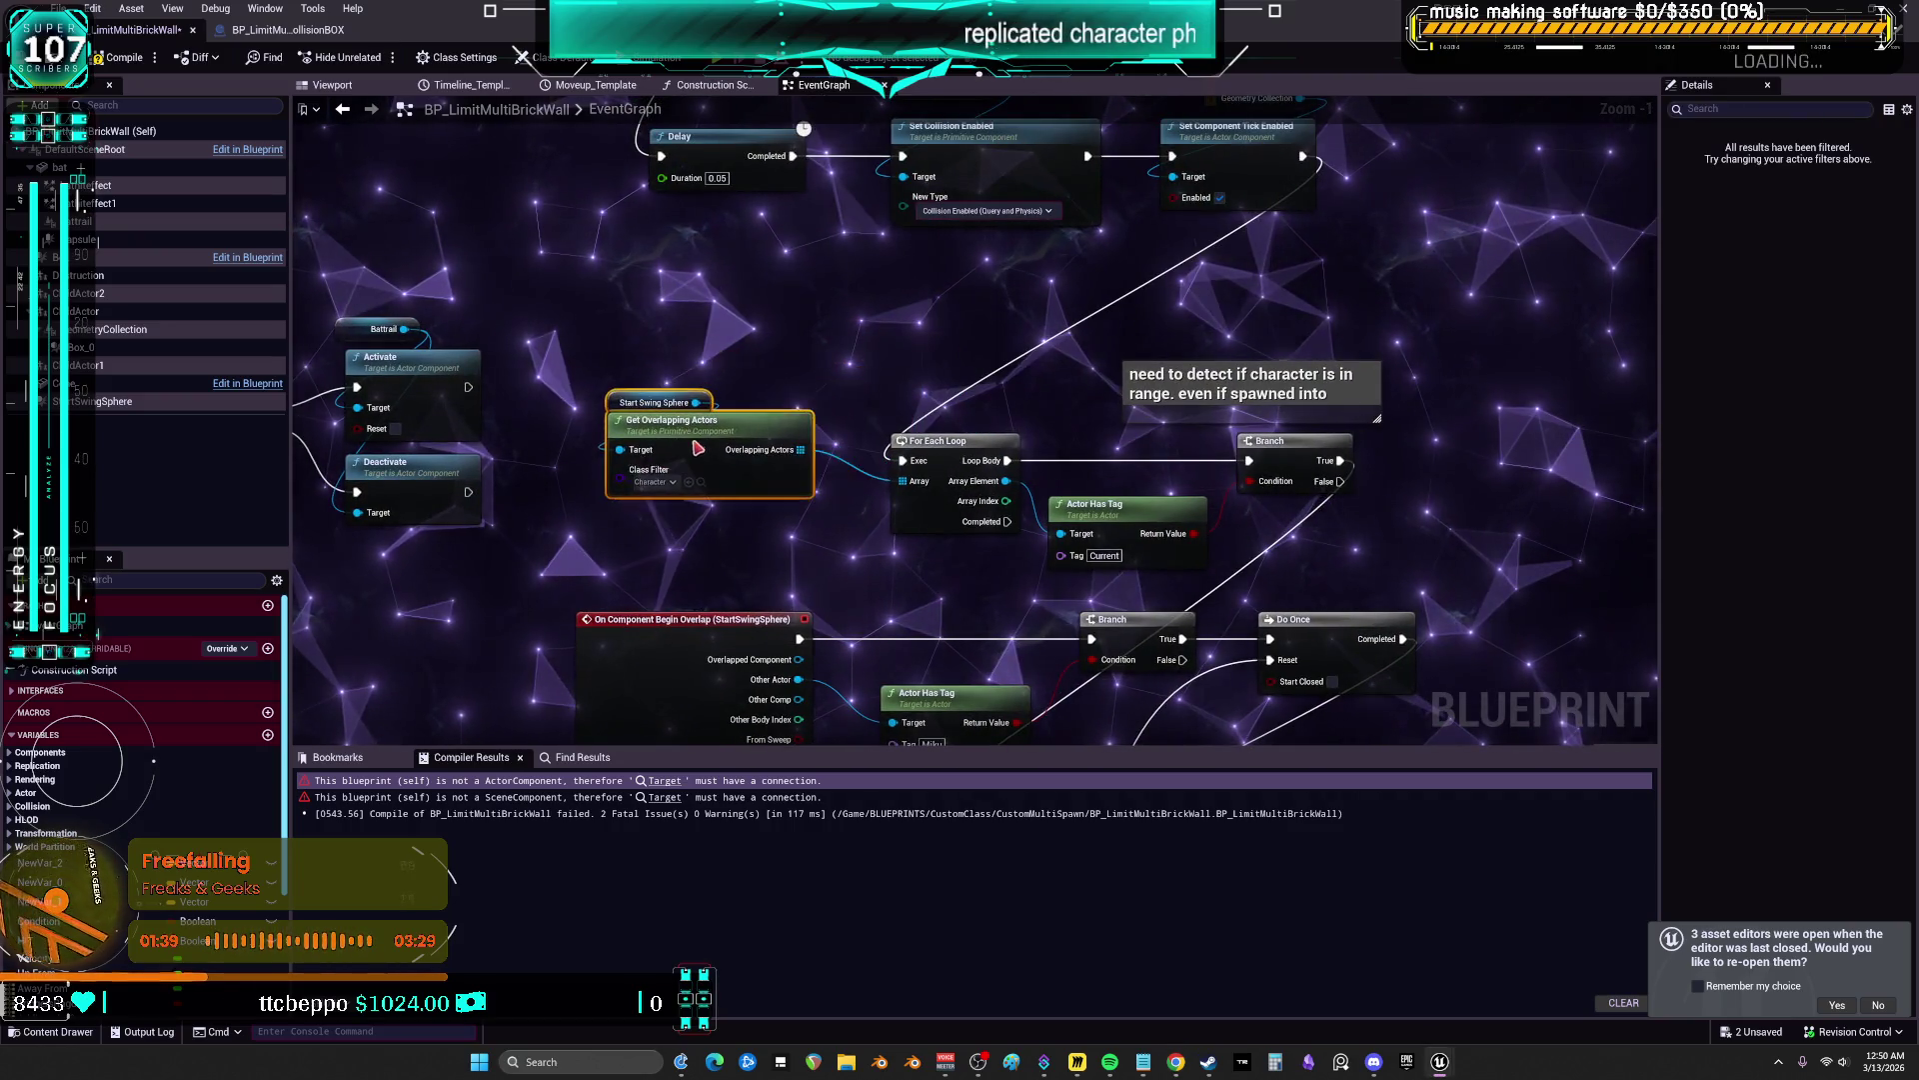
pyautogui.moveTo(735, 481)
pyautogui.mouseDown()
pyautogui.moveTo(756, 481)
pyautogui.moveTo(596, 467)
pyautogui.moveTo(564, 492)
pyautogui.mouseUp()
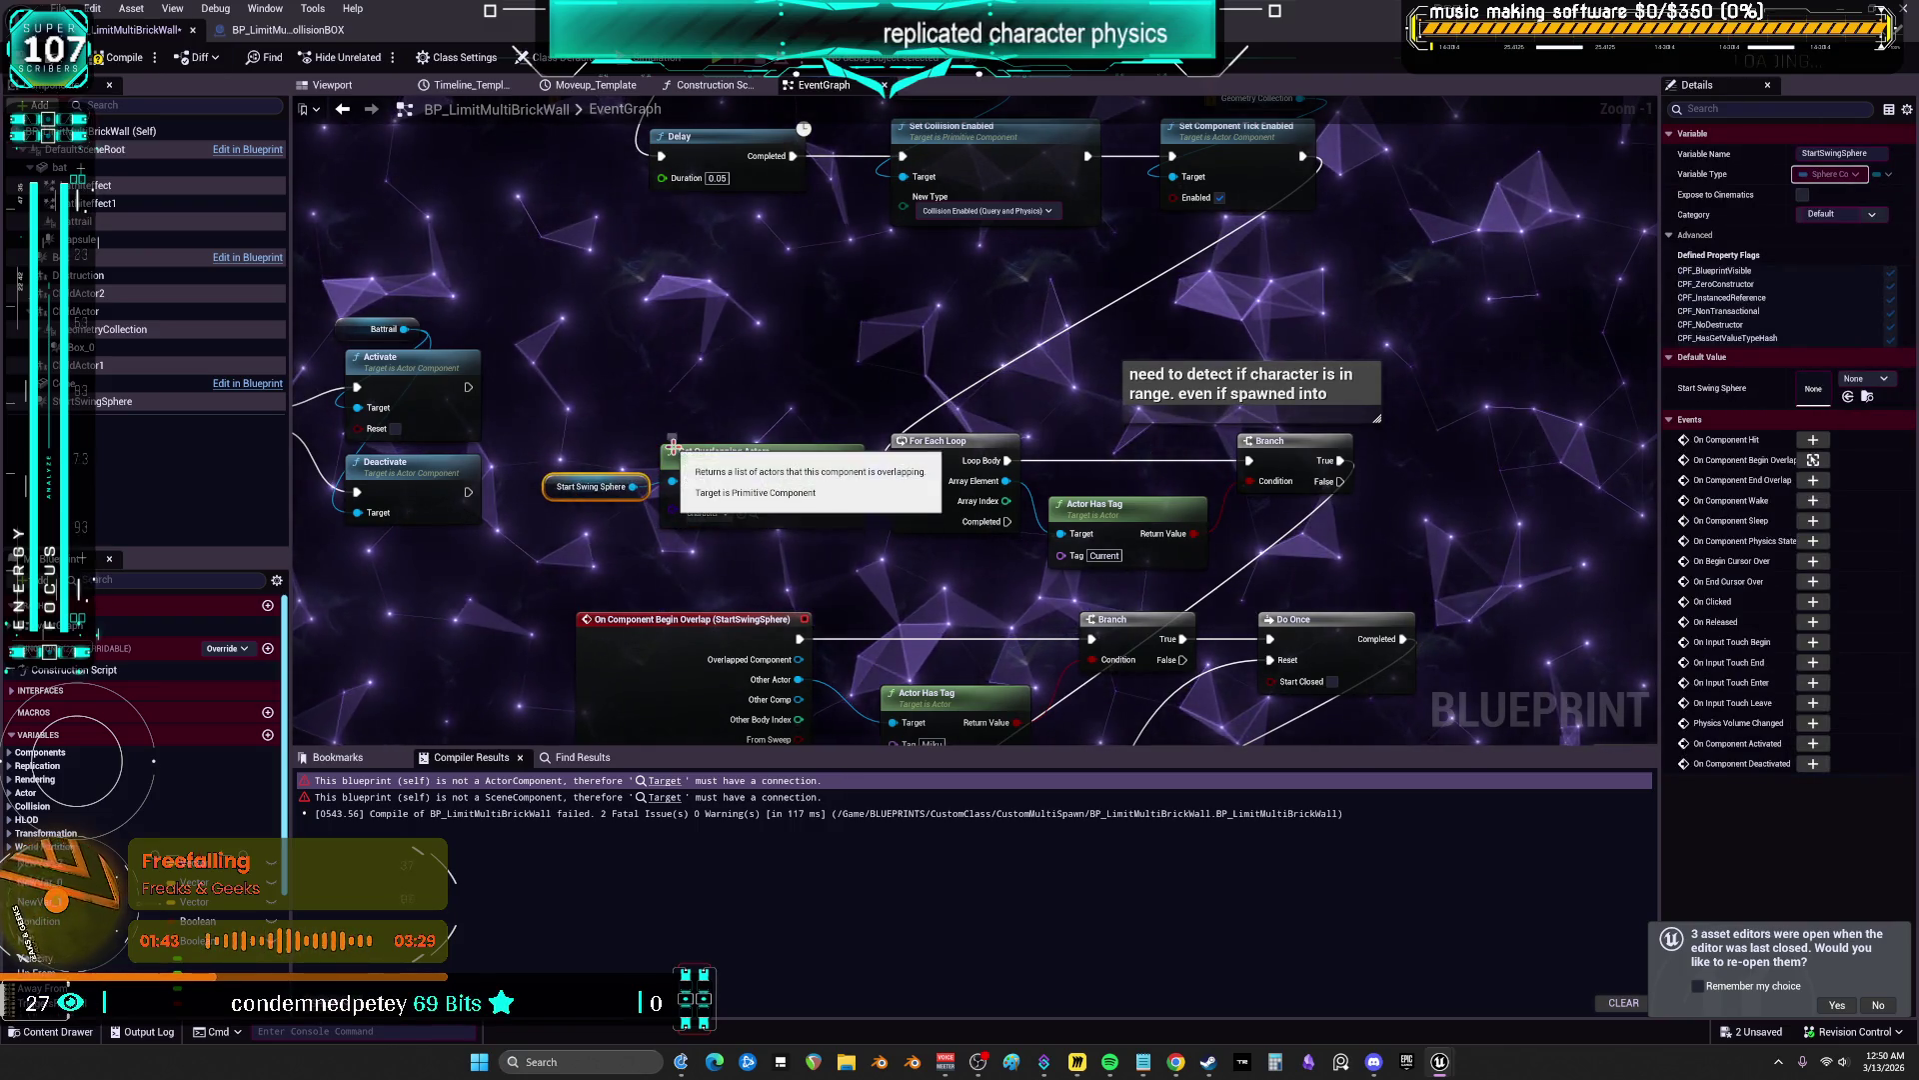